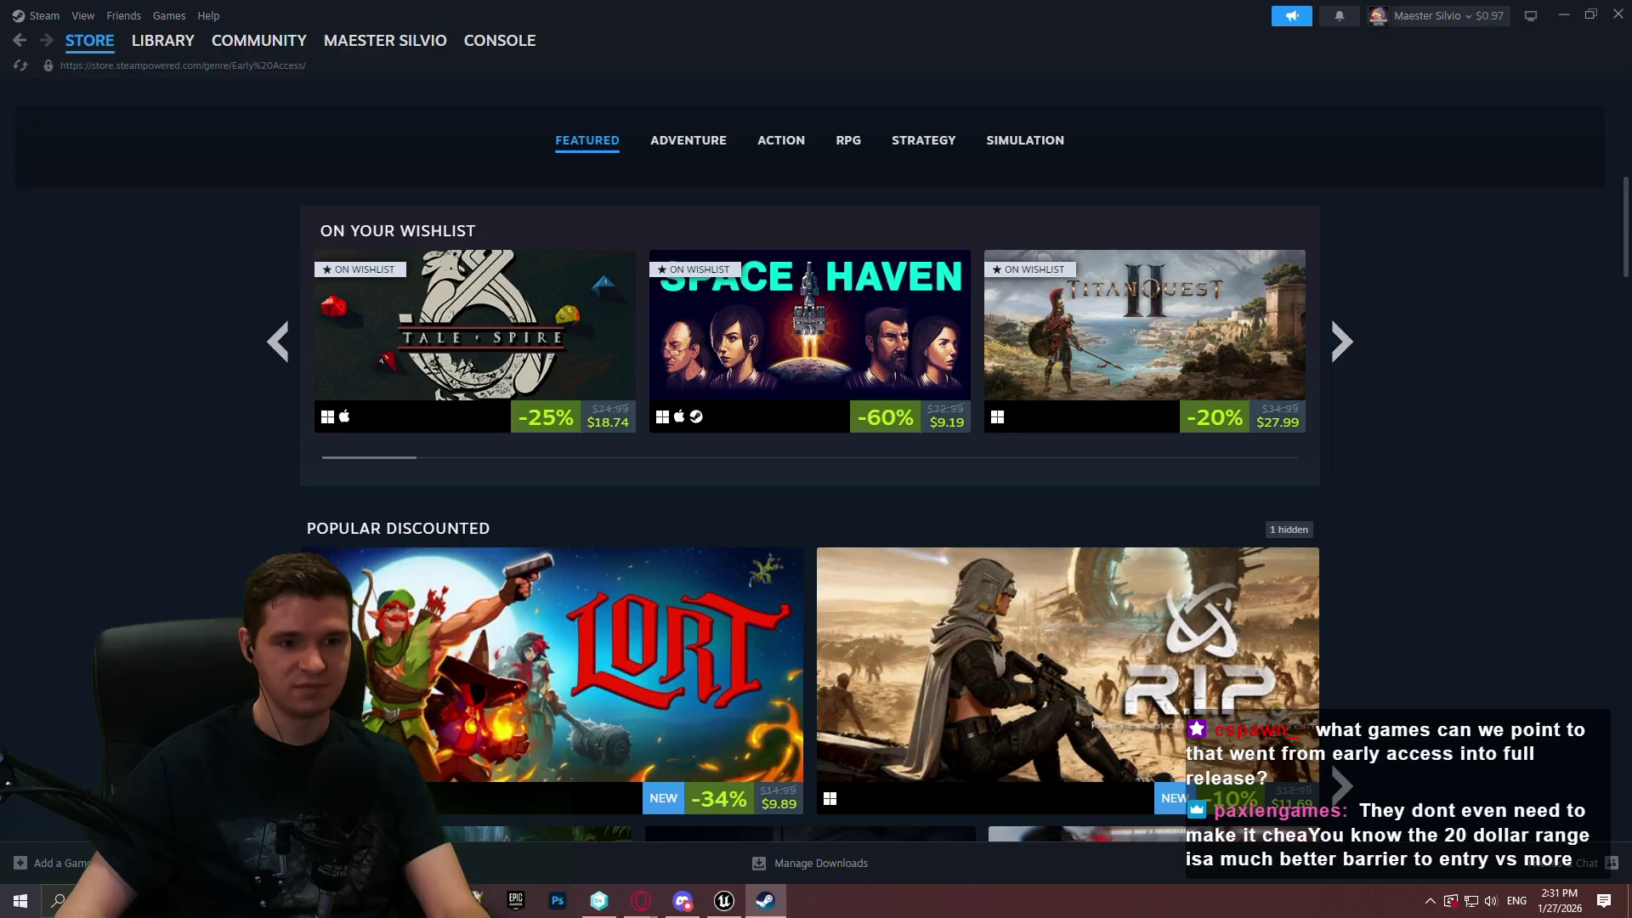
Page through Steam's popular discounted games several times
scroll(1585, 386, "down", 10)
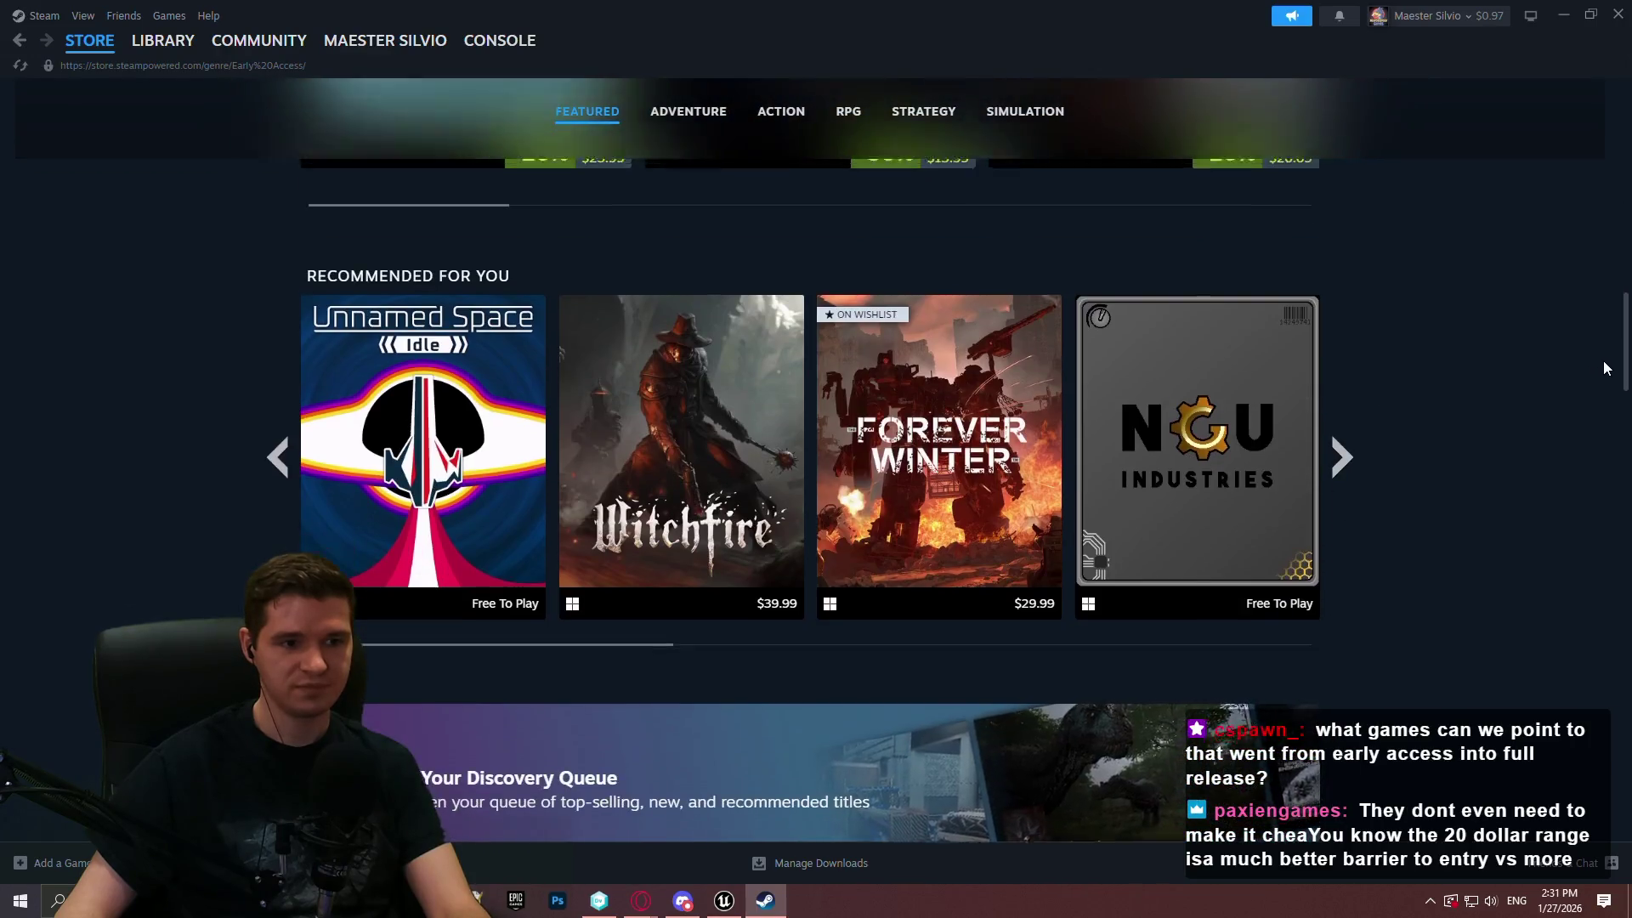
scroll(1603, 361, "up", 5)
scroll(846, 633, "up", 2)
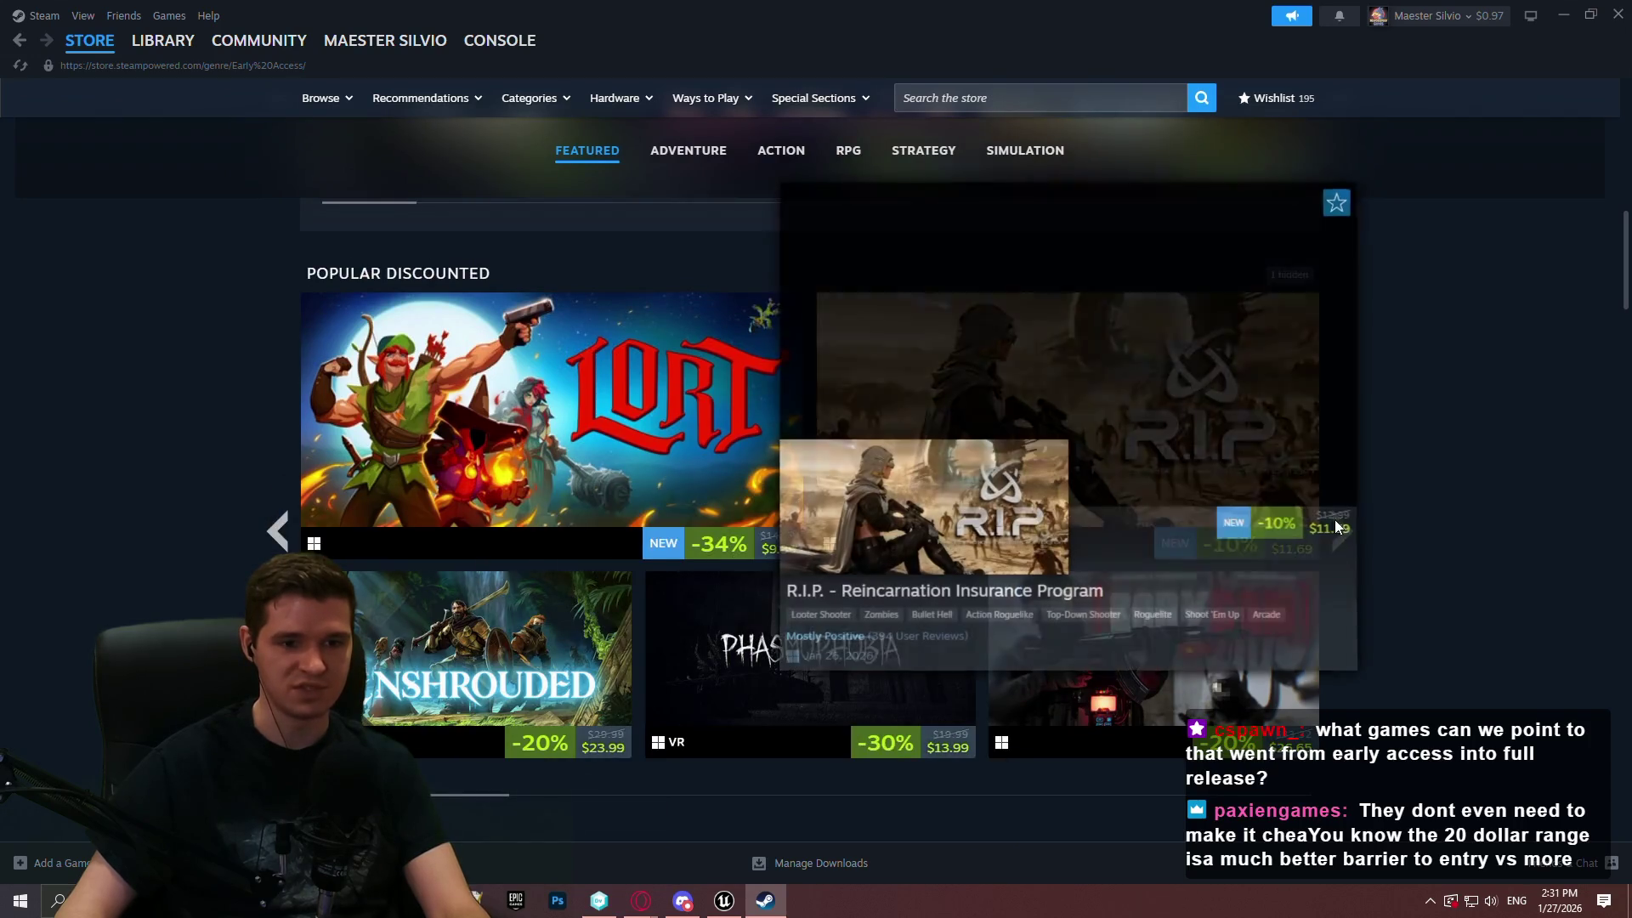
left_click(1358, 541)
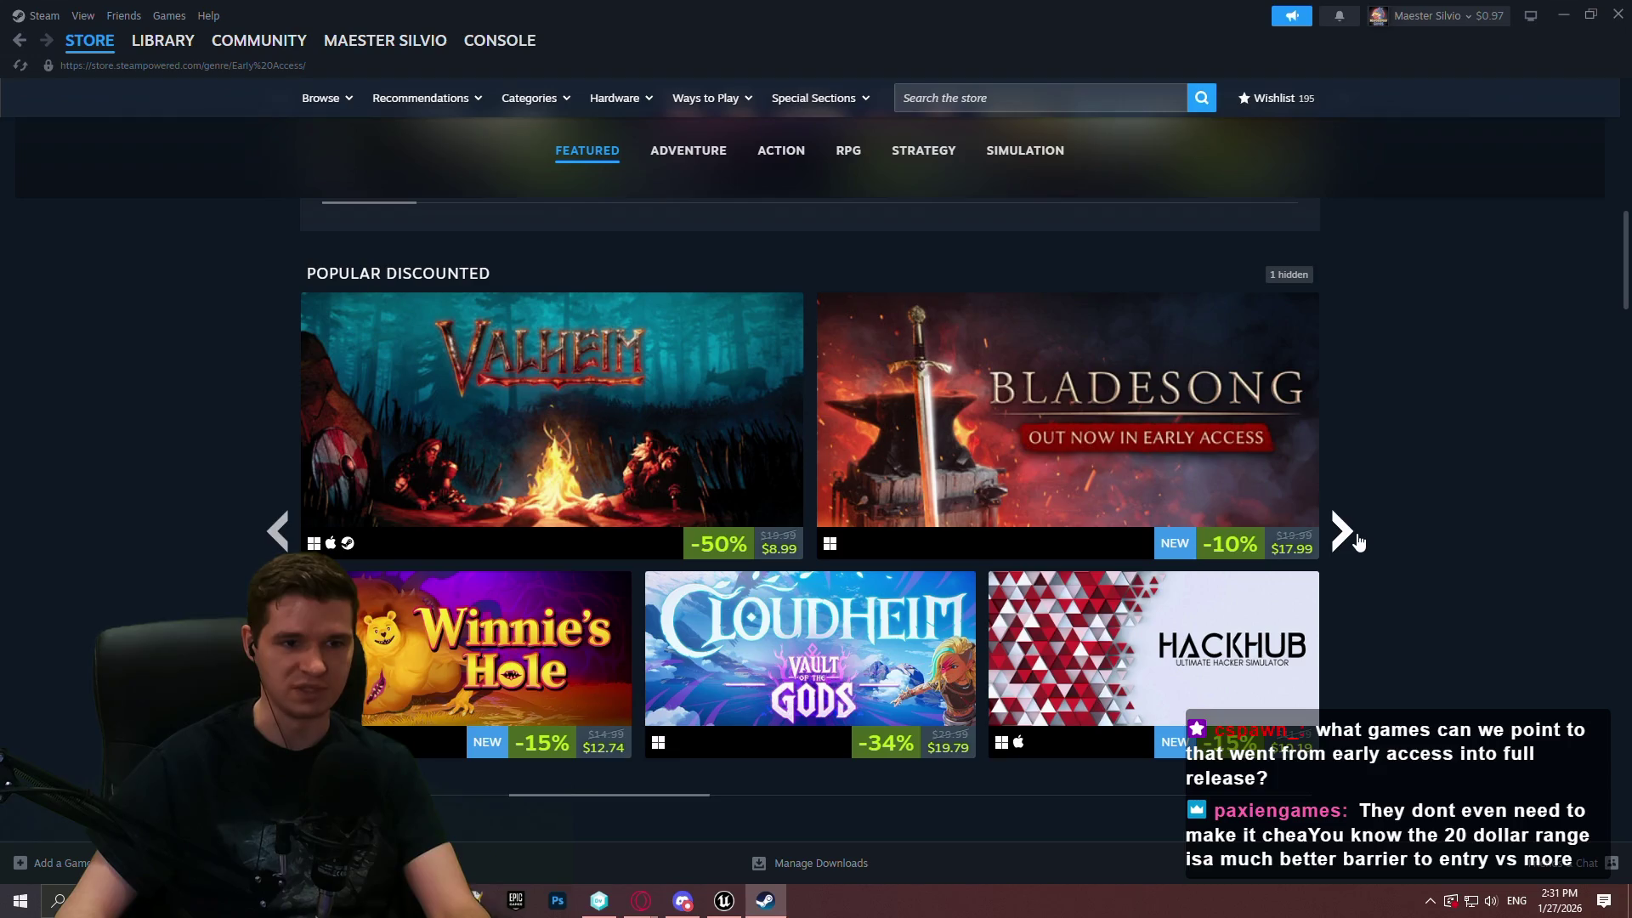
left_click(1357, 550)
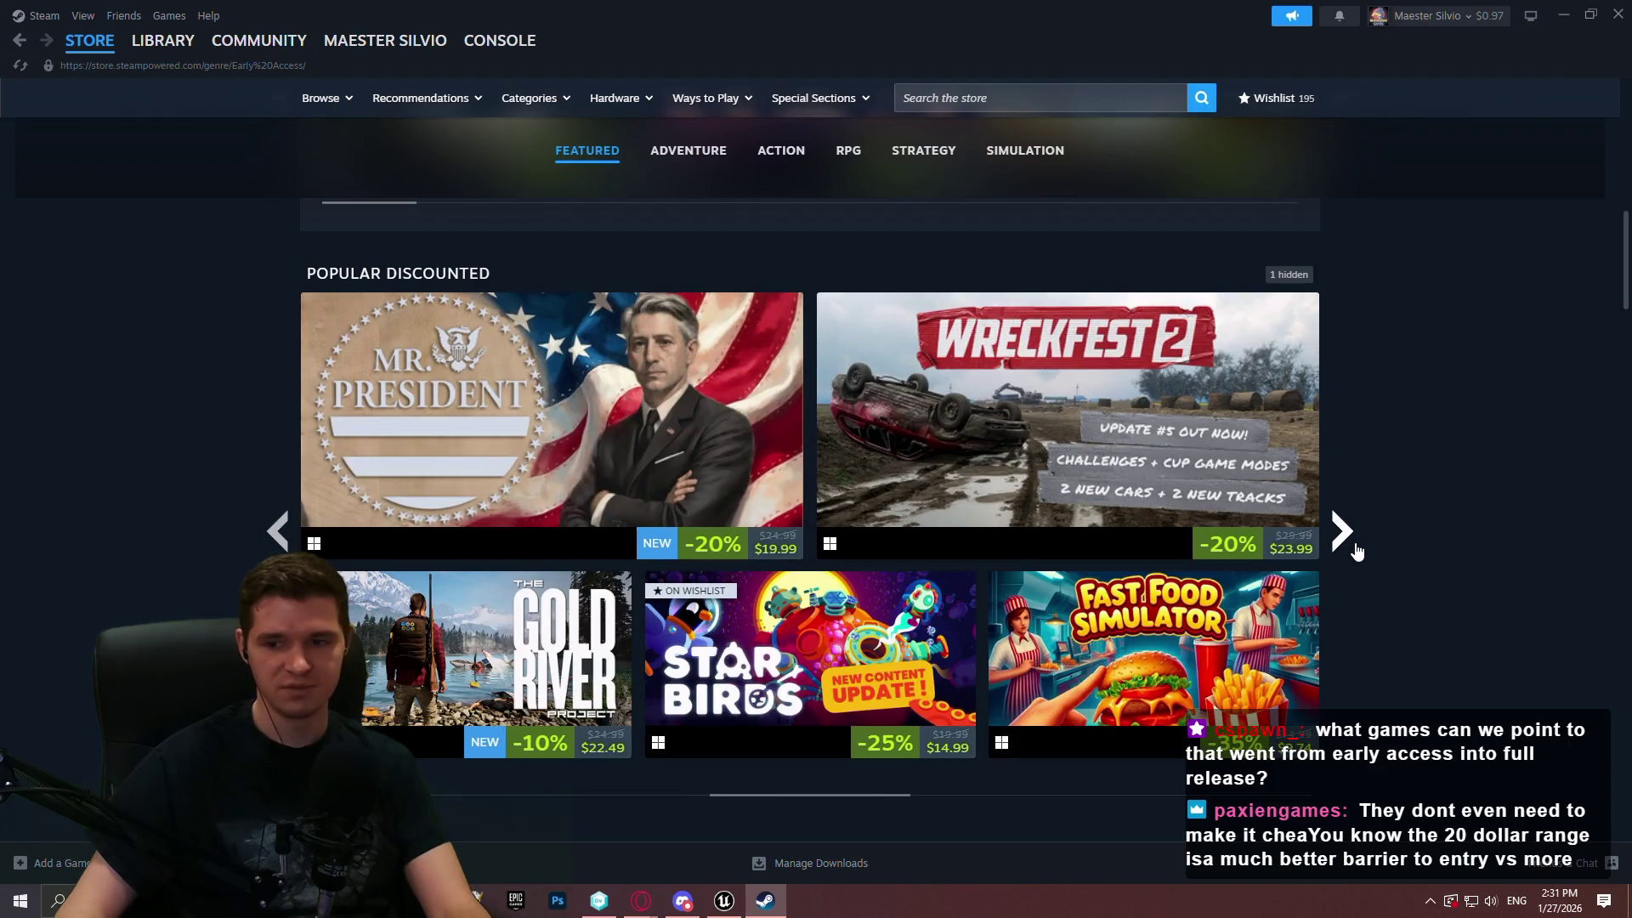
left_click(1358, 552)
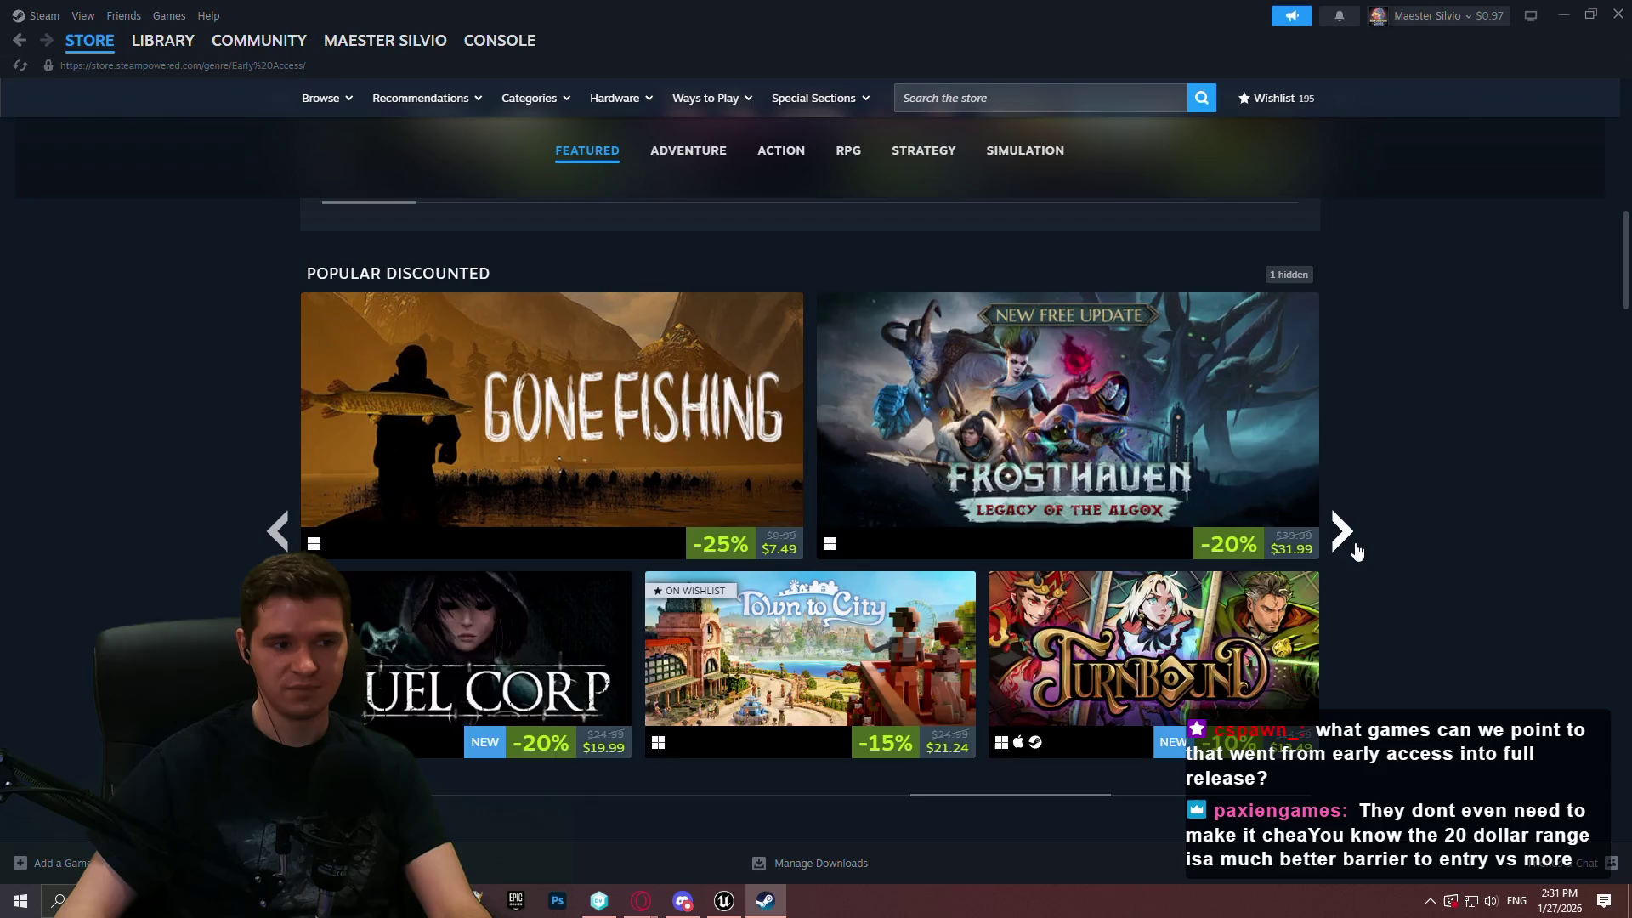
left_click(1357, 552)
Scroll down the Steam store page, then close Steam to return to Unreal Engine
scroll(1406, 543, "down", 5)
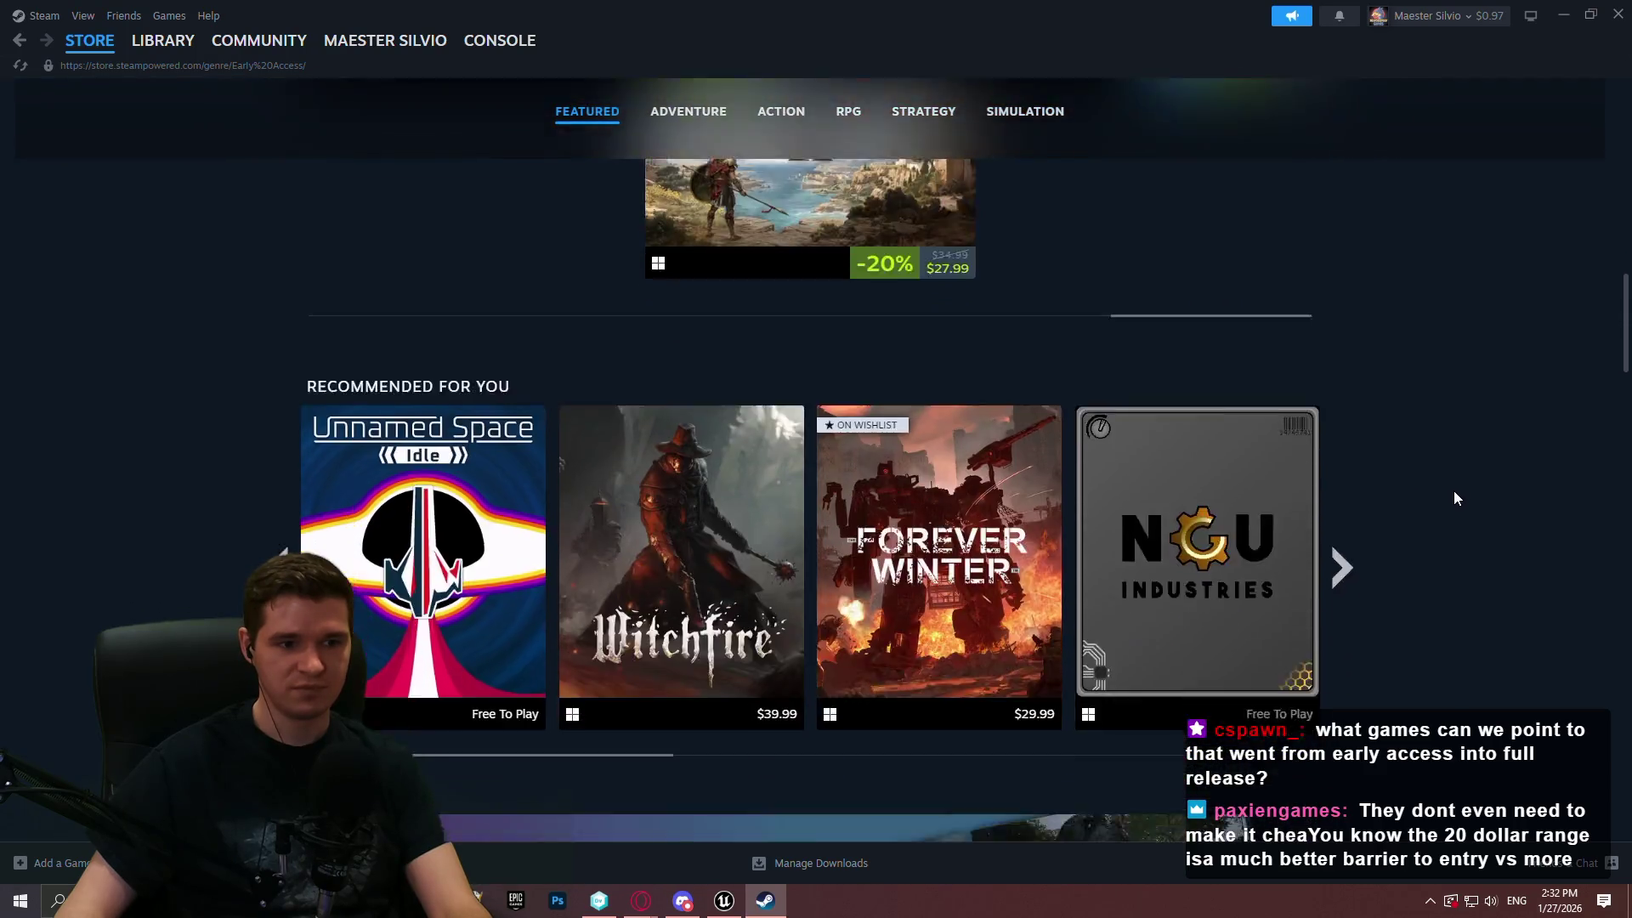
scroll(1456, 485, "down", 10)
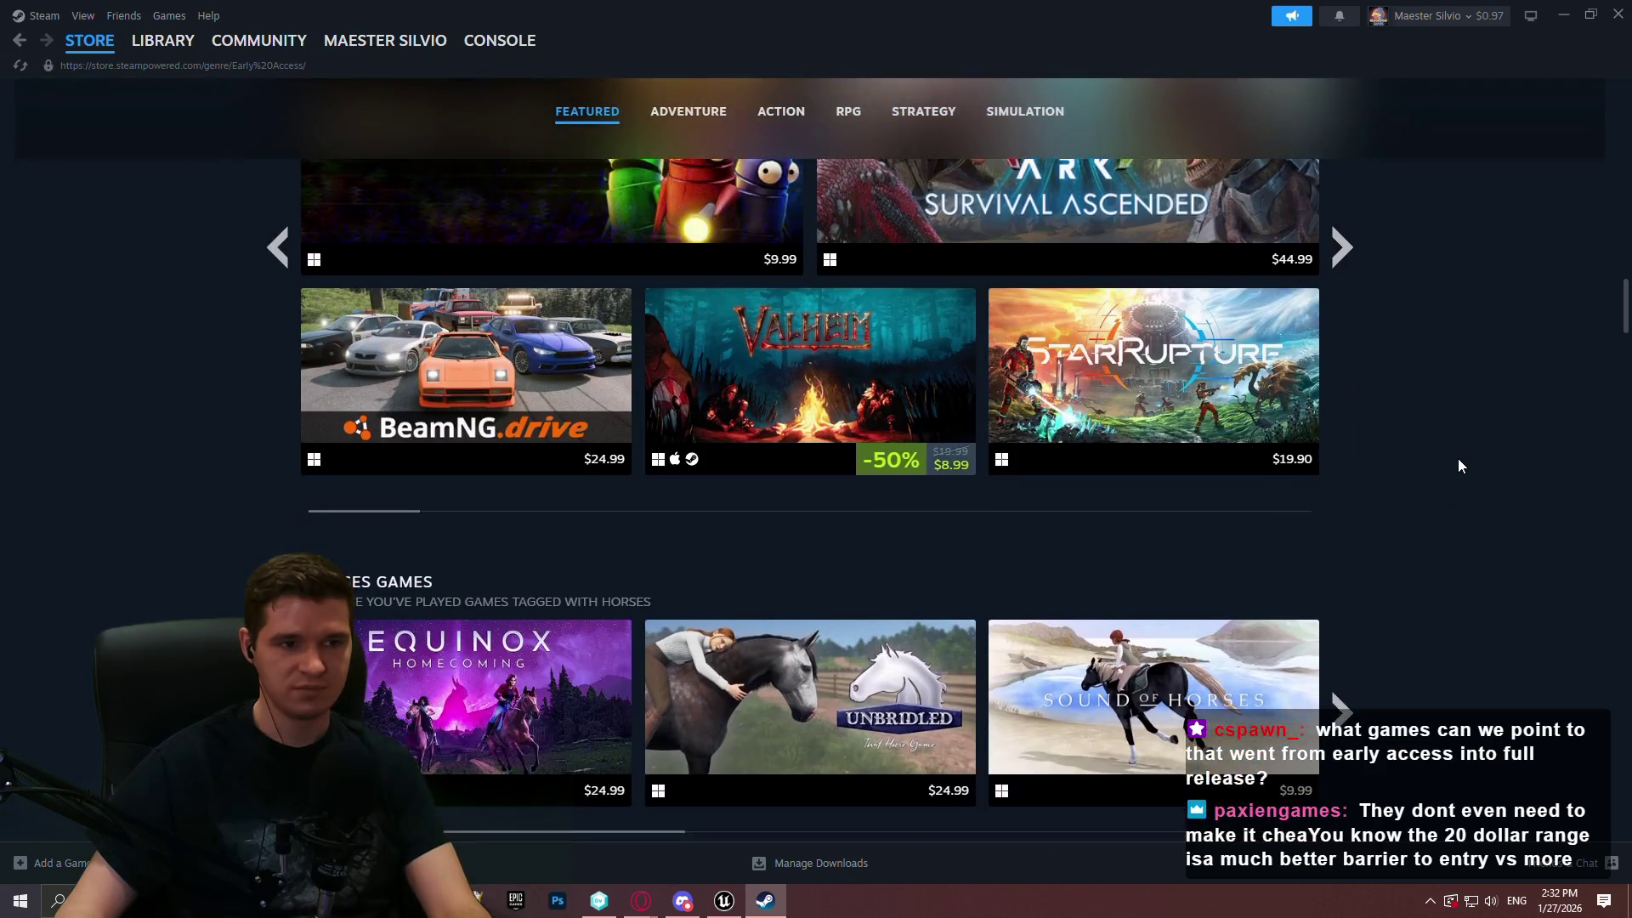
scroll(1459, 466, "down", 9)
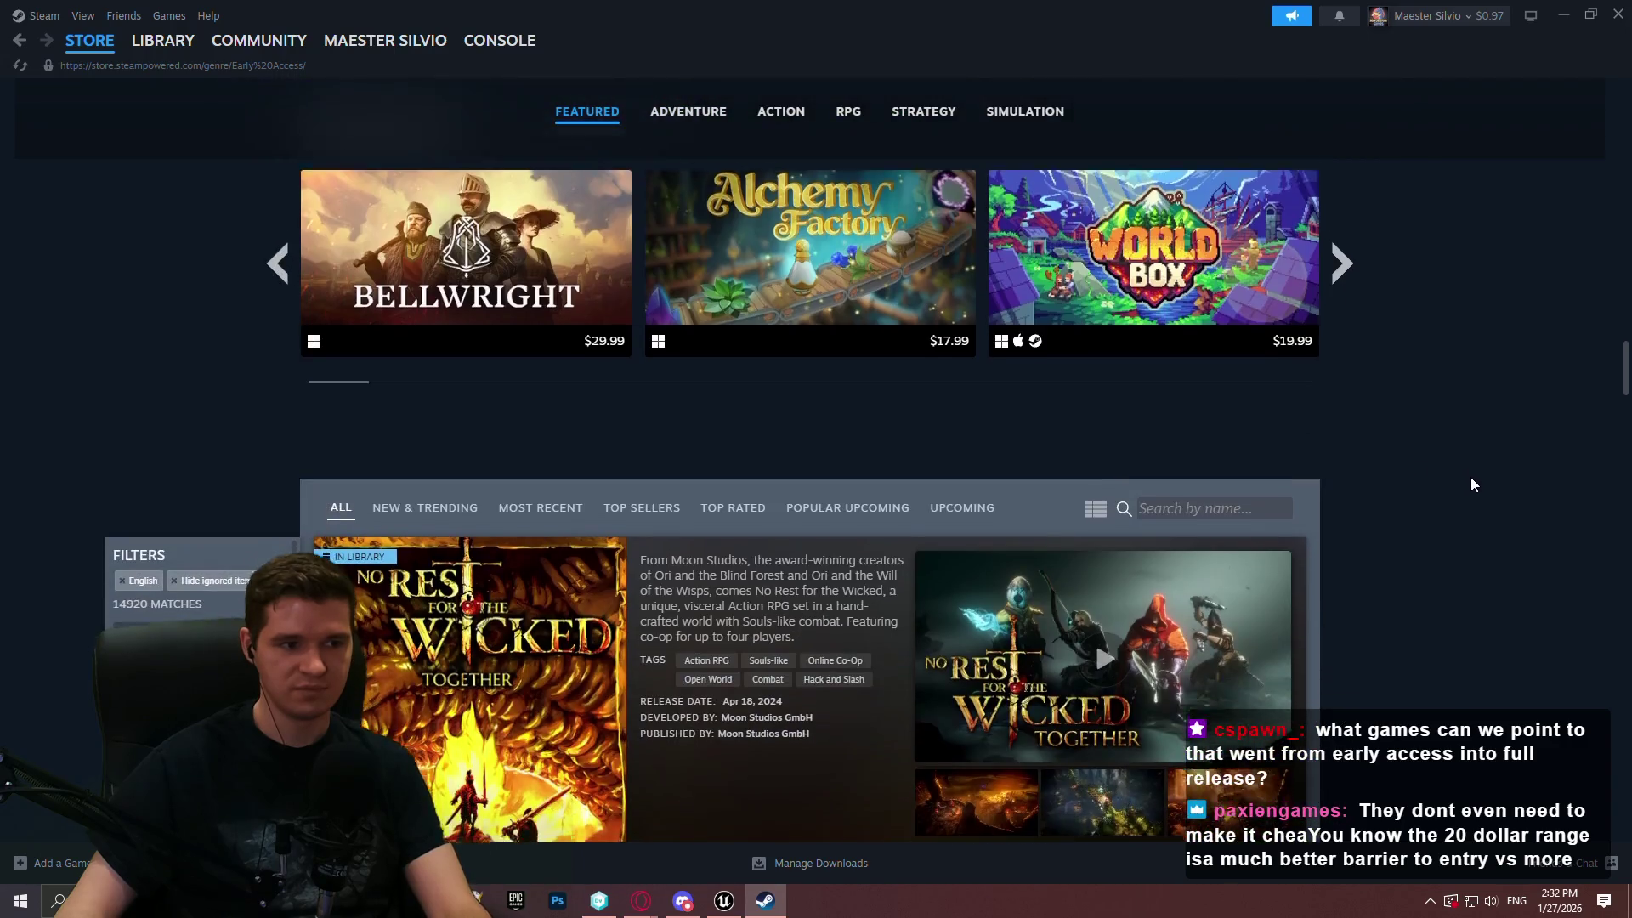
scroll(1475, 473, "down", 10)
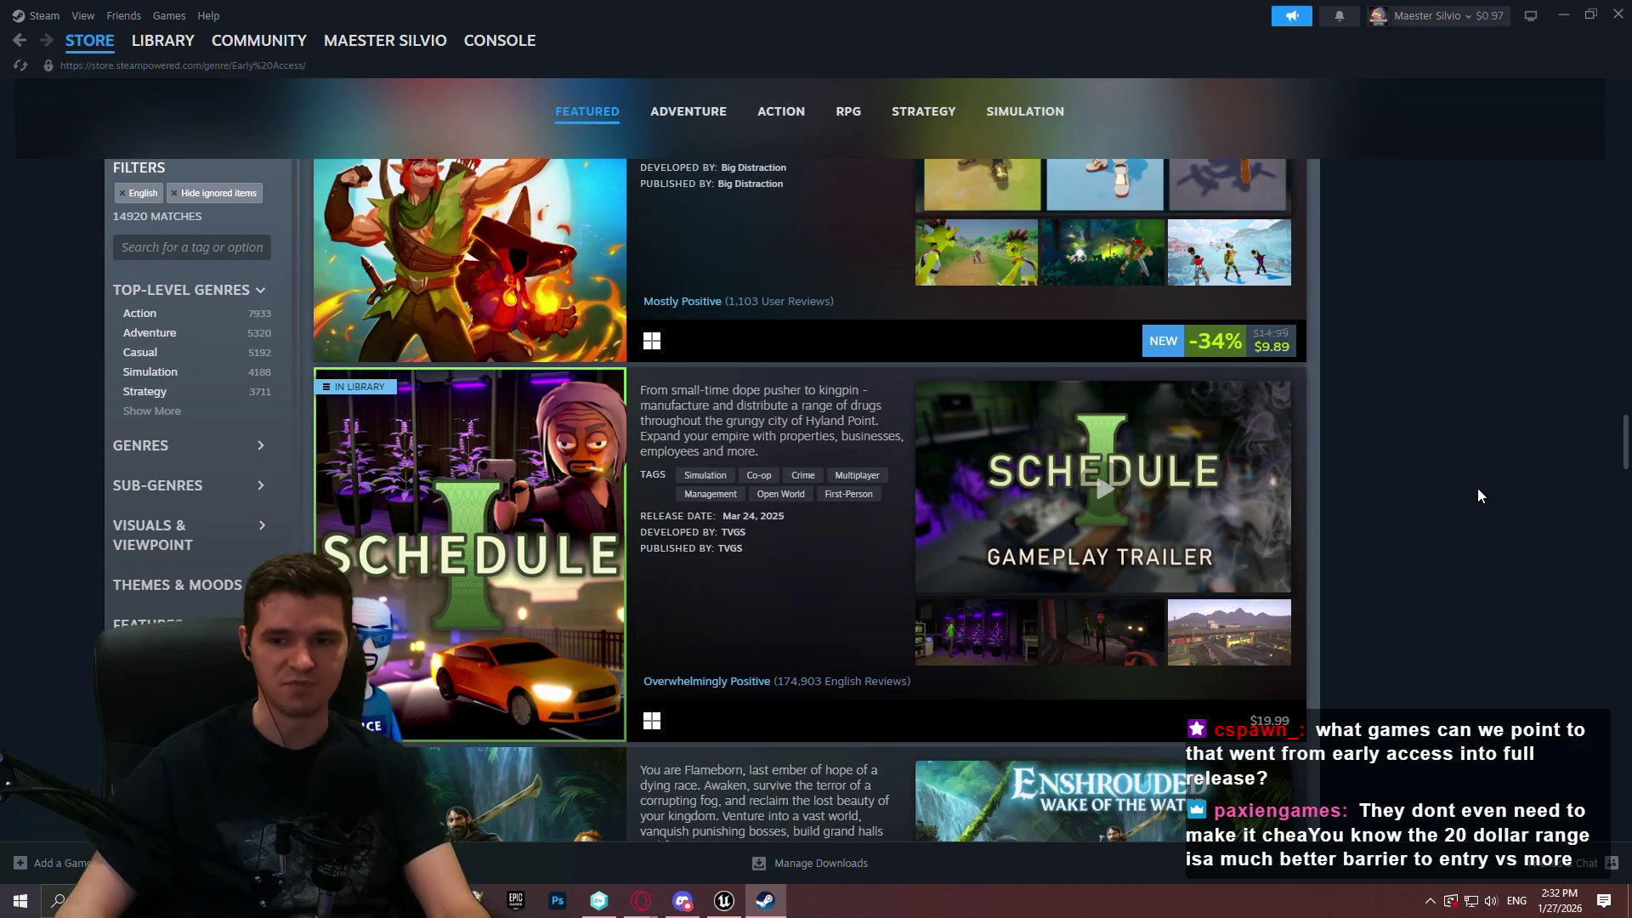
scroll(1476, 488, "up", 1)
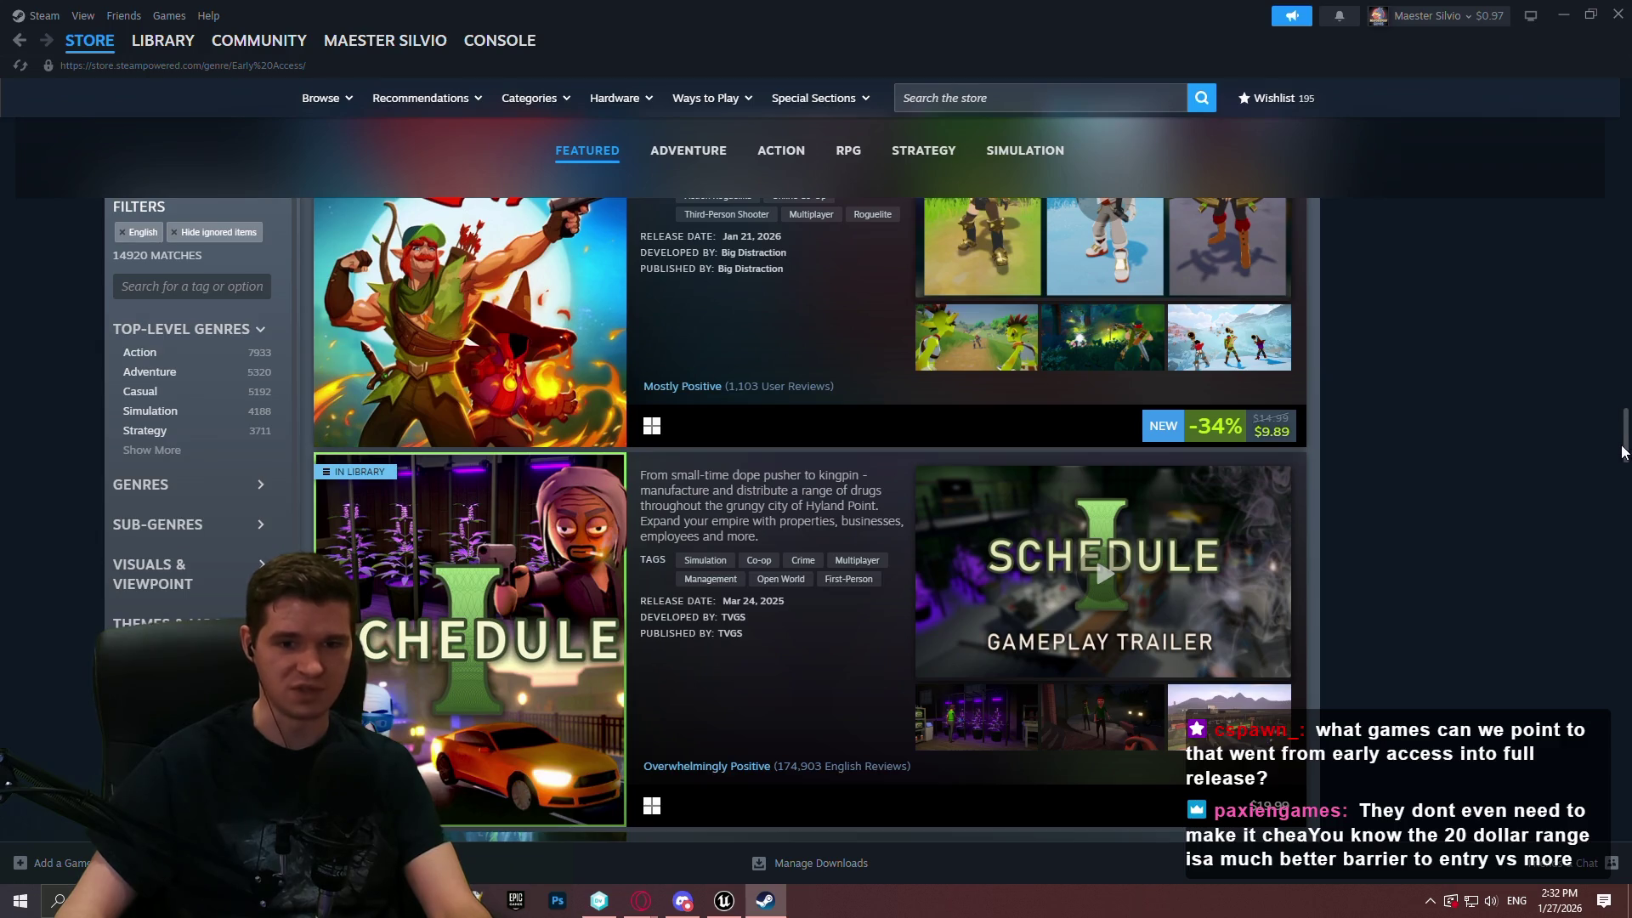
mouse_move(1627, 437)
left_mouse_down()
mouse_move(1626, 544)
mouse_move(1574, 738)
mouse_move(1568, 207)
mouse_move(1618, 12)
left_mouse_up()
left_click(1618, 12)
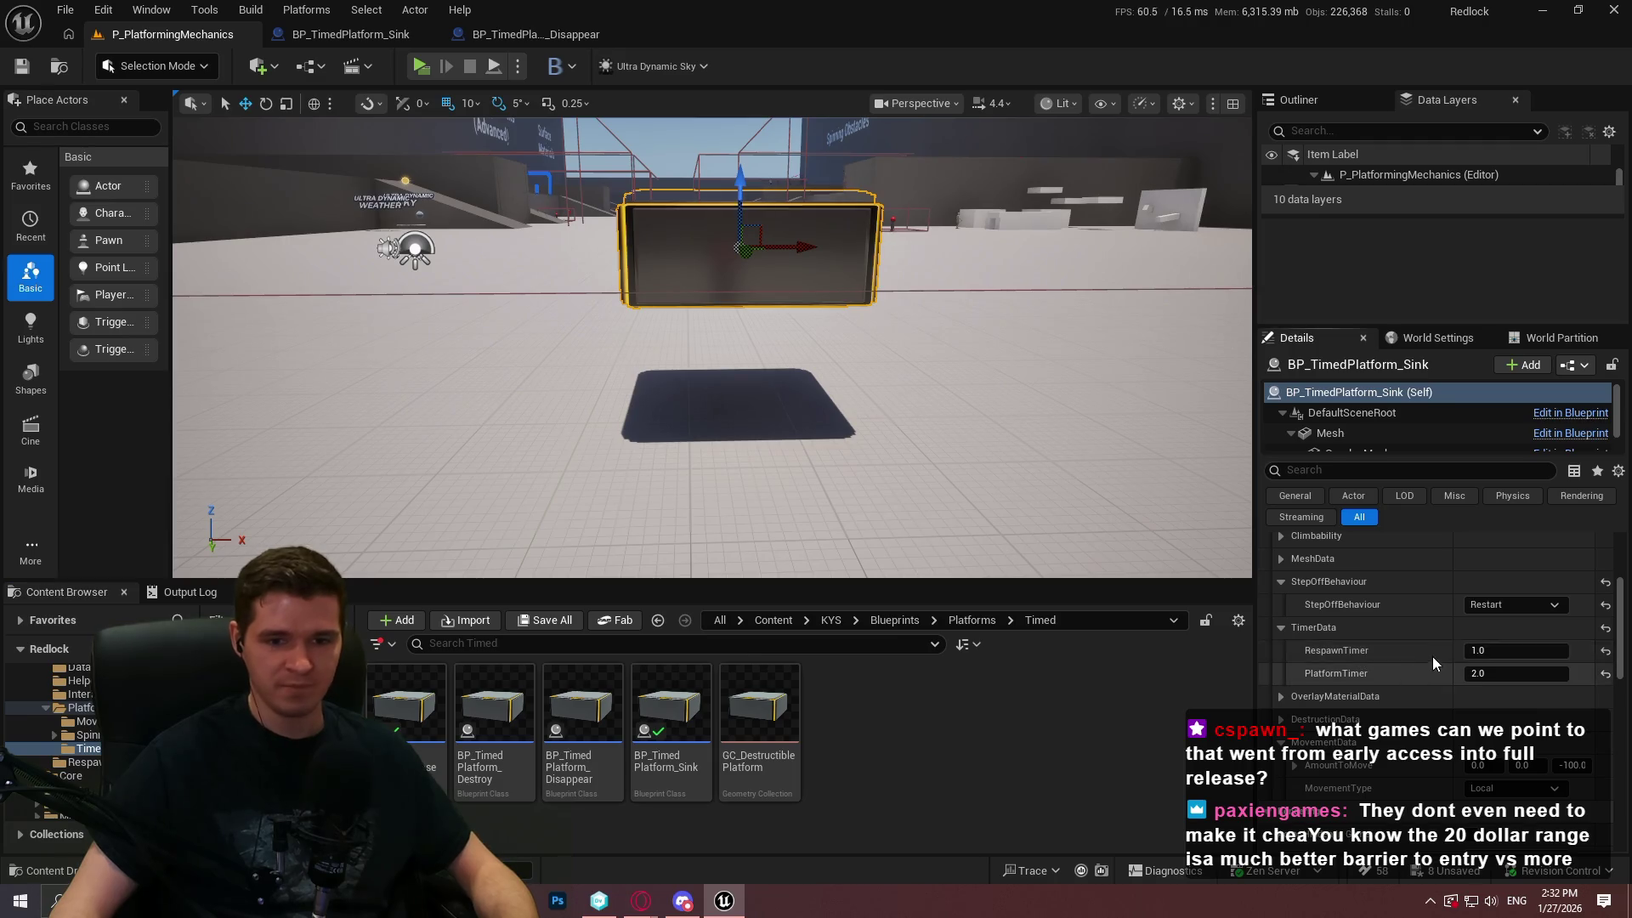
Show BP_TimedPlatform_Sink's Class Defaults and expand Platform Config, Billboard, Climbability and MeshData
left_click(394, 38)
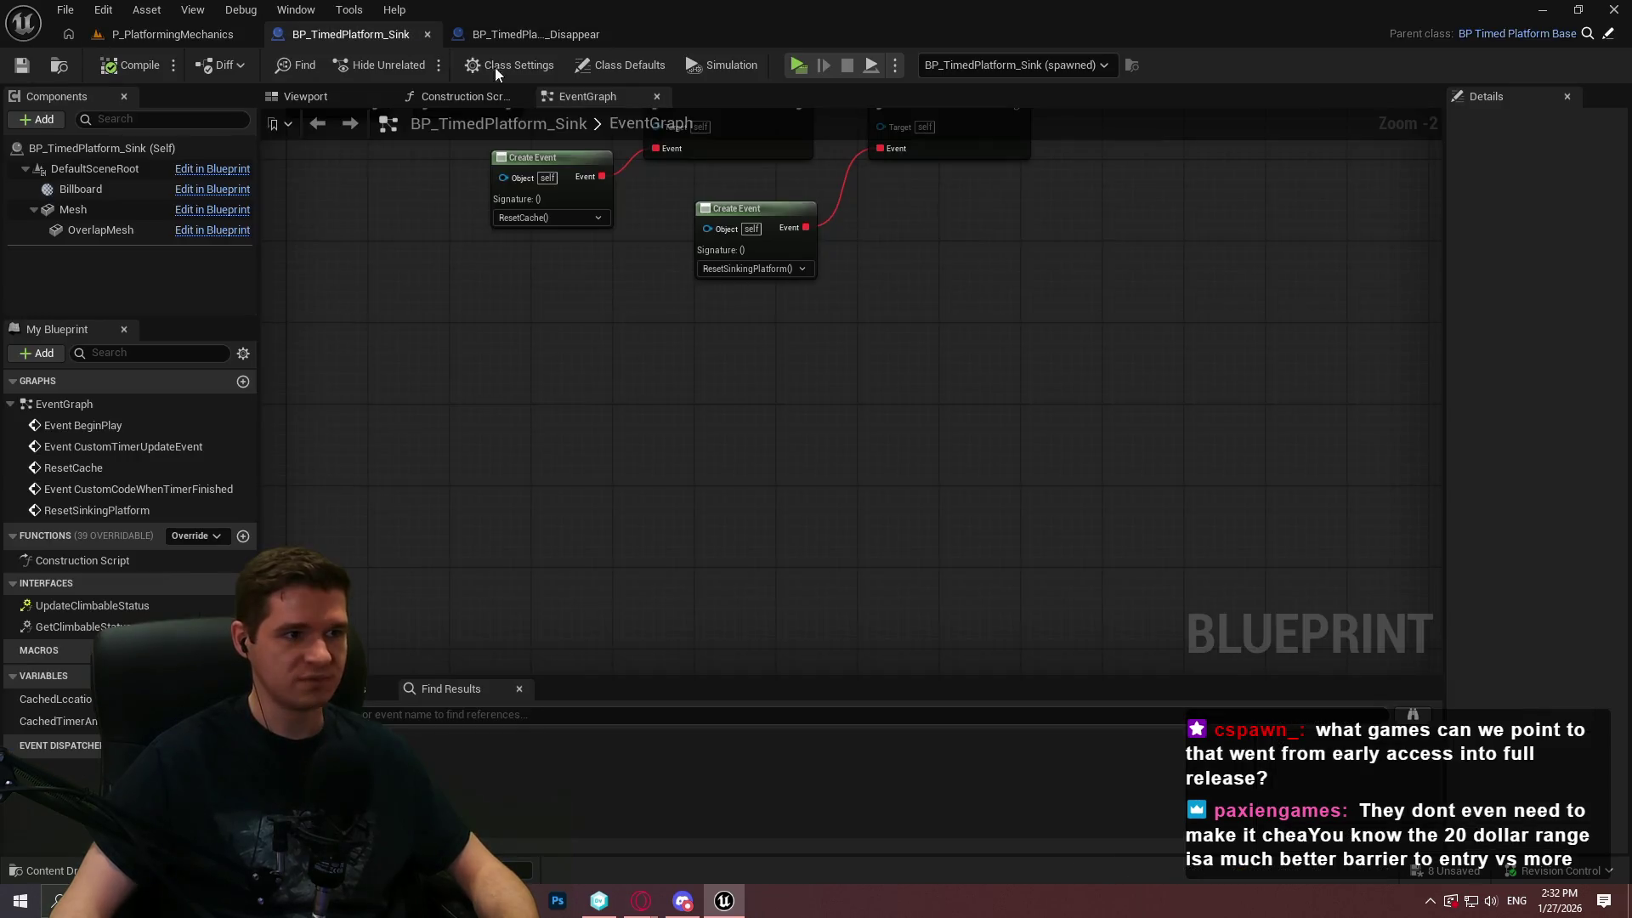
left_click(639, 64)
mouse_move(1445, 238)
left_mouse_down()
mouse_move(1177, 229)
mouse_move(1181, 243)
left_mouse_up()
scroll(1364, 503, "down", 5)
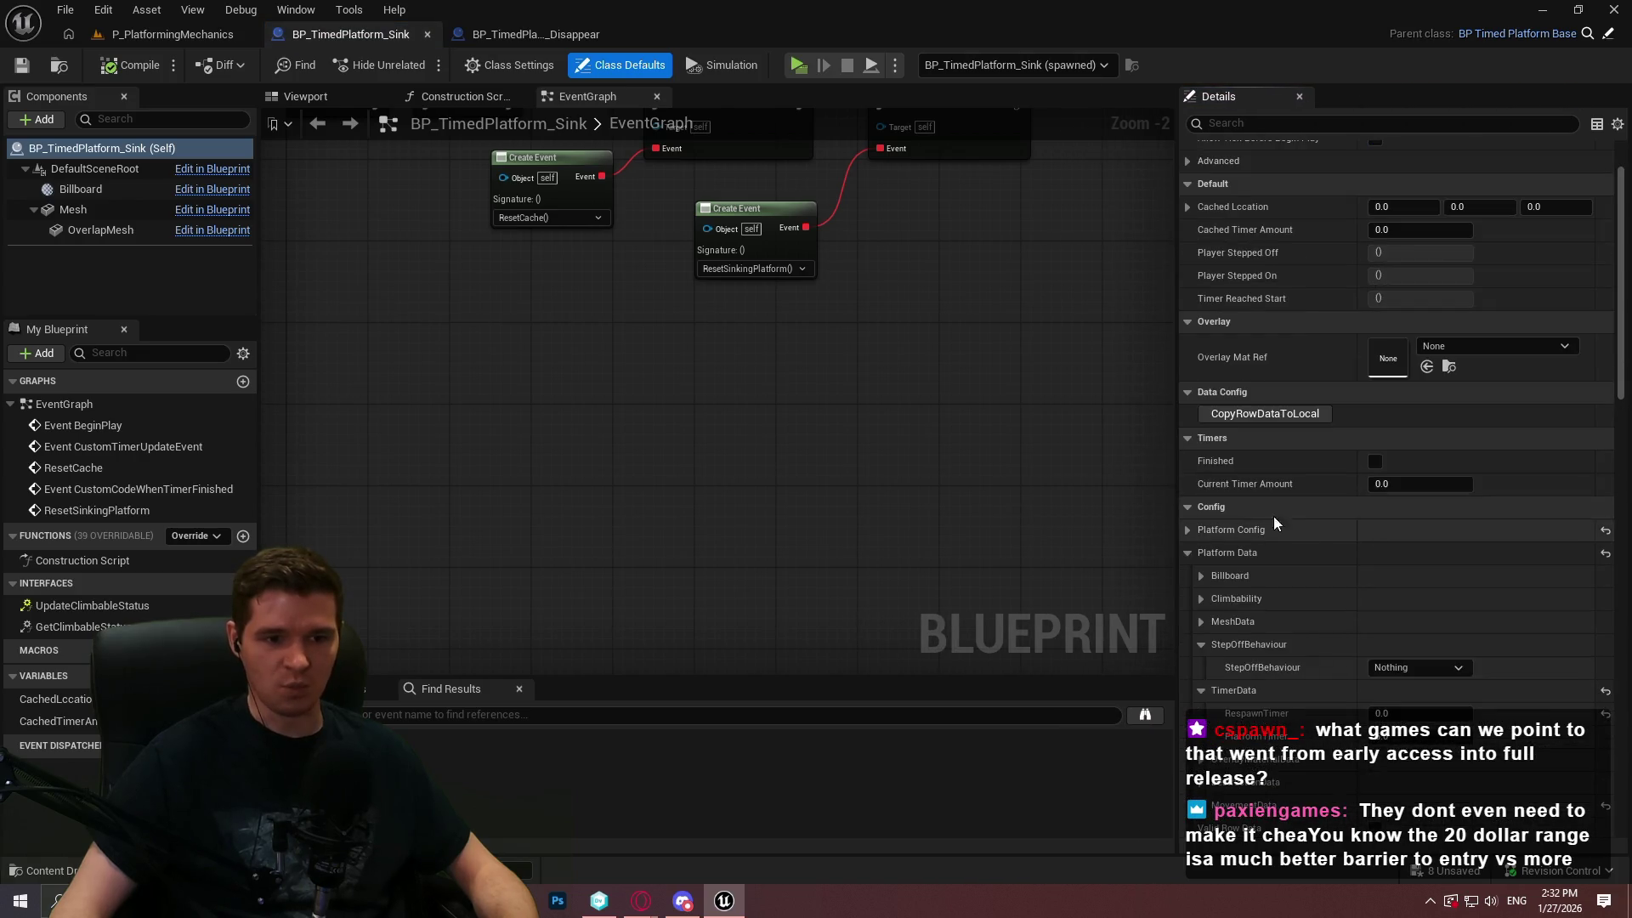
left_click(1191, 421)
scroll(1236, 444, "down", 4)
left_click(1202, 376)
left_click(1202, 423)
left_click(1206, 470)
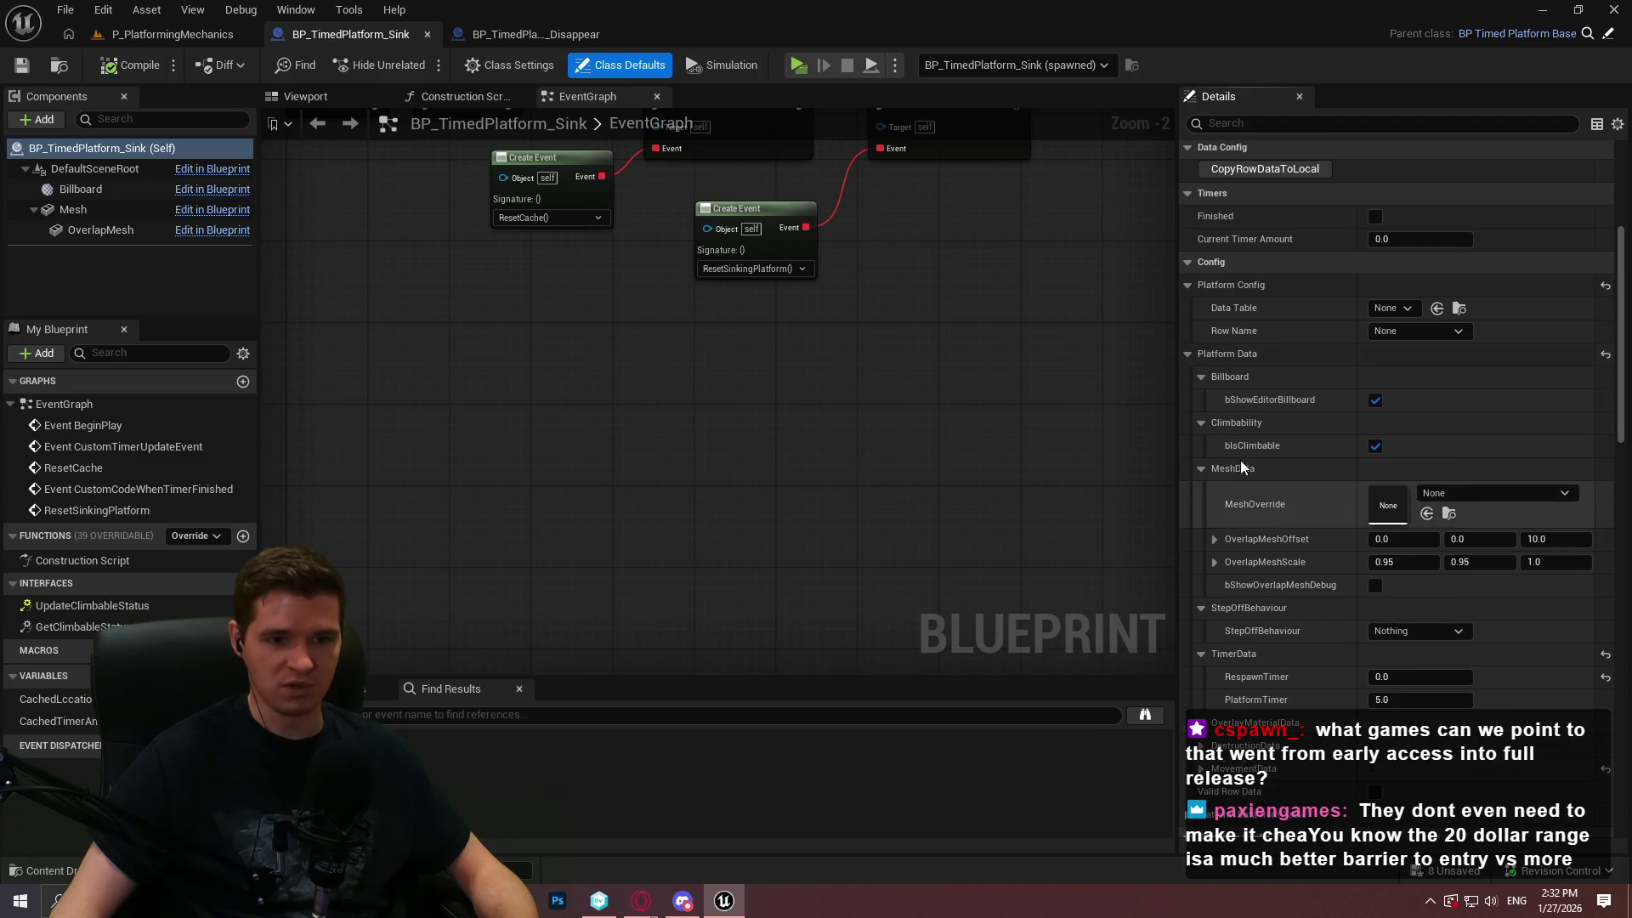
scroll(1258, 442, "down", 2)
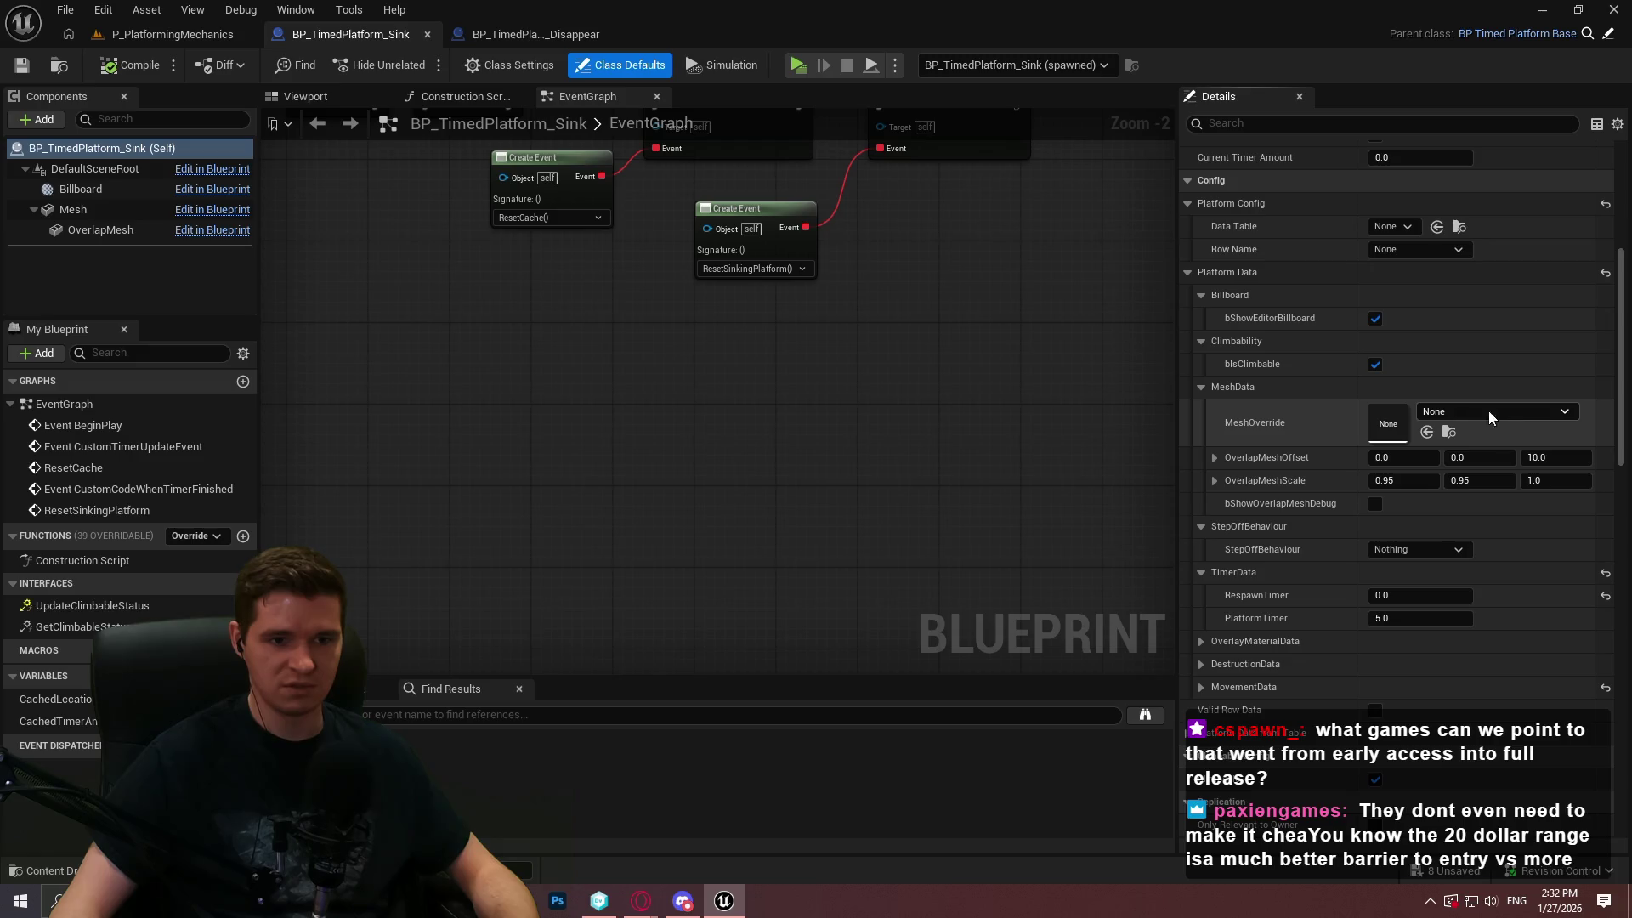
Set StepOffBehaviour to Reverse, keep PlatformTimer at 5.0, and save the blueprint
left_click(1414, 552)
left_click(1421, 600)
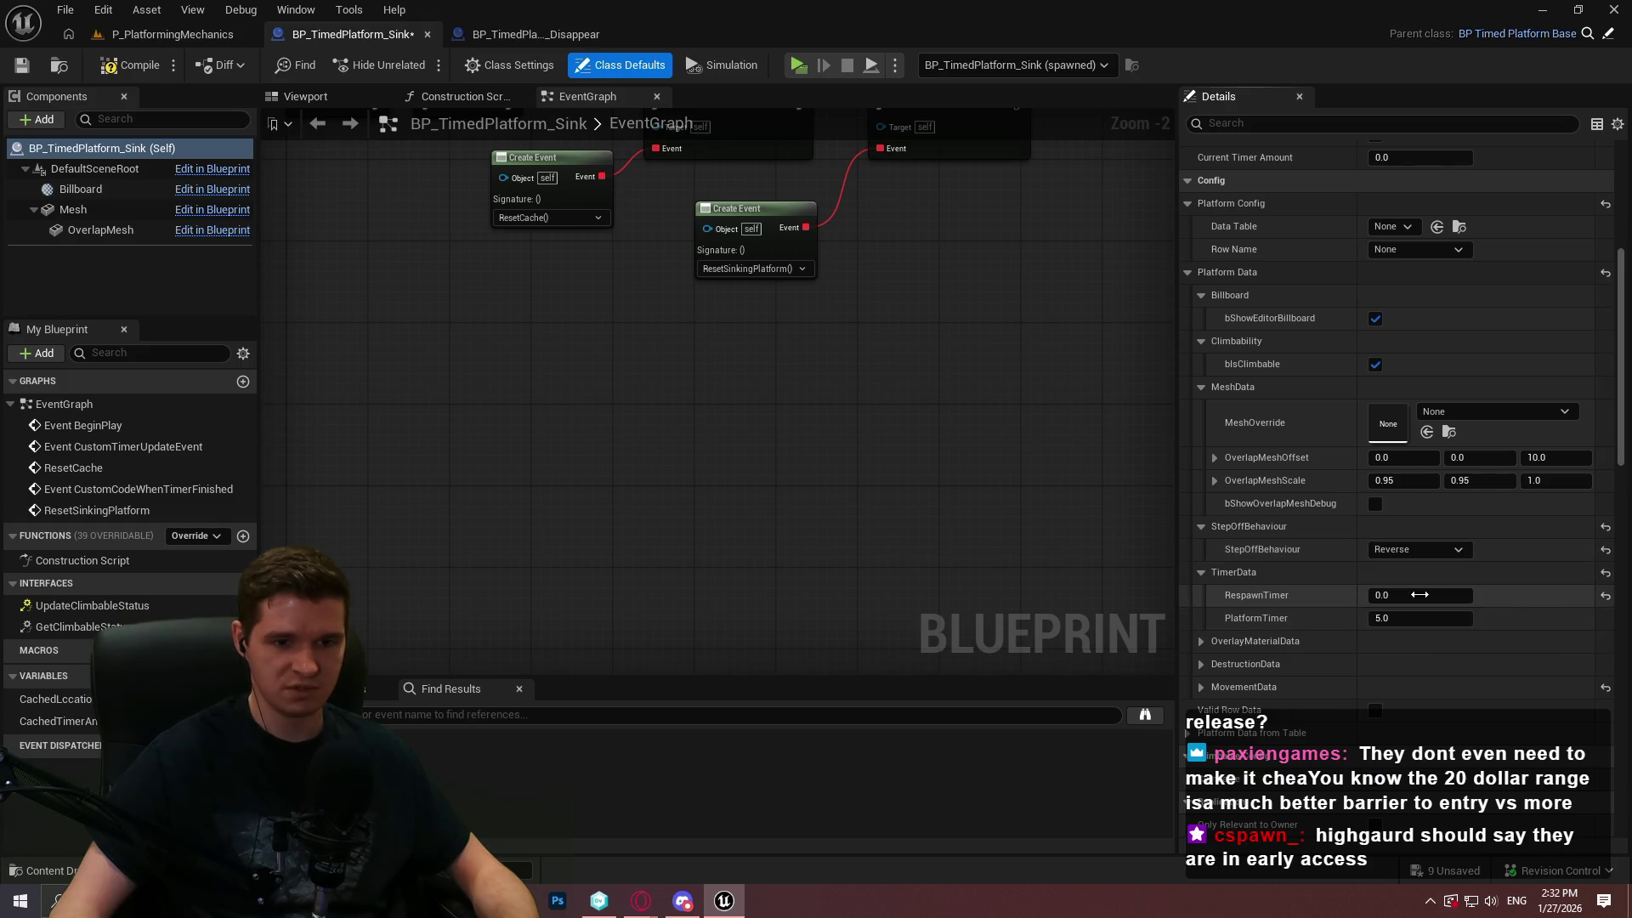
left_click(1525, 621)
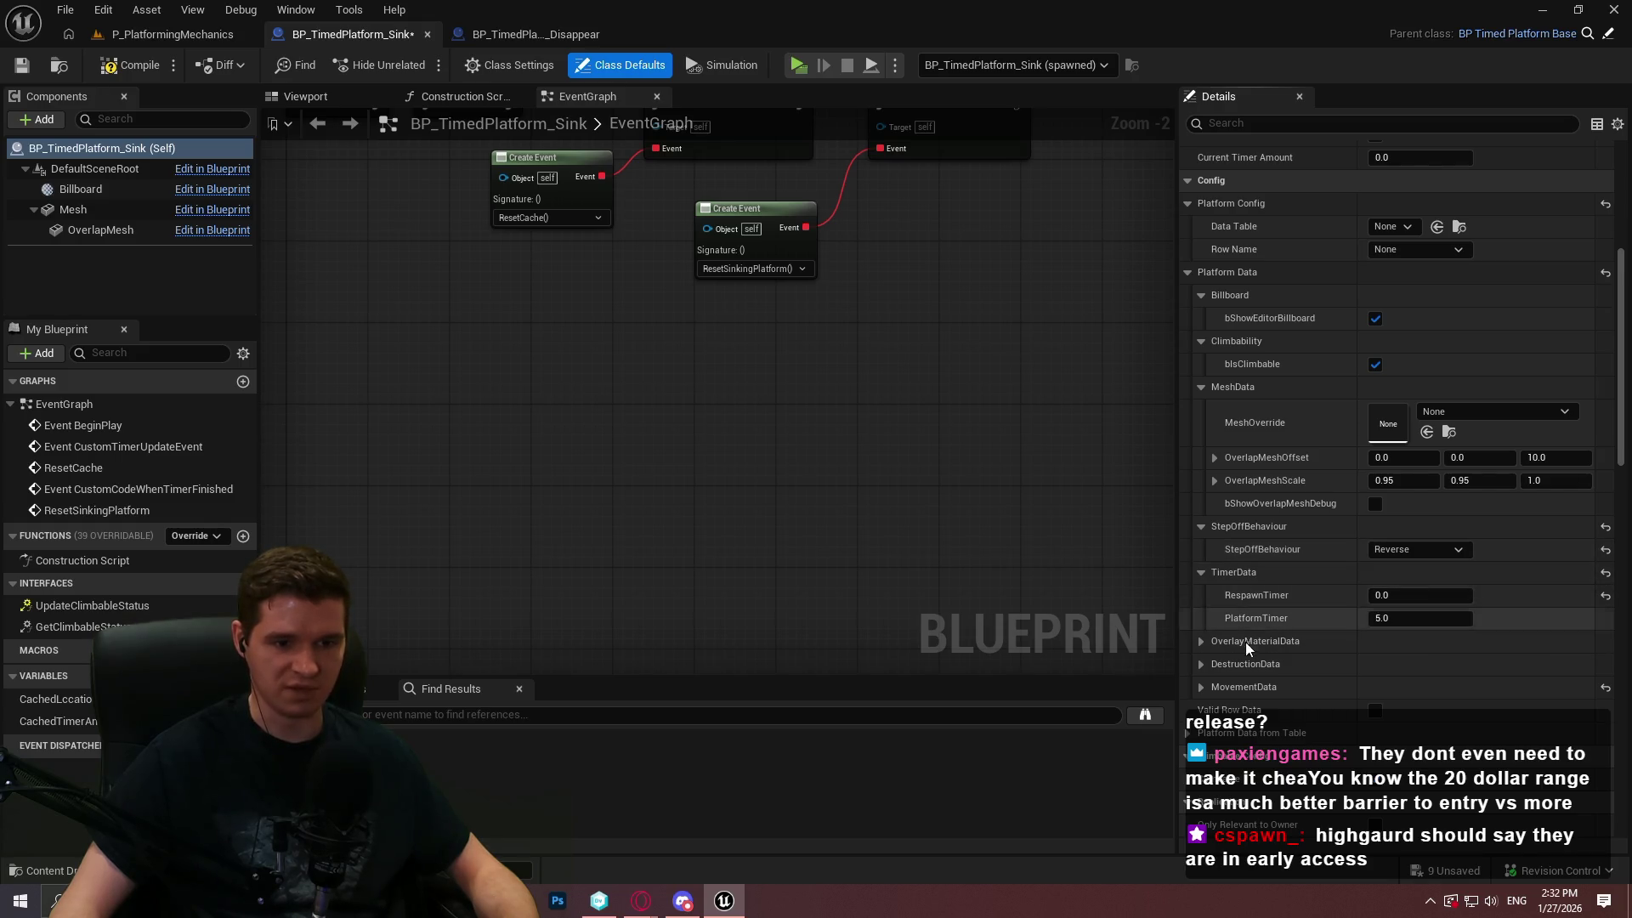
left_click(1202, 642)
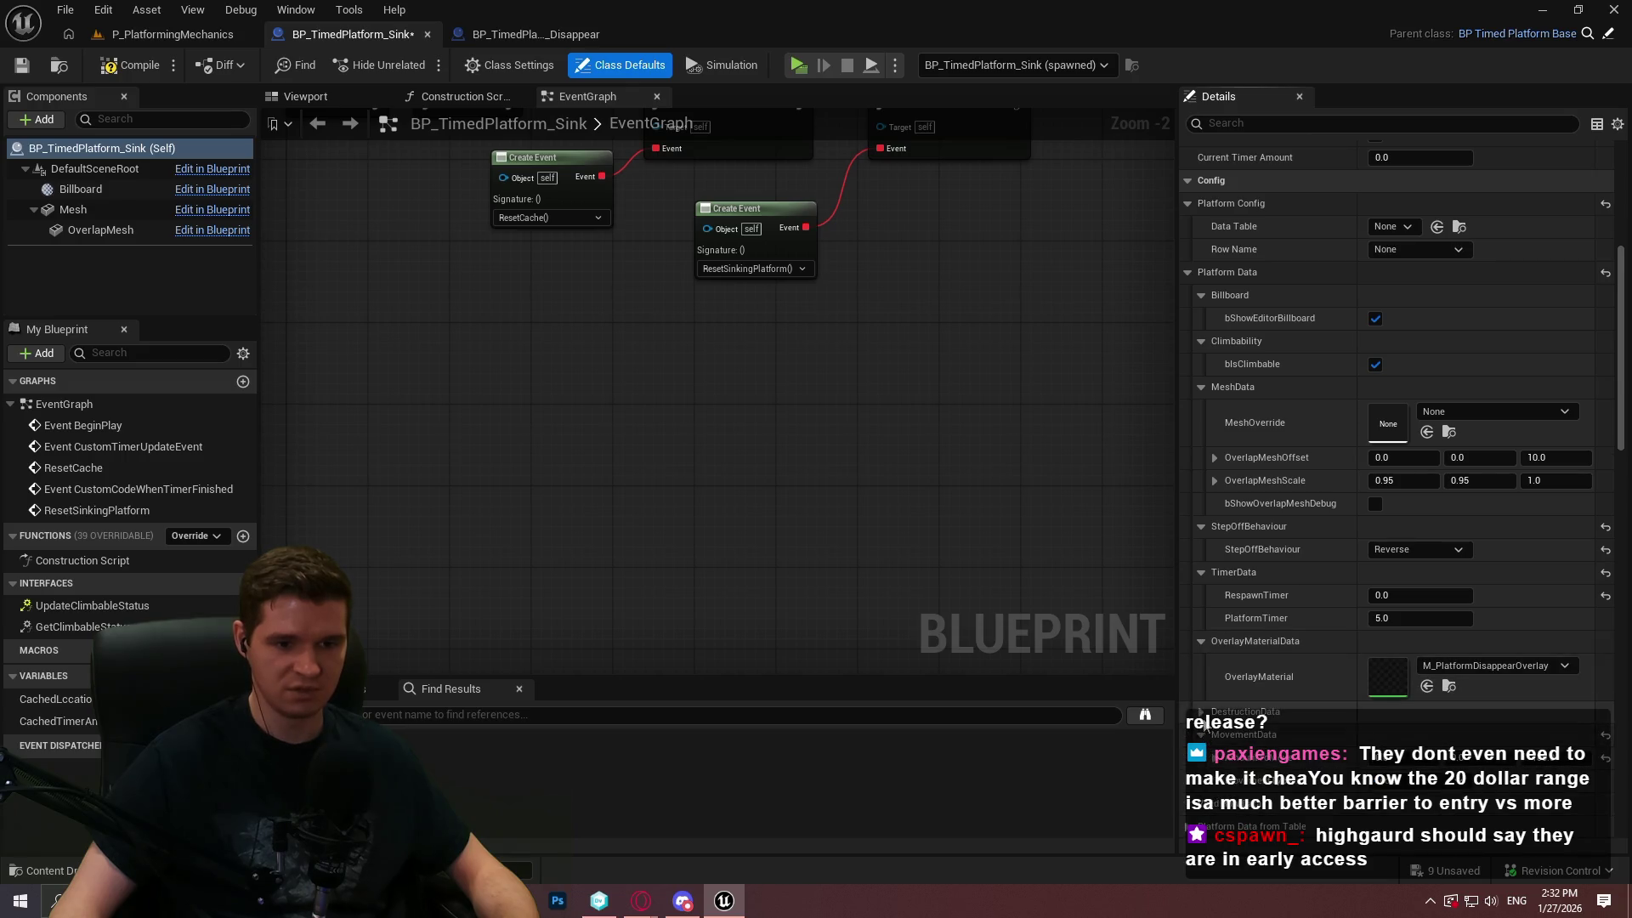
left_click(1202, 715)
scroll(1355, 670, "down", 3)
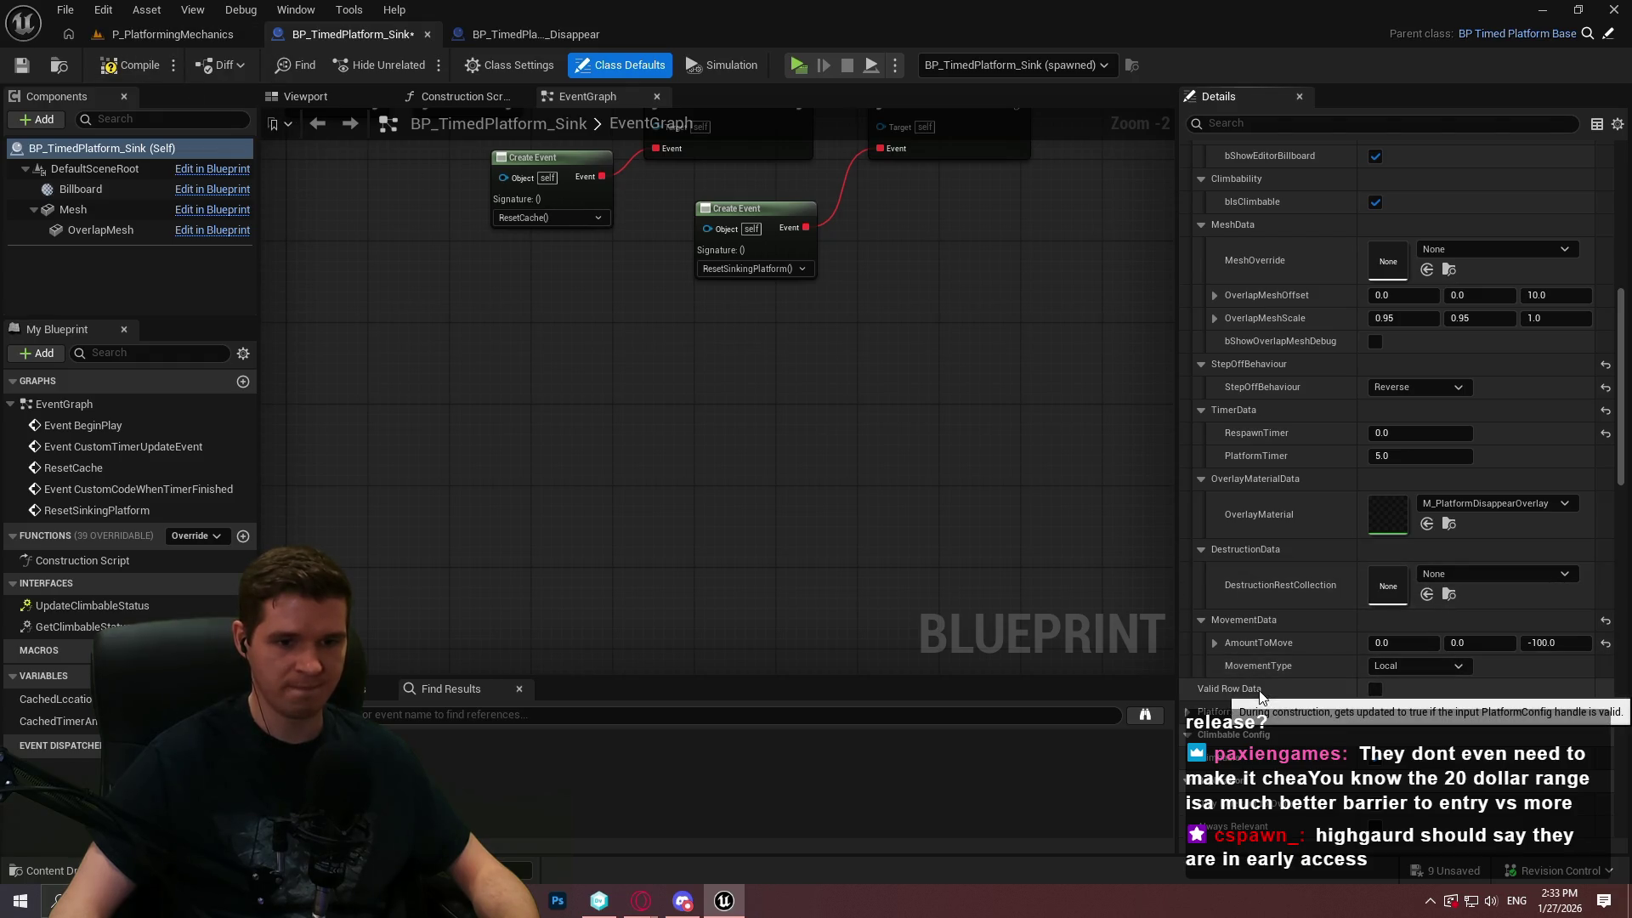
left_click(23, 66)
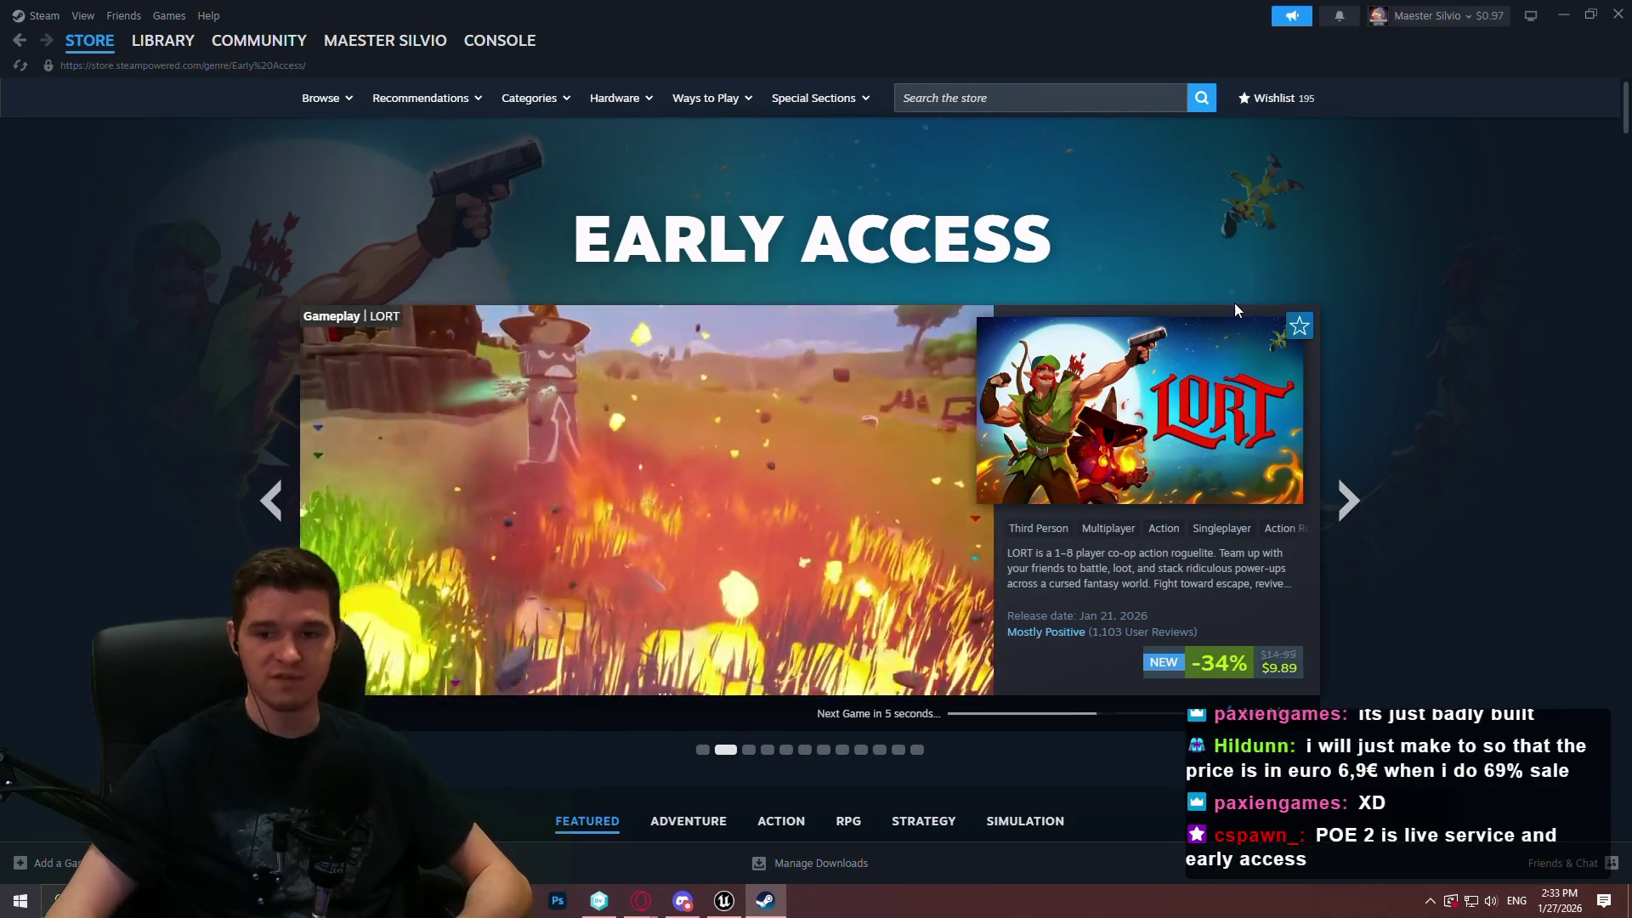
Search the Steam store for Warframe and view the third screenshot on its page
left_click(1104, 108)
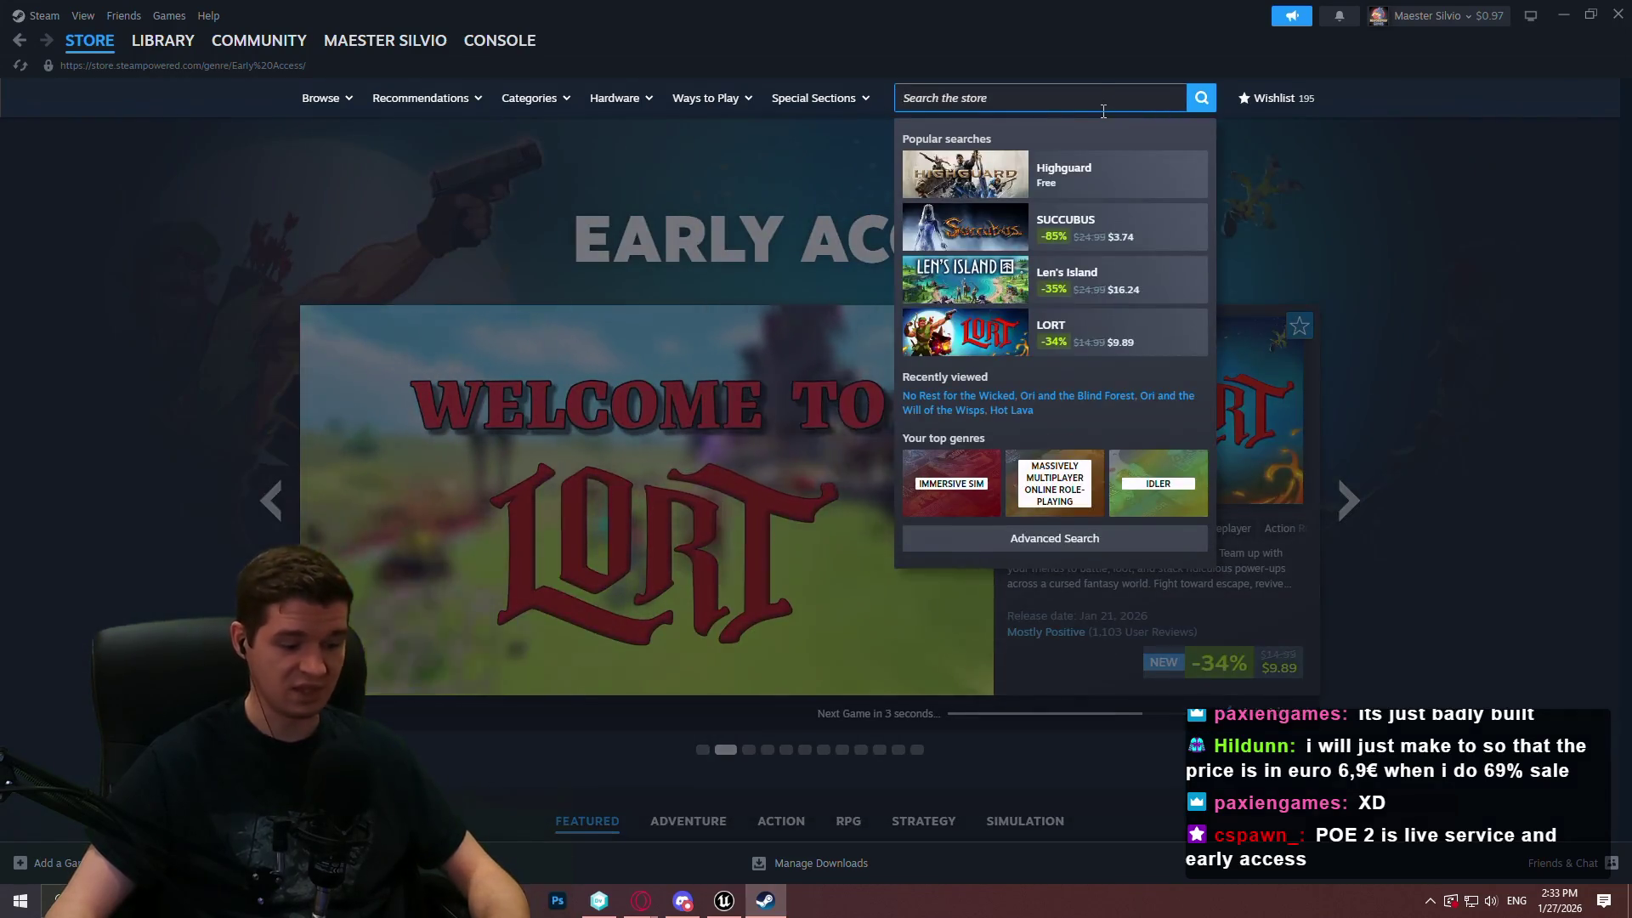
type("warf")
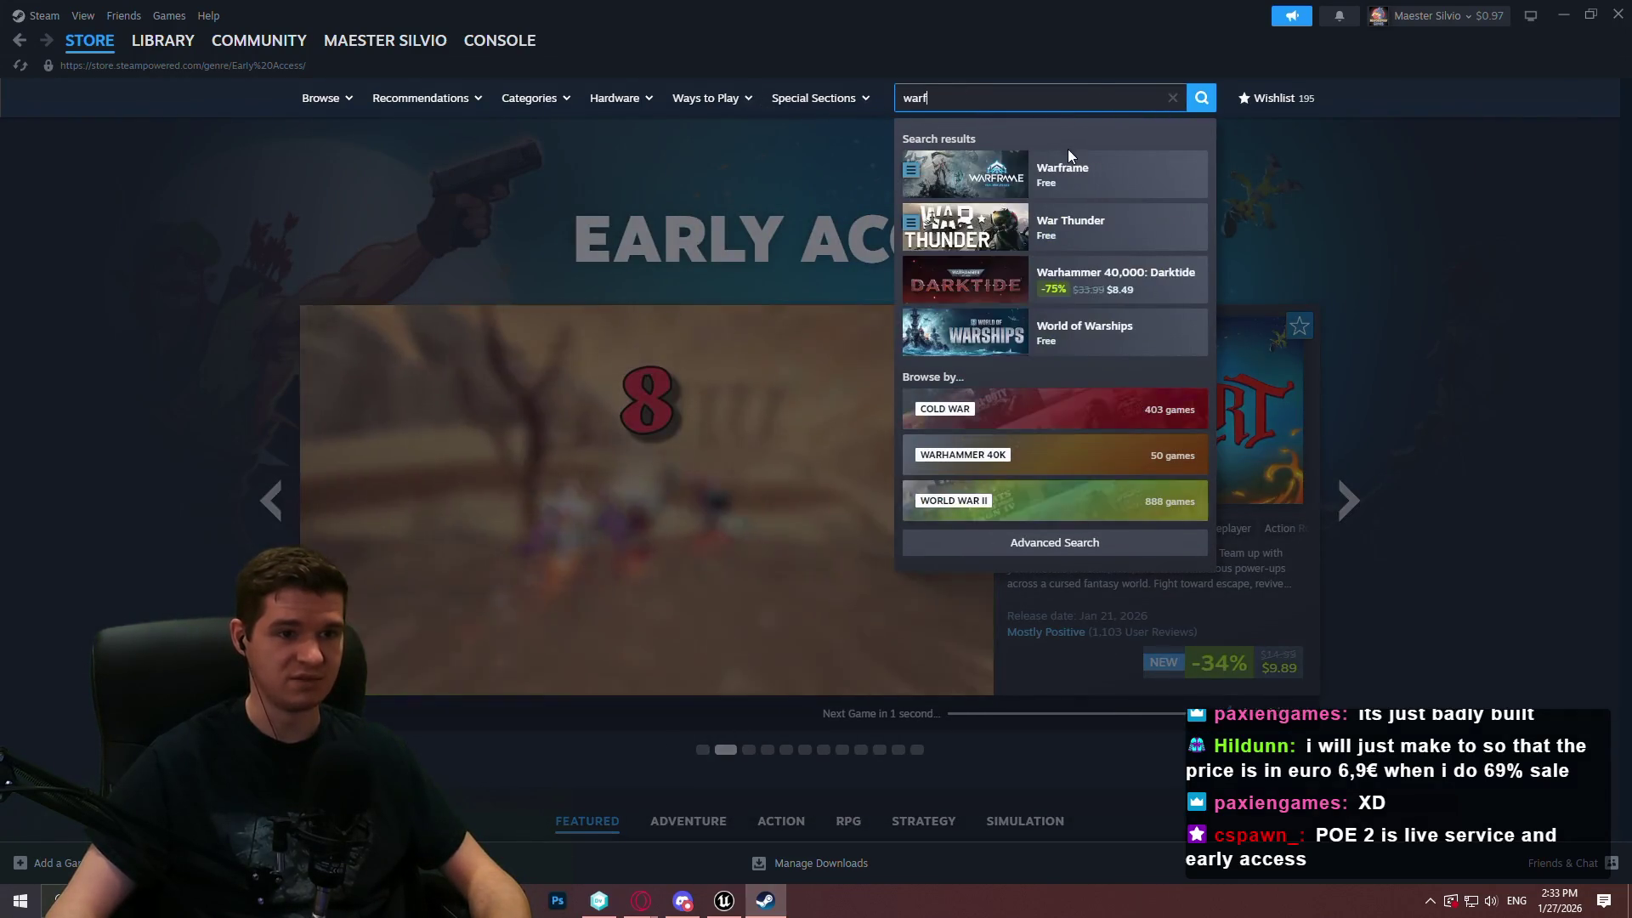
left_click(1076, 170)
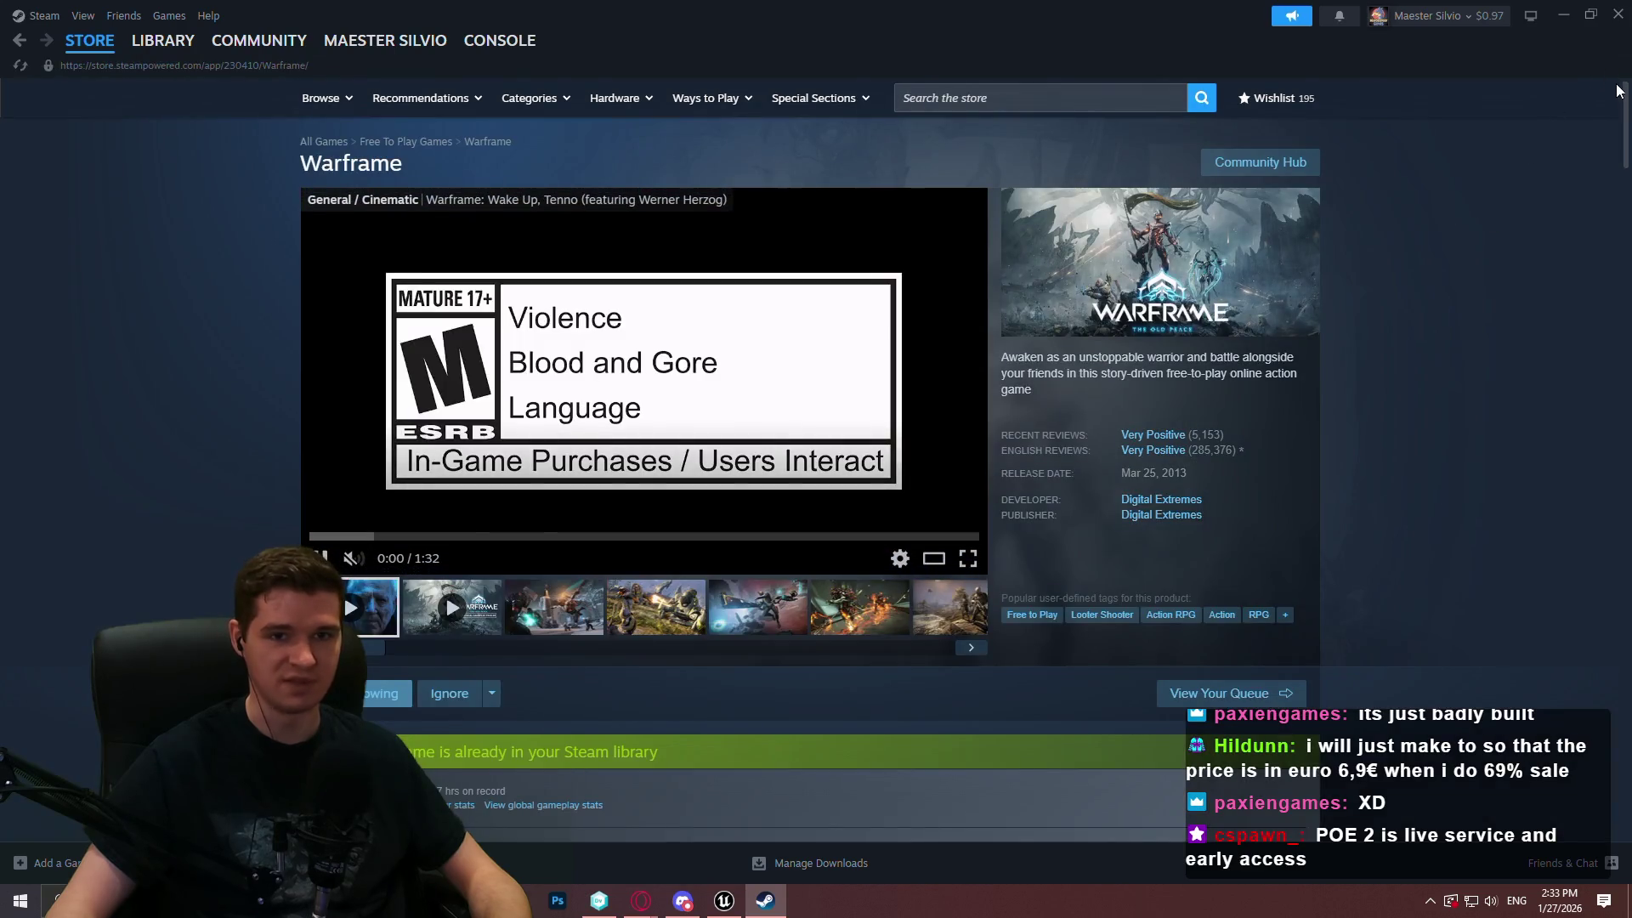
mouse_move(1628, 102)
left_mouse_down()
mouse_move(1614, 225)
mouse_move(1621, 92)
left_mouse_up()
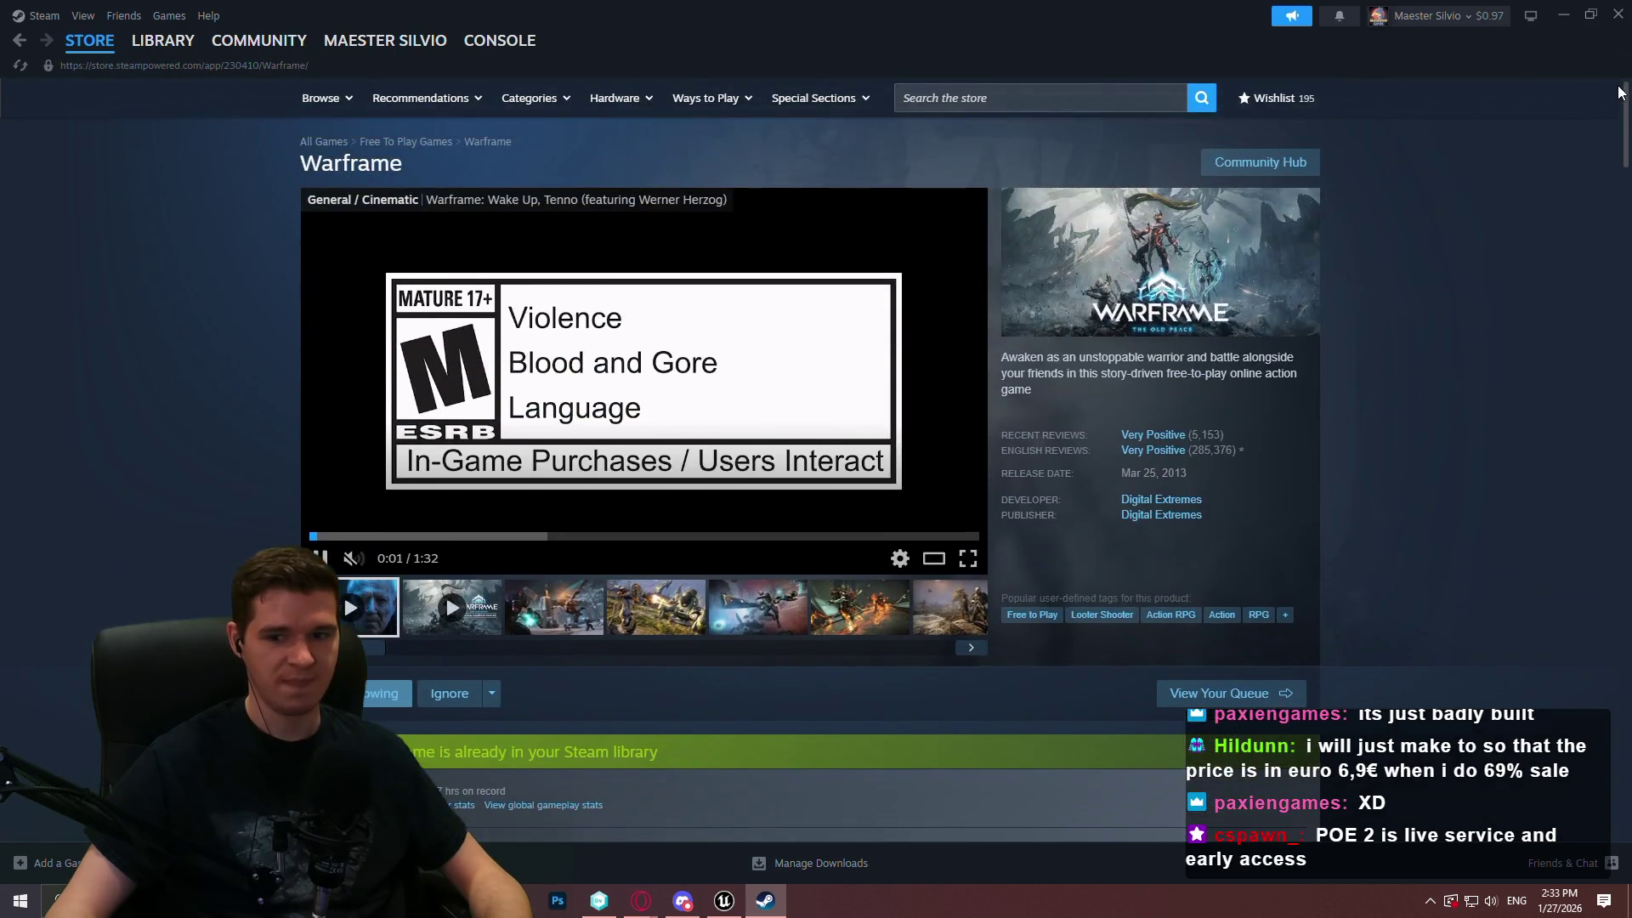
left_click(557, 607)
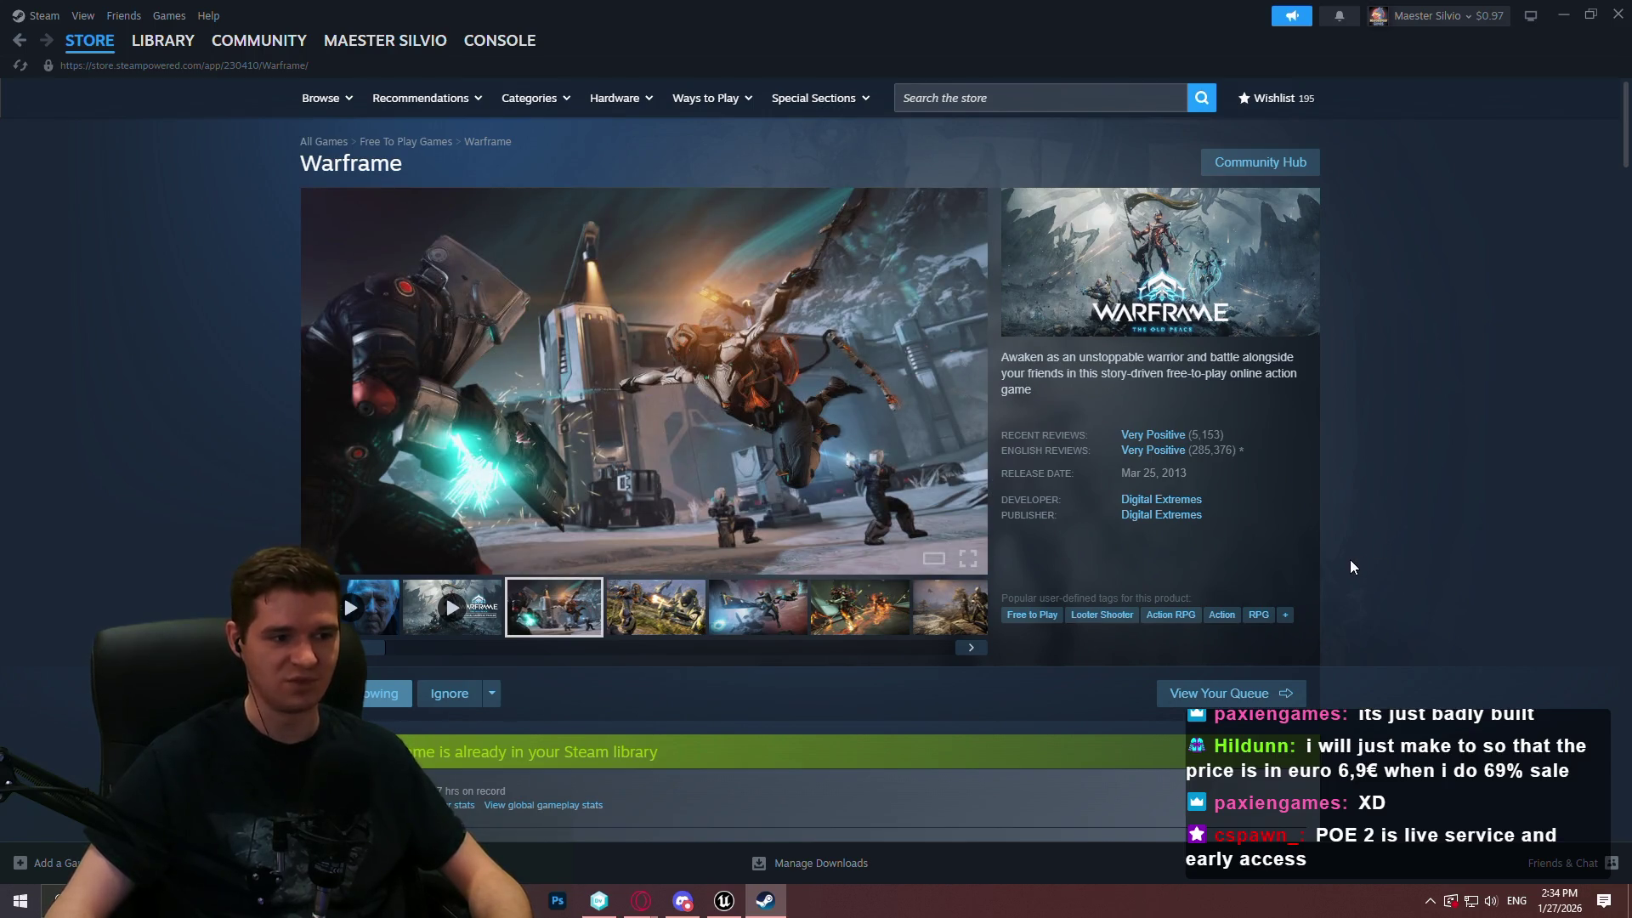
Scroll the Warframe store page, then close Steam to return to the blueprint editor
scroll(1405, 568, "down", 5)
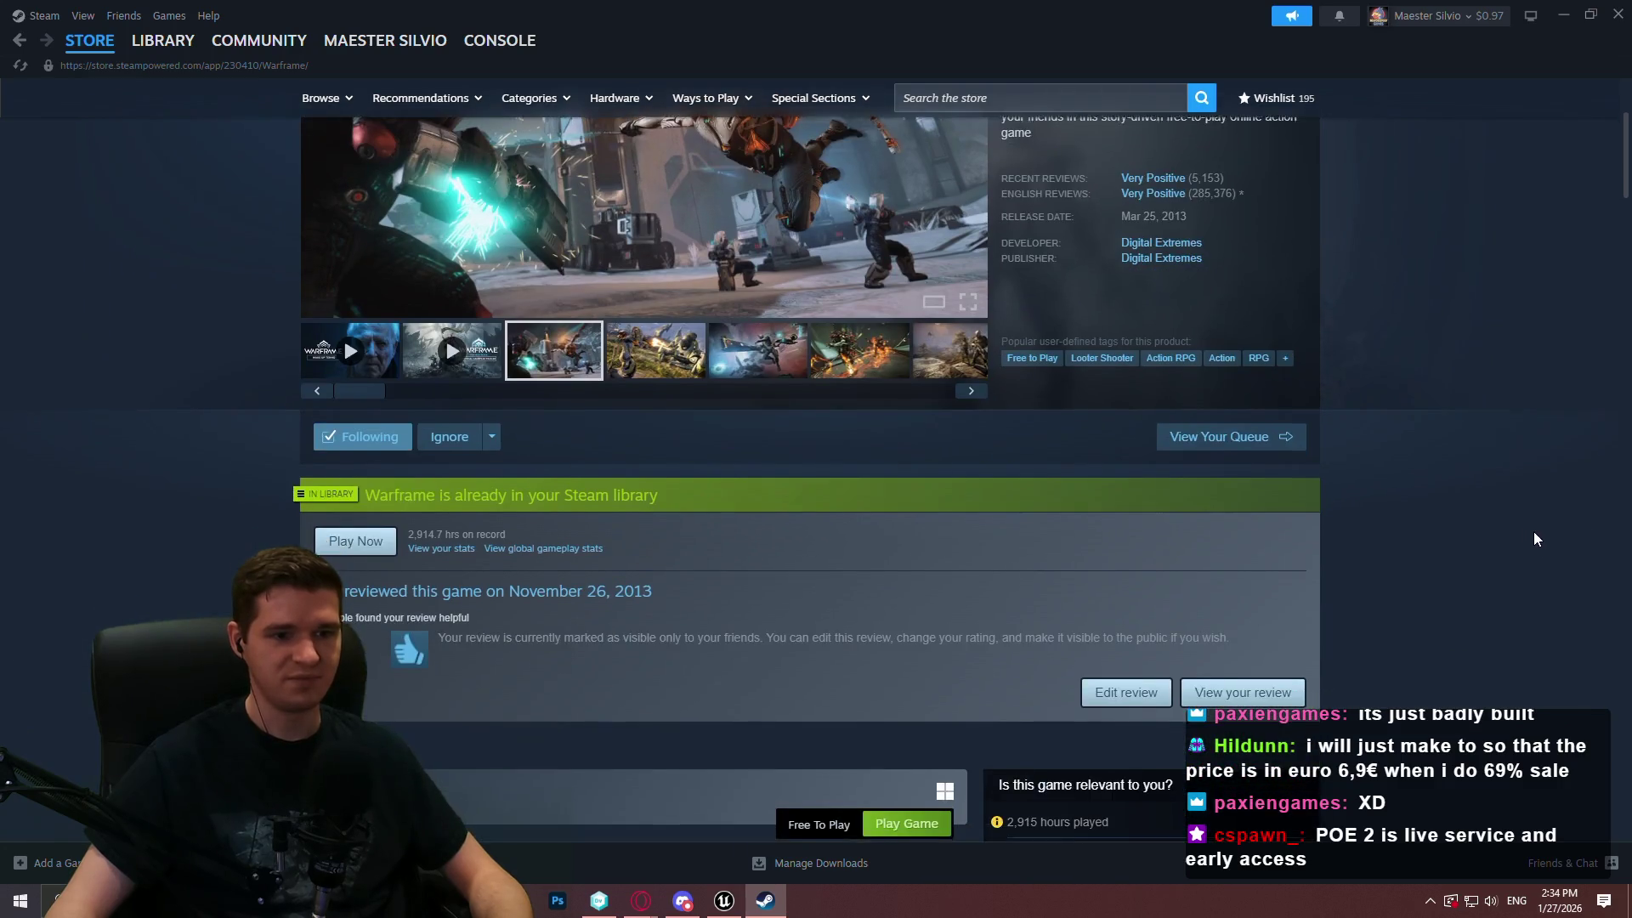
scroll(1553, 490, "up", 3)
scroll(1557, 475, "up", 2)
scroll(1539, 459, "down", 4)
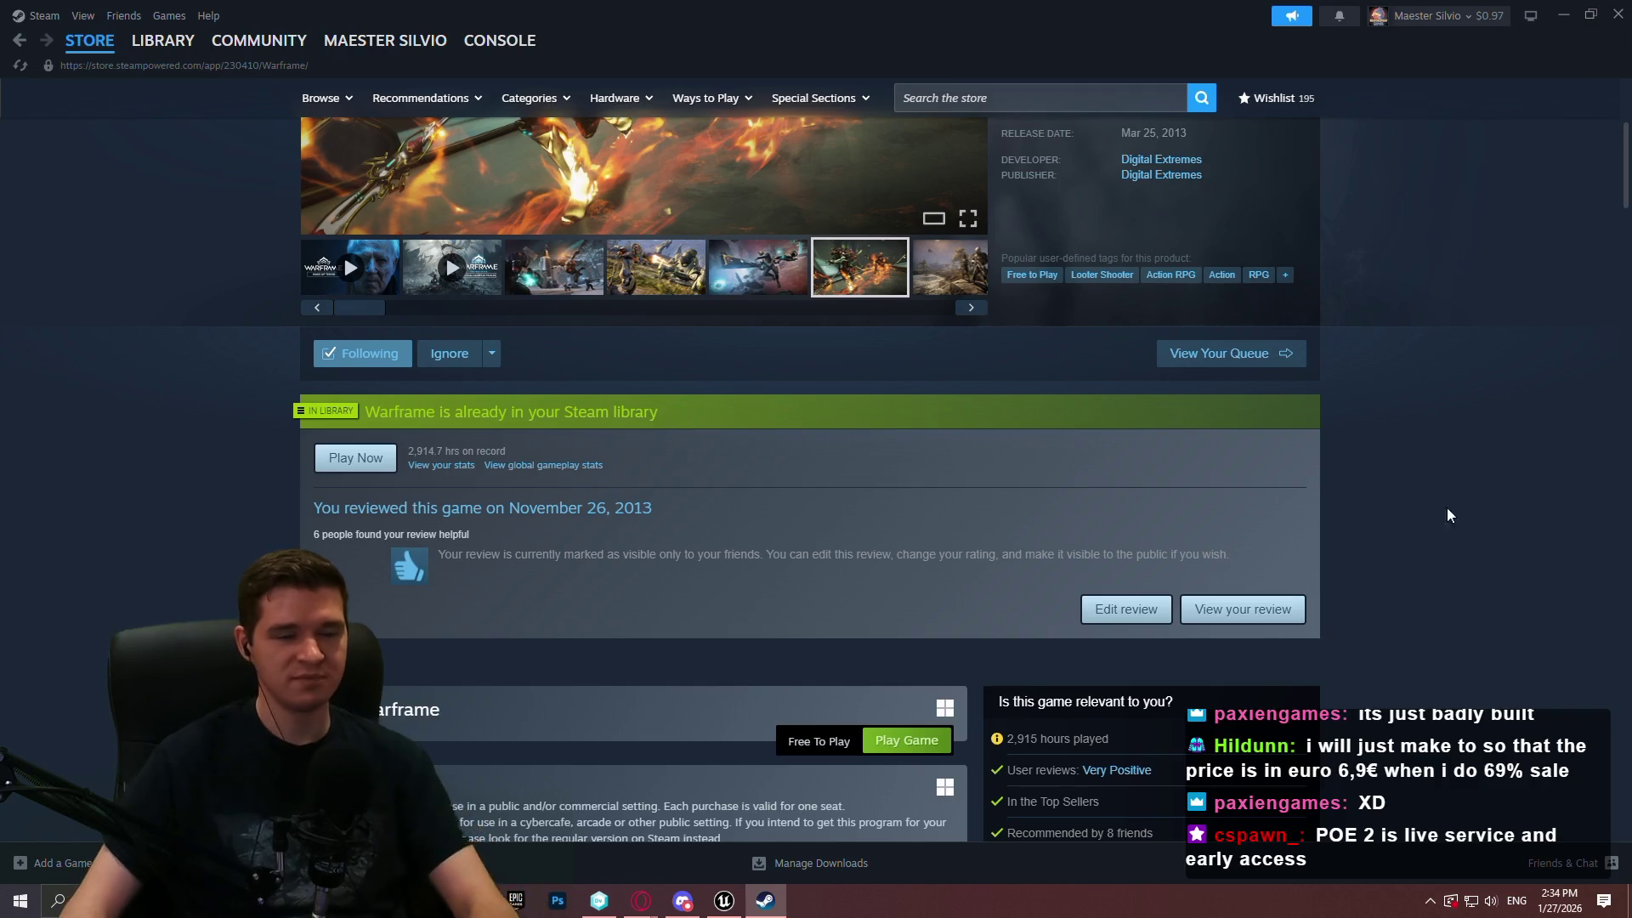
left_click(1620, 12)
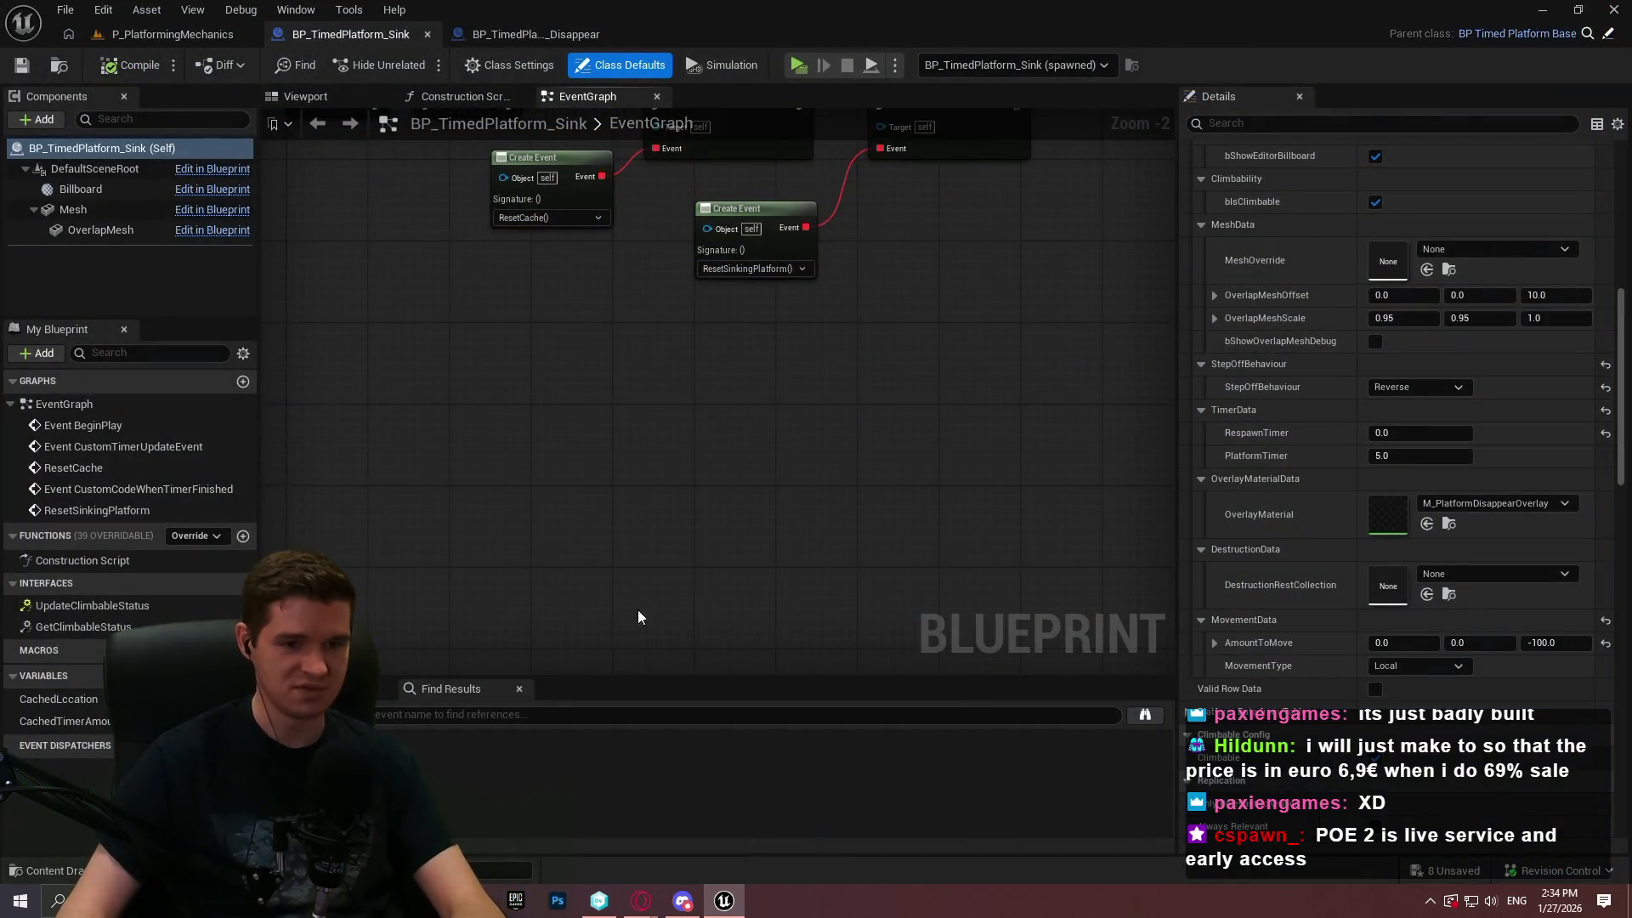
In P_PlatformingMechanics, frame the test sink platform with F and delete it
left_click(235, 30)
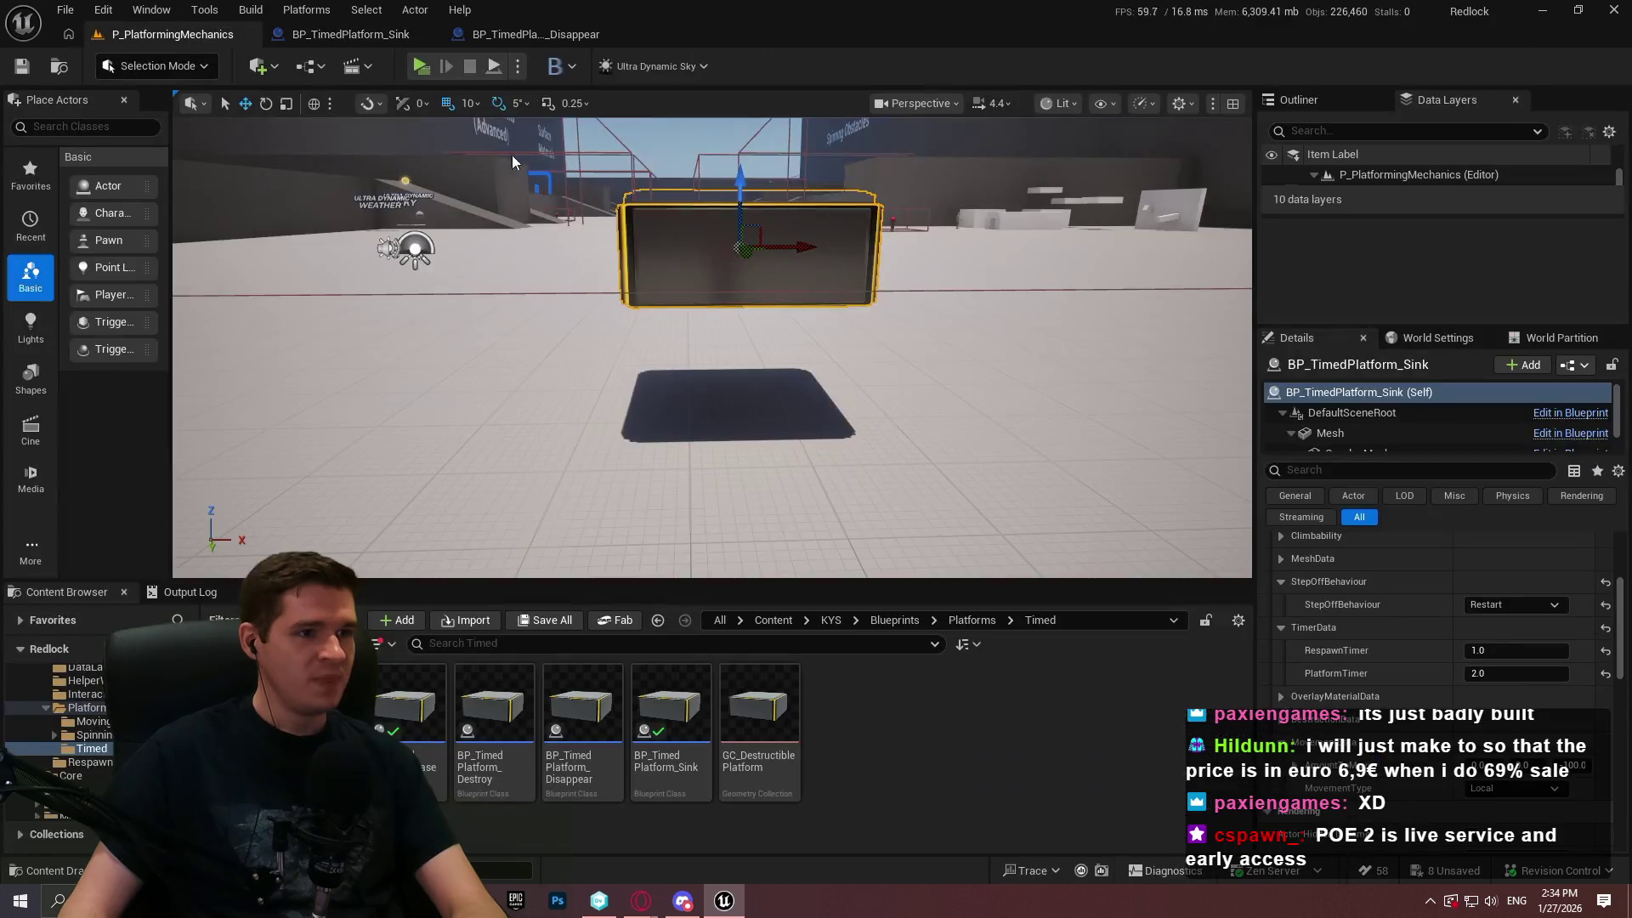
left_click_drag(745, 246, 971, 368)
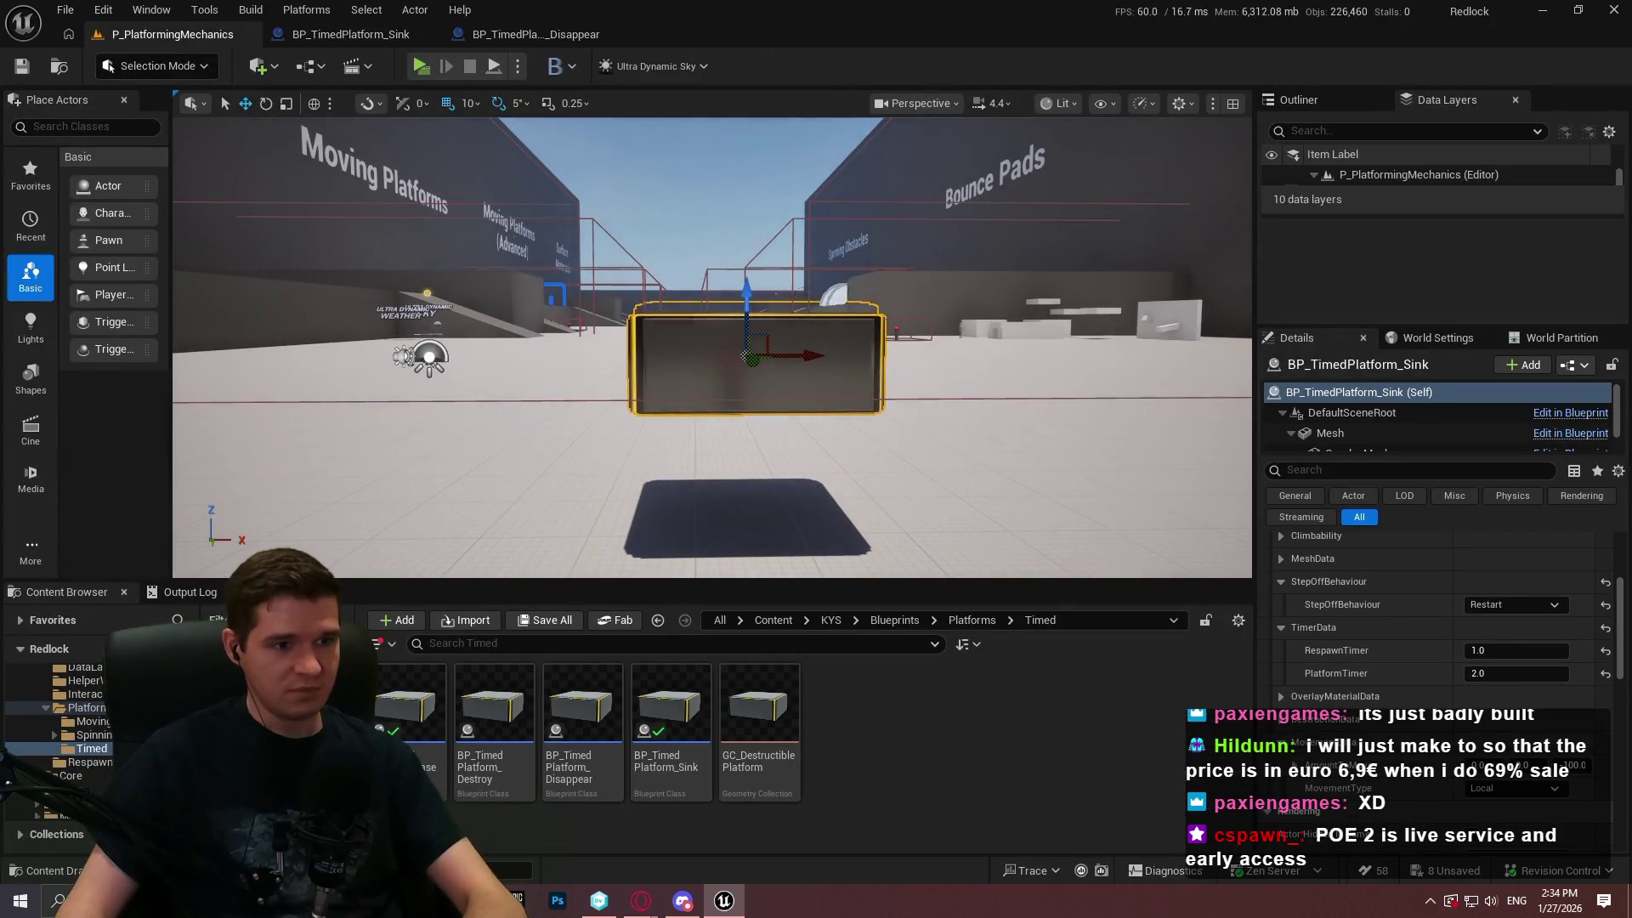
mouse_move(832, 377)
left_mouse_down()
mouse_move(681, 374)
mouse_move(706, 464)
mouse_move(646, 446)
mouse_move(633, 477)
mouse_move(625, 460)
mouse_move(587, 464)
mouse_move(578, 493)
mouse_move(601, 450)
mouse_move(638, 435)
left_mouse_up()
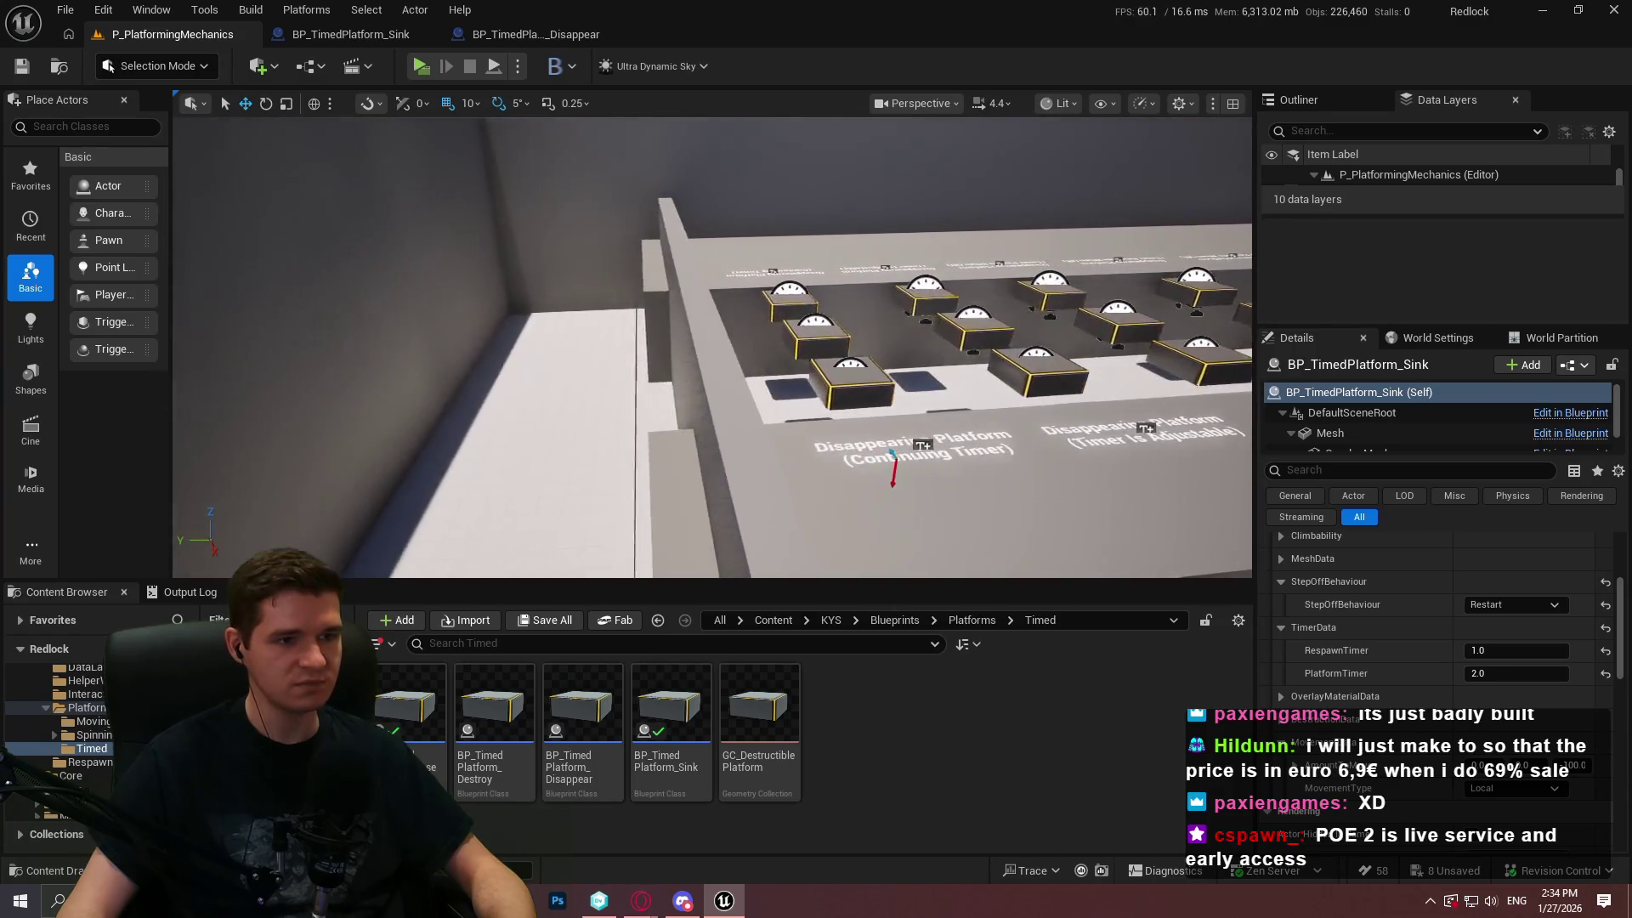
key("f")
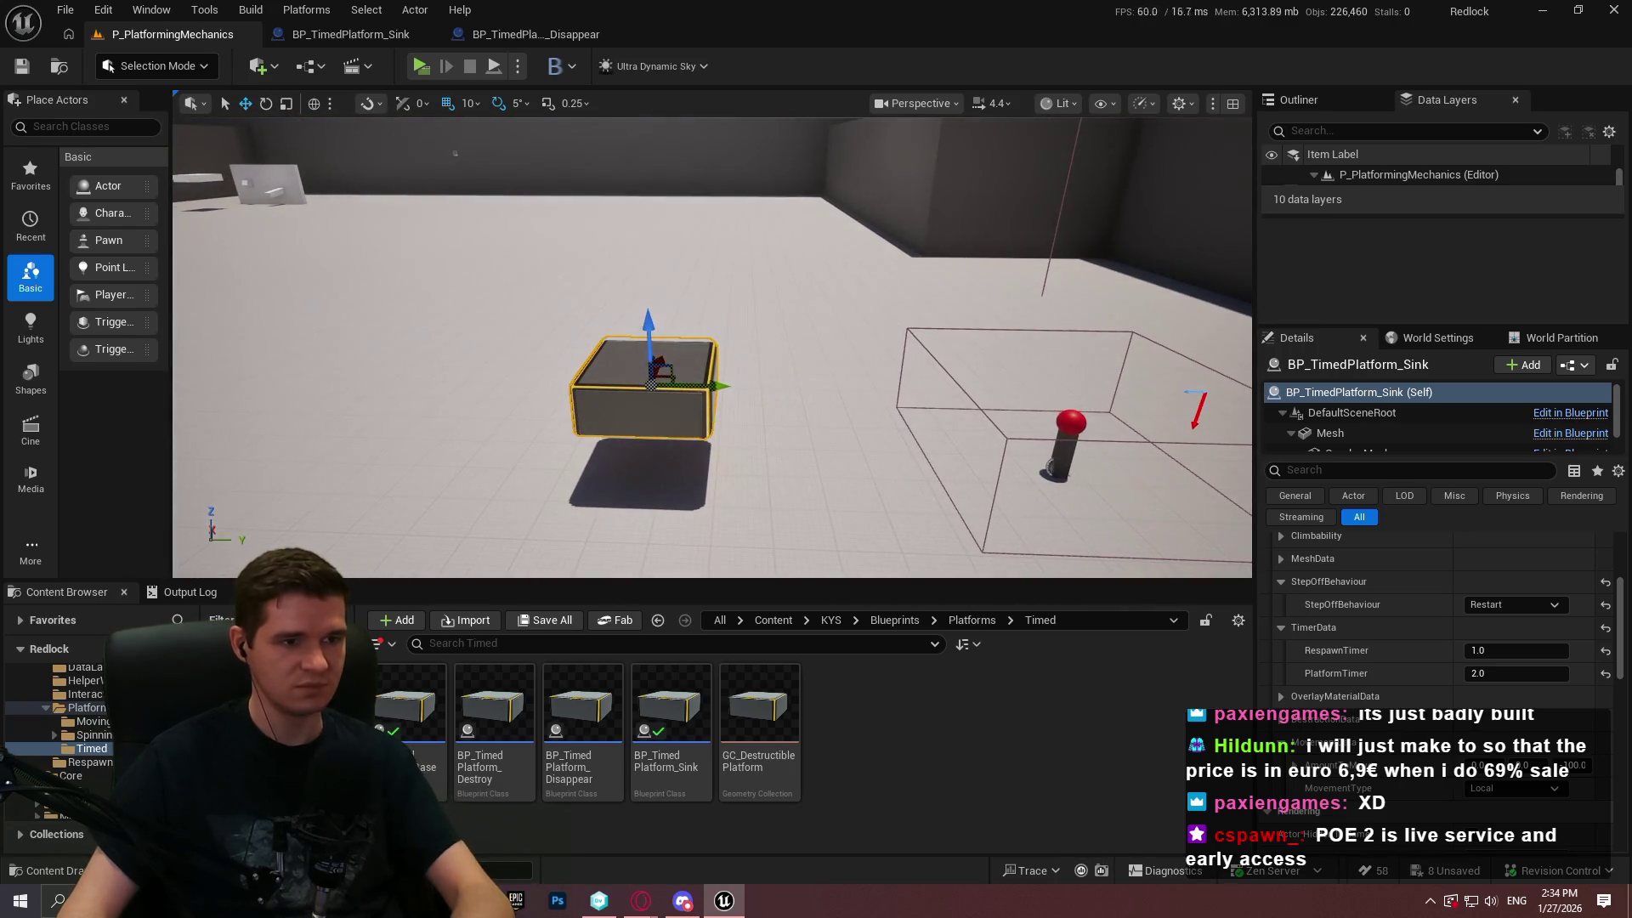
key("Delete")
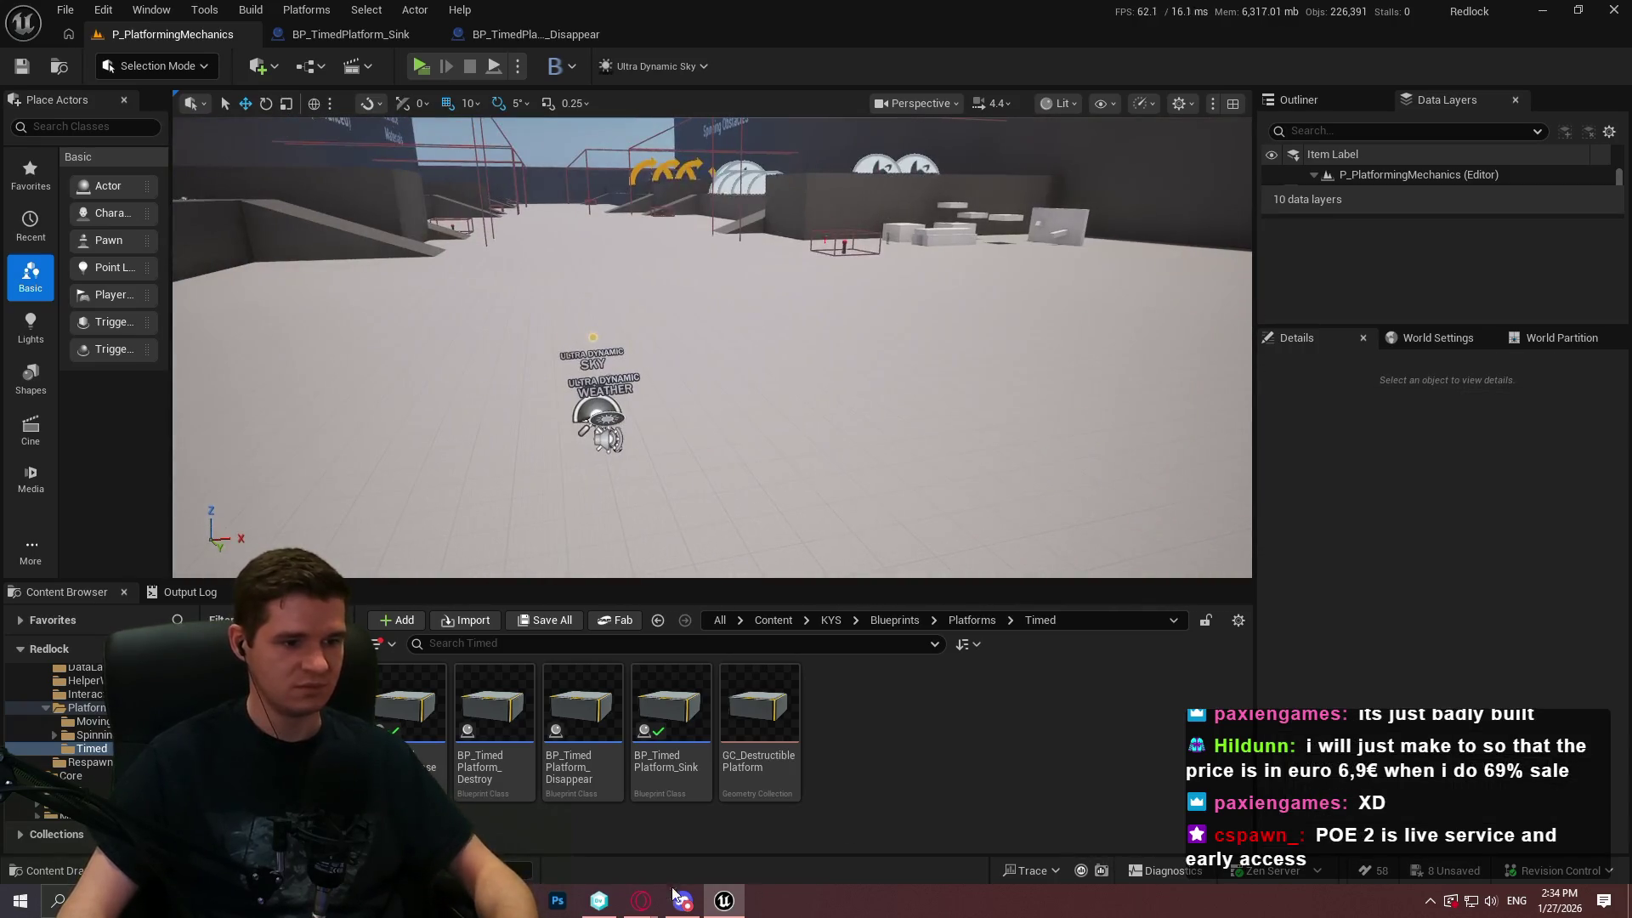
Save all modified assets with File > Save All, checking out the listed assets
left_click(66, 10)
left_click(109, 252)
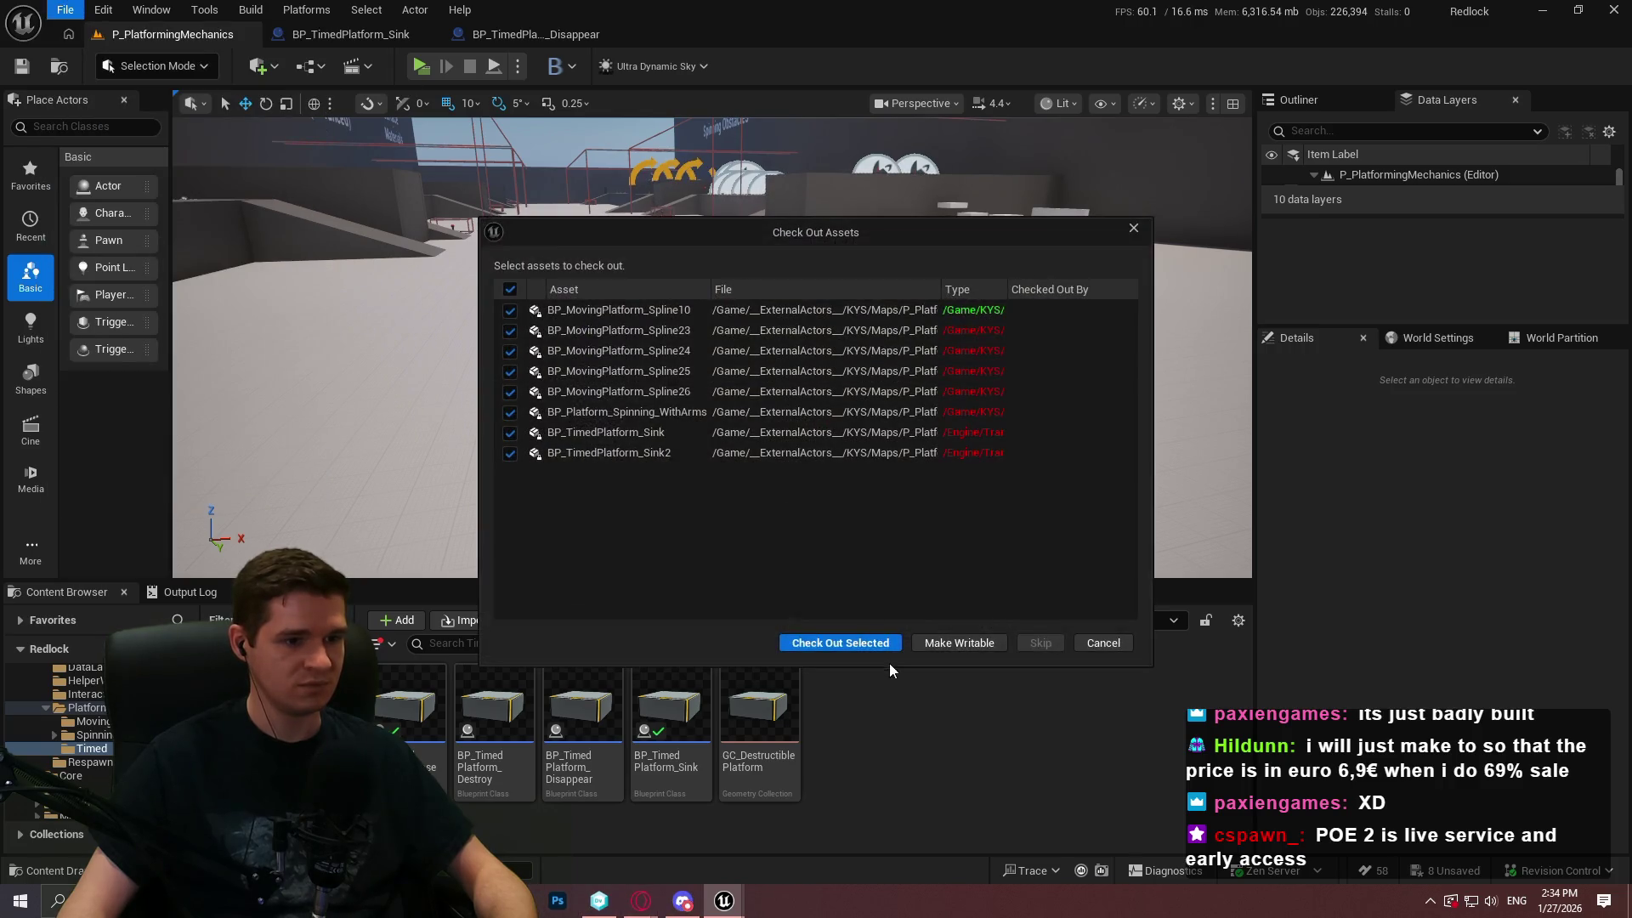
left_click(842, 643)
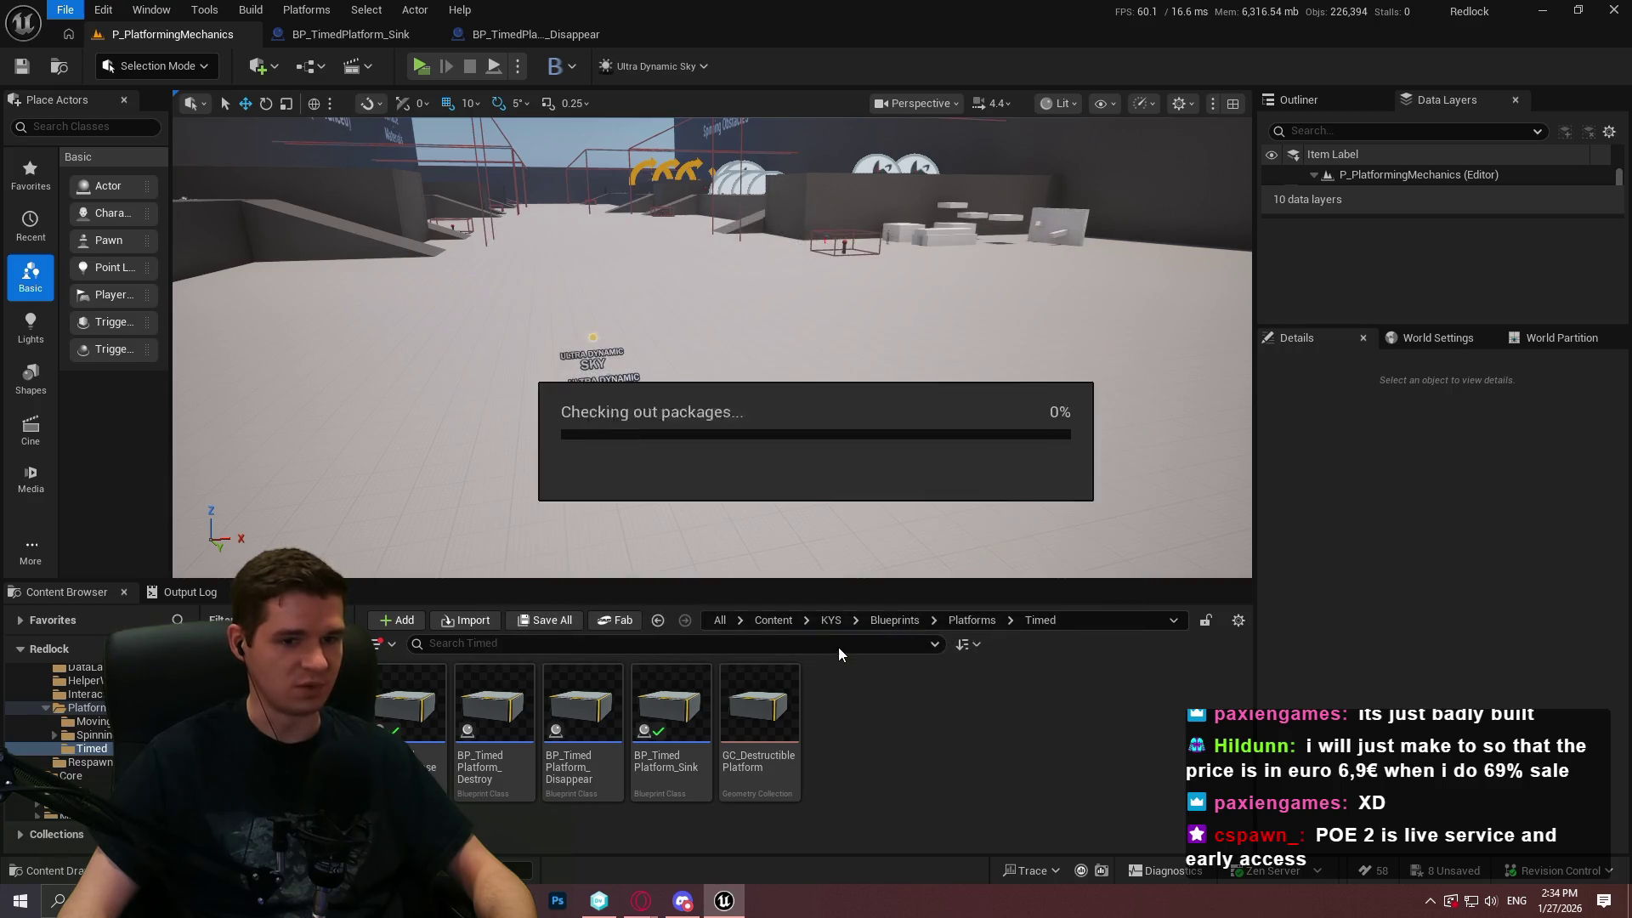
left_click(374, 38)
left_click(161, 34)
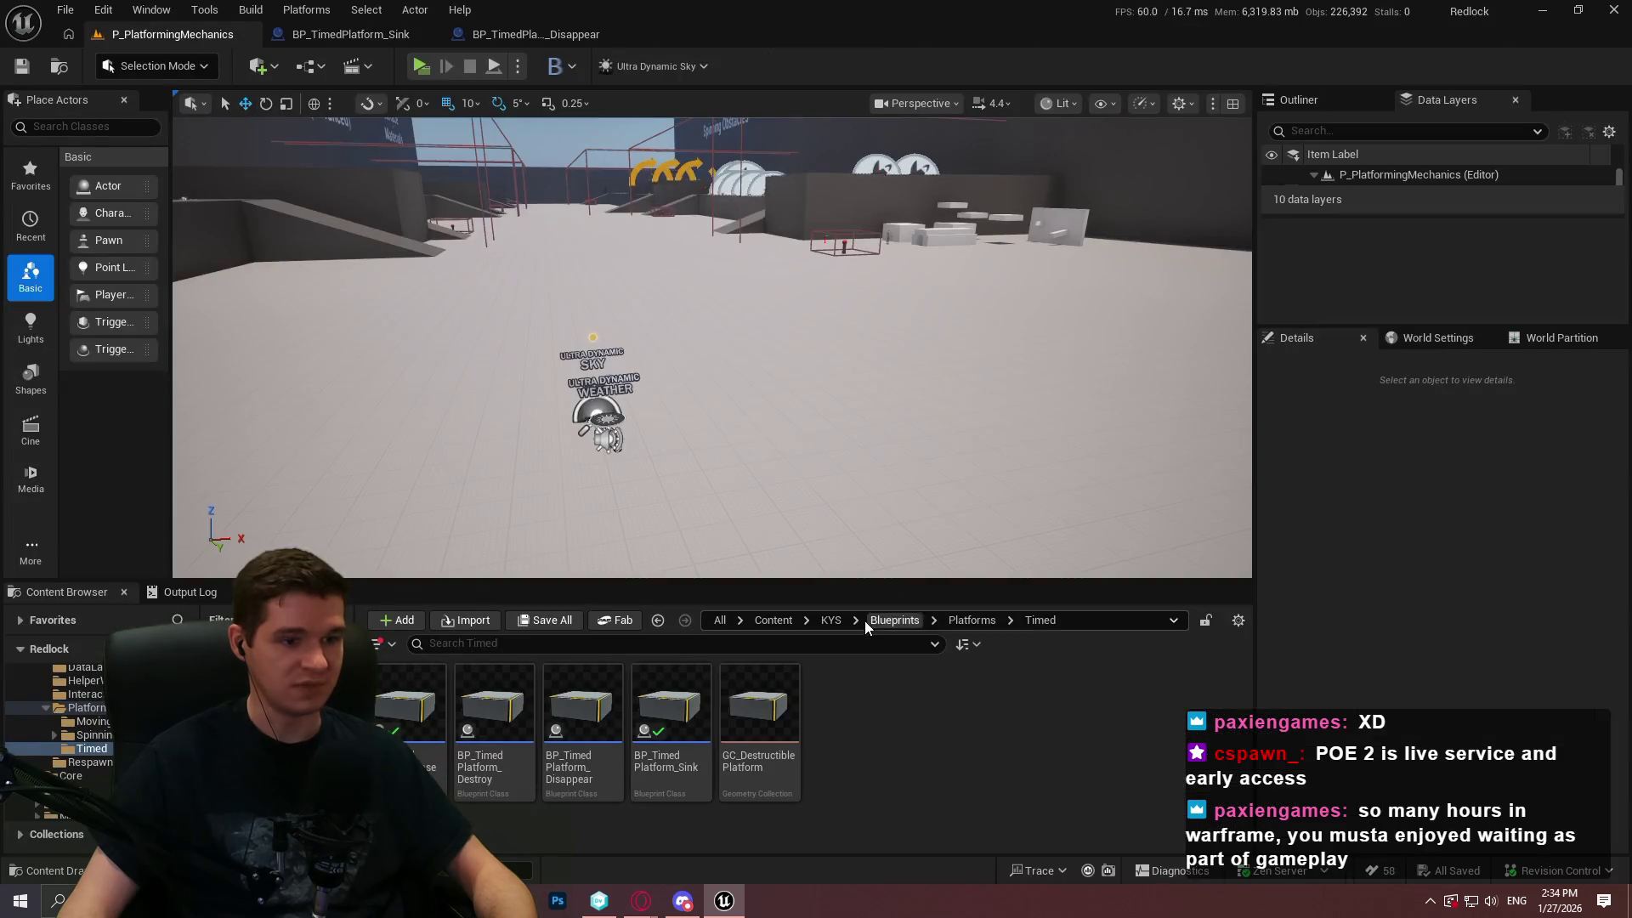
Open the Redlock level from Content/KYS/Maps and dismiss the map check Message Log
left_click(831, 620)
left_click(833, 713)
double_click(832, 713)
scroll(595, 748, "down", 2)
left_click(523, 765)
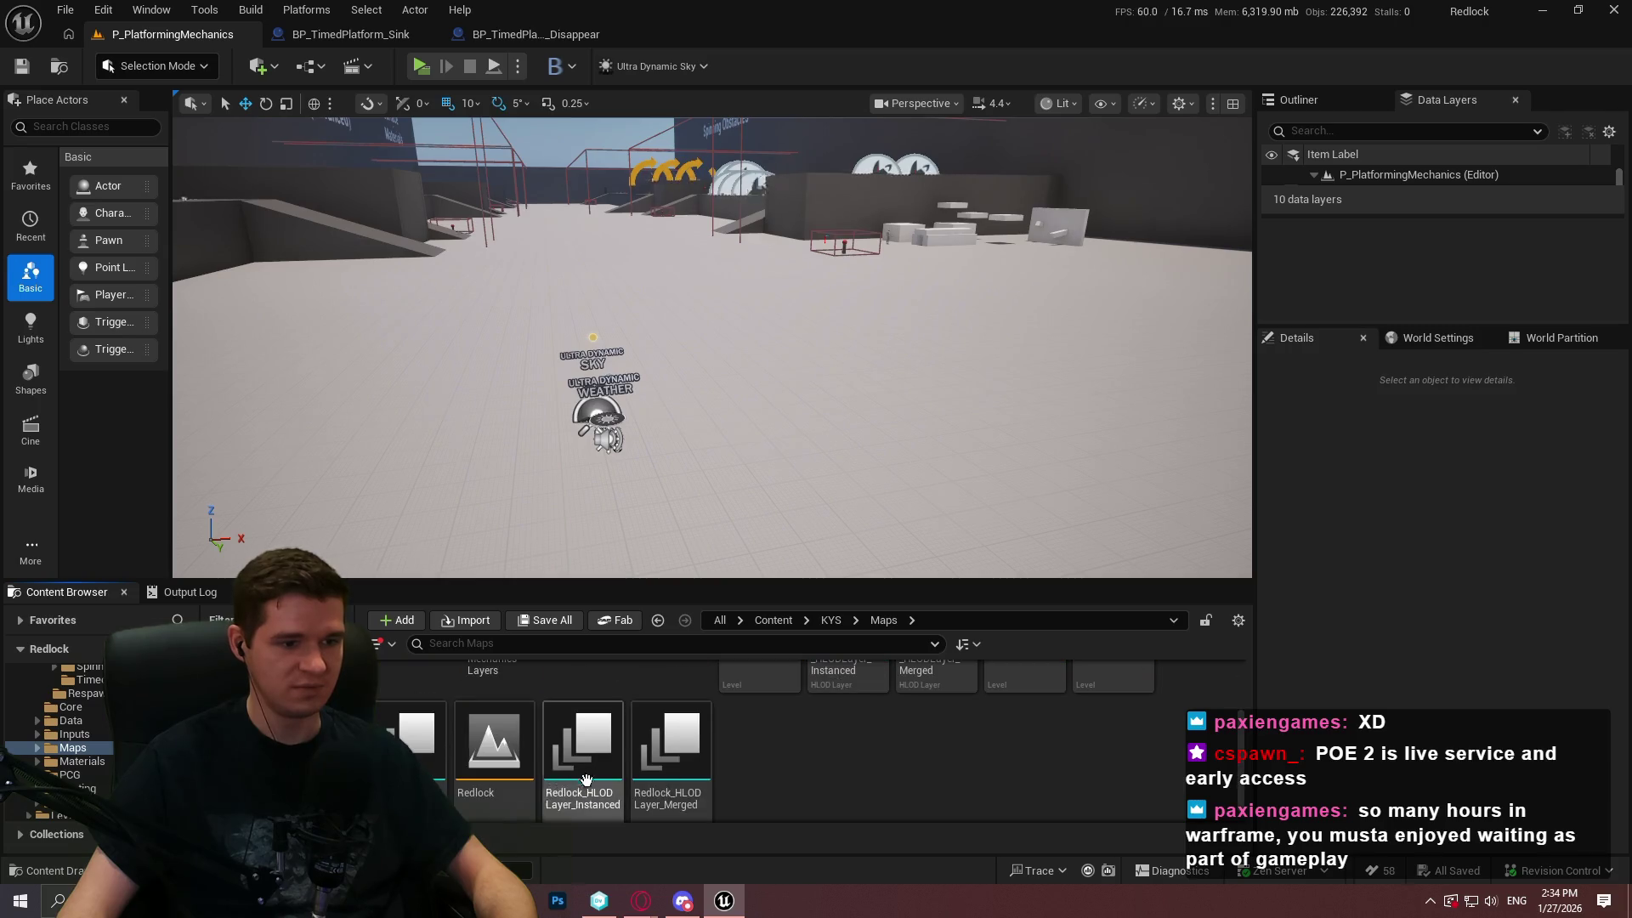
double_click(531, 793)
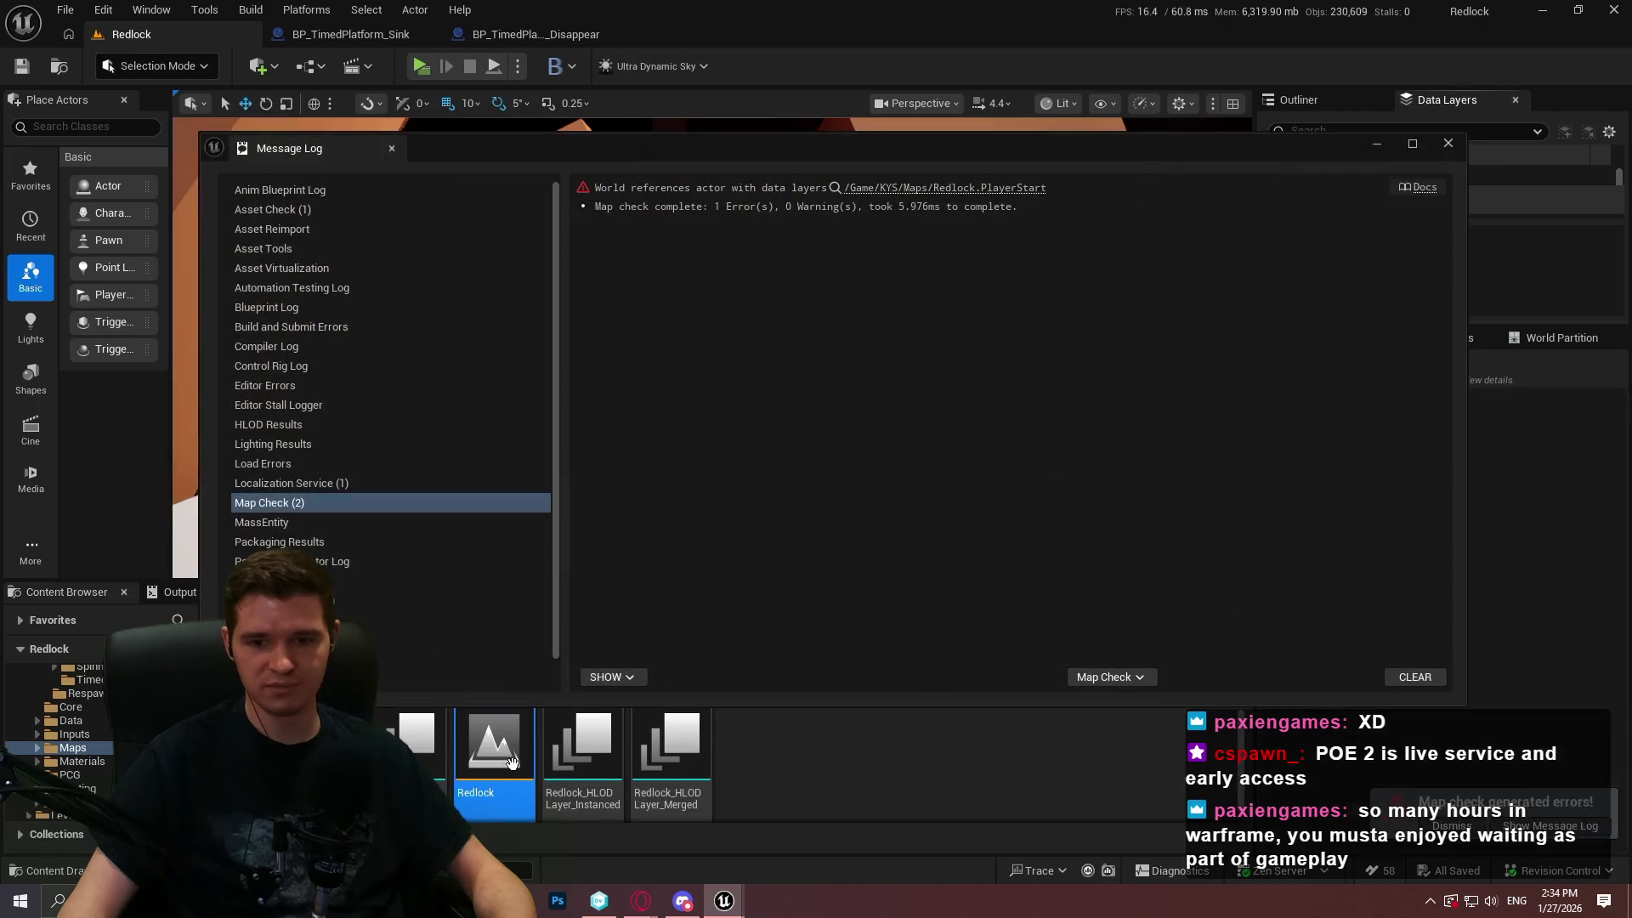
left_click(1447, 142)
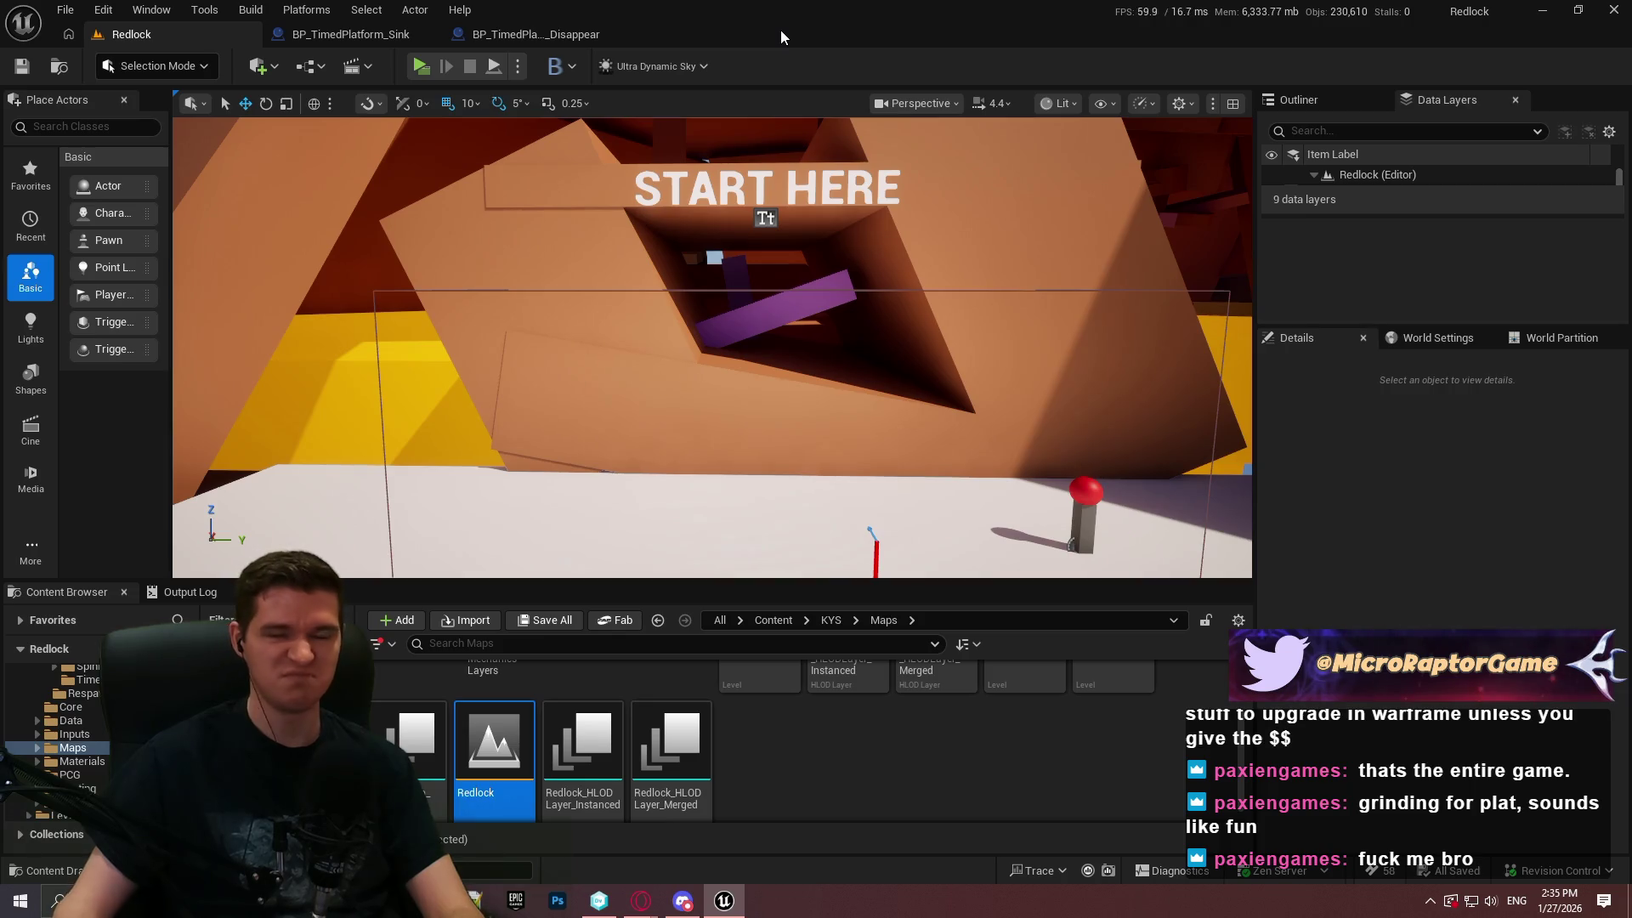
Close the BP_TimedPlatform_Disappear and BP_TimedPlatform_Sink blueprint tabs
left_click(505, 32)
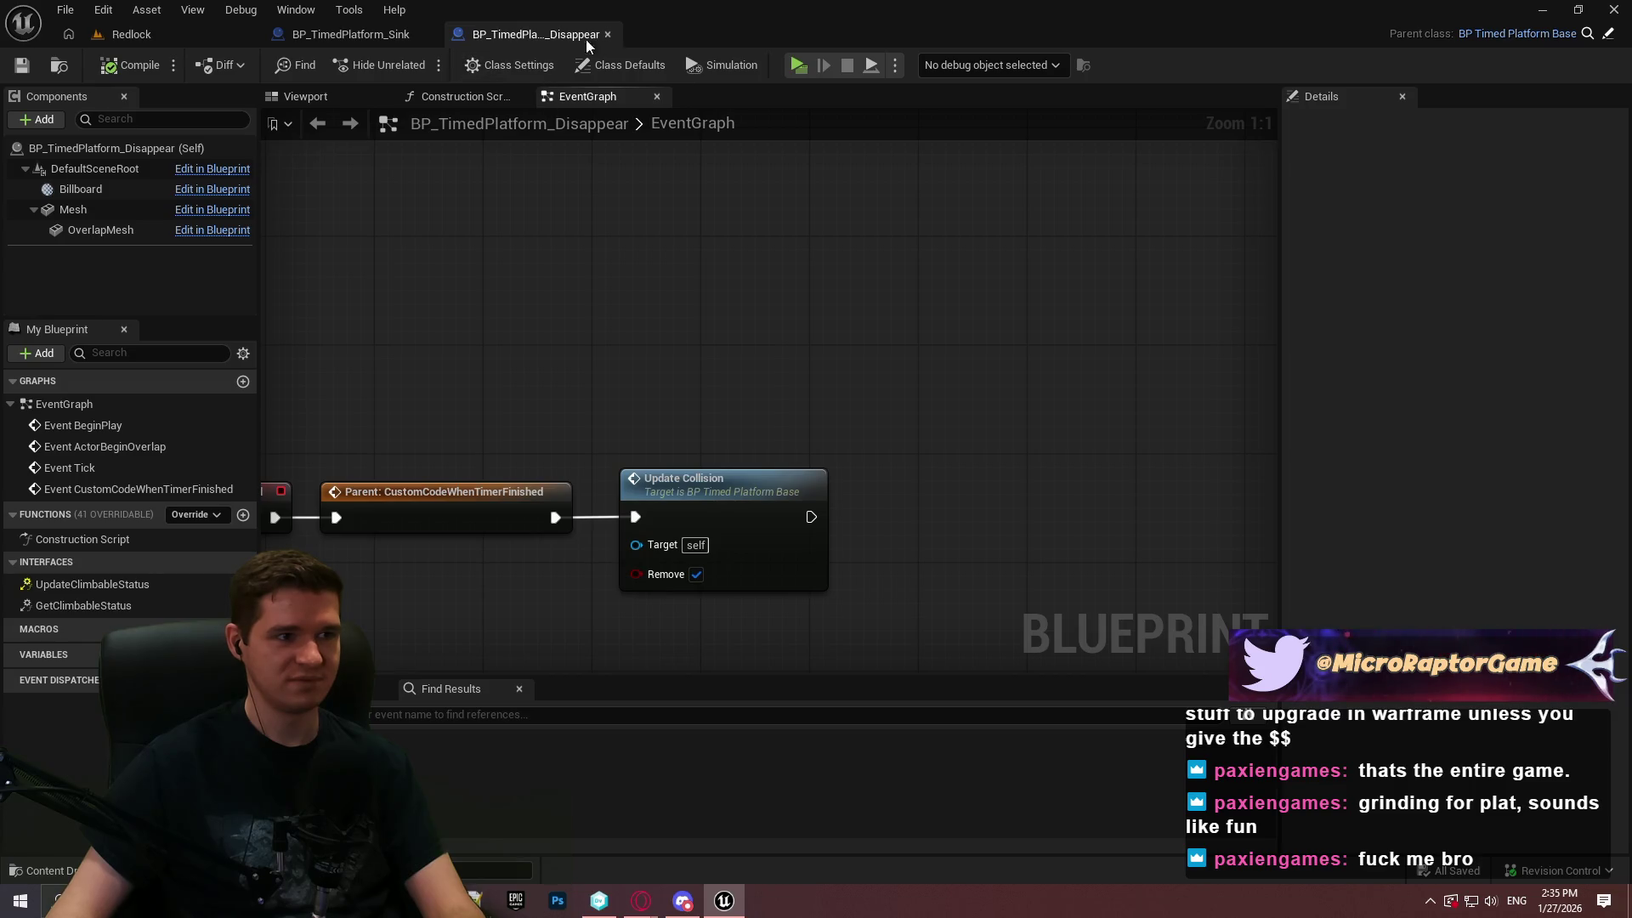
left_click(607, 34)
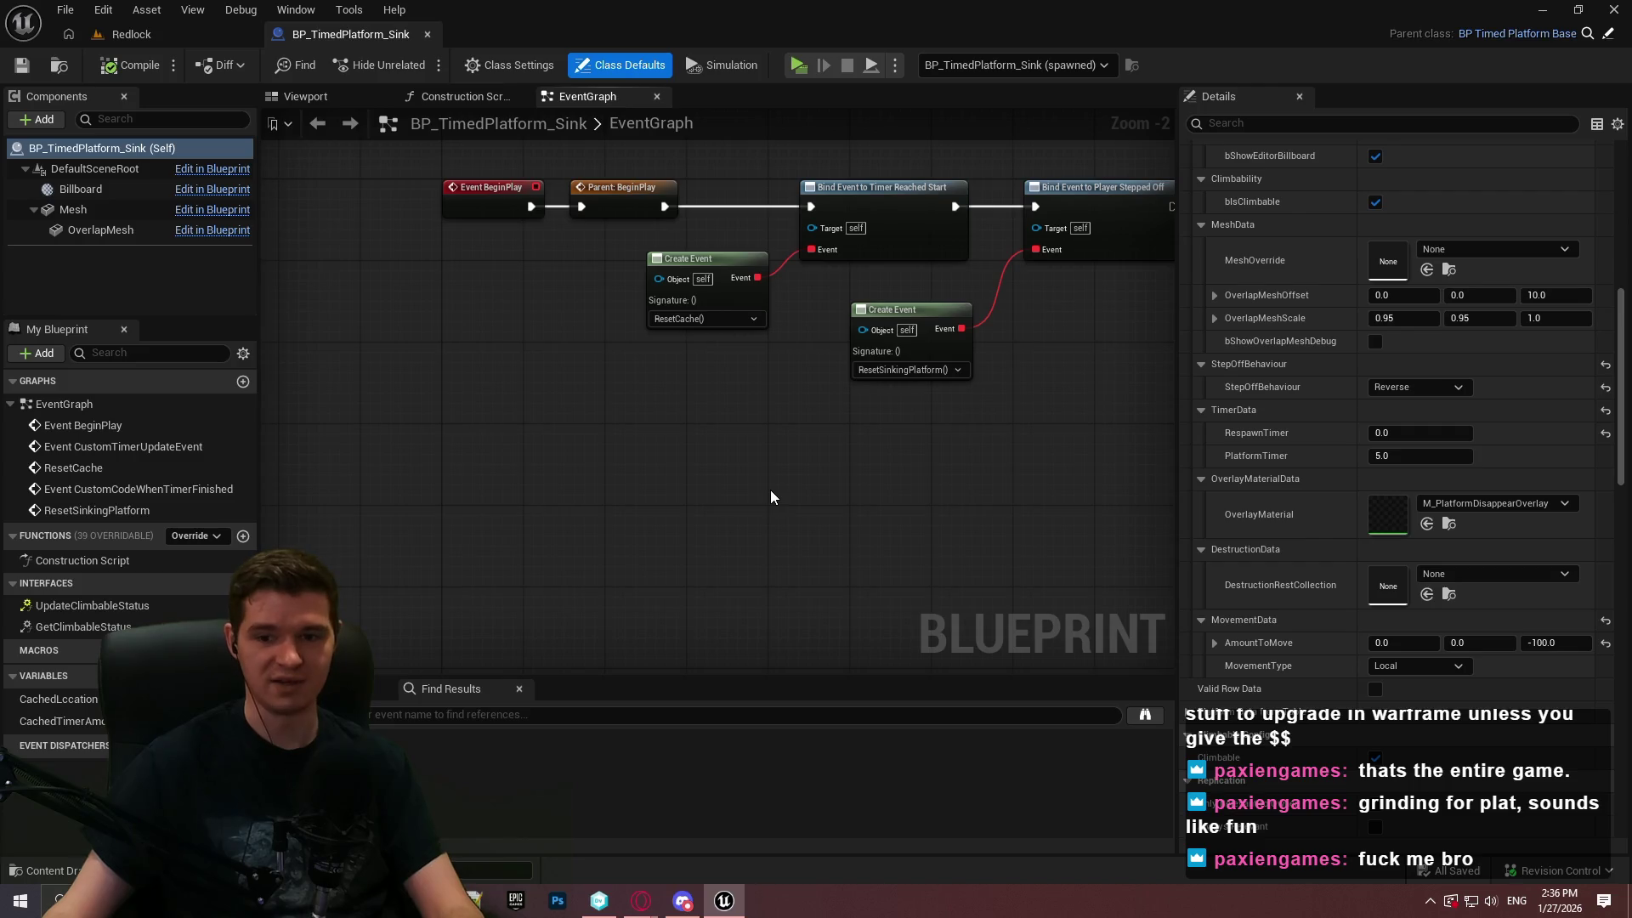
left_click(428, 34)
scroll(818, 456, "up", 3)
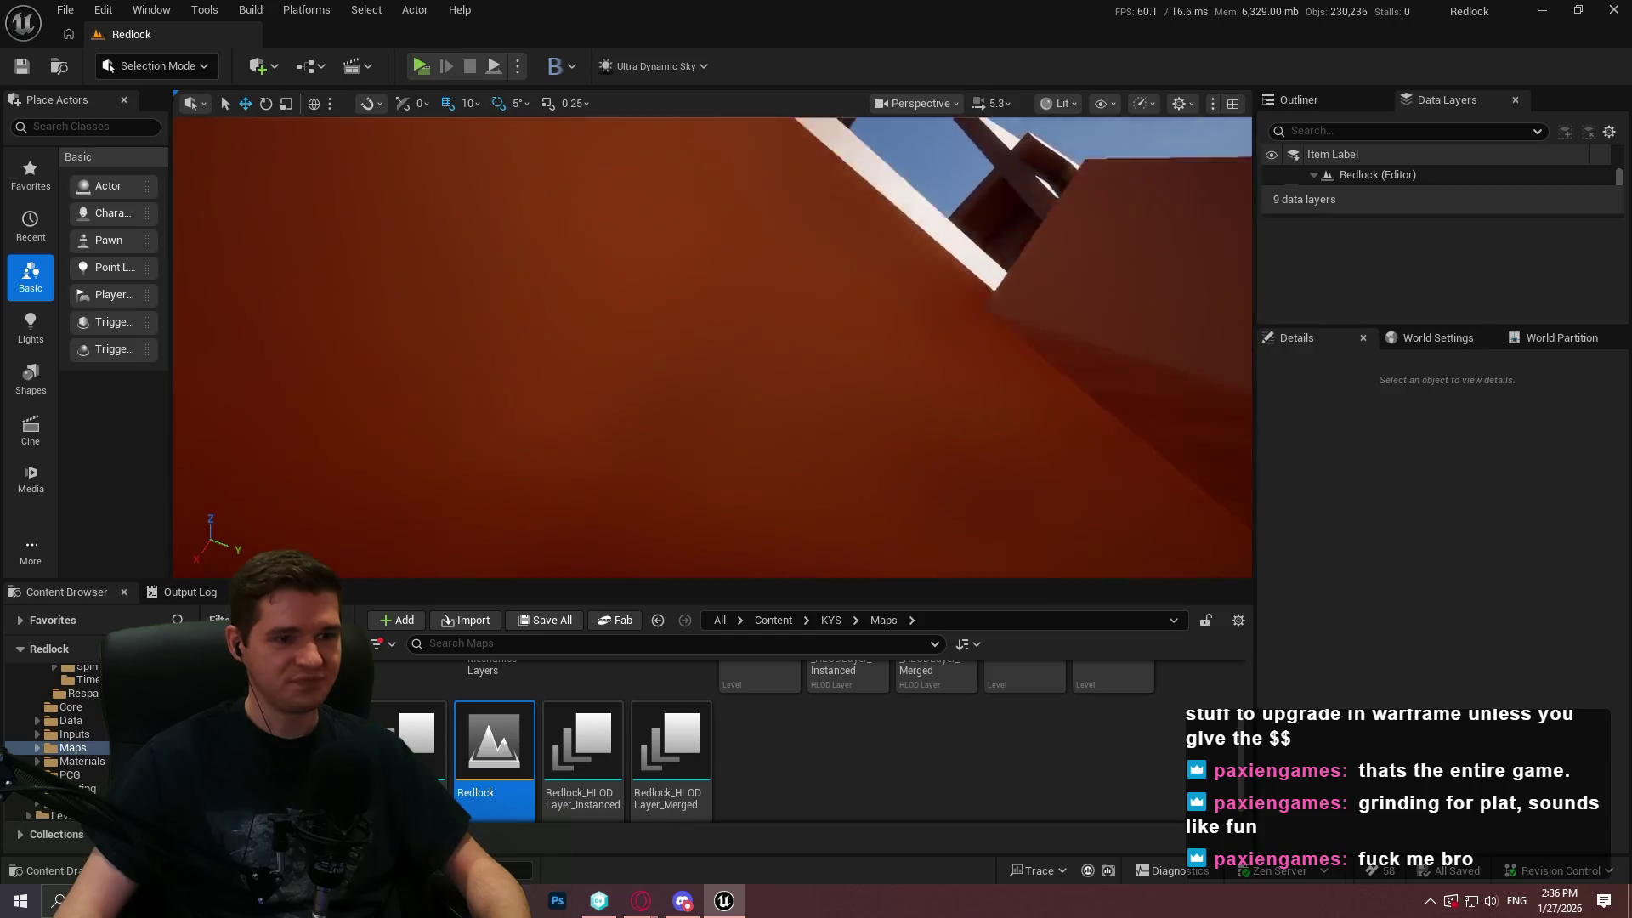
Fly the camera to the yellow floor and select the right-hand and bottom platforms
key("w")
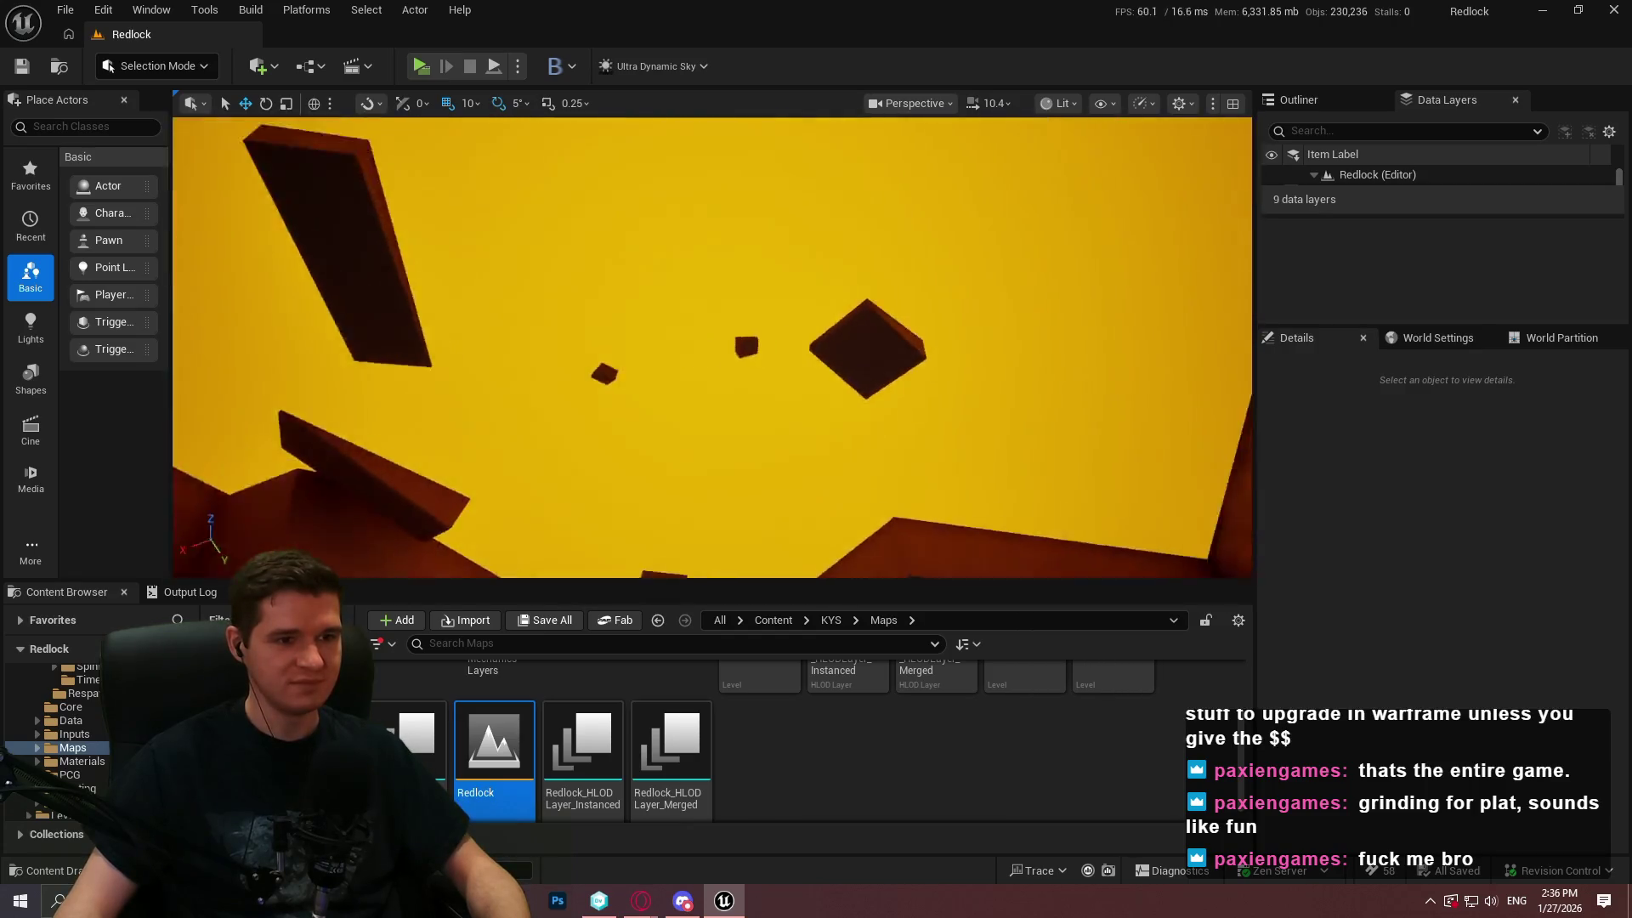
key("w")
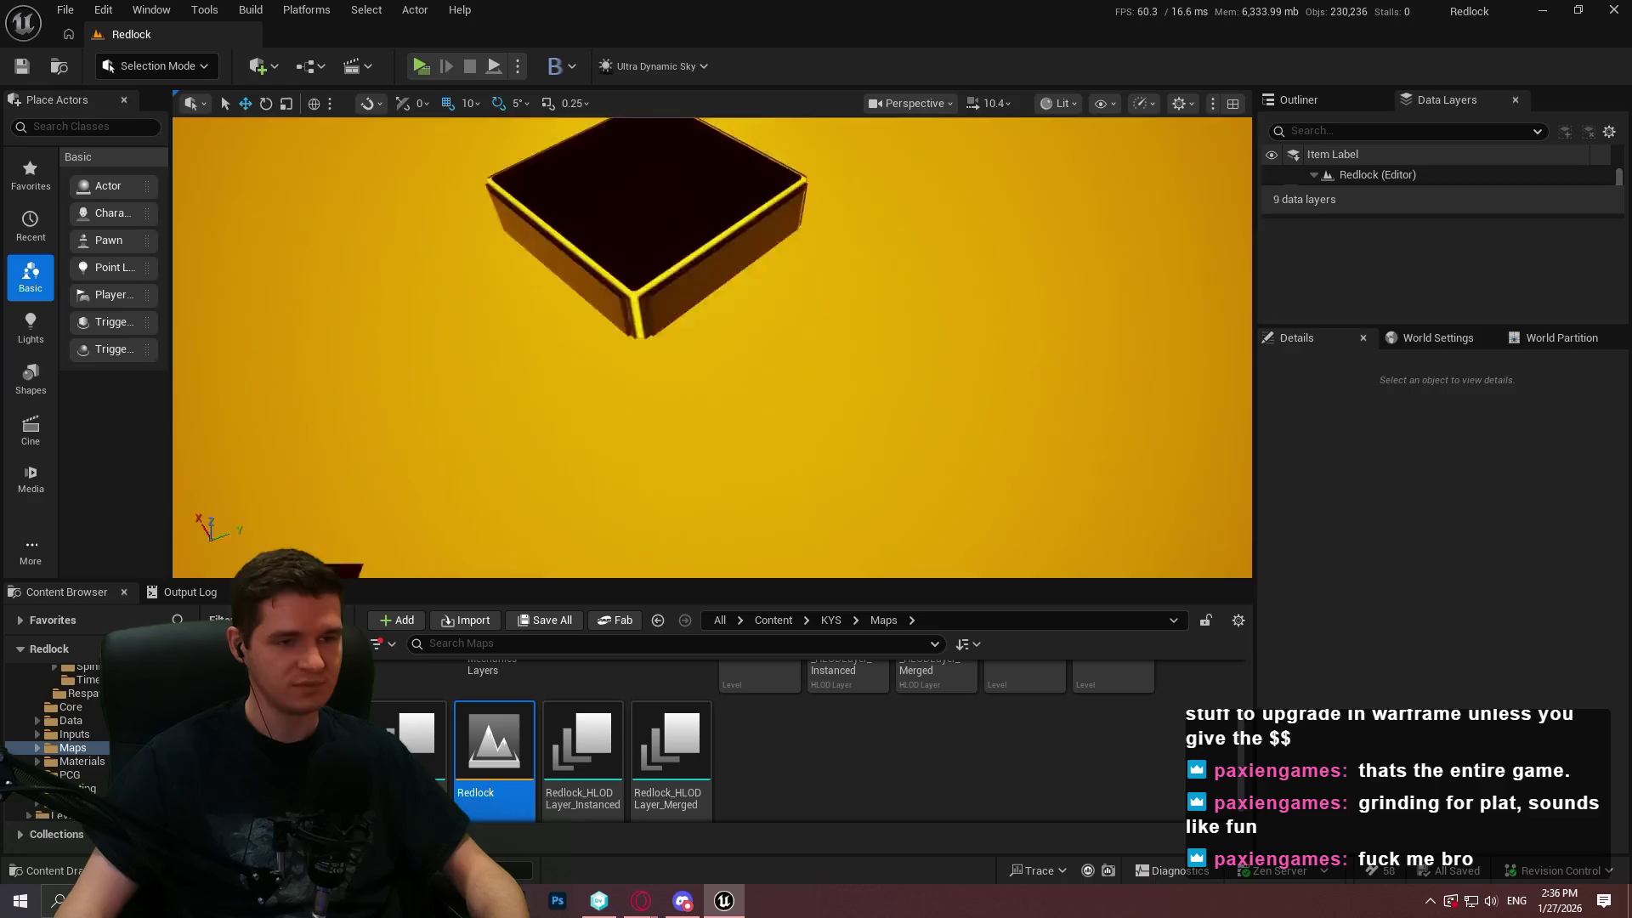
key("w")
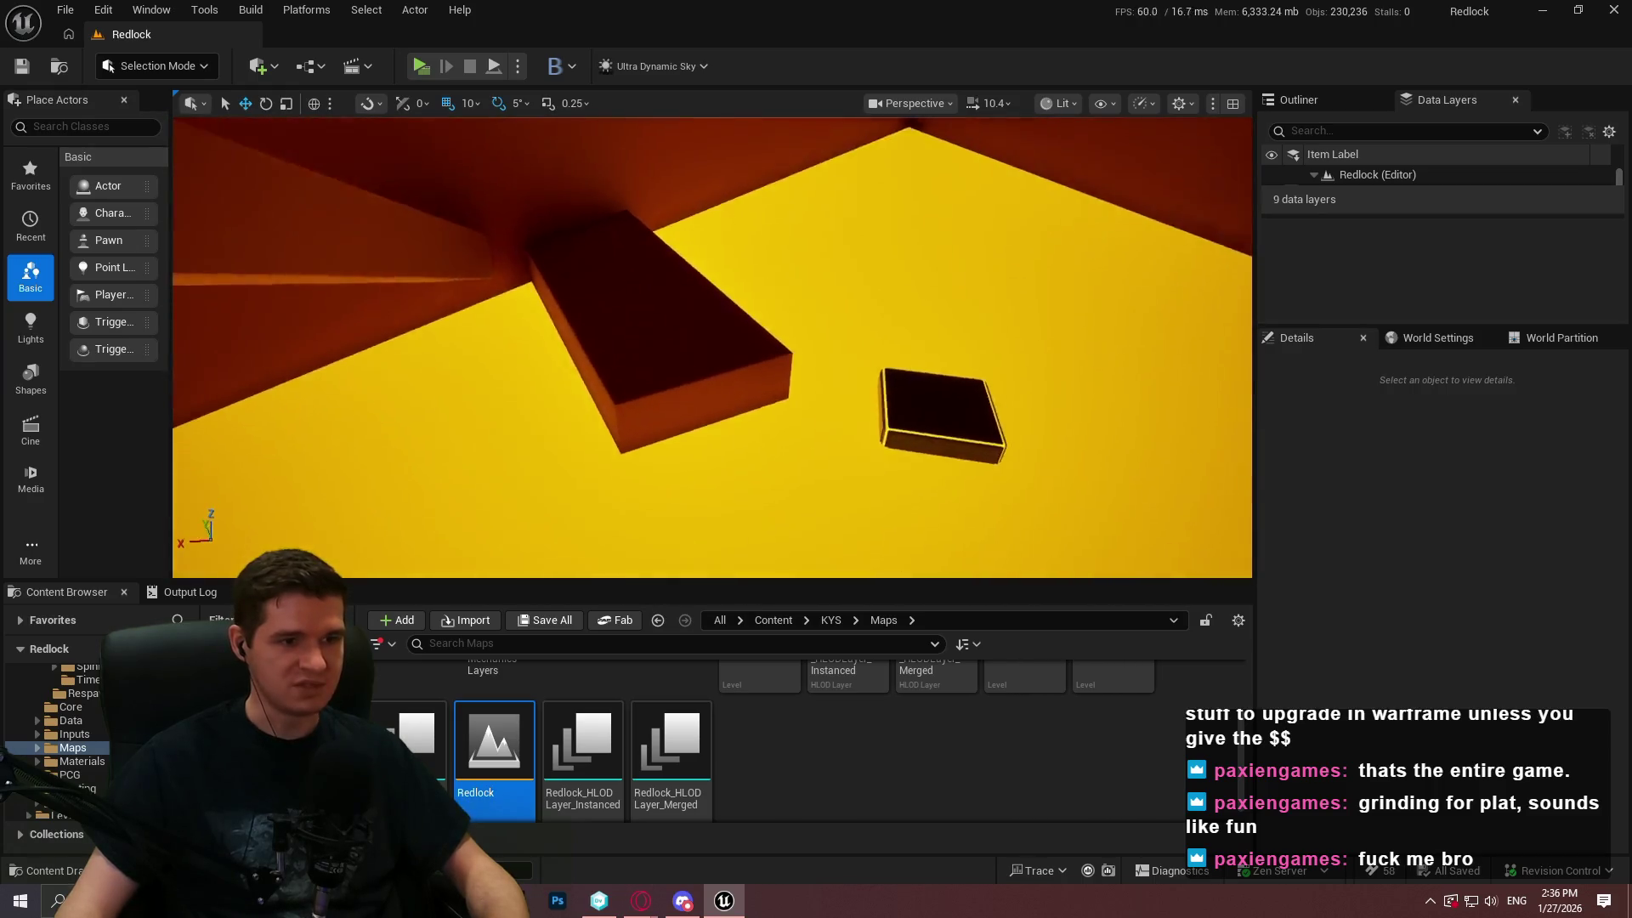
key("w")
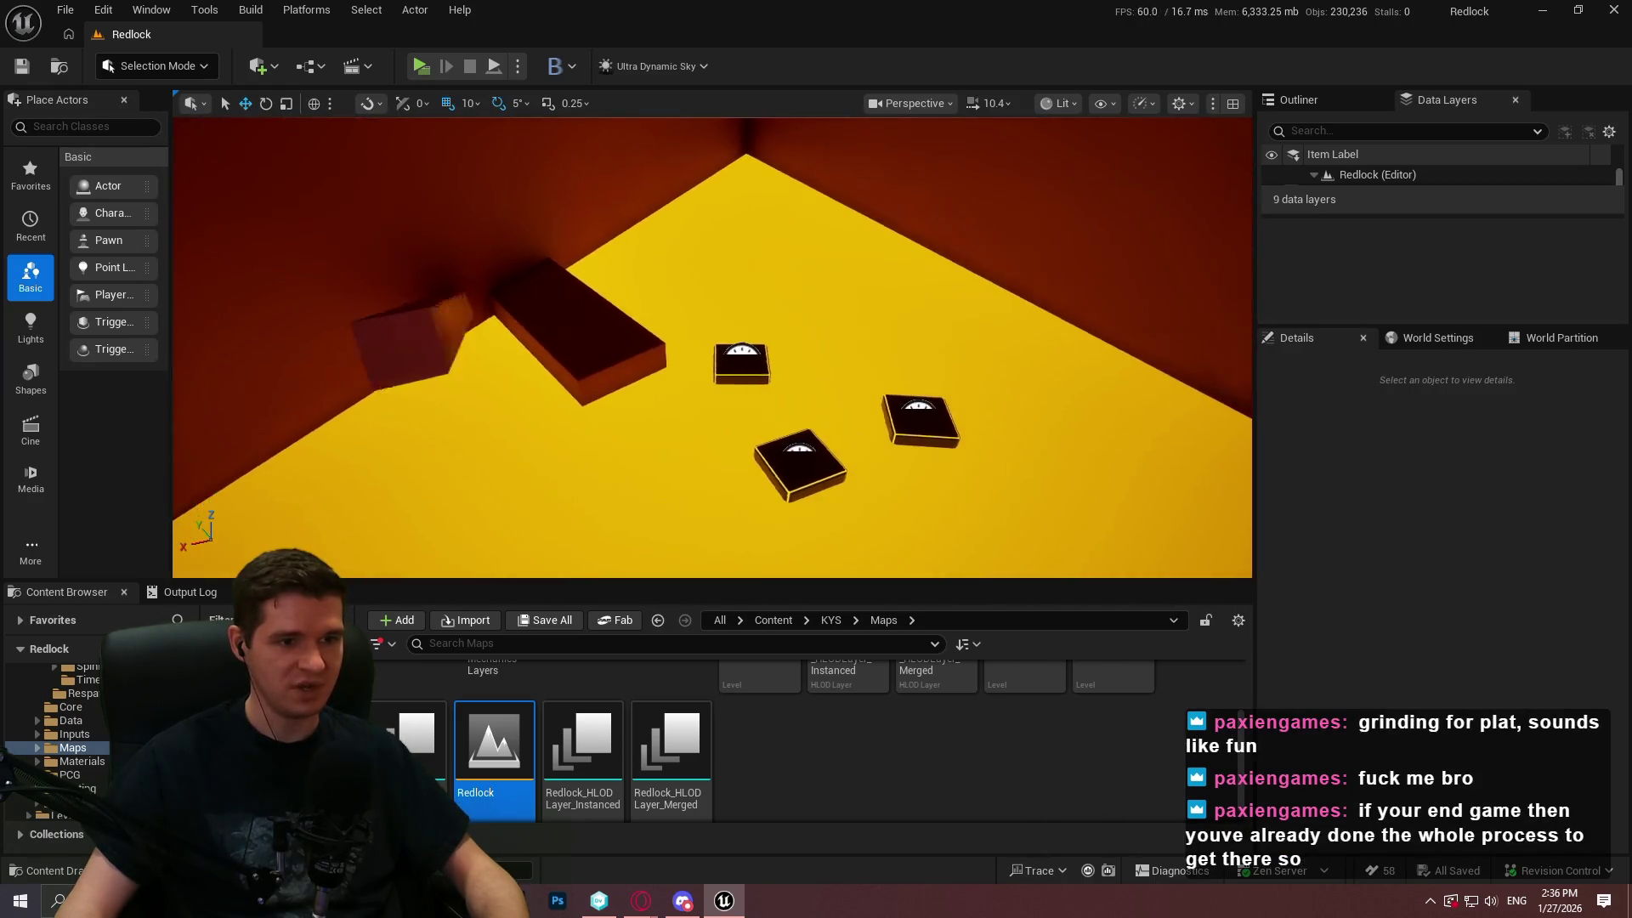
left_click(816, 433)
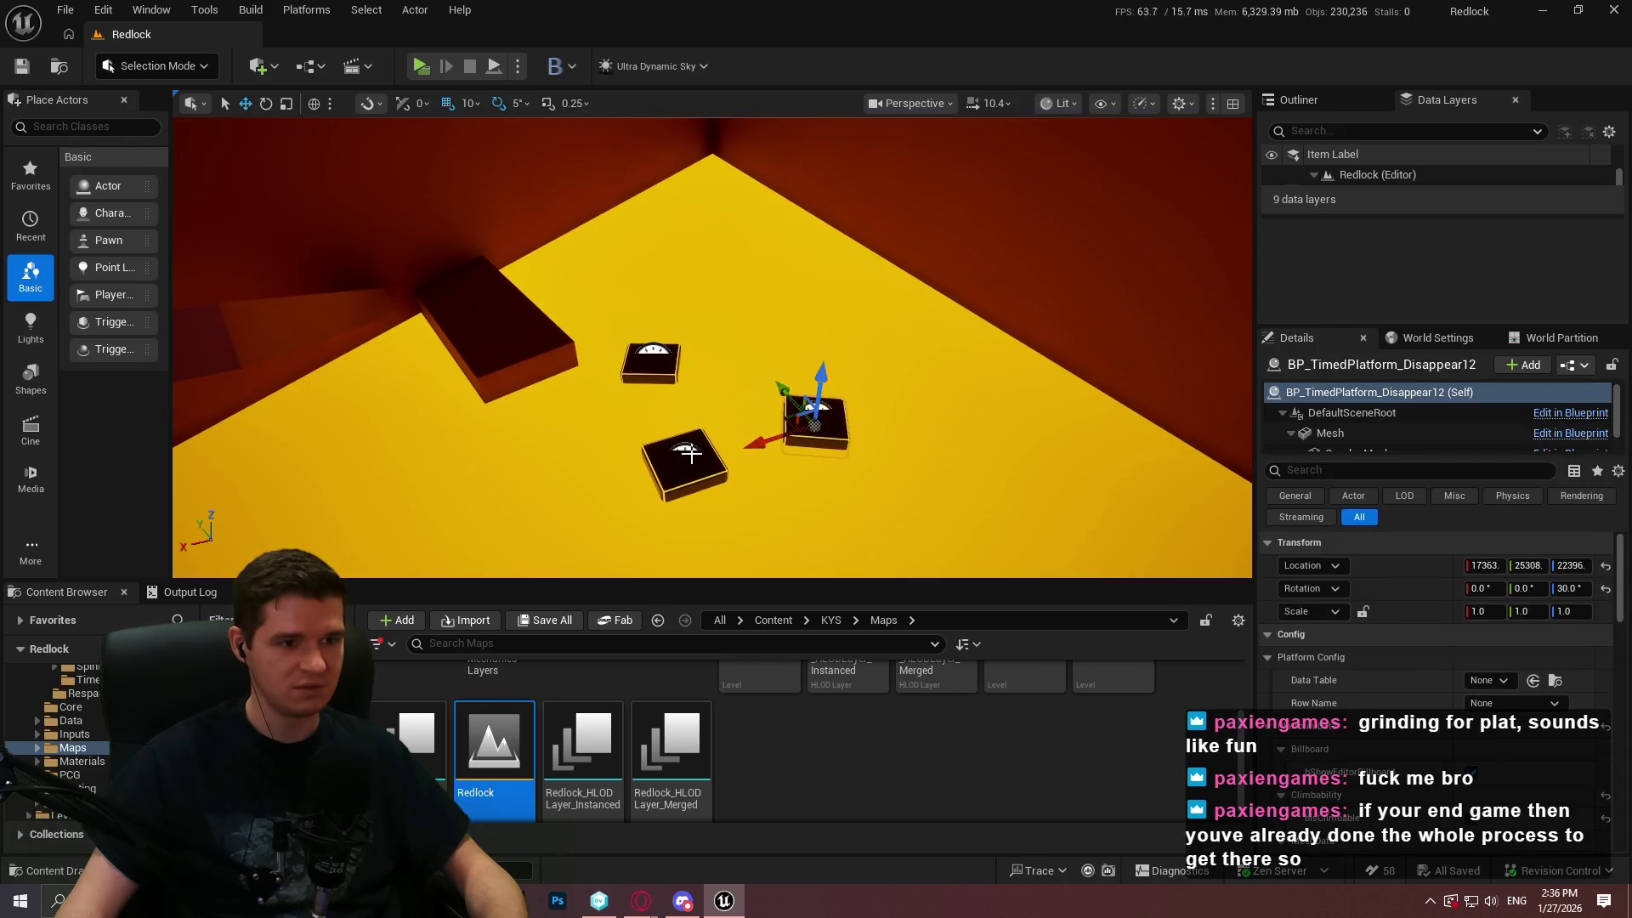
left_click(684, 463, "ctrl")
Inspect a disappearing platform's details, then reselect the floor platforms together
right_click(668, 370)
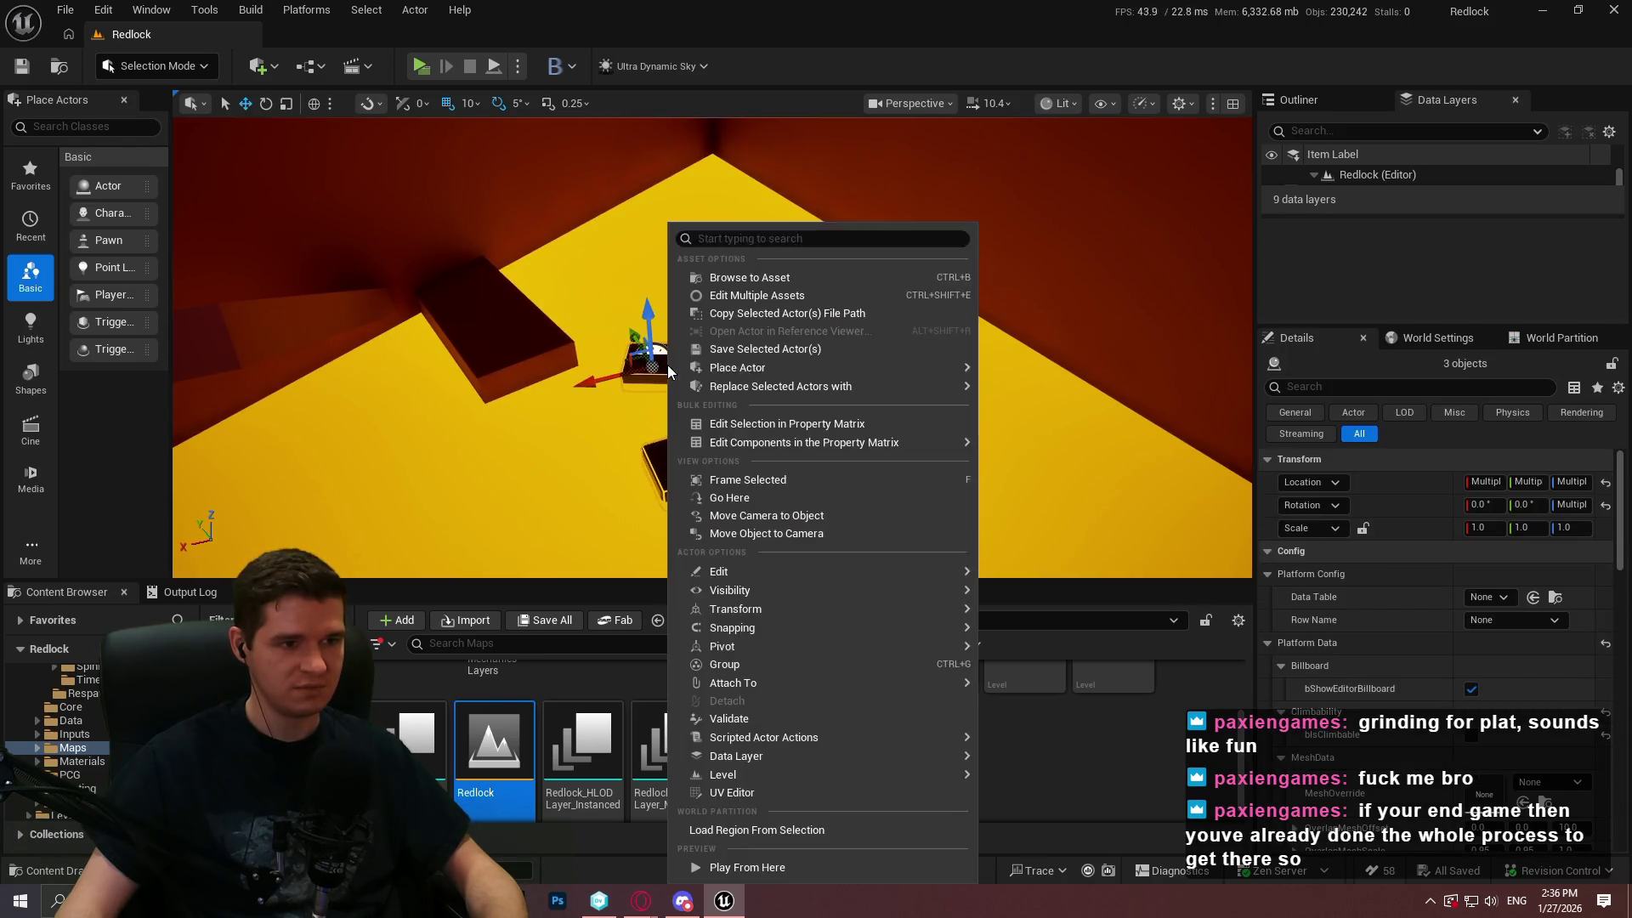
mouse_move(789, 390)
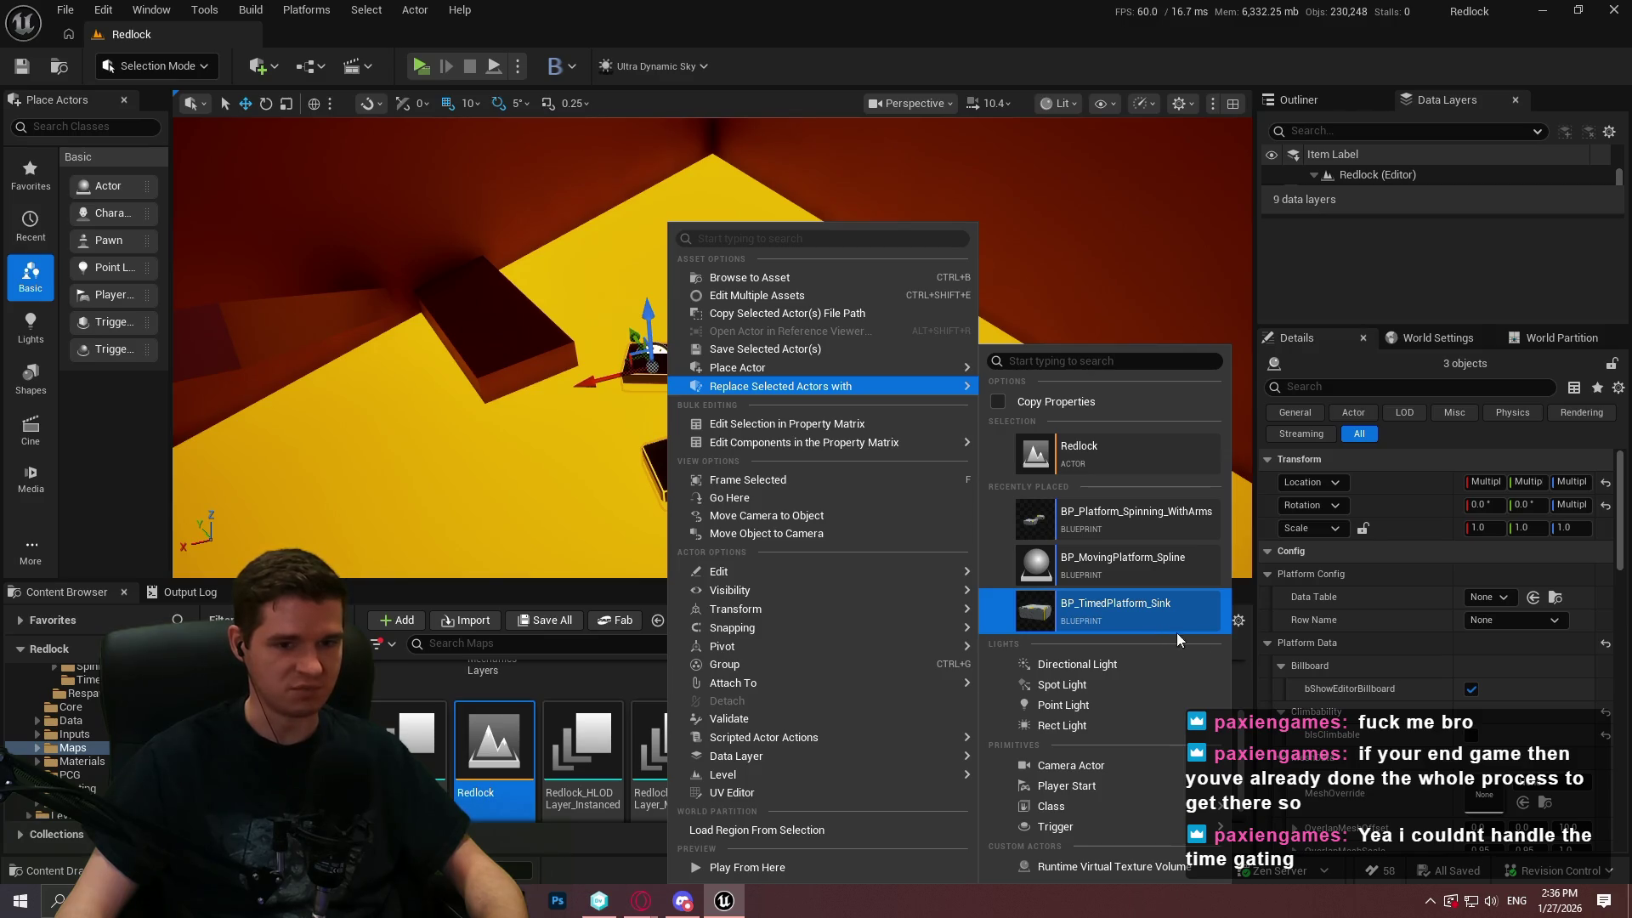
left_click(590, 441)
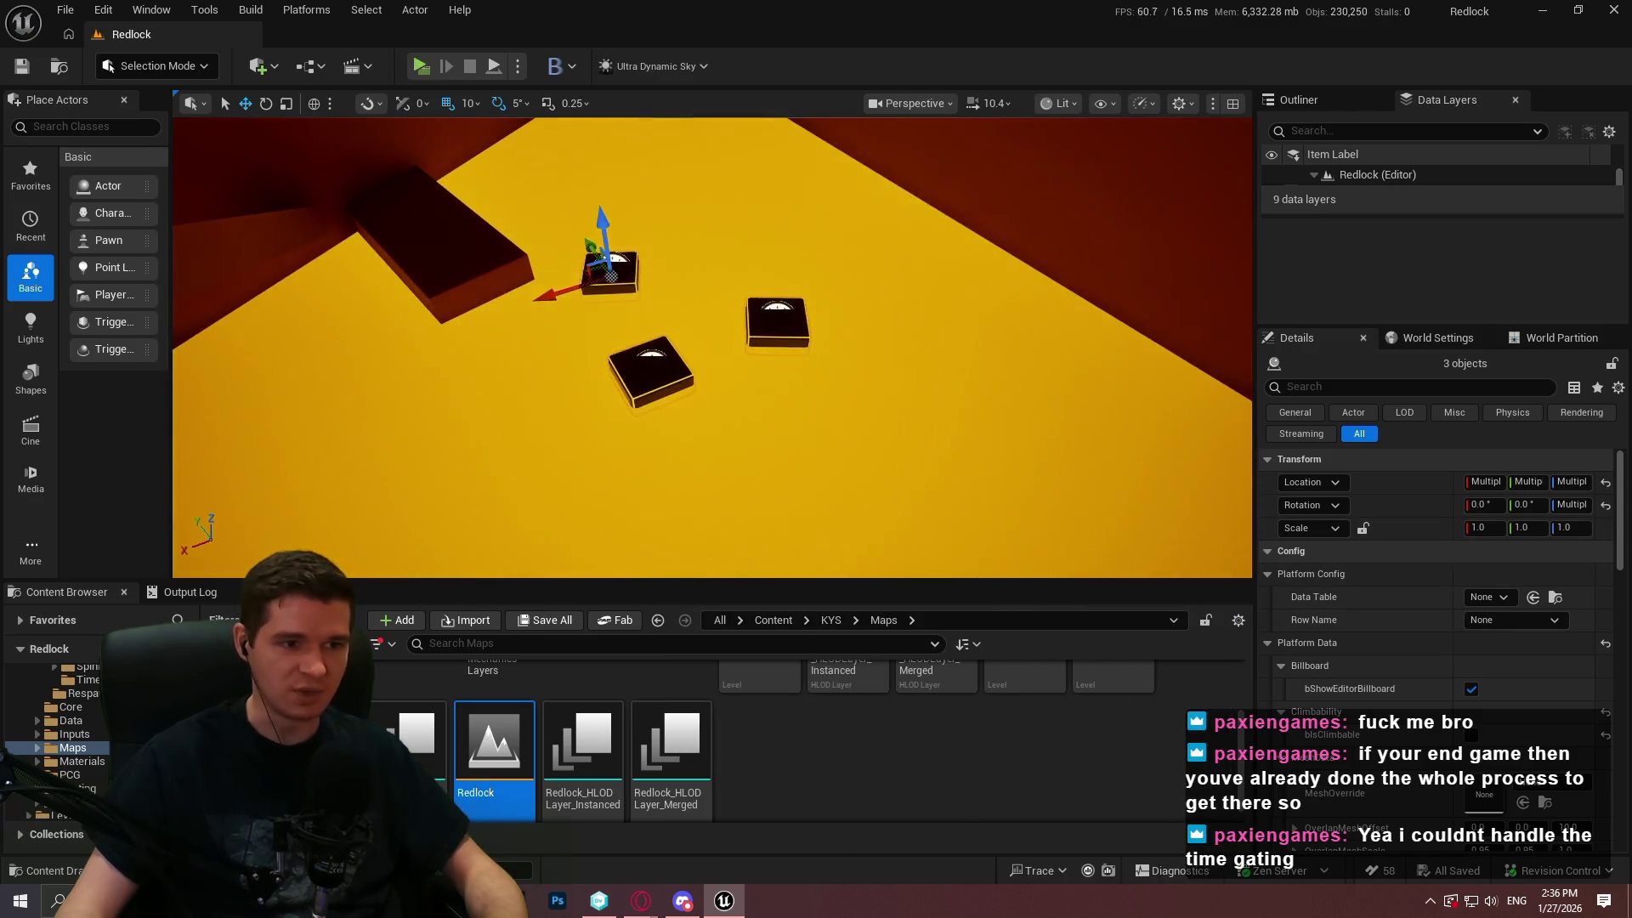
left_click(771, 321)
scroll(1360, 613, "down", 5)
scroll(1386, 634, "down", 3)
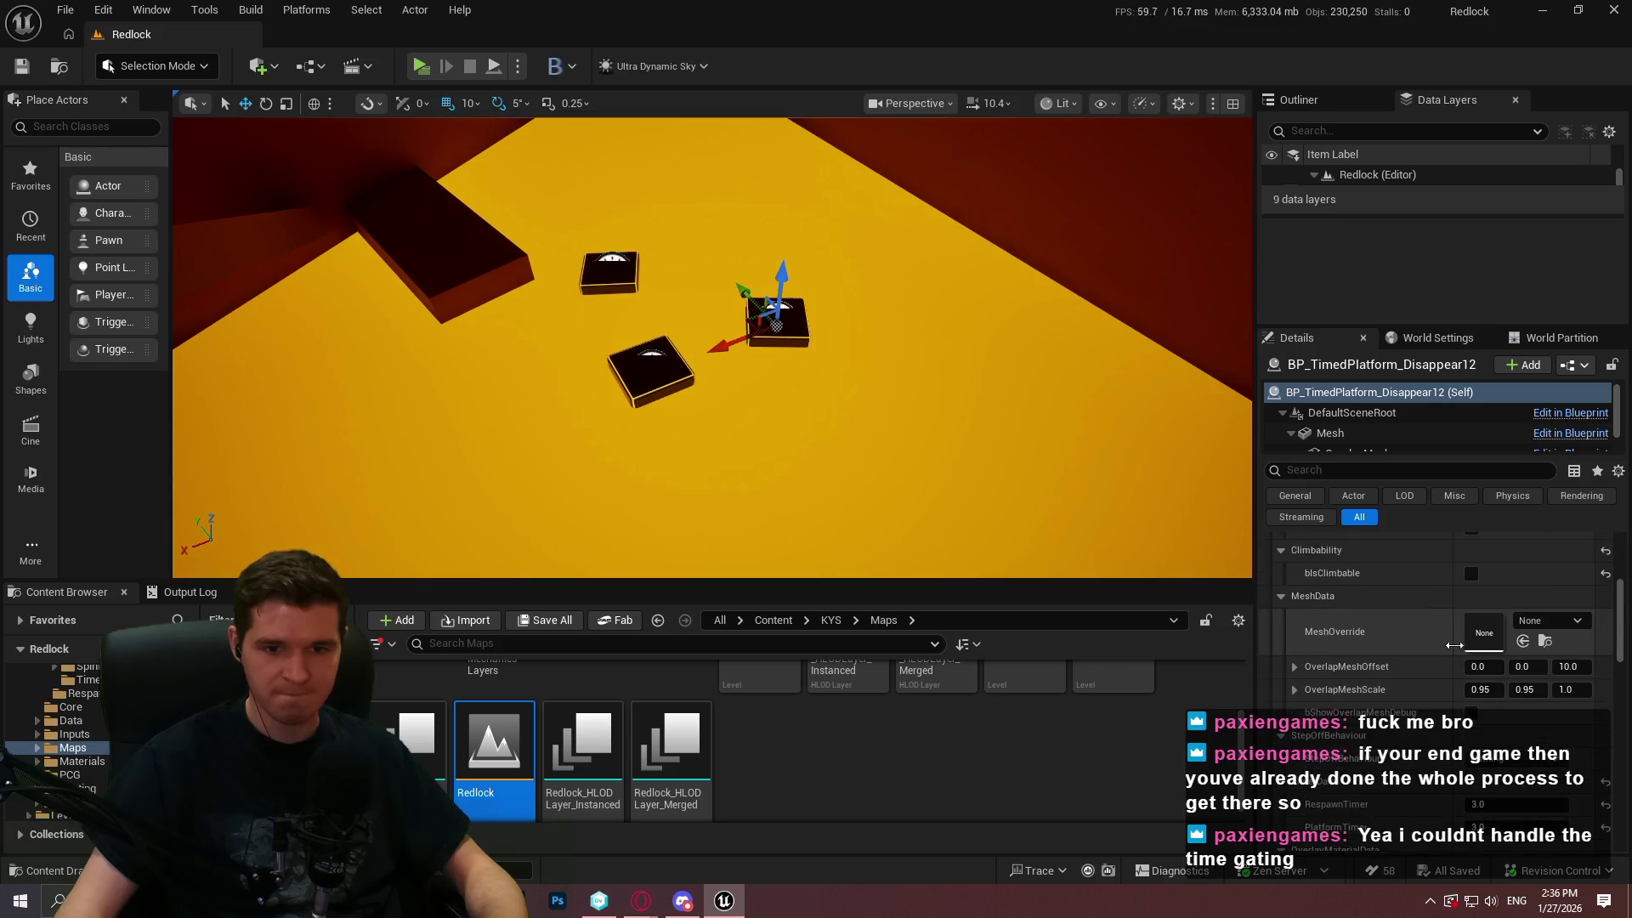
scroll(1432, 639, "down", 2)
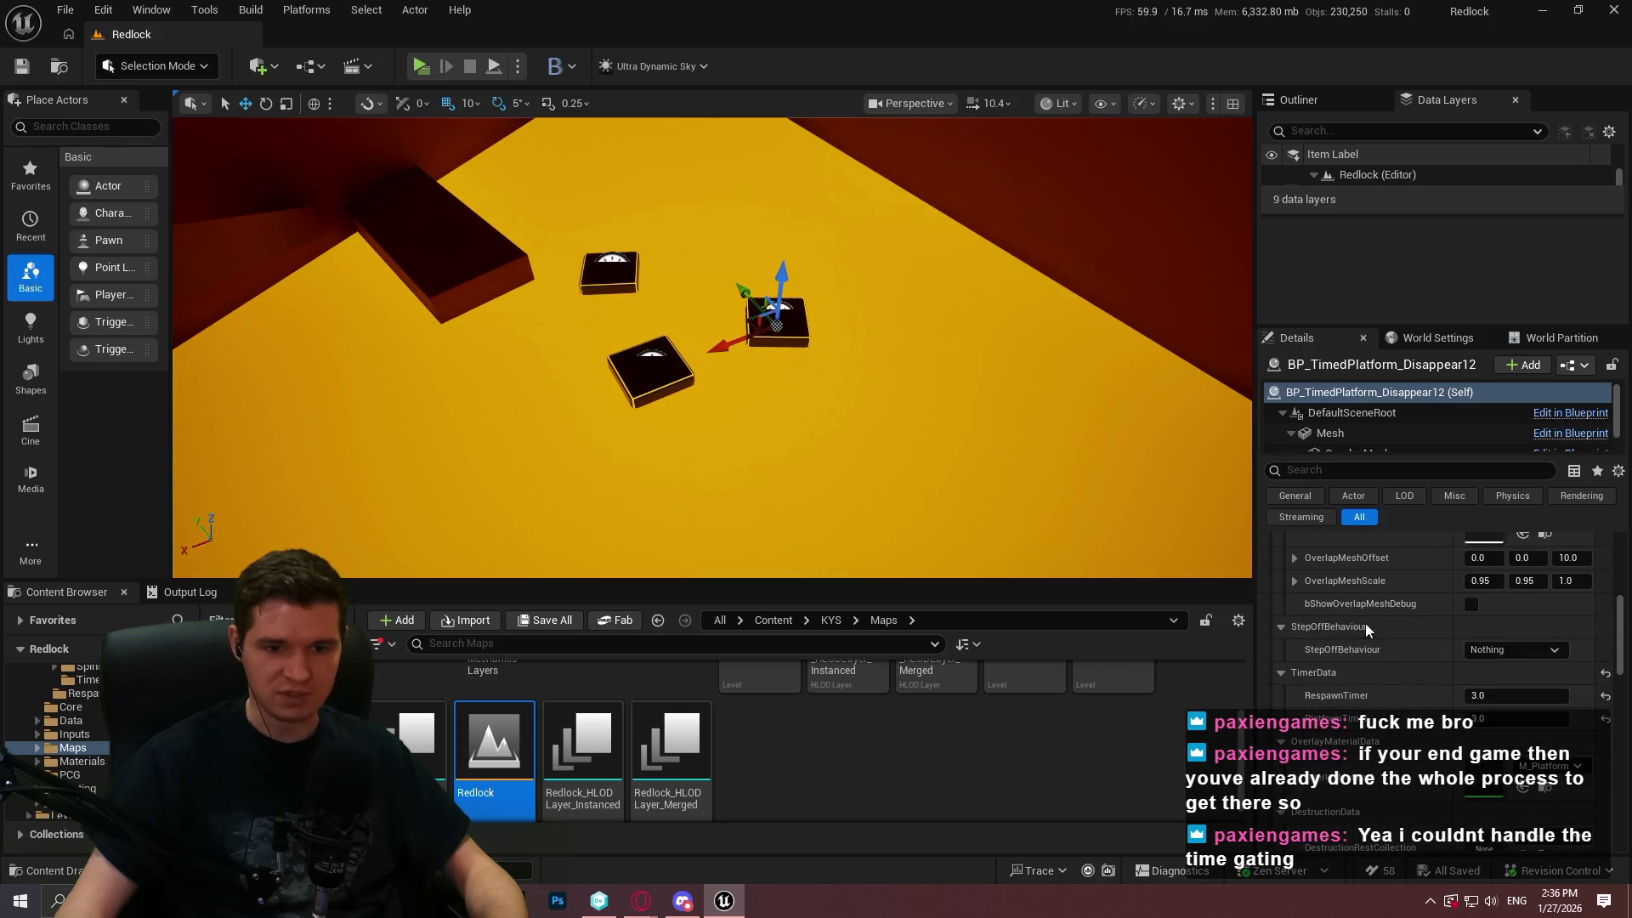
left_click(660, 375)
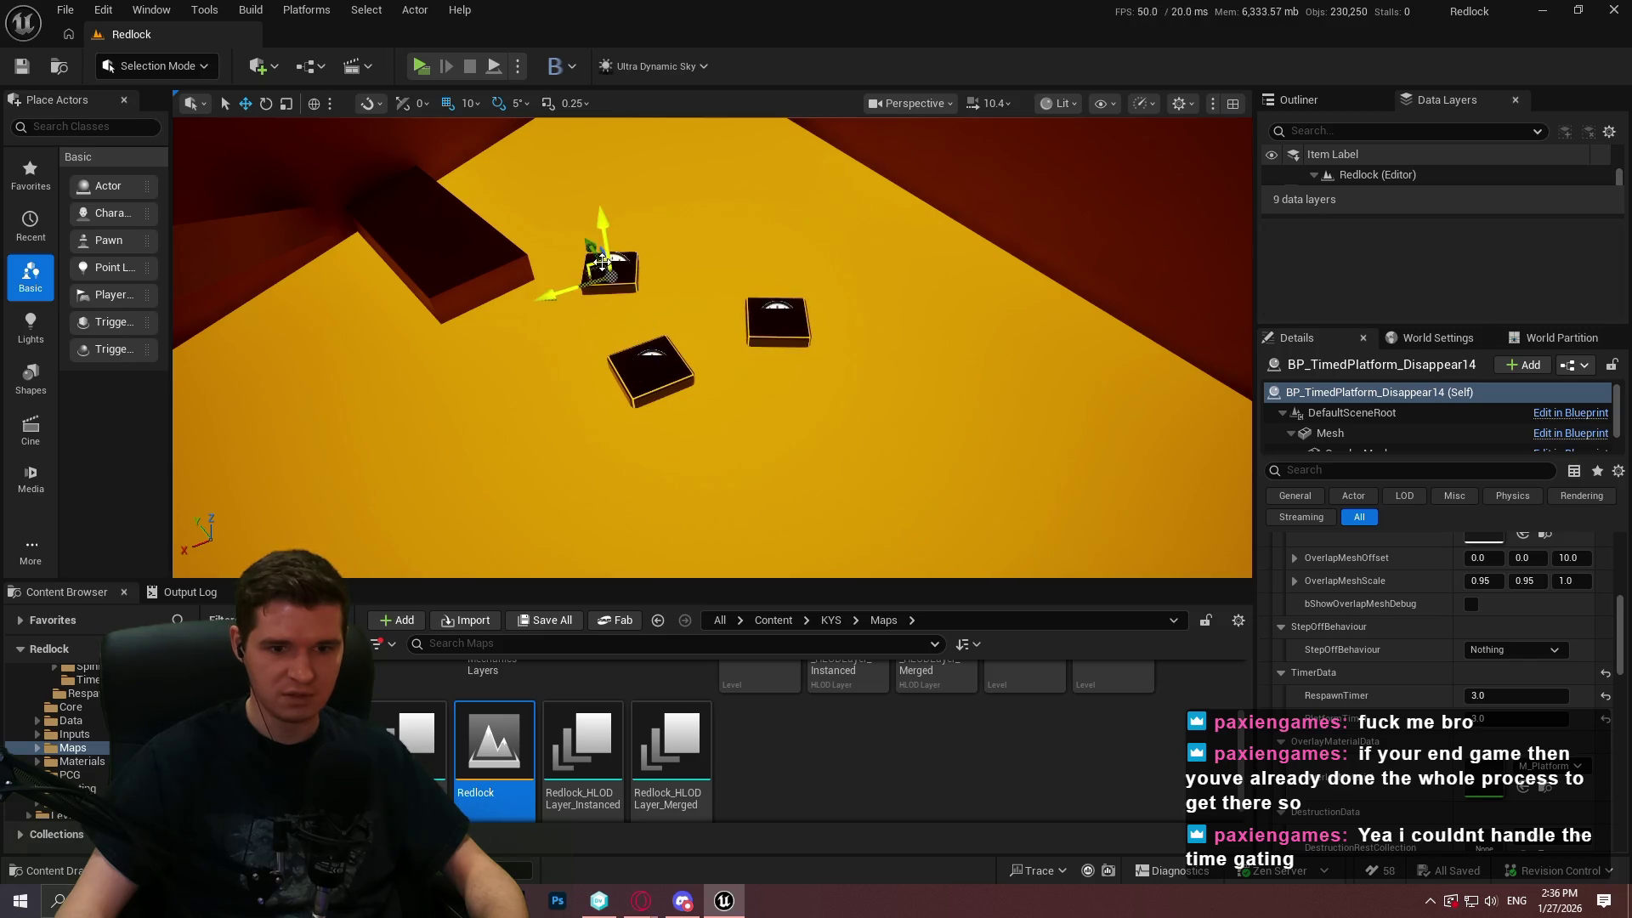
left_click(770, 308)
left_click(660, 362, "ctrl")
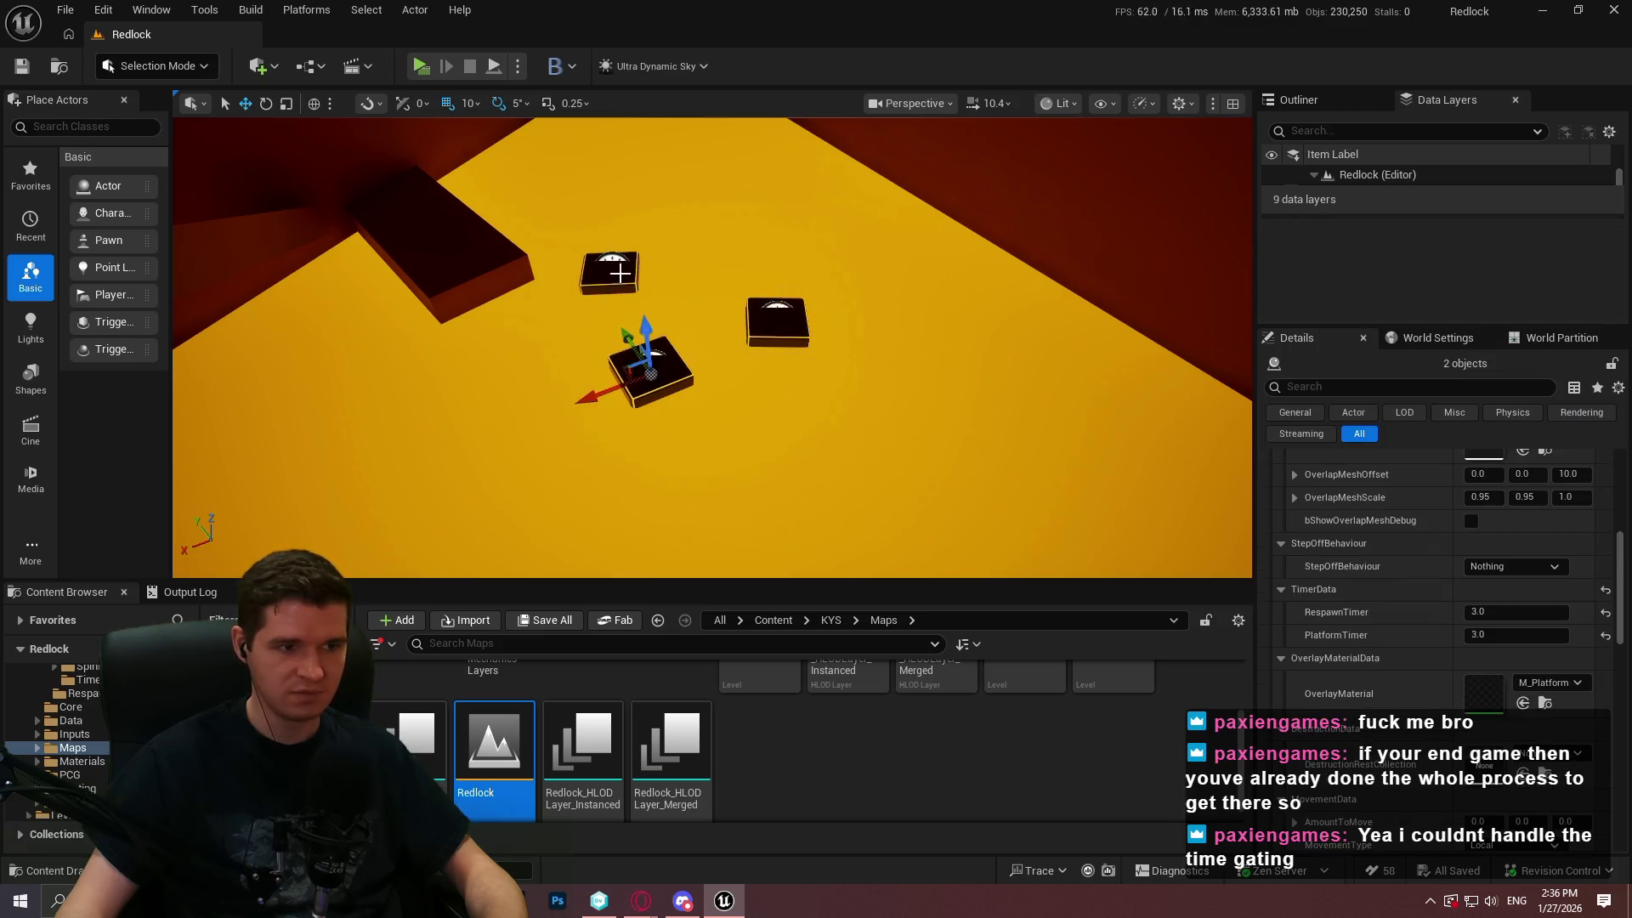
Replace the selected platforms with BP_TimedPlatform_Sink and set PlatformTimer to 3.0
right_click(612, 268)
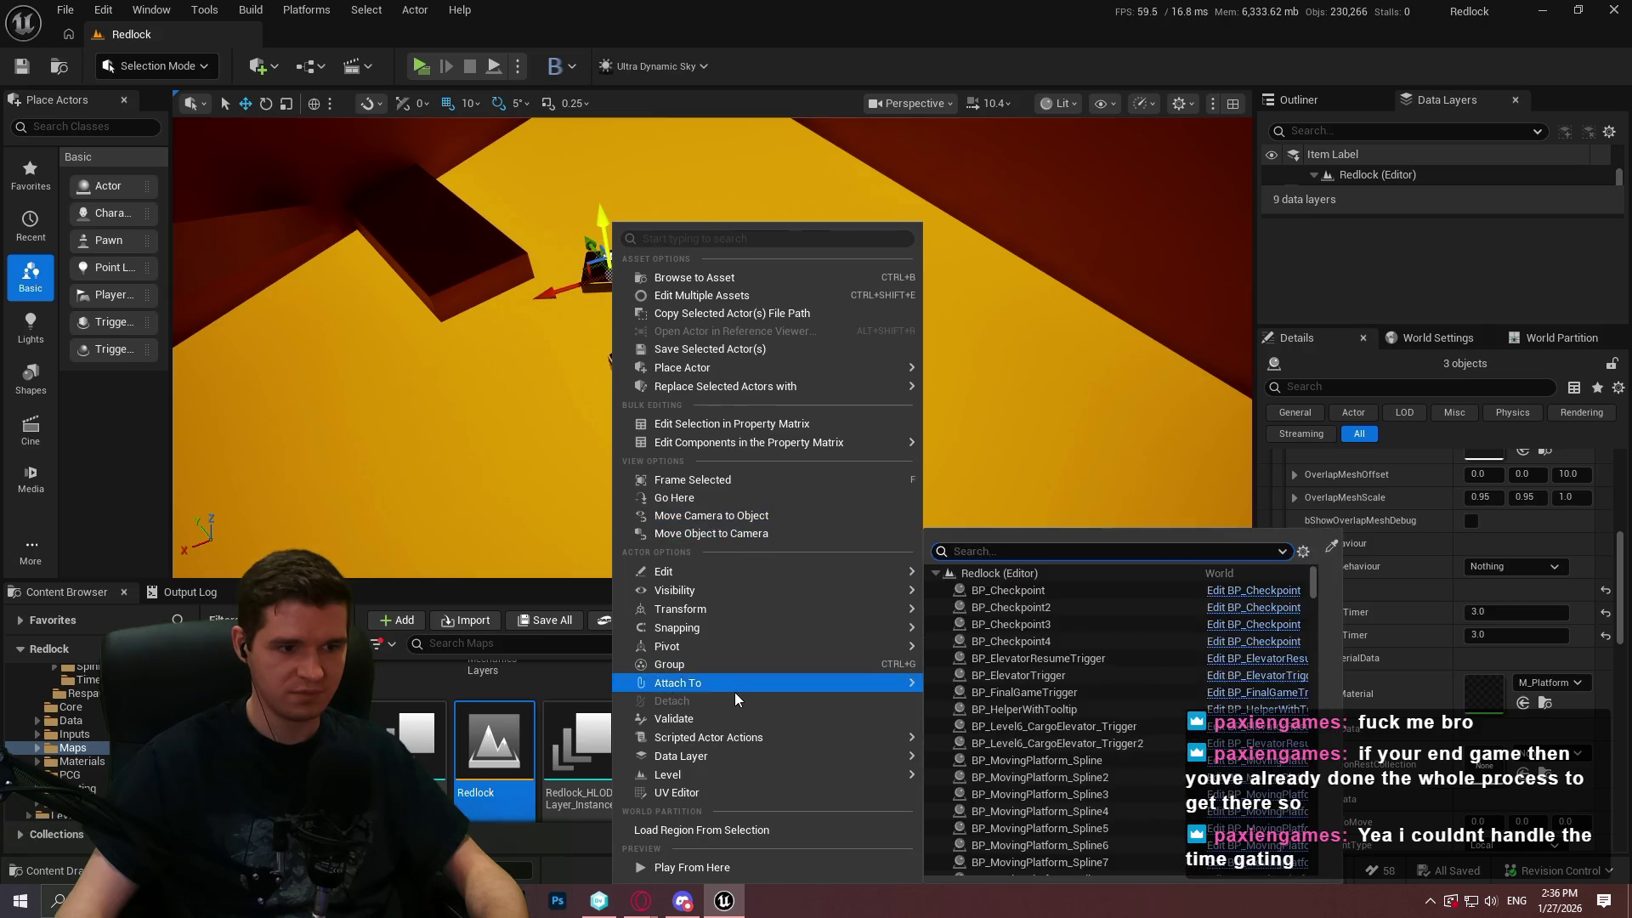
mouse_move(723, 384)
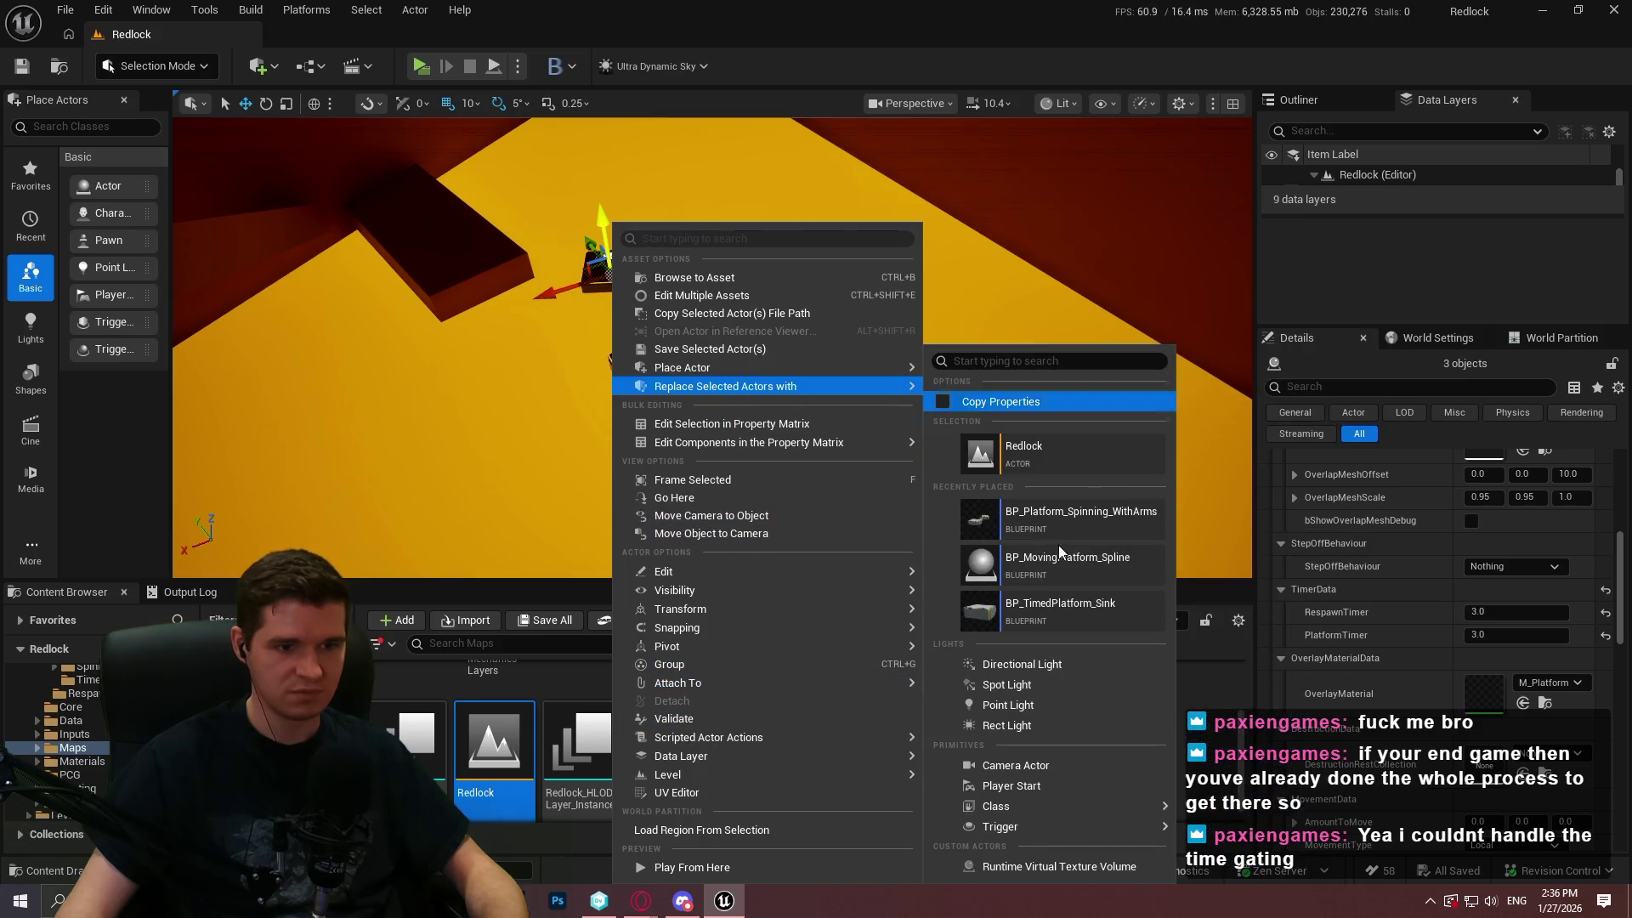
left_click(1031, 603)
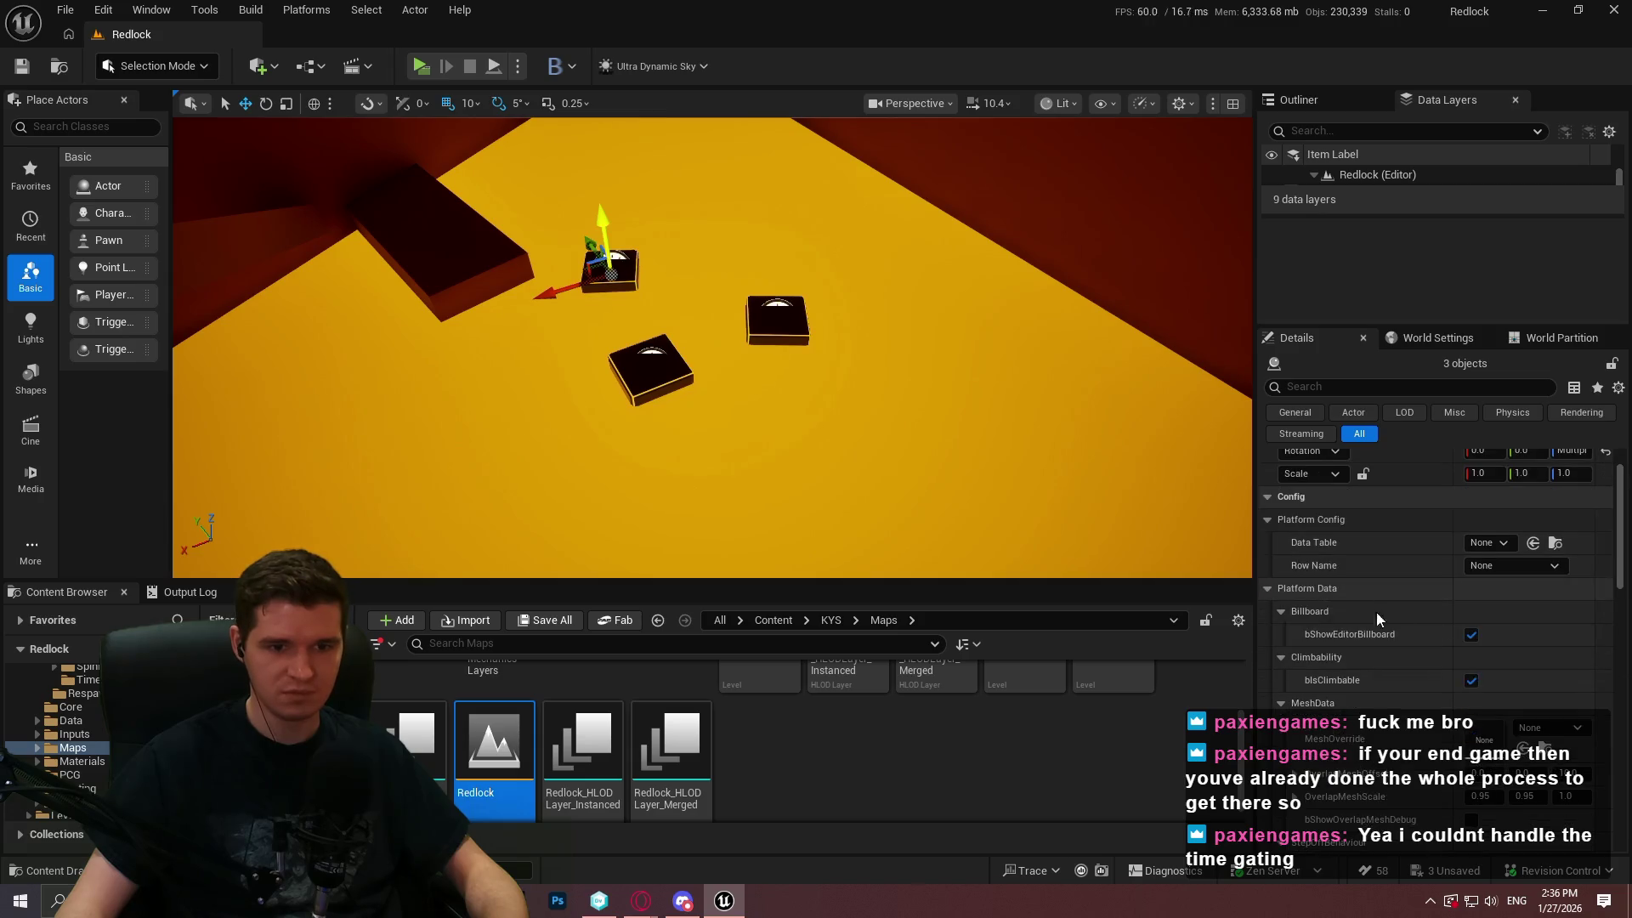
scroll(1426, 675, "down", 5)
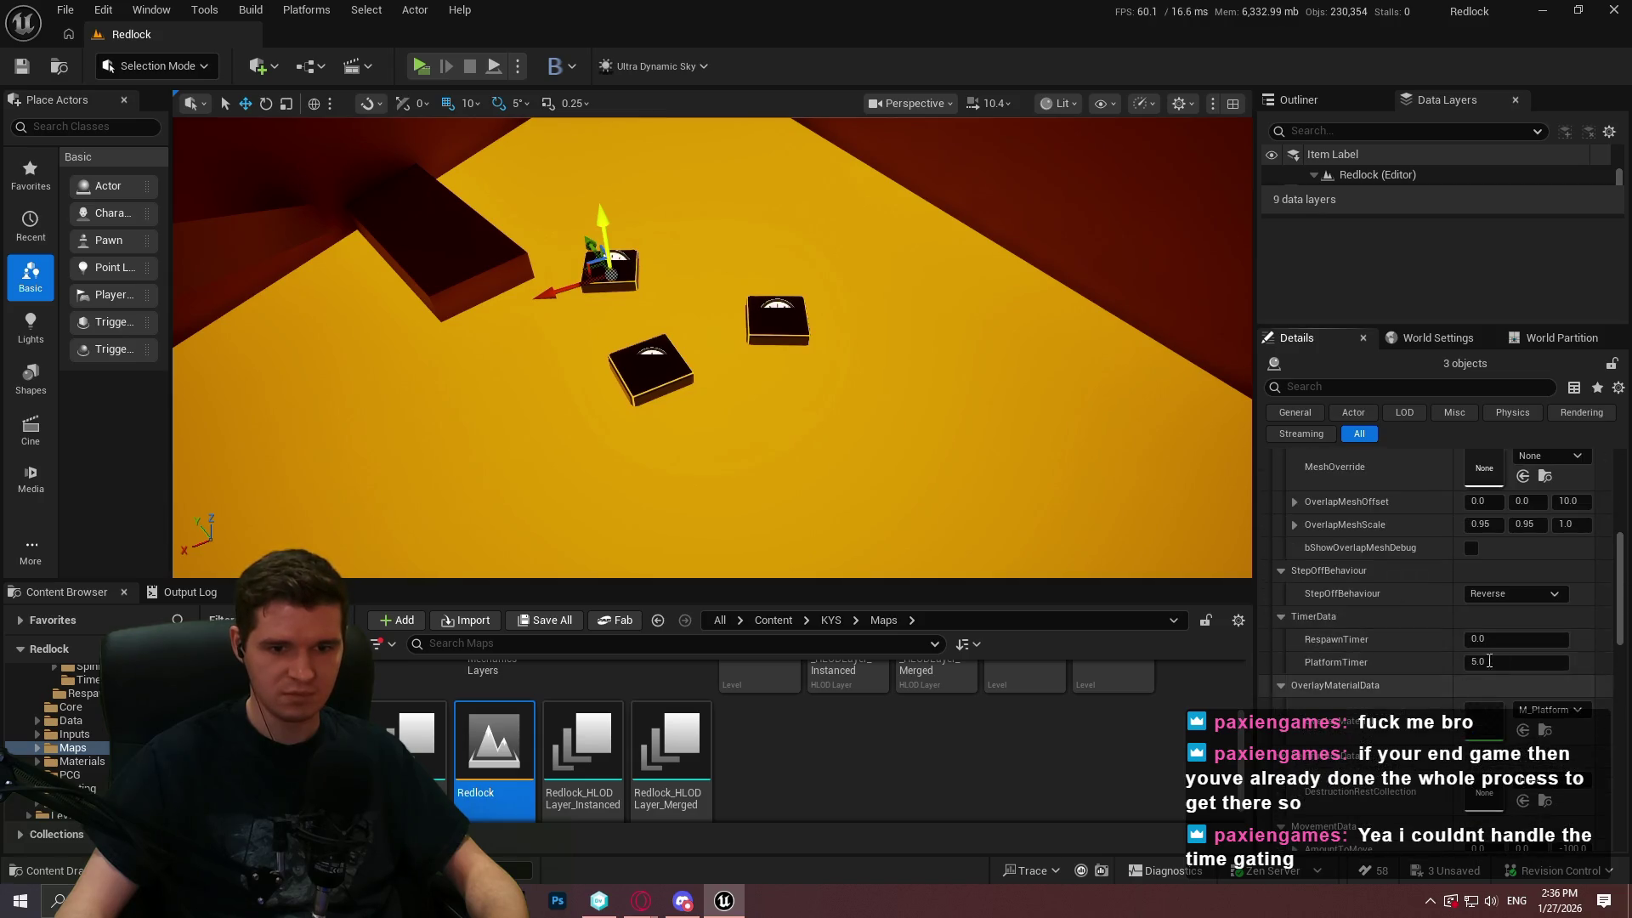
left_click(1496, 661)
type("3")
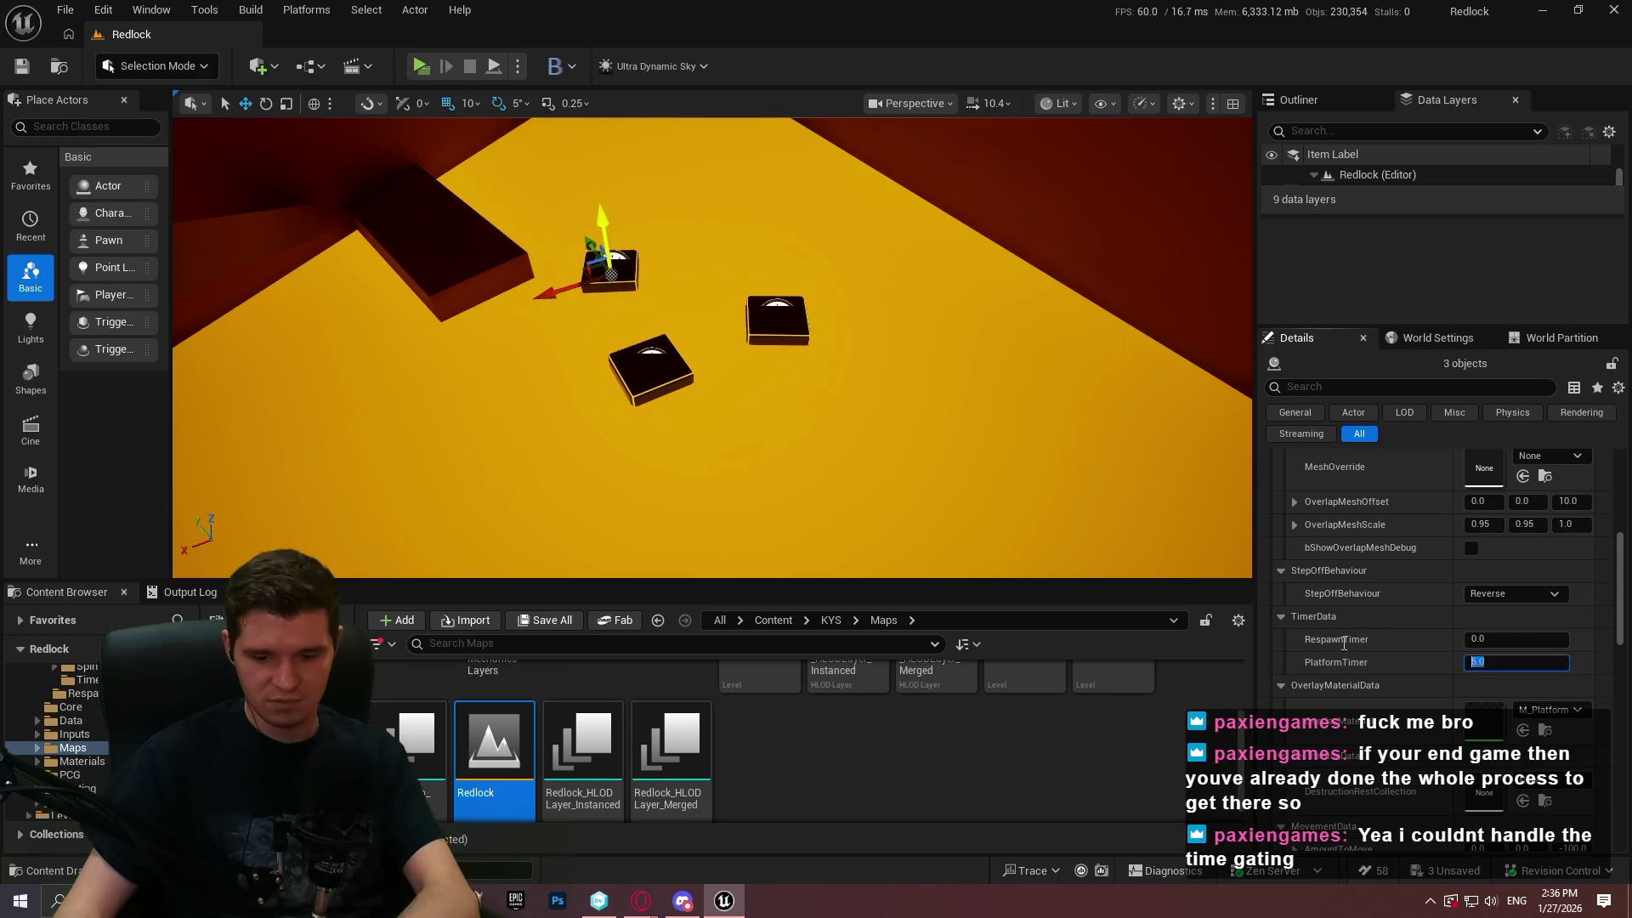
key("Return")
left_click_drag(827, 237, 395, 140)
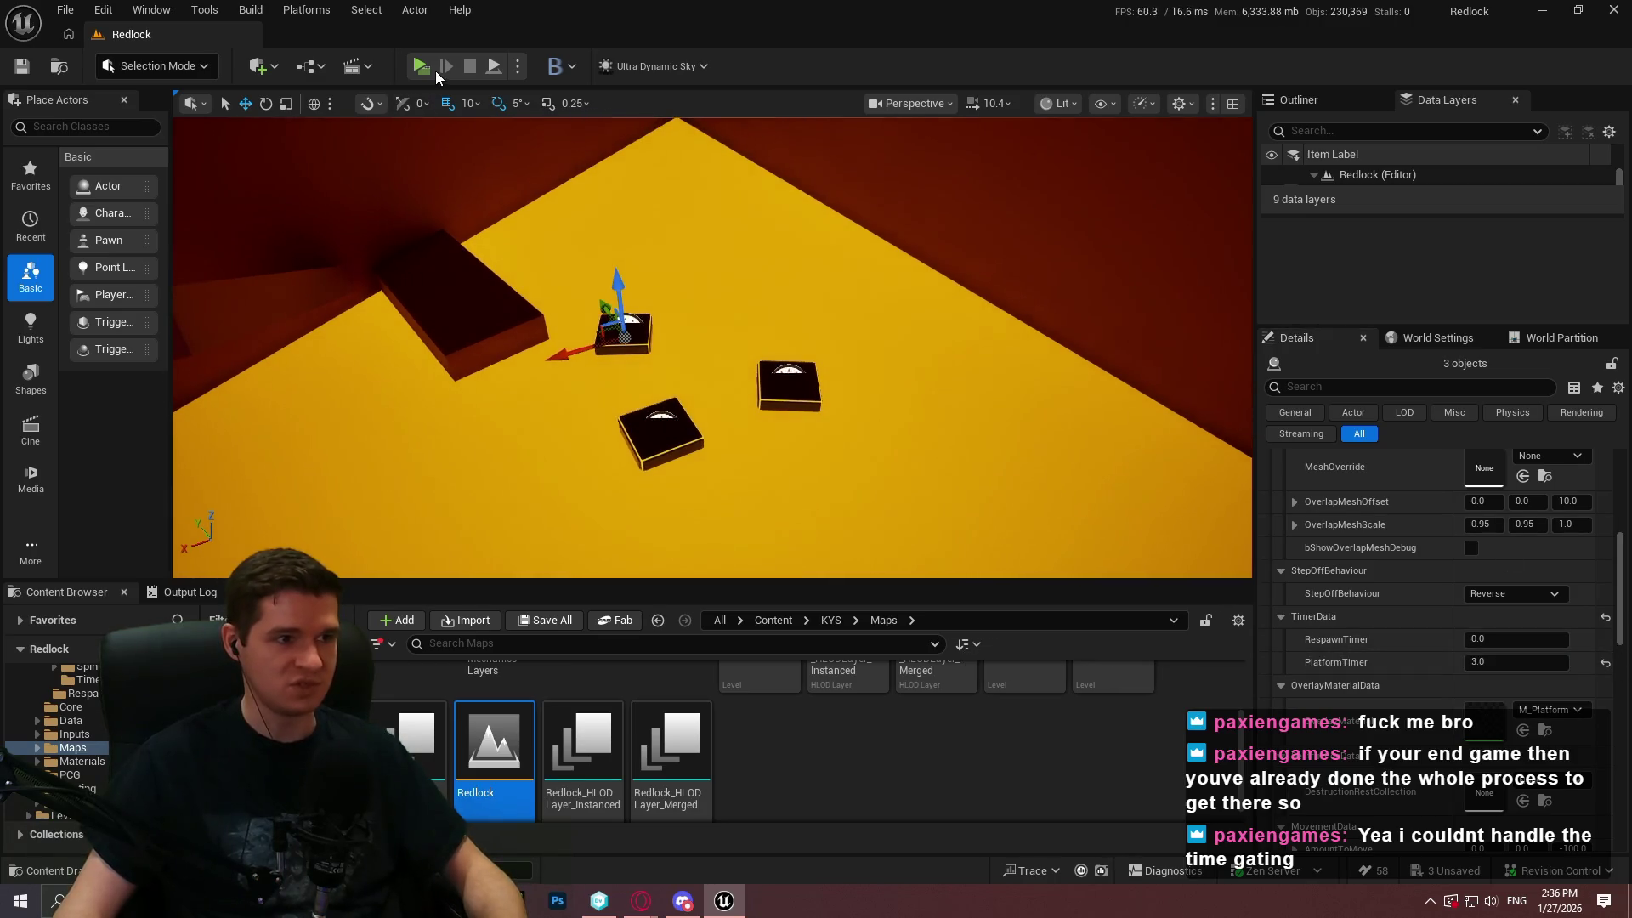
Swing the view around and check the actions for wall piece Cube208
mouse_move(397, 197)
left_mouse_down()
mouse_move(425, 255)
mouse_move(365, 221)
mouse_move(397, 197)
left_mouse_up()
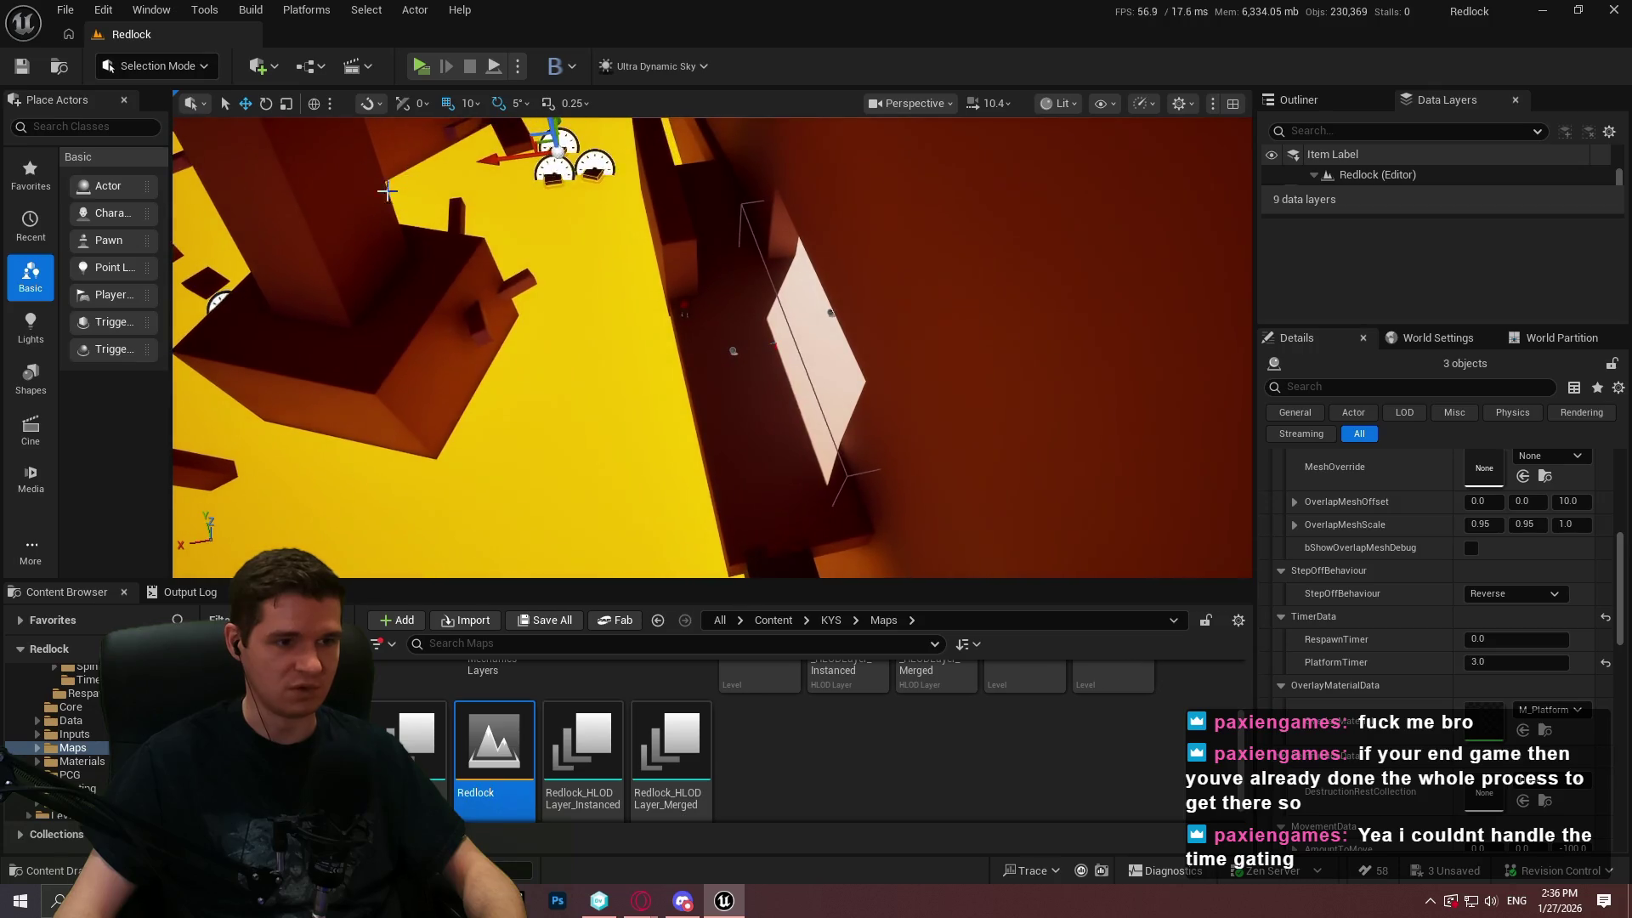
right_click(734, 315)
left_click(886, 855)
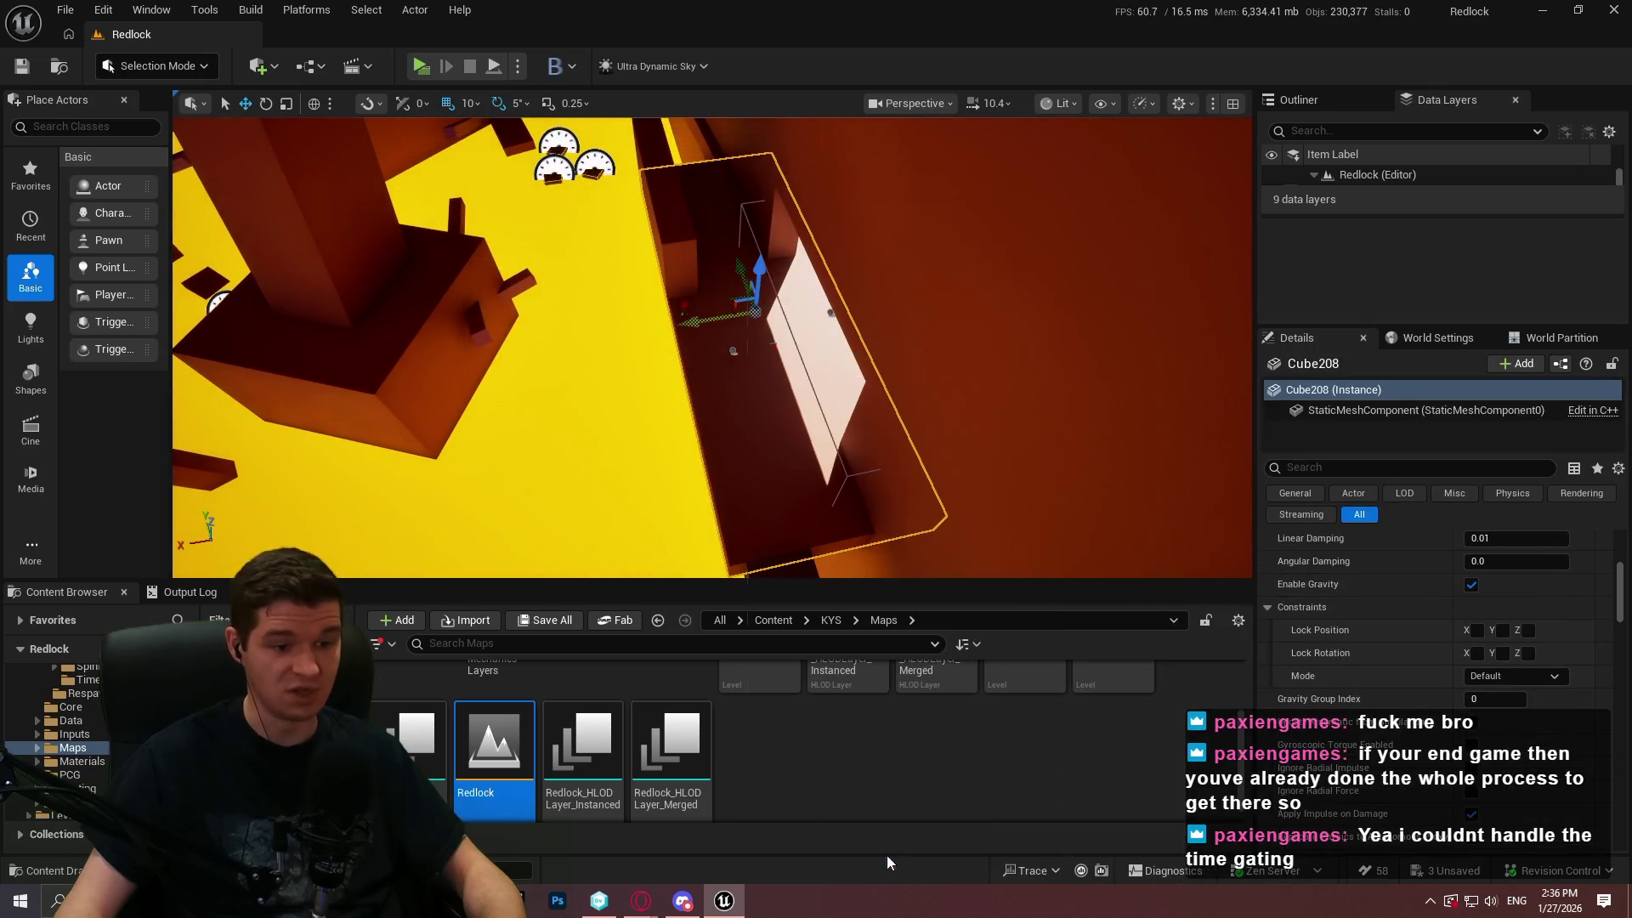
Playtest Redlock in fullscreen, run through the corridor, stop, and fly toward the ramps
key("alt+p")
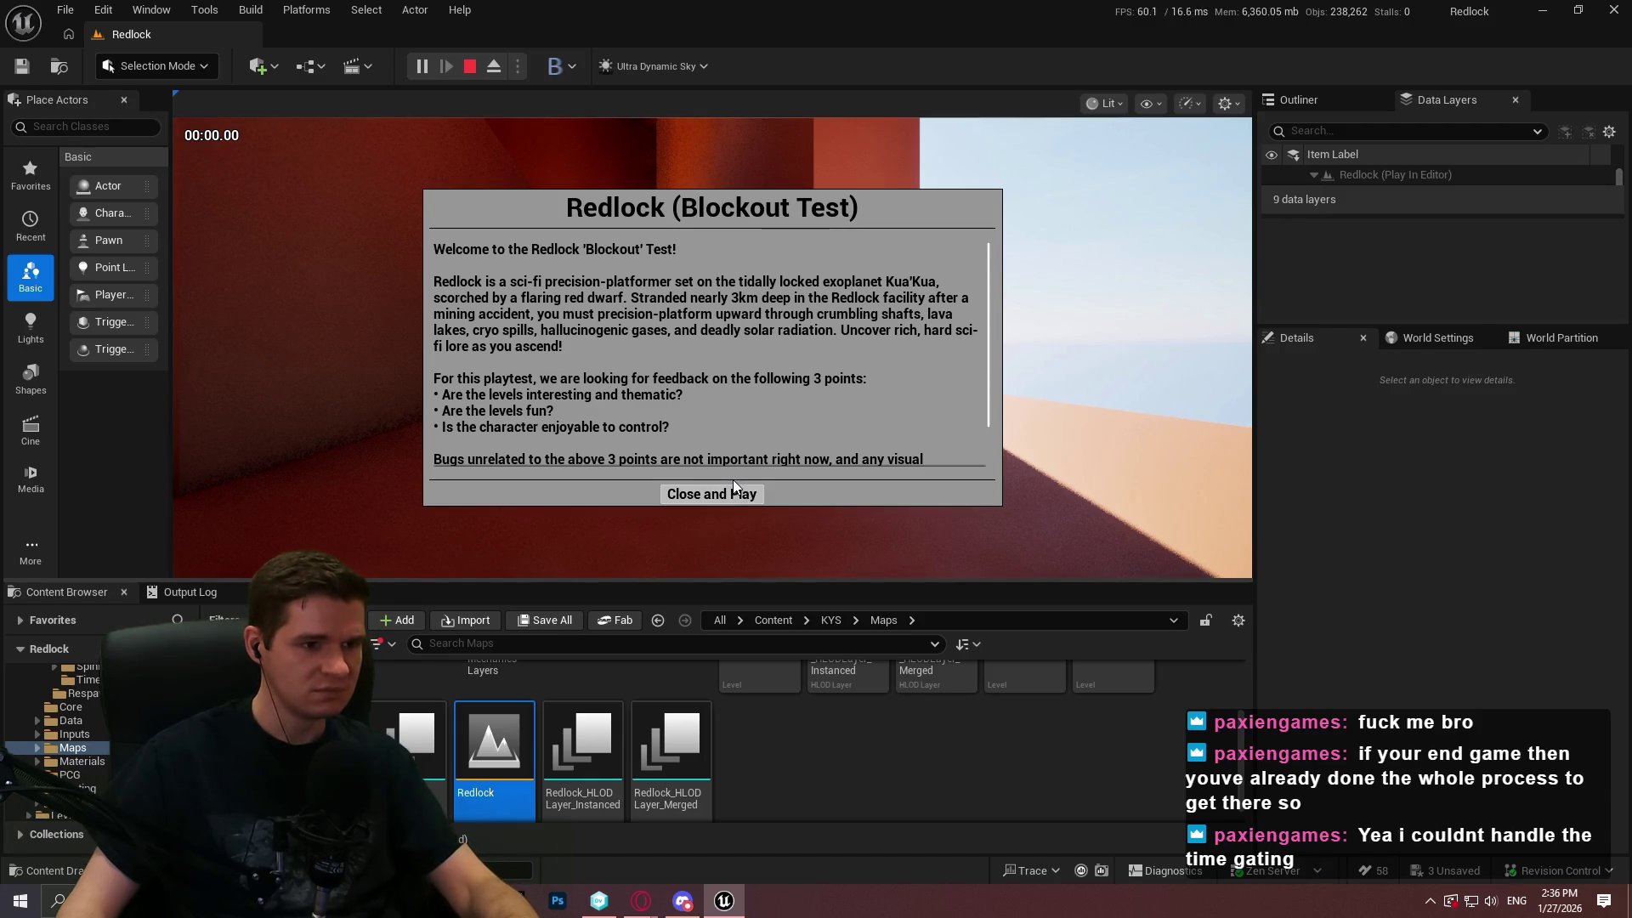
left_click(731, 491)
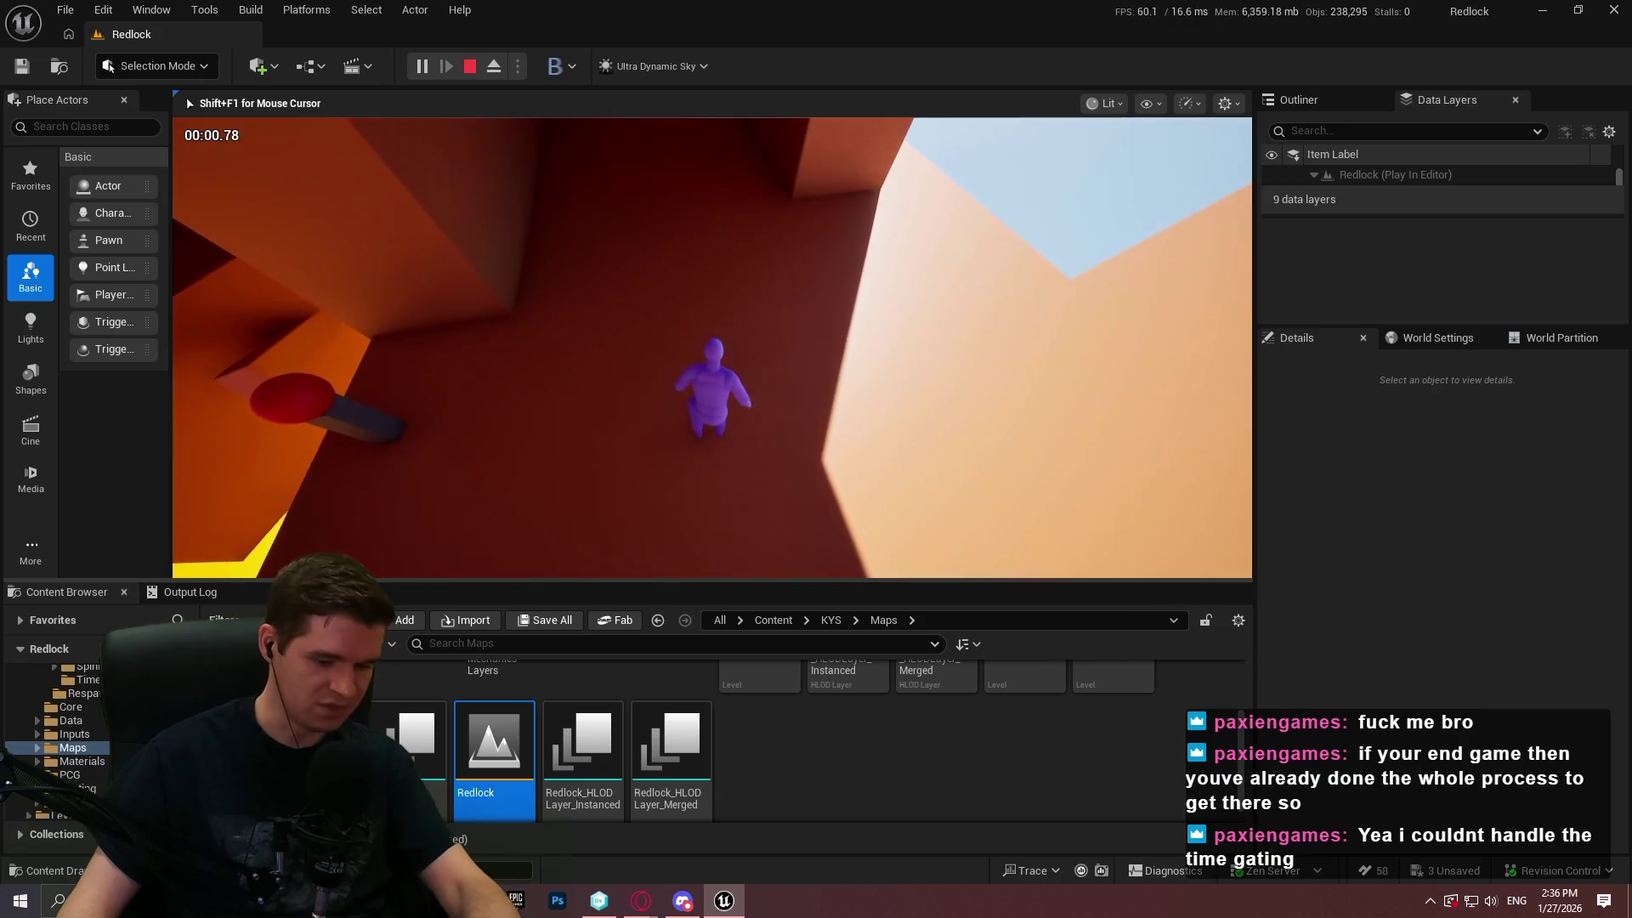
key("F11")
key("w")
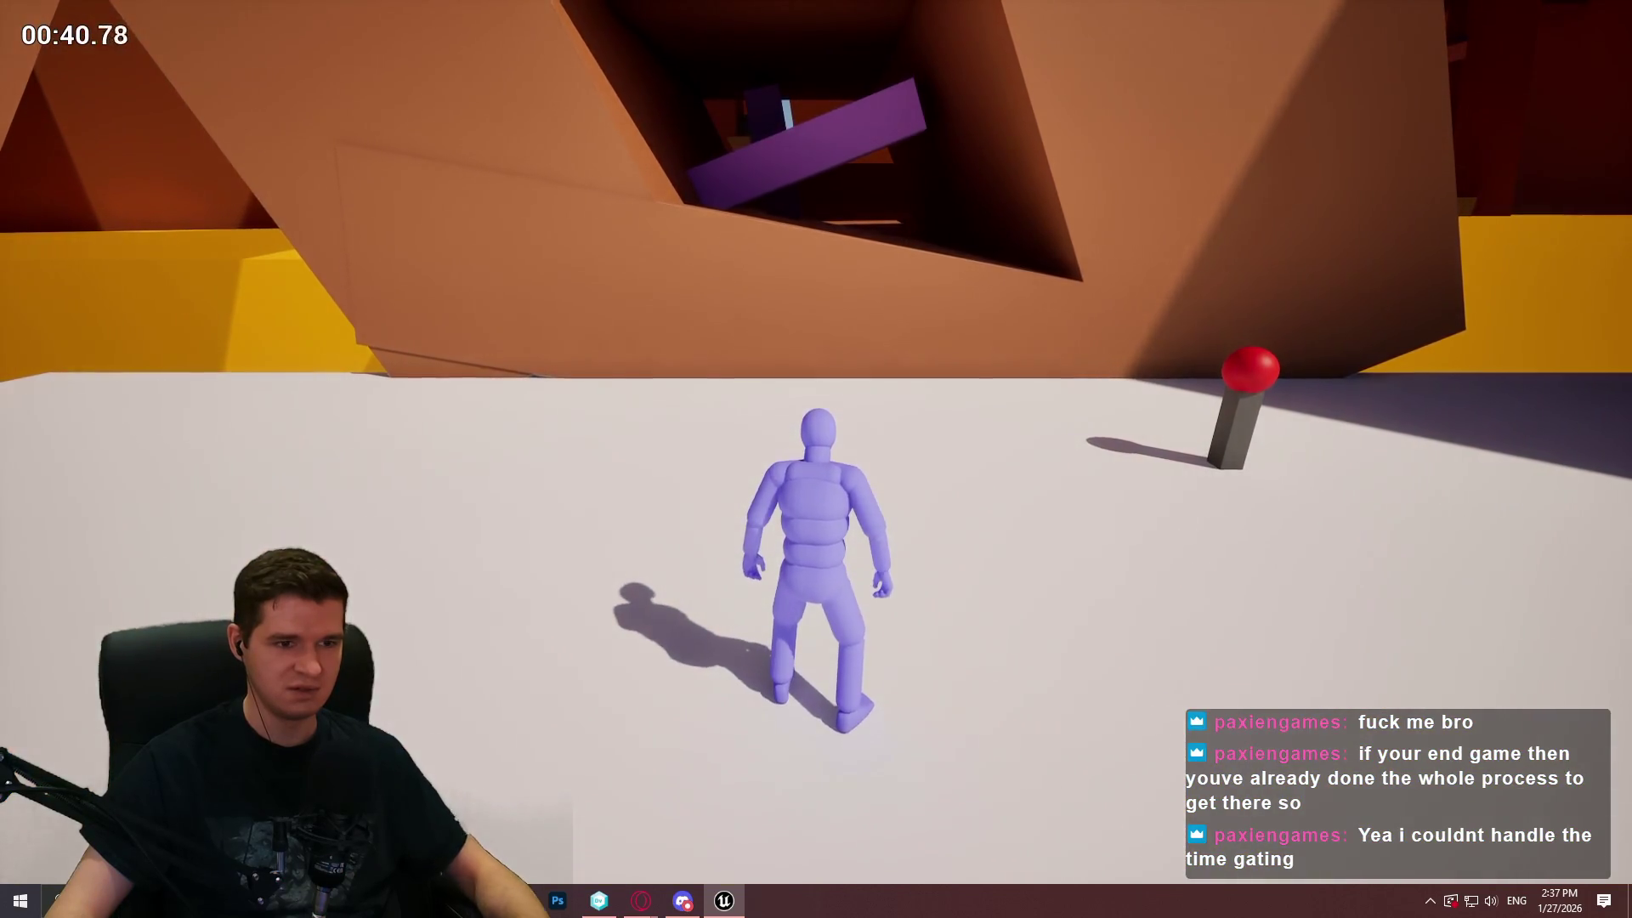
key("Escape")
mouse_move(816, 459)
left_mouse_down()
mouse_move(766, 357)
mouse_move(740, 416)
mouse_move(808, 477)
mouse_move(816, 459)
mouse_move(721, 620)
left_mouse_up()
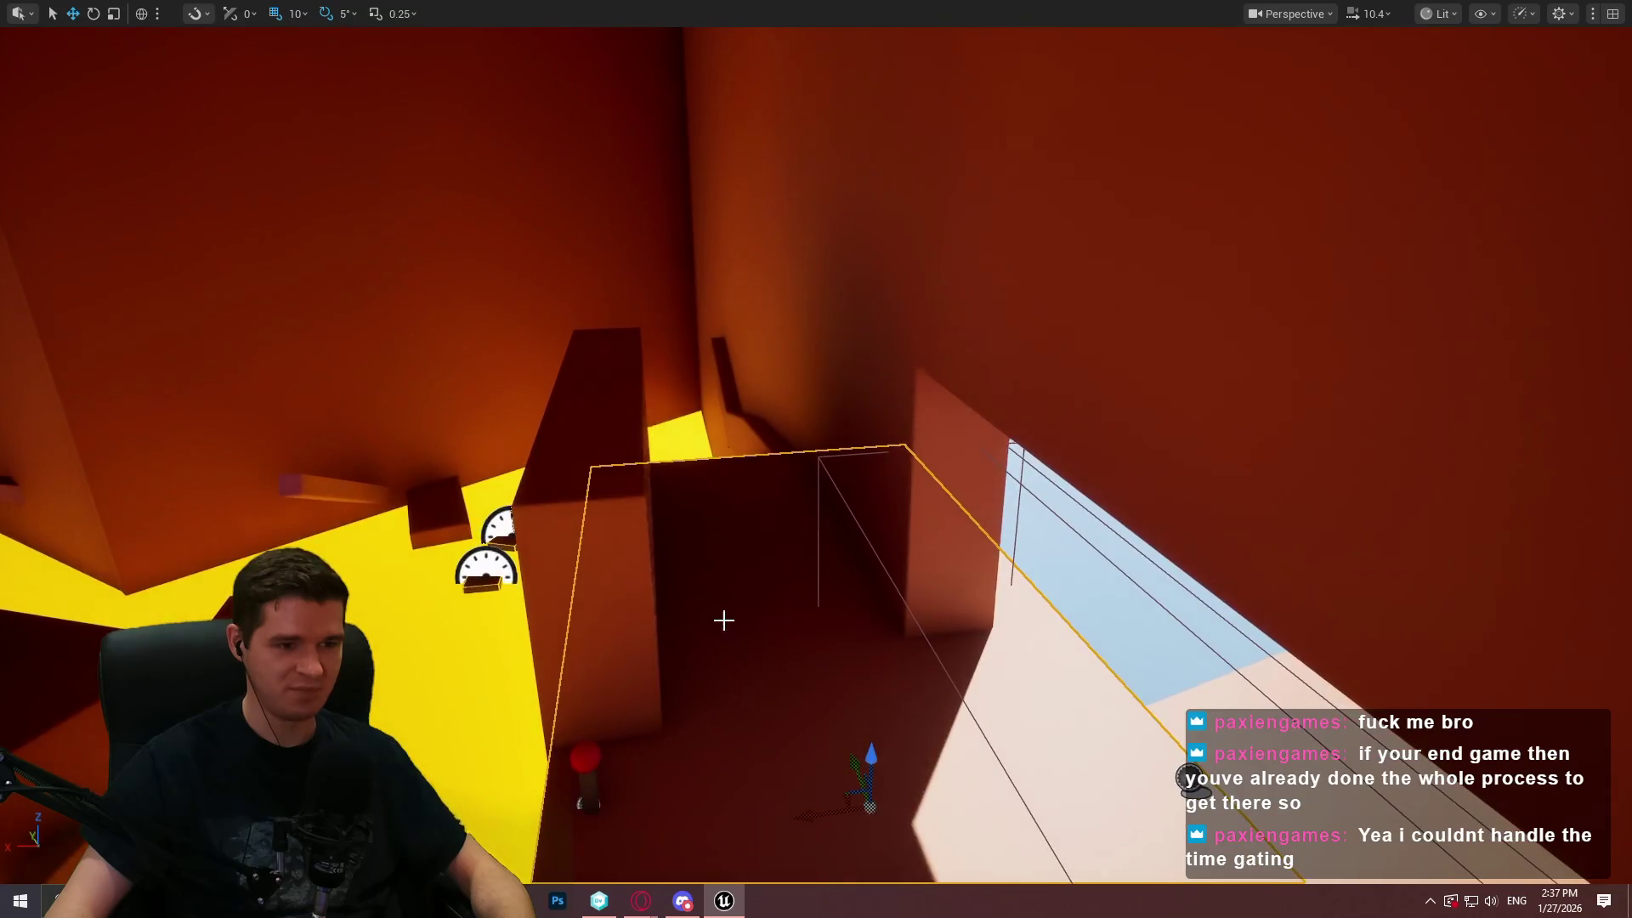
Start a playtest from Cube208's position using Play From Here
right_click(727, 623)
left_click(837, 606)
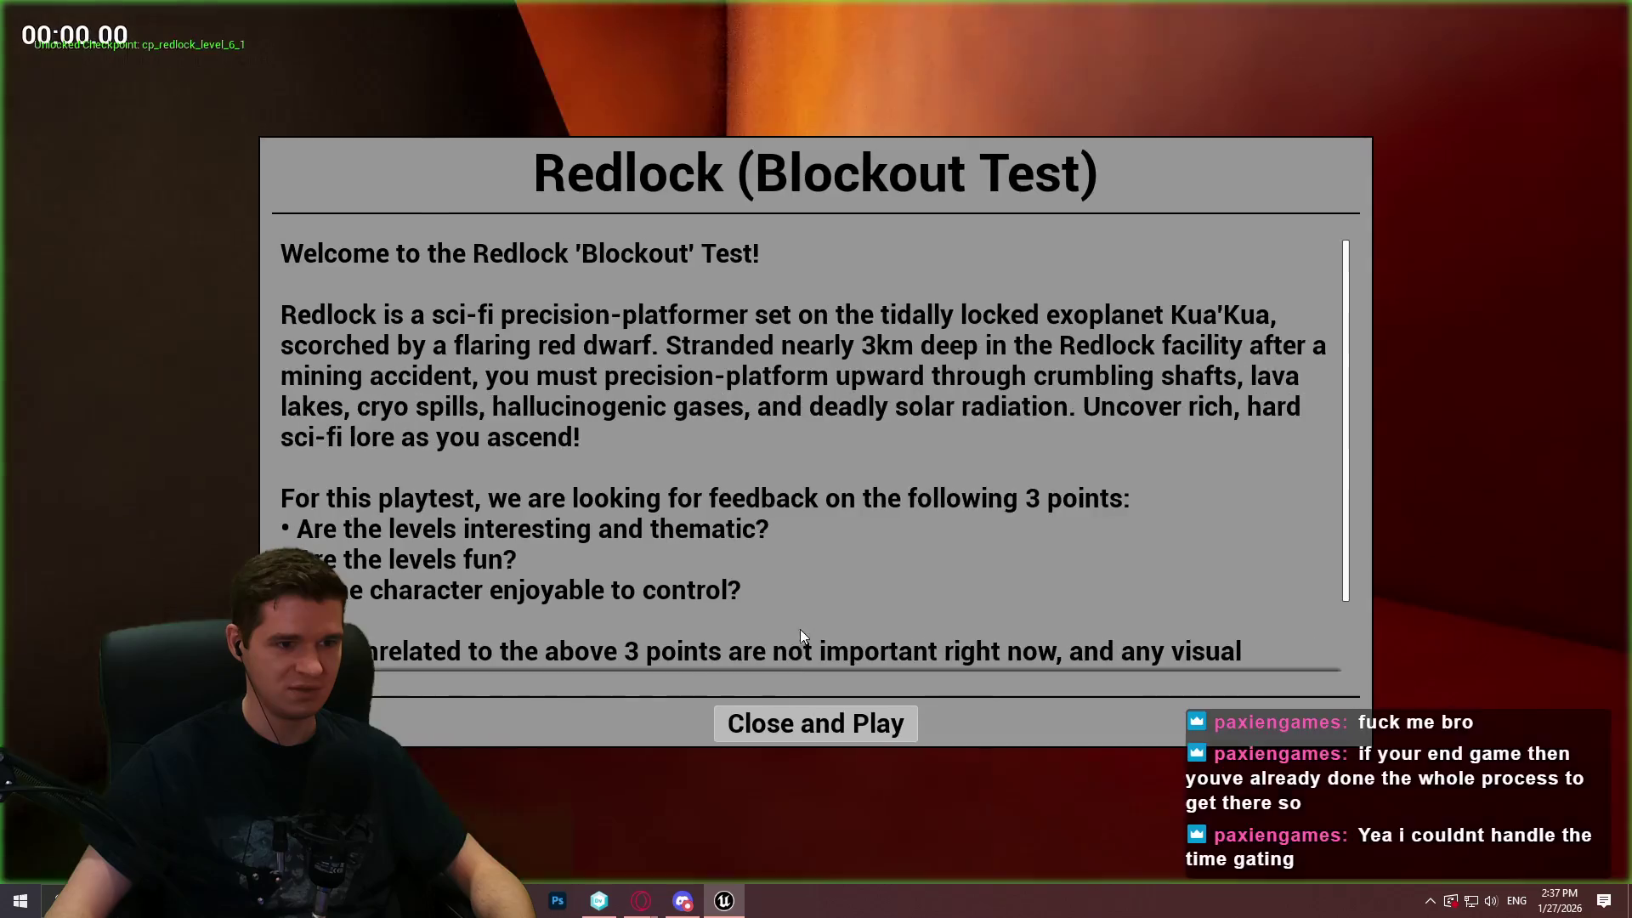
left_click(815, 721)
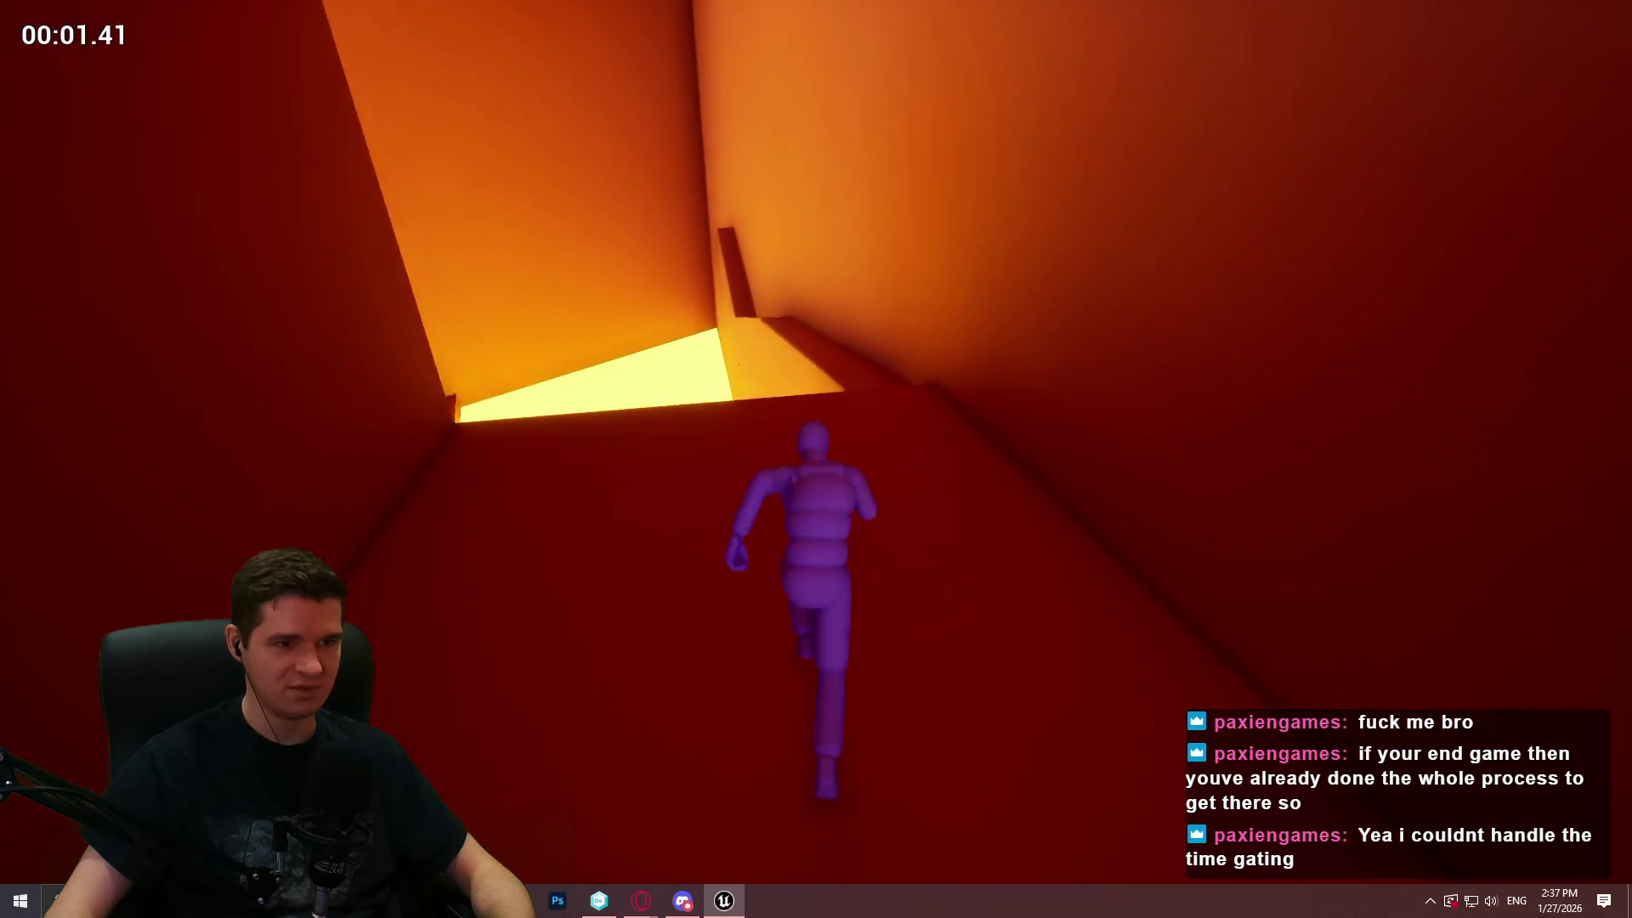
Jump across the sink platforms over the yellow floor, stop, and select the middle platform
key("space")
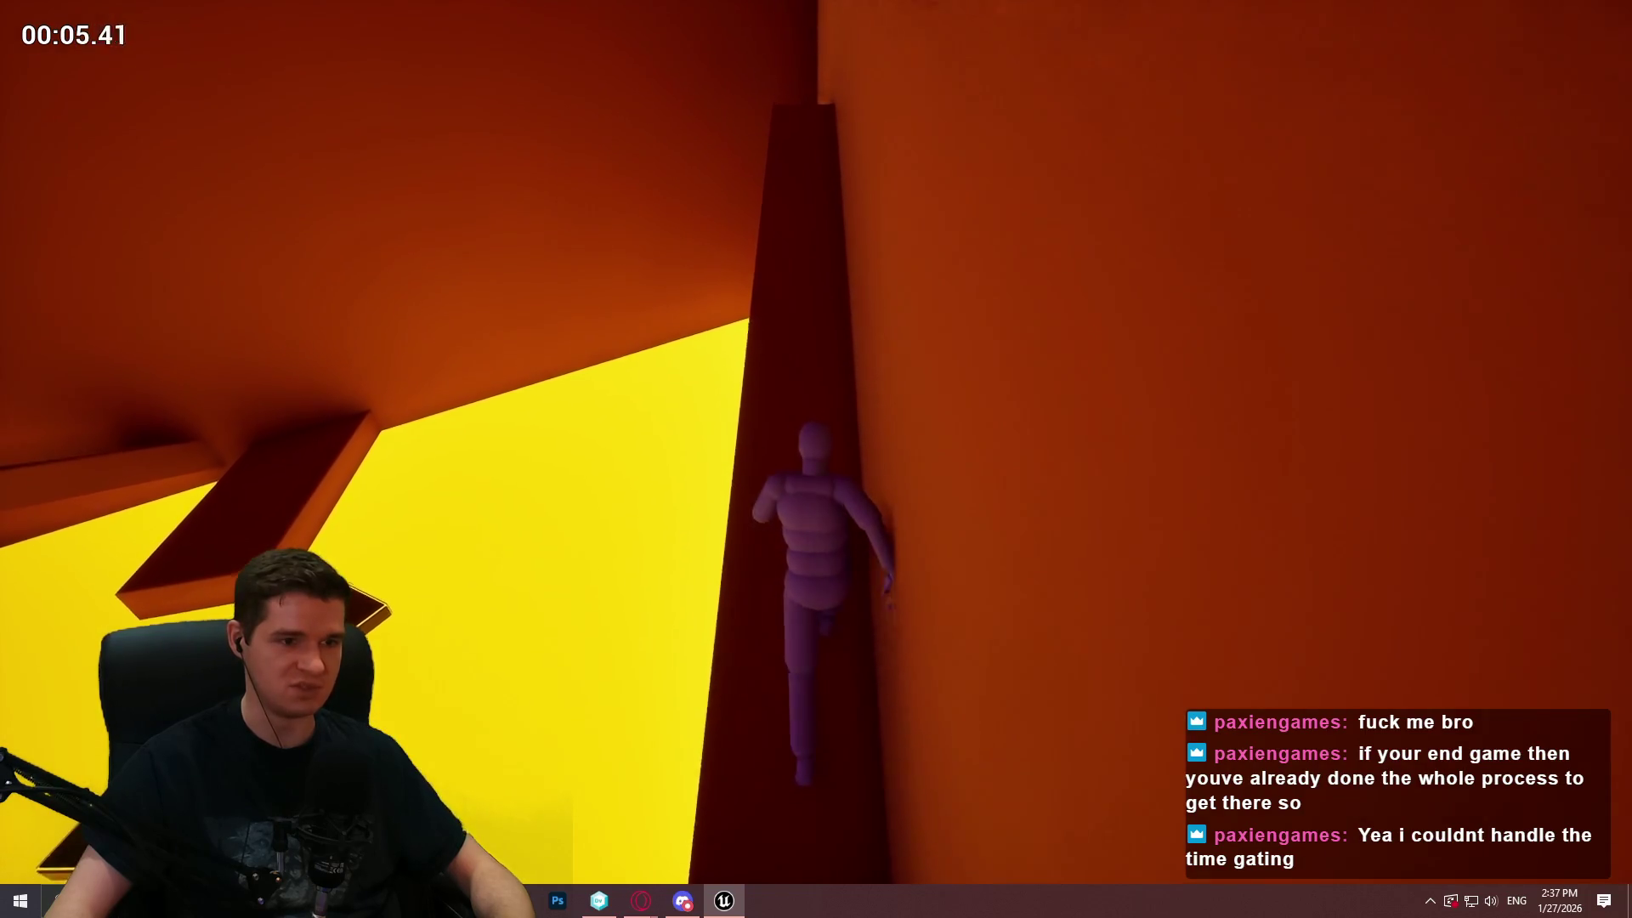
key("space")
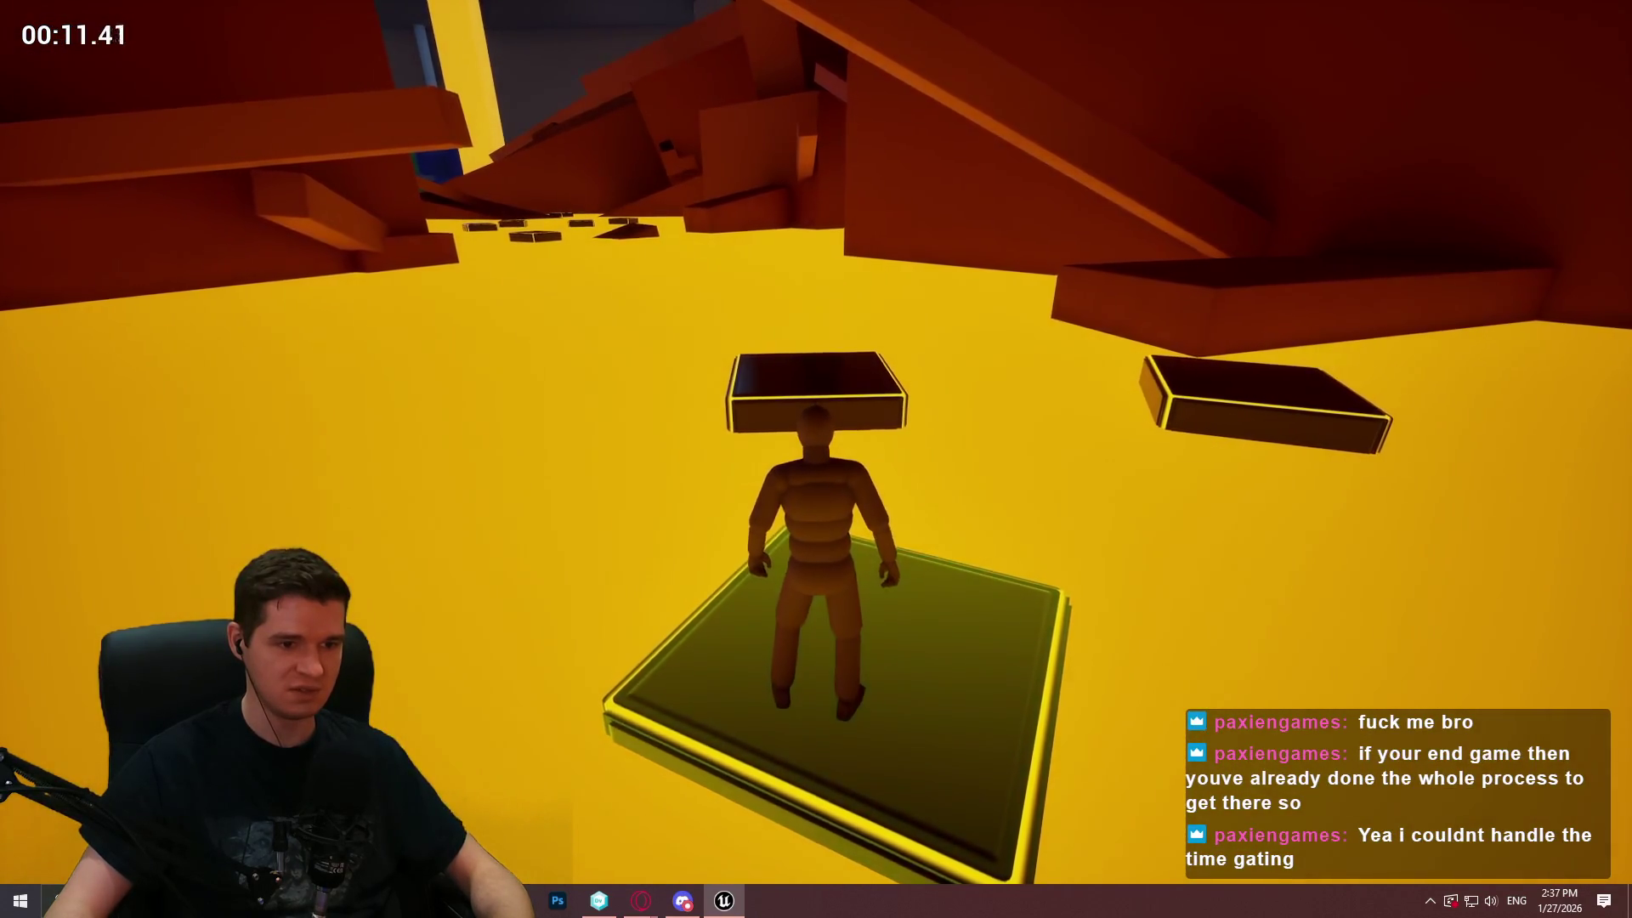
key("space")
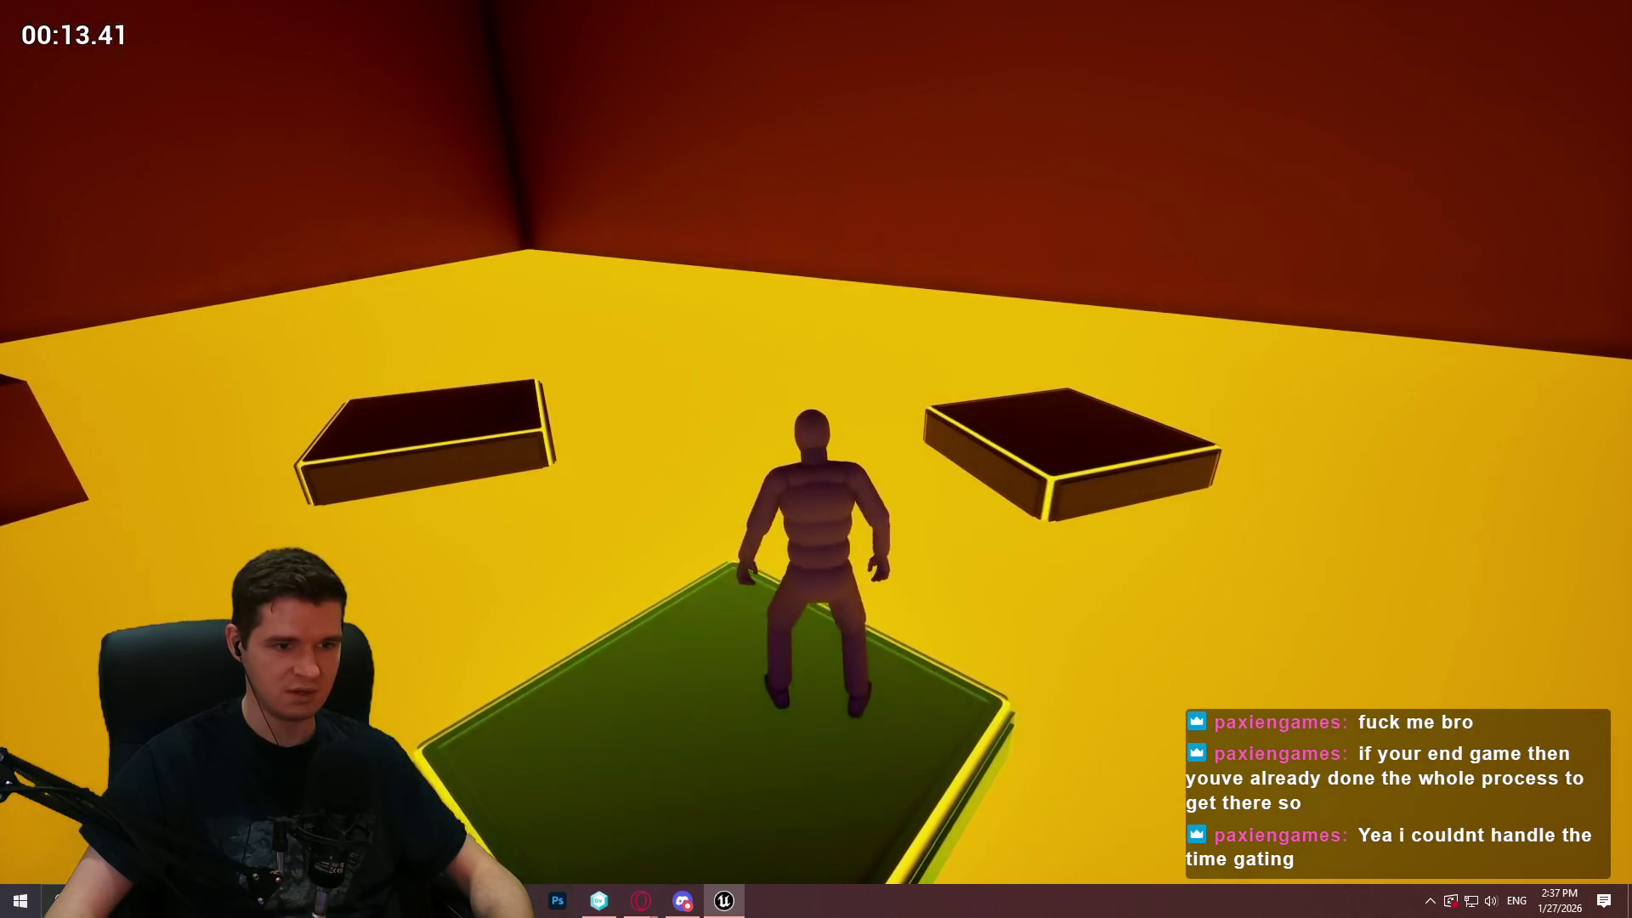
key("space")
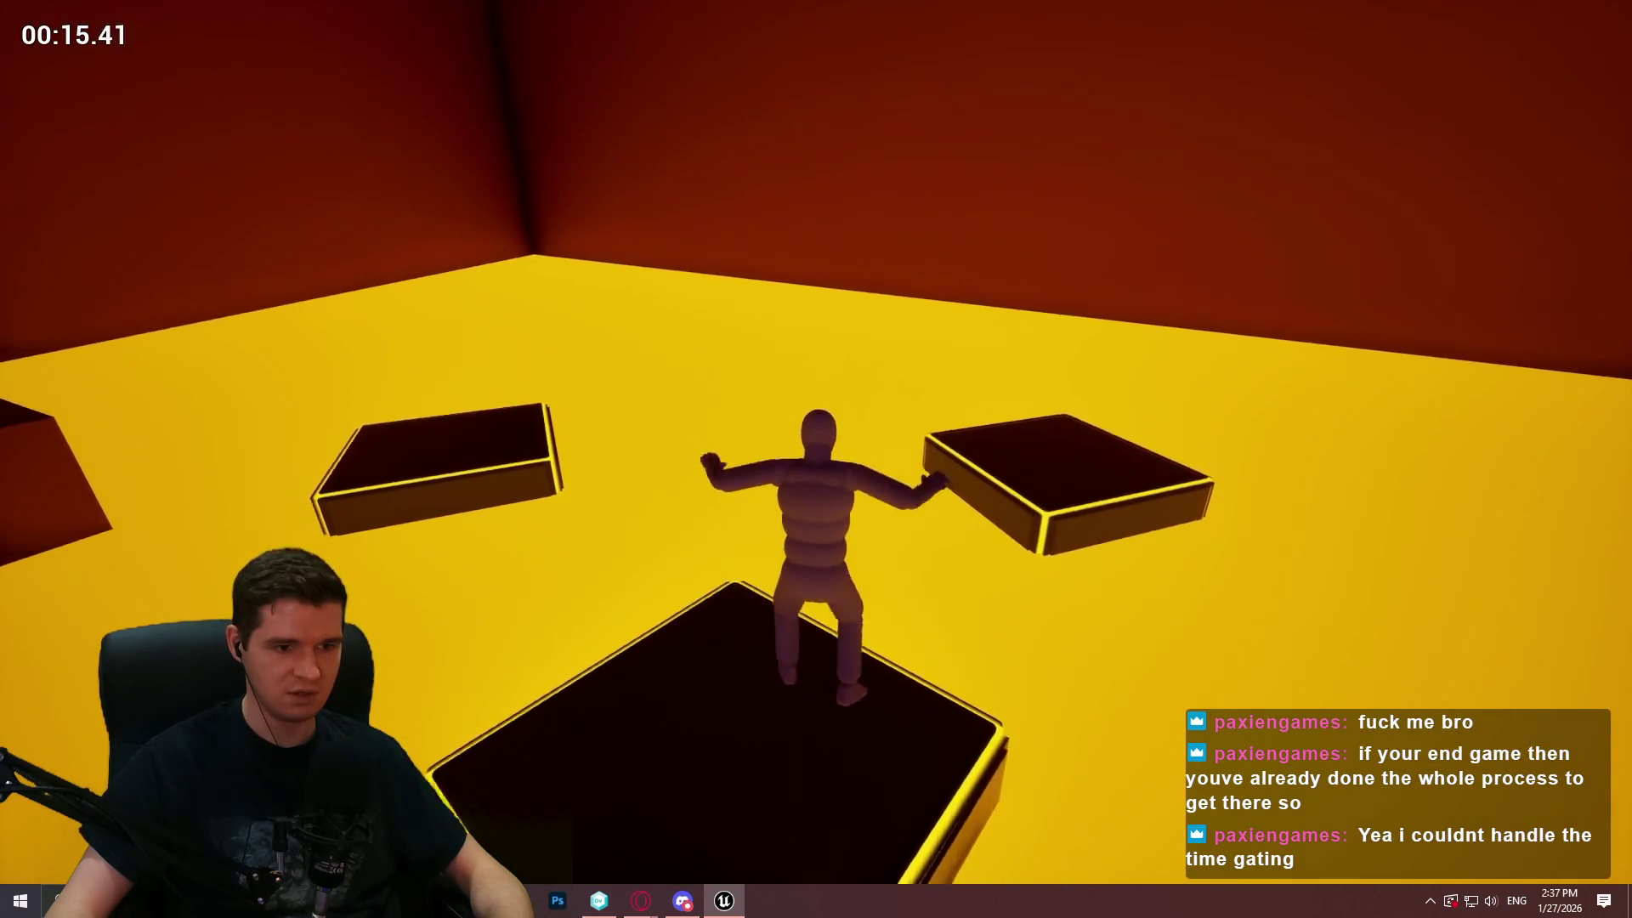
key("space")
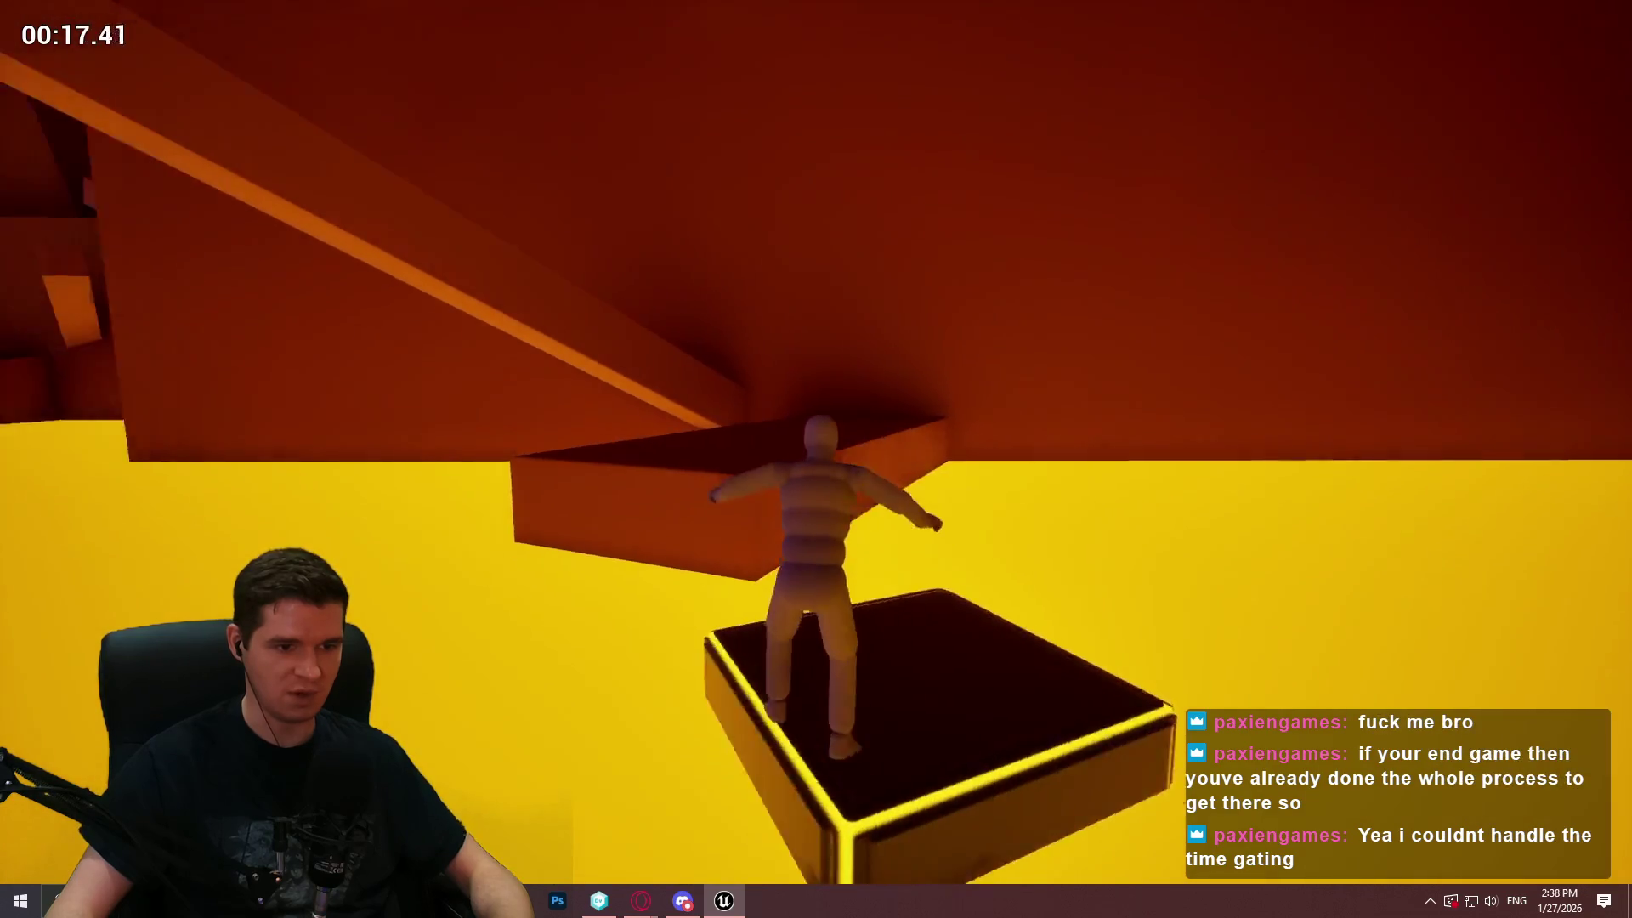
key("space")
key("Escape")
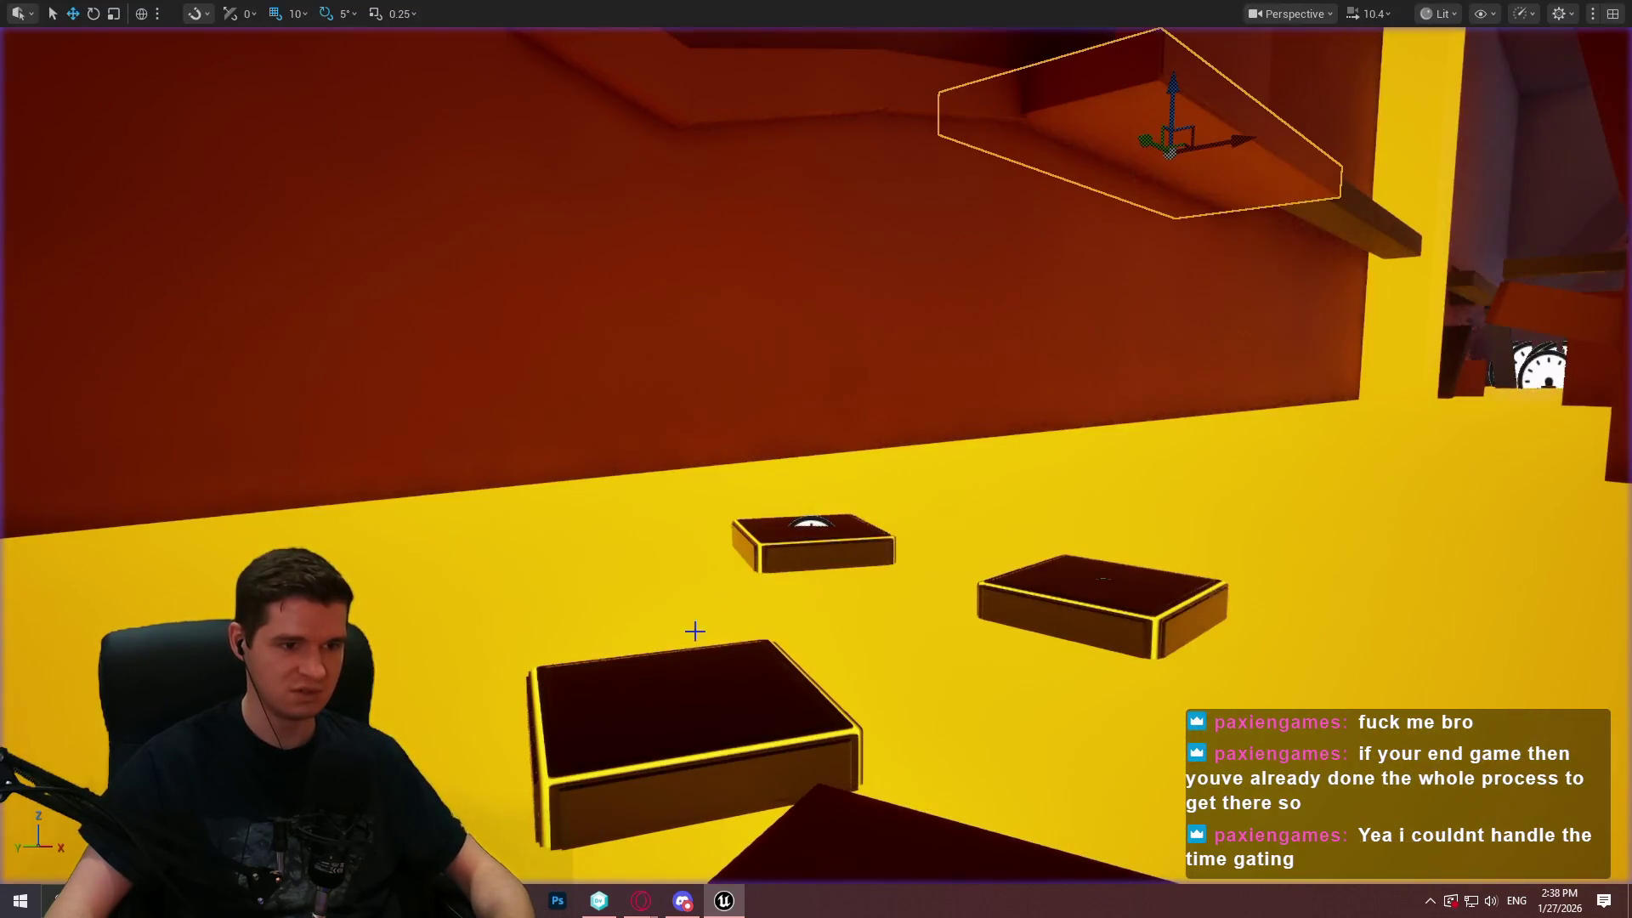
left_click(812, 545)
Restore the editor layout, scroll Details to TimerData, and select the near-left platform
key("F11")
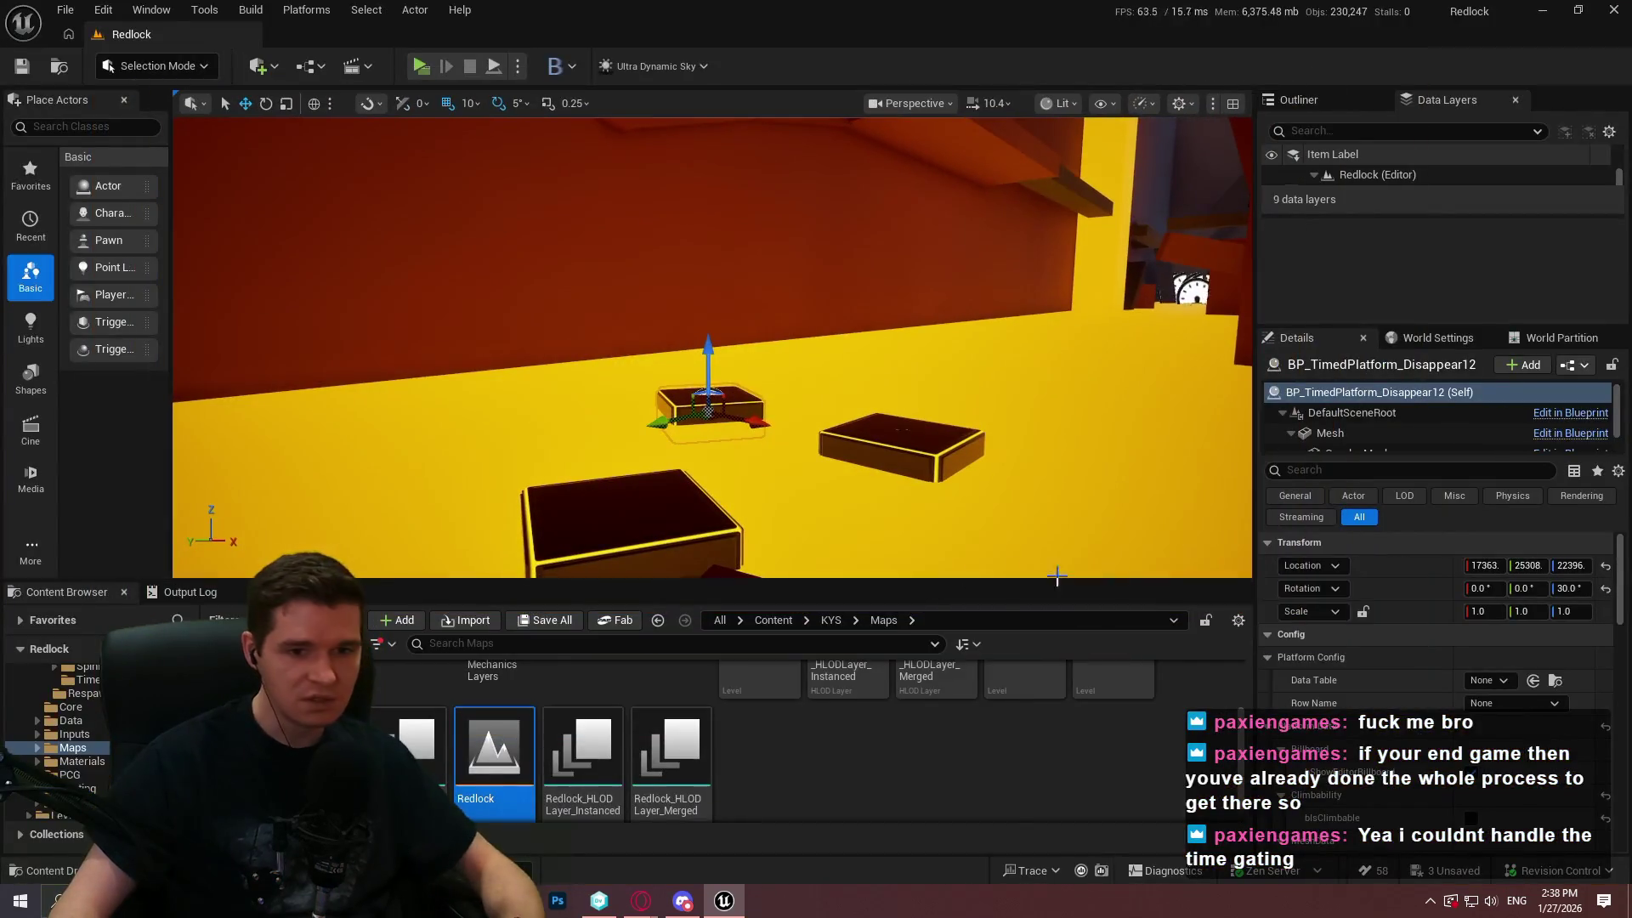
scroll(1403, 659, "down", 3)
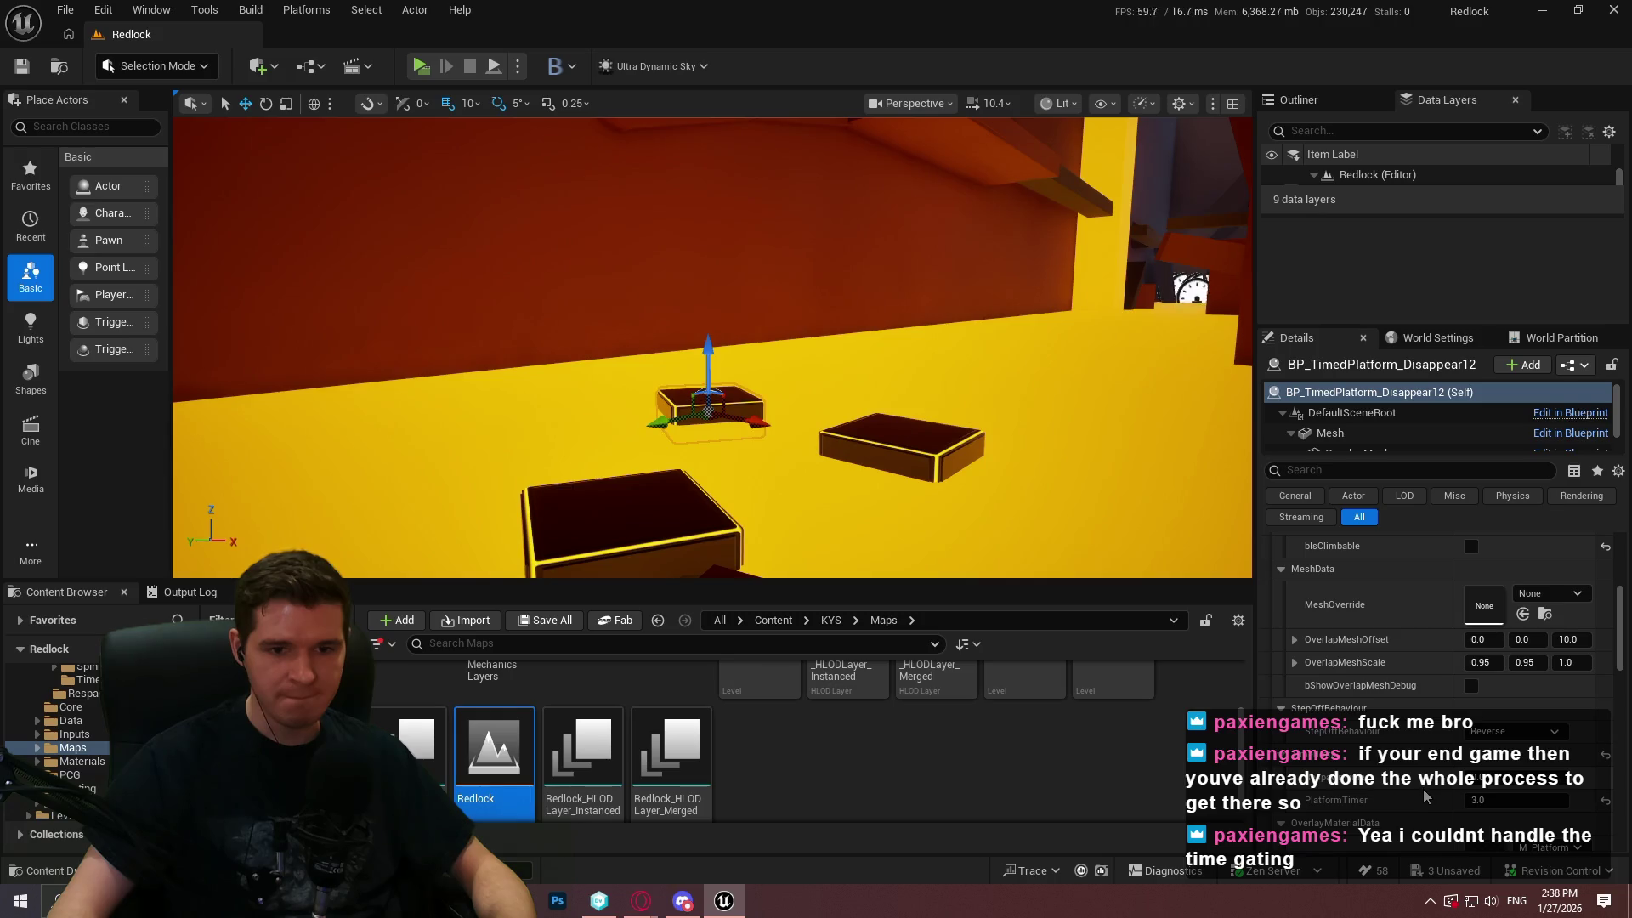
left_click_drag(888, 443, 888, 519)
scroll(1369, 673, "down", 3)
scroll(1372, 678, "down", 2)
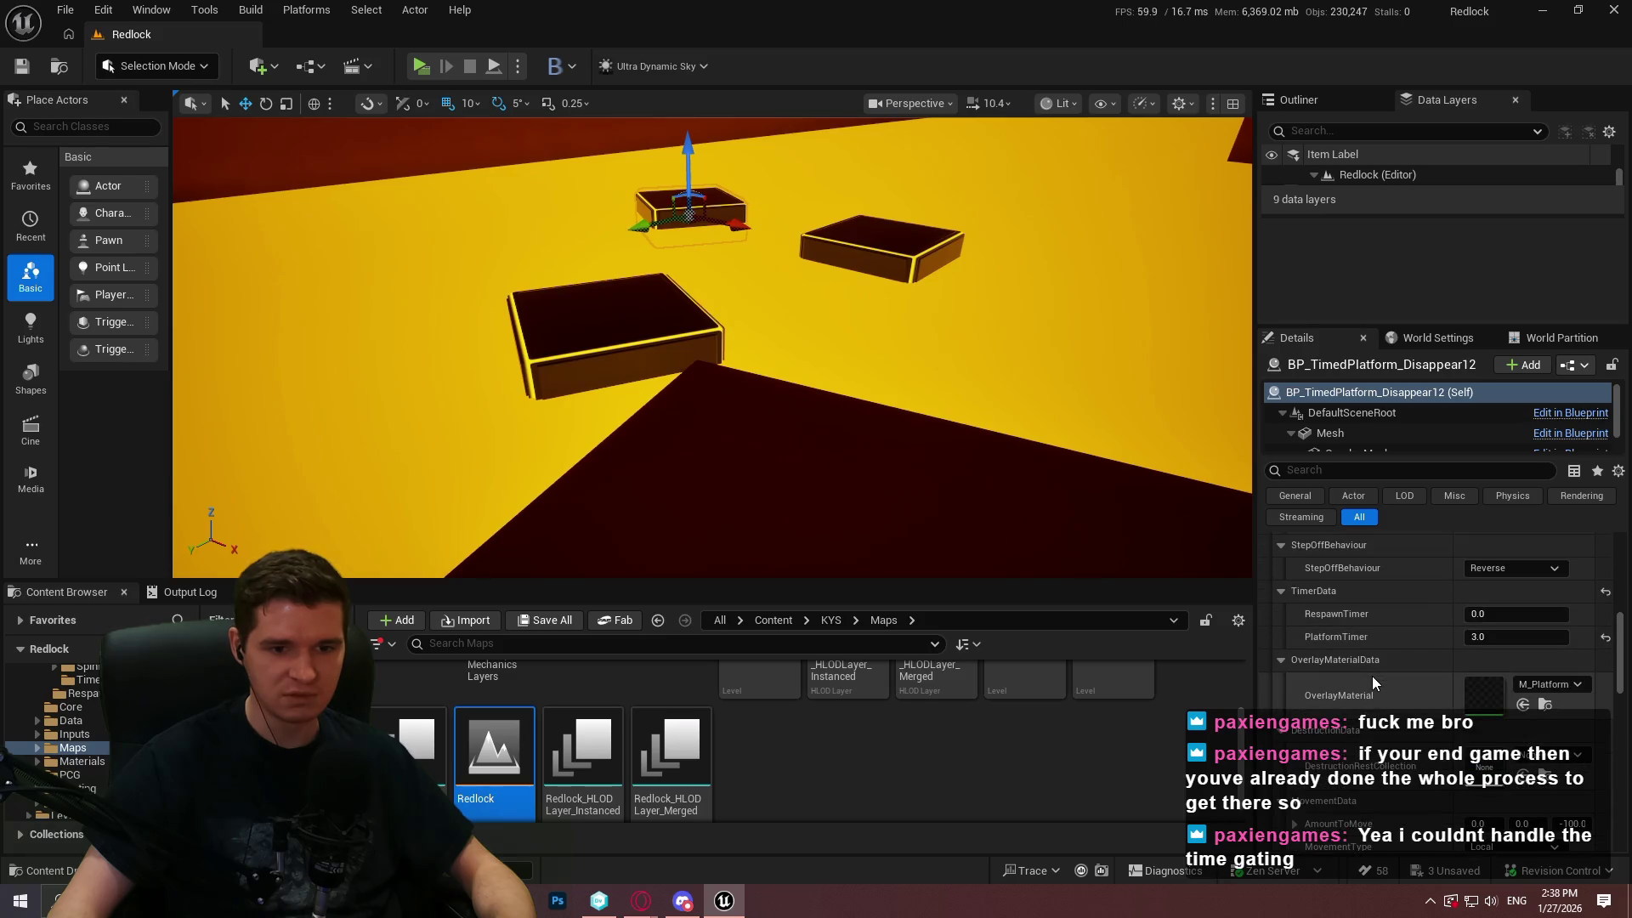
left_click(687, 325)
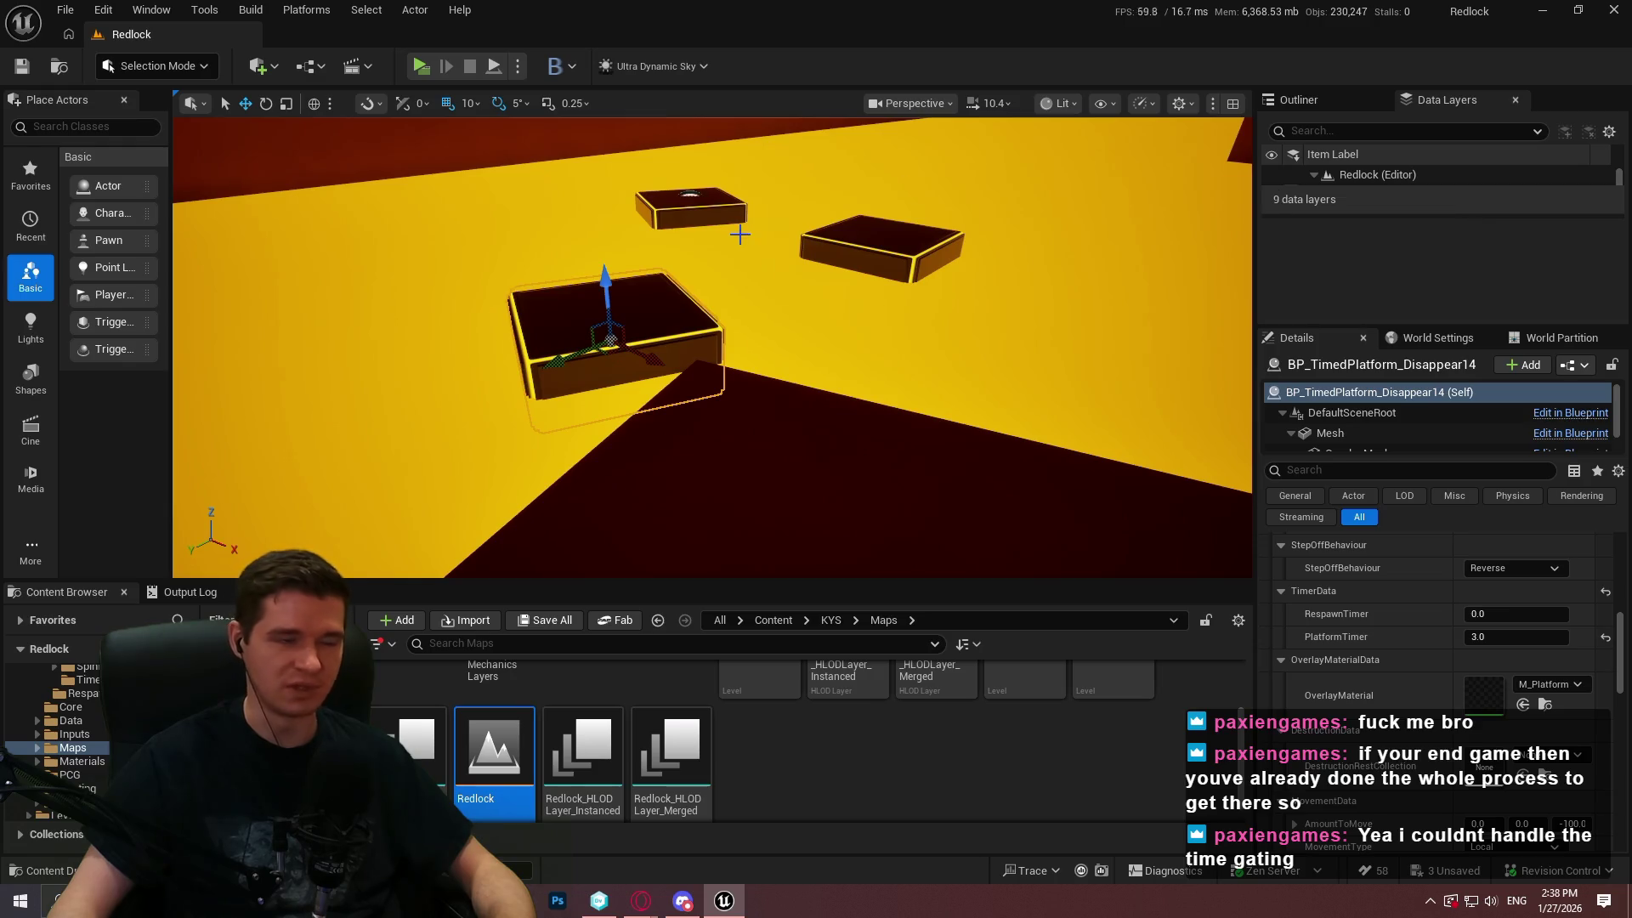
Open BP_TimedPlatform_Sink's EventGraph via Edit in Blueprint and pan to the reset logic
left_click(1573, 366)
left_click(1560, 412)
mouse_move(604, 289)
left_mouse_down()
mouse_move(525, 281)
mouse_move(952, 367)
left_mouse_up()
left_click_drag(763, 178, 802, 226)
scroll(812, 365, "down", 4)
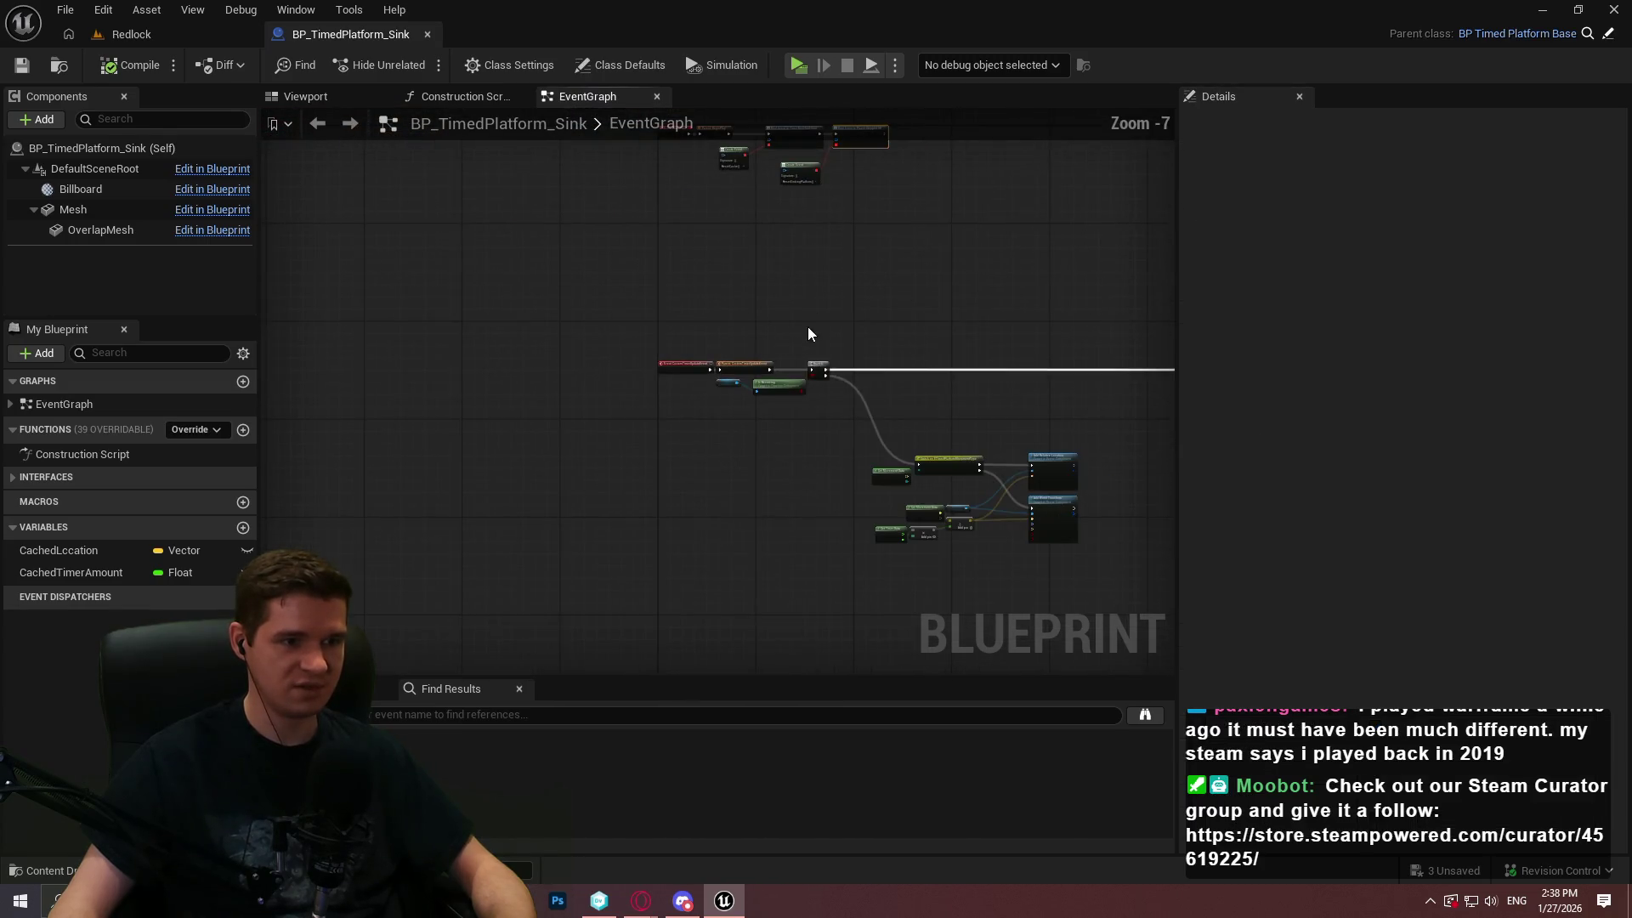
Detach Respawn from ResetSinkingPlatform, wire the event into Branch, and tidy the nodes
scroll(532, 322, "up", 3)
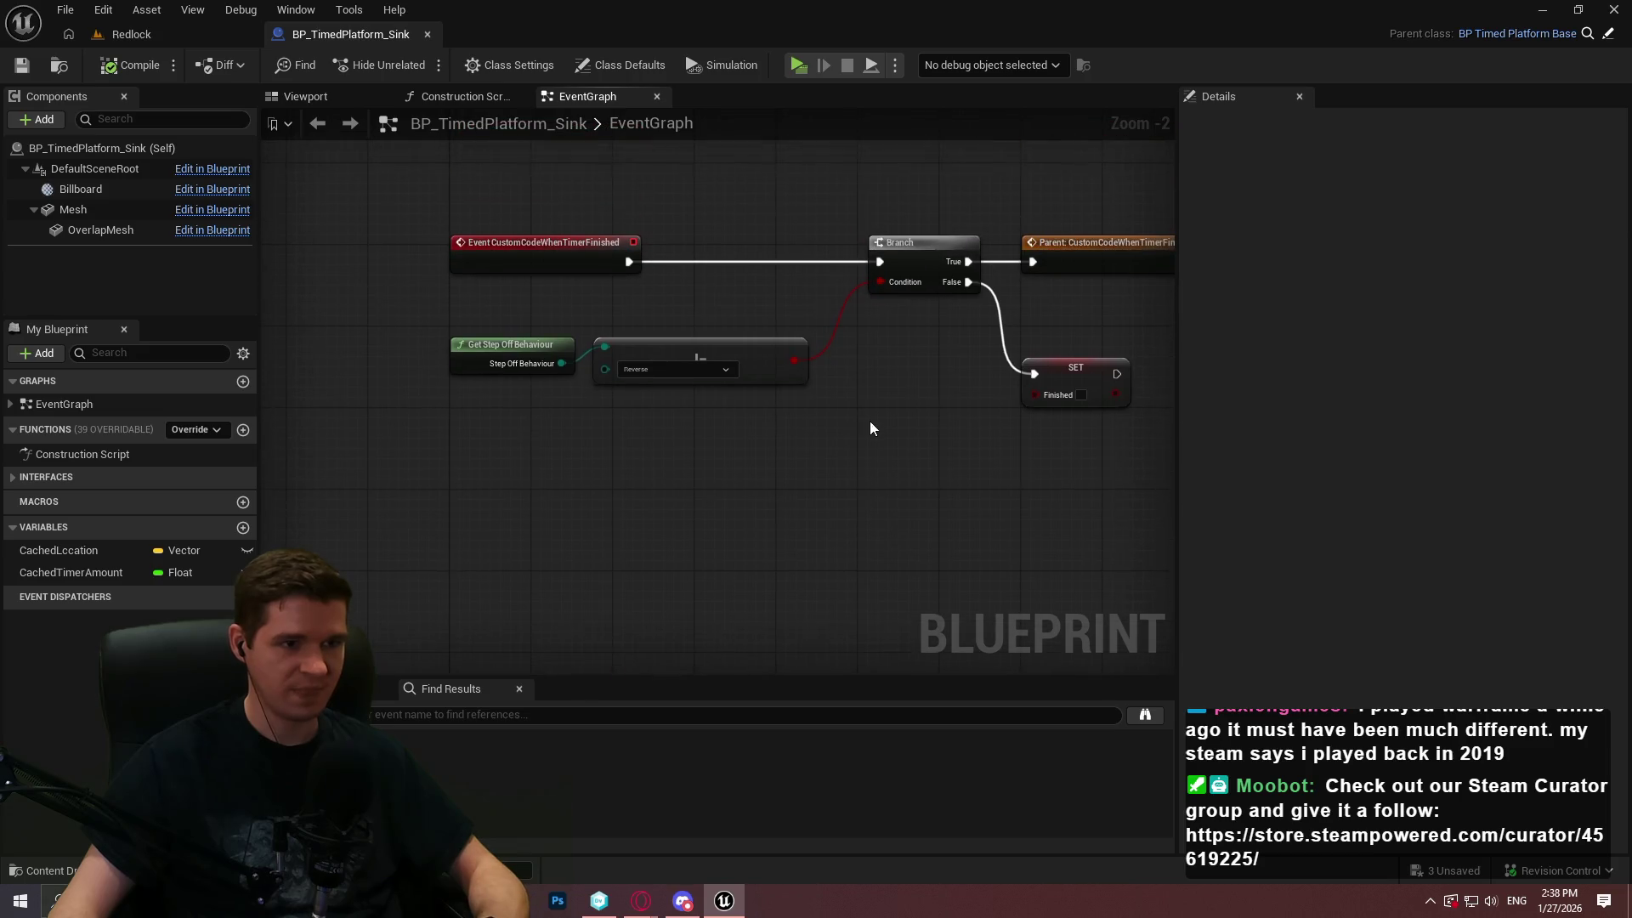
scroll(626, 304, "up", 1)
left_click_drag(443, 516, 467, 513)
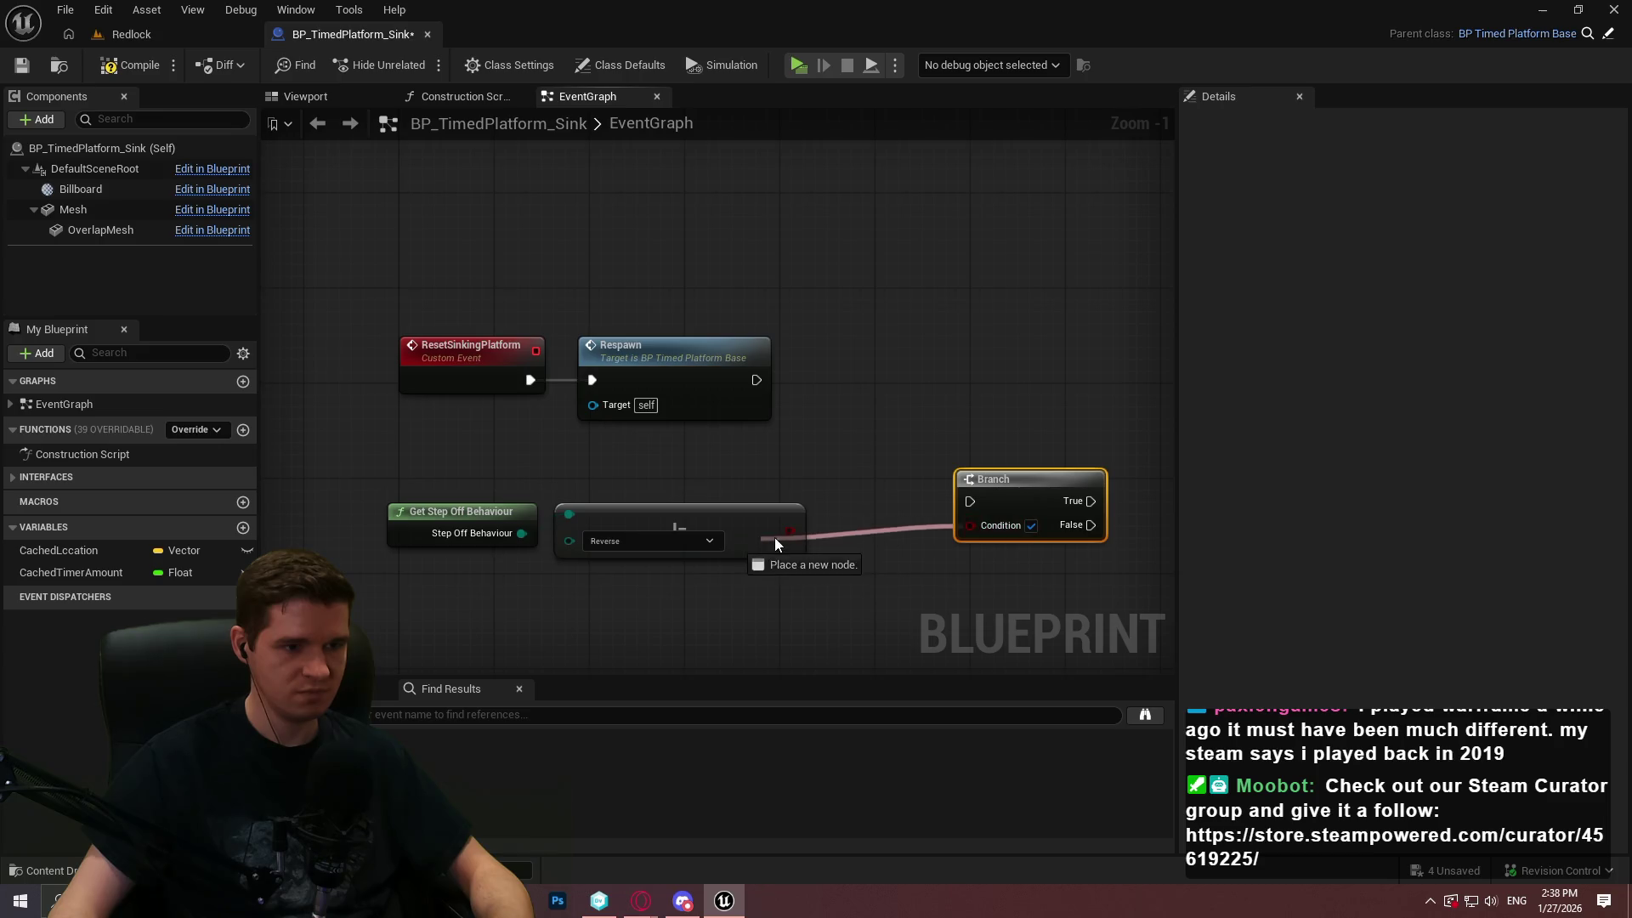
left_click(633, 379)
key("Delete")
left_click_drag(880, 366, 894, 379)
mouse_move(685, 543)
left_mouse_down()
mouse_move(421, 493)
mouse_move(445, 432)
left_mouse_up()
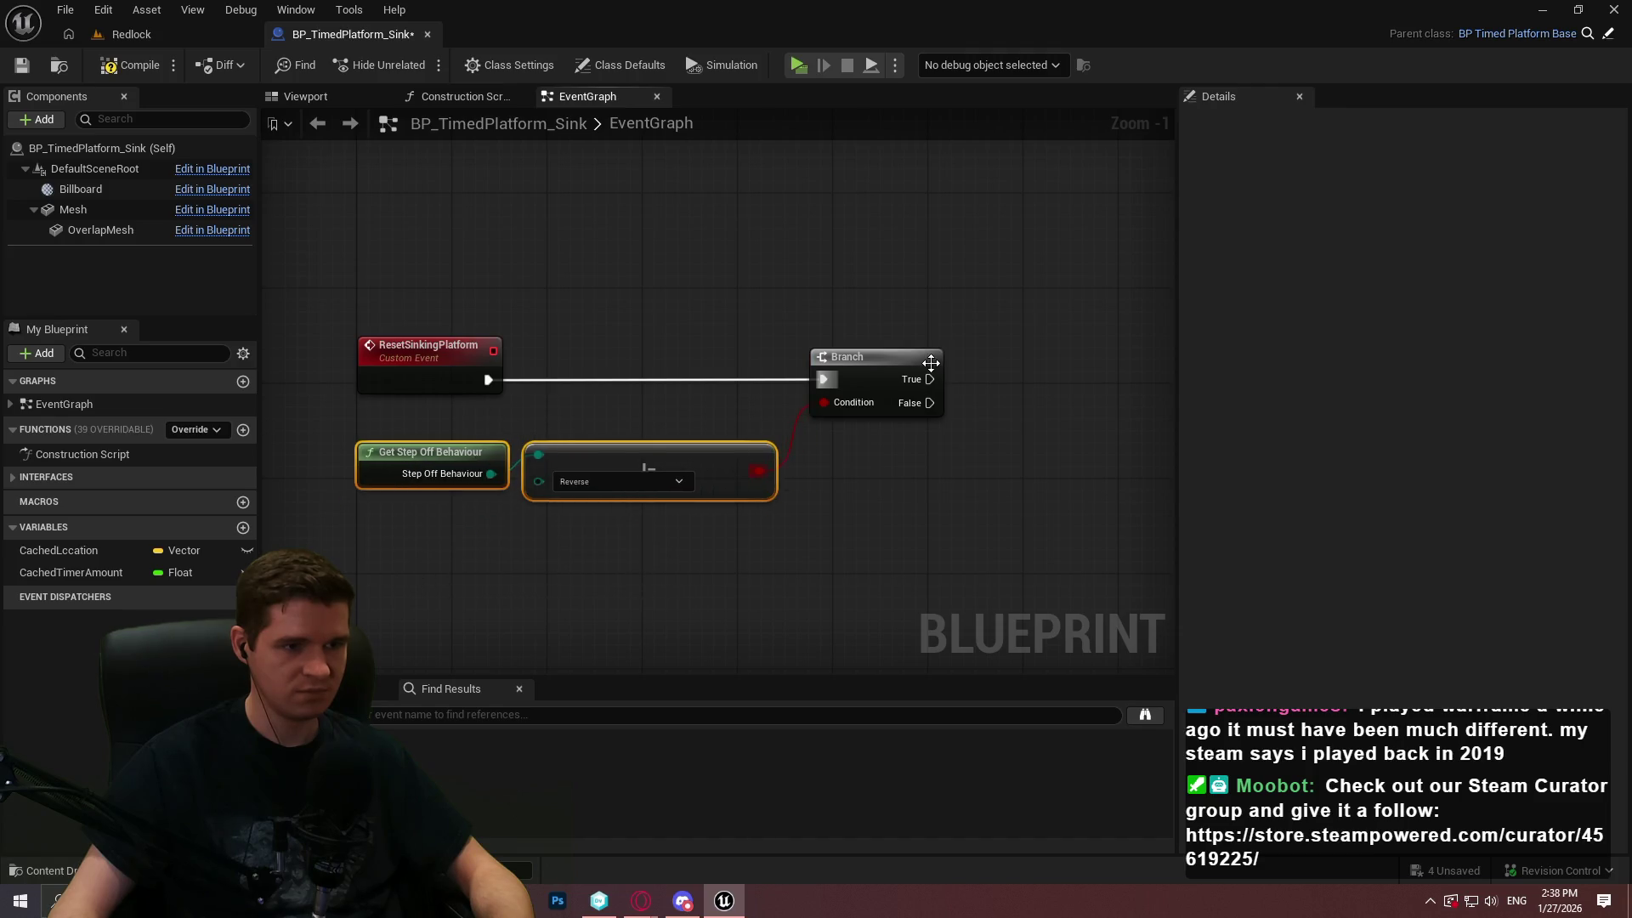
Bring Branch and Respawn together in the graph, save the blueprint, and return to Redlock
left_click(874, 361)
left_click(901, 344)
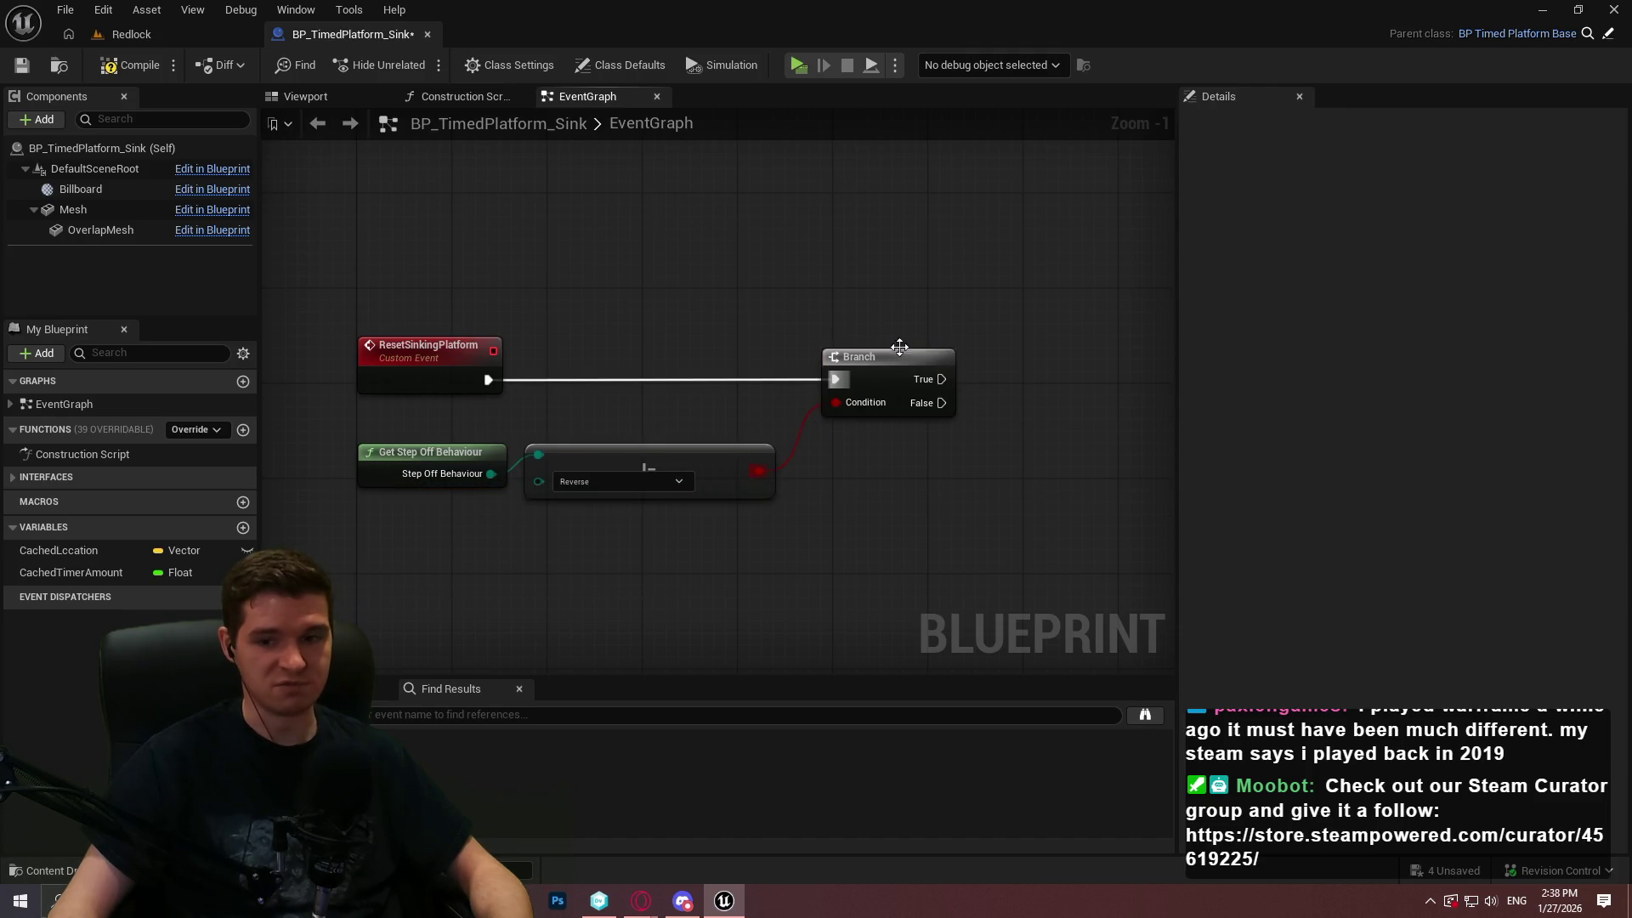
left_click_drag(991, 512, 886, 512)
scroll(889, 518, "up", 1)
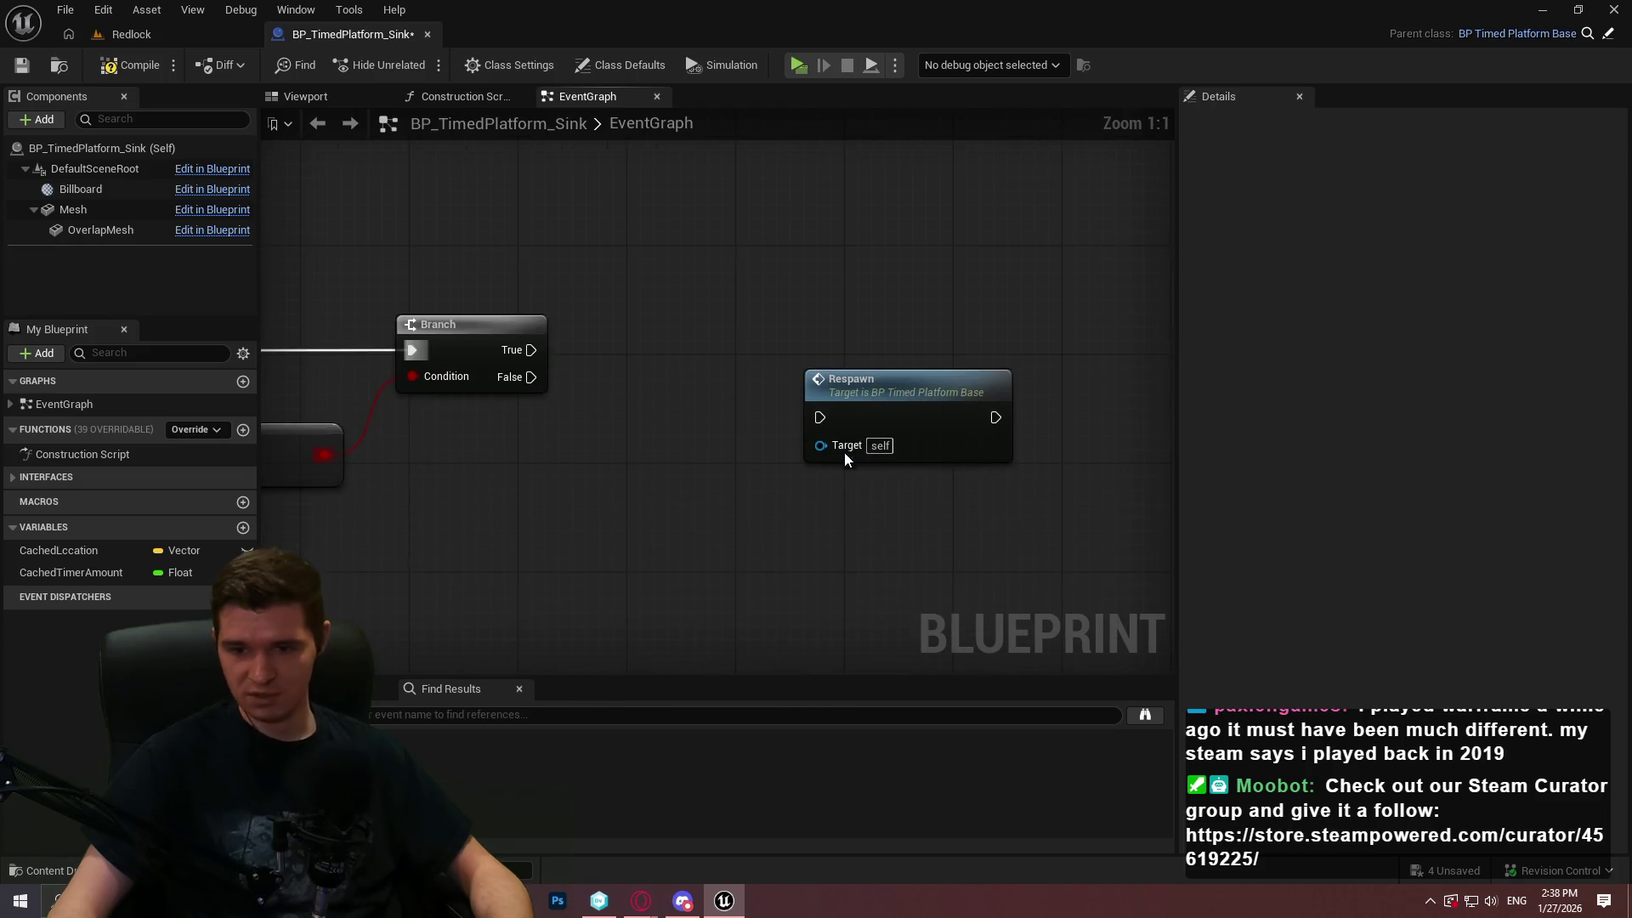
left_click_drag(782, 453, 972, 485)
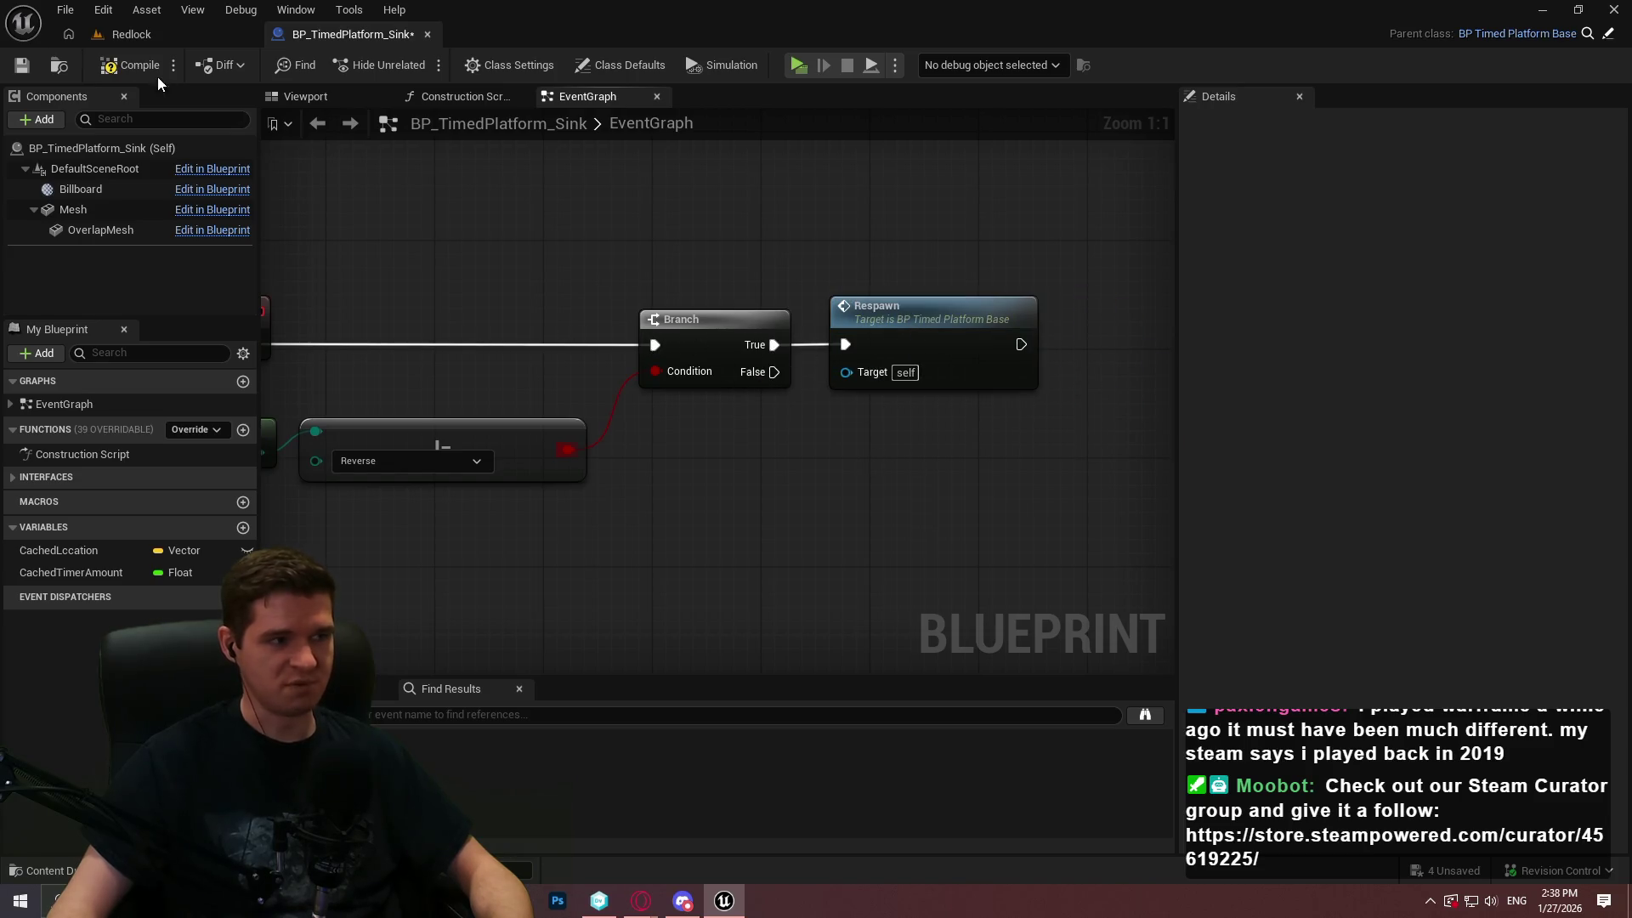
left_click(23, 68)
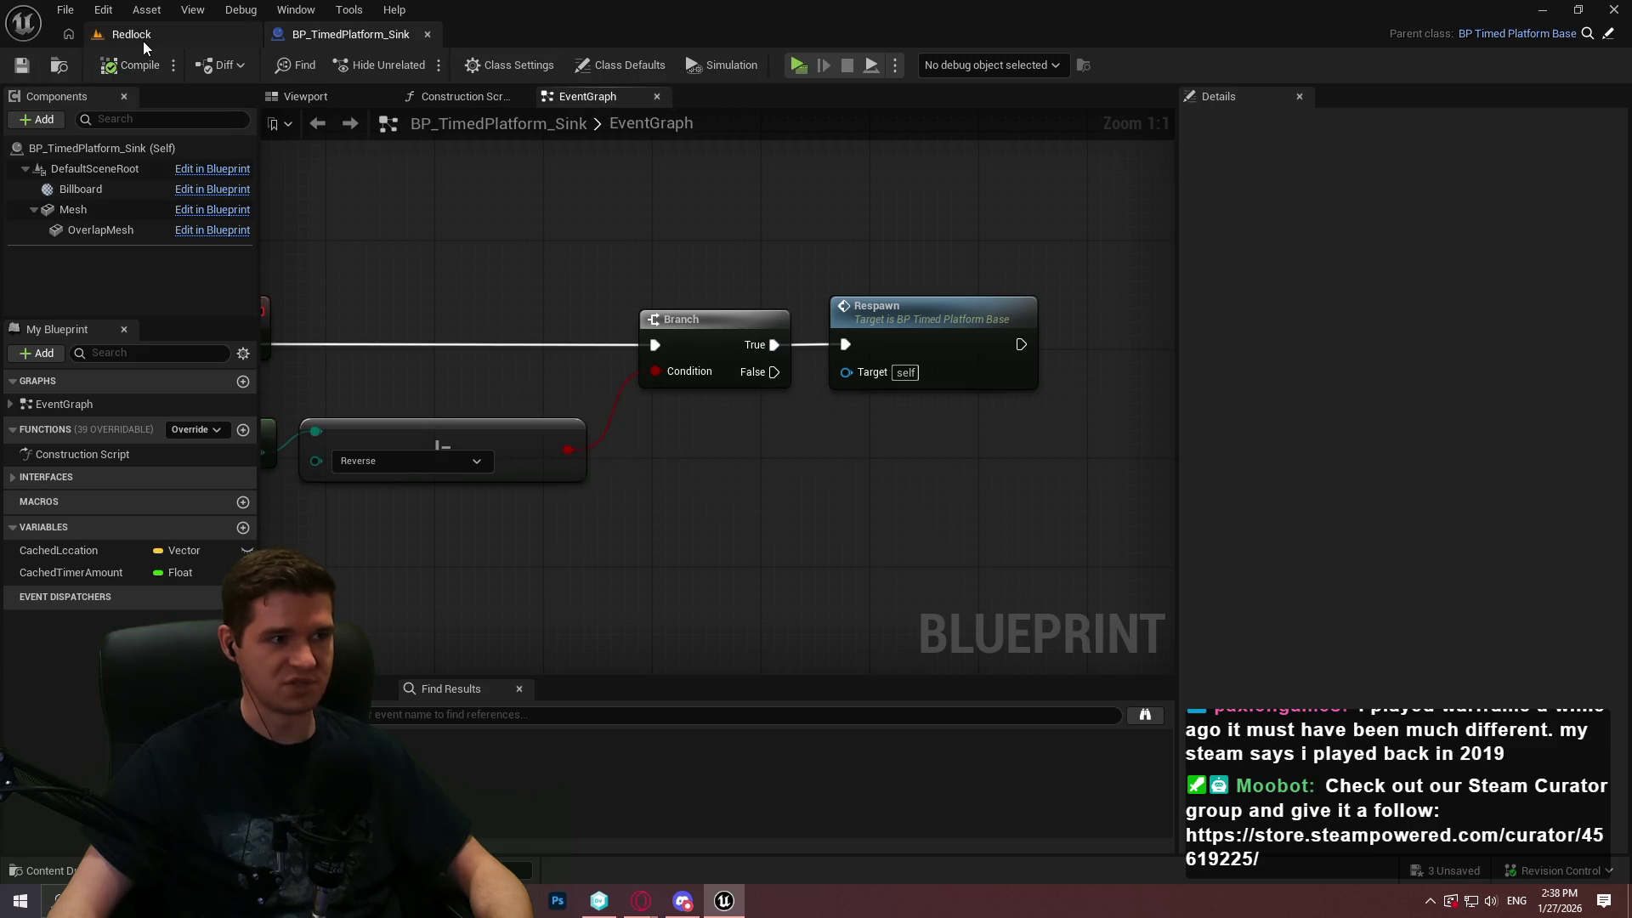
left_click(132, 34)
Start a fullscreen playtest from Cube208's spot in the level
left_click_drag(1037, 343, 1037, 342)
right_click(831, 455)
left_click(948, 875)
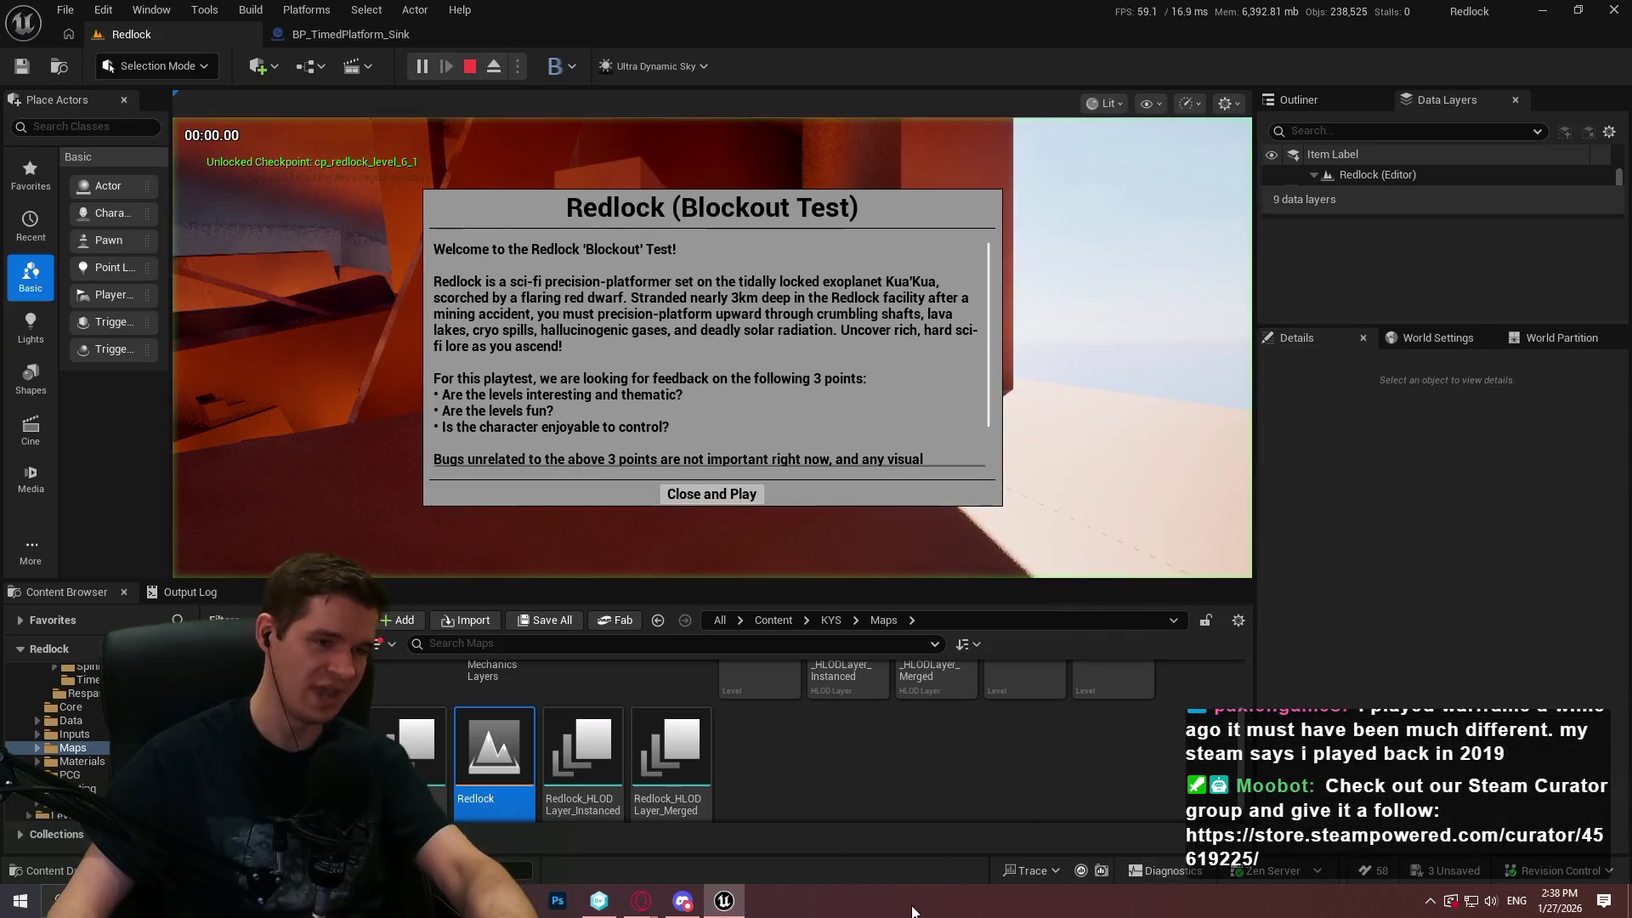
left_click(693, 500)
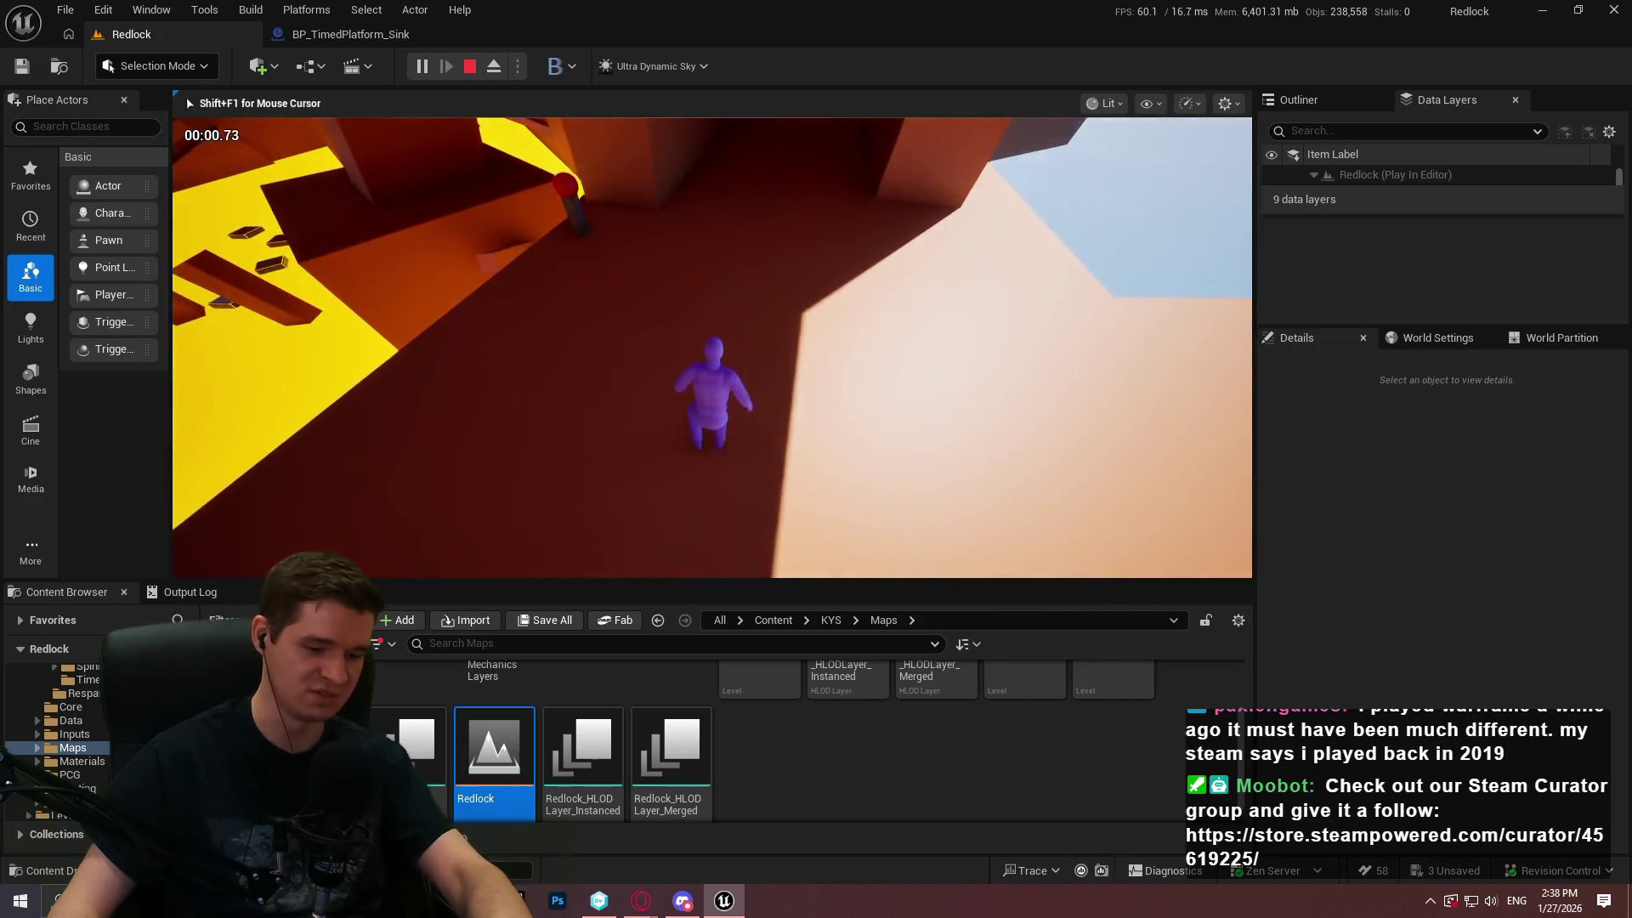
key("F11")
Run across the floating and green platforms, wall-run the red corridor, then stop playing
key("w")
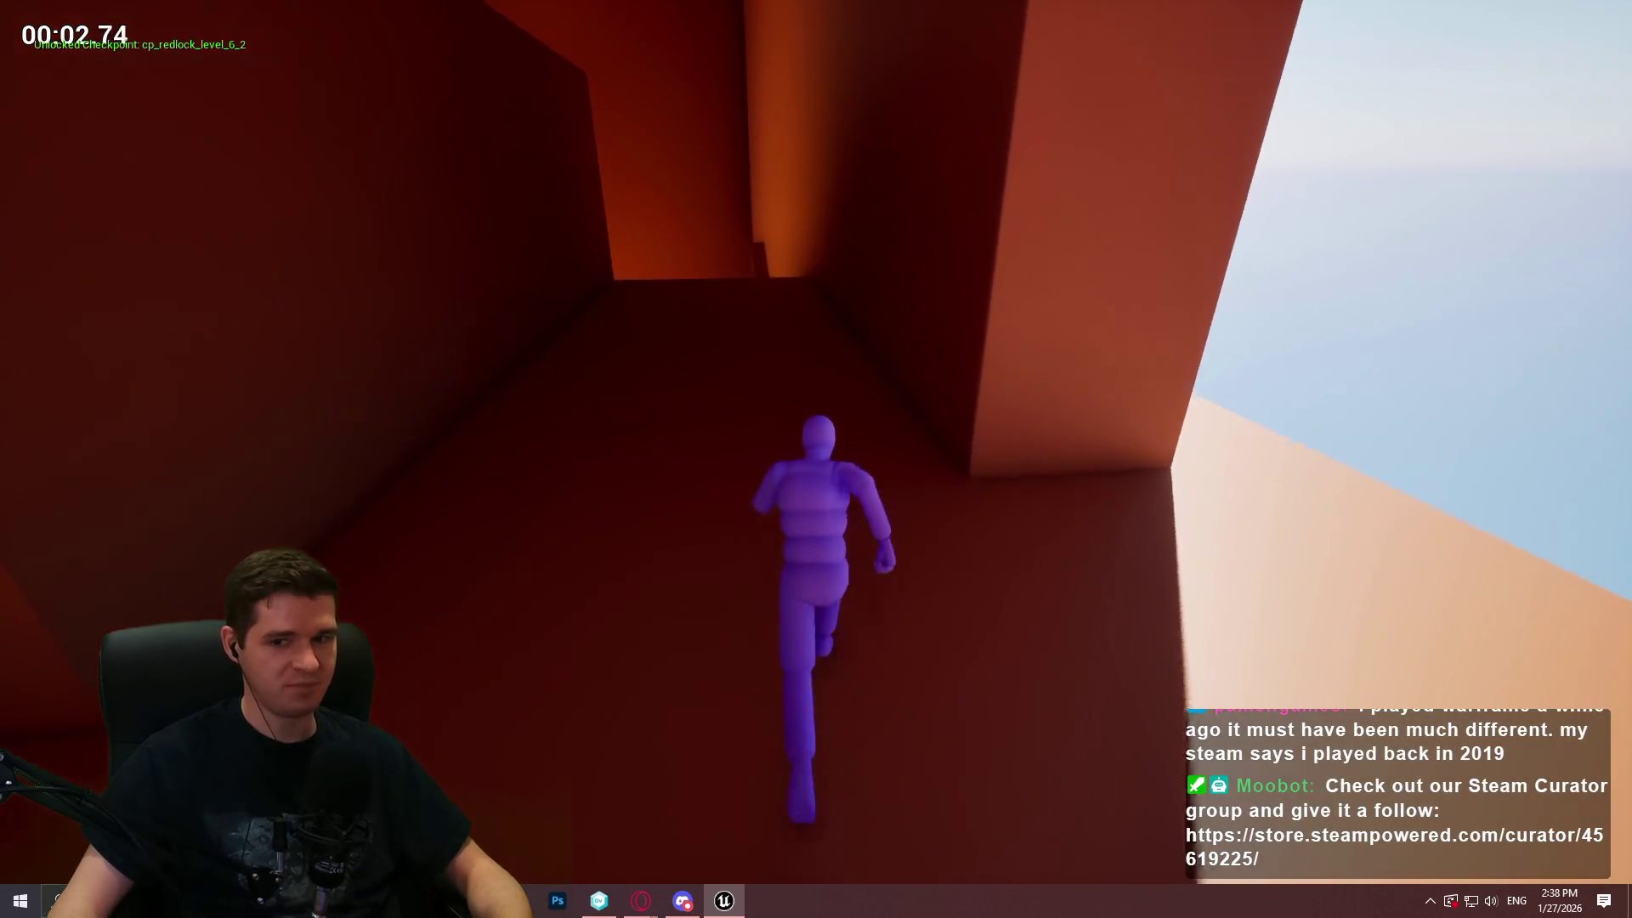
key("w")
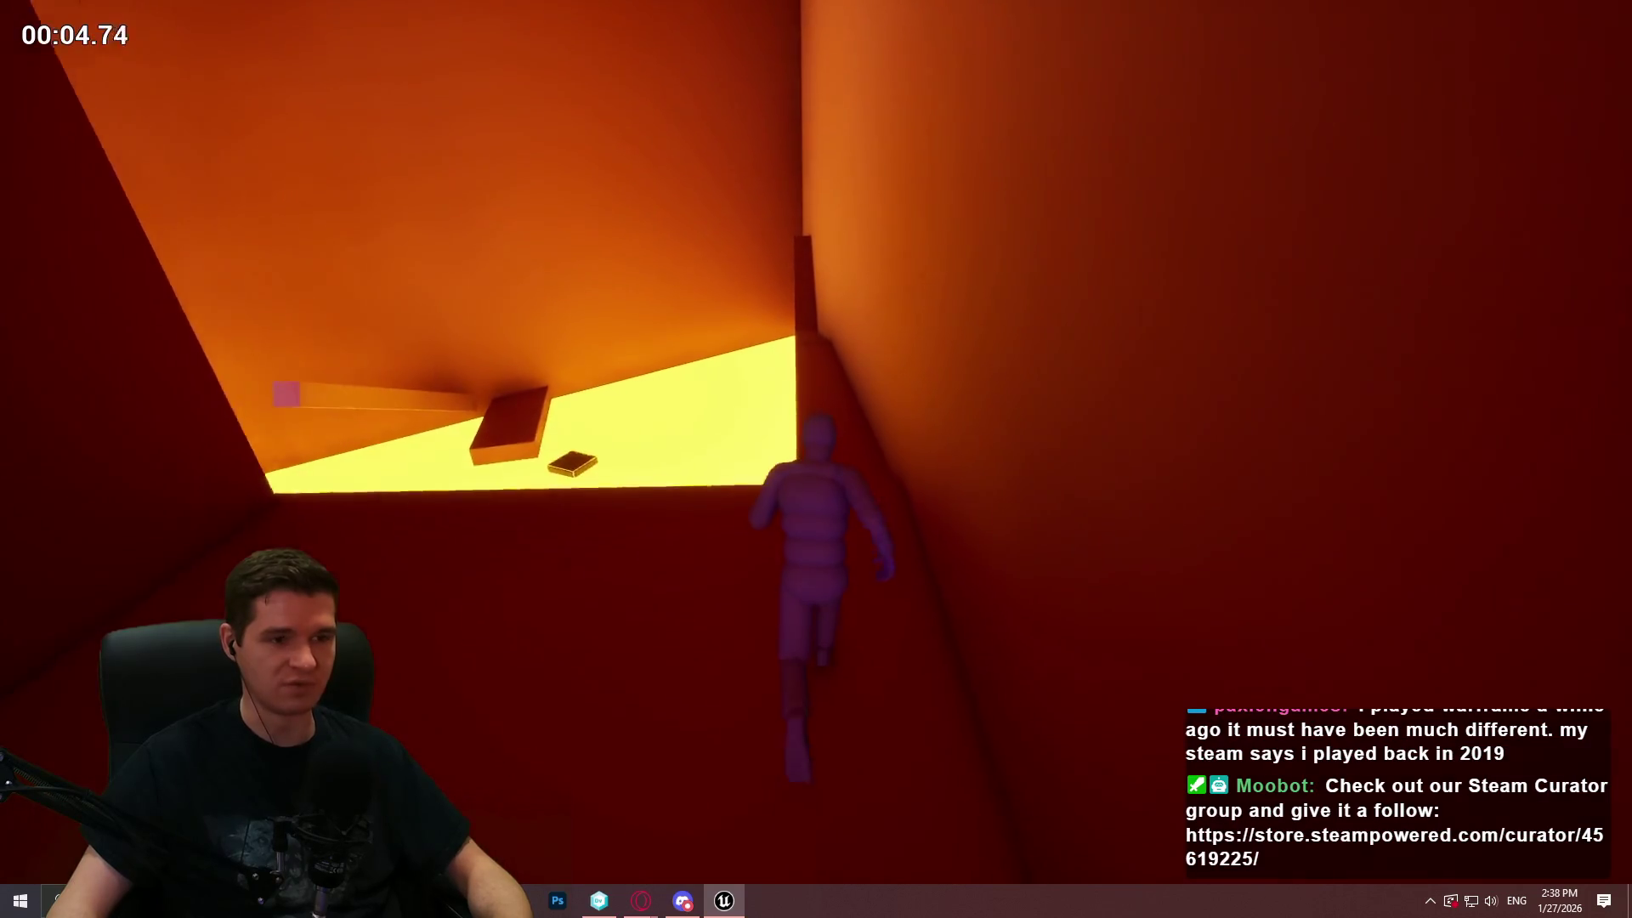
key("w")
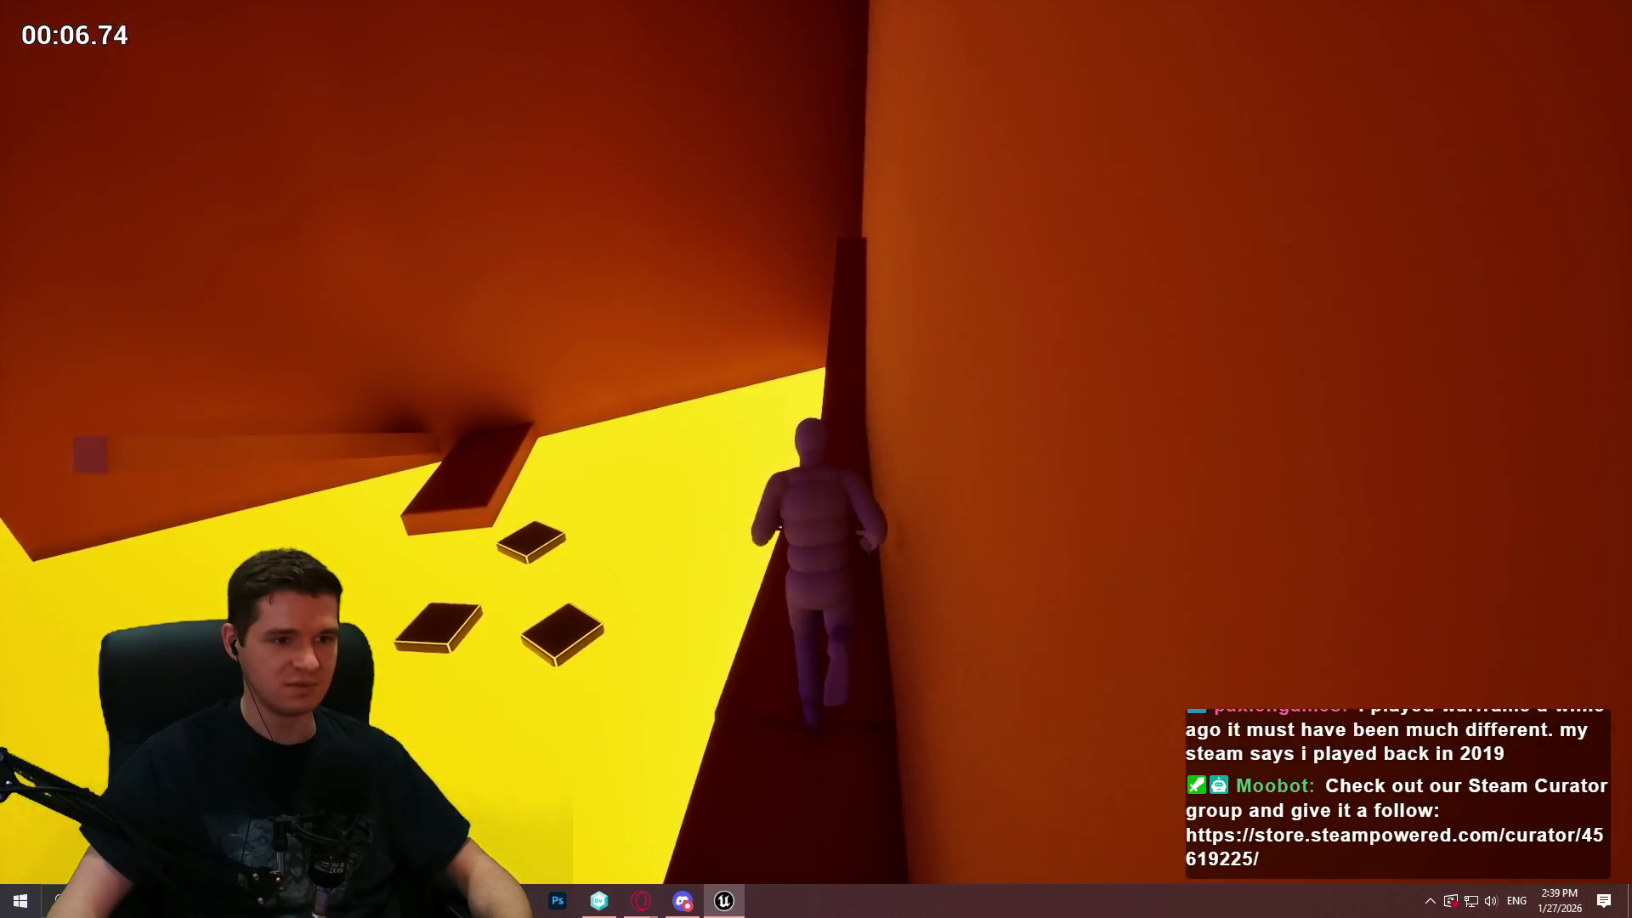
key("w")
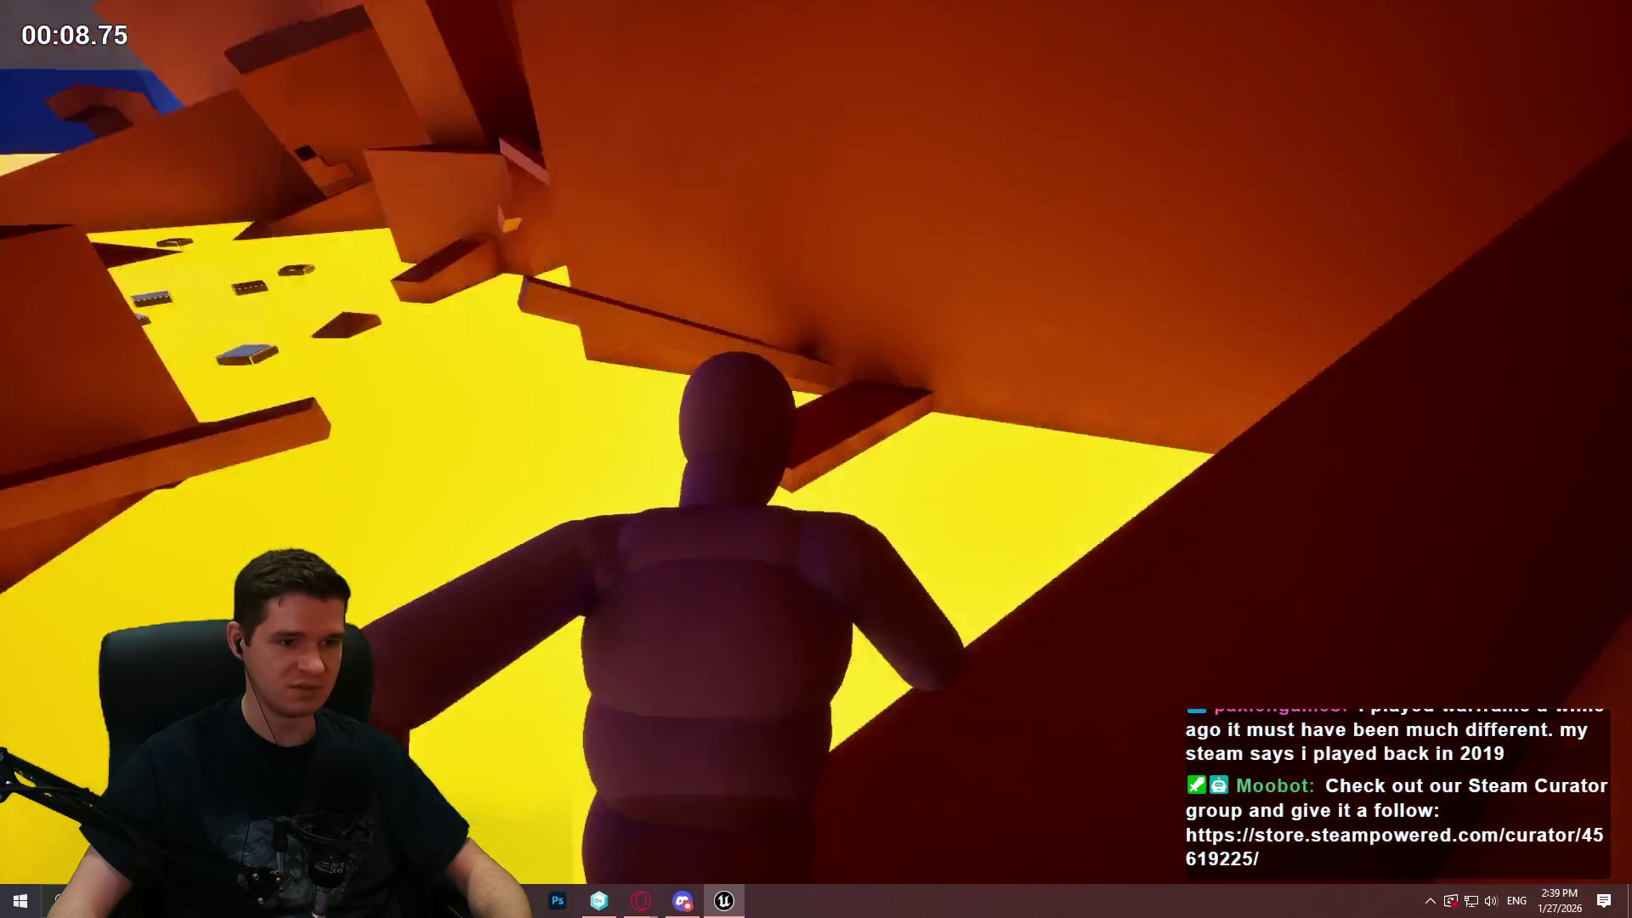
key("w")
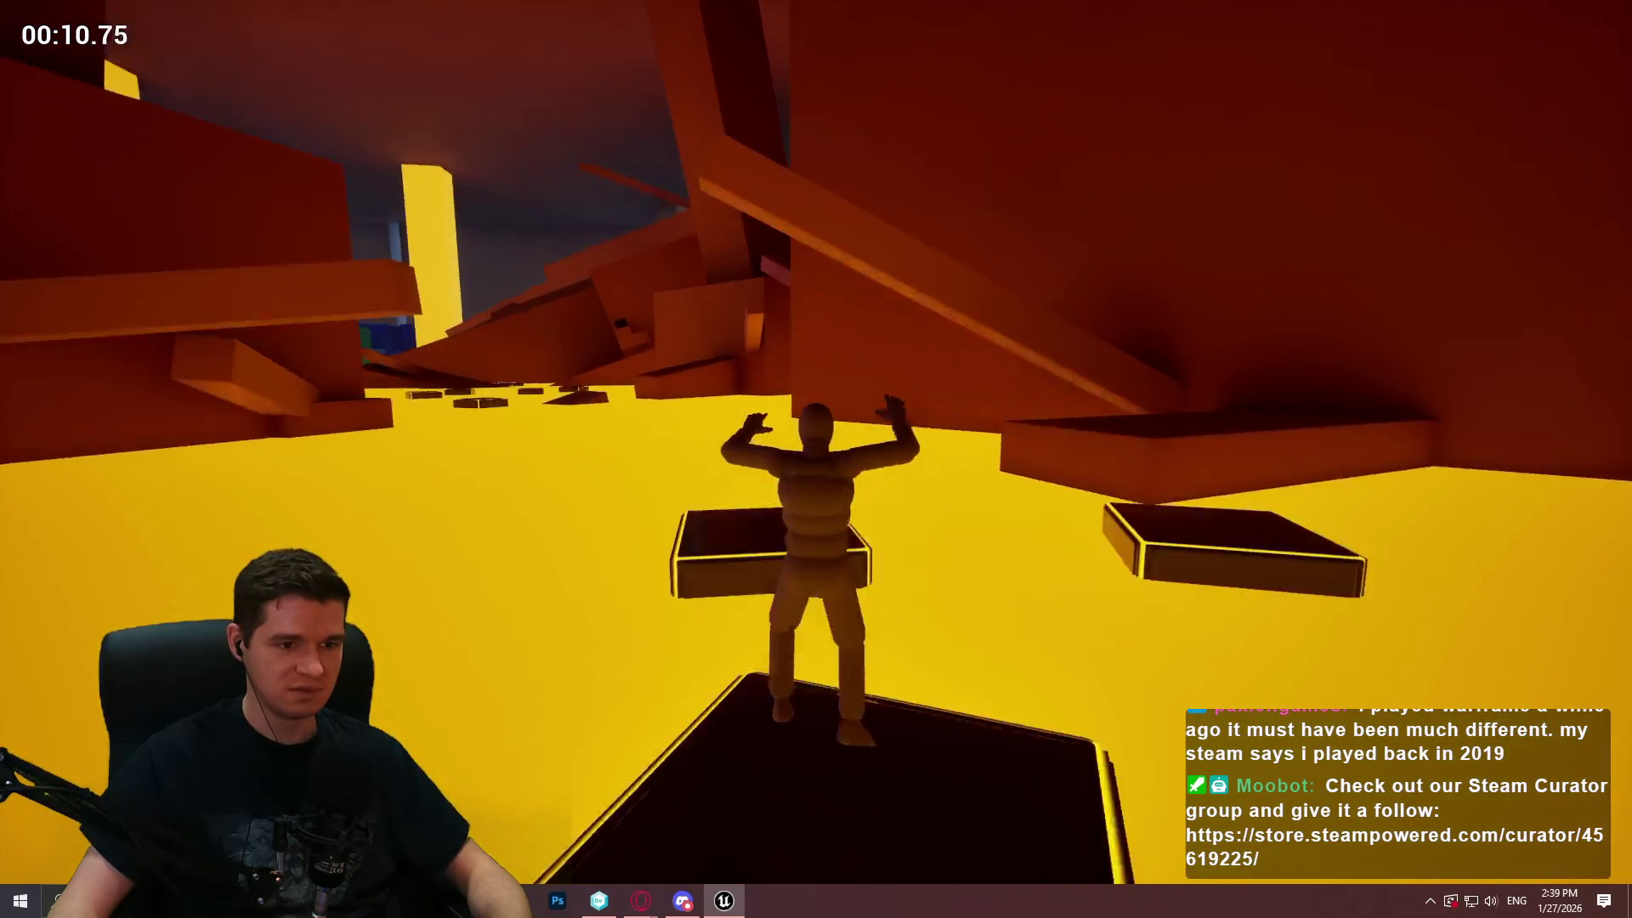
key("space")
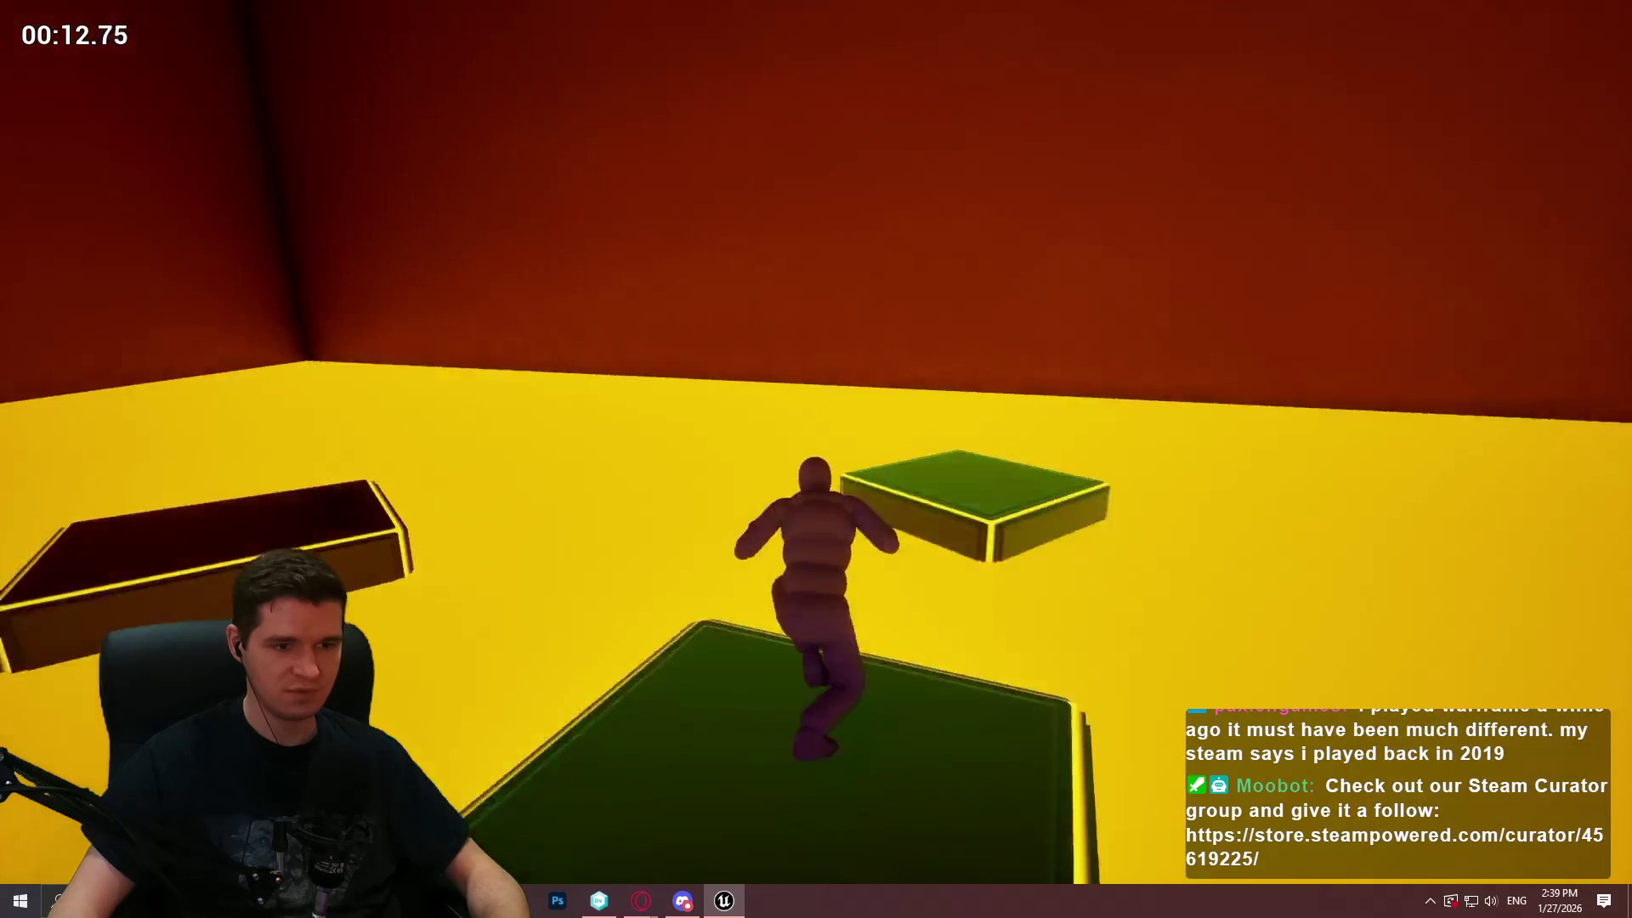
key("space")
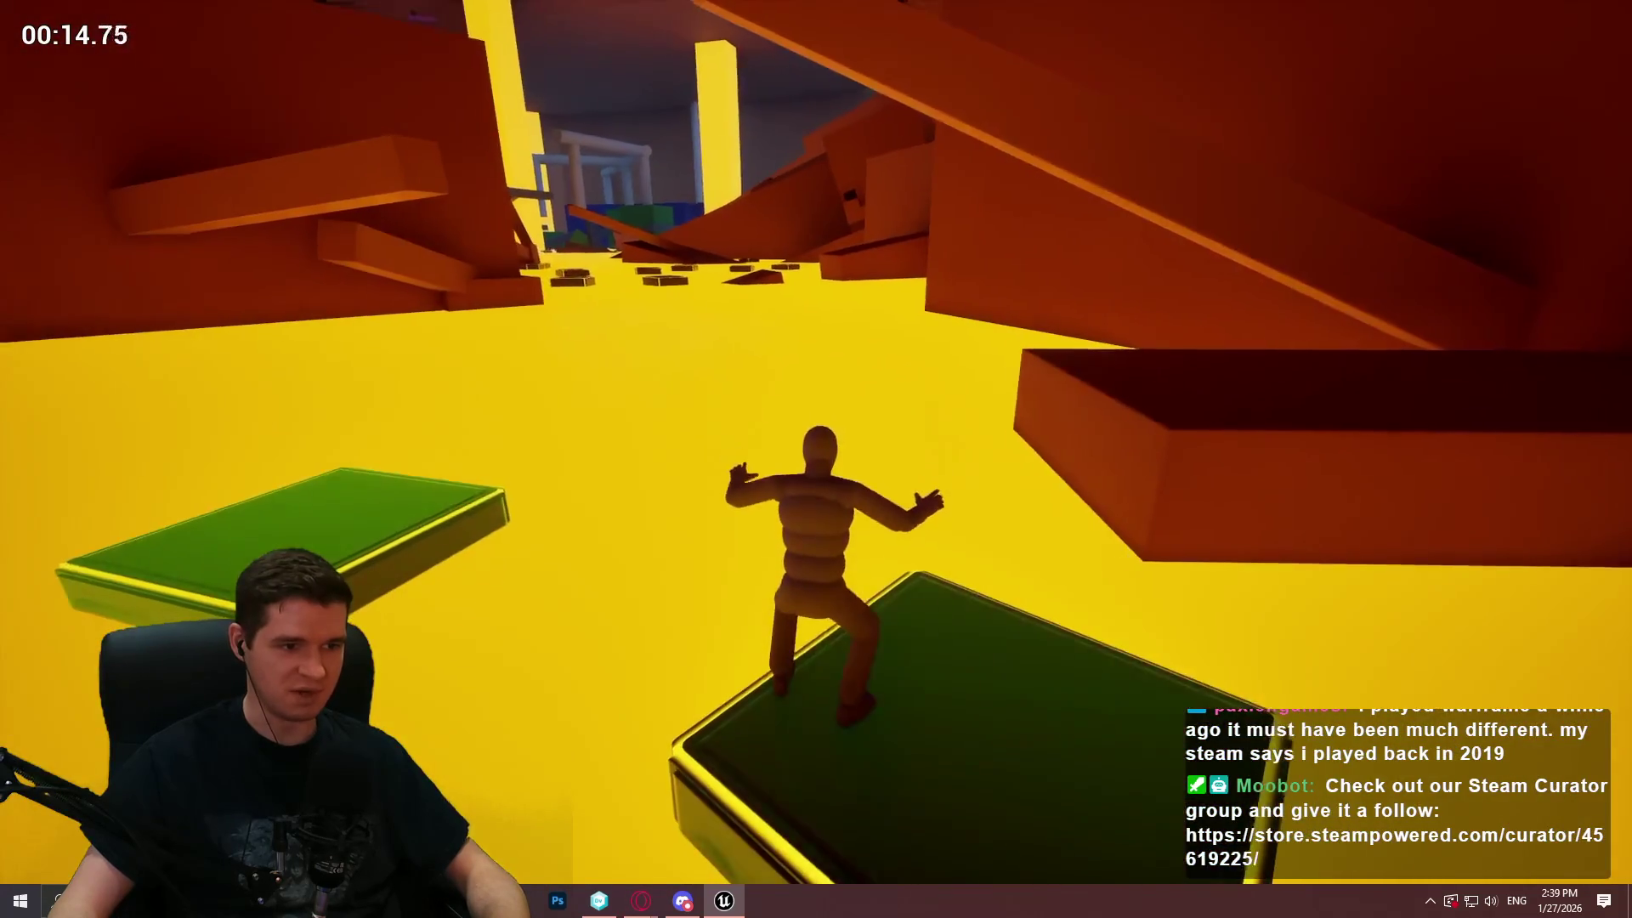
key("space")
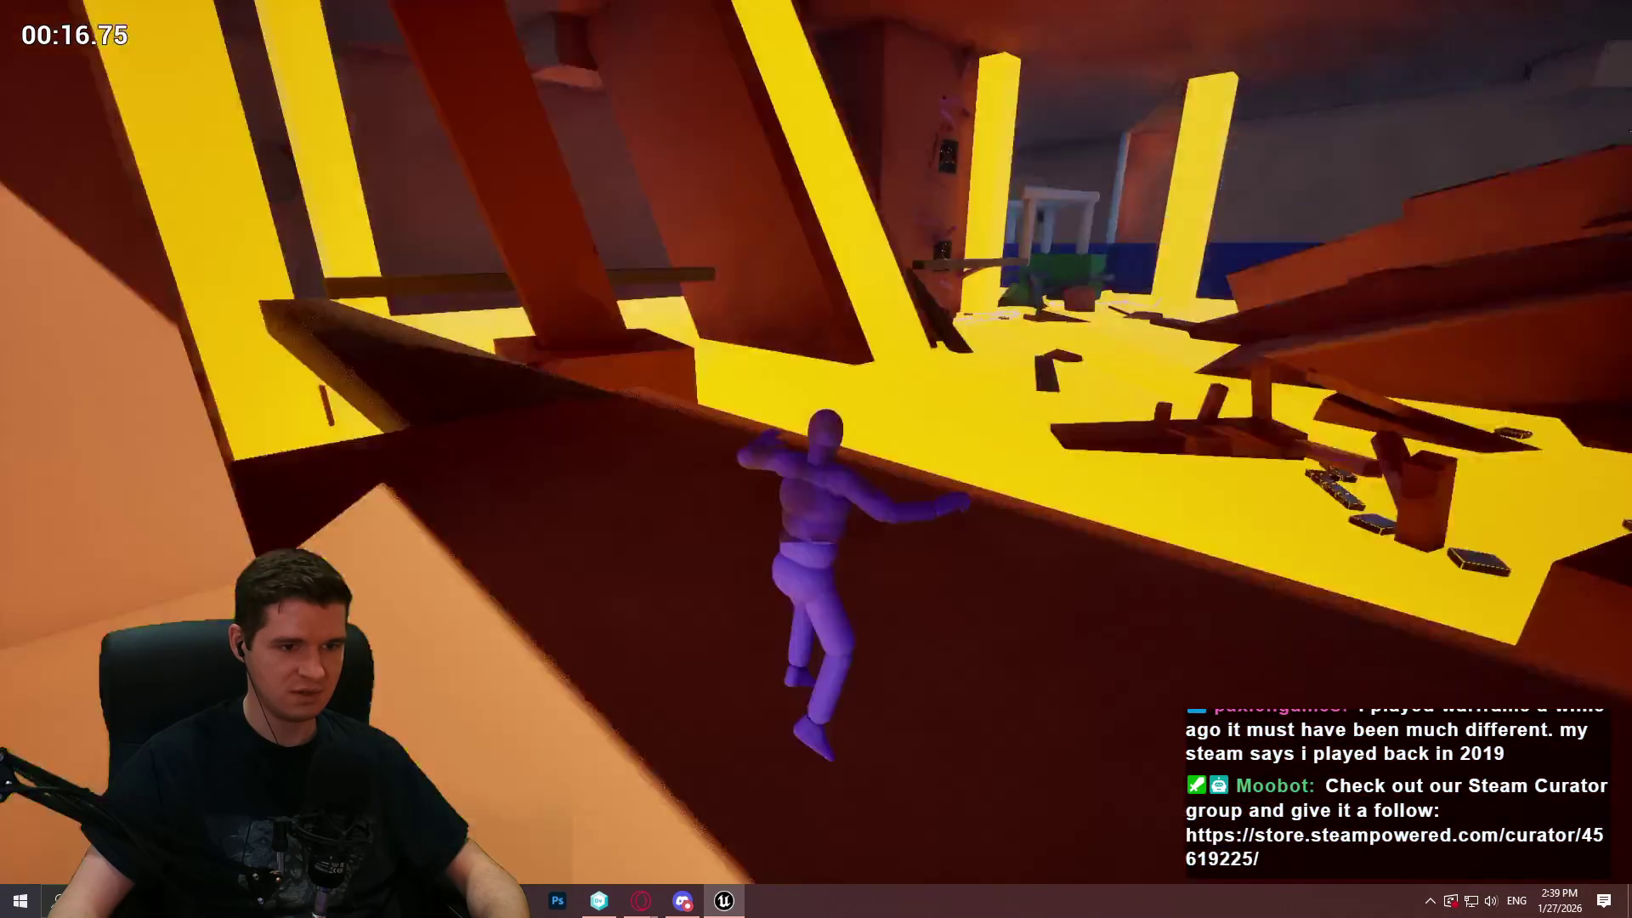
key("w")
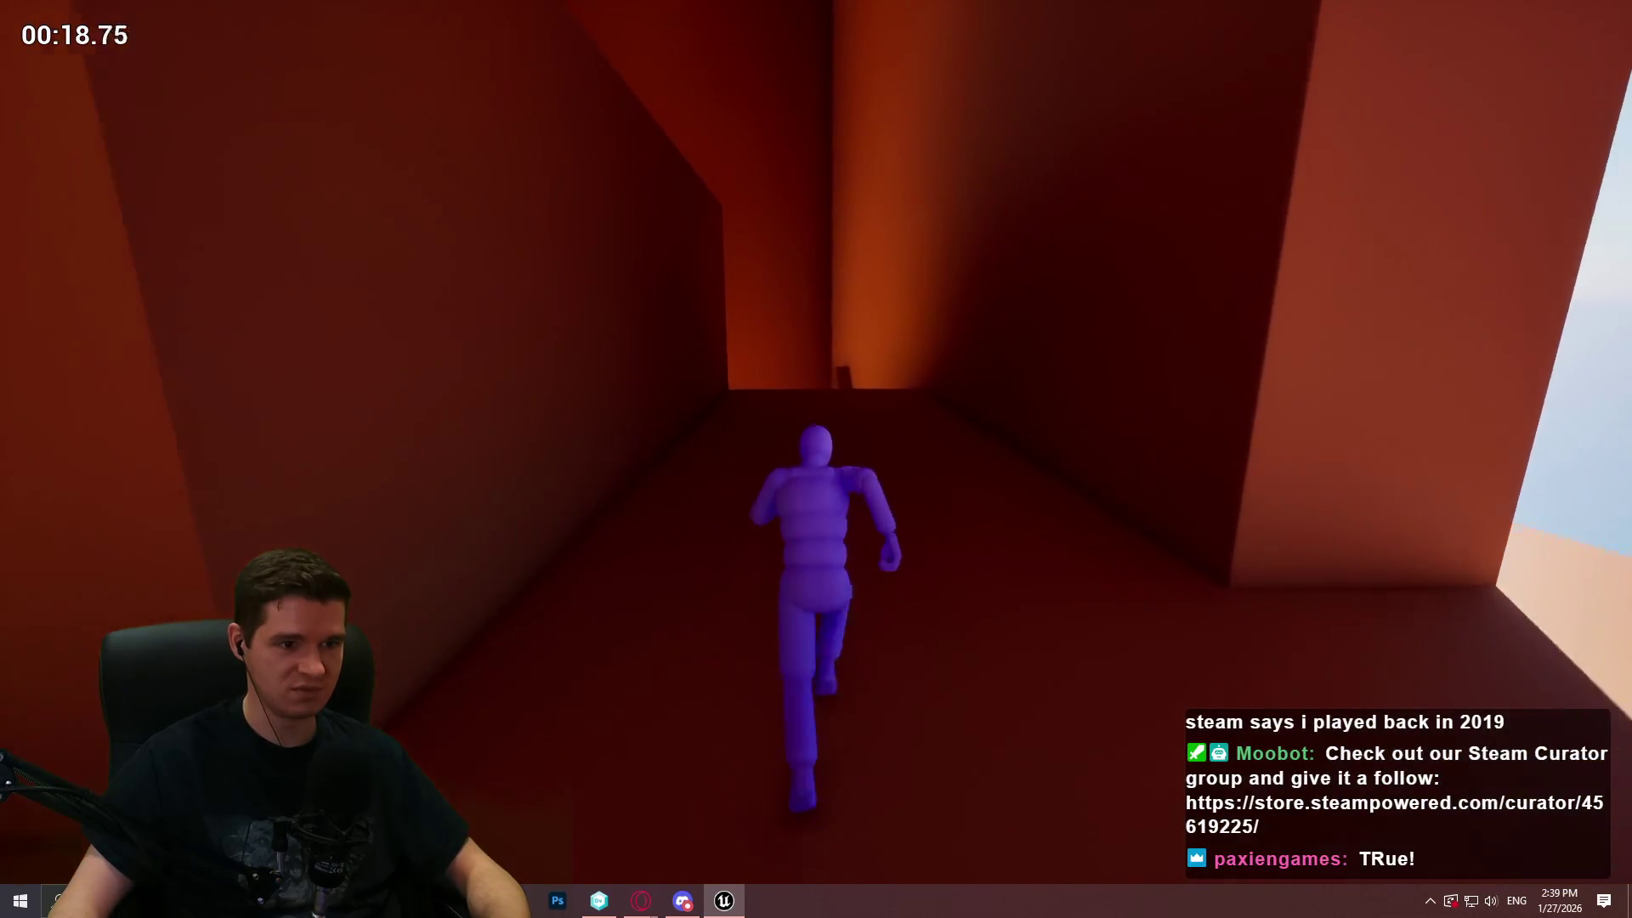
key("space")
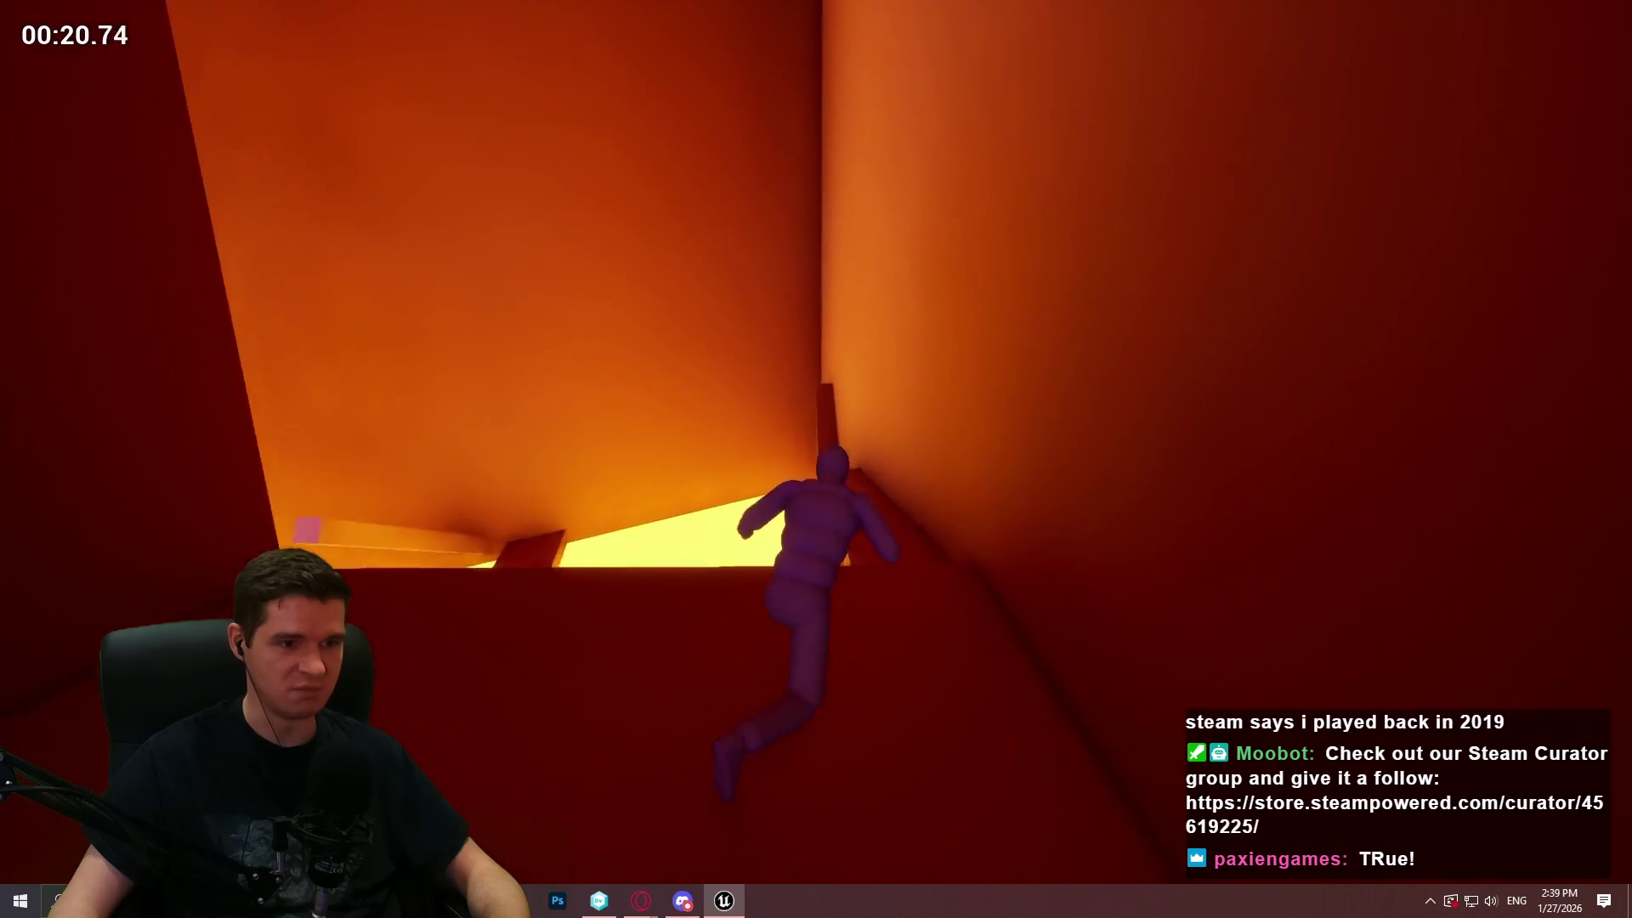
key("Escape")
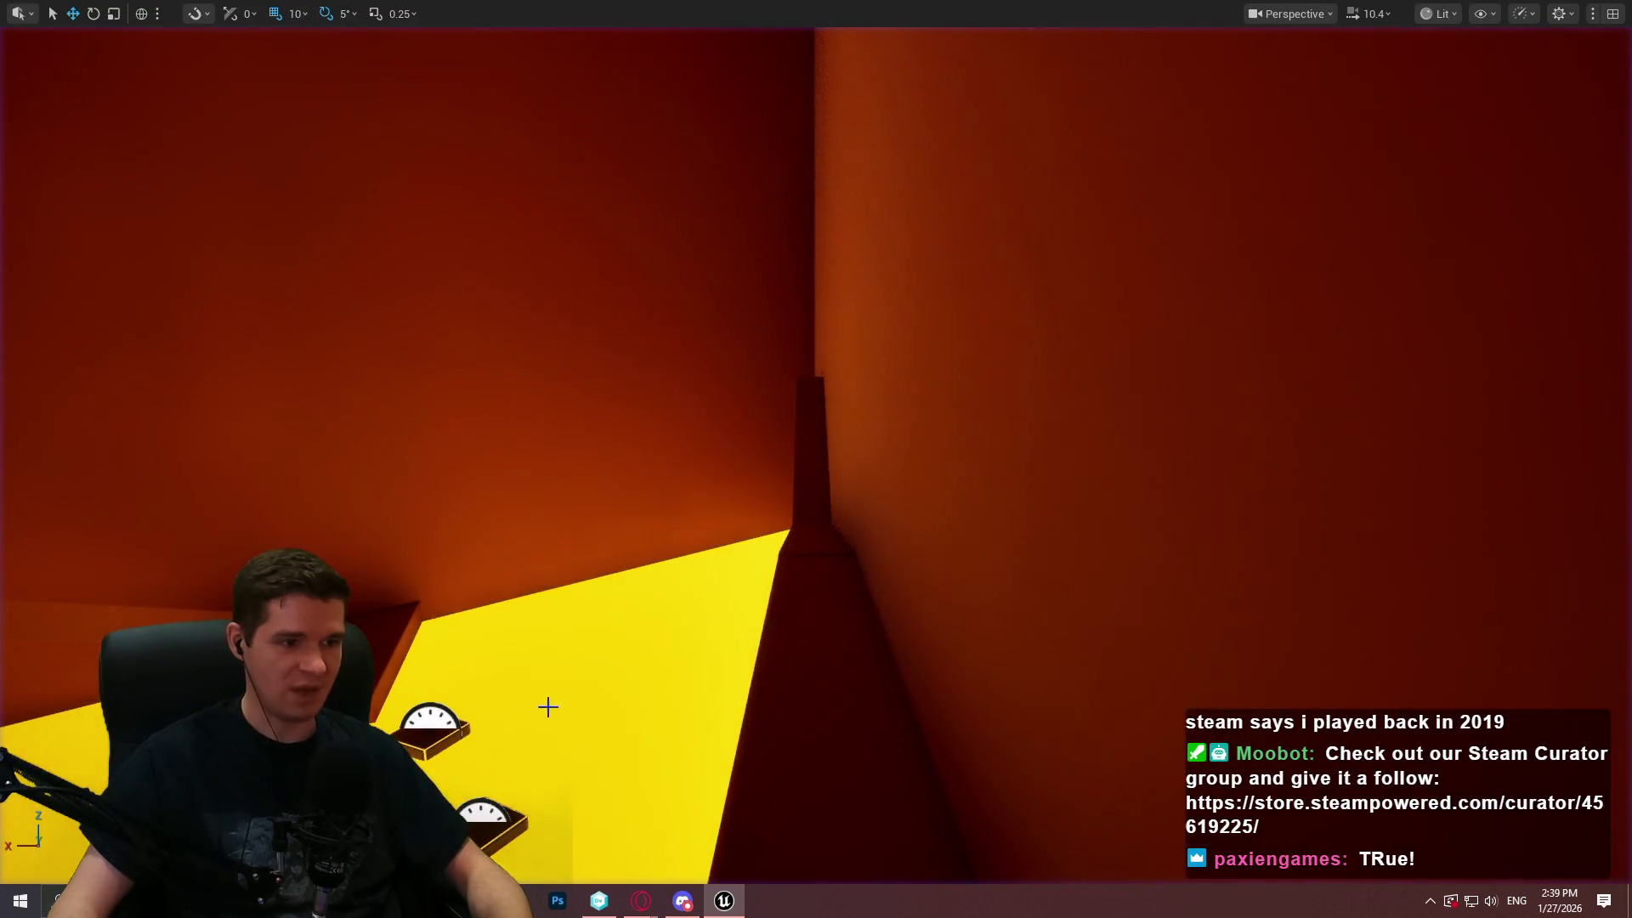
Select the small box by the lava platforms and raise it higher along Z
key("w")
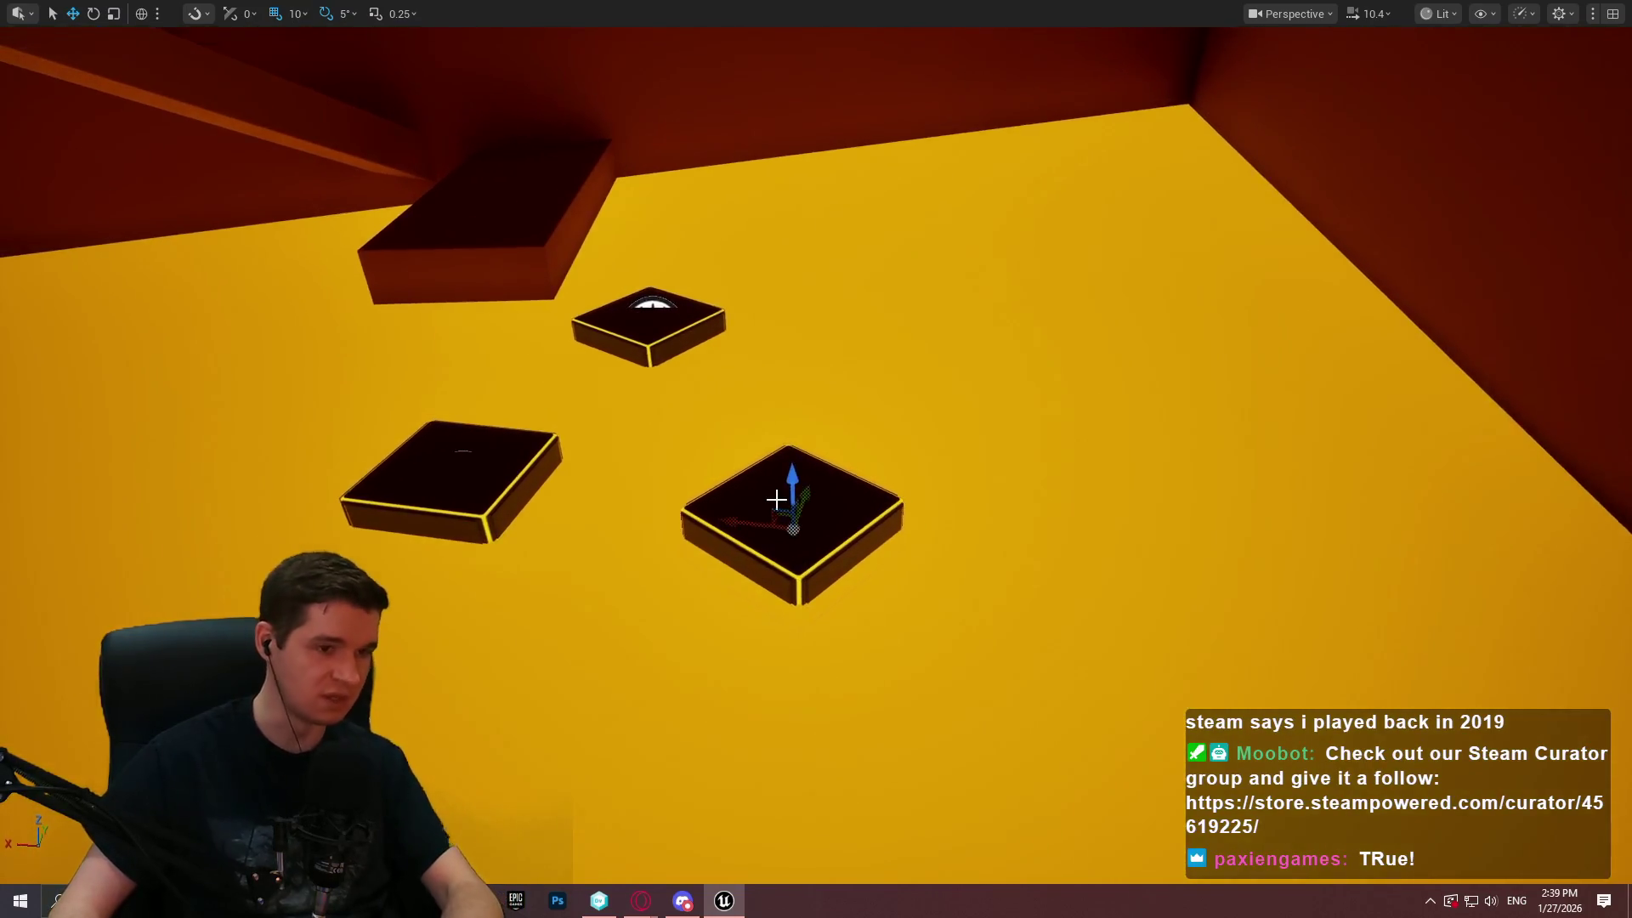
key("F11")
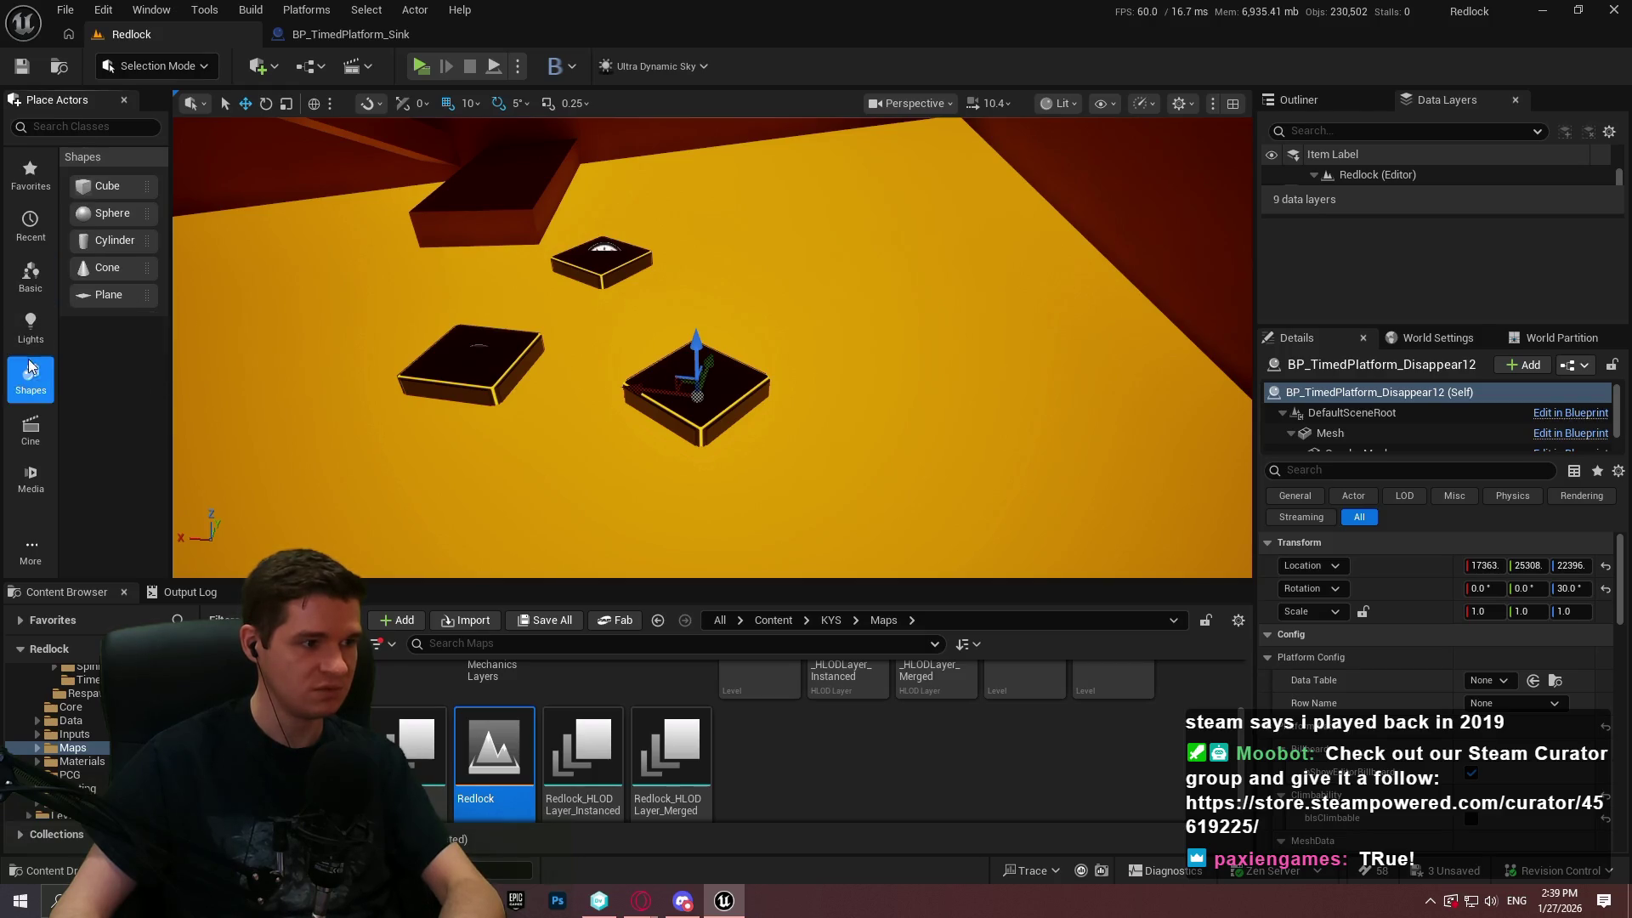
left_click(624, 427)
key("F11")
key("f")
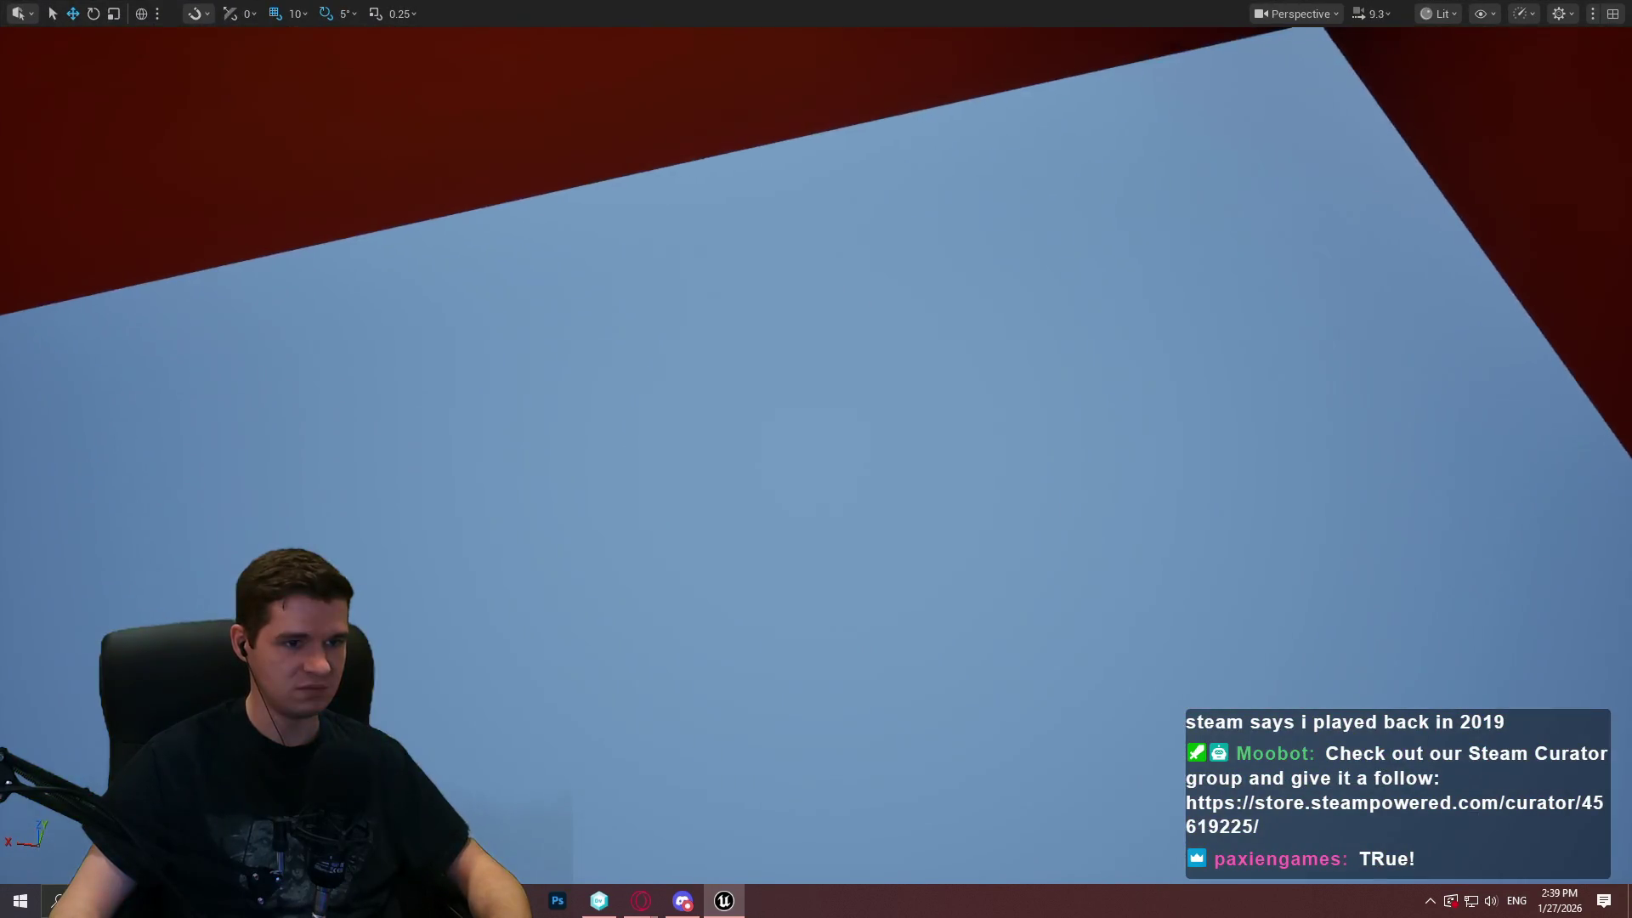
scroll(816, 459, "down", 3)
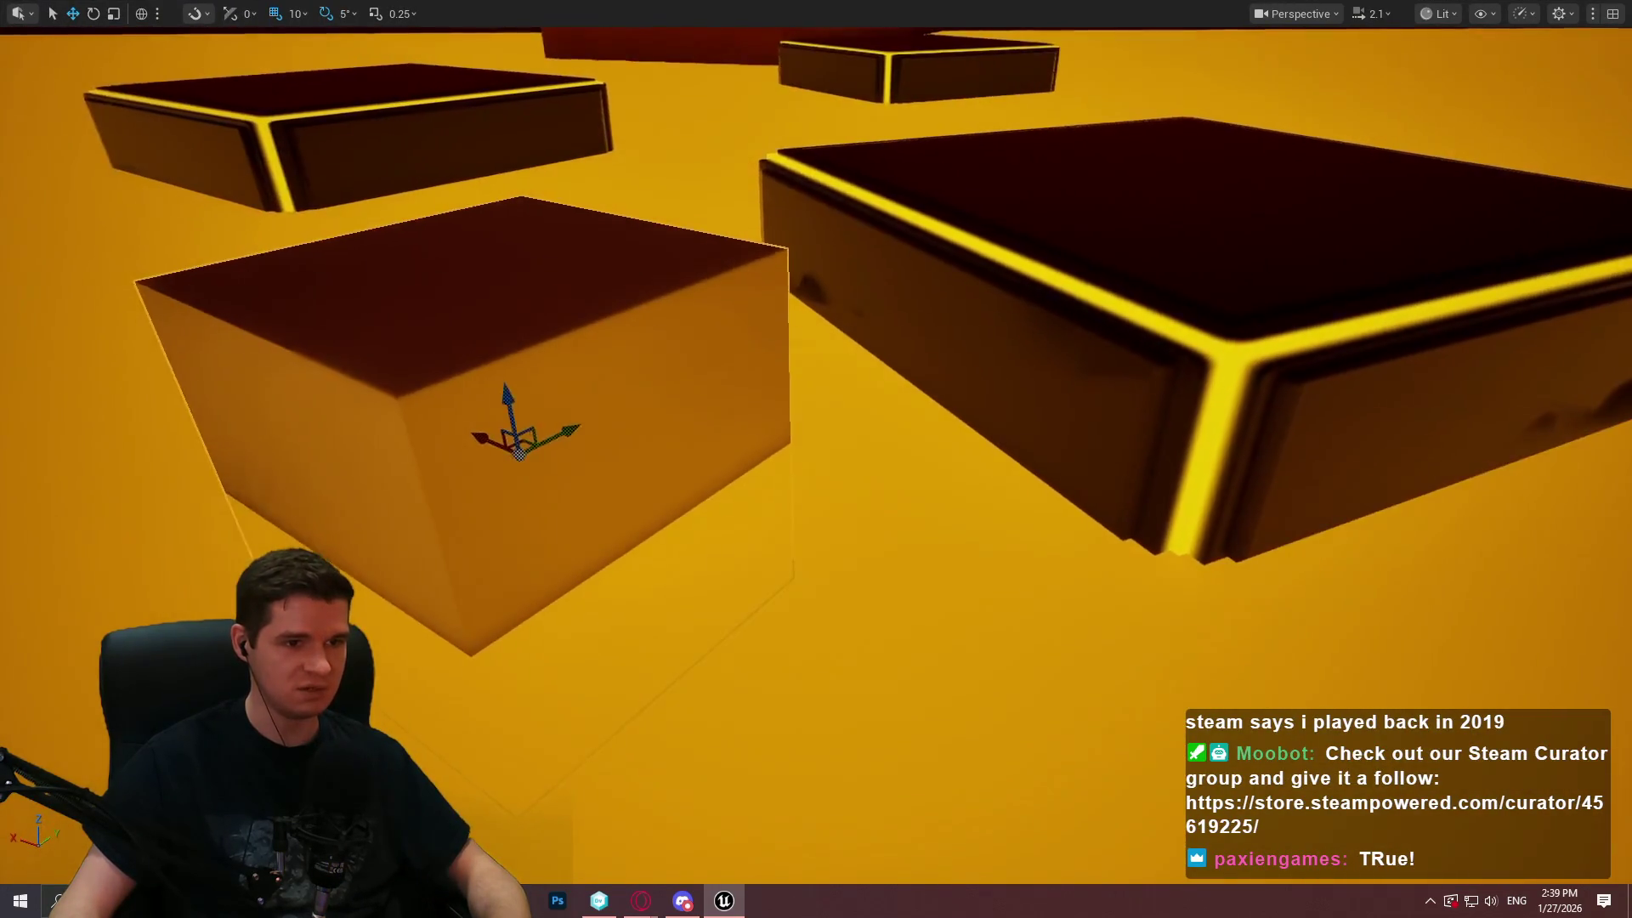
scroll(816, 459, "down", 3)
left_click_drag(1021, 302, 1051, 232)
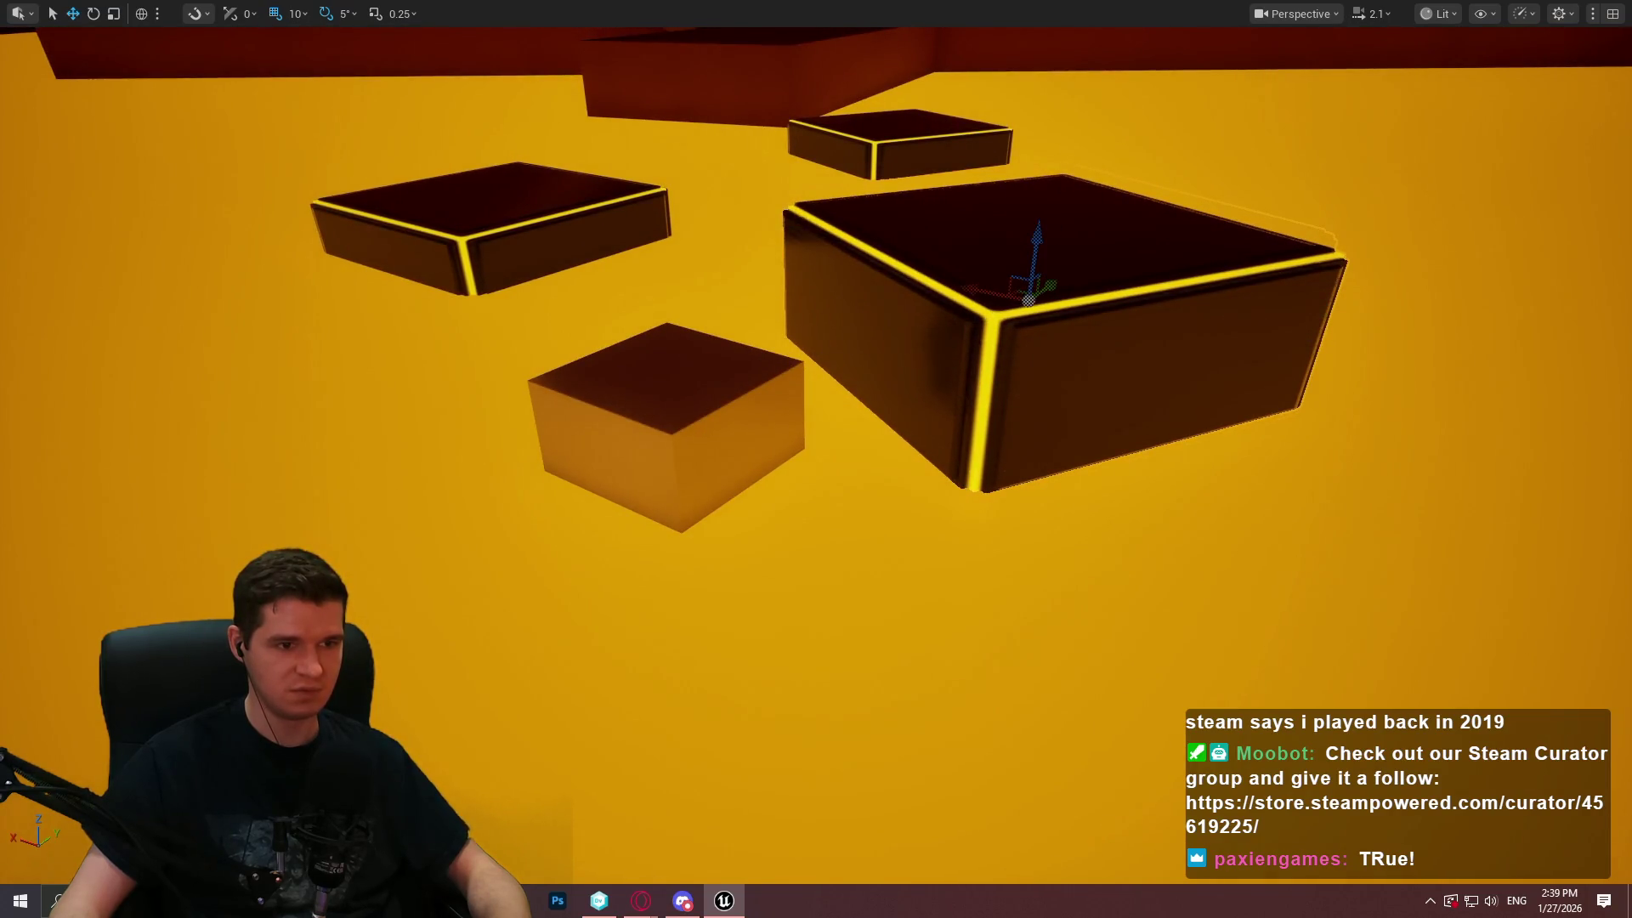
mouse_move(670, 385)
left_mouse_down()
mouse_move(662, 277)
mouse_move(659, 295)
left_mouse_up()
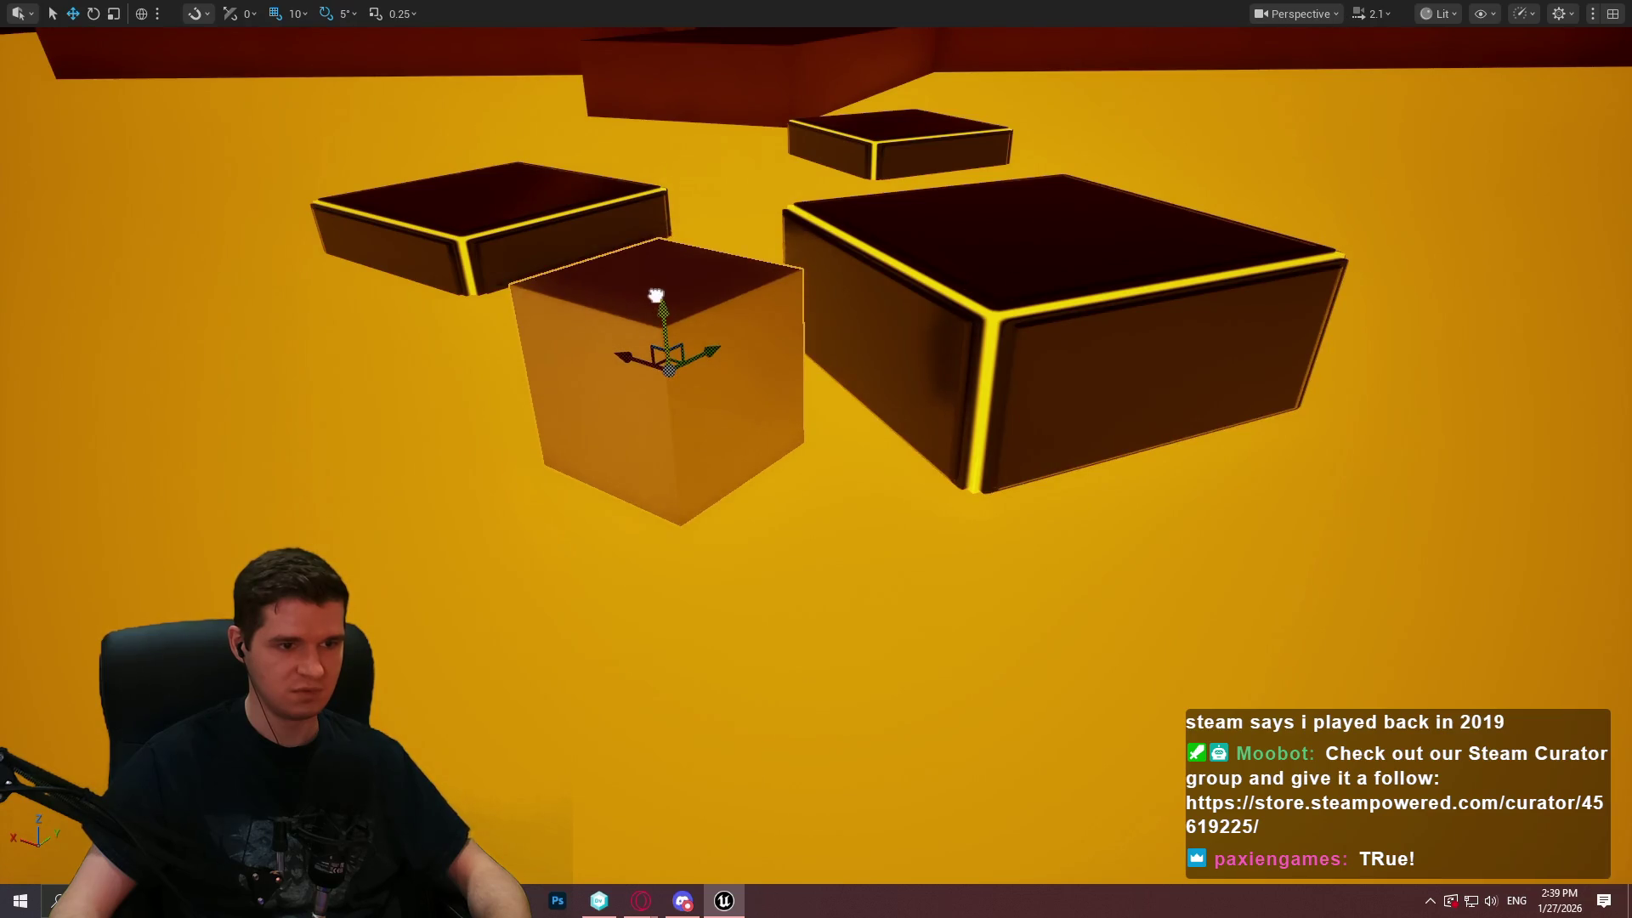
scroll(659, 295, "down", 2)
Fly the camera to the sunlit wall and Play From Here on the wall block
key("s")
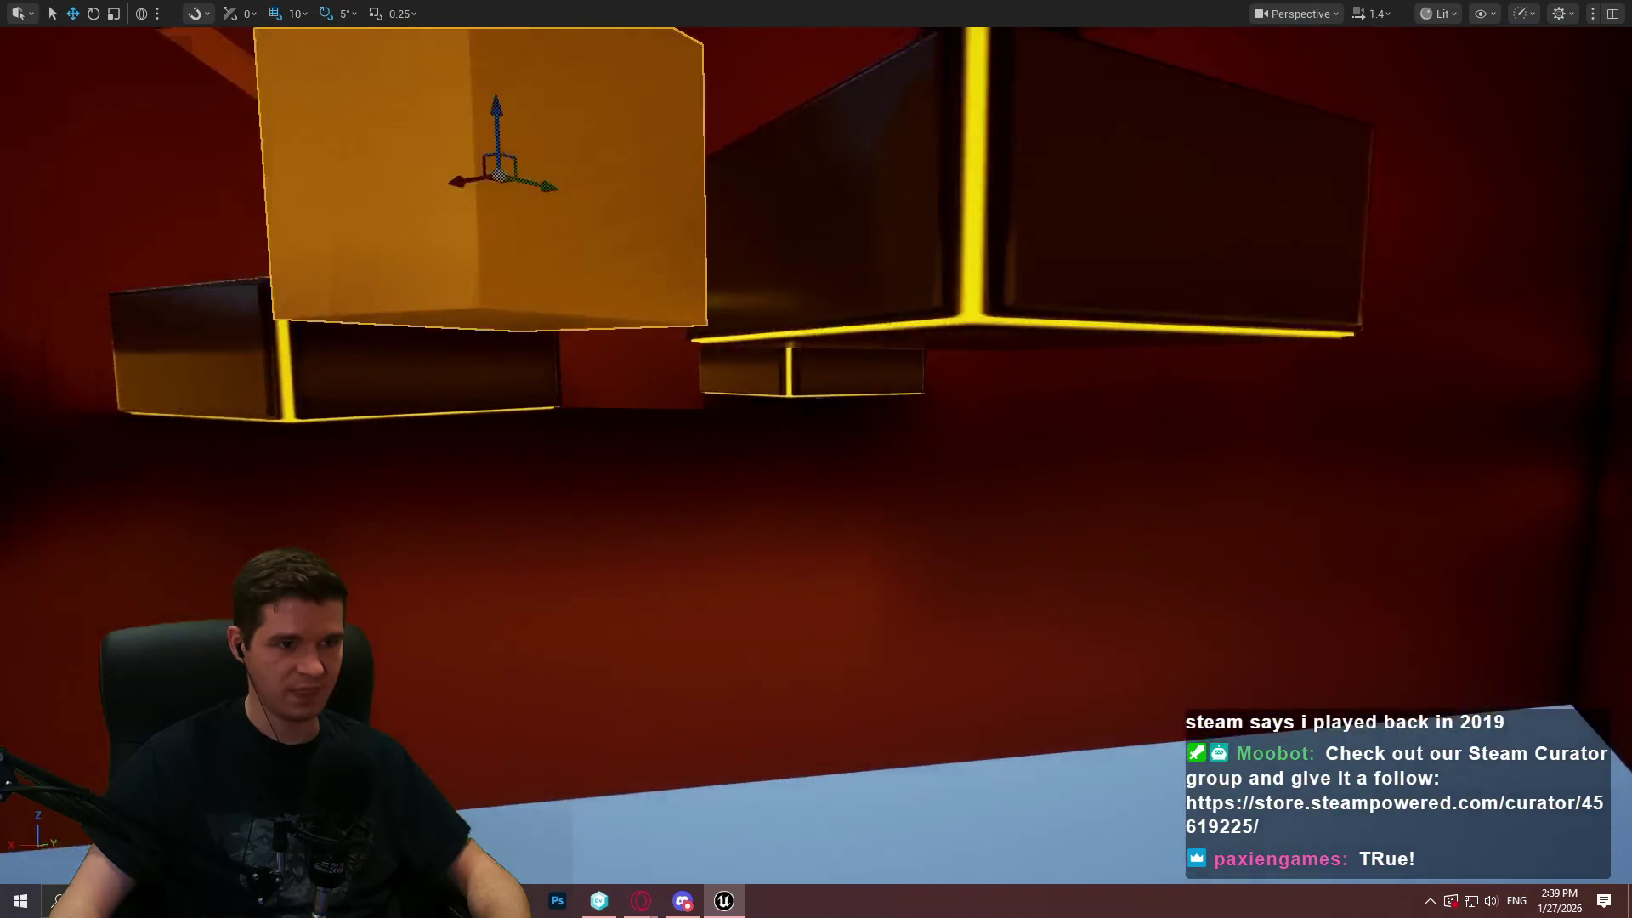
key("w")
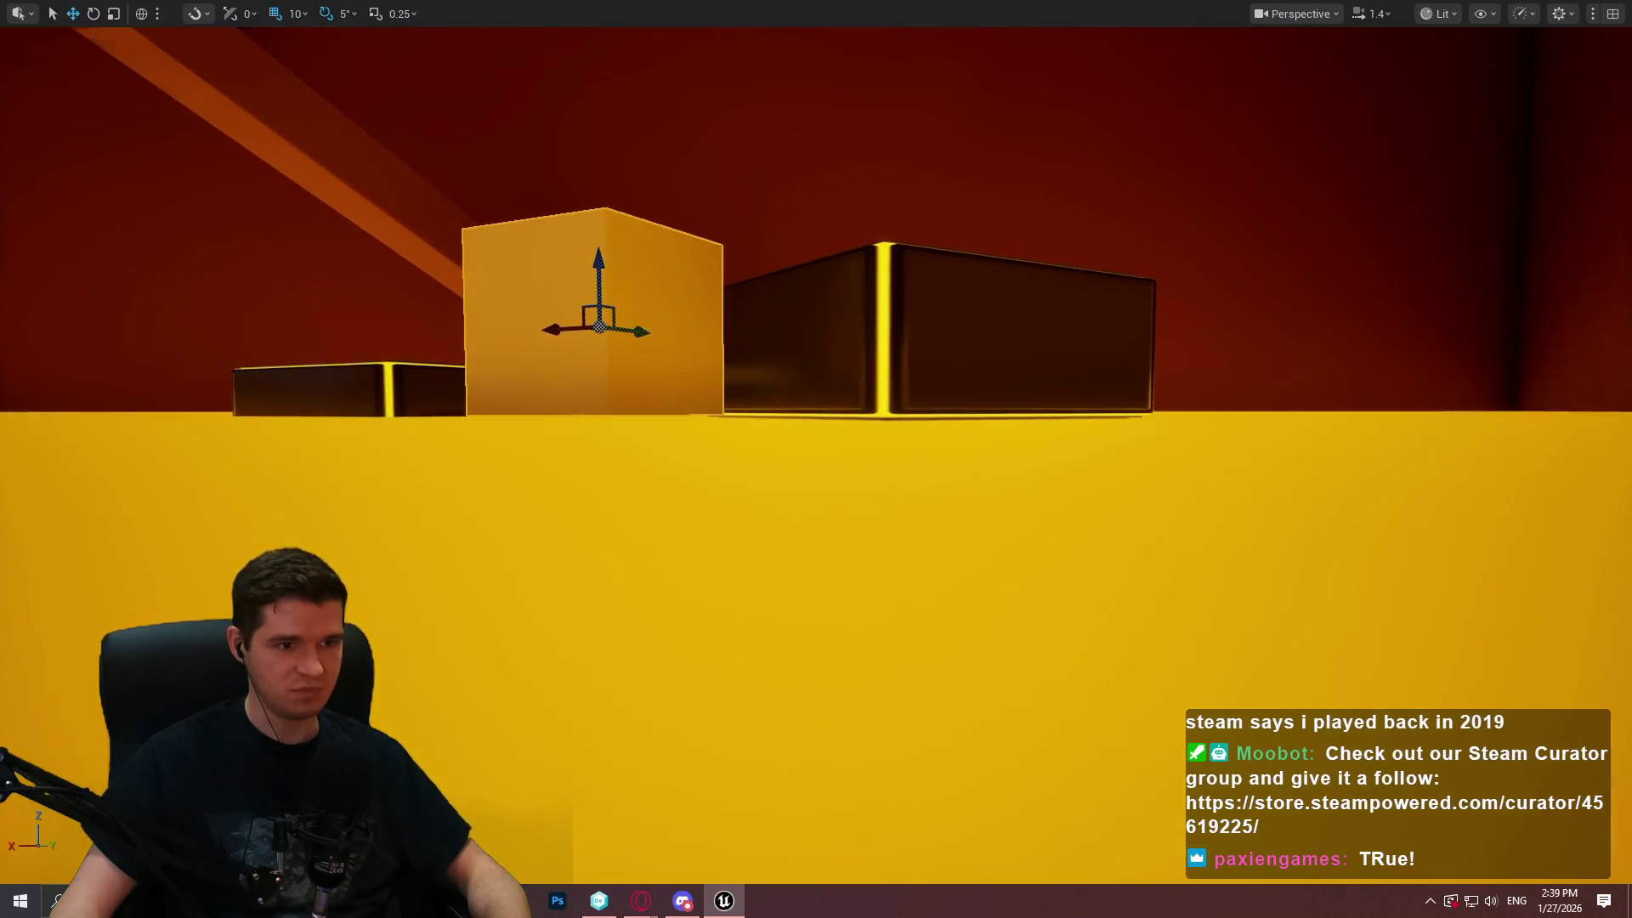
key("w")
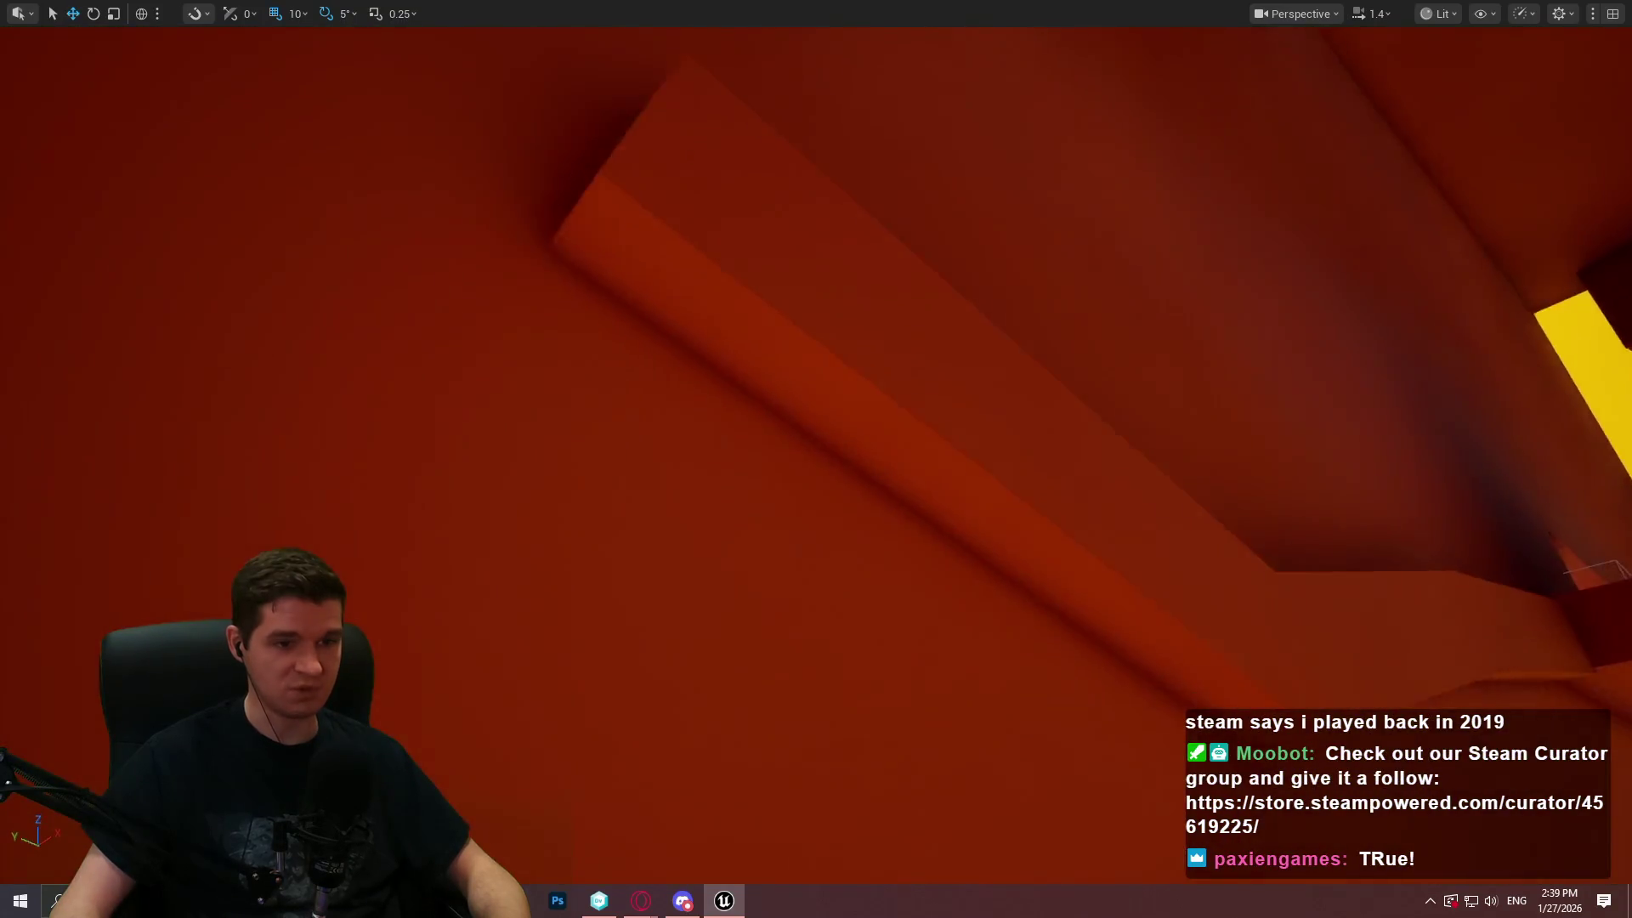
key("w")
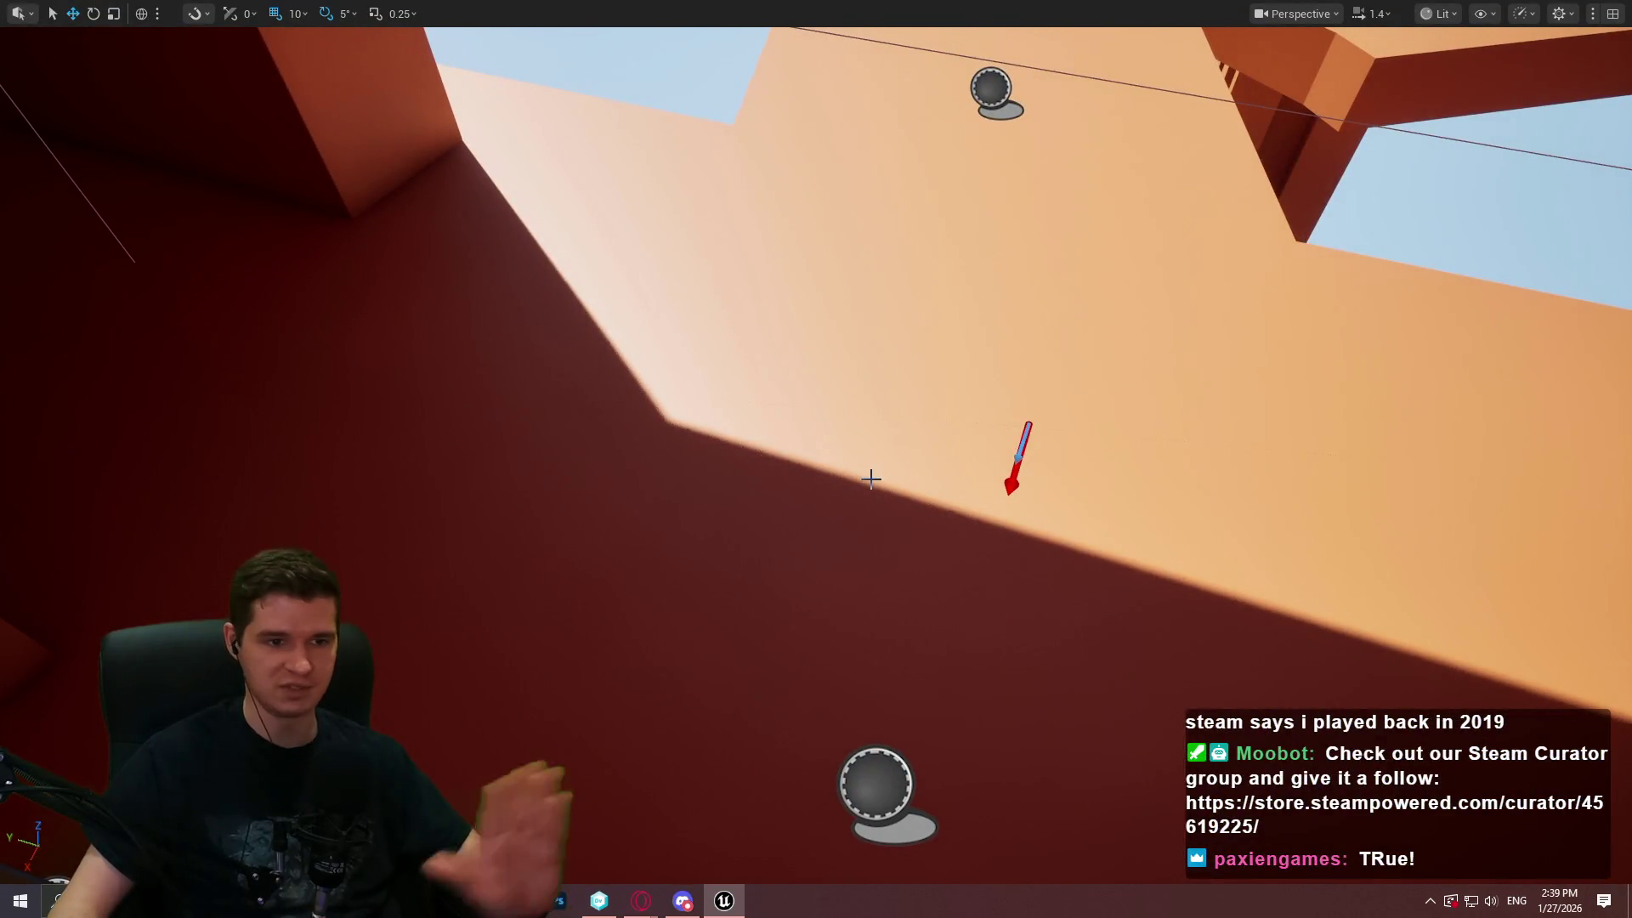
right_click(816, 465)
left_click(988, 872)
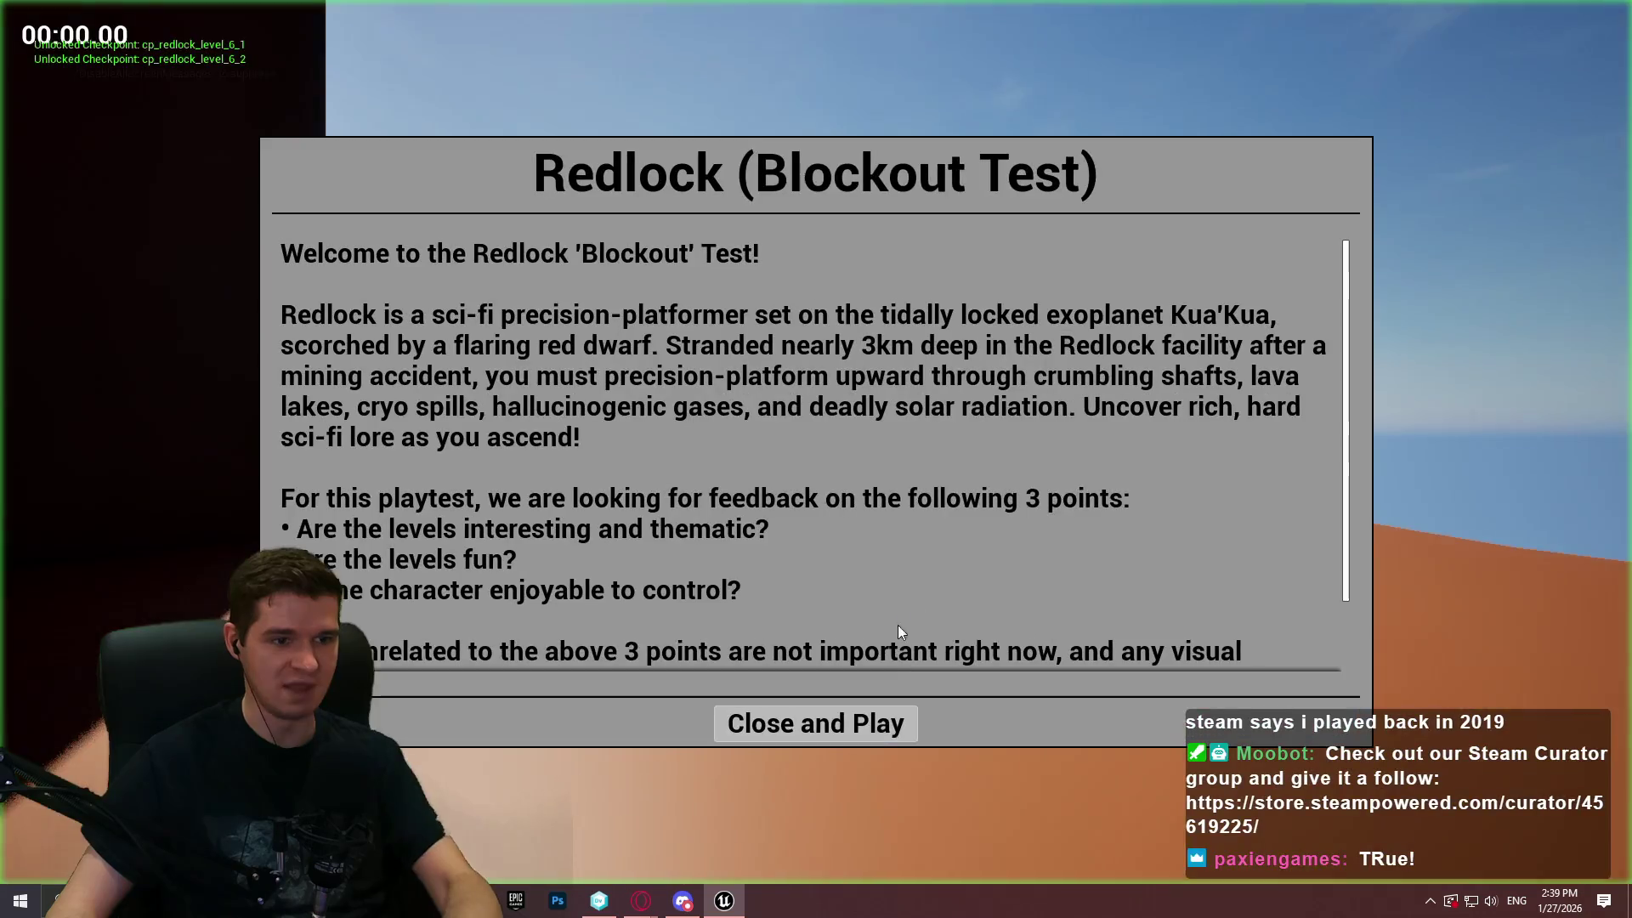
Dismiss the welcome message, wall-run the corridor and leap onto the red lava platform
left_click(850, 721)
key("w")
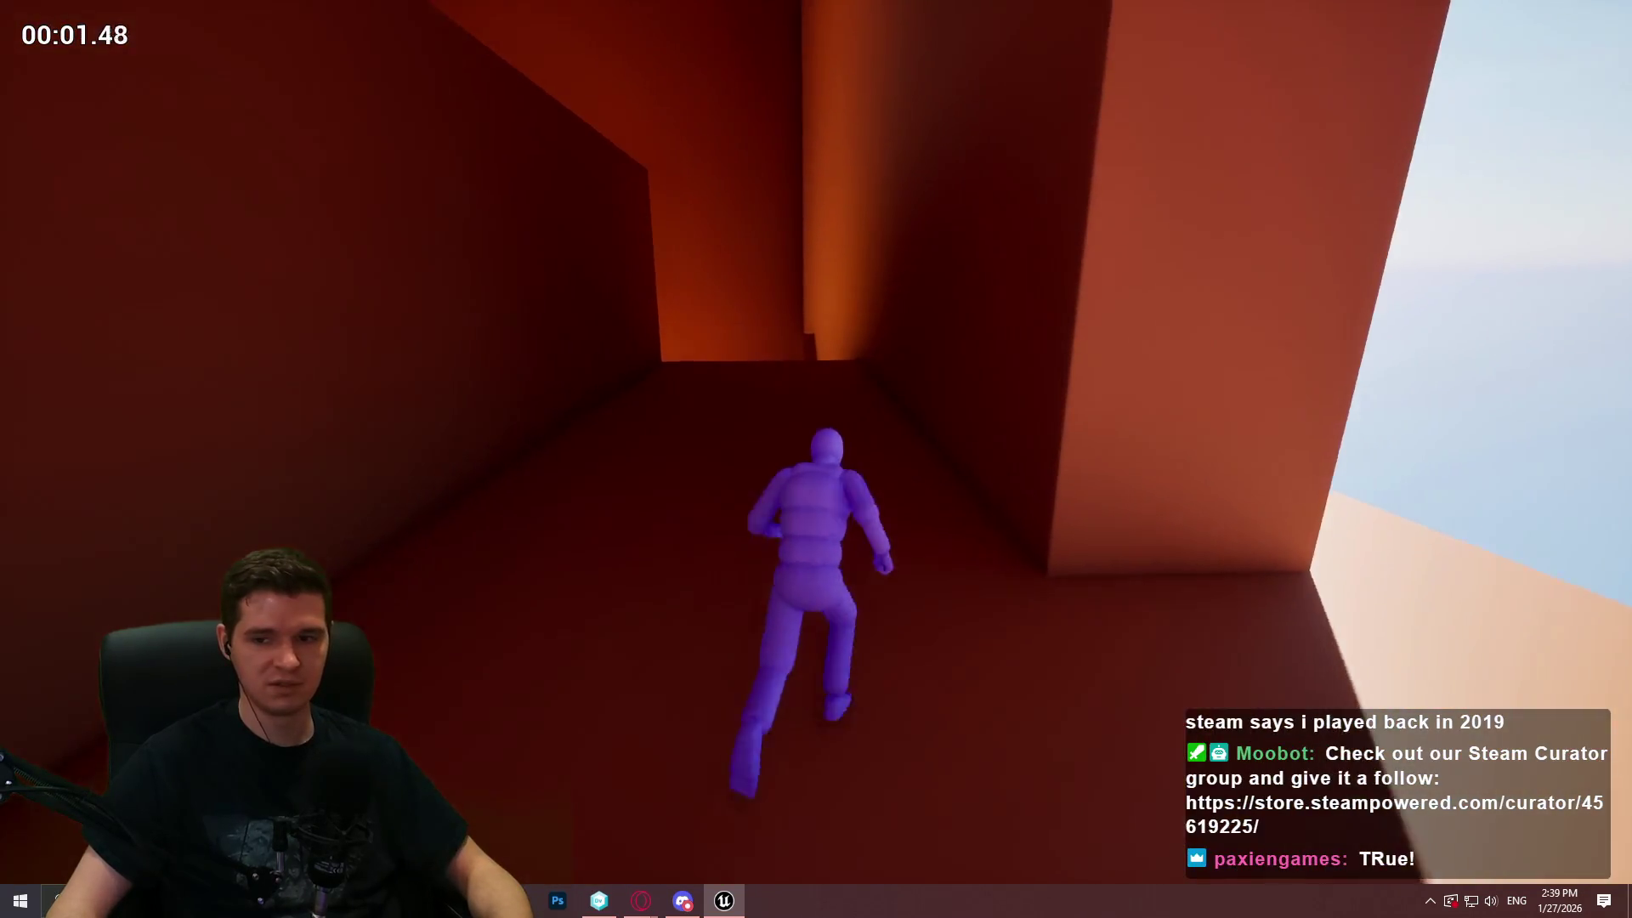
key("space")
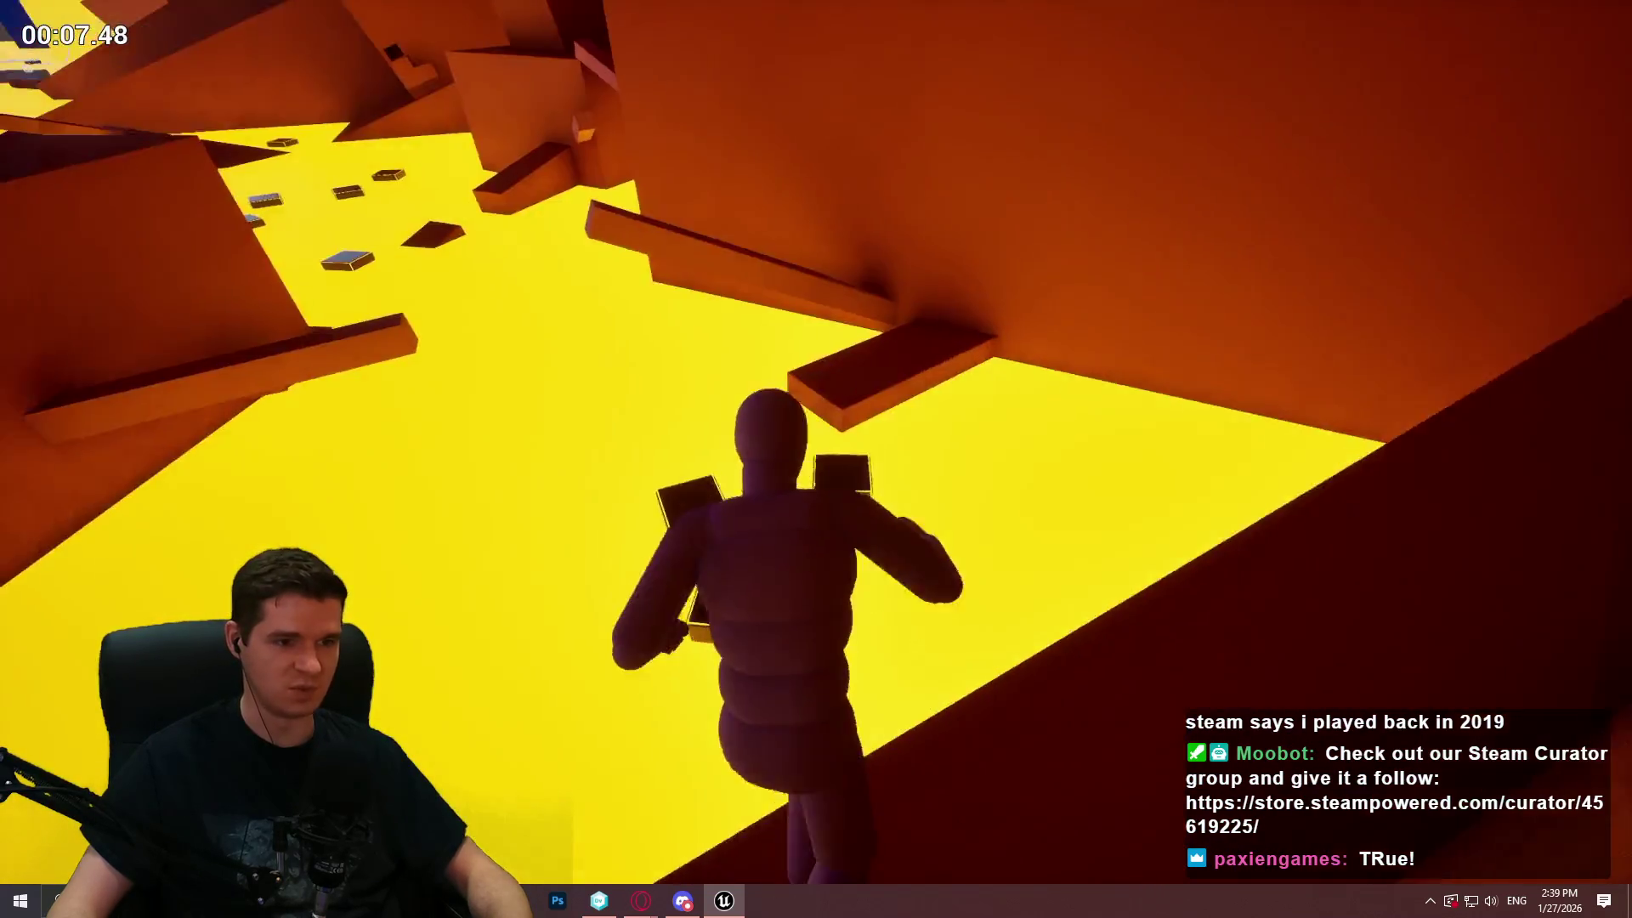
key("space")
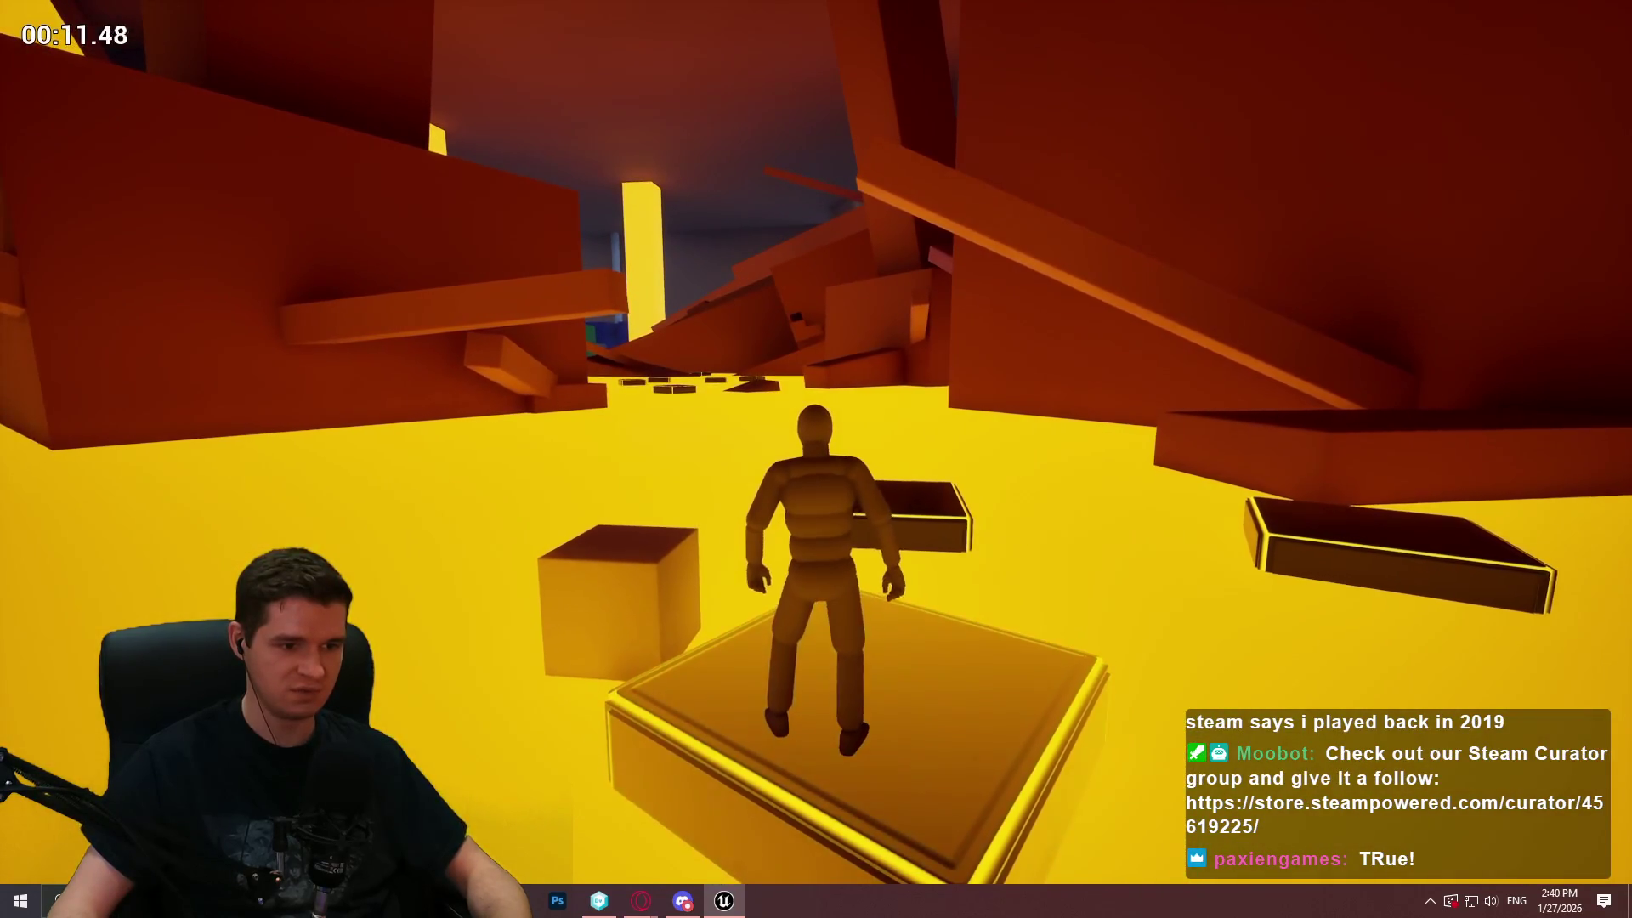
key("w")
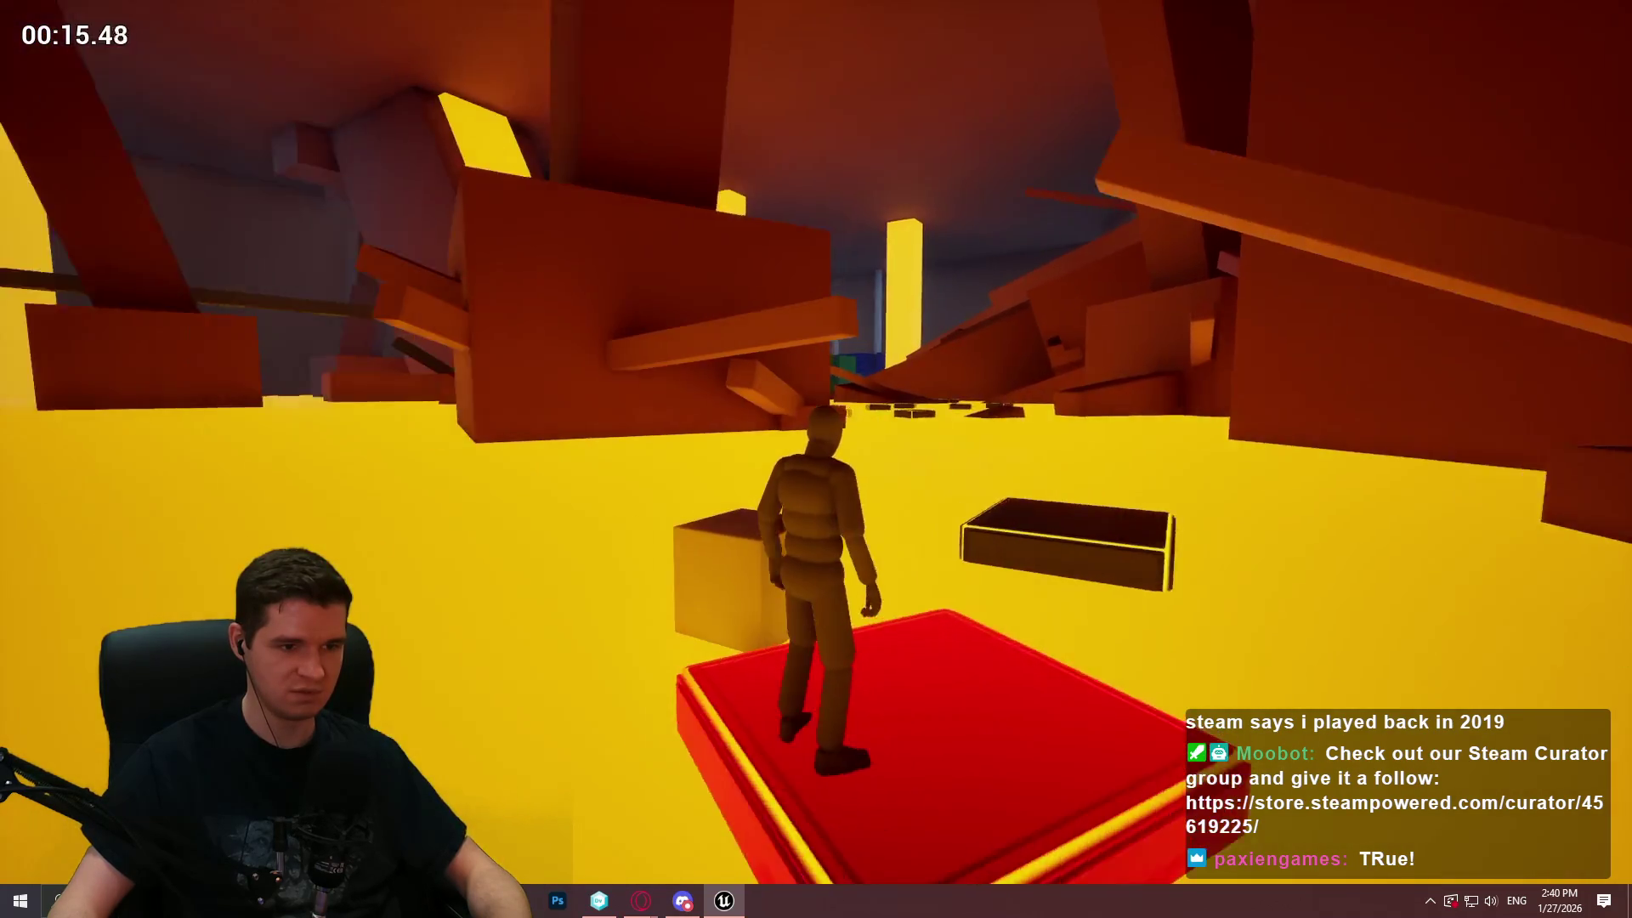
Hop repeatedly between the red platform, raised box and green platform, then end the playtest
key("space")
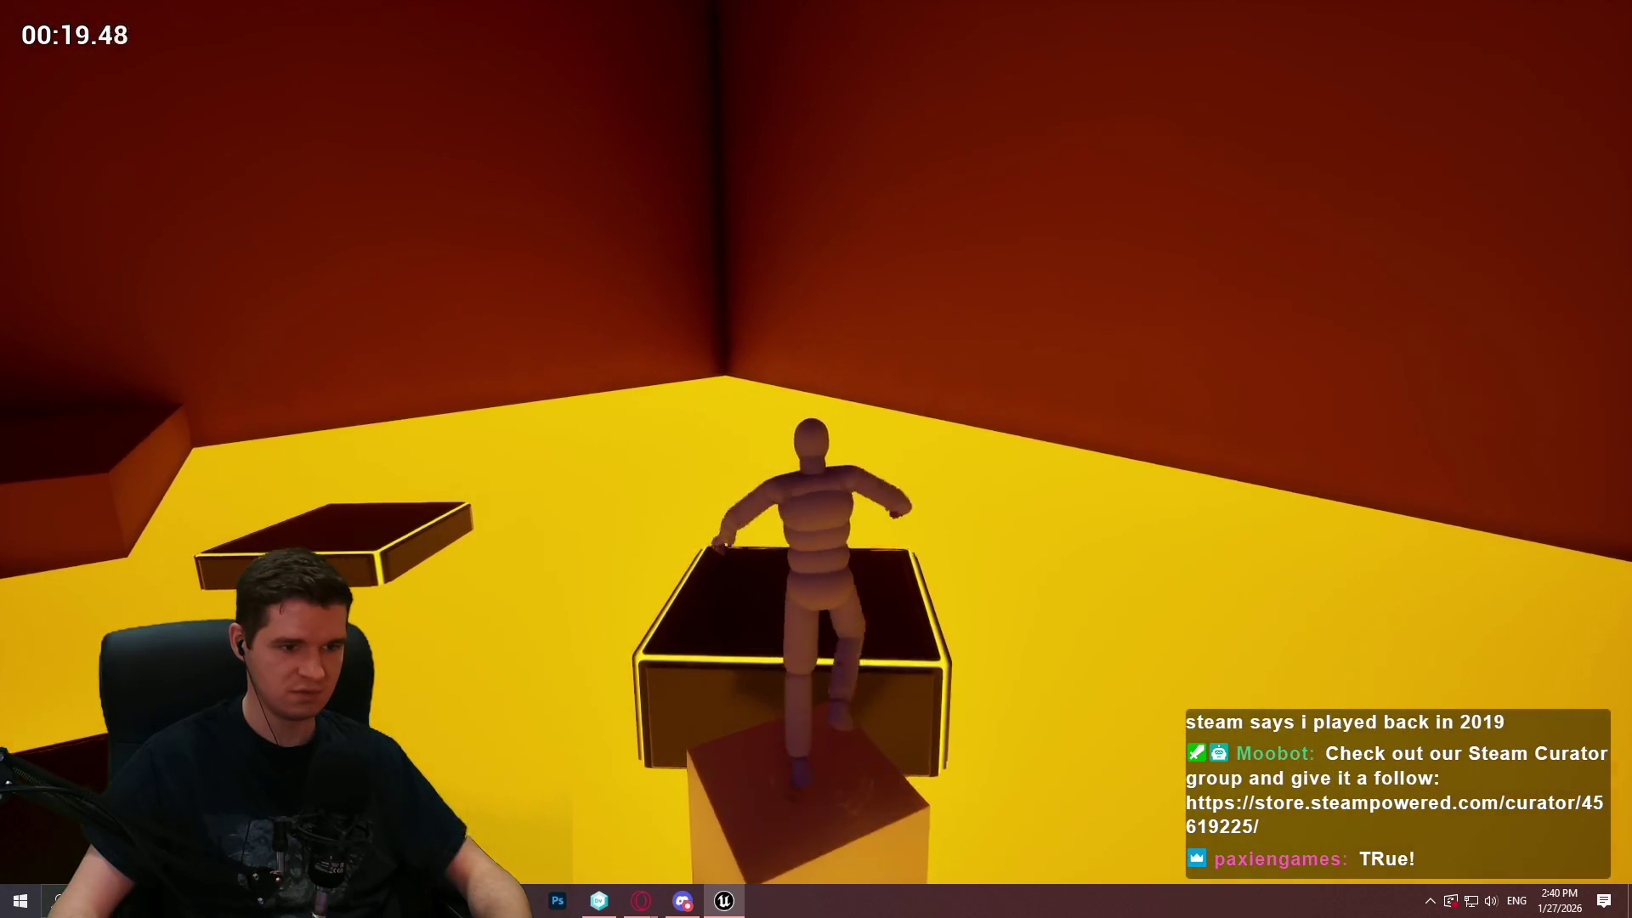
key("space")
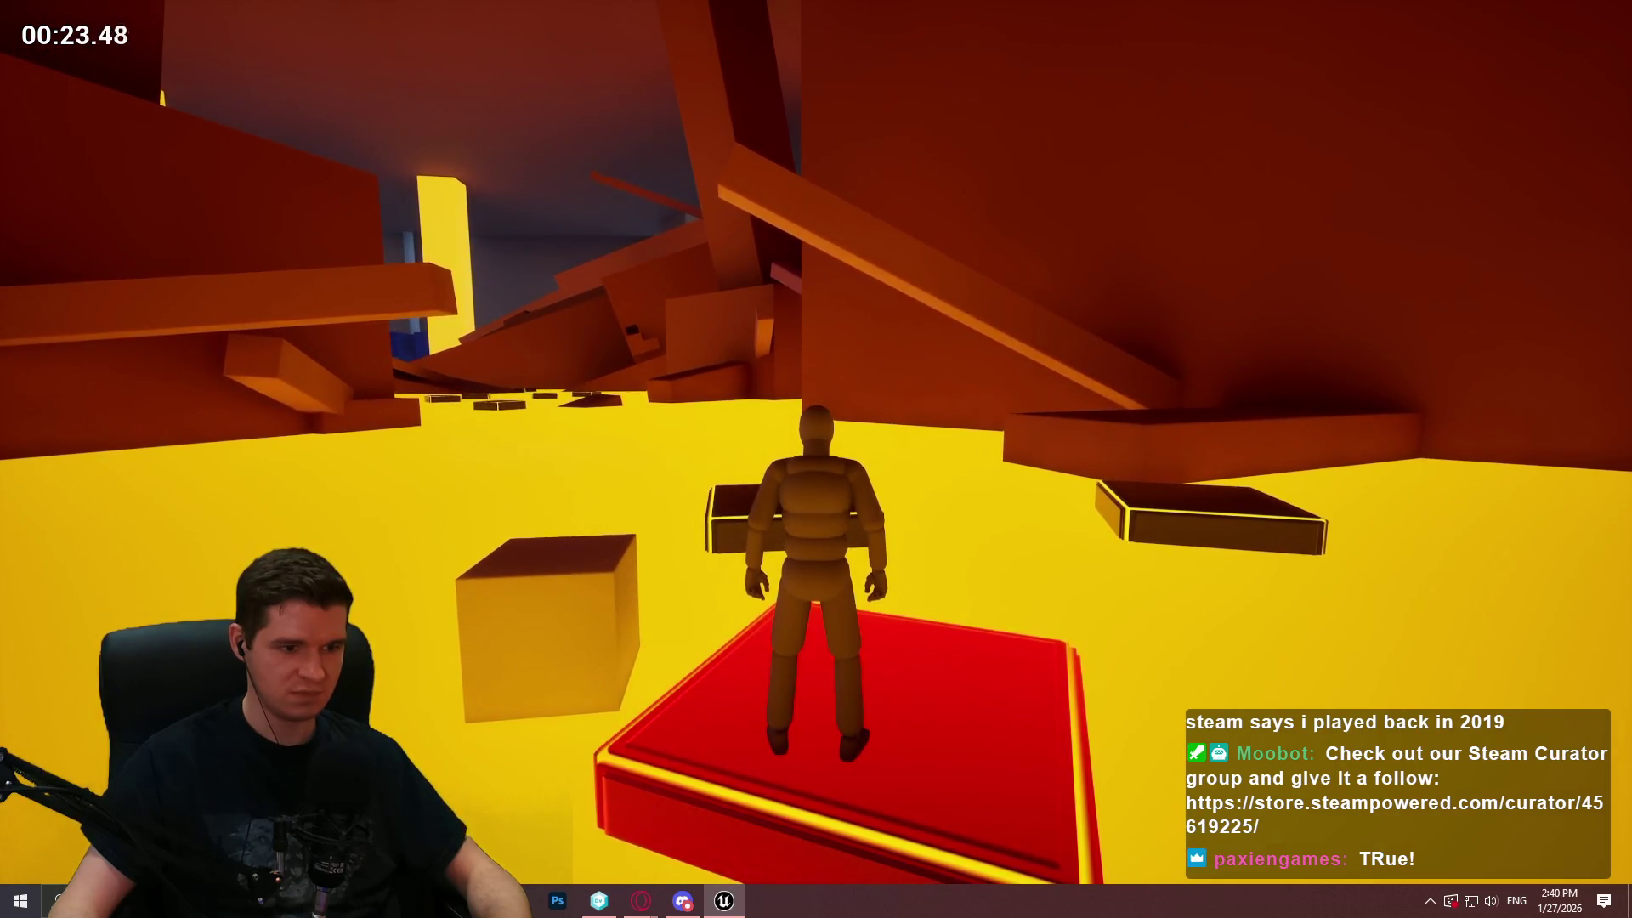
key("space")
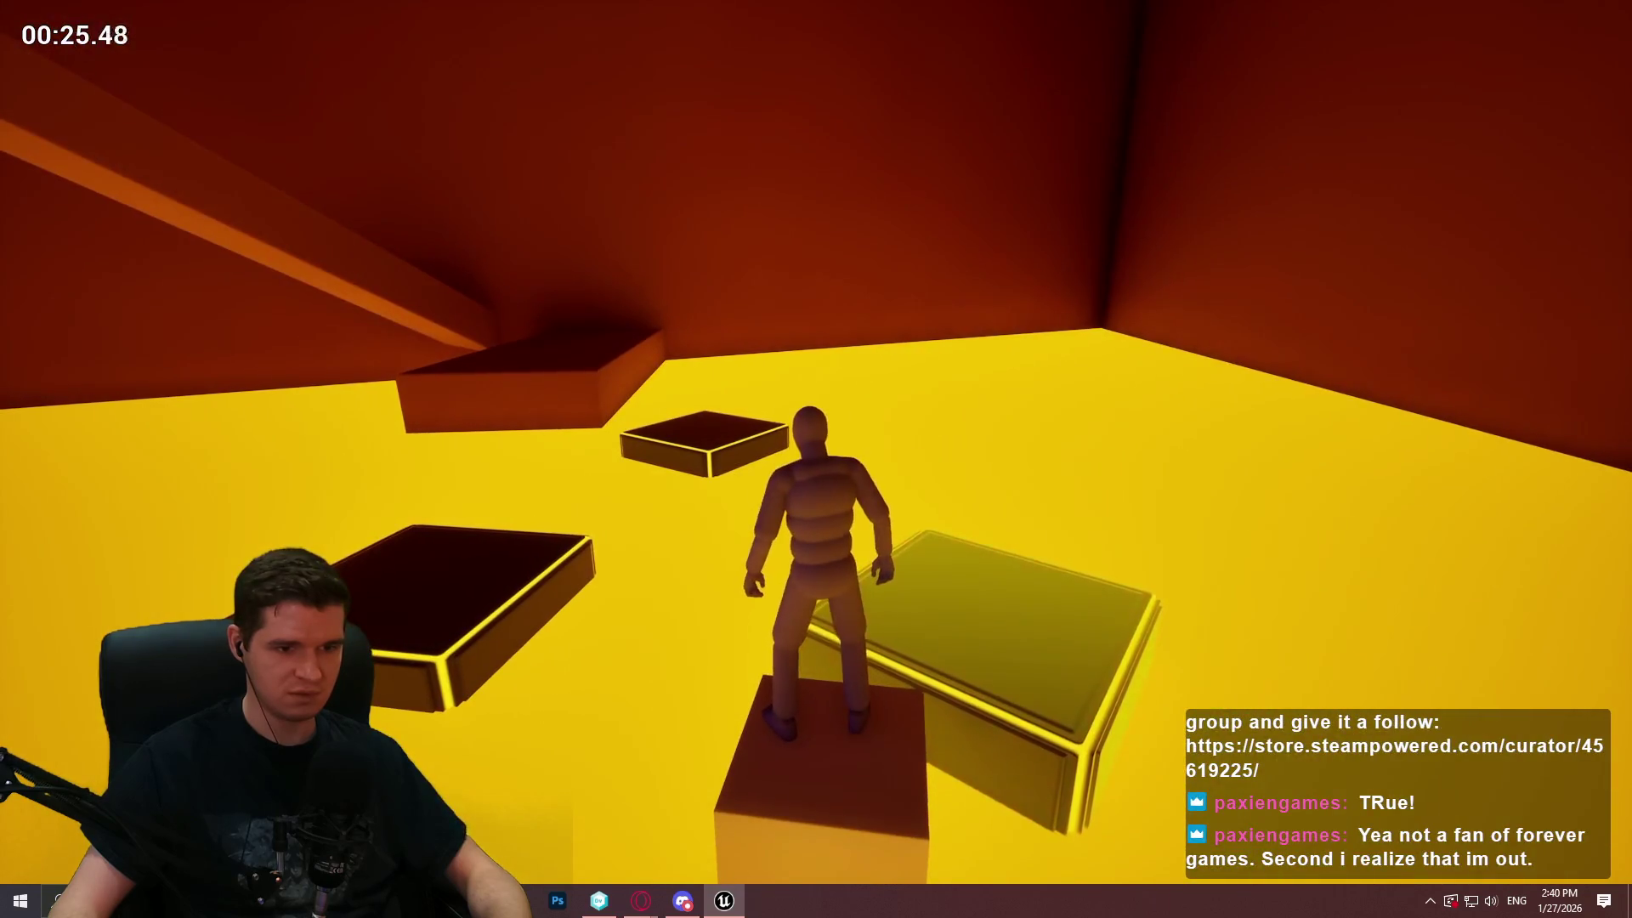
key("space")
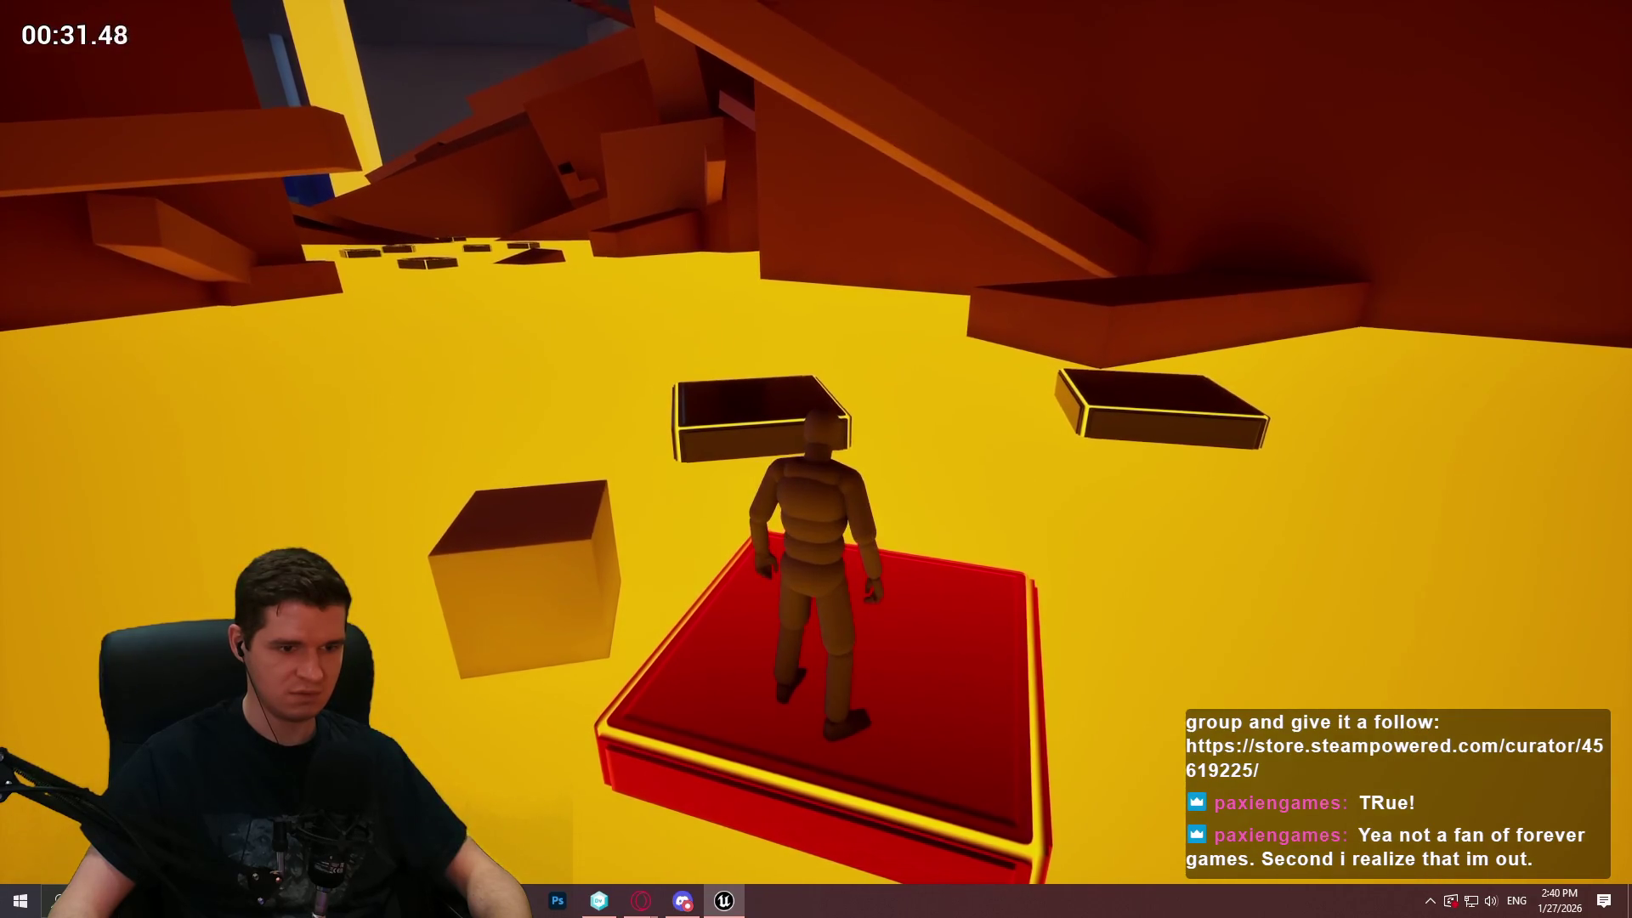
key("space")
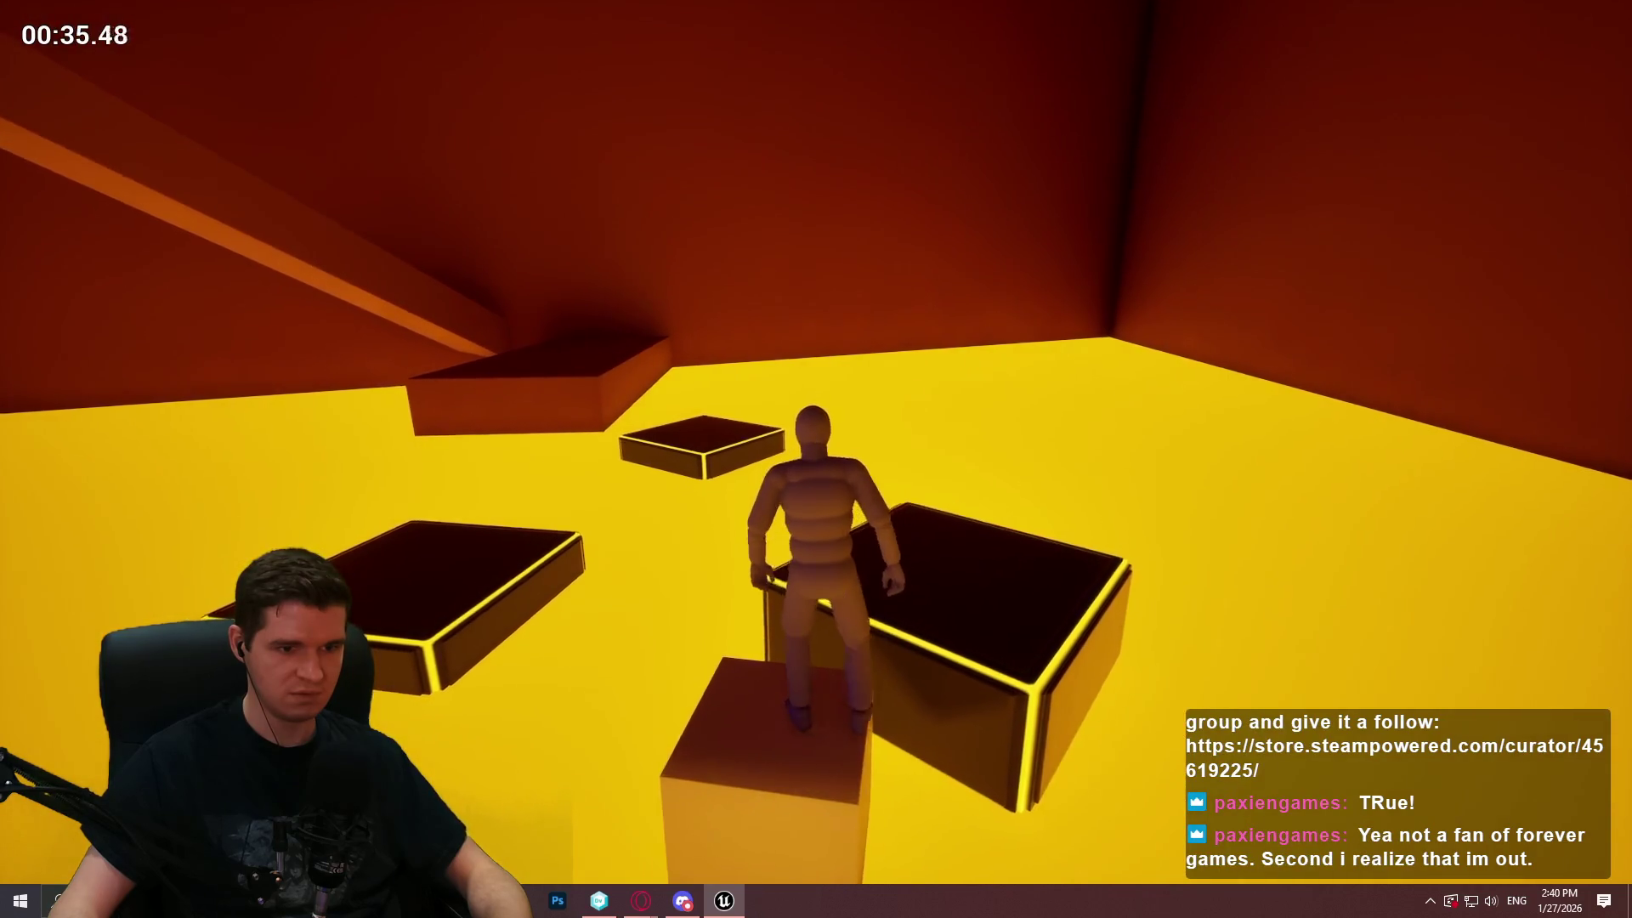
key("space")
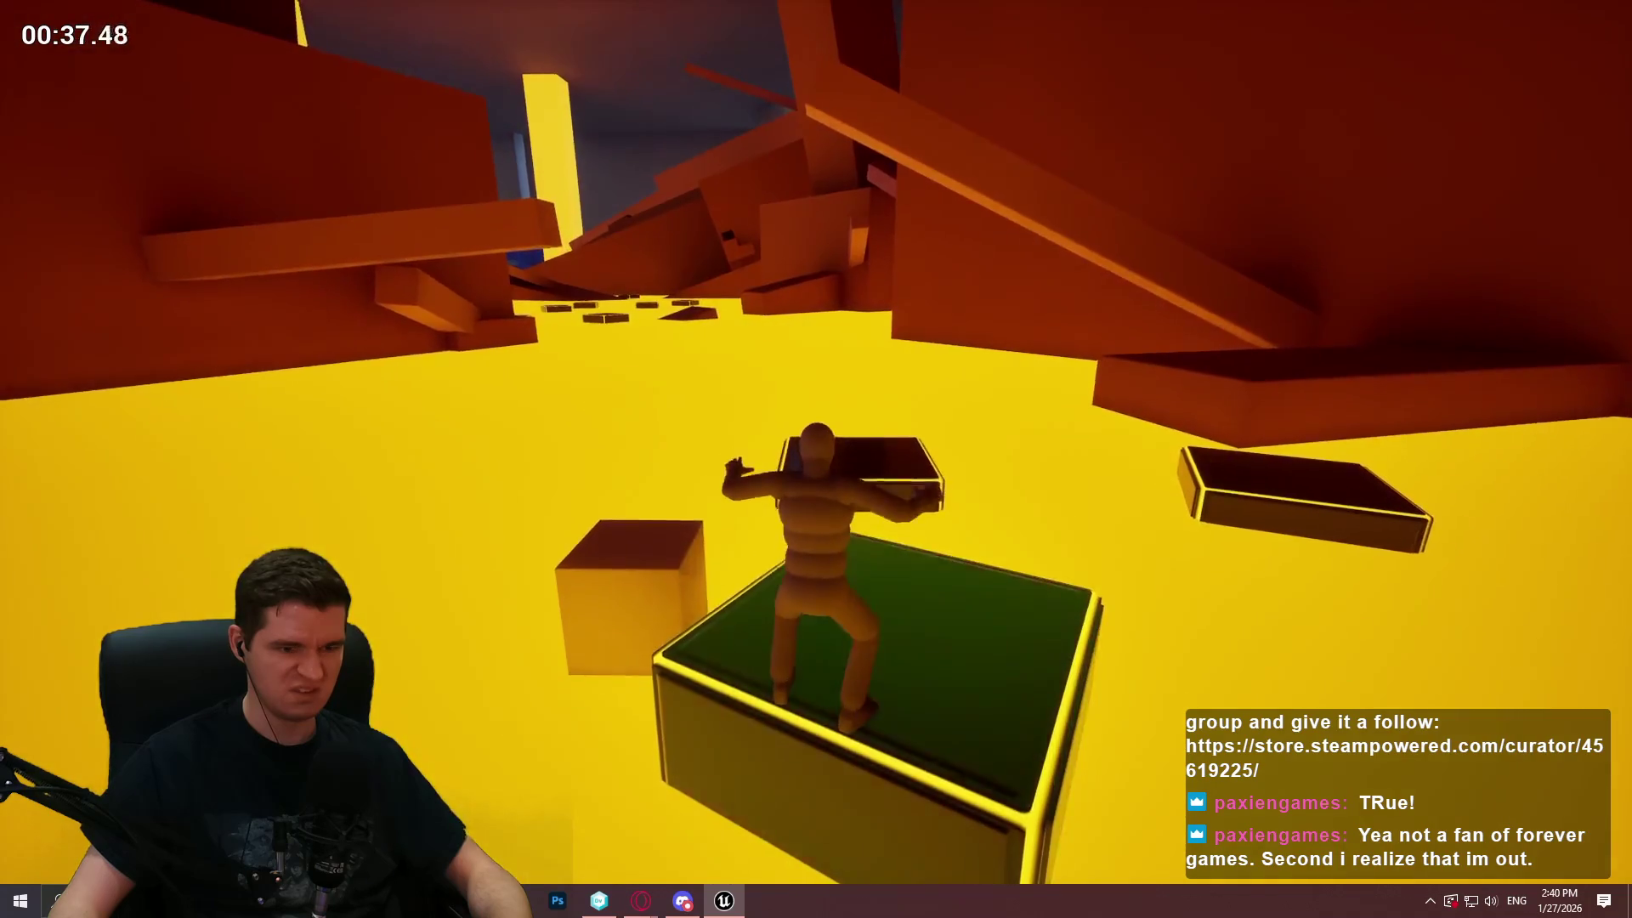
key("space")
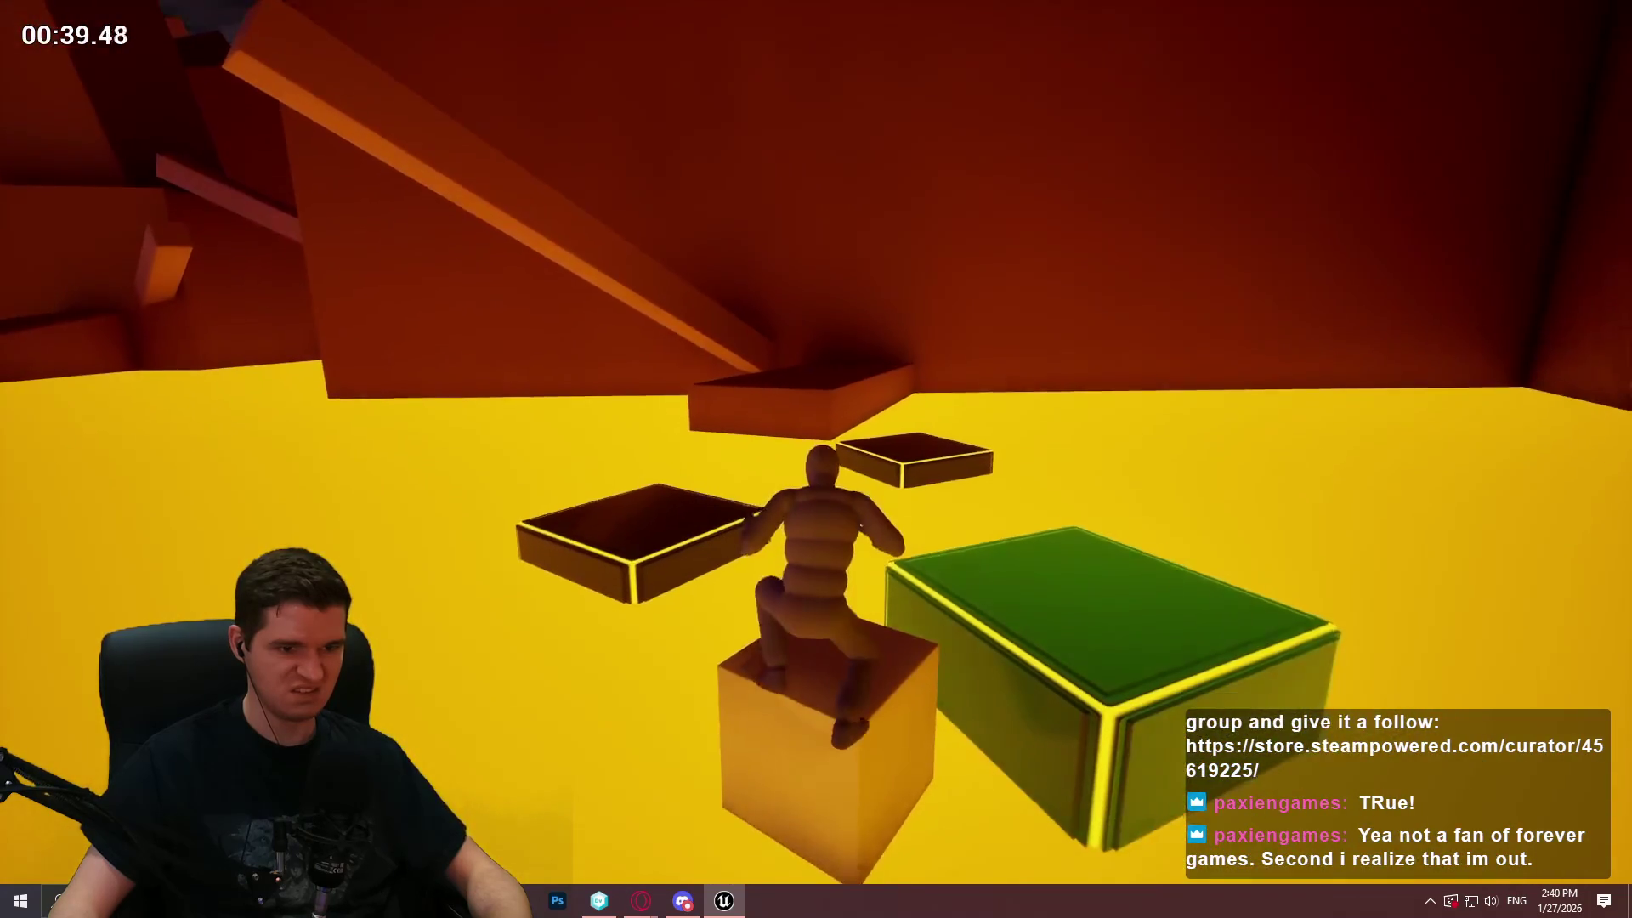
key("space")
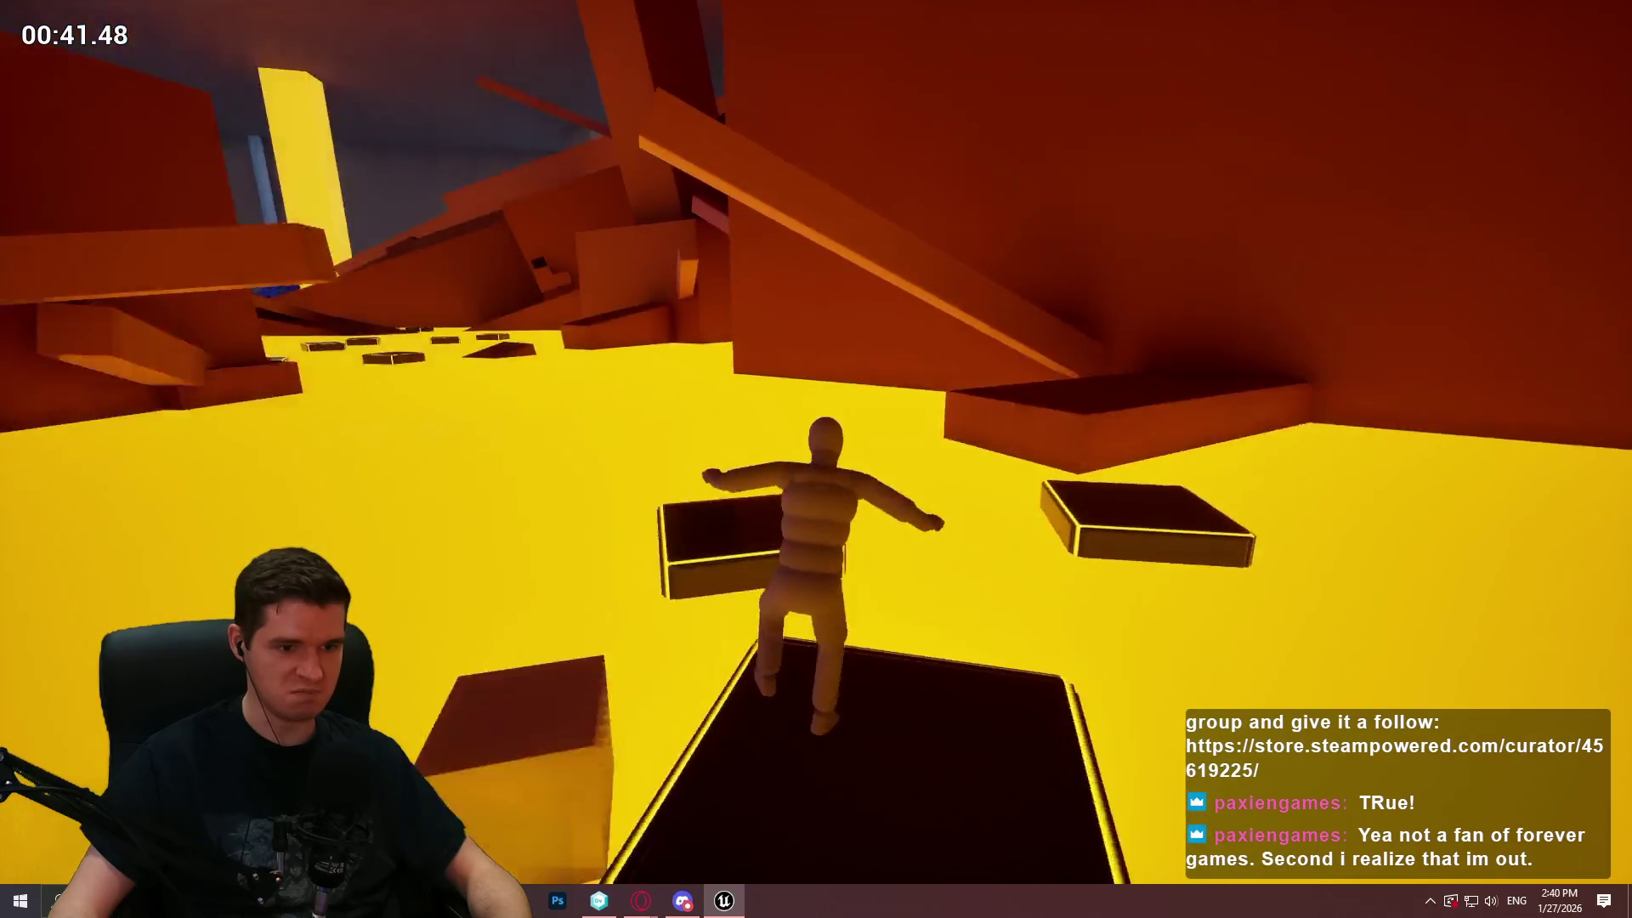
key("space")
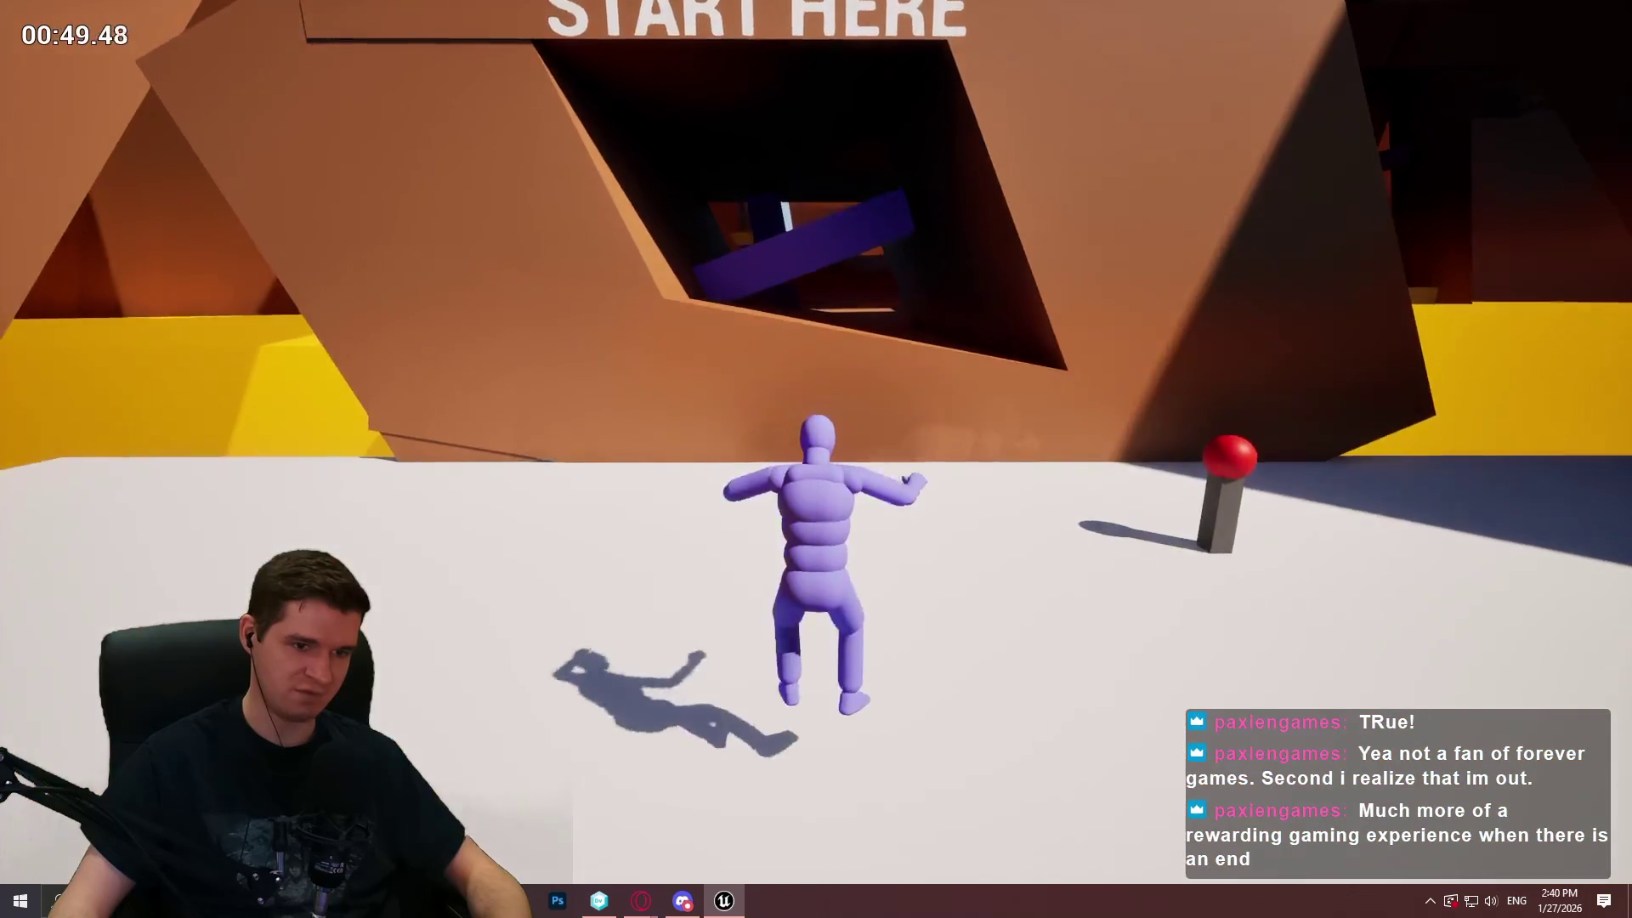
key("Escape")
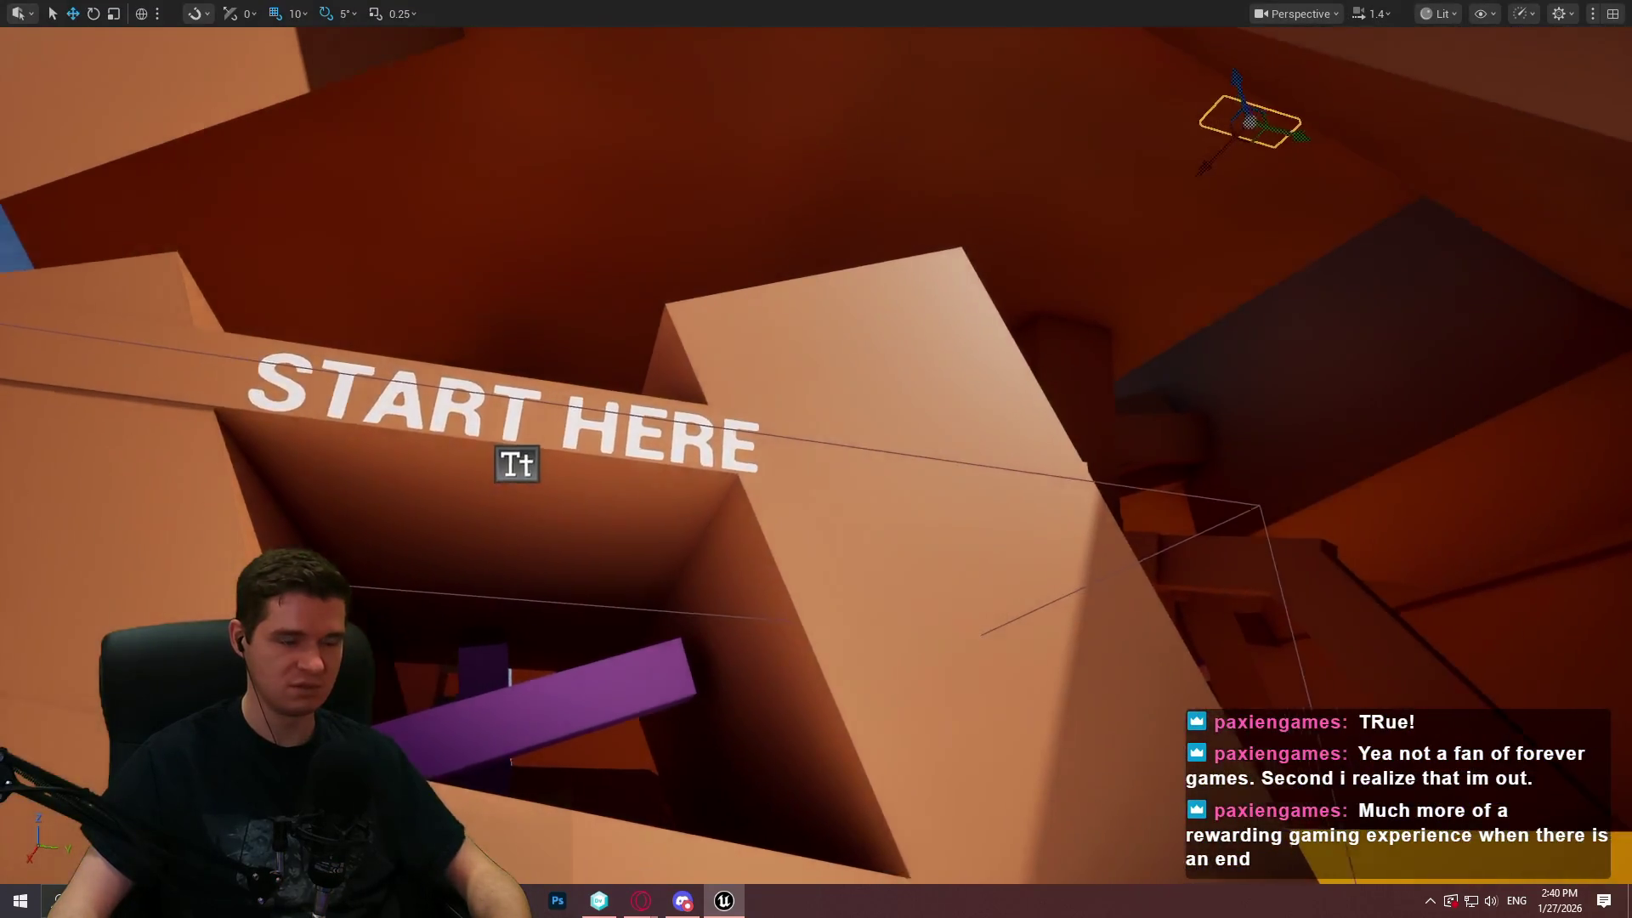
Leave the fullscreen viewport and switch to the BP_TimedPlatform_Sink tab
scroll(816, 459, "up", 2)
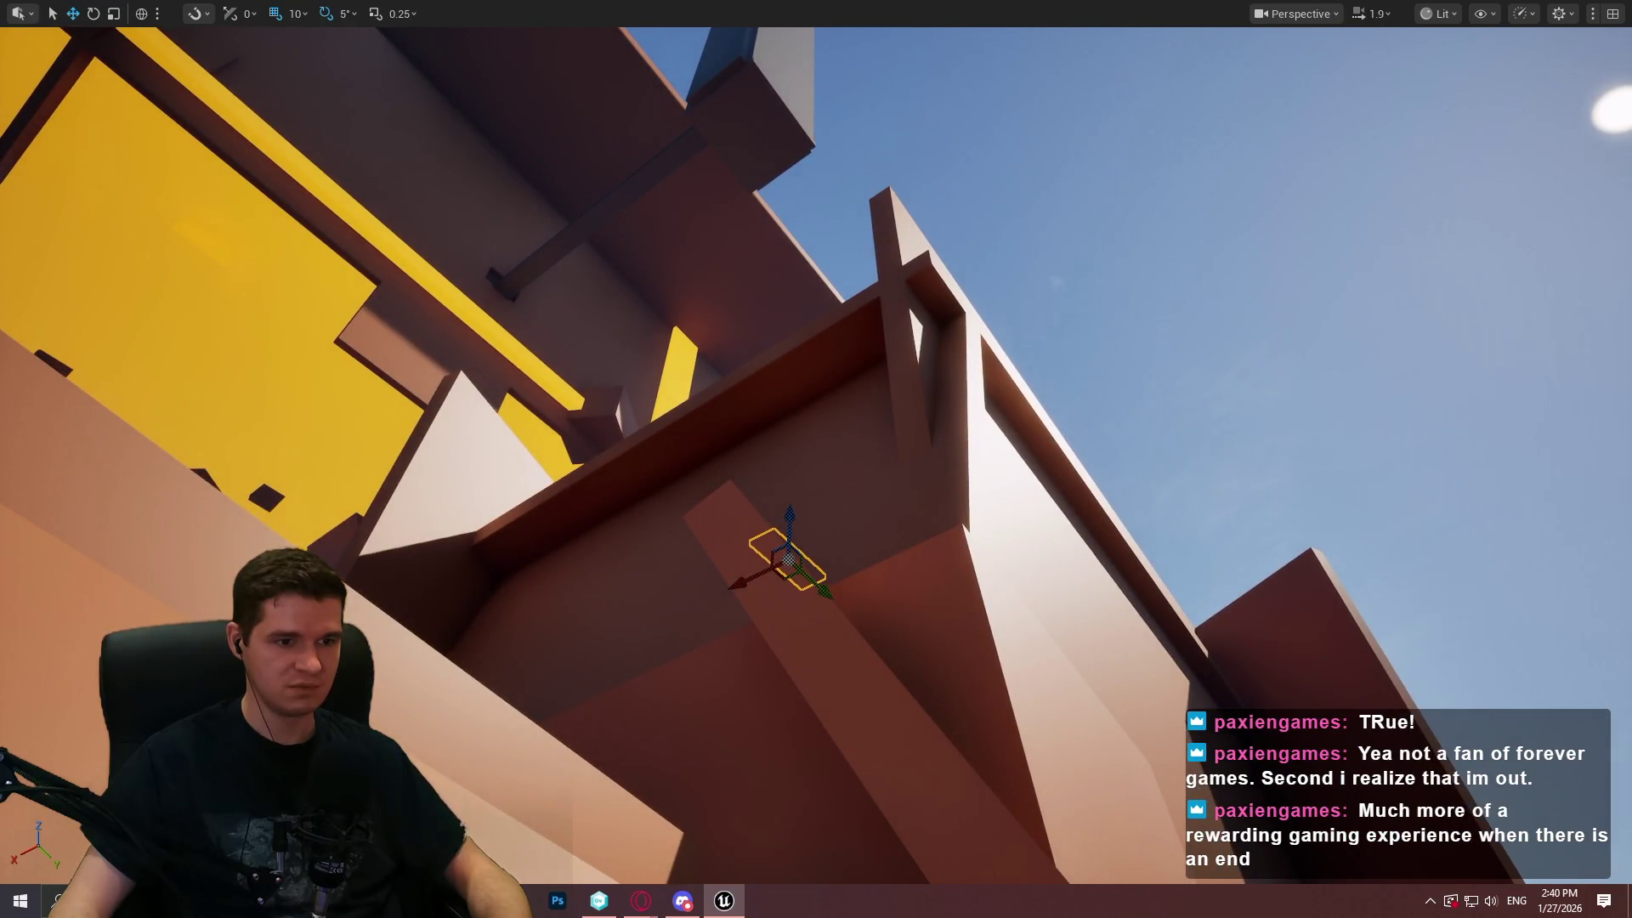
scroll(816, 459, "up", 2)
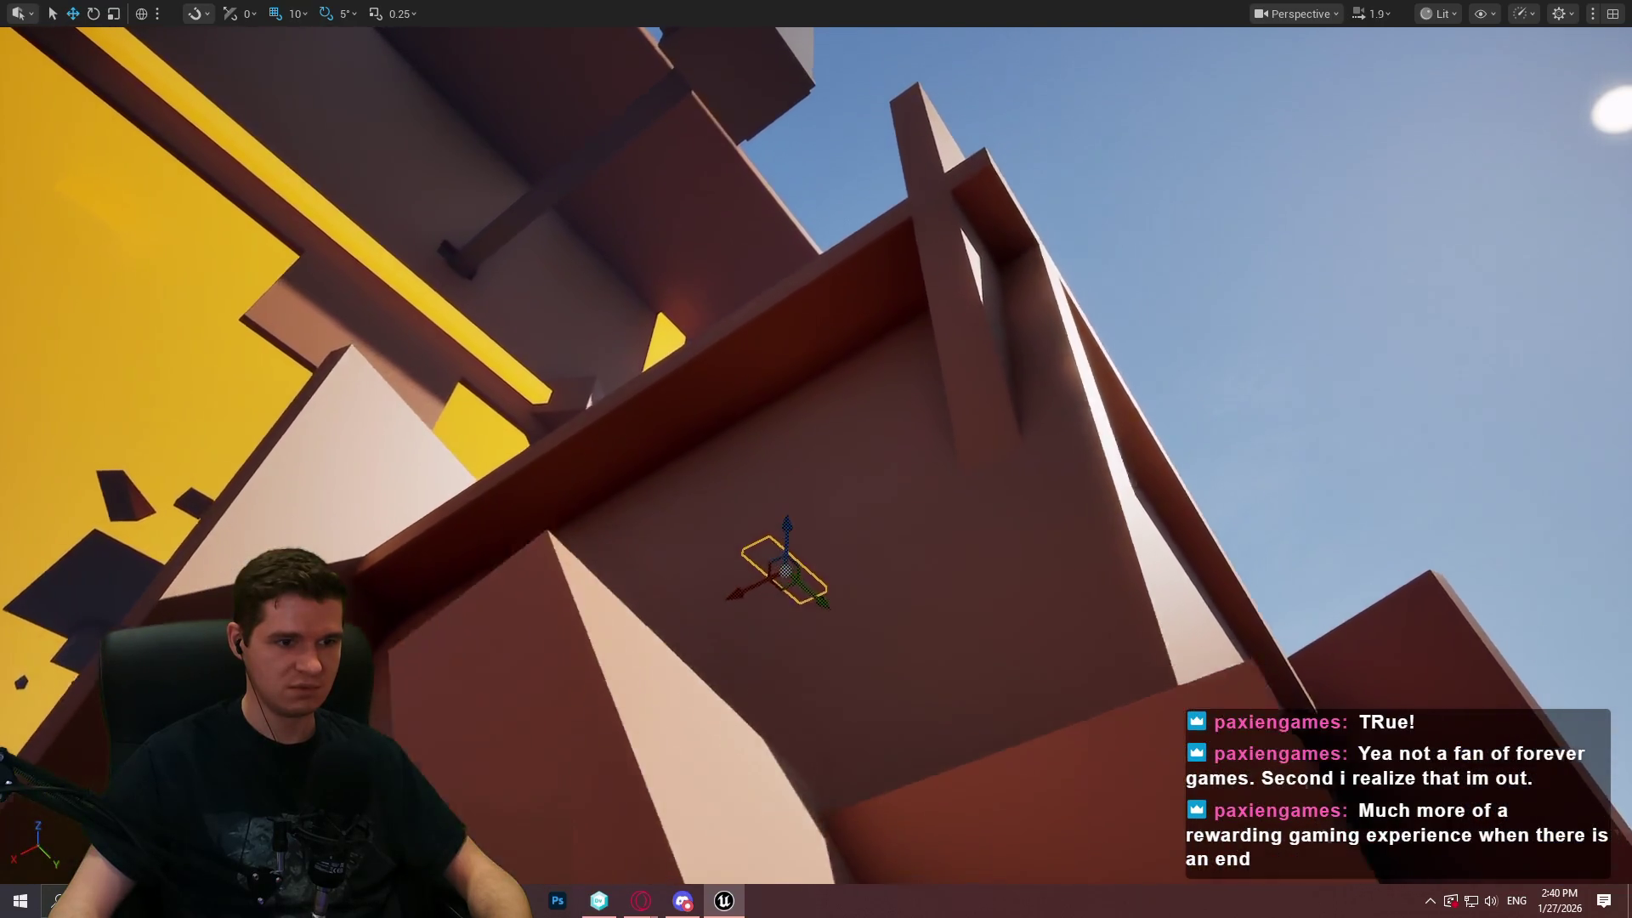
scroll(816, 459, "up", 3)
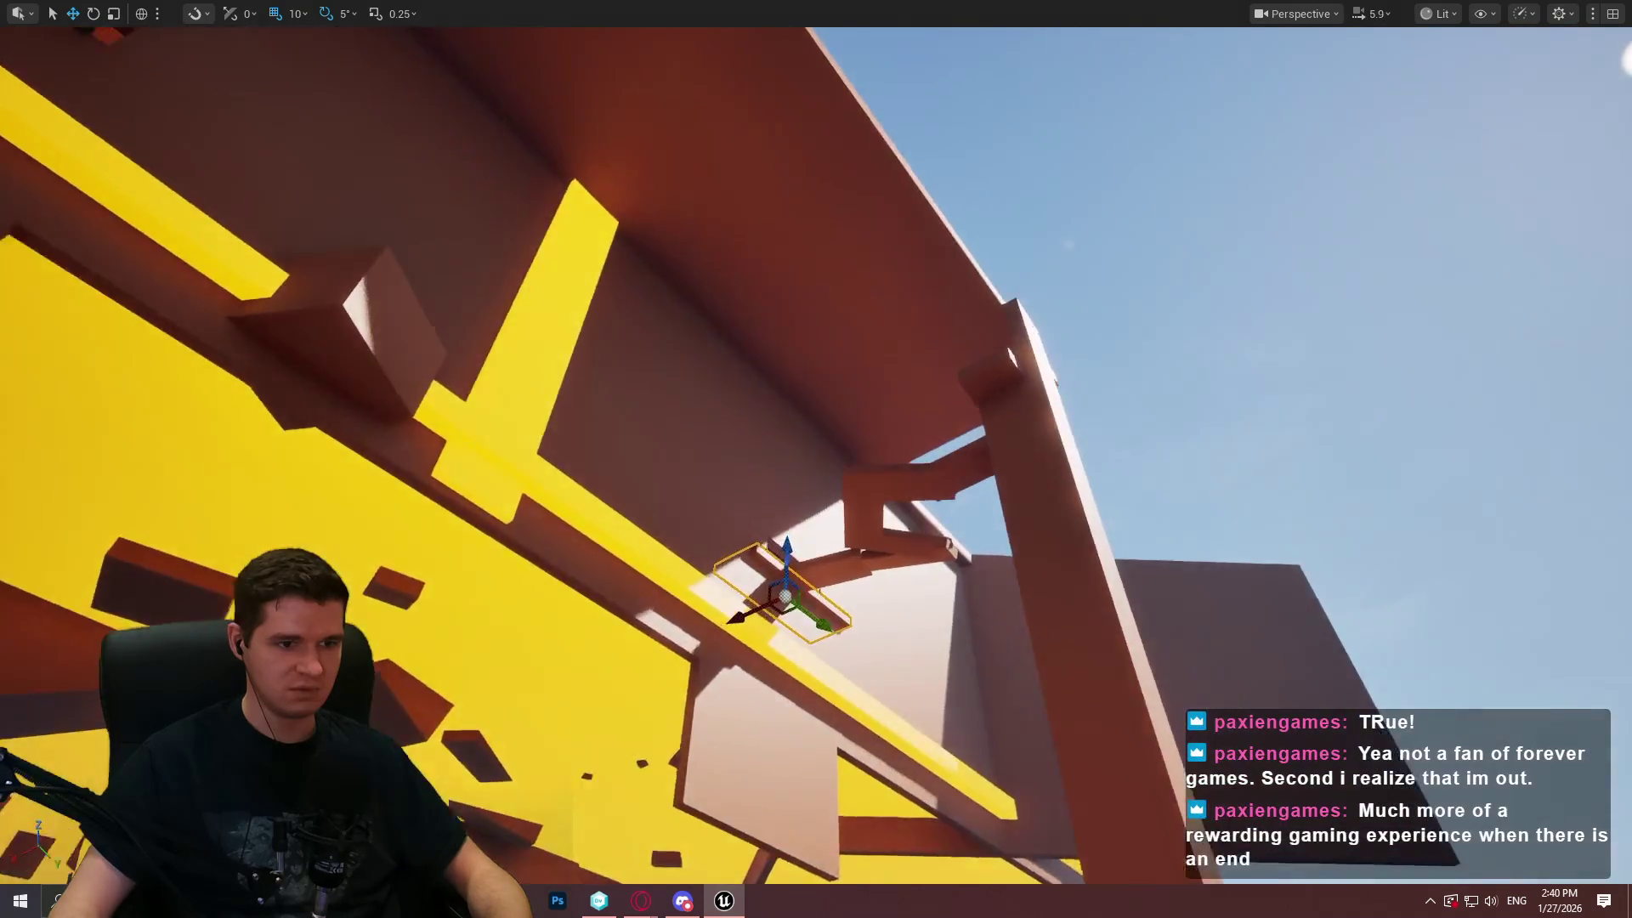
key("F11")
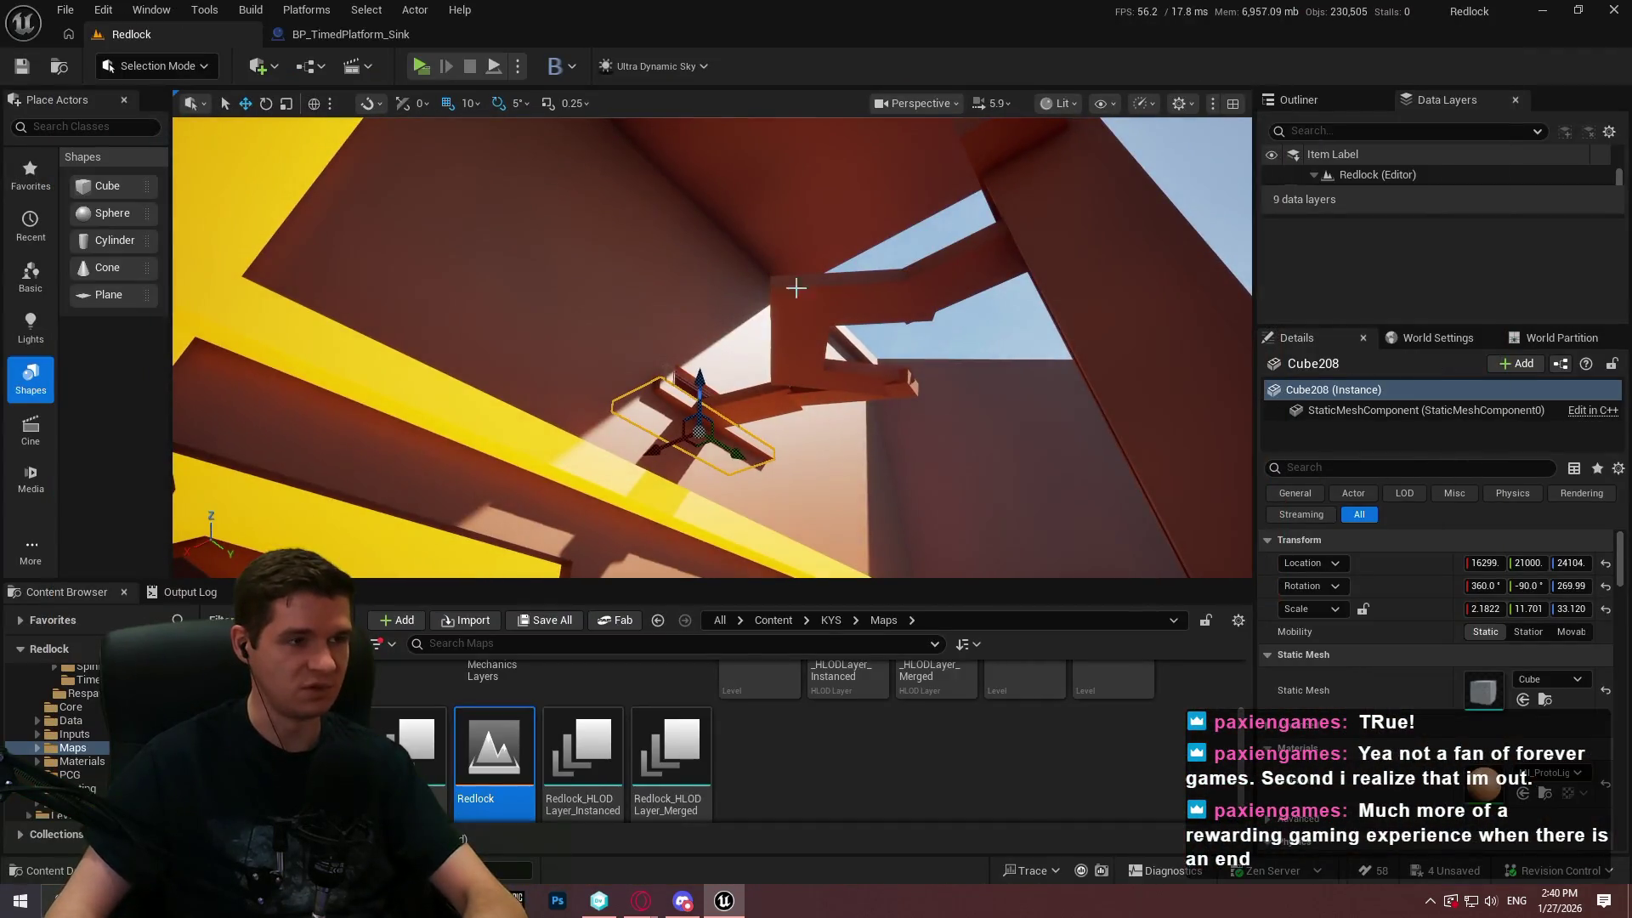
left_click(382, 41)
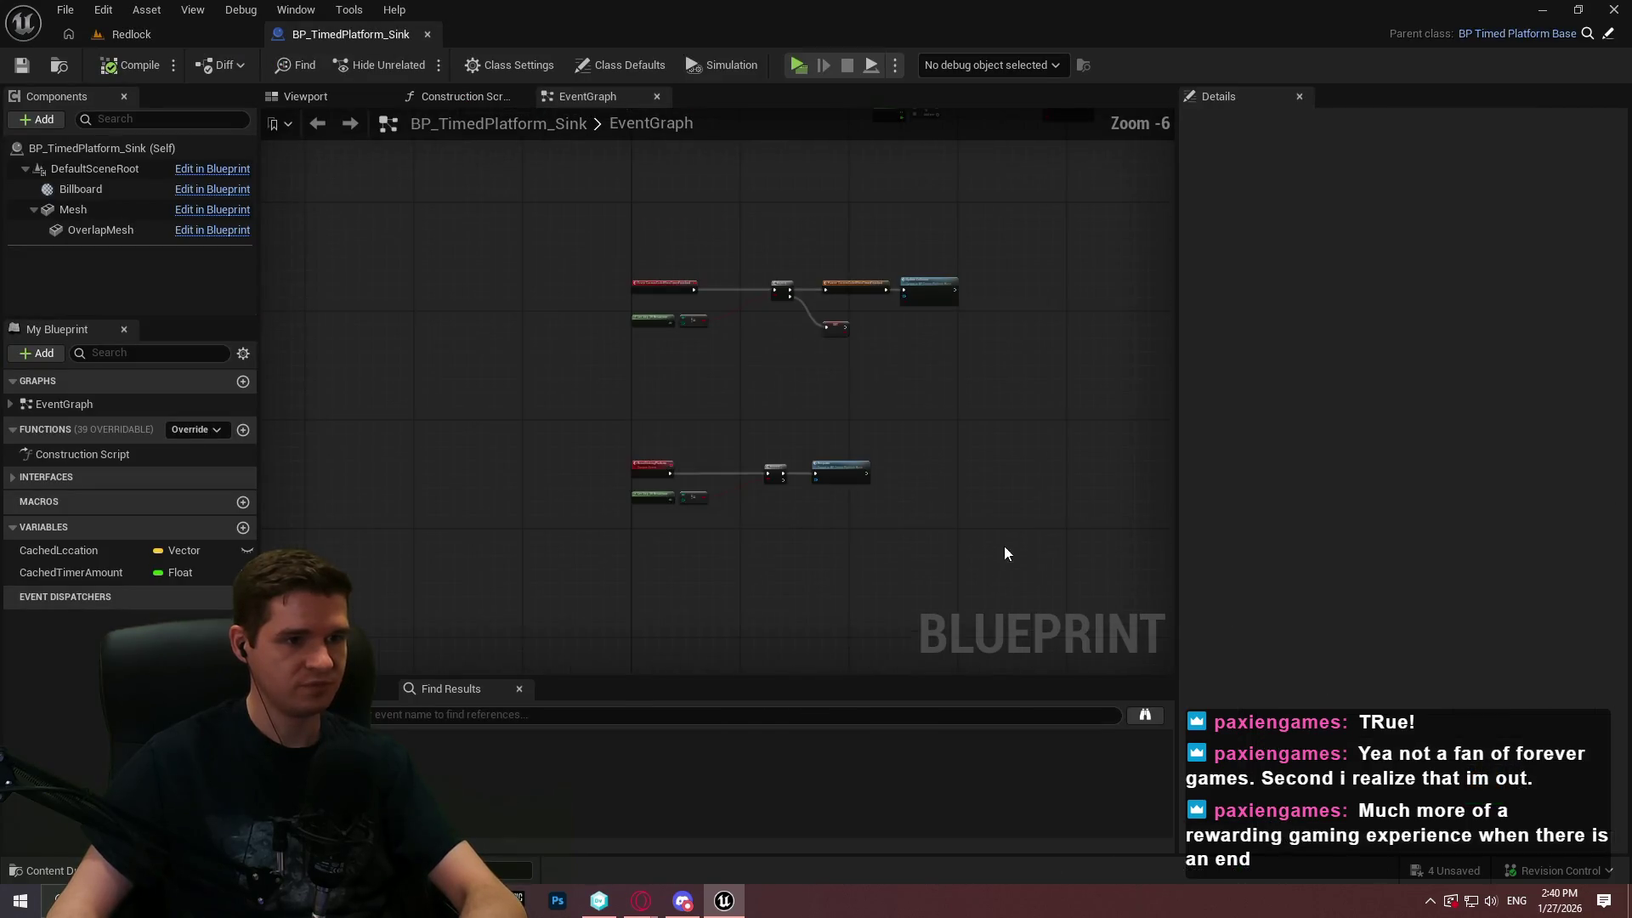
Clear graph space near the movement nodes and add a Mesh Get Relative Location node
scroll(753, 415, "up", 6)
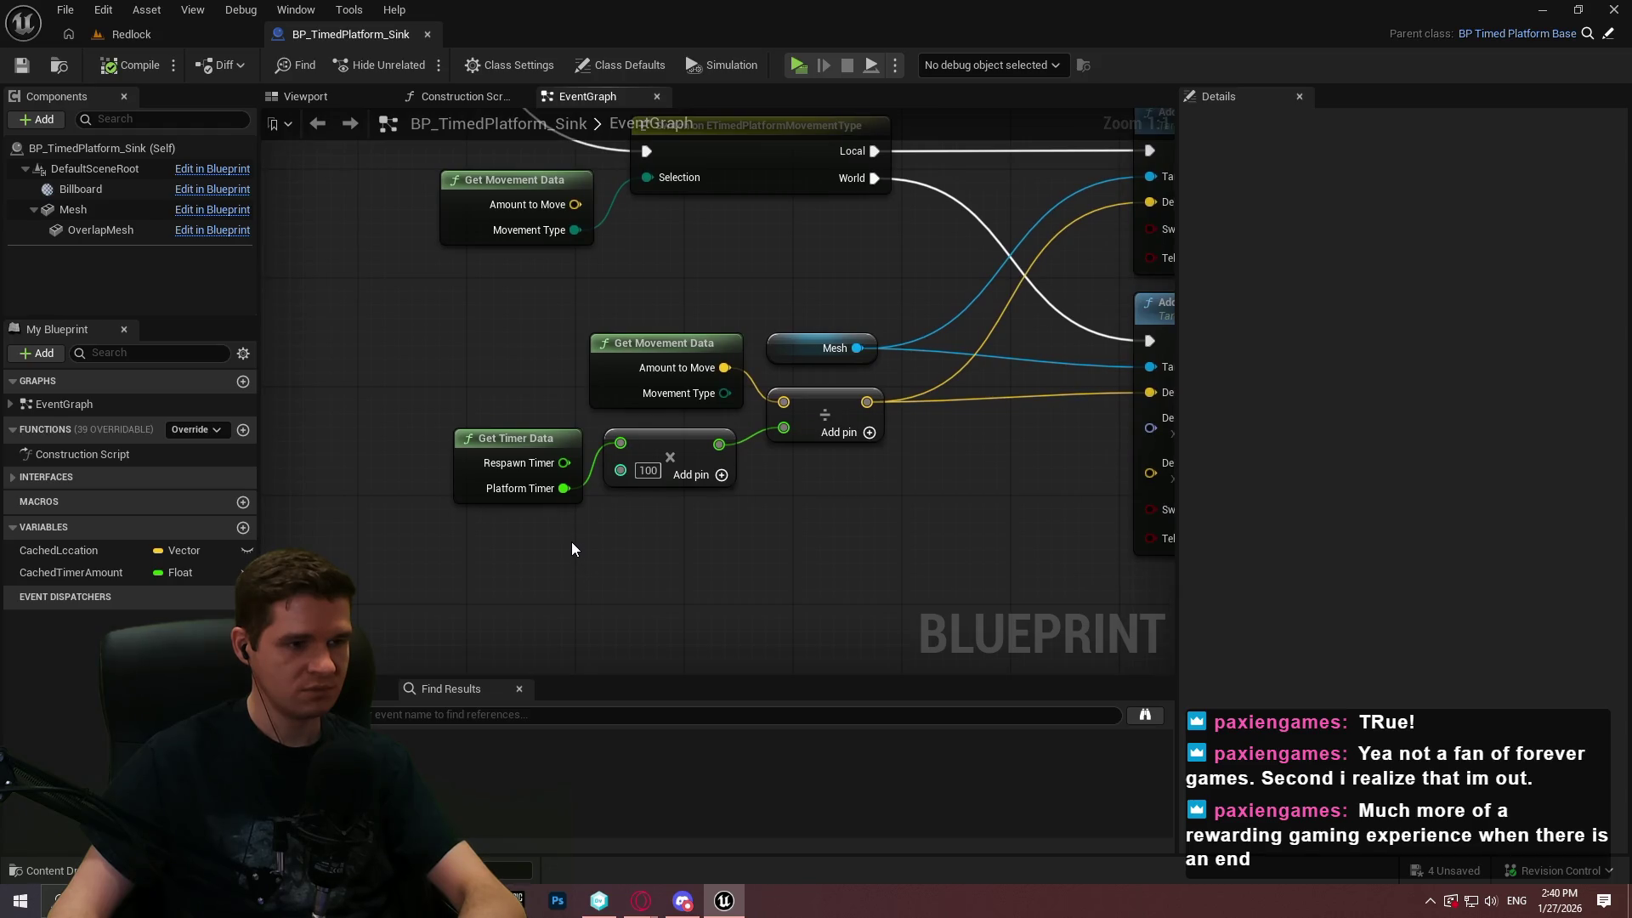
left_click_drag(568, 537, 467, 543)
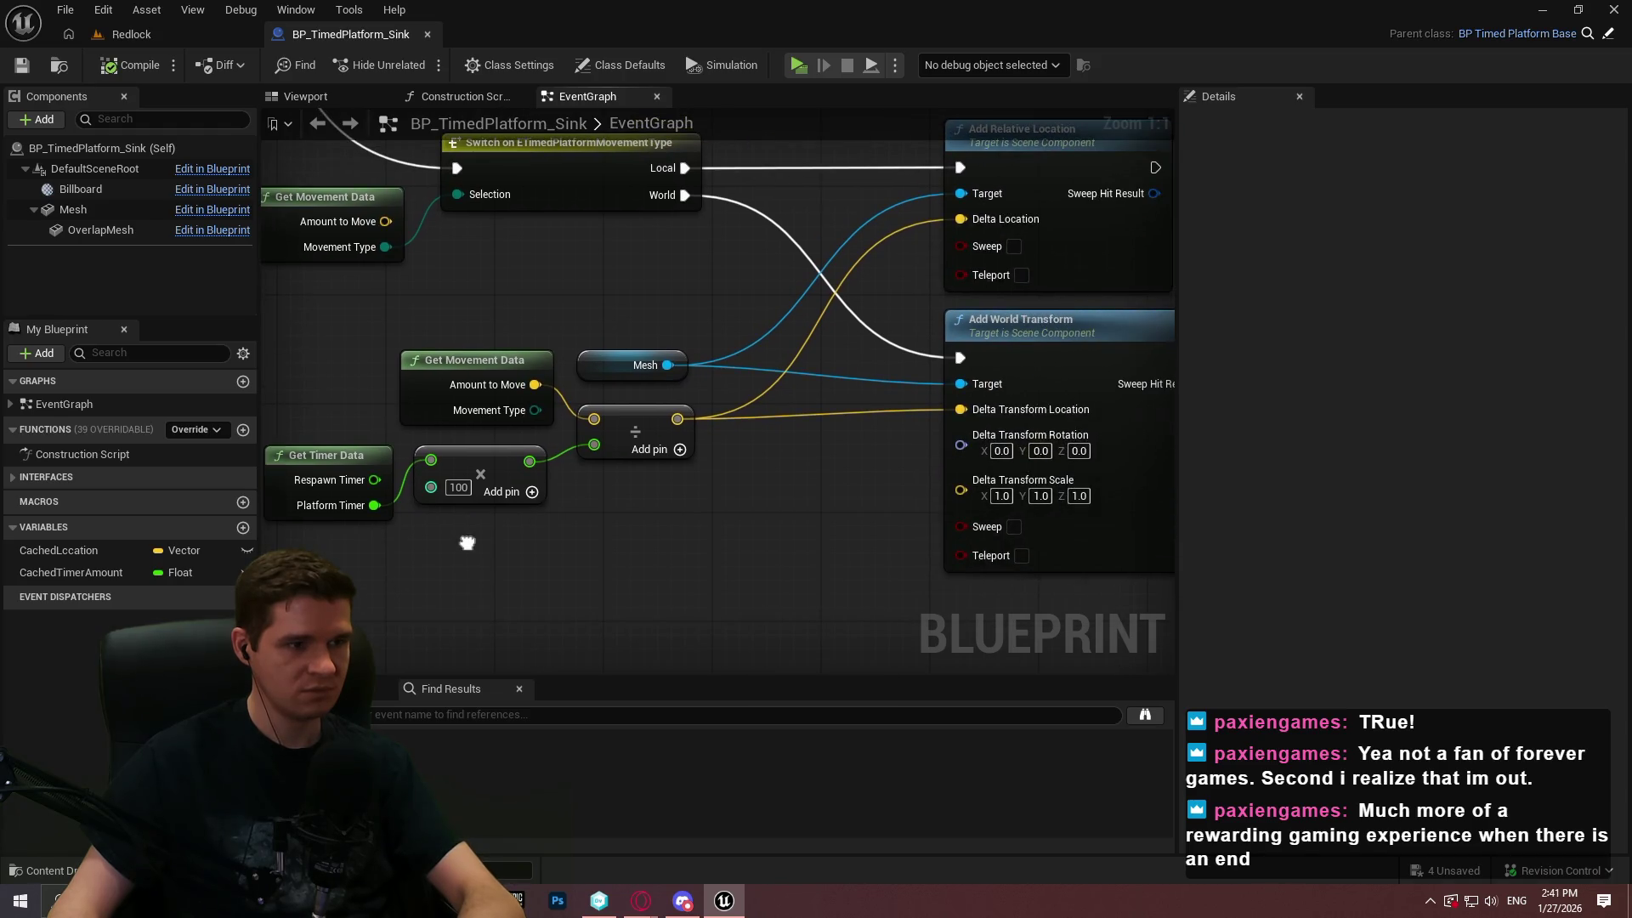
left_click(191, 38)
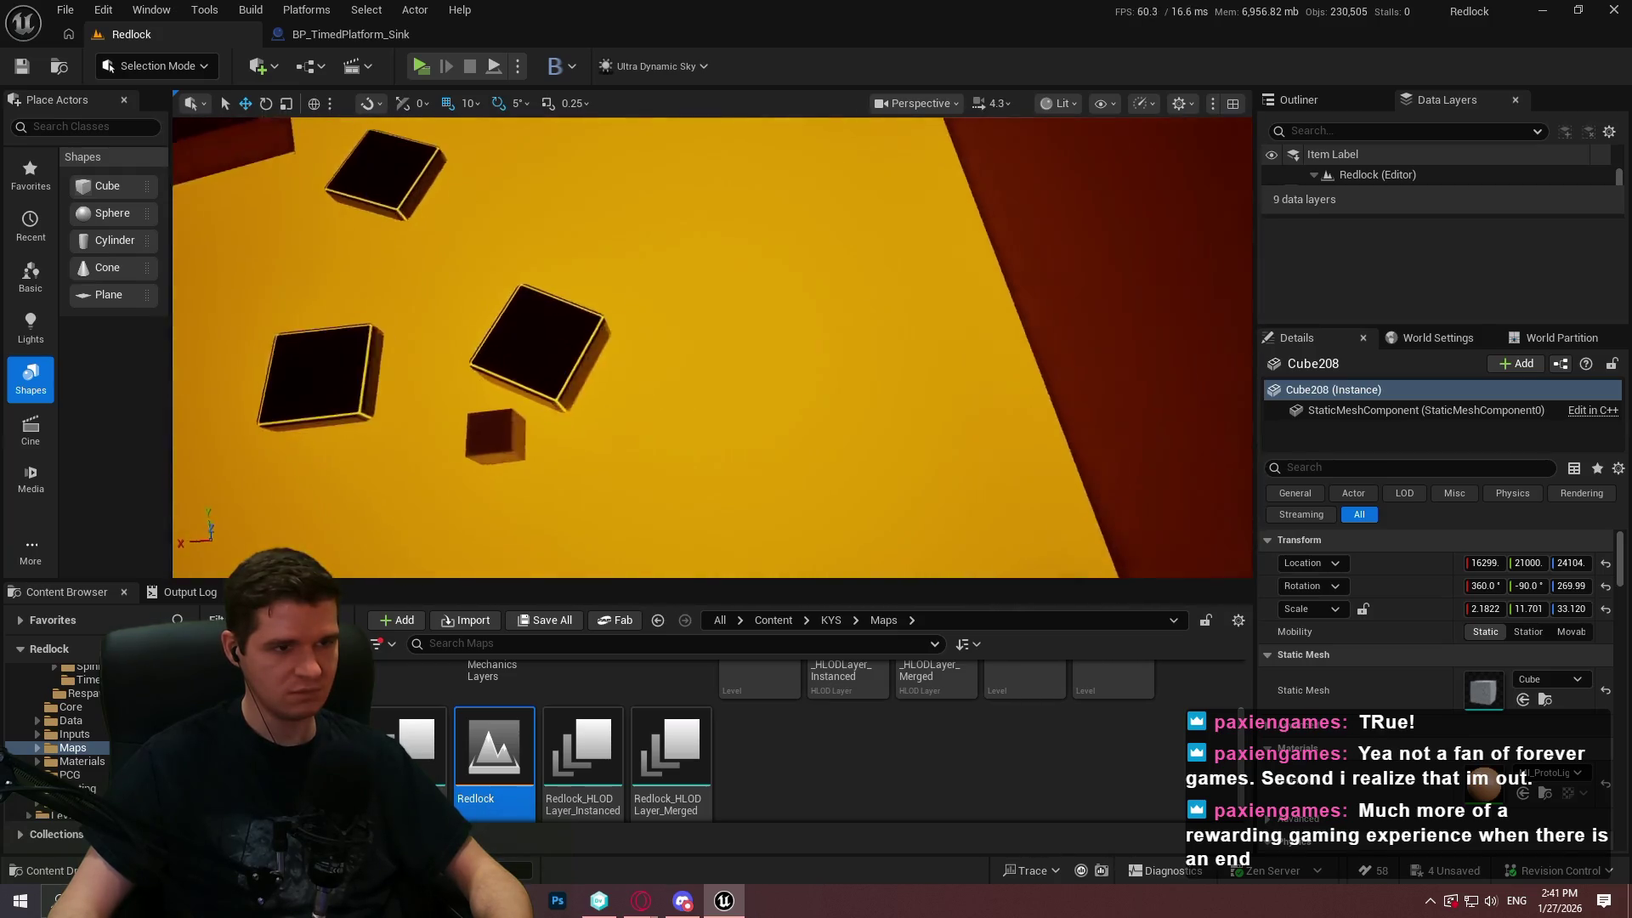
scroll(712, 347, "down", 2)
left_click(387, 41)
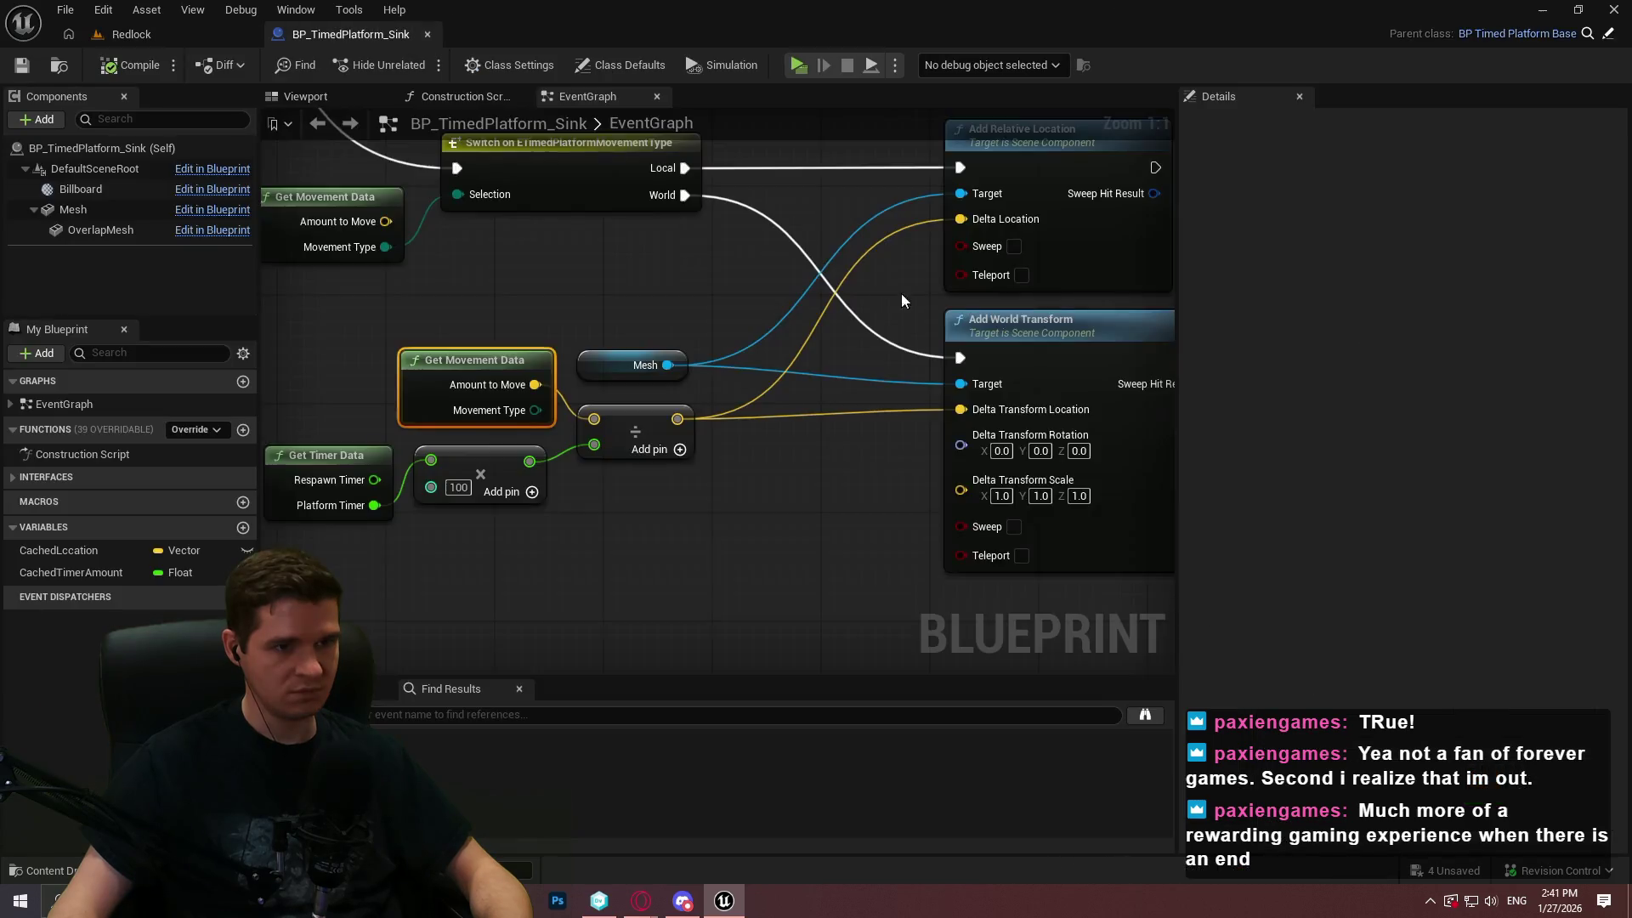
scroll(713, 386, "down", 3)
scroll(898, 306, "up", 3)
left_click_drag(898, 306, 895, 451)
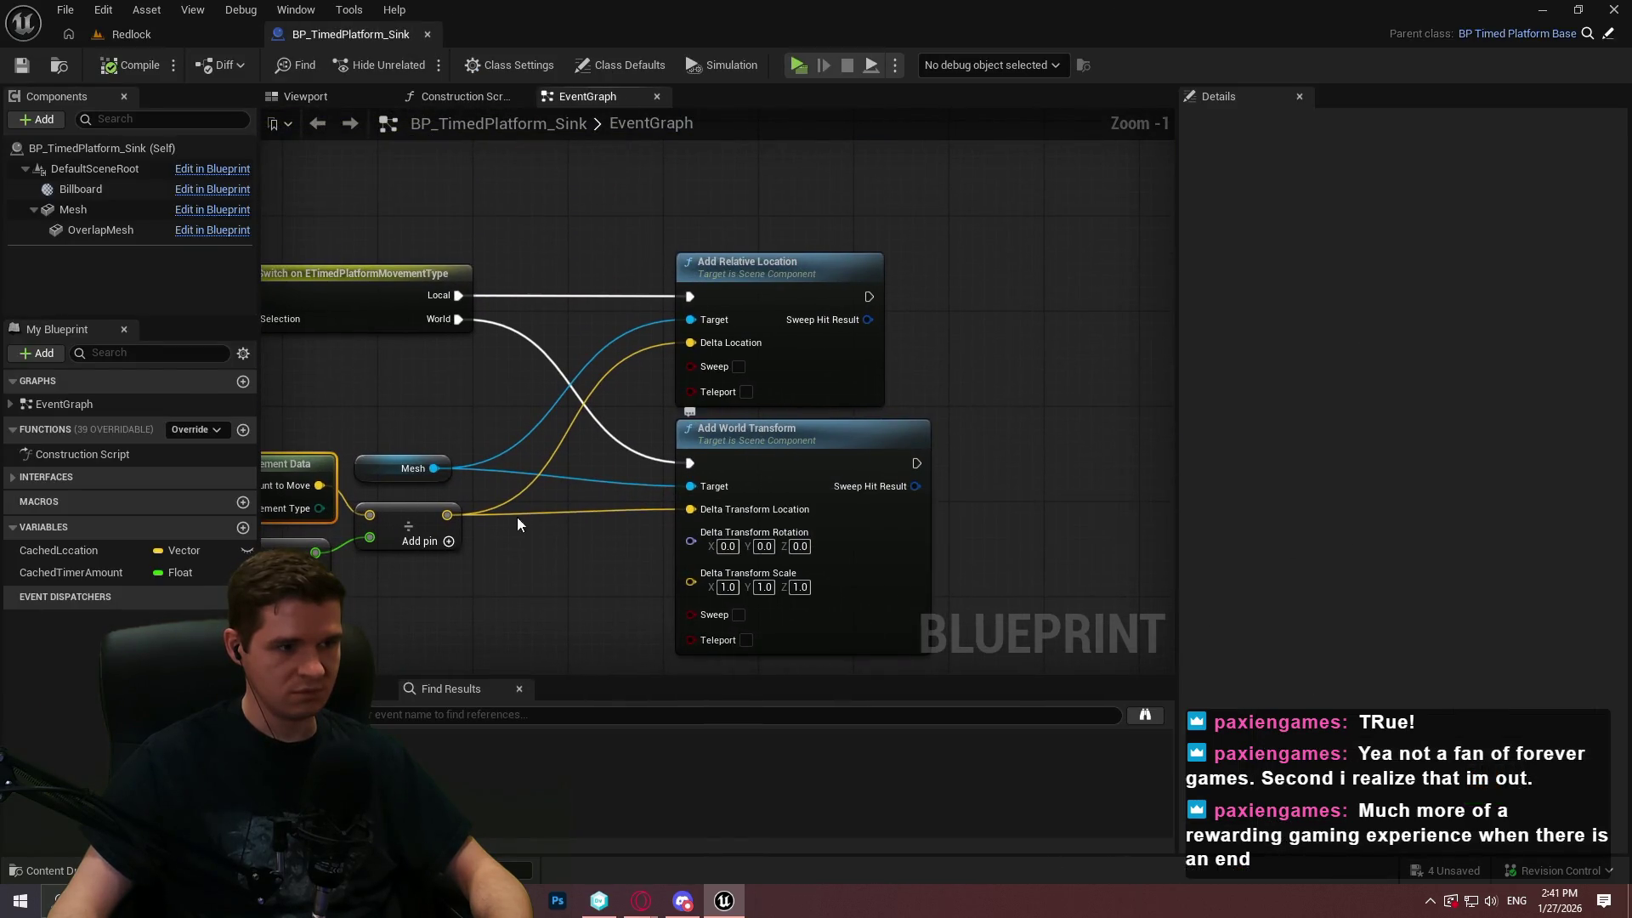
mouse_move(782, 376)
left_mouse_down()
mouse_move(1053, 371)
mouse_move(892, 420)
left_mouse_up()
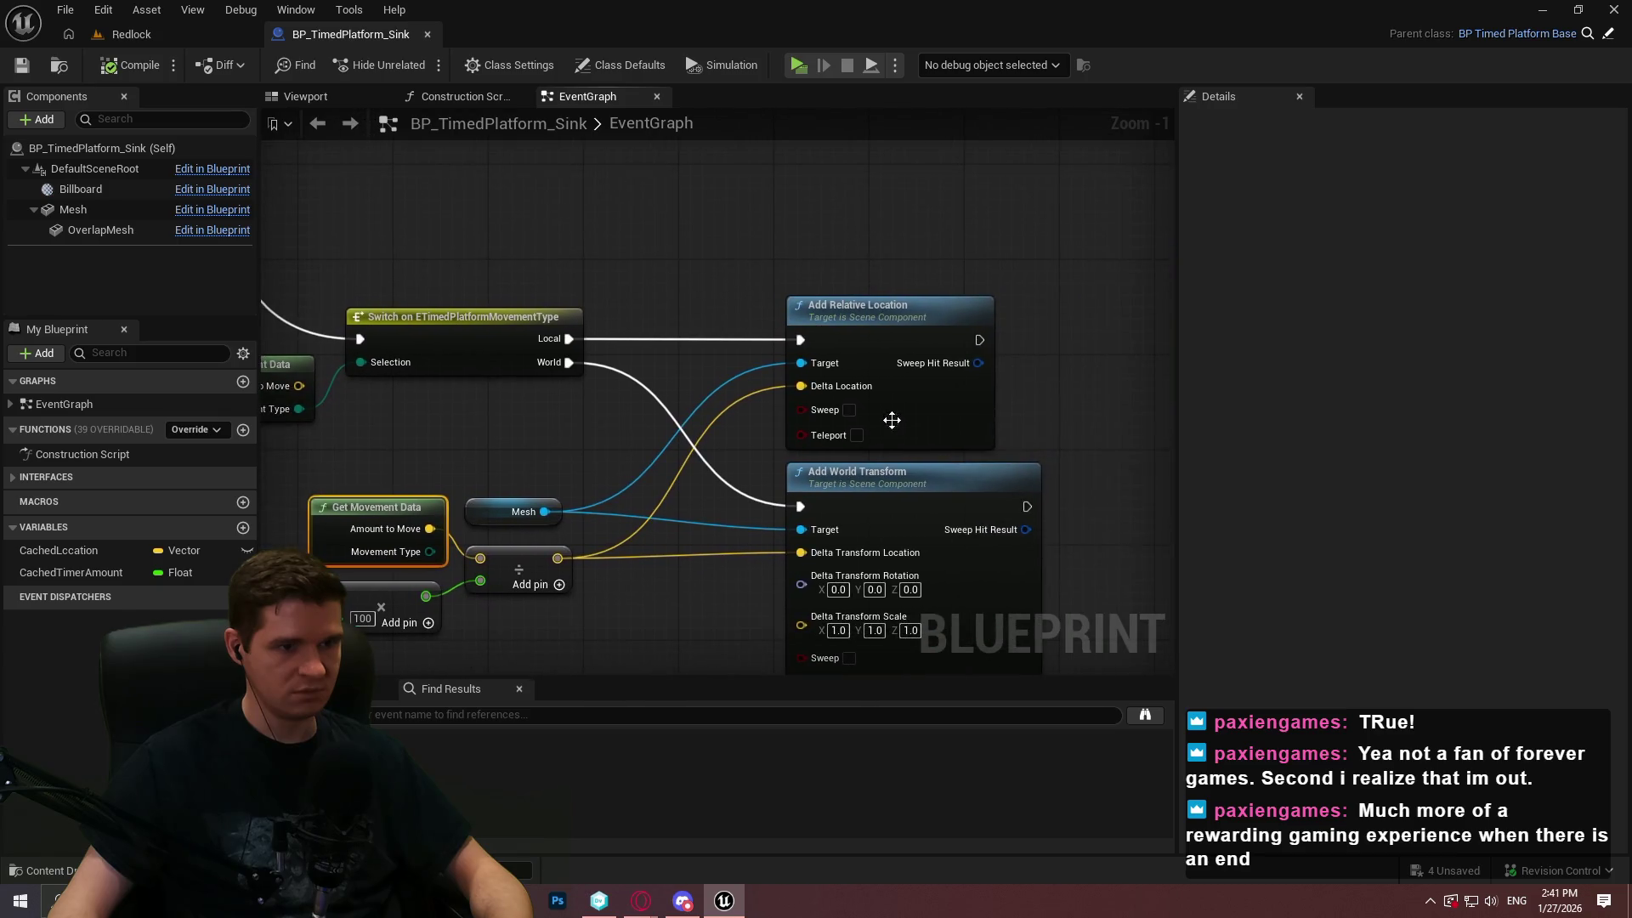
mouse_move(1007, 378)
left_mouse_down()
mouse_move(1151, 335)
mouse_move(1338, 616)
mouse_move(867, 370)
mouse_move(813, 366)
left_mouse_up()
left_click_drag(87, 216, 823, 236)
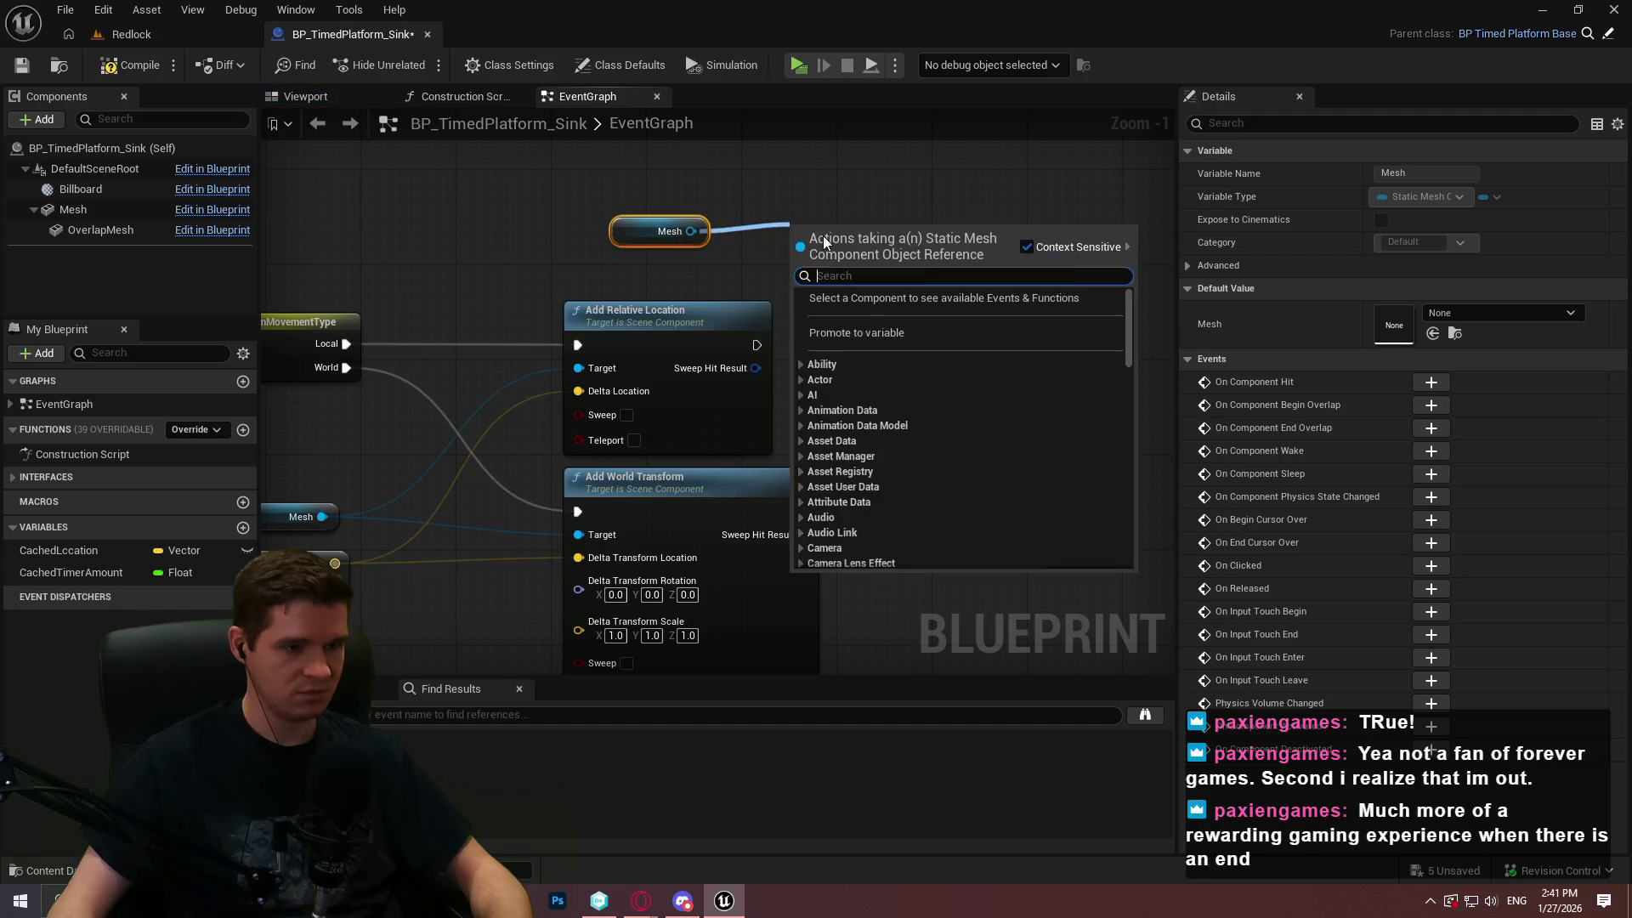
type("get")
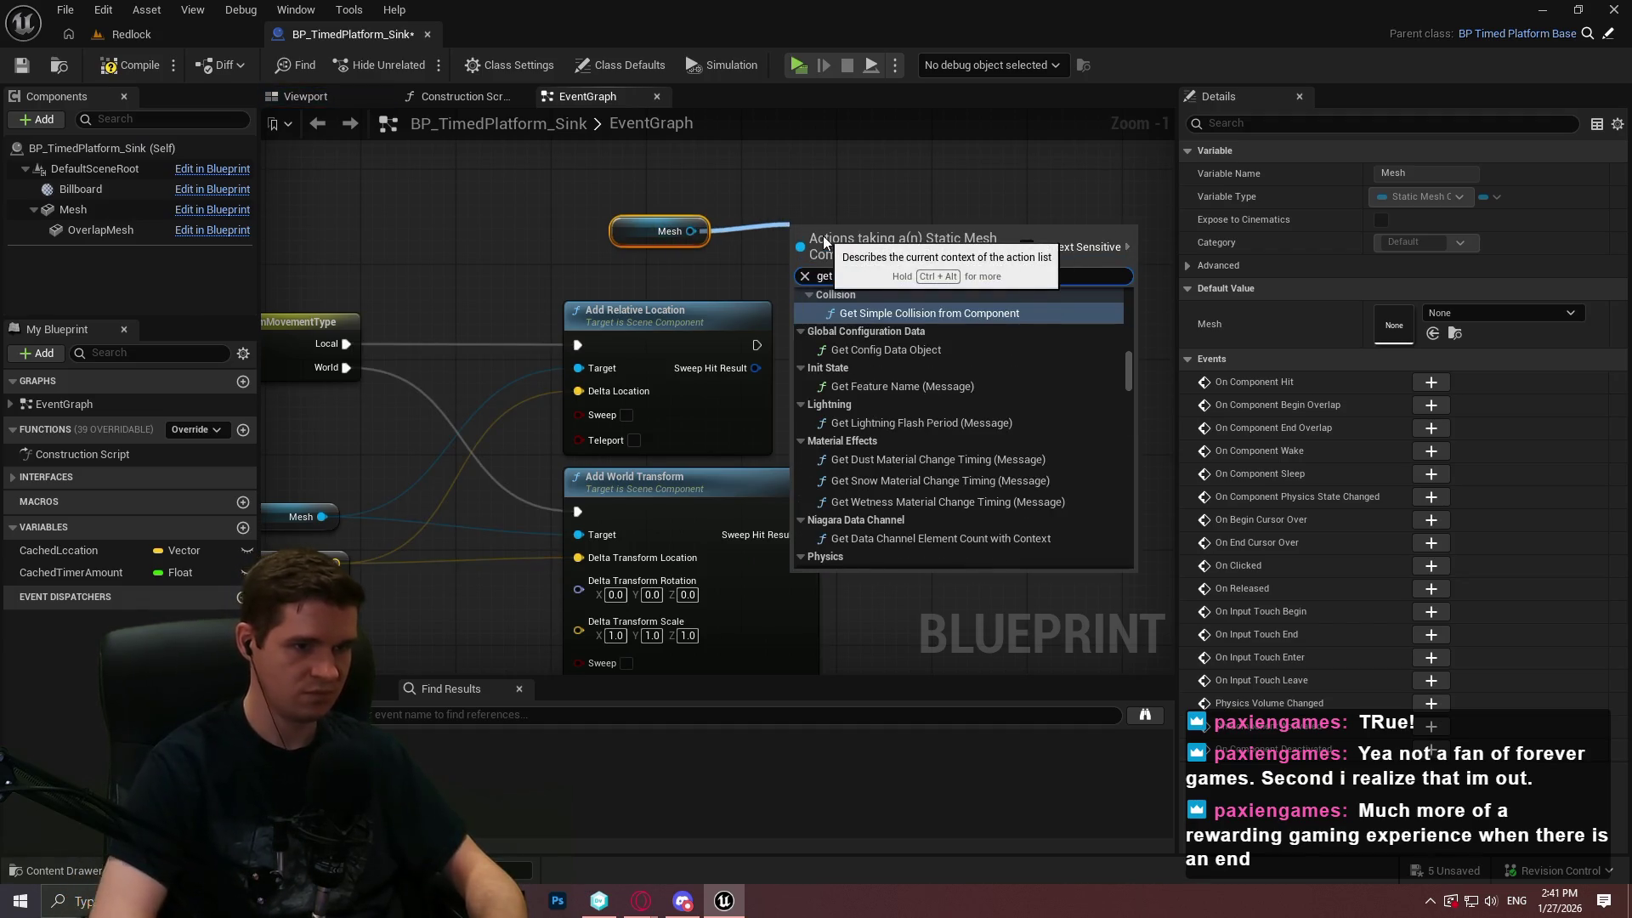
type(" relative lo")
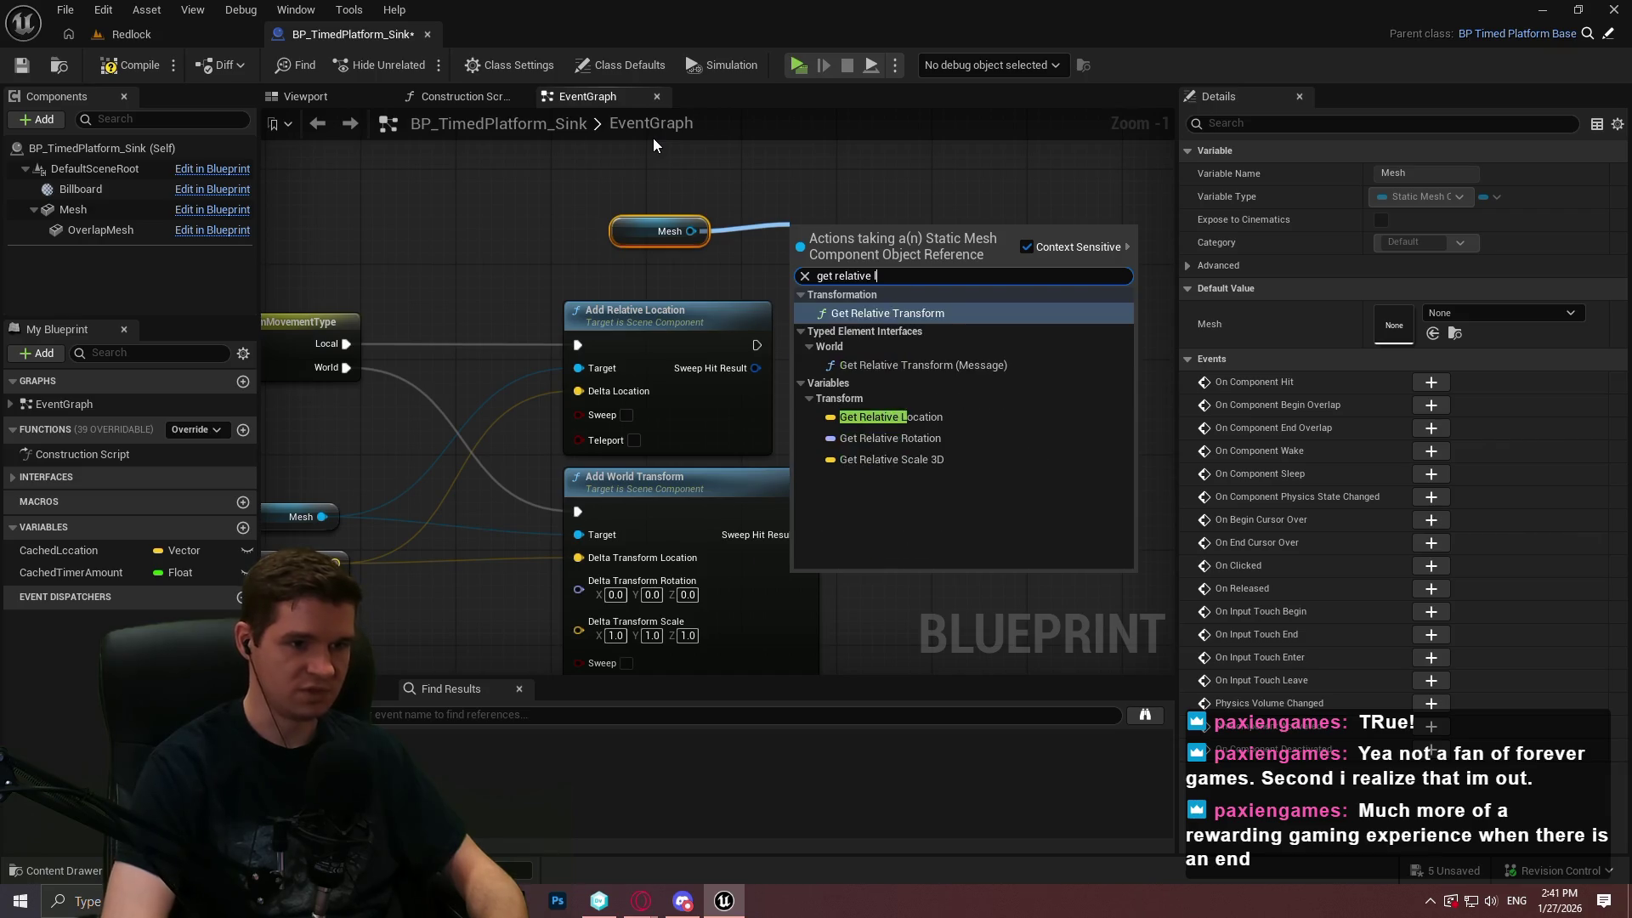
key("Return")
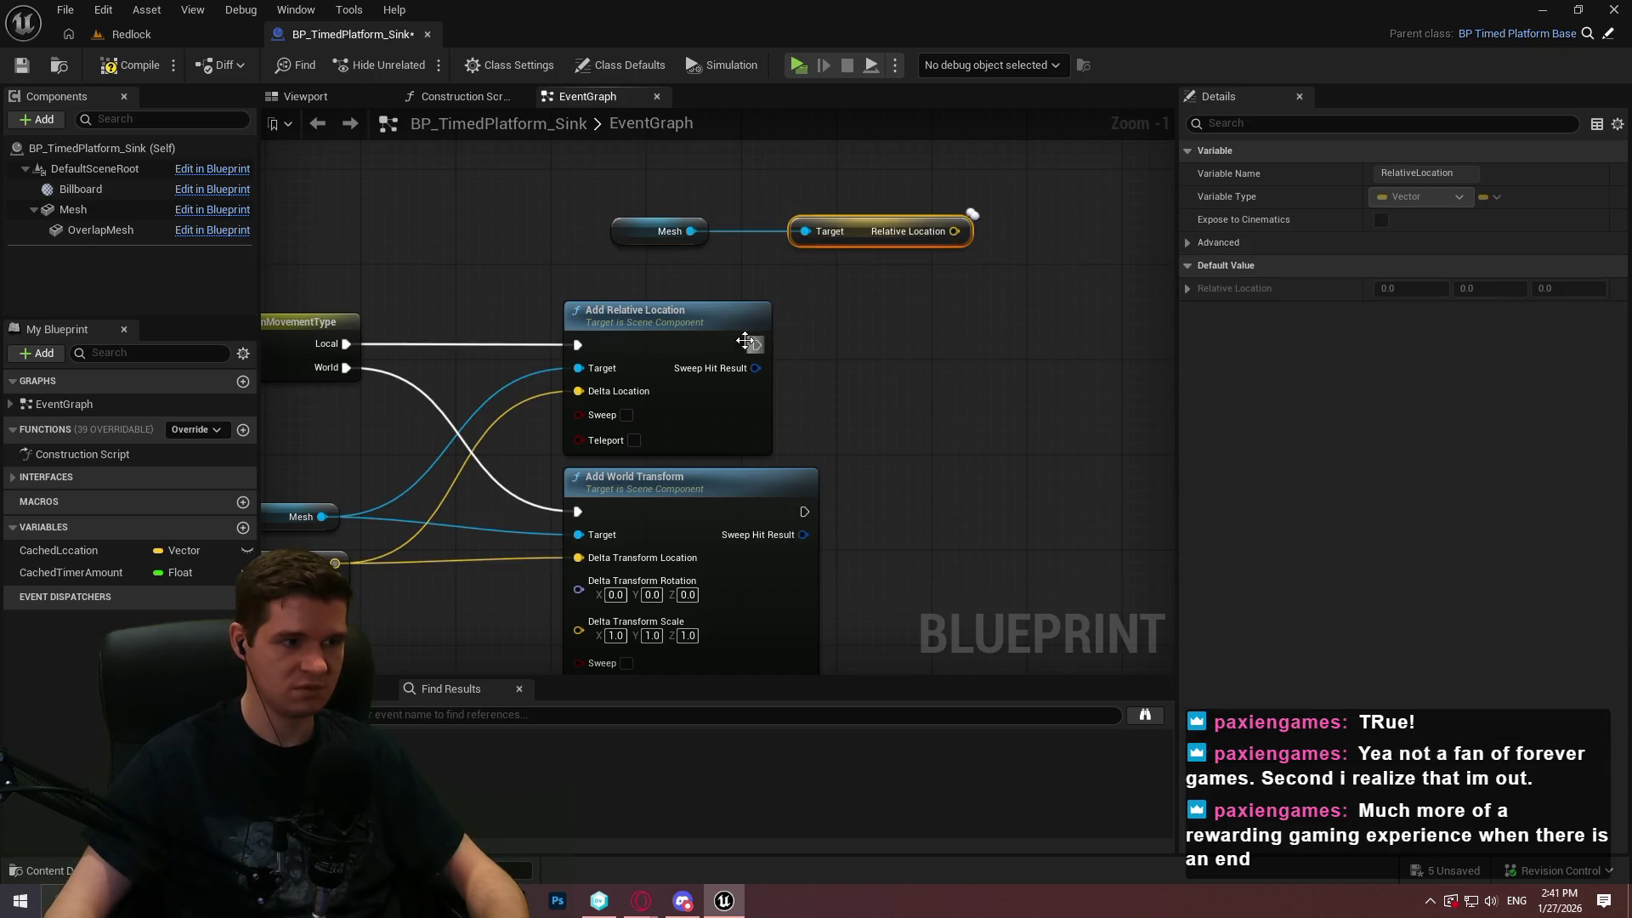
Add an expanded Print String node after Add Relative Location
left_click_drag(969, 329, 1038, 318)
type("print")
key("Return")
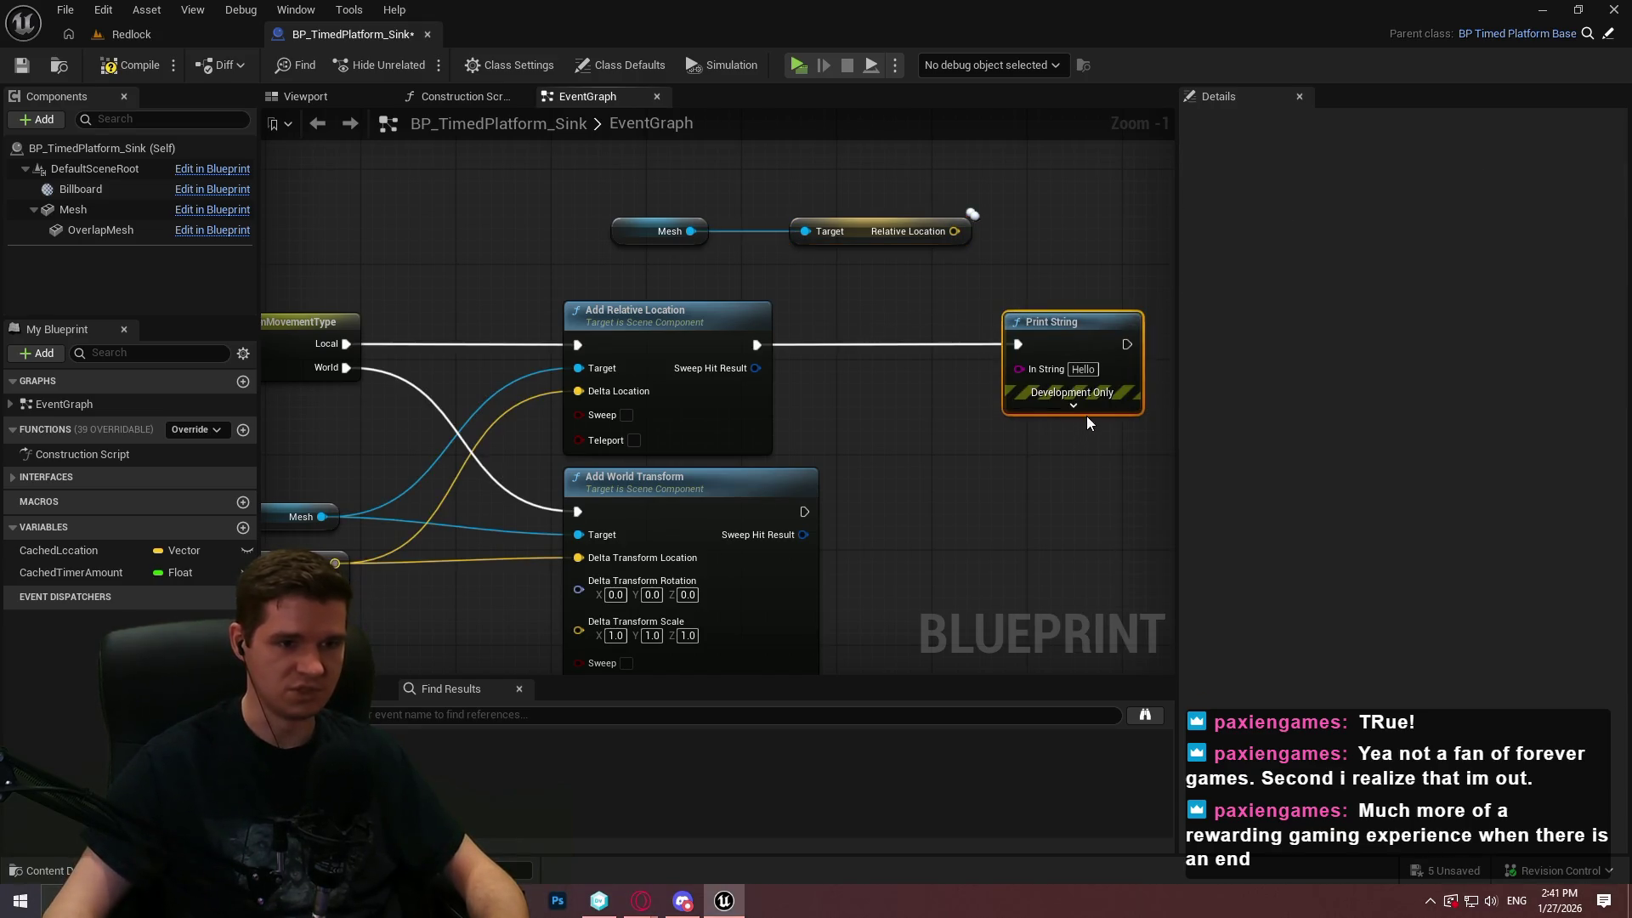
left_click(1083, 407)
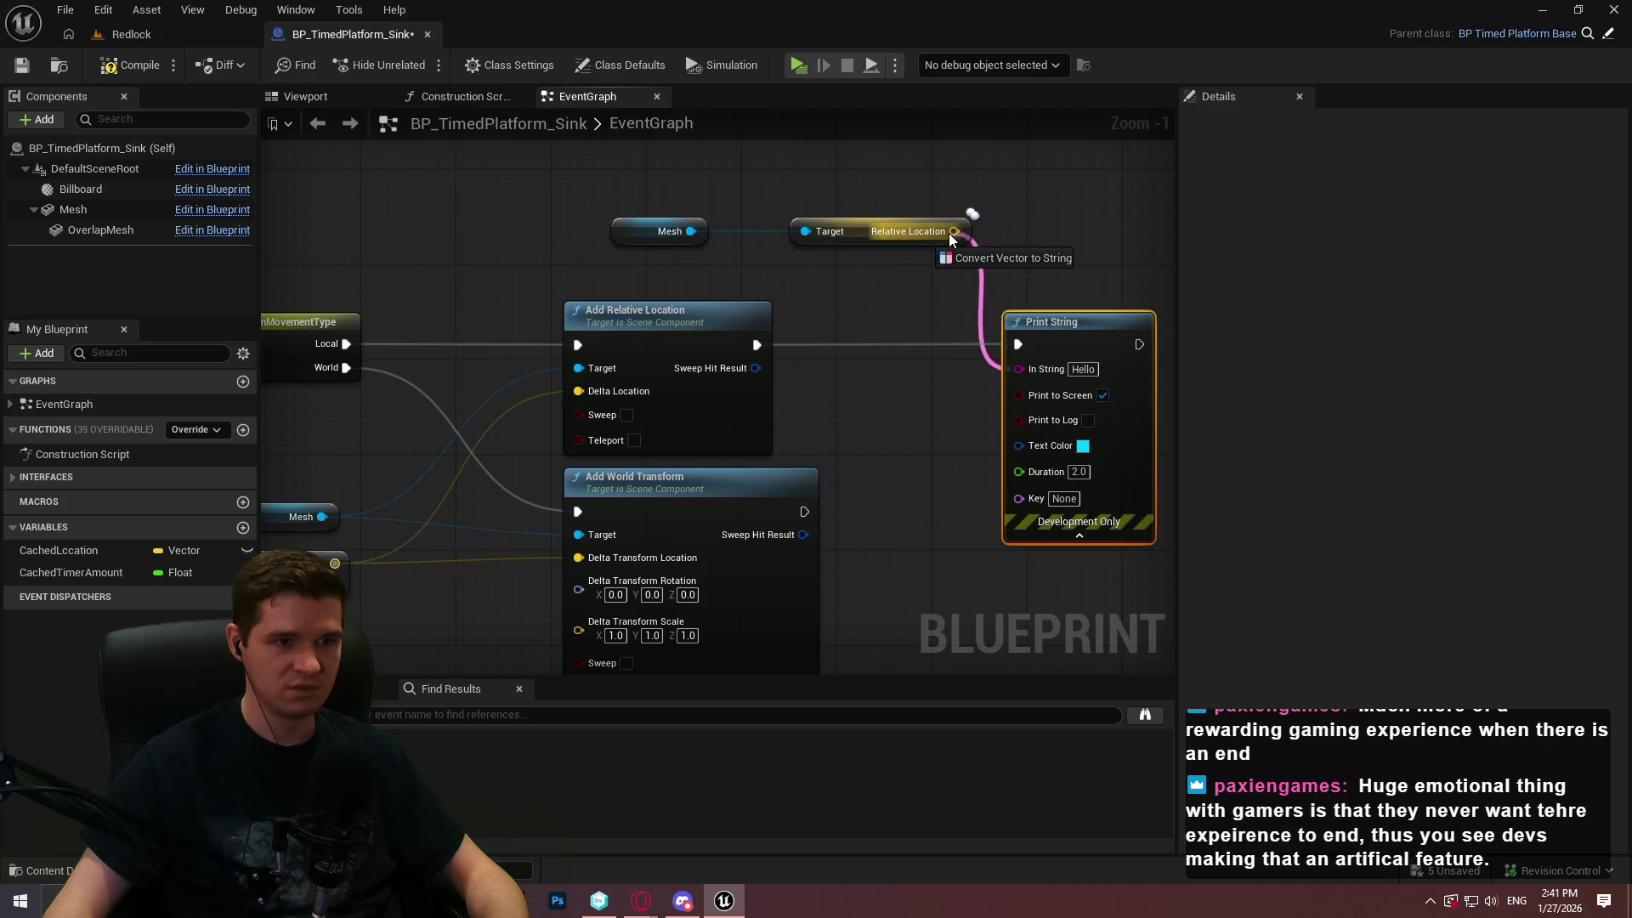
left_click(135, 34)
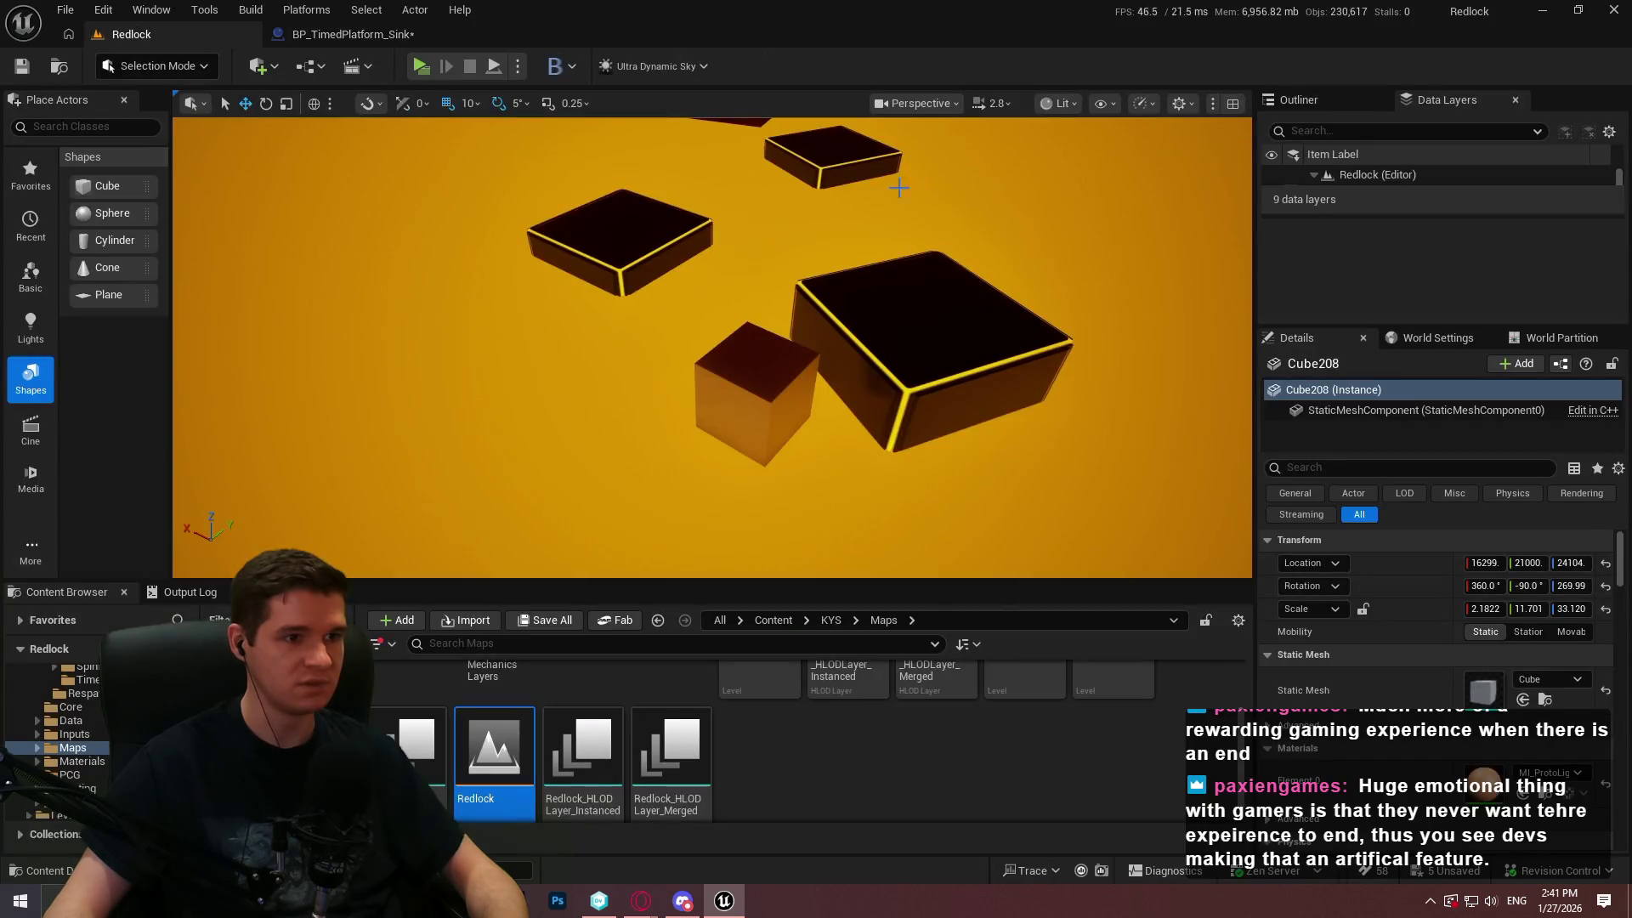
Bring up Cube208's context menu in the corridor view
scroll(713, 347, "down", 8)
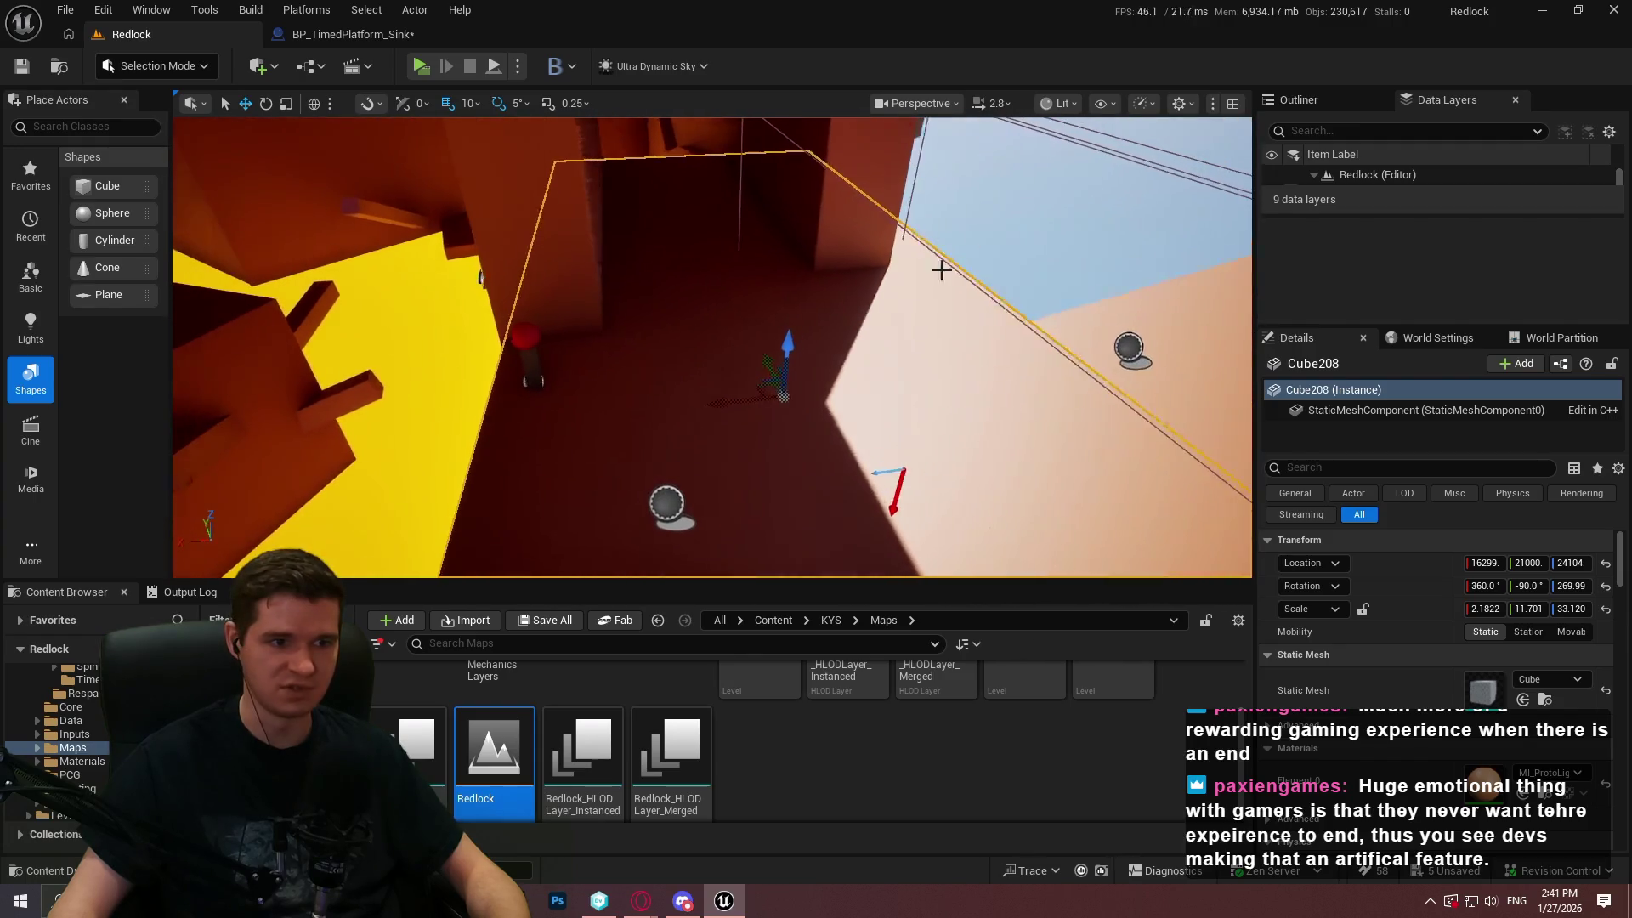
right_click(714, 281)
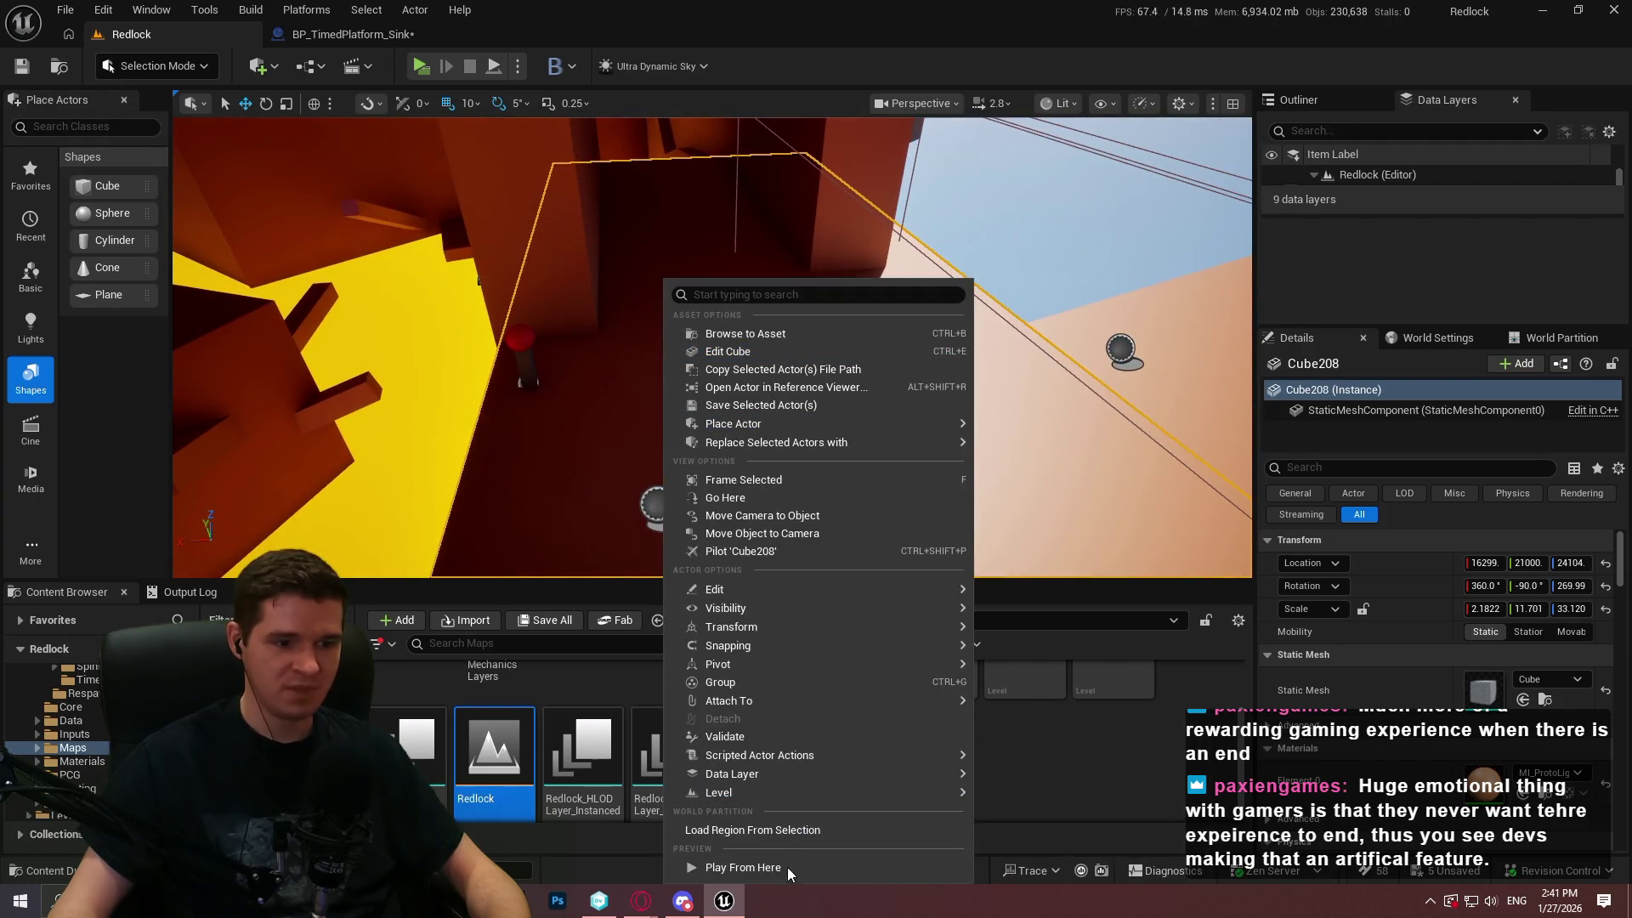
Play from Cube208, ride the green sinking platform watching Z prints drop to -24.7, then stop
left_click(788, 867)
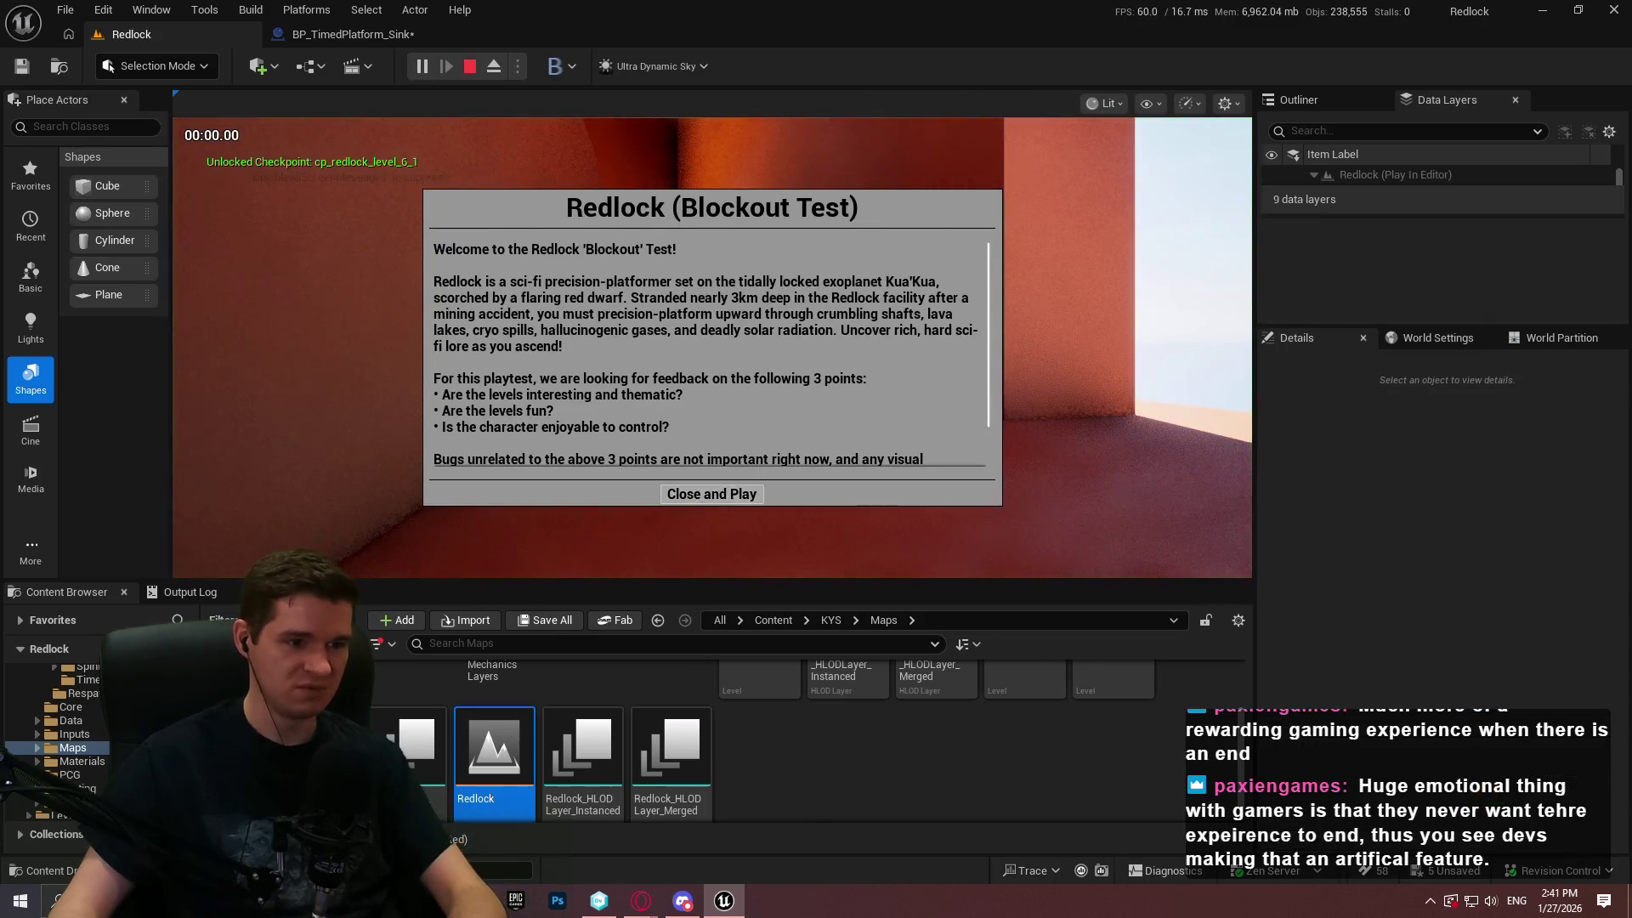
left_click(711, 494)
key("F11")
key("w")
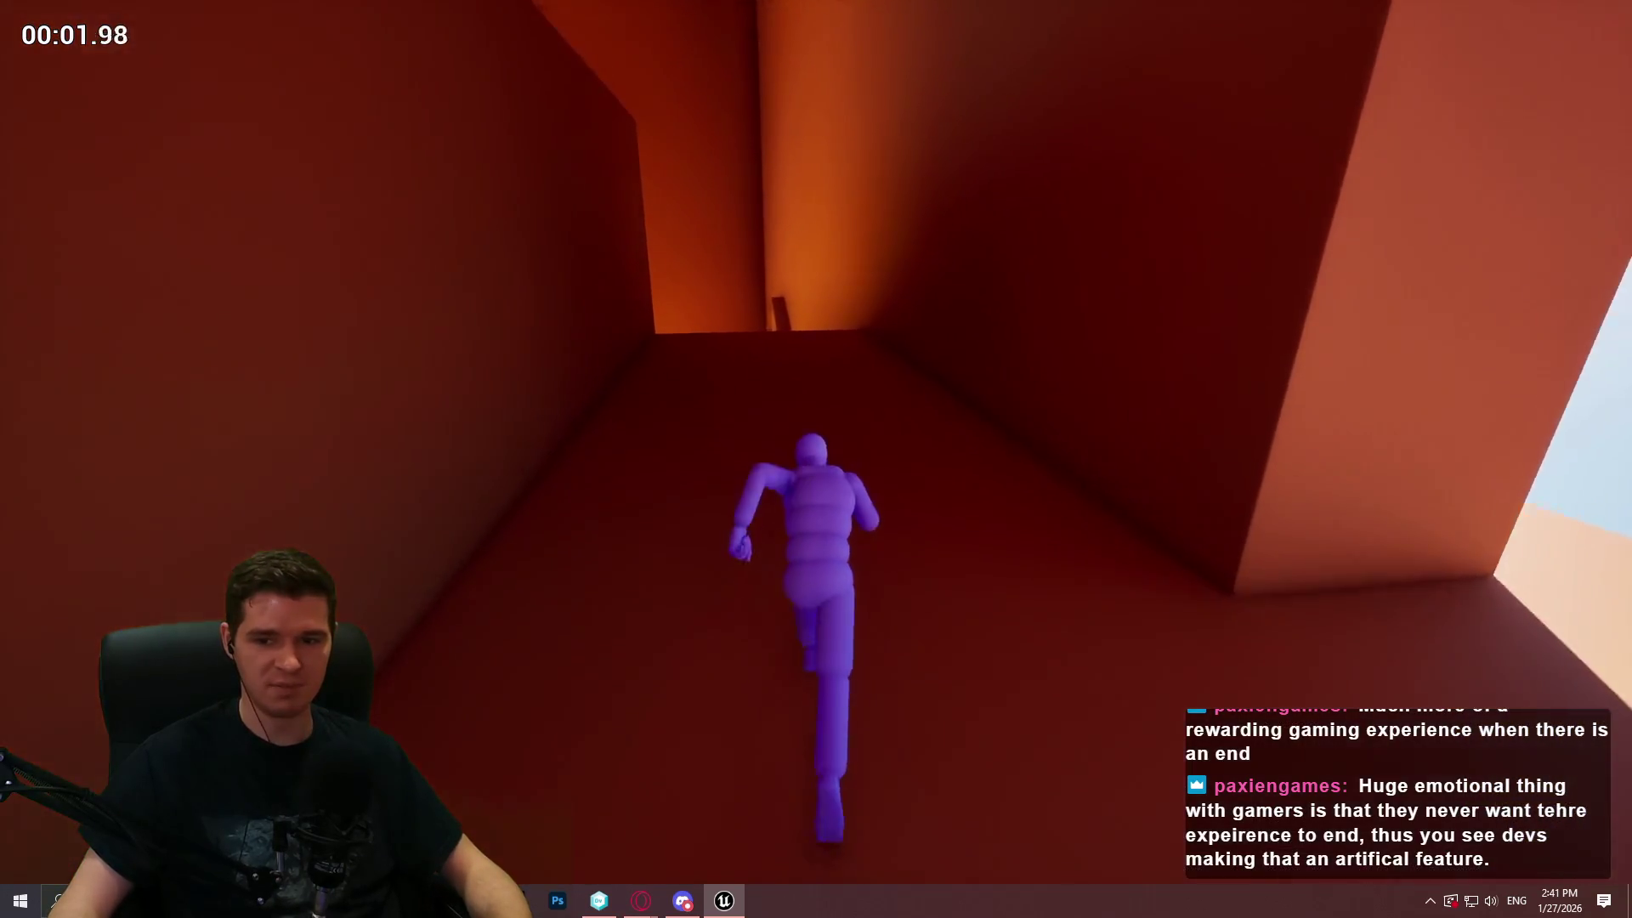
key("space")
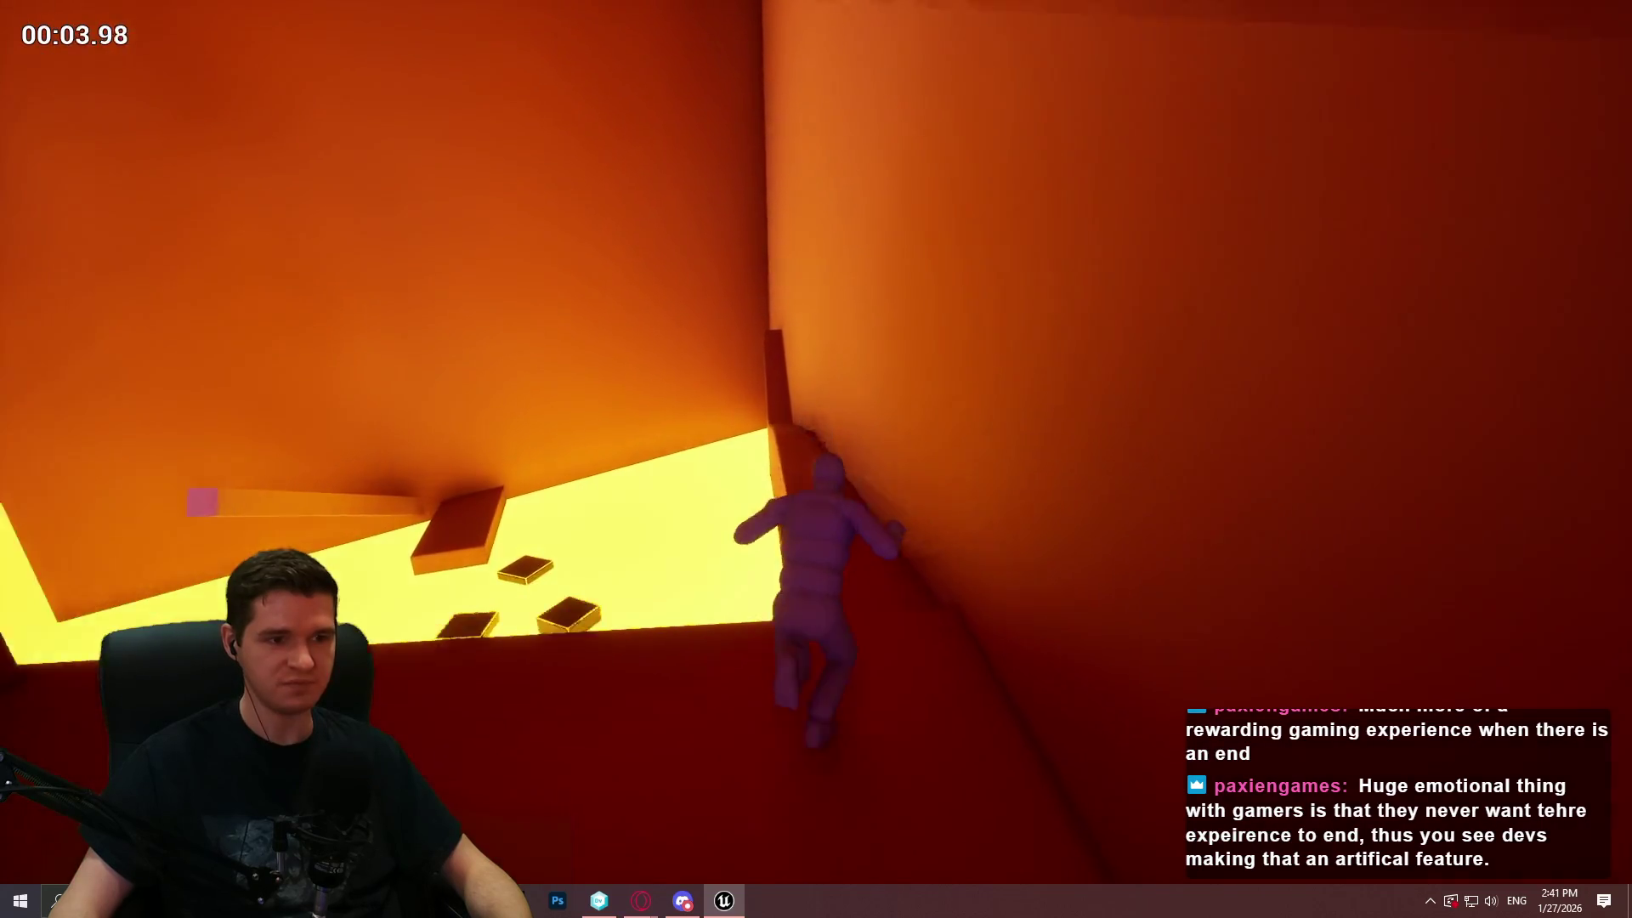
key("space")
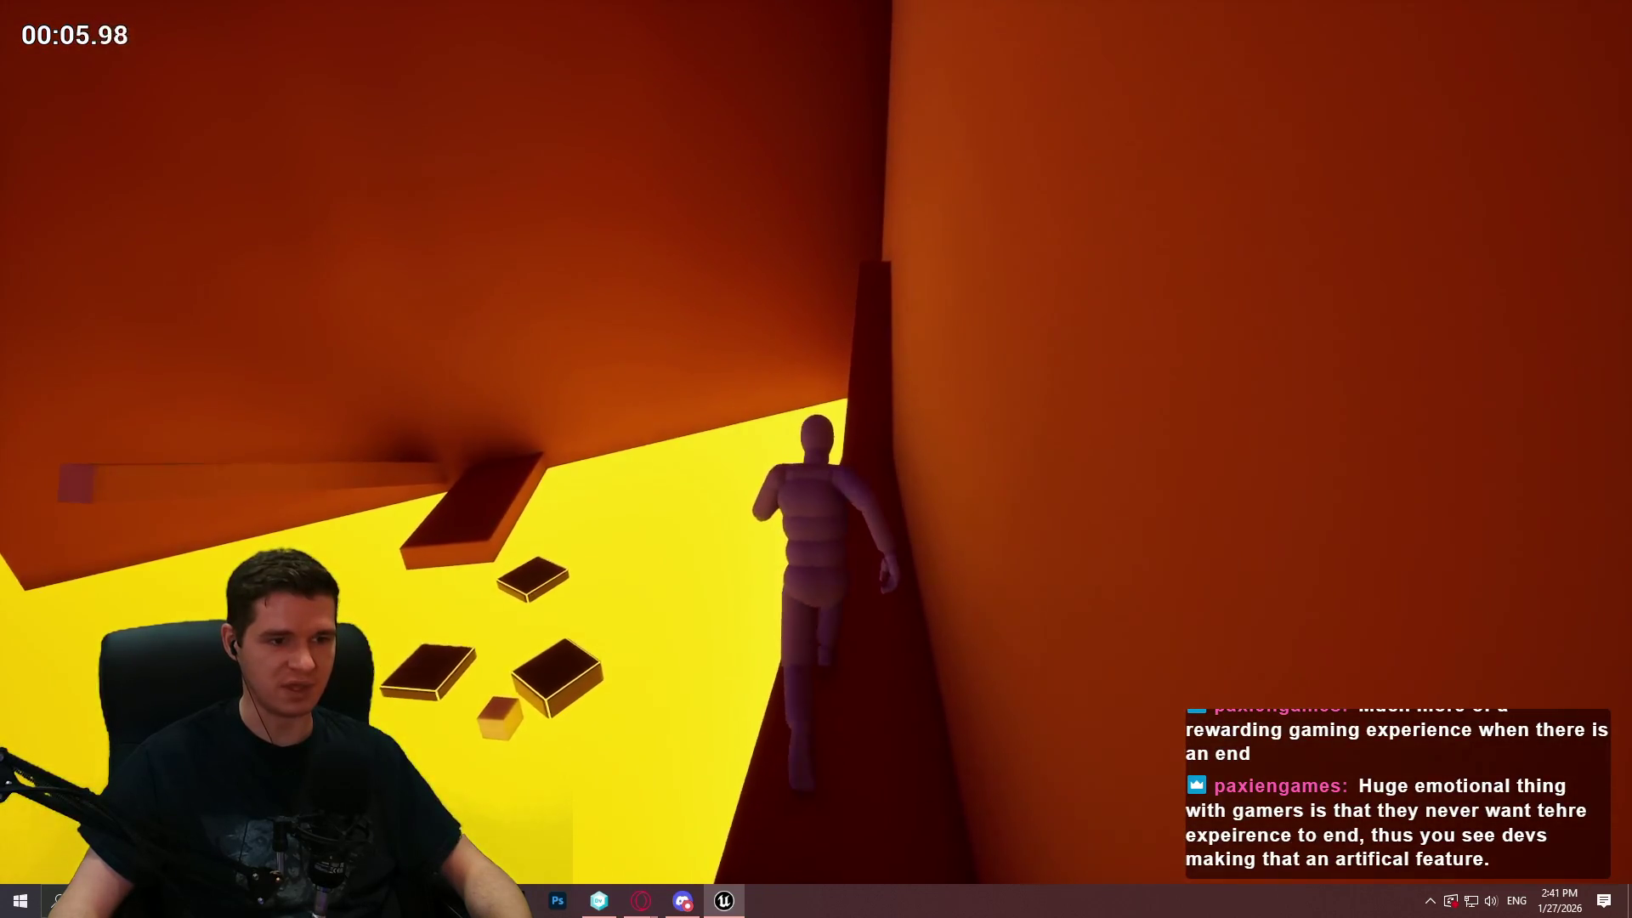
key("space")
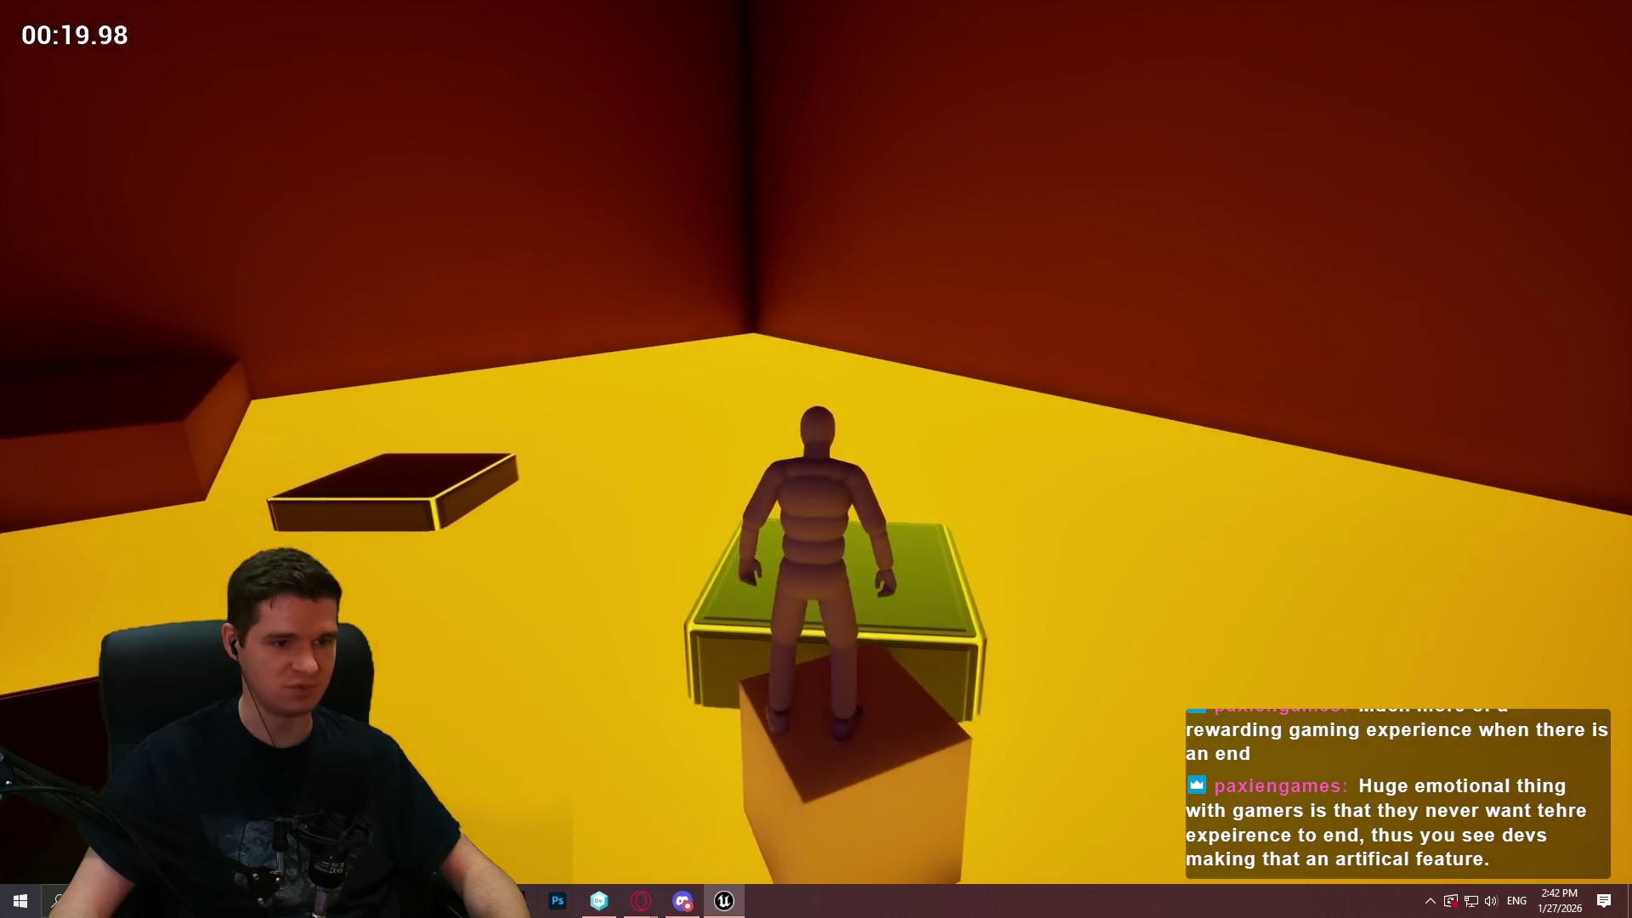
key("w")
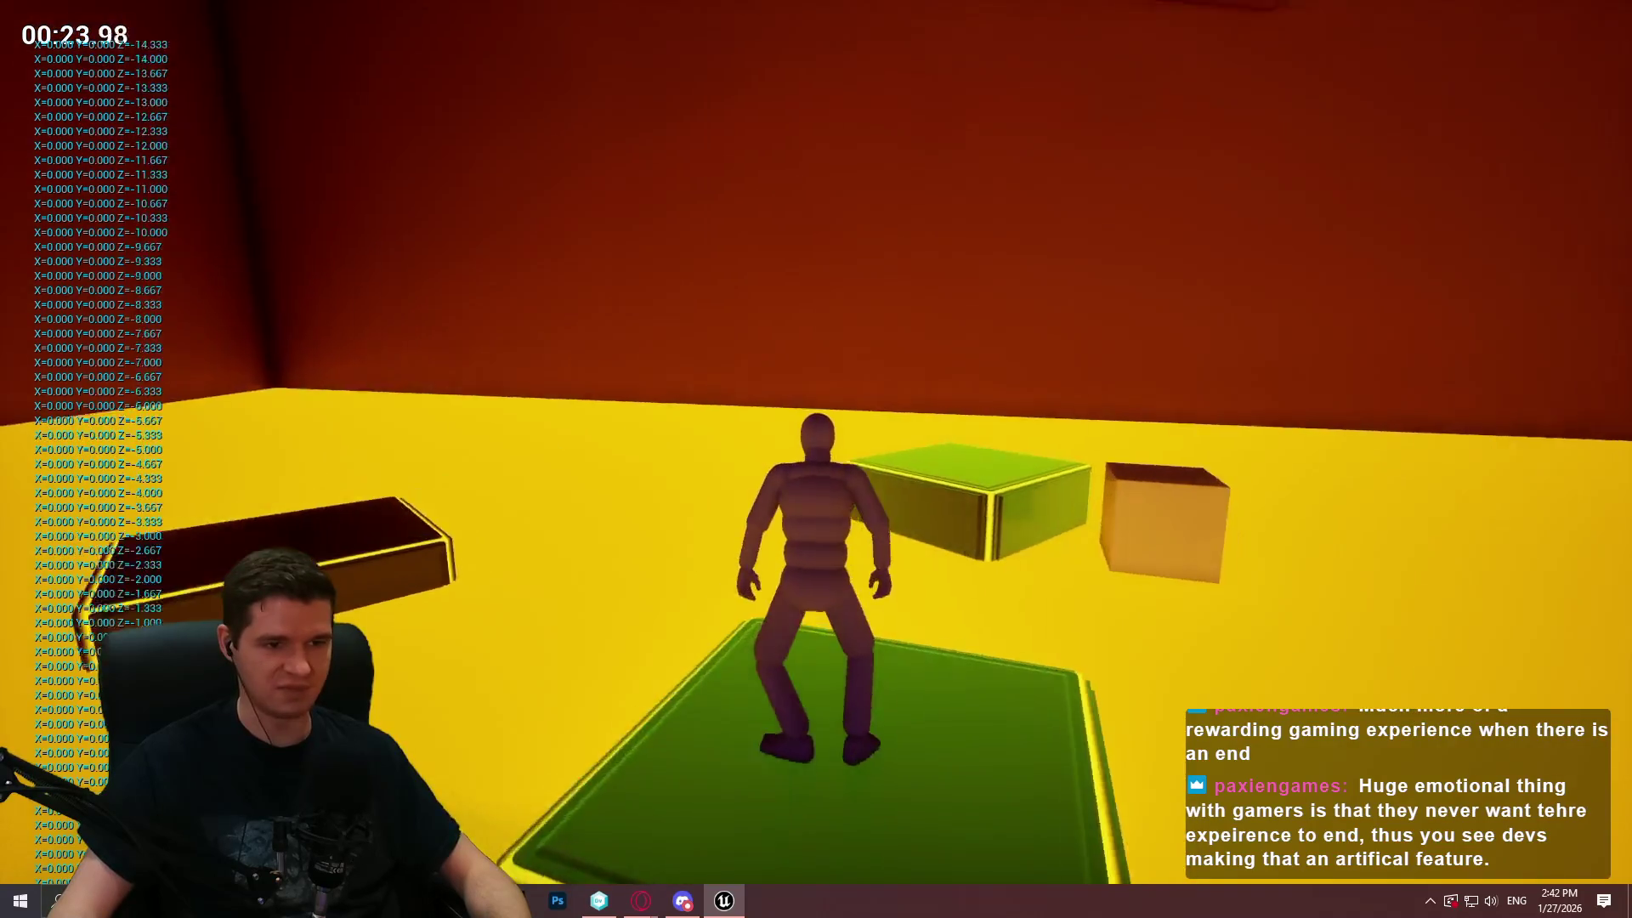
key("w")
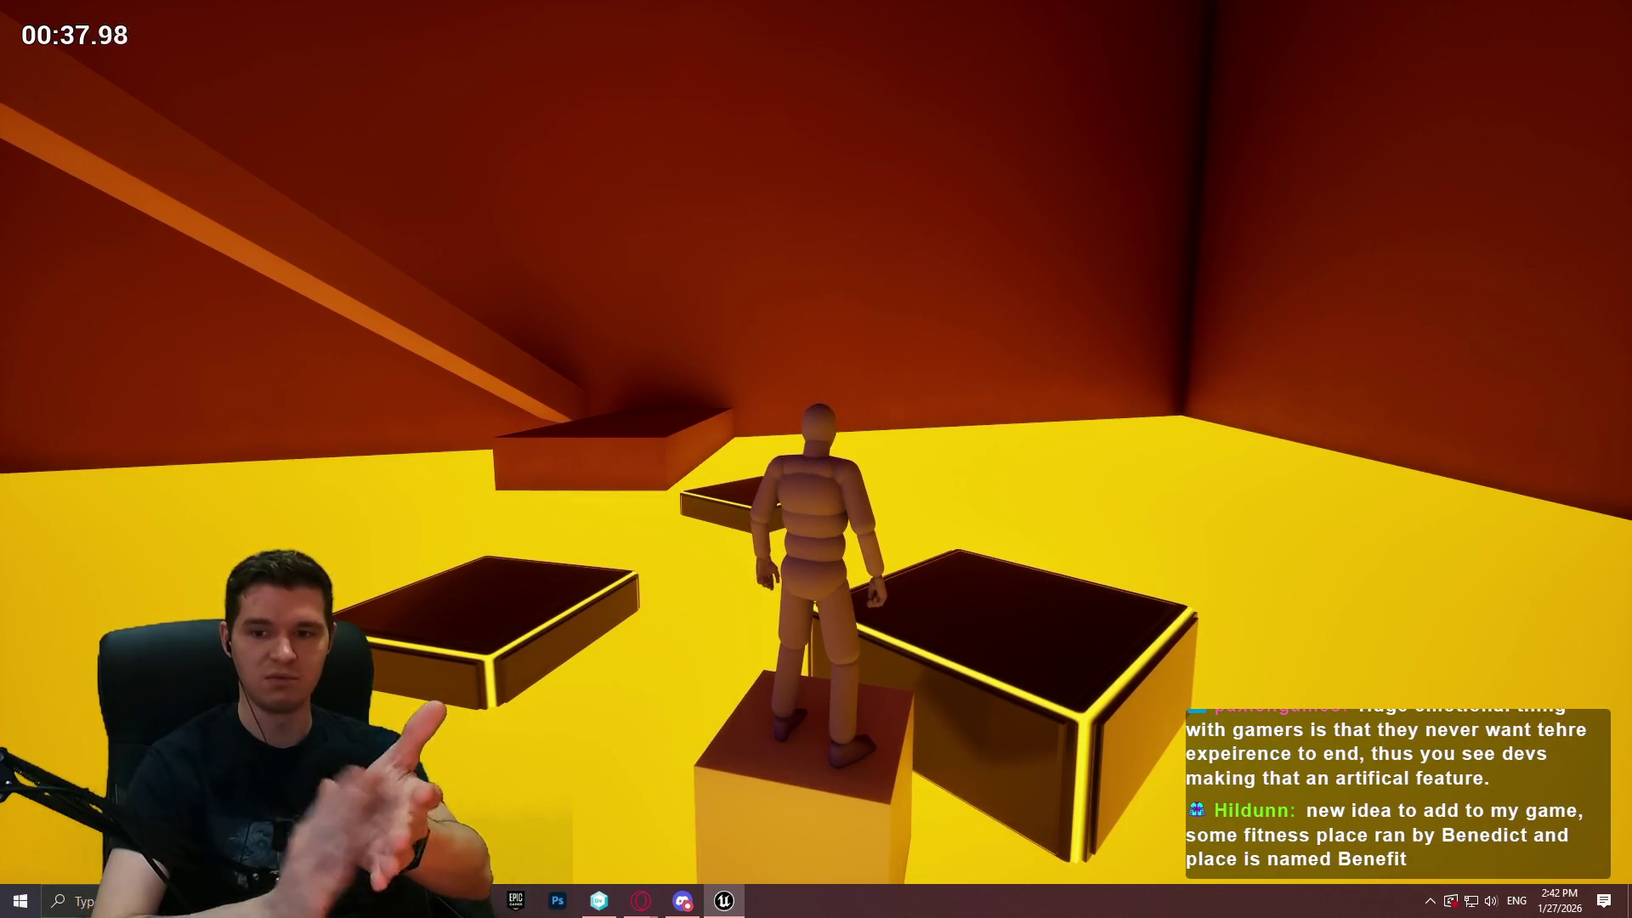
key("Escape")
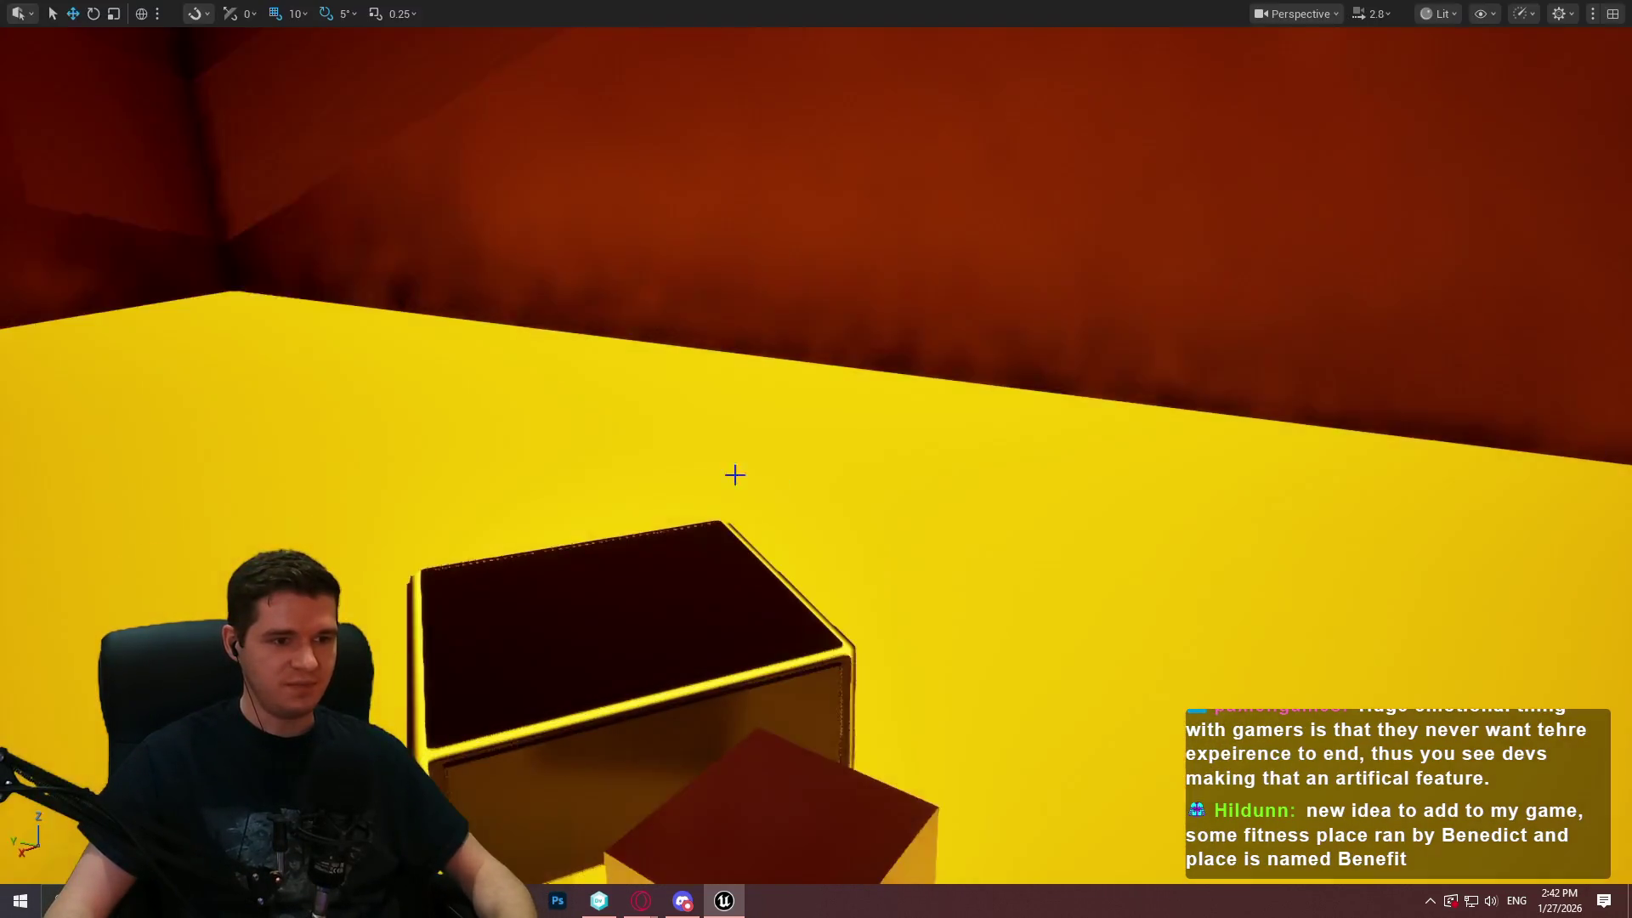
Check the box platform's MovementData (AmountToMove Z -100, Local), then return to the Sink graph
left_click(612, 565)
key("F11")
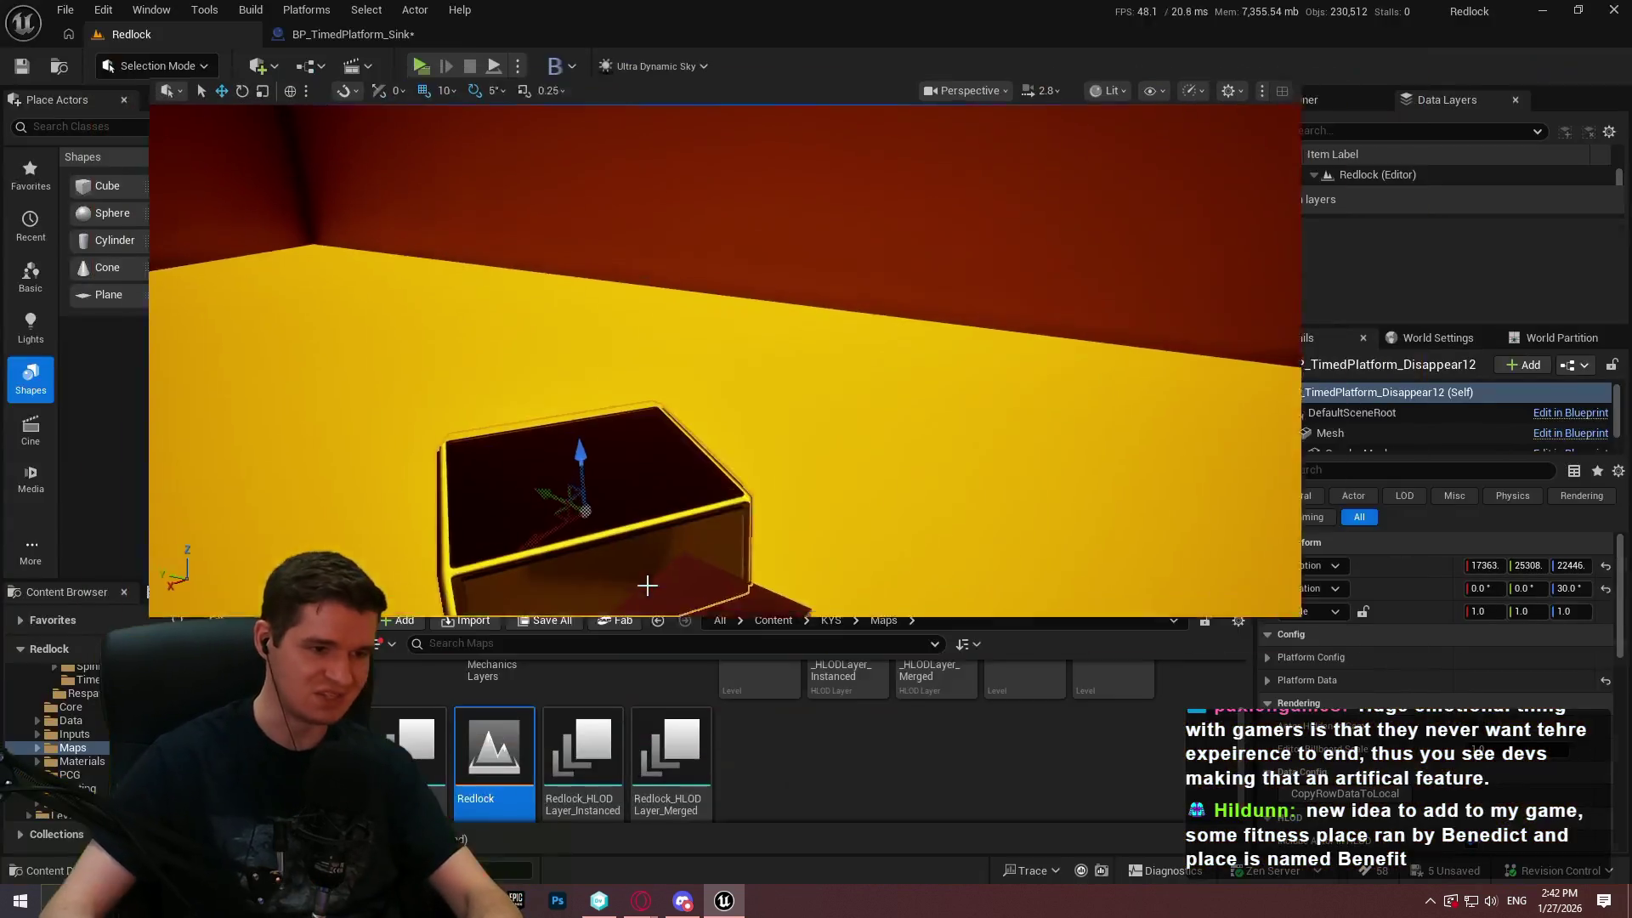
scroll(1413, 724, "down", 6)
scroll(1413, 725, "up", 1)
scroll(1620, 665, "up", 5)
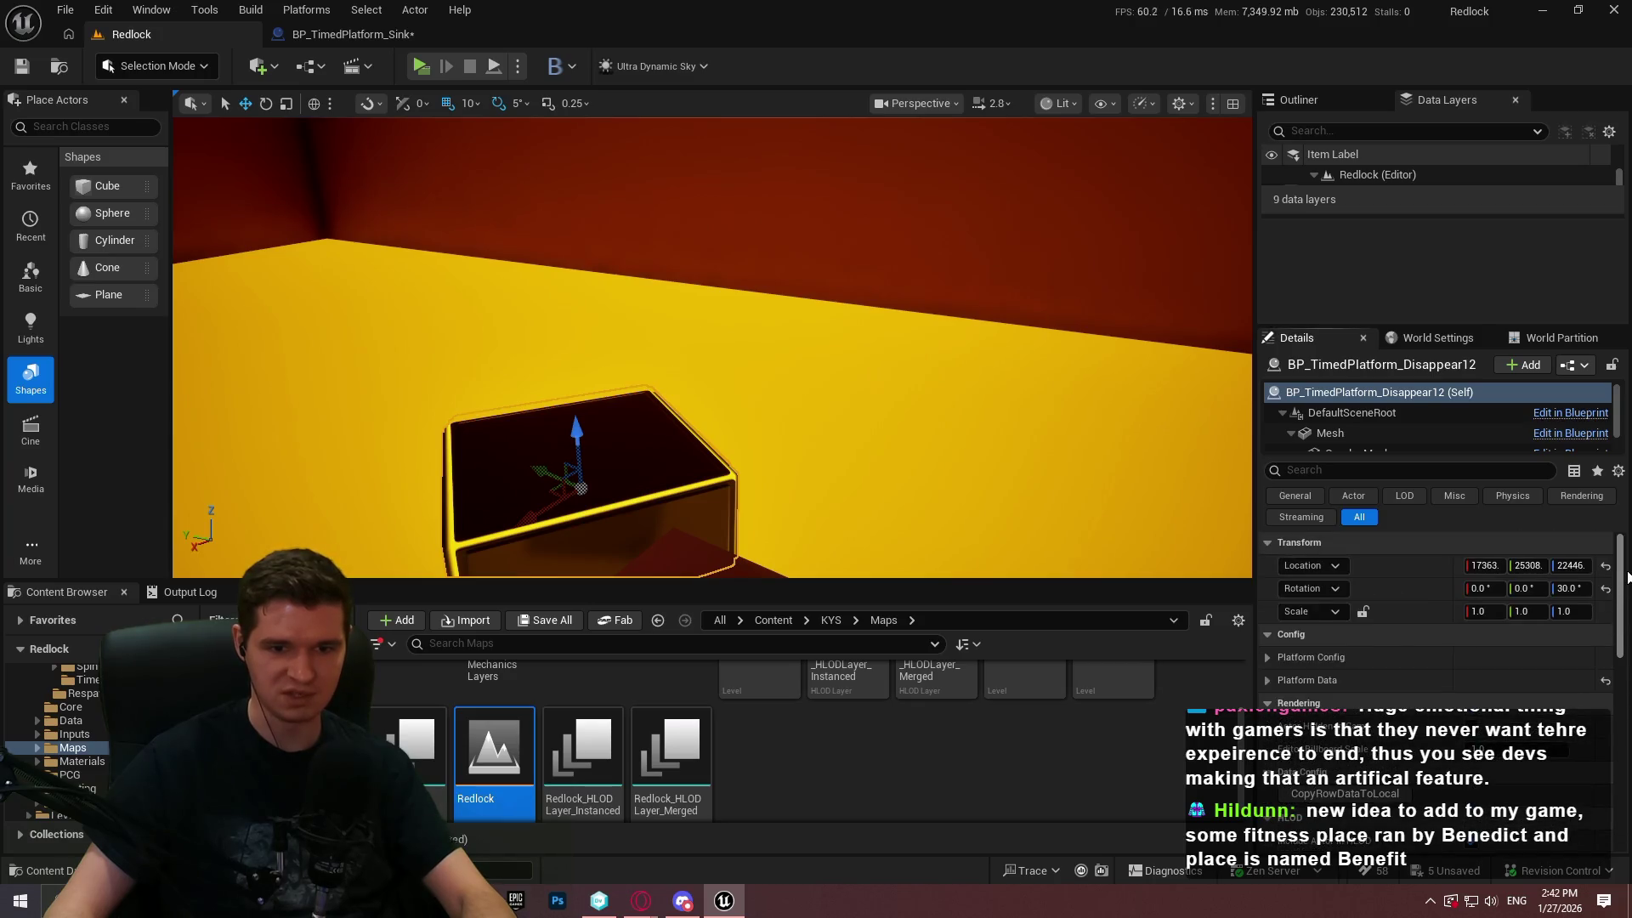
scroll(1477, 726, "down", 4)
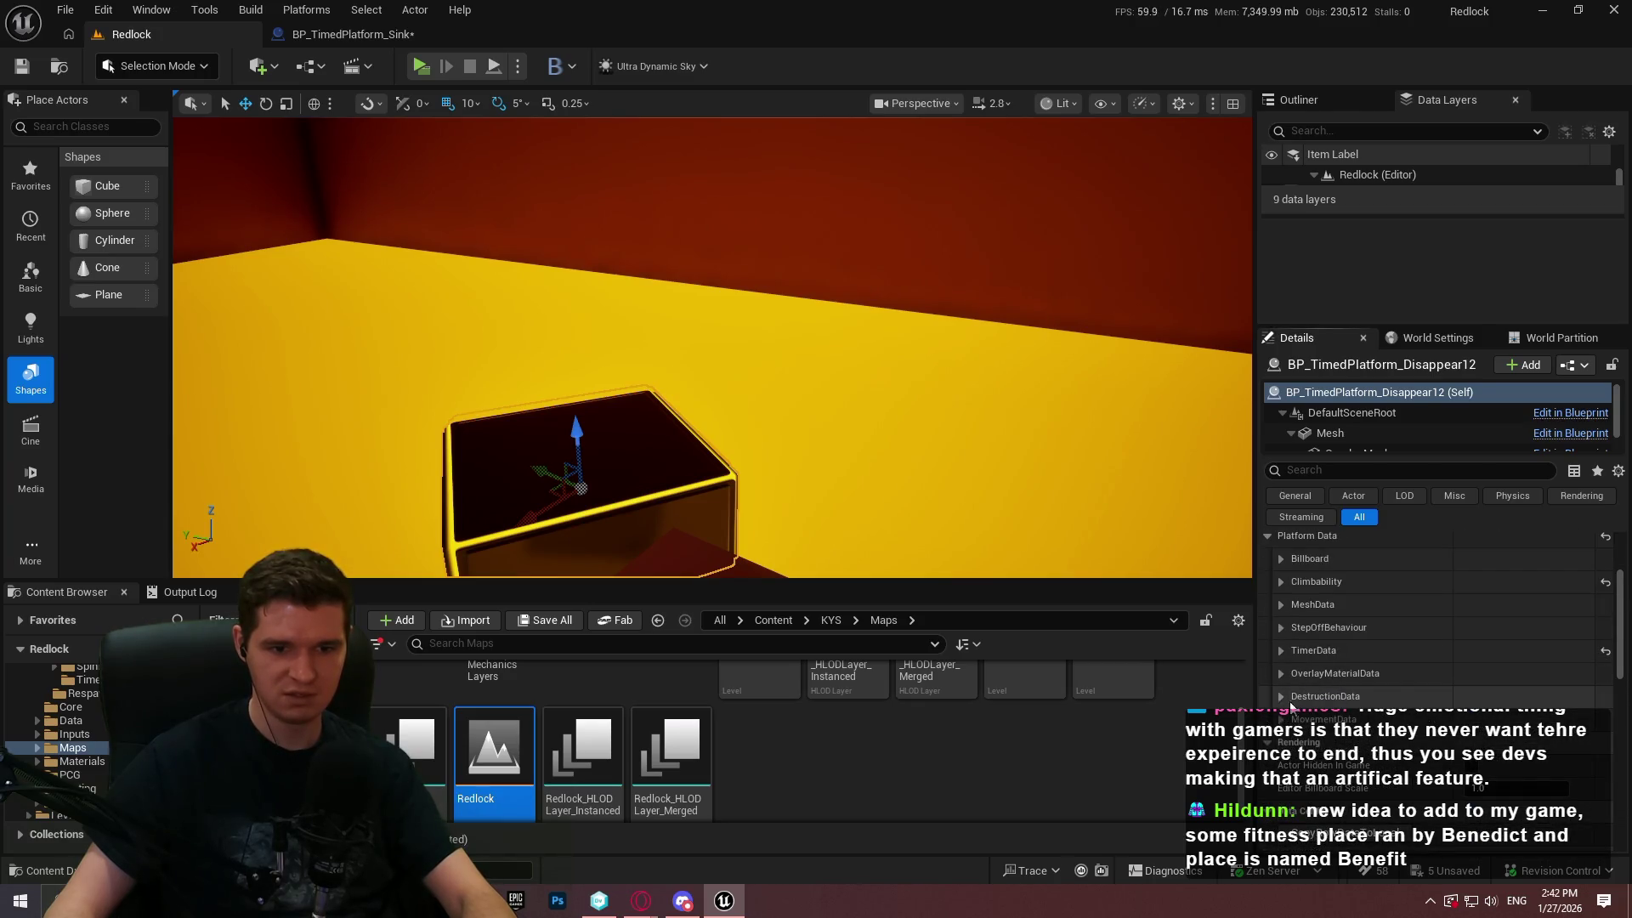
left_click(1281, 638)
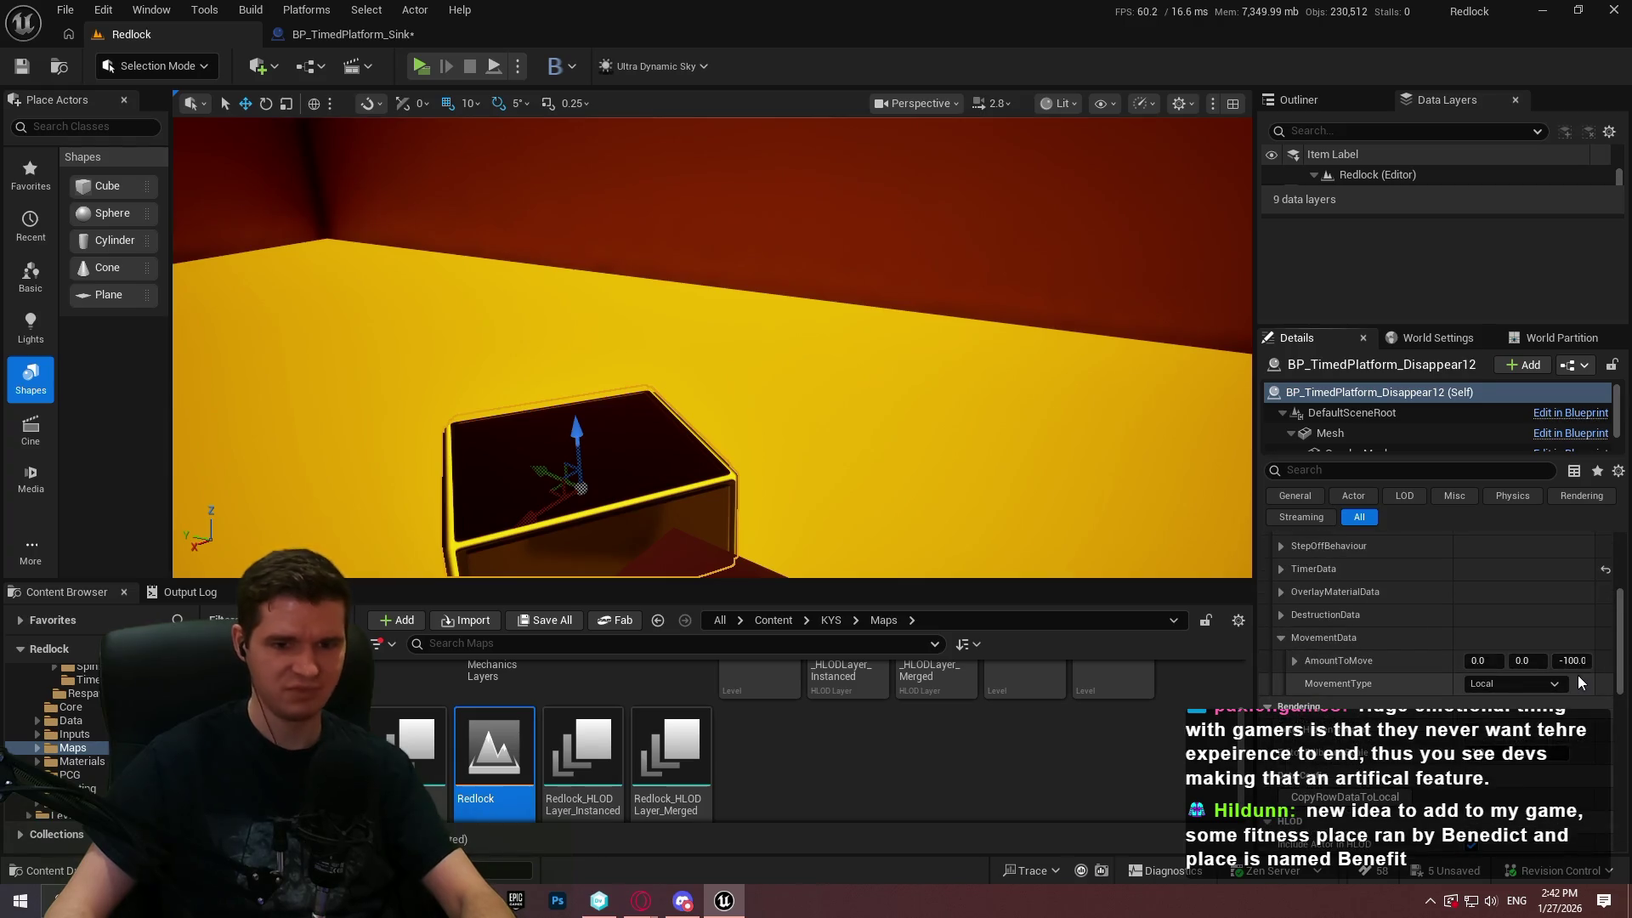
left_click(358, 34)
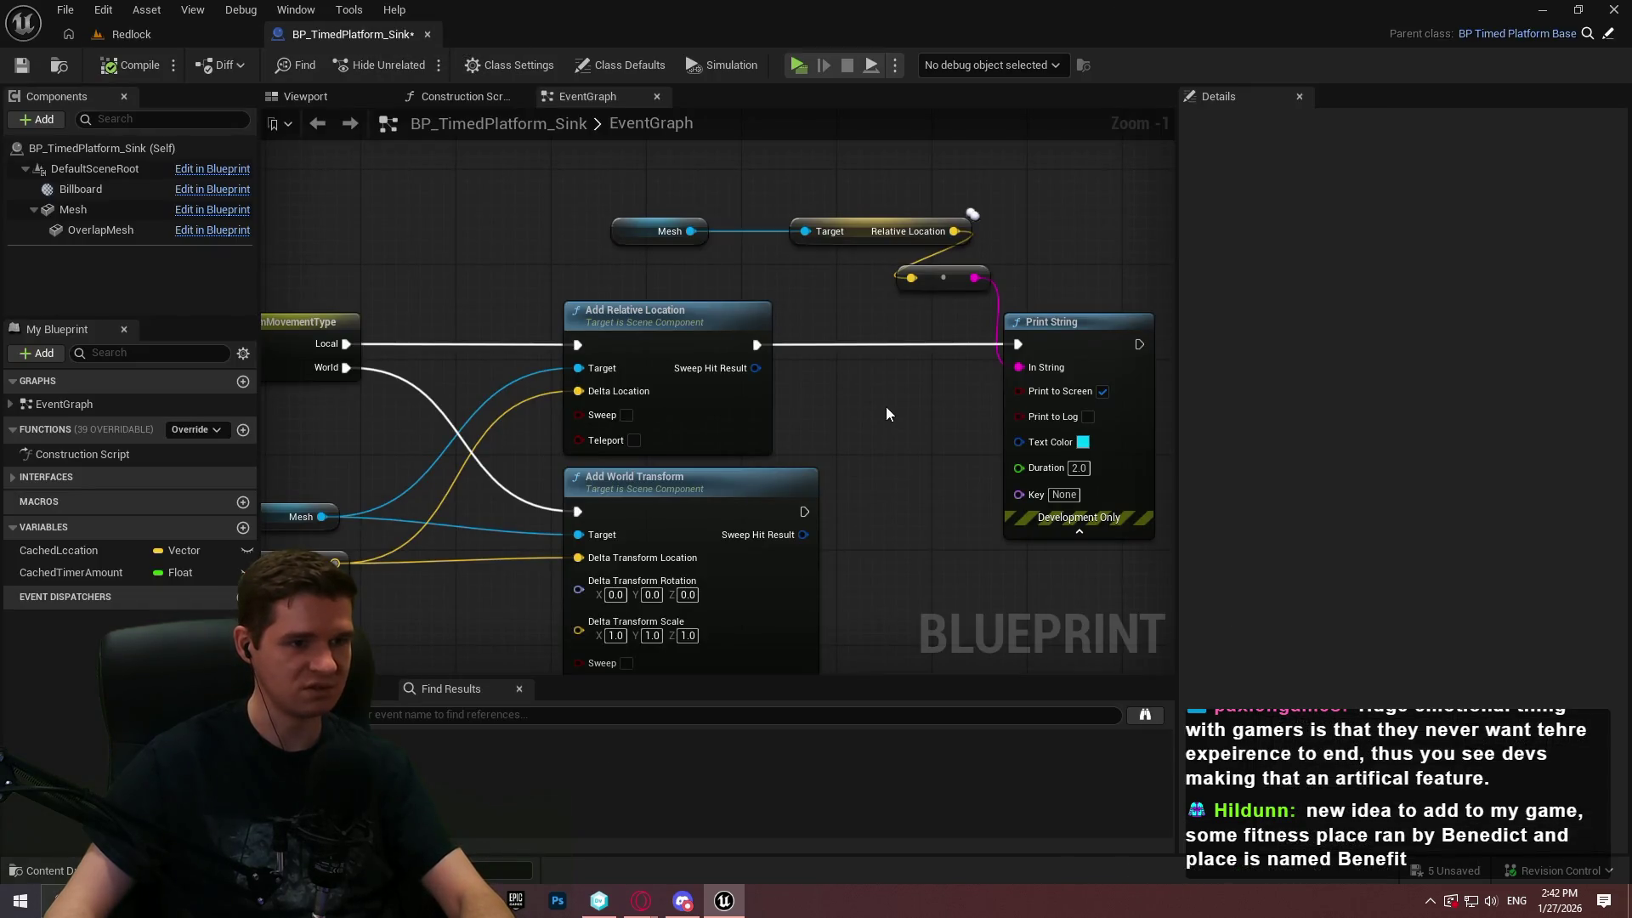
Review the timer multiply node and the platform's timer data values
mouse_move(971, 214)
left_mouse_down()
mouse_move(1166, 349)
mouse_move(1325, 311)
left_mouse_up()
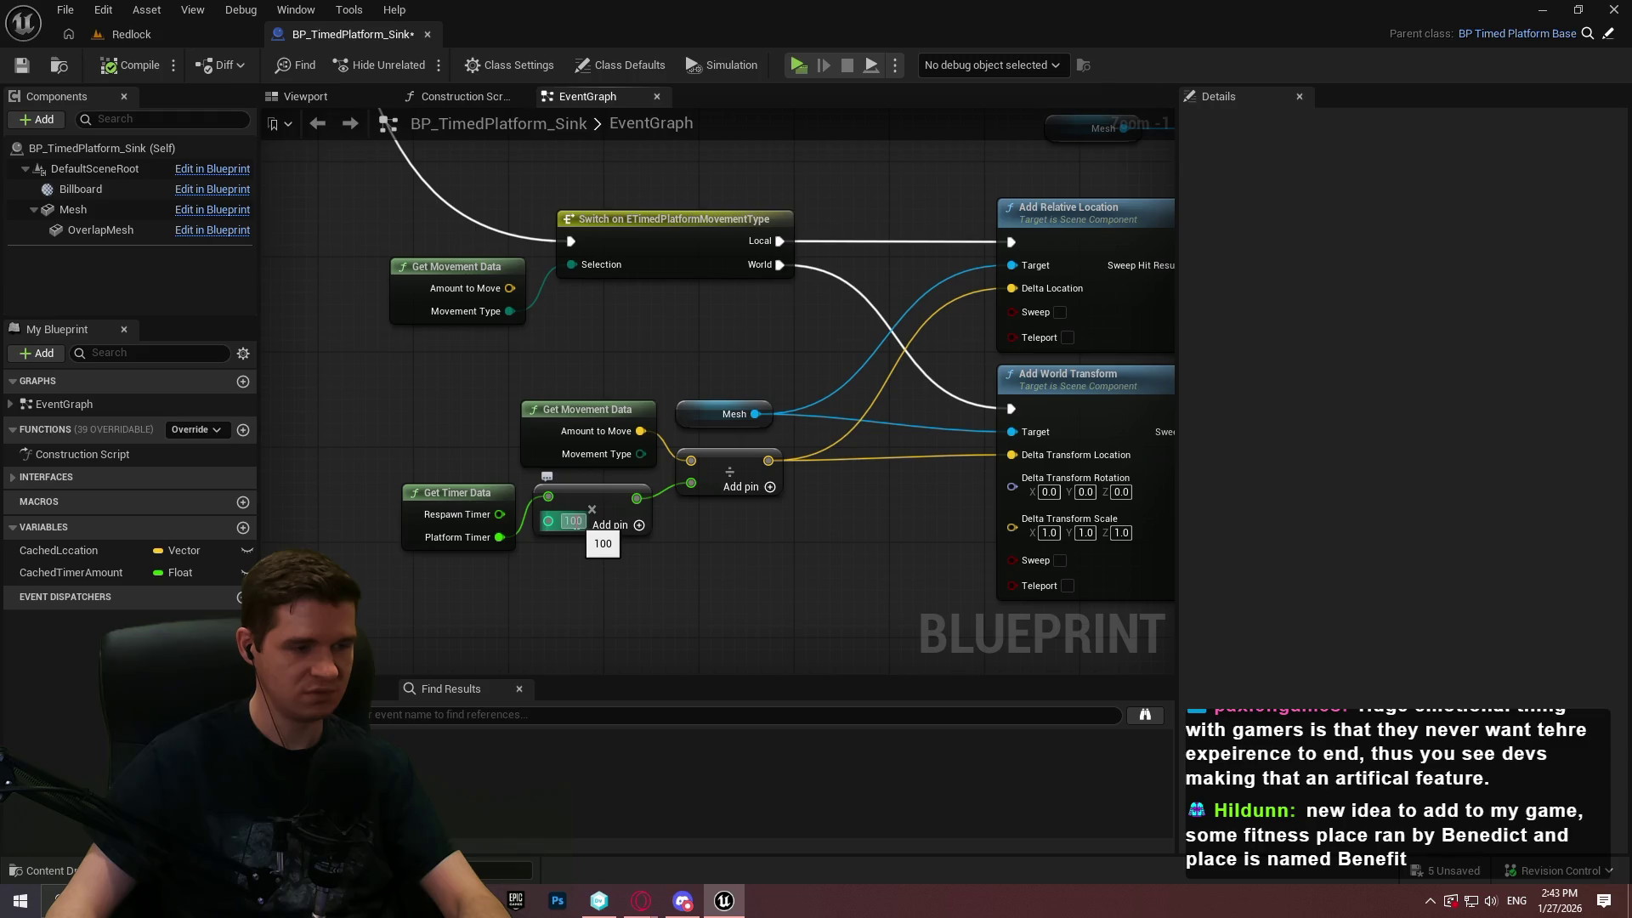
scroll(572, 604, "up", 1)
mouse_move(572, 605)
left_mouse_down()
mouse_move(572, 572)
mouse_move(605, 539)
left_mouse_up()
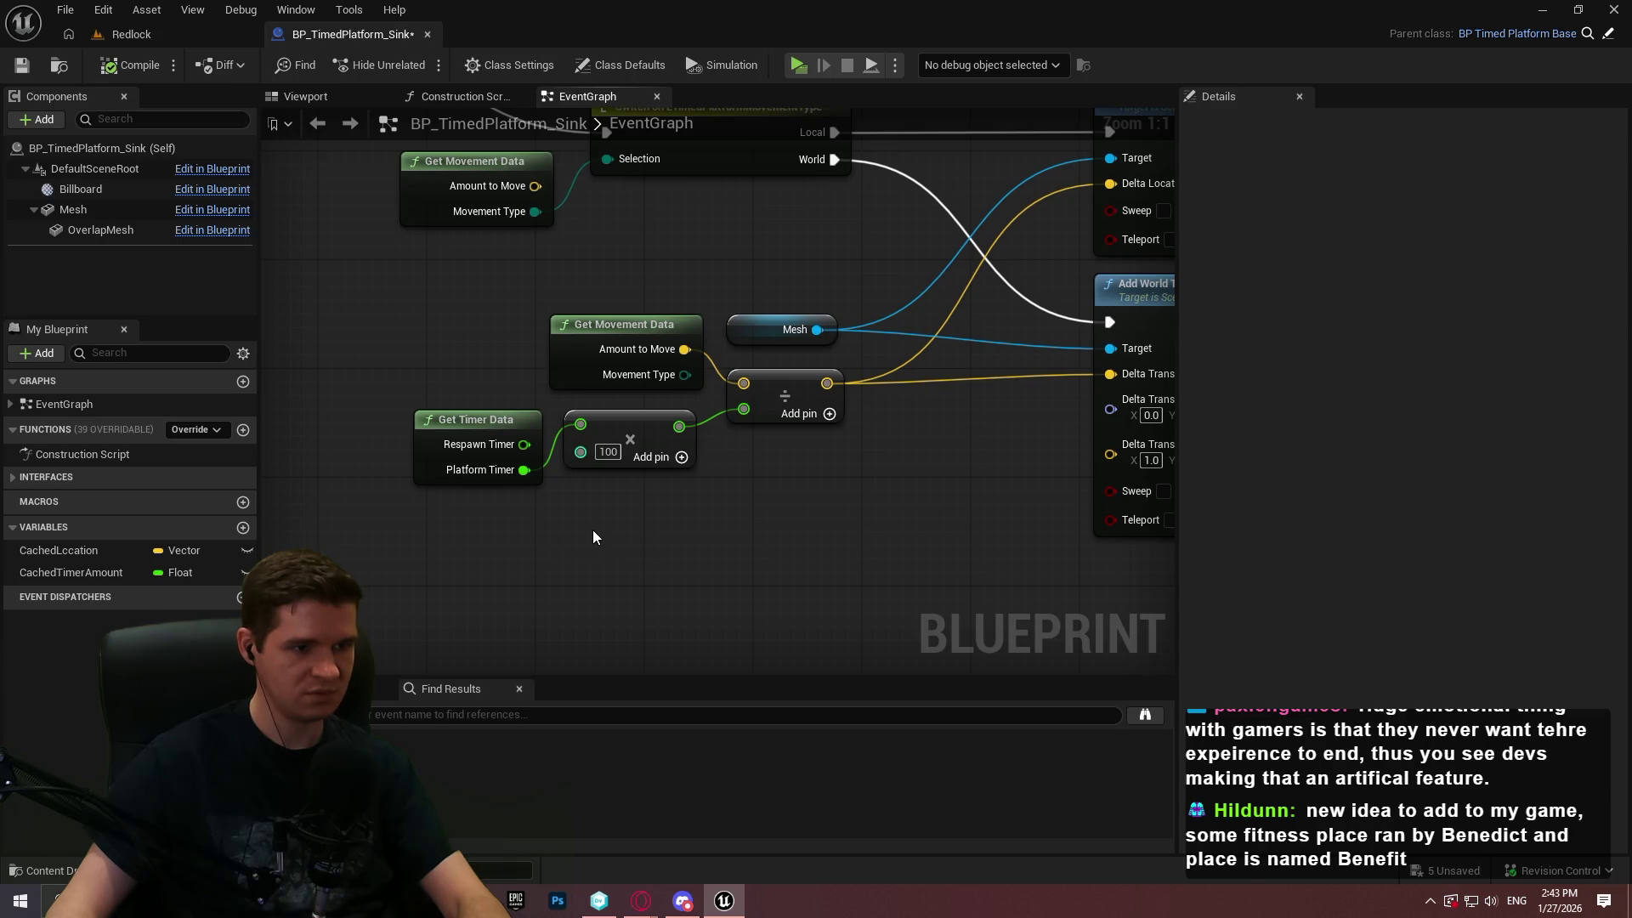
left_click(155, 34)
scroll(1364, 620, "up", 2)
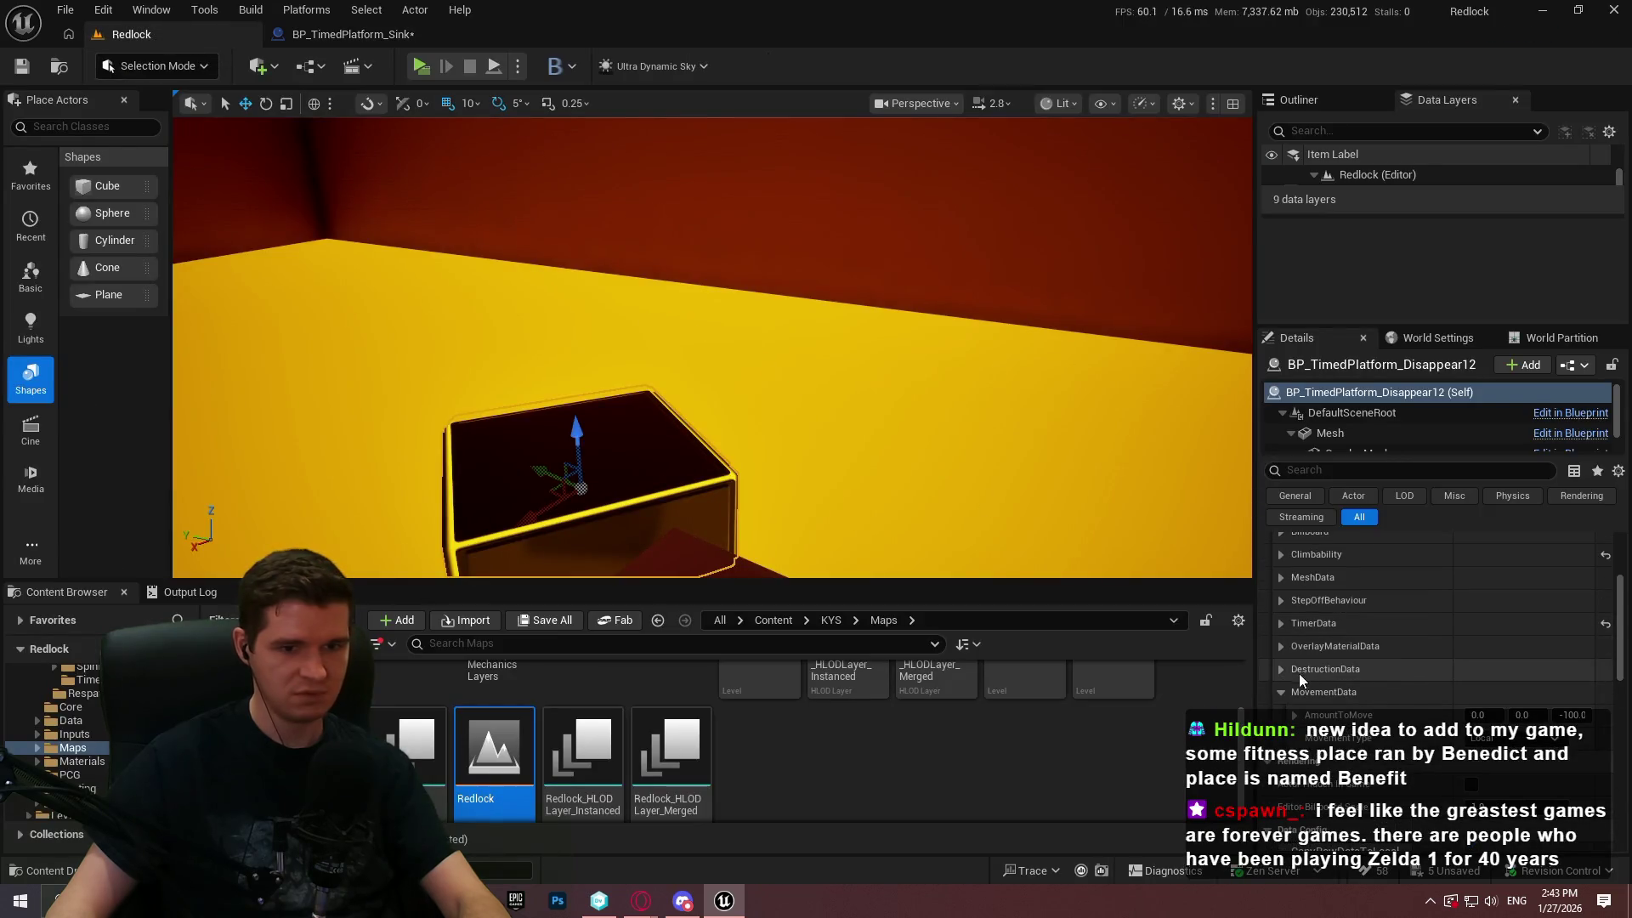
left_click(1281, 623)
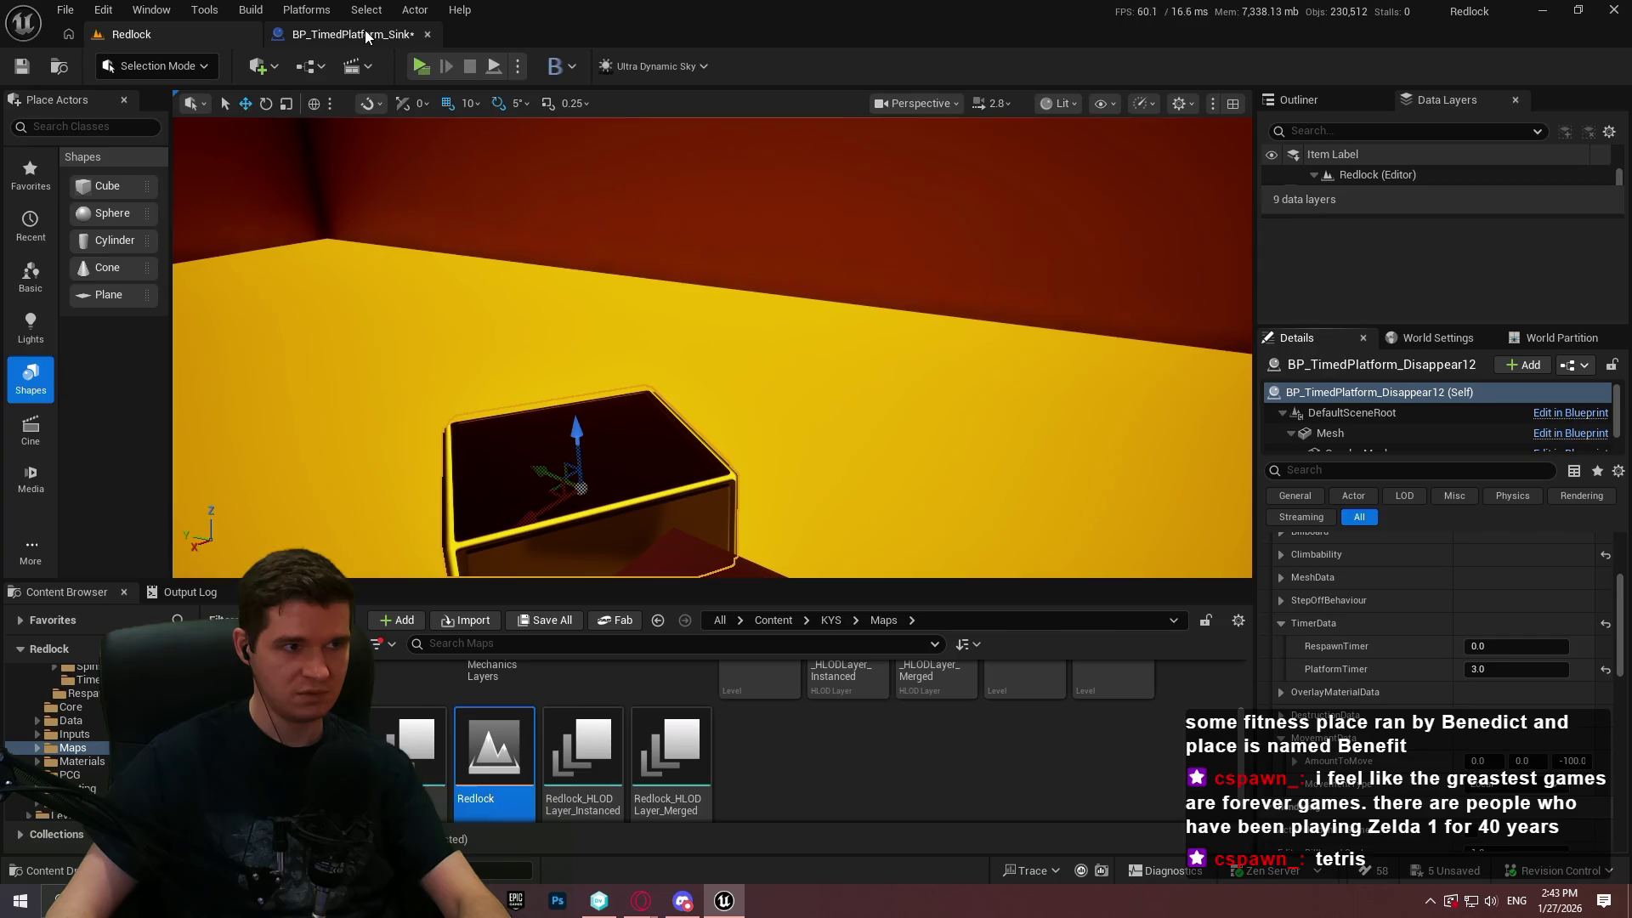
left_click(365, 30)
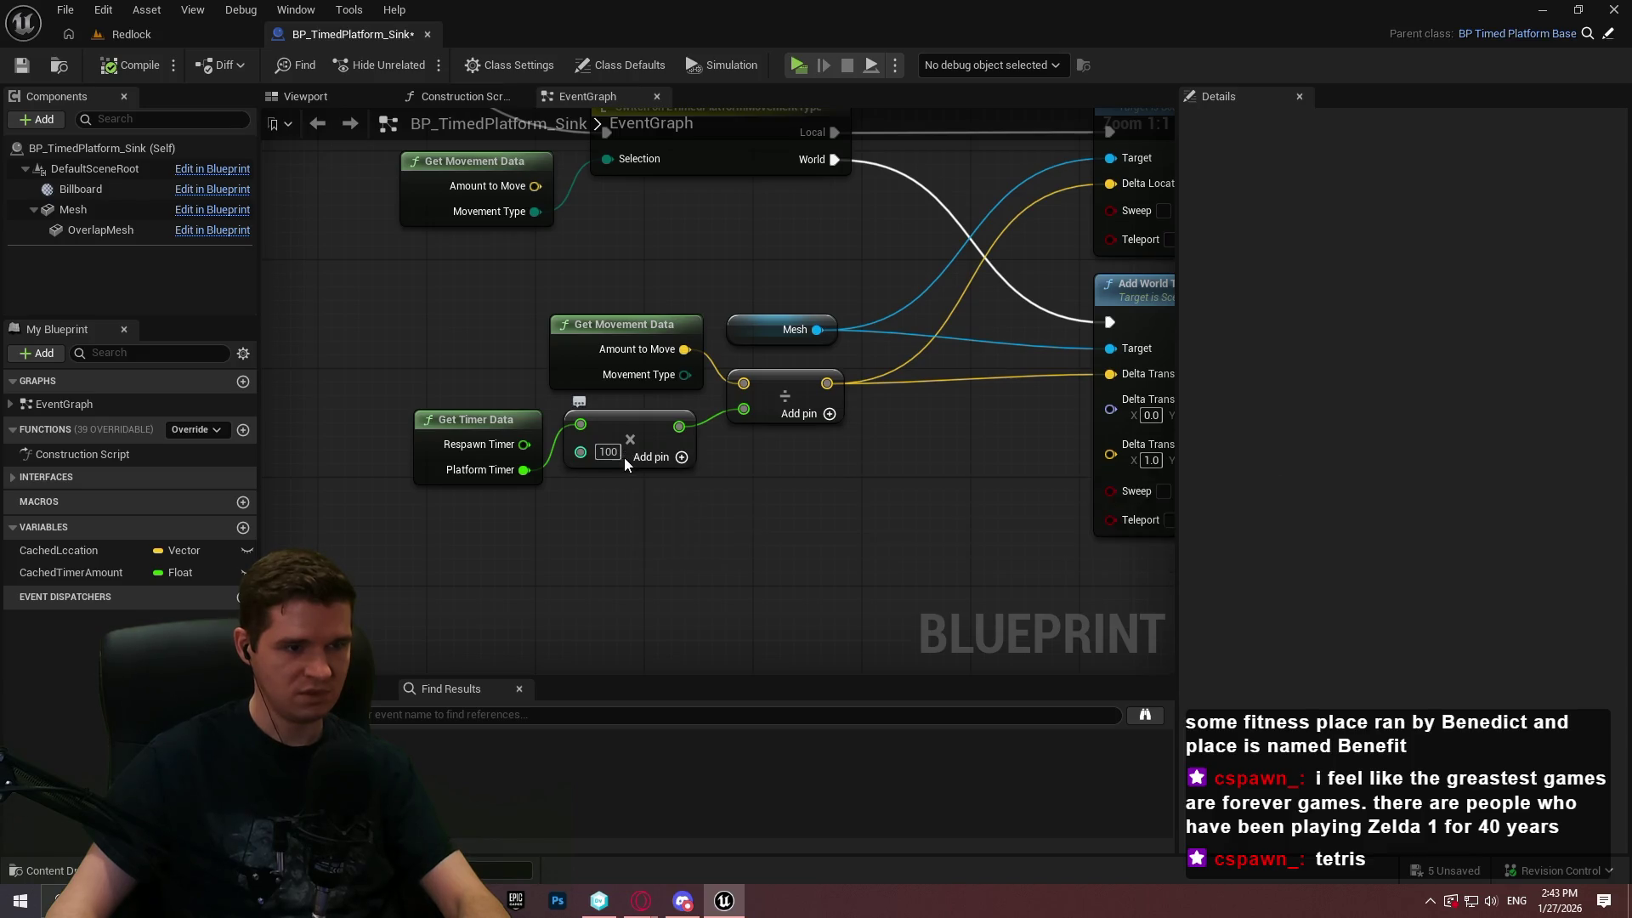
Set the timer multiplier to 50 and check the level
left_click(598, 448)
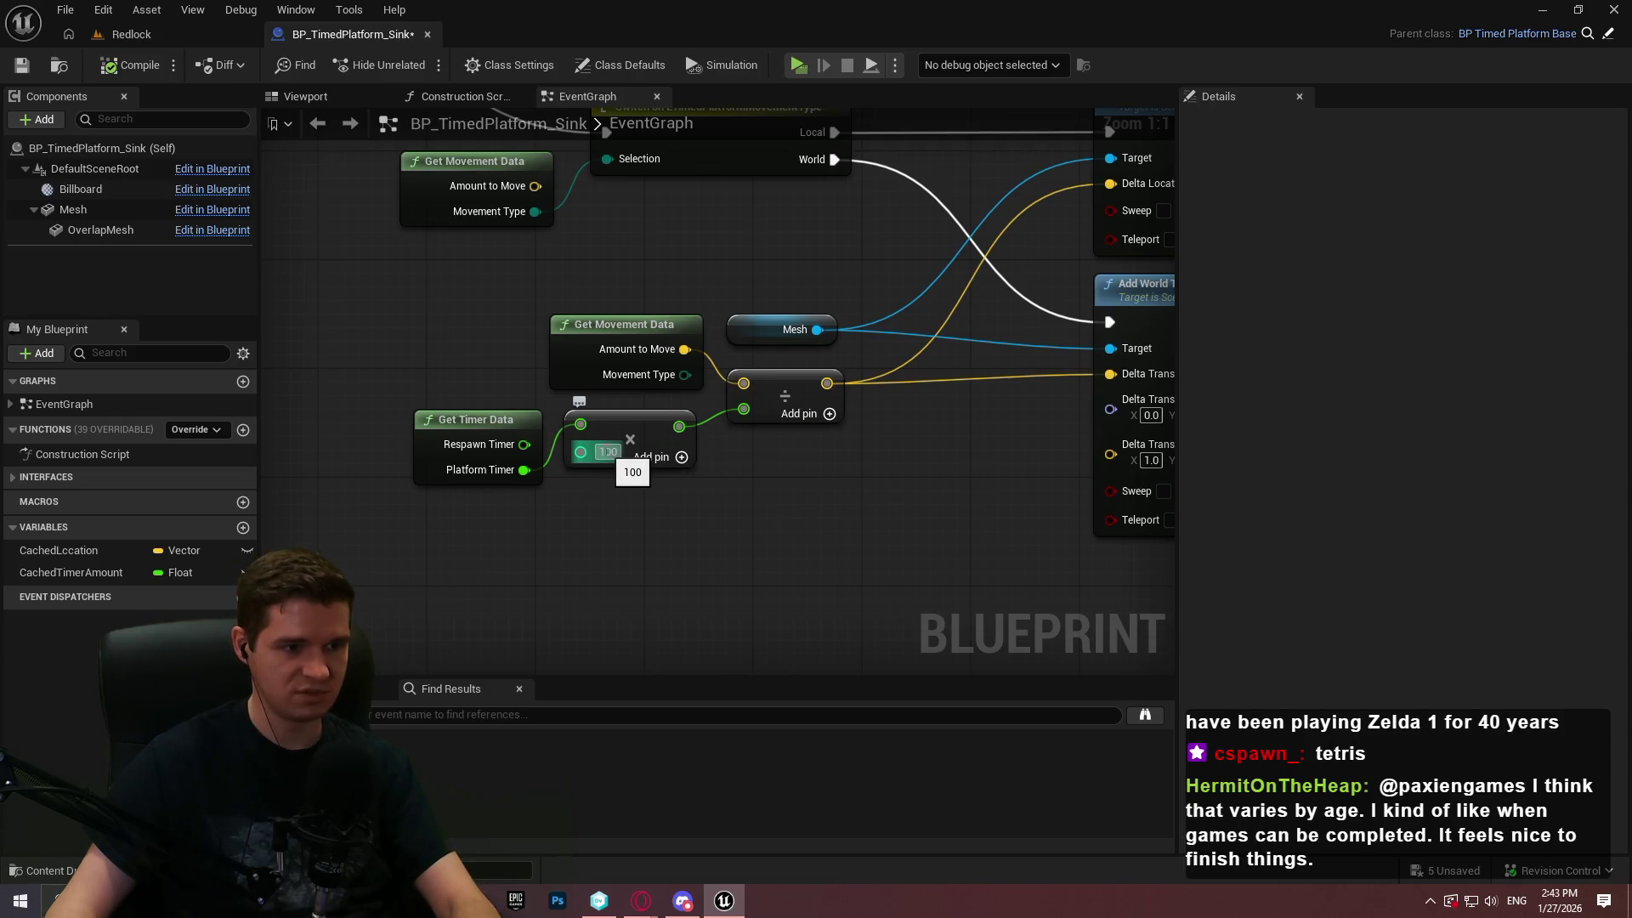
type("50")
key("Return")
left_click(153, 38)
mouse_move(712, 348)
left_mouse_down()
mouse_move(633, 345)
mouse_move(680, 336)
left_mouse_up()
left_click(353, 34)
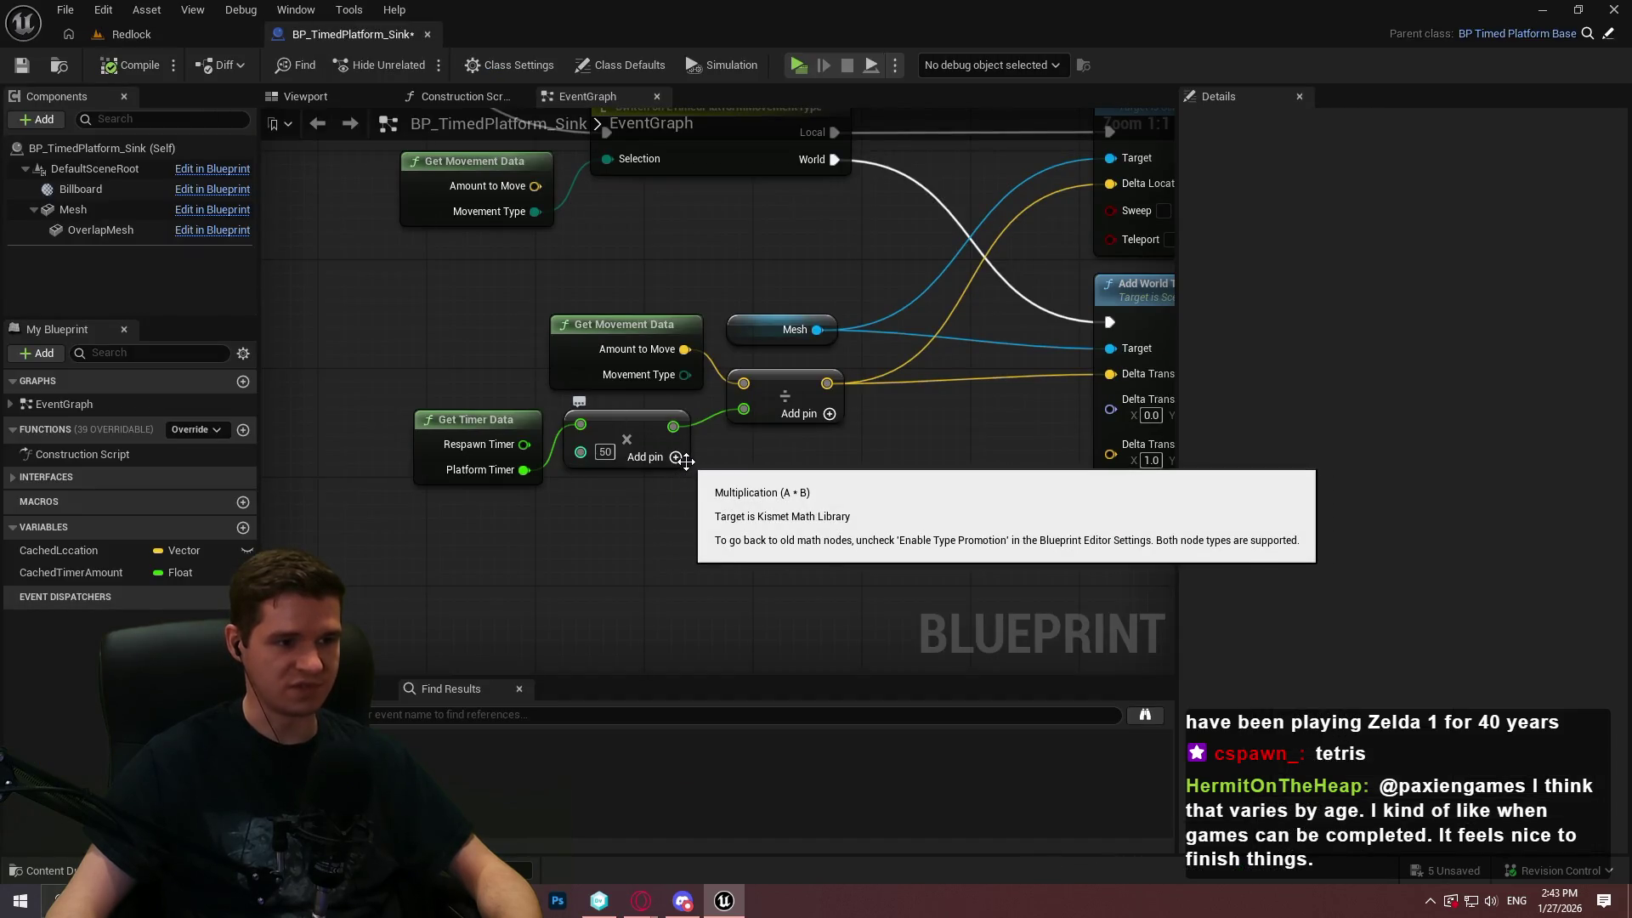
Restore the timer multiplier to 100
double_click(604, 452)
type("10")
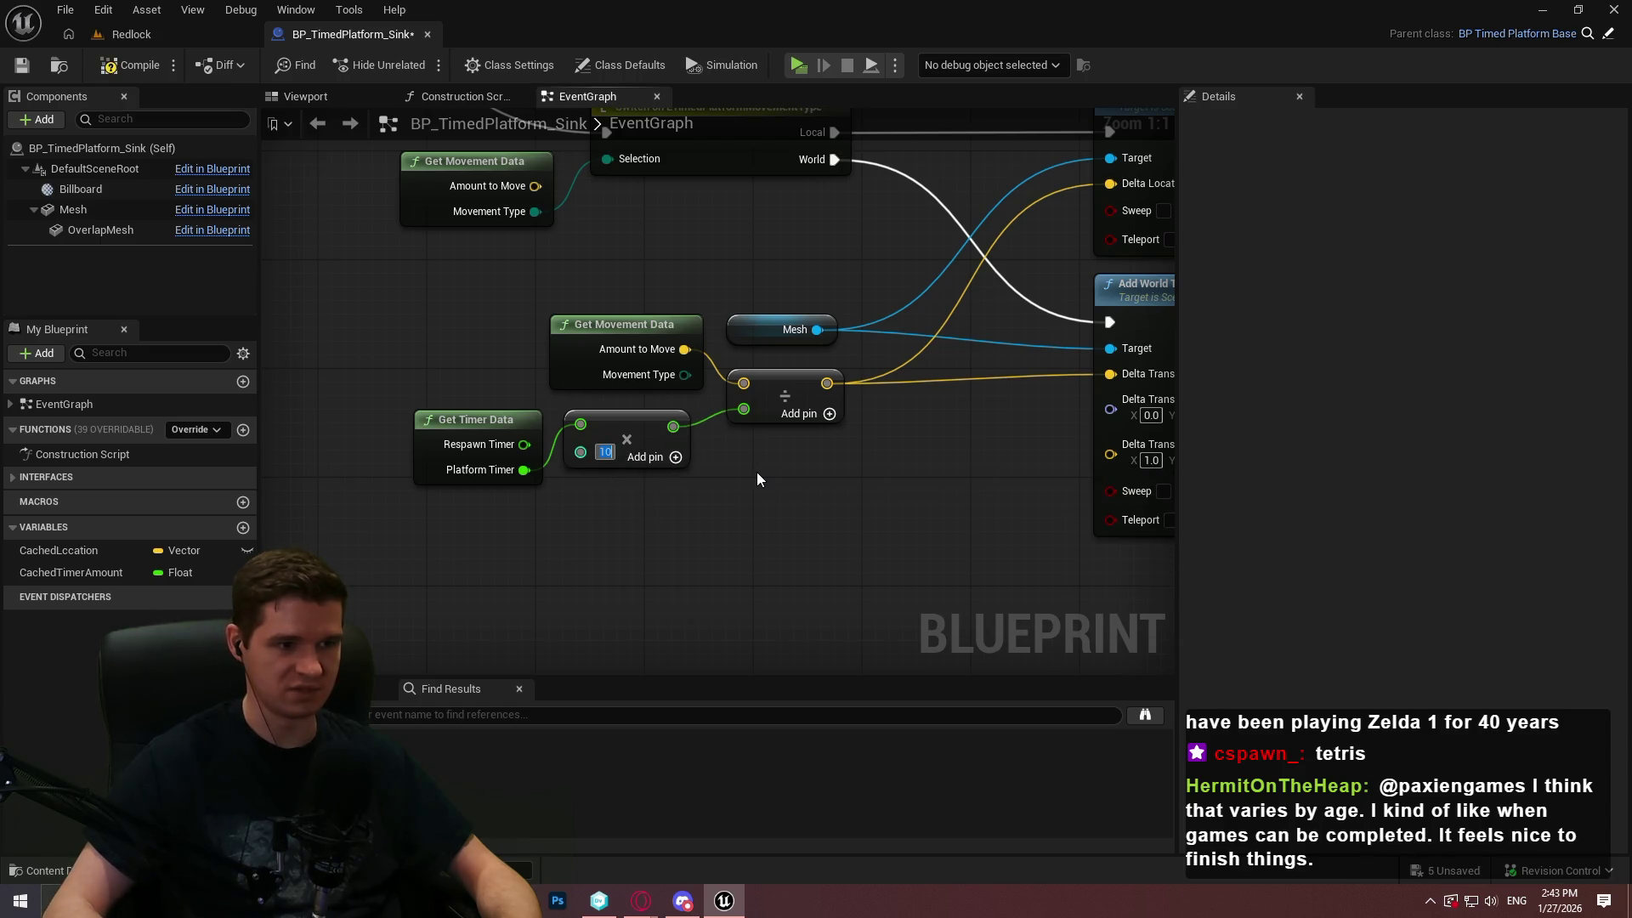
type("0")
key("Return")
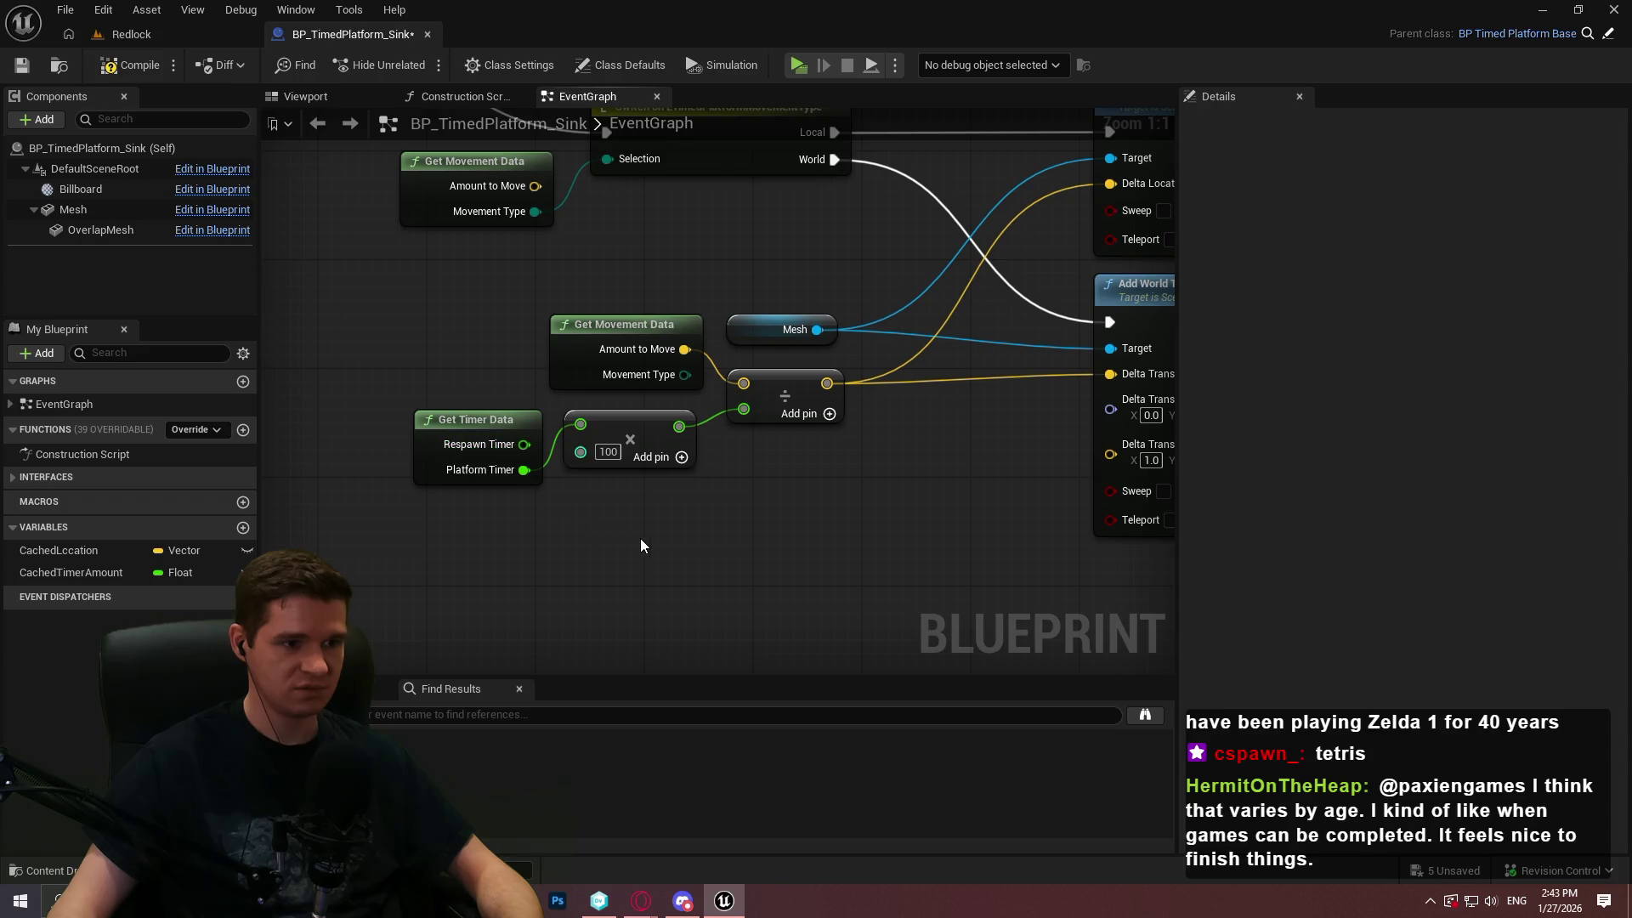
mouse_move(686, 523)
left_mouse_down()
mouse_move(687, 665)
mouse_move(248, 796)
left_mouse_up()
left_click_drag(646, 485, 1135, 663)
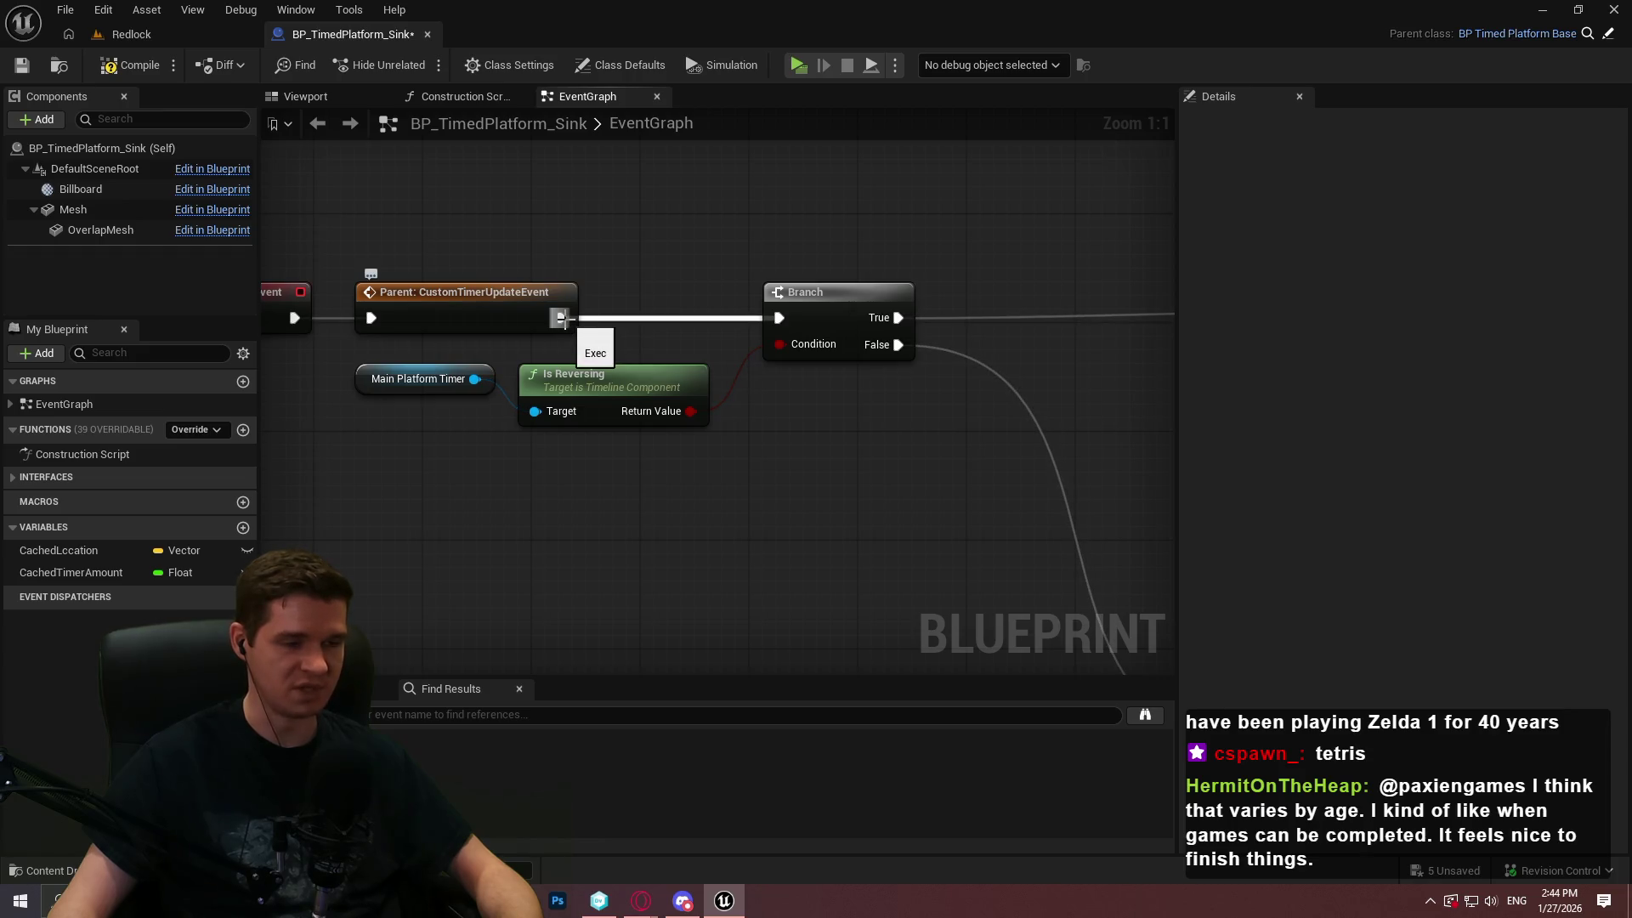
Add a Delay node after the Branch's False output and compile
mouse_move(564, 322)
left_mouse_down()
mouse_move(810, 321)
mouse_move(886, 303)
mouse_move(665, 386)
mouse_move(317, 298)
left_mouse_up()
mouse_move(827, 528)
left_mouse_down()
mouse_move(527, 494)
mouse_move(456, 357)
mouse_move(646, 255)
mouse_move(806, 311)
mouse_move(648, 213)
mouse_move(691, 349)
left_mouse_up()
type("delay")
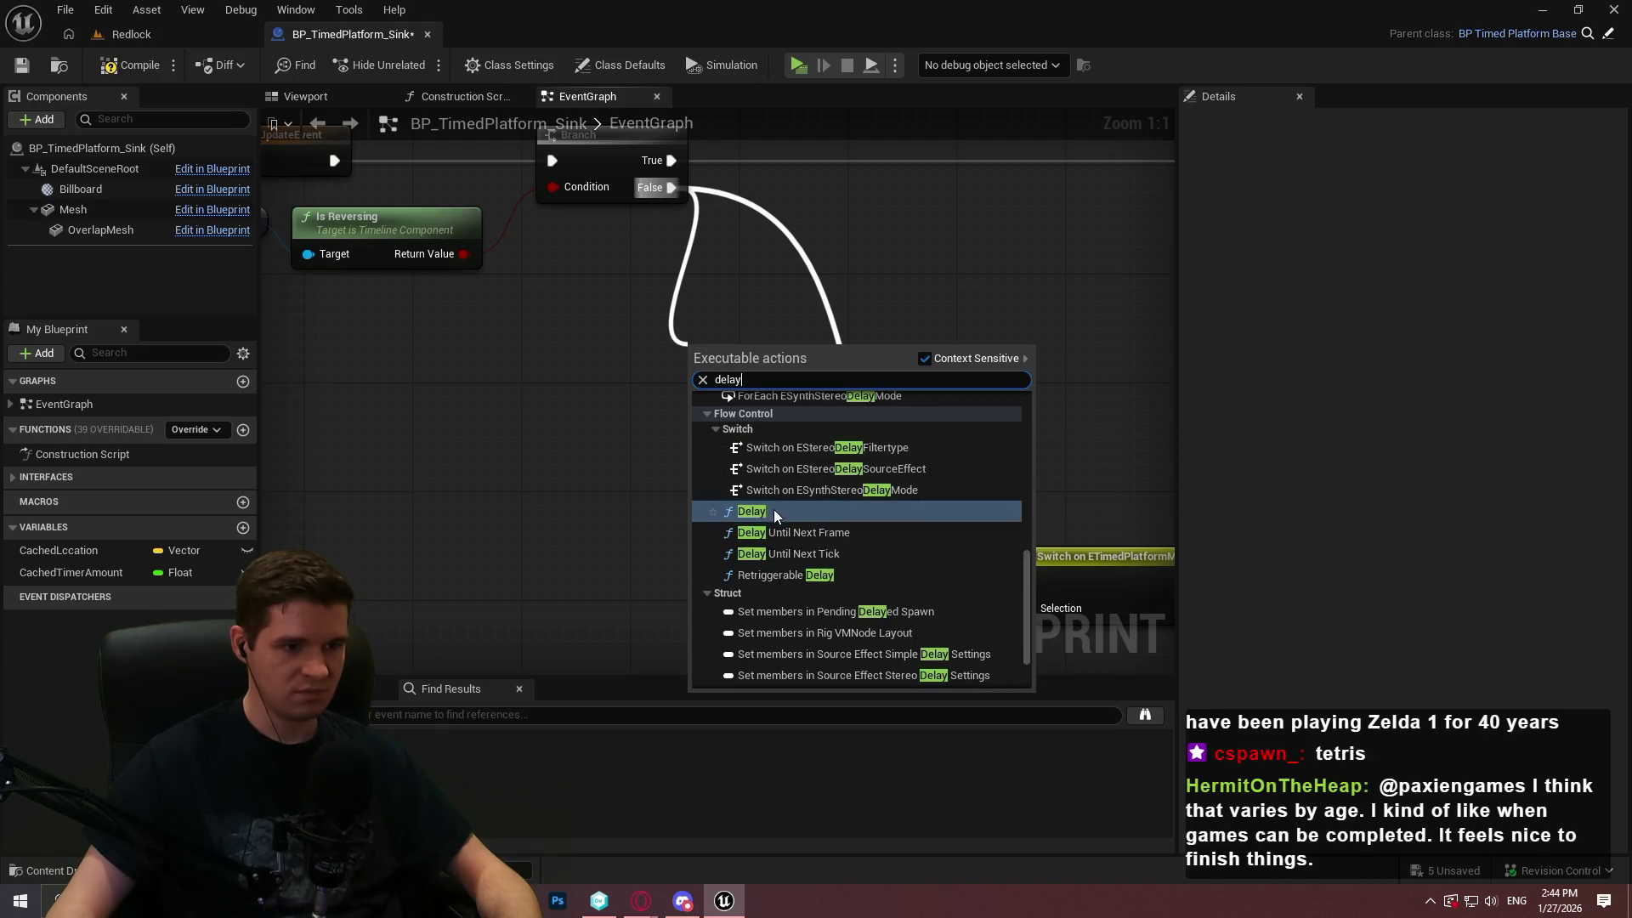
left_click(774, 508)
left_click_drag(877, 486, 809, 425)
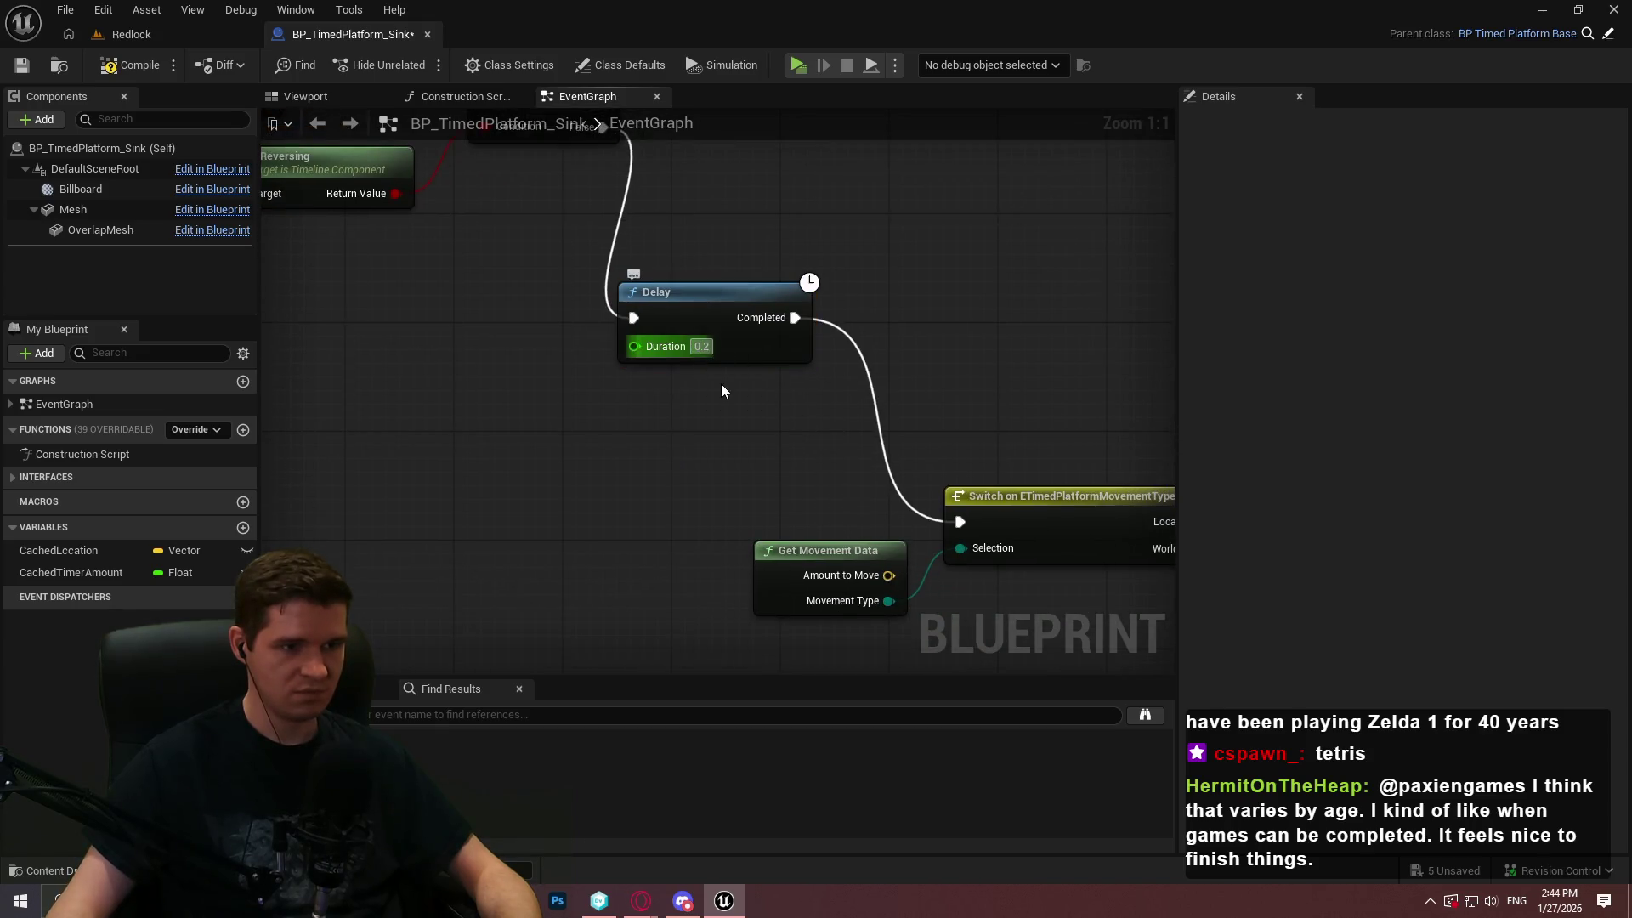
left_click_drag(703, 355, 638, 291)
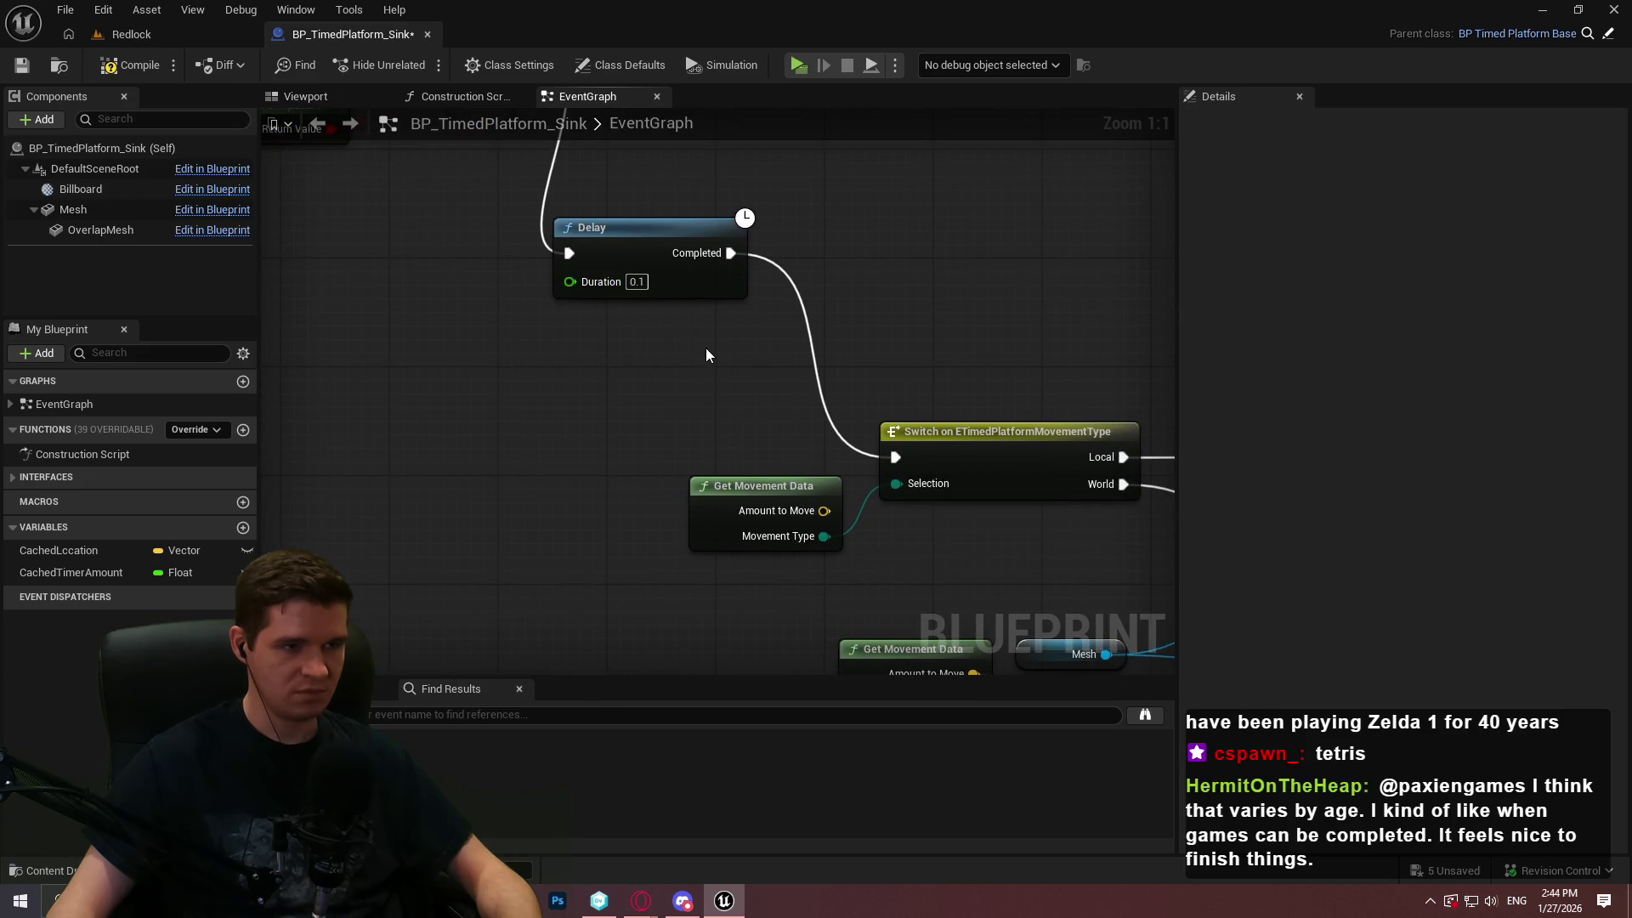
left_click(128, 64)
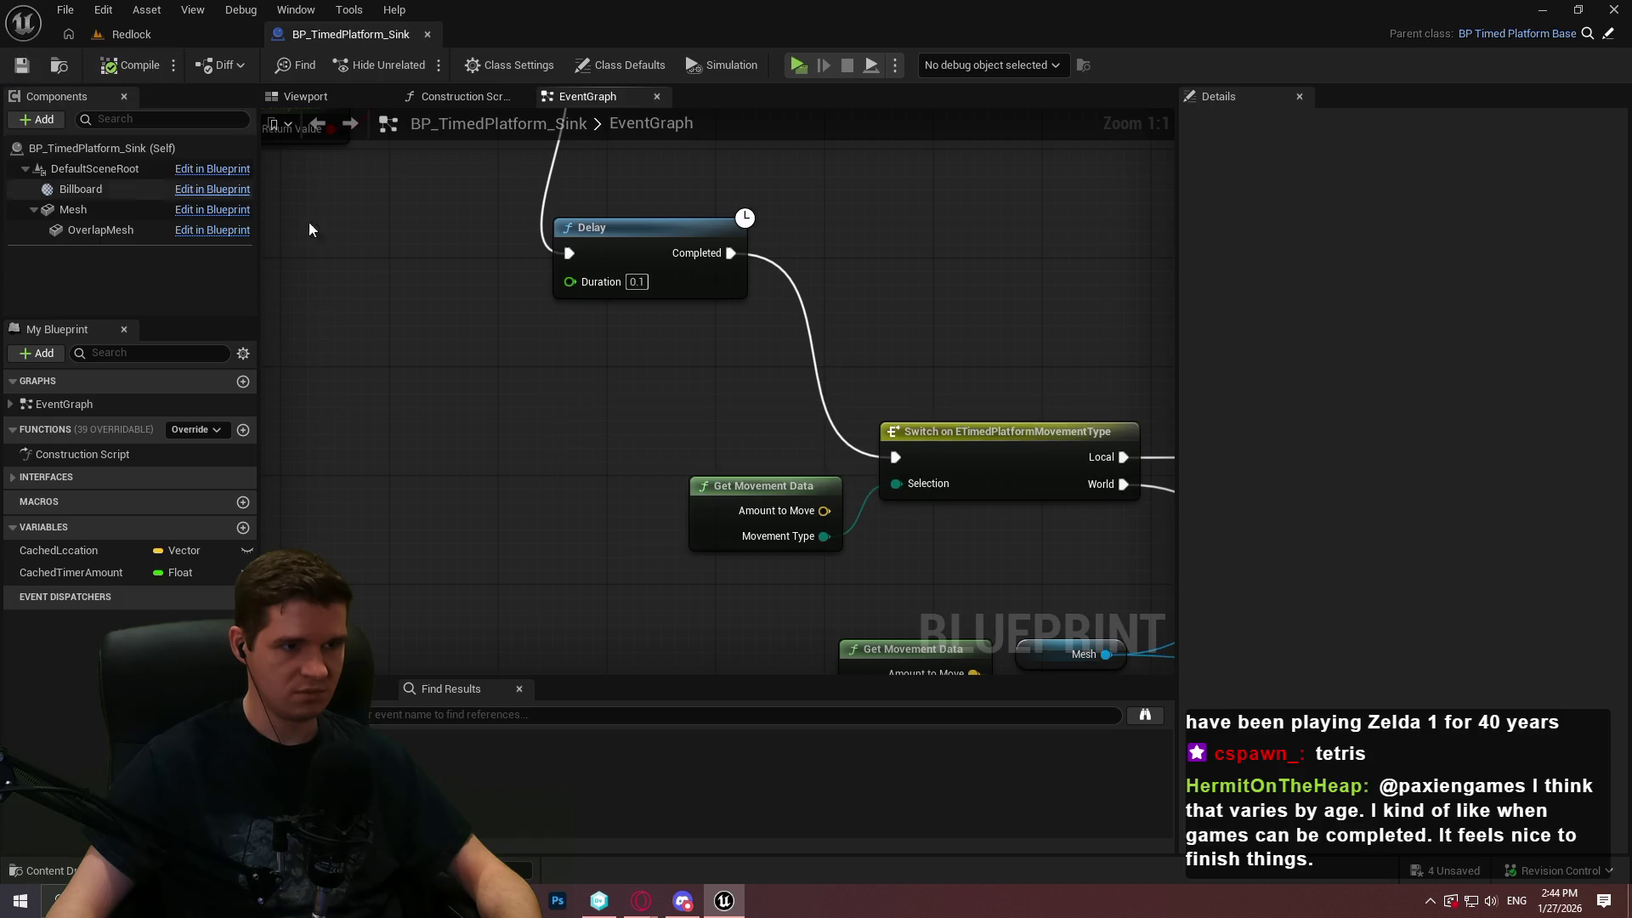
Delete the Delay node and wire Branch False directly into the Switch
mouse_move(575, 393)
left_mouse_down()
mouse_move(568, 379)
mouse_move(594, 462)
left_mouse_up()
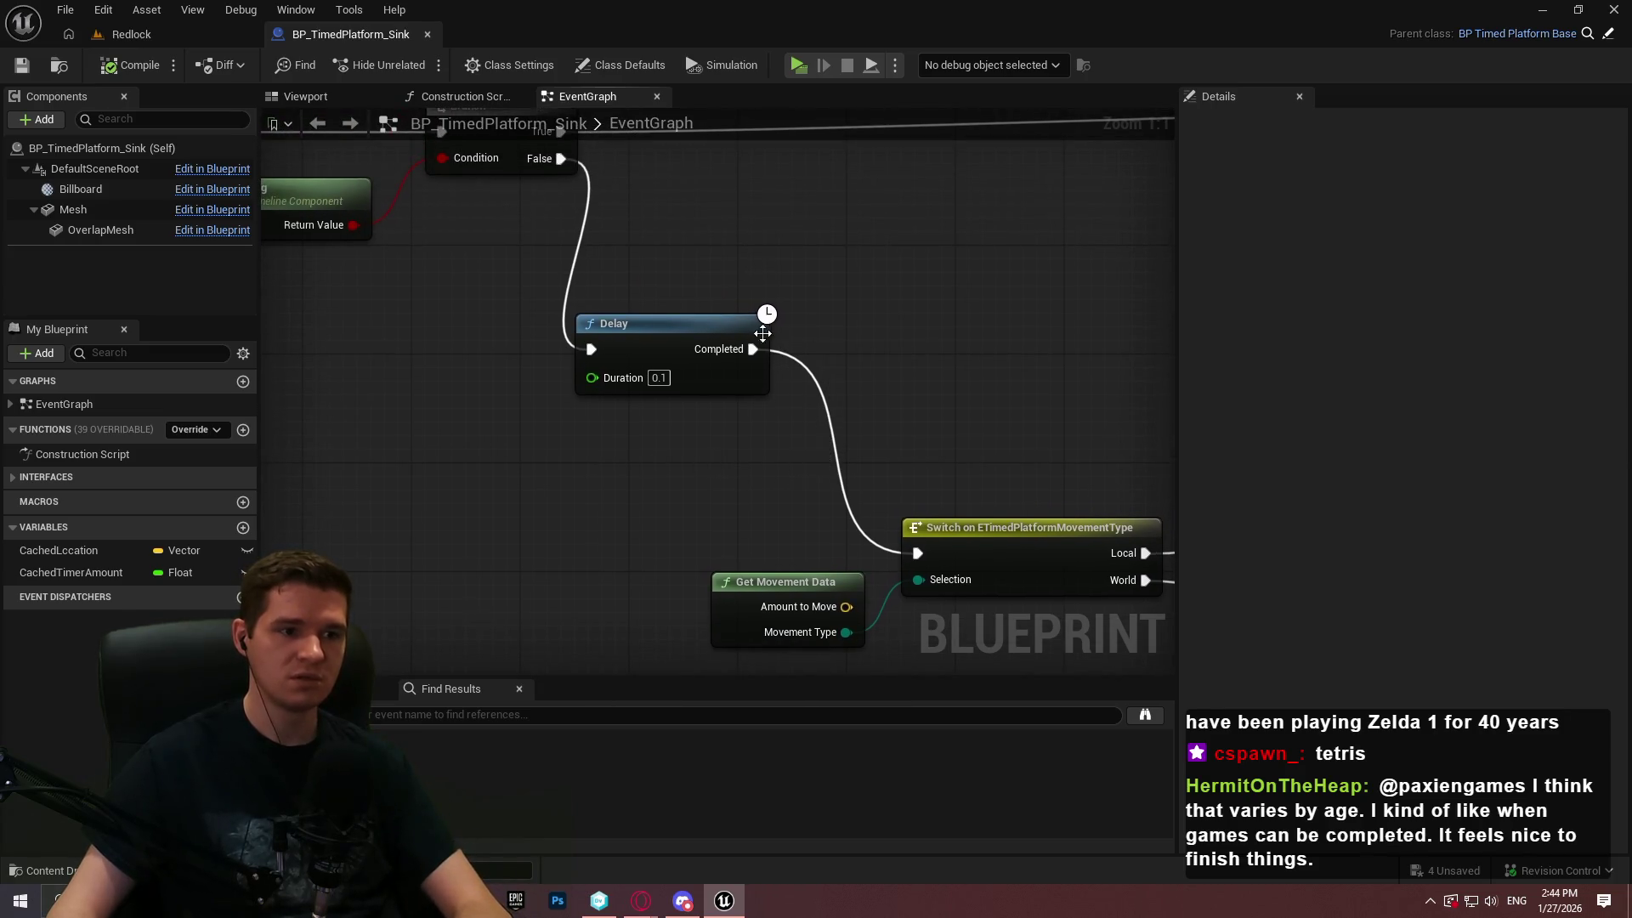
left_click(631, 336)
key("Delete")
mouse_move(561, 157)
left_mouse_down()
mouse_move(919, 554)
mouse_move(908, 316)
mouse_move(758, 248)
left_mouse_up()
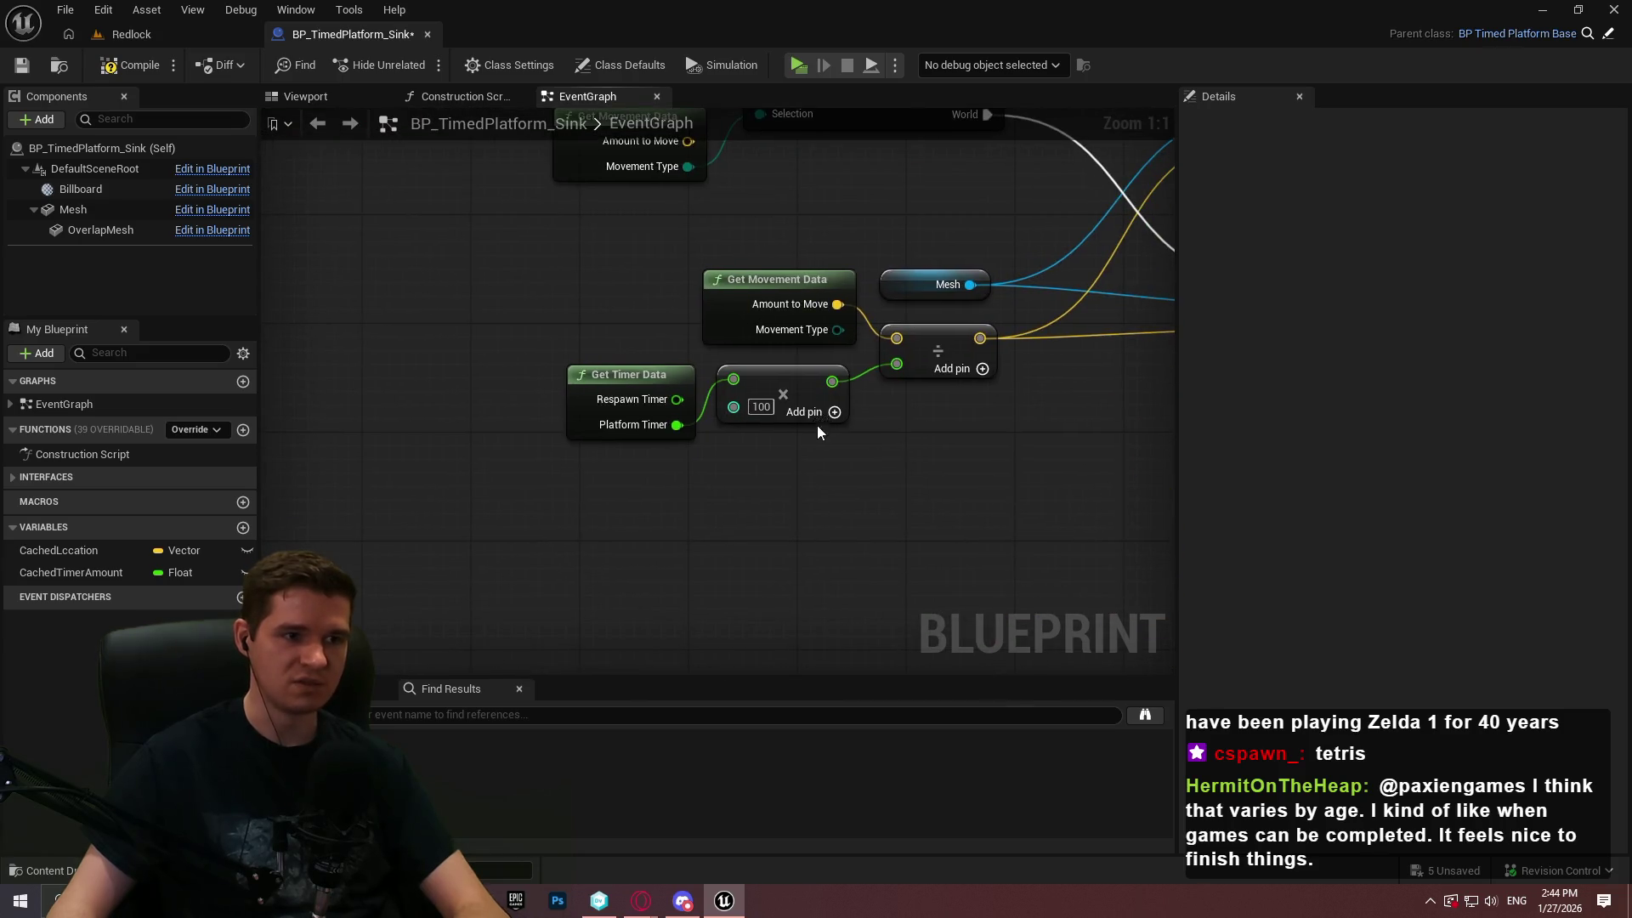
left_click_drag(819, 425, 602, 515)
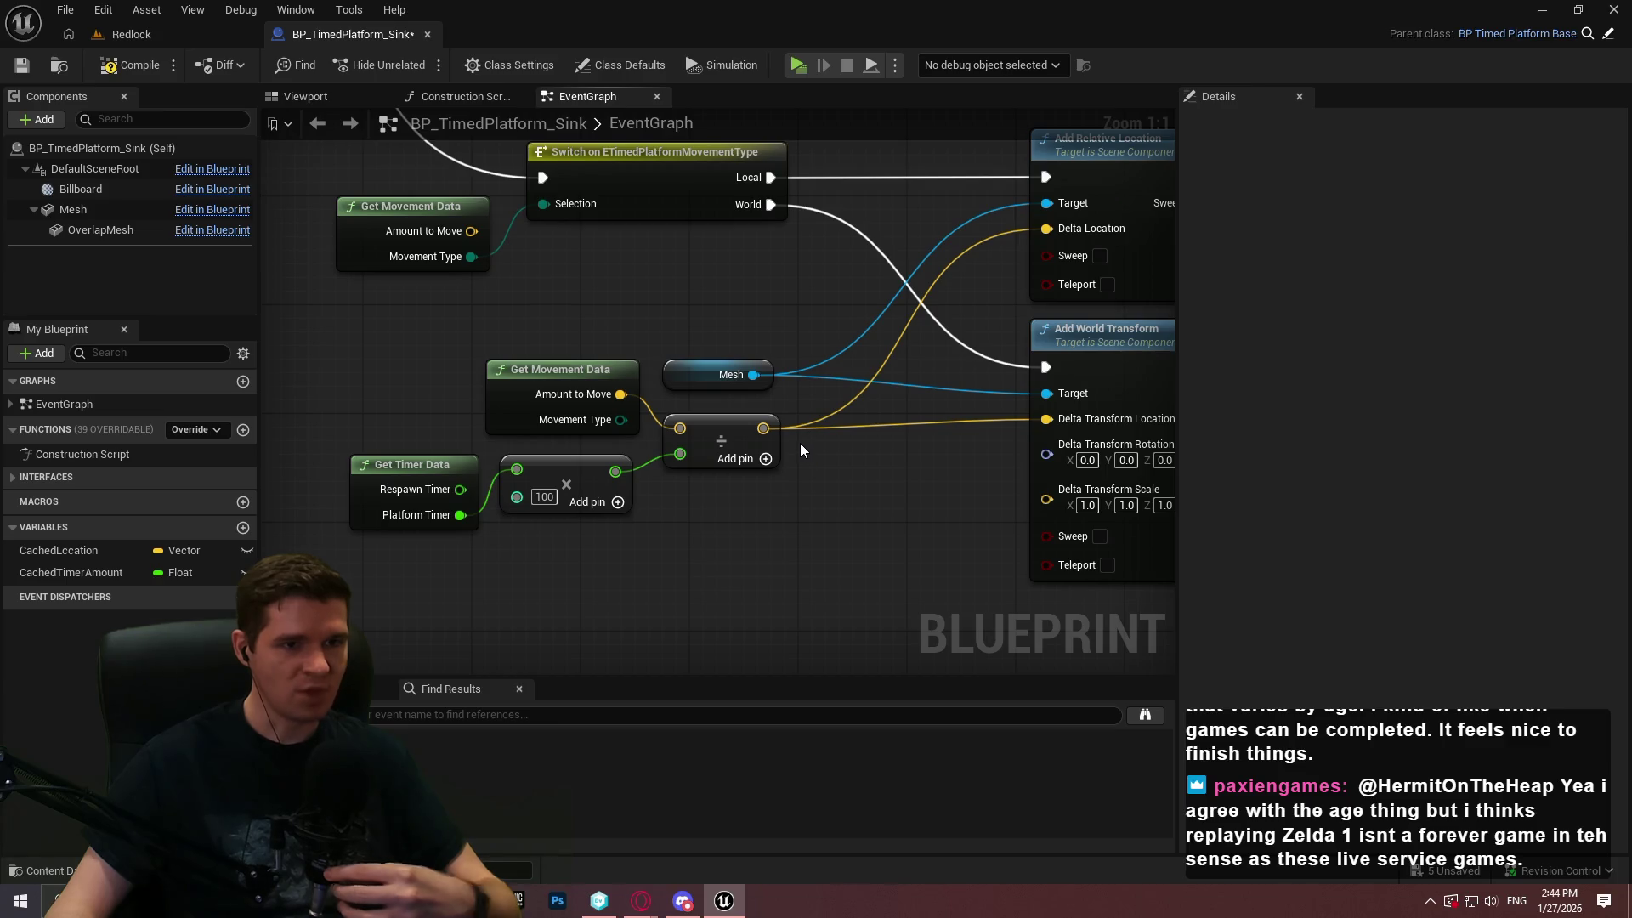
Save the blueprint and add a 0.05 s Delay after the Branch's False output
left_click_drag(800, 315, 941, 474)
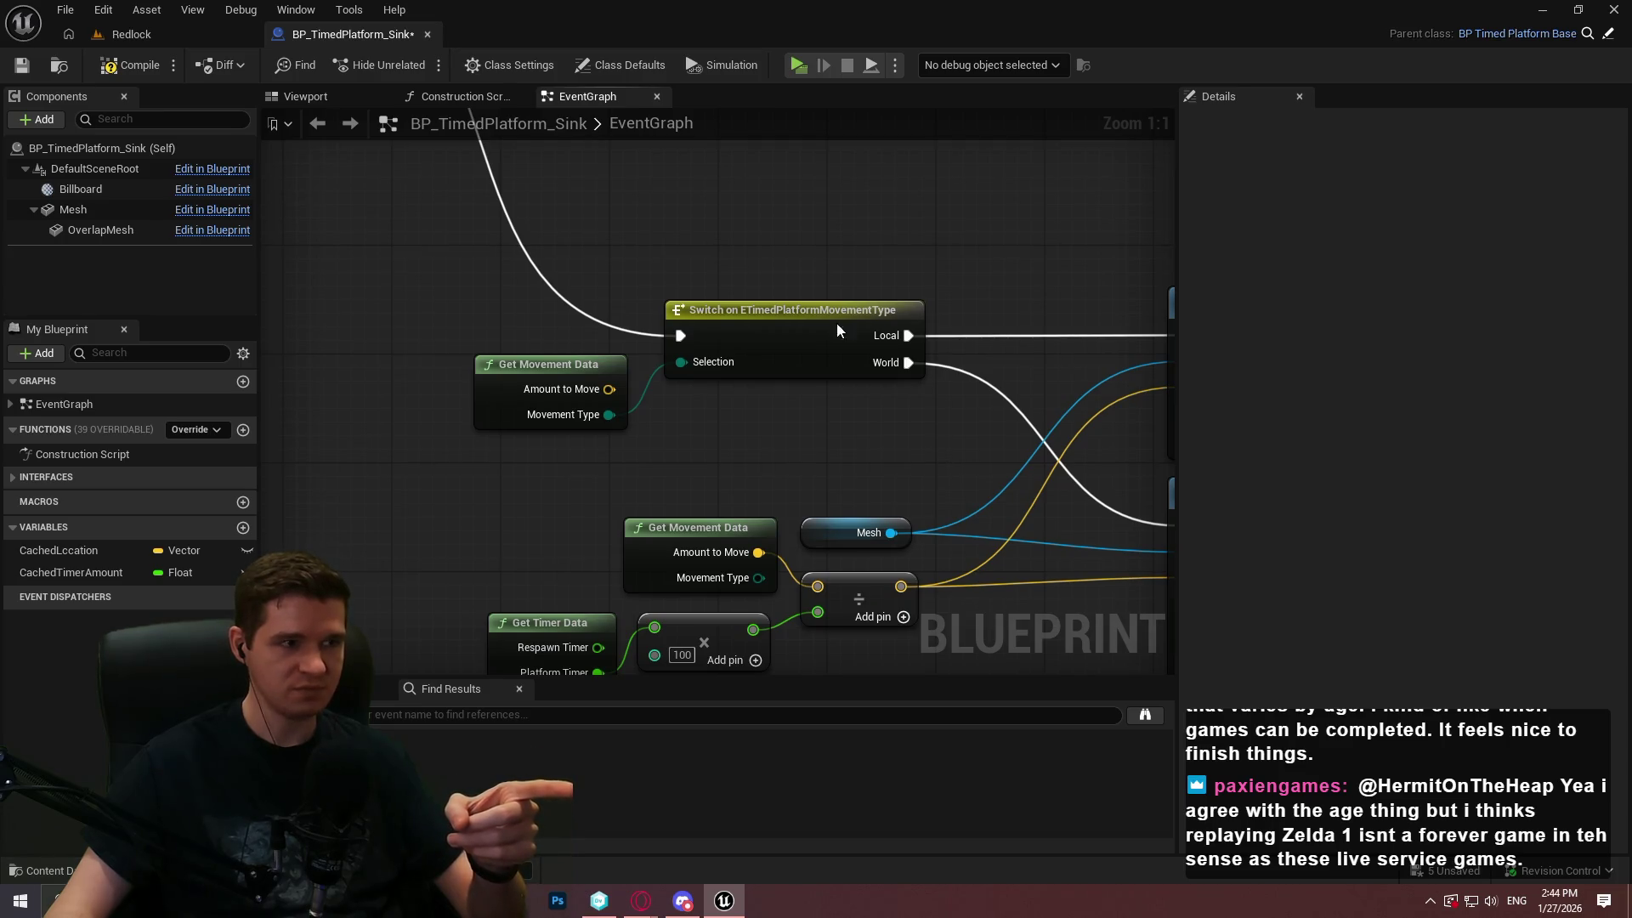
left_click(21, 65)
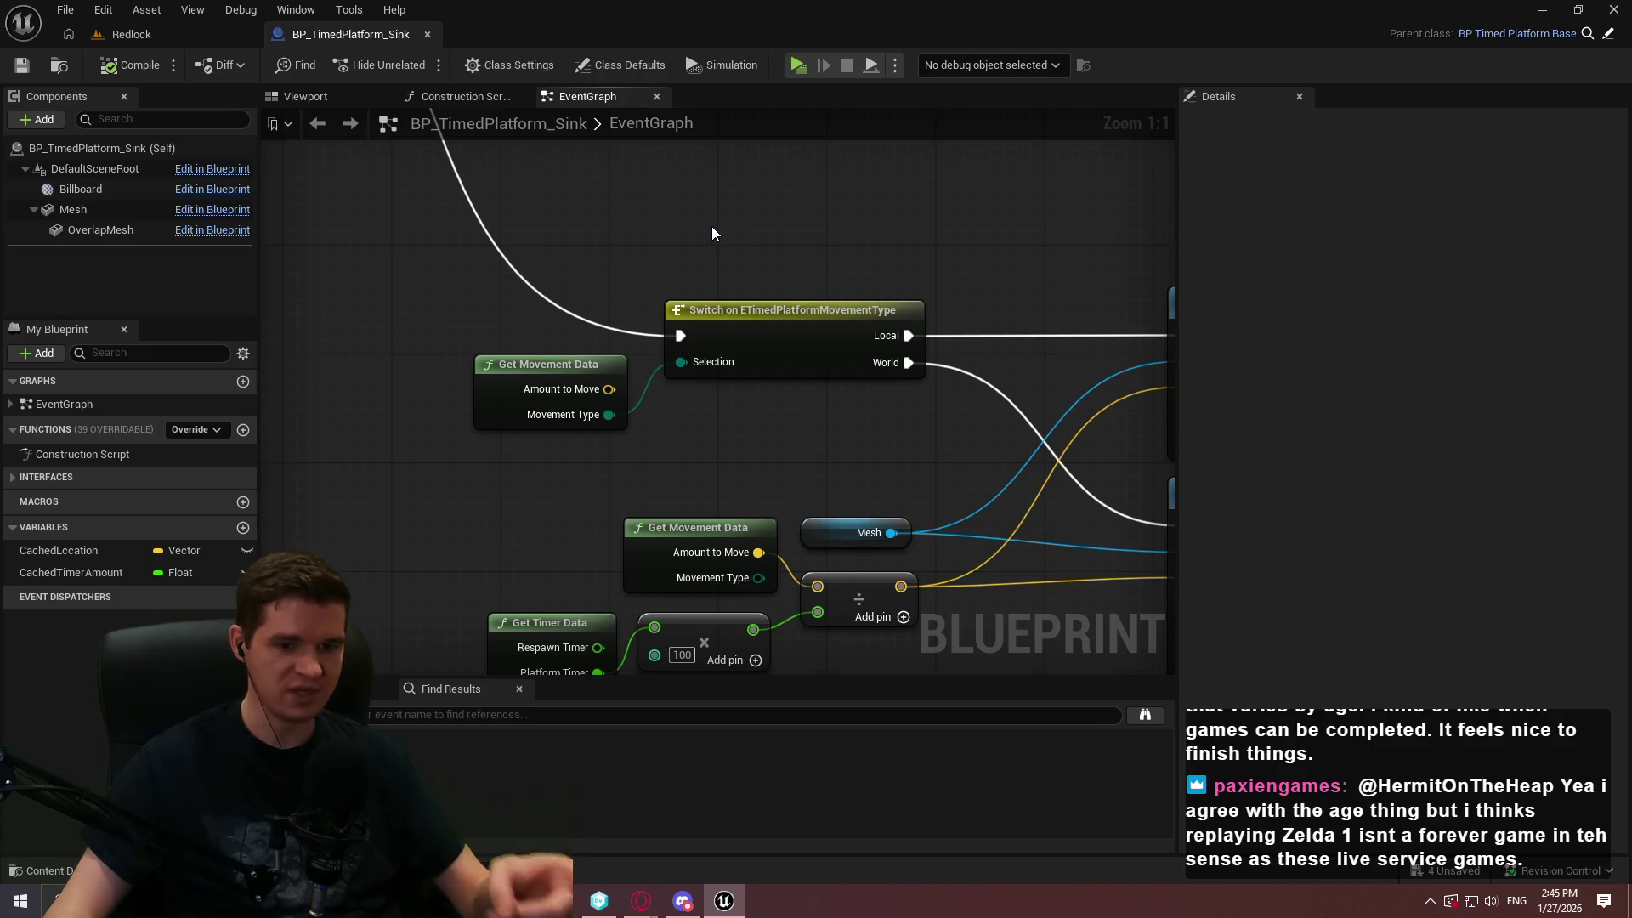
mouse_move(713, 232)
left_mouse_down()
mouse_move(848, 320)
mouse_move(846, 272)
left_mouse_up()
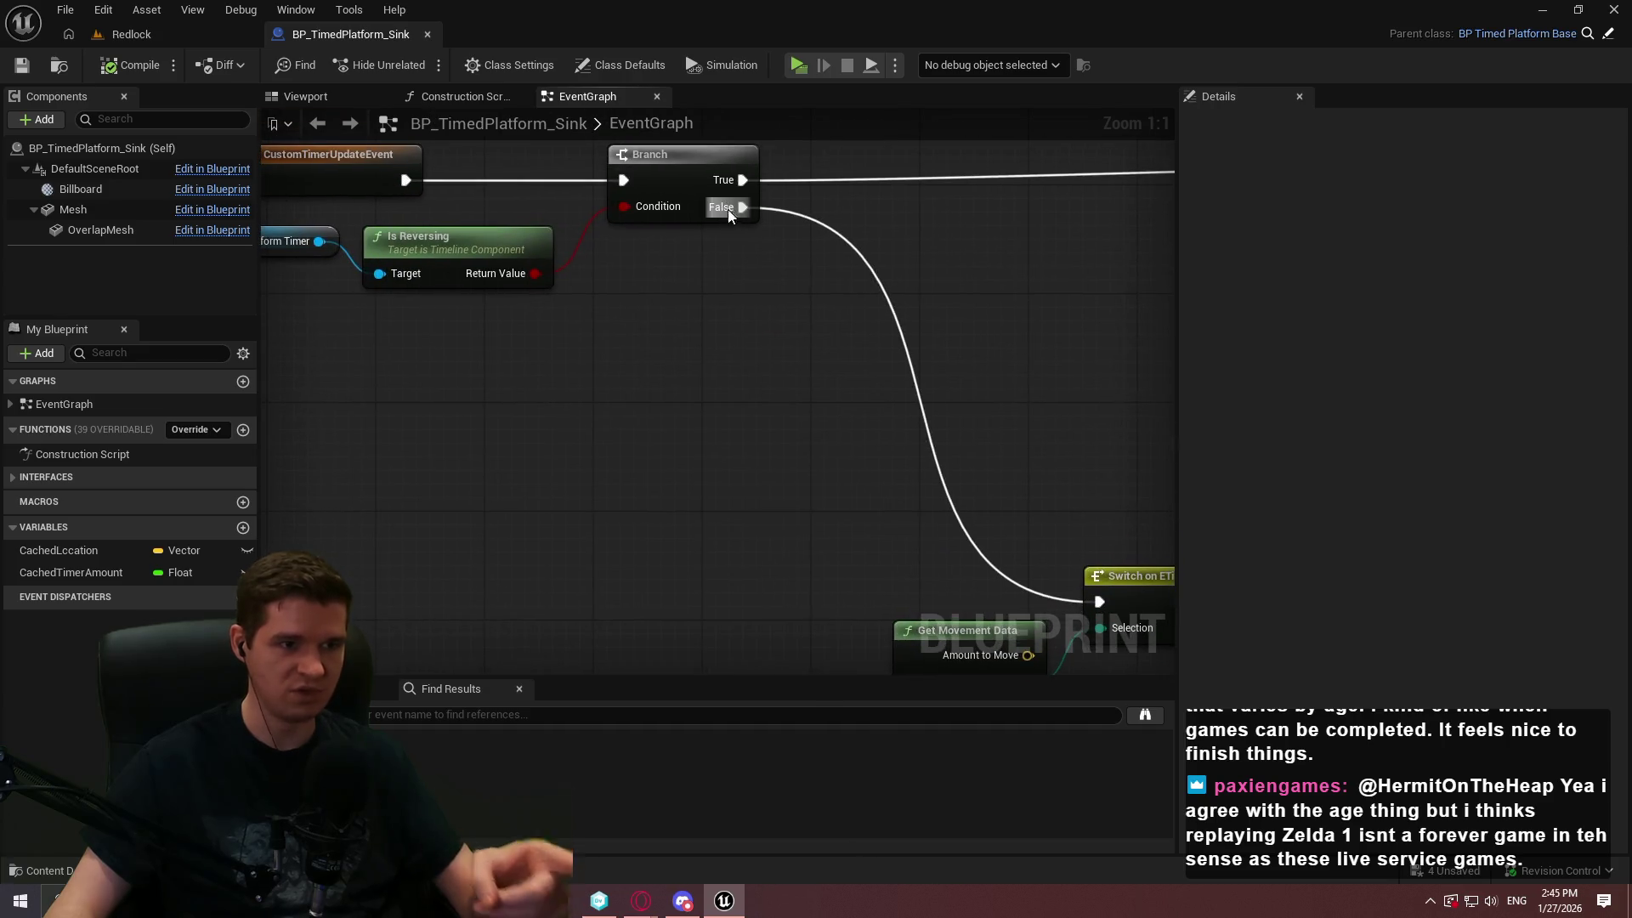
left_click_drag(727, 205, 794, 348)
type("delay")
key("Return")
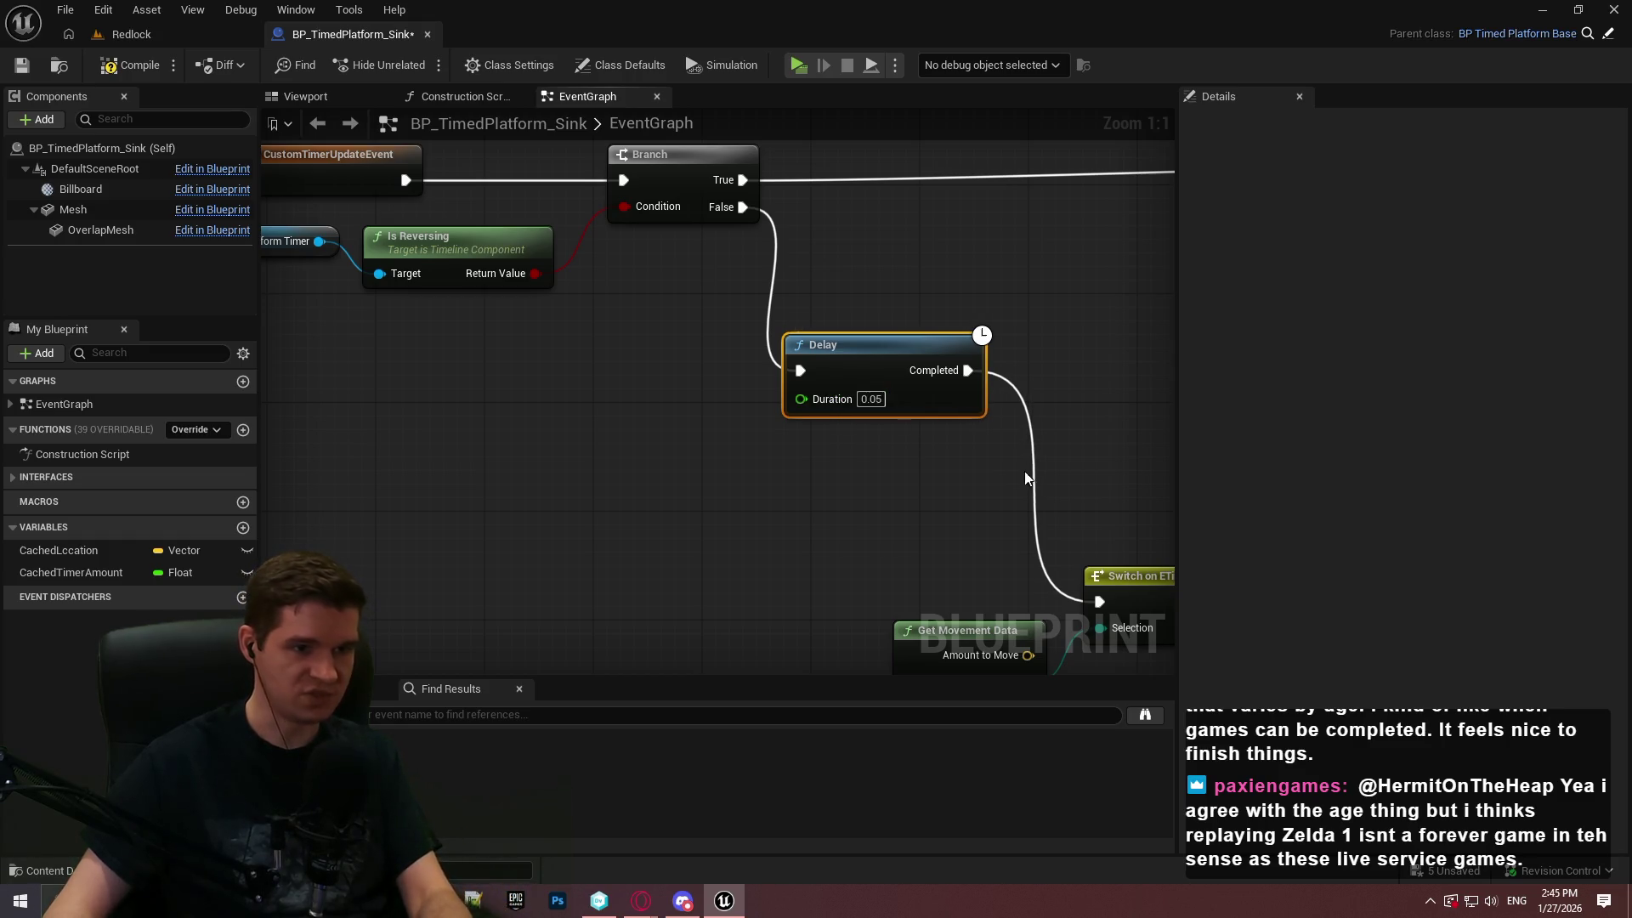
left_click_drag(1026, 478, 873, 397)
left_click_drag(758, 323, 776, 360)
left_click_drag(850, 472, 634, 356)
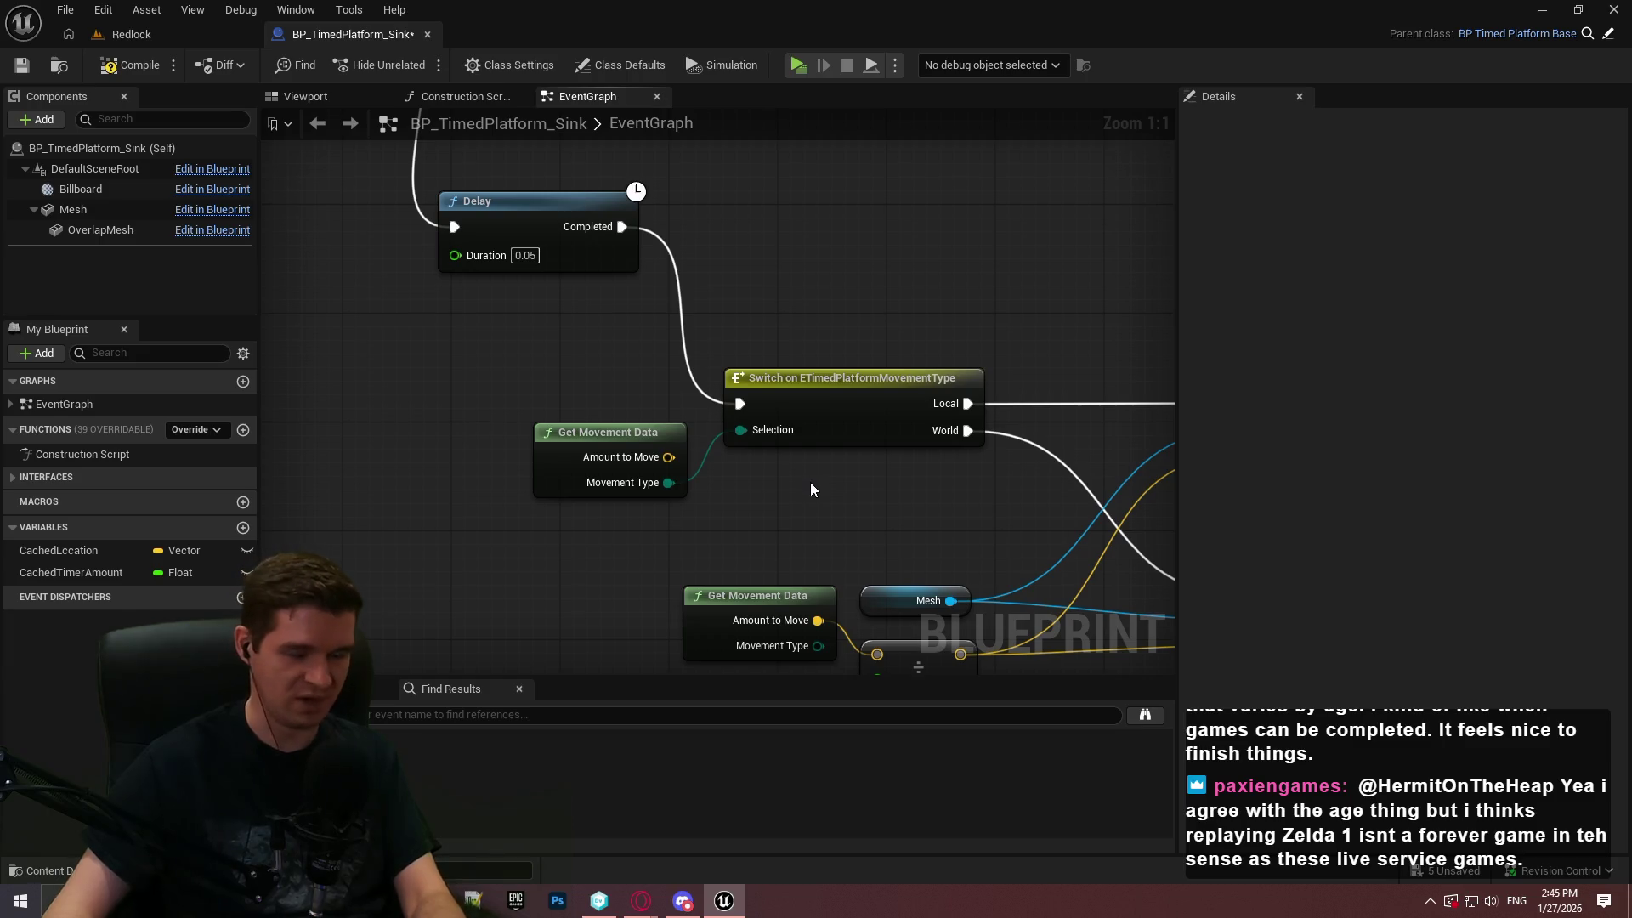
Set the timer multiplier to 20 and return to the Redlock level
mouse_move(809, 490)
left_mouse_down()
mouse_move(788, 399)
mouse_move(798, 467)
mouse_move(824, 221)
left_mouse_up()
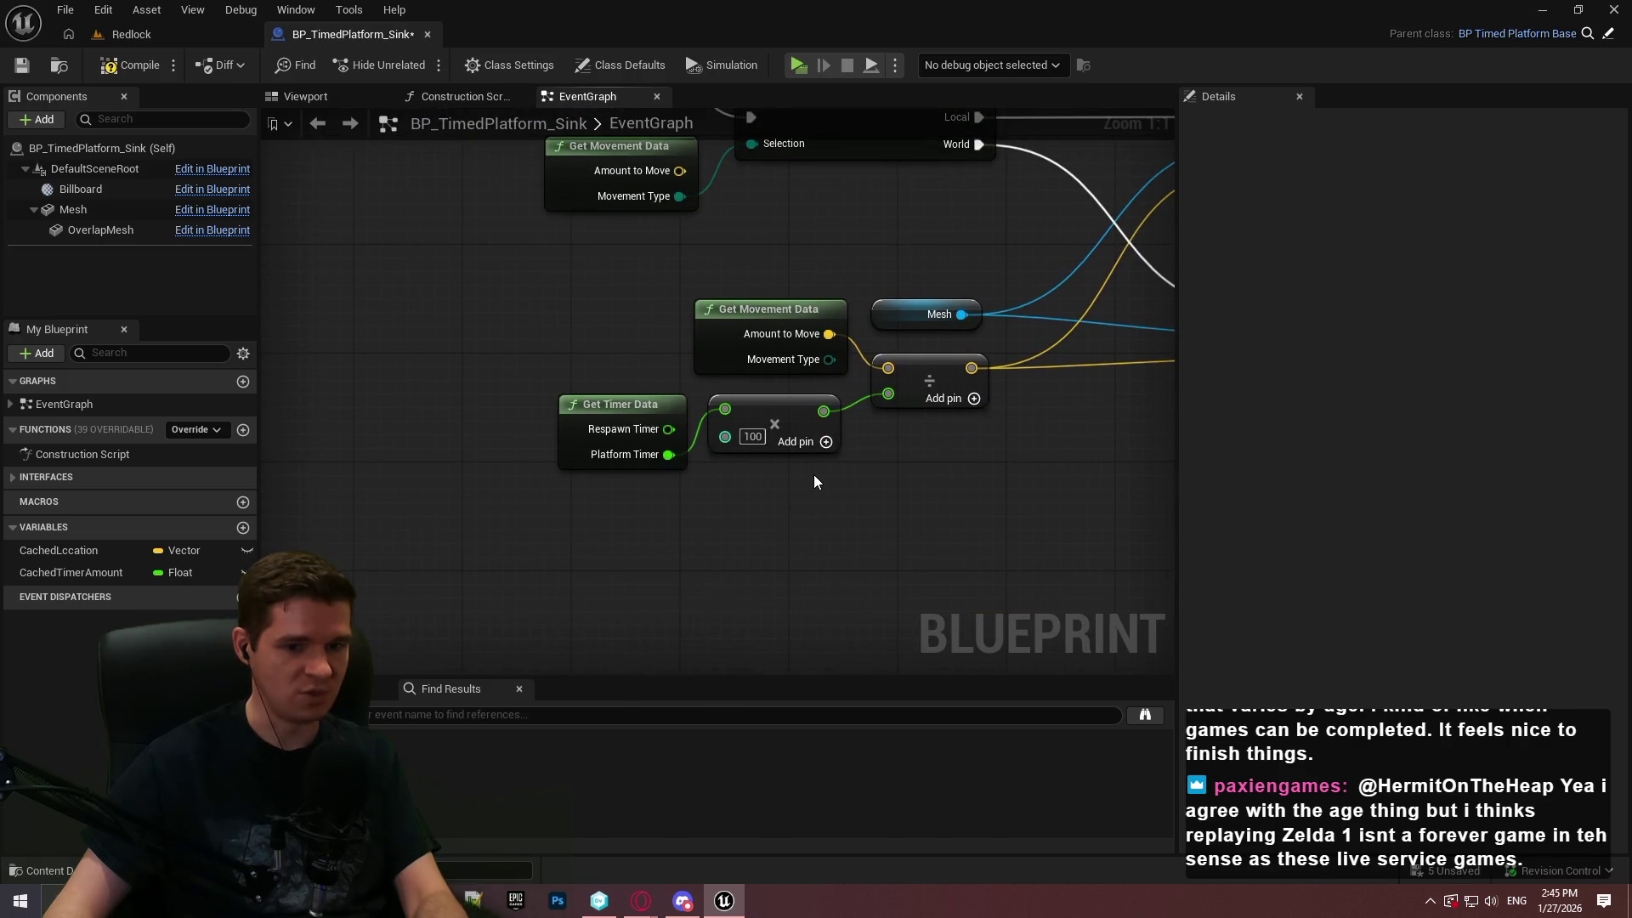
mouse_move(809, 474)
left_mouse_down()
mouse_move(595, 463)
mouse_move(612, 503)
mouse_move(587, 335)
mouse_move(412, 340)
mouse_move(601, 550)
mouse_move(609, 585)
mouse_move(448, 305)
left_mouse_up()
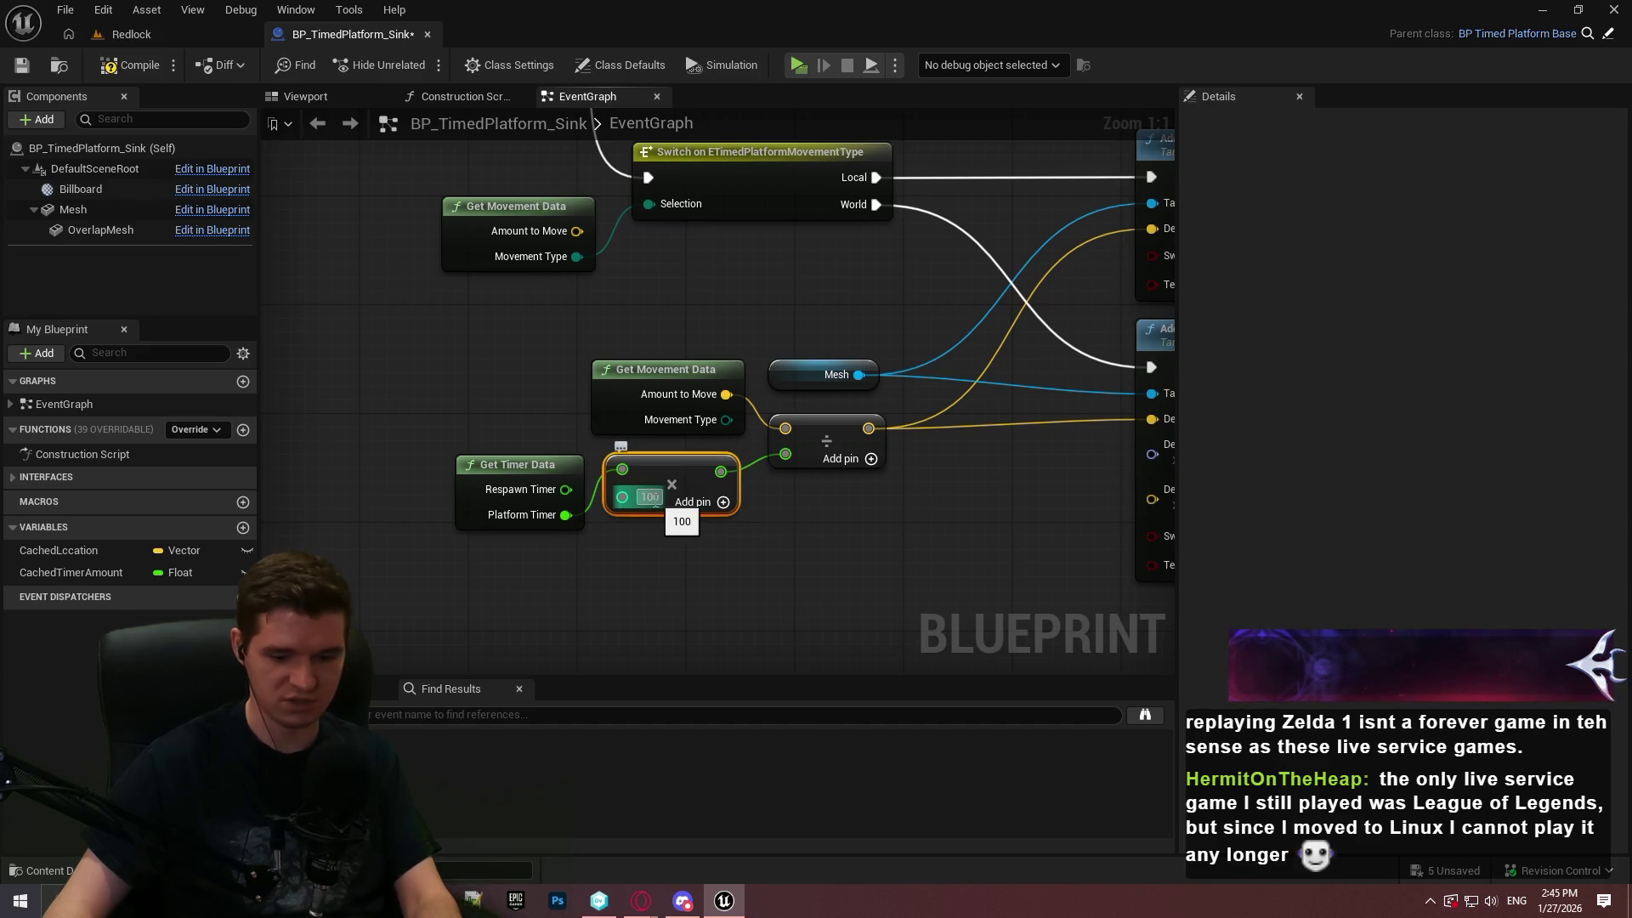
type("20")
left_click(847, 568)
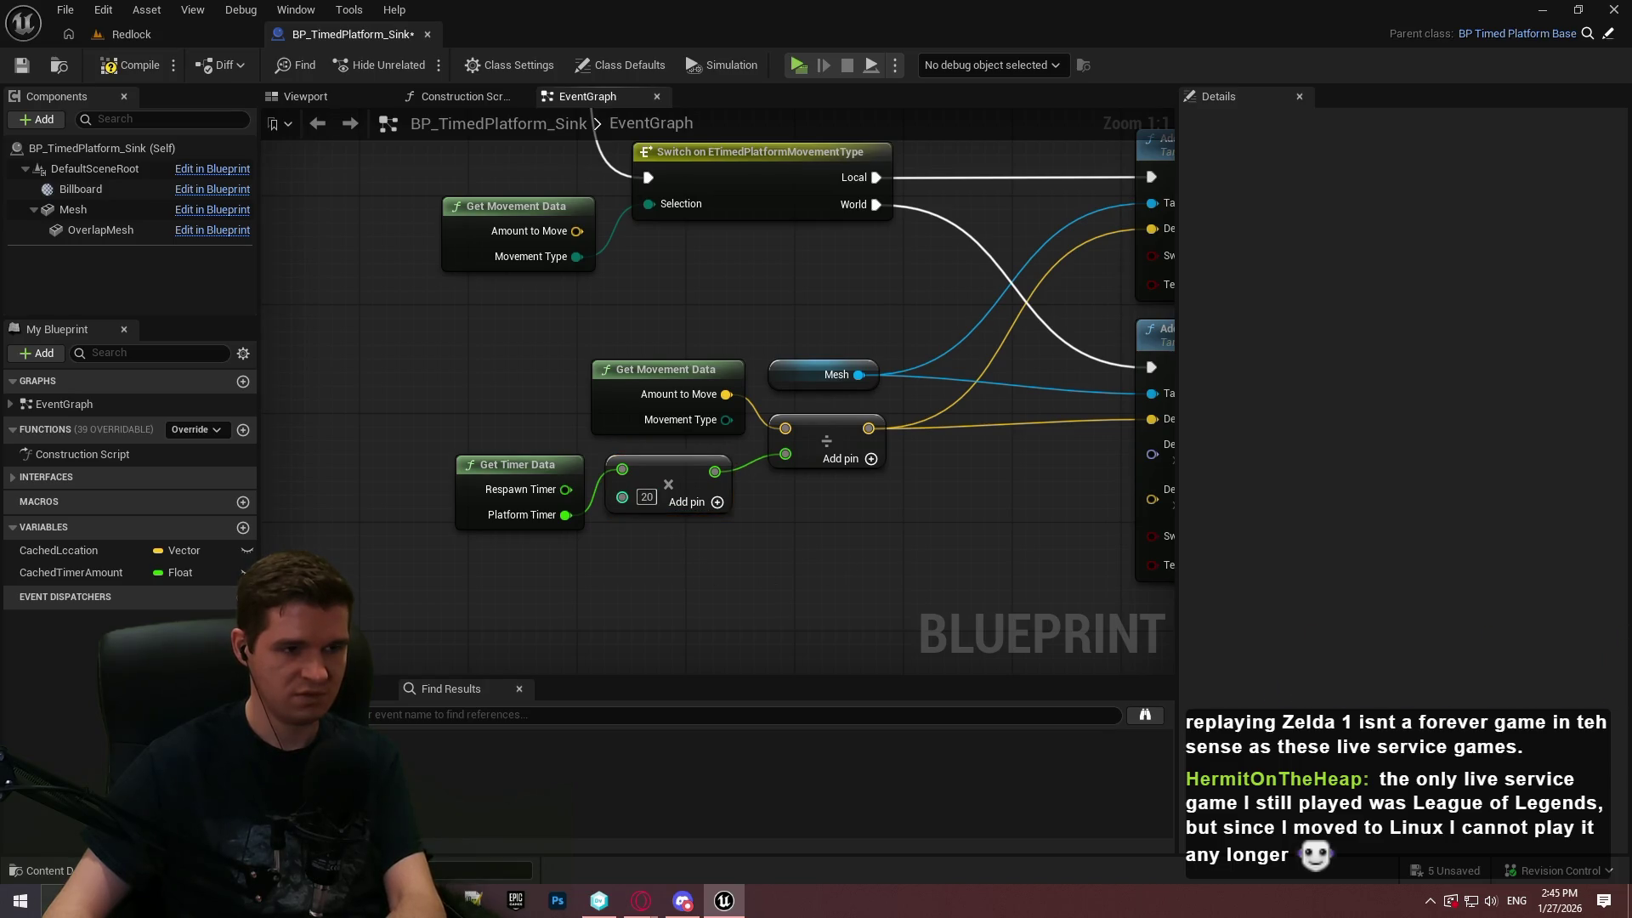
left_click_drag(845, 567, 736, 542)
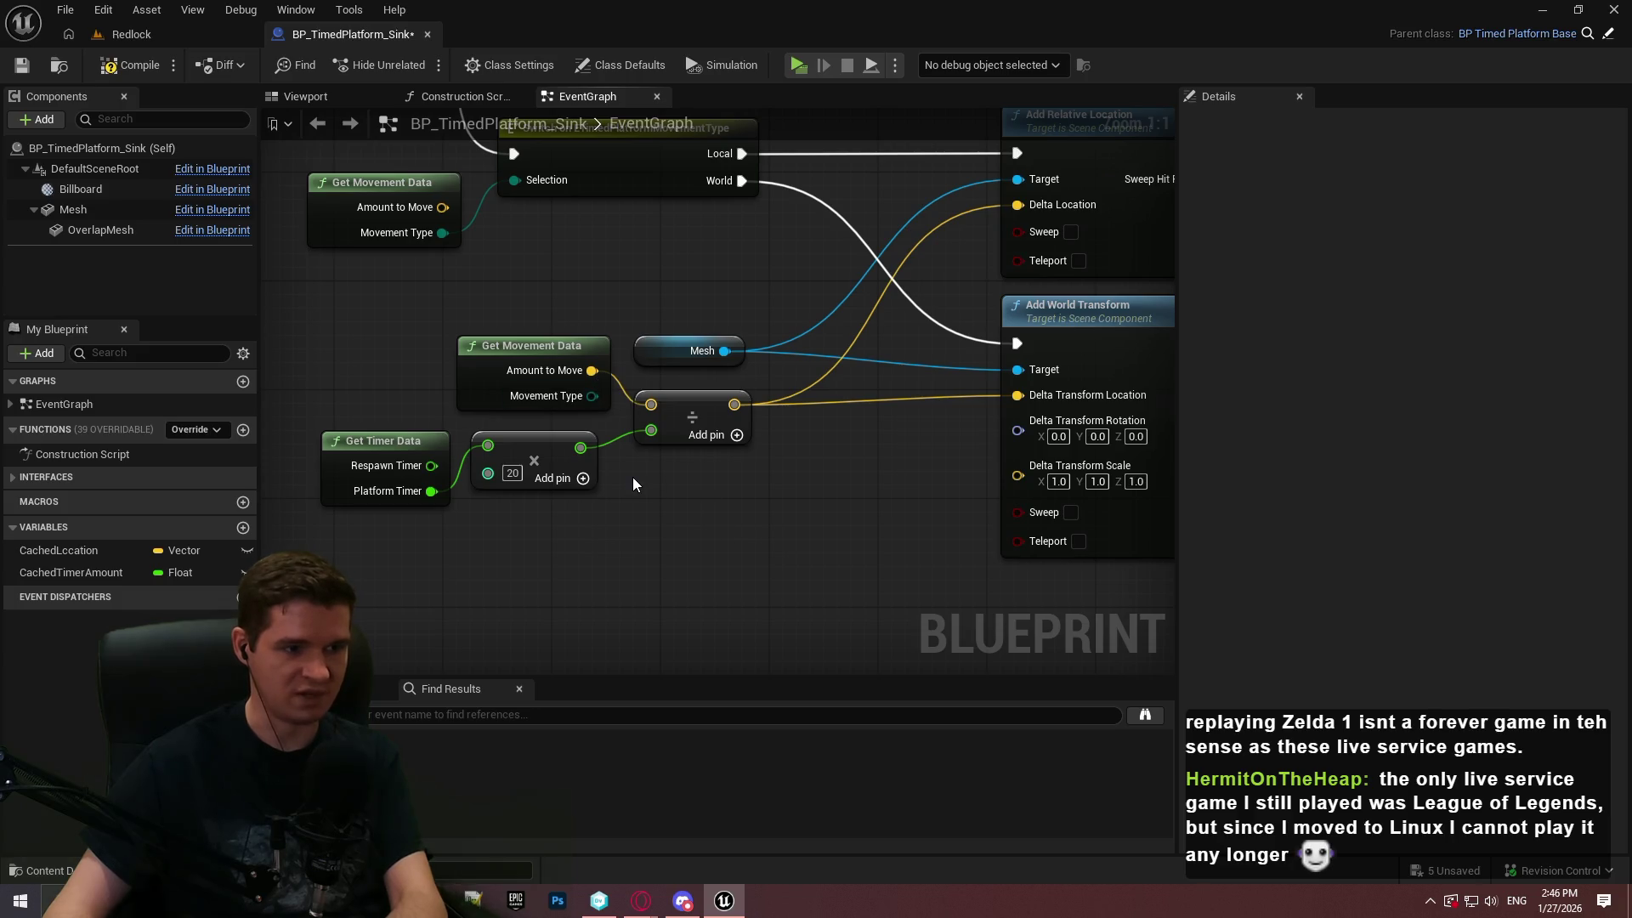
left_click_drag(870, 274, 795, 371)
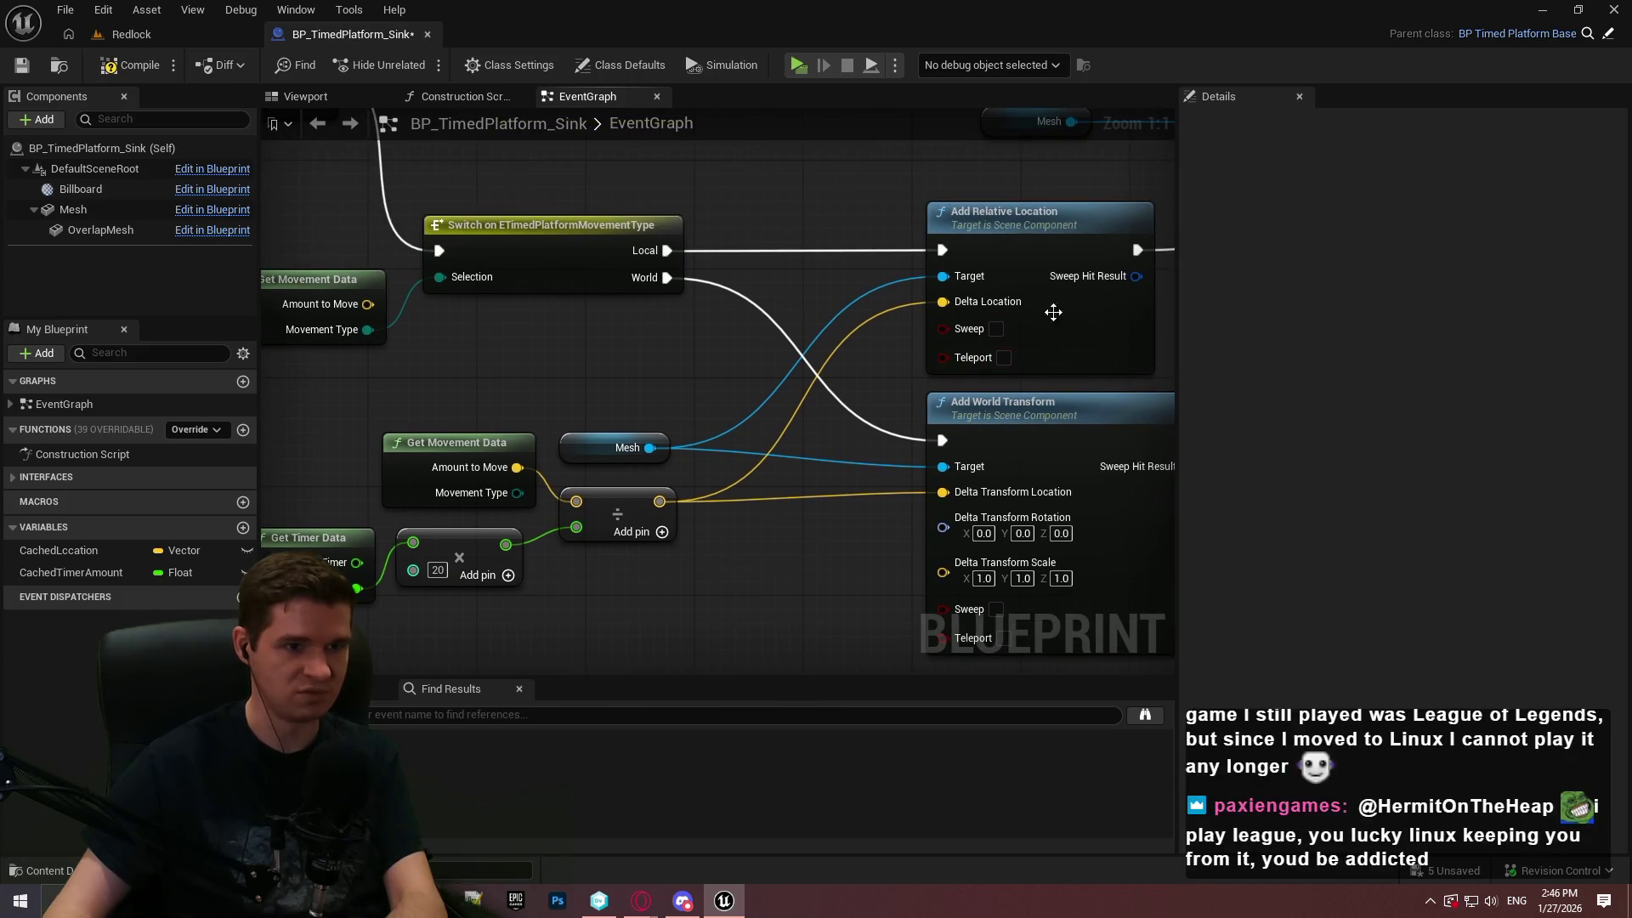
left_click(174, 39)
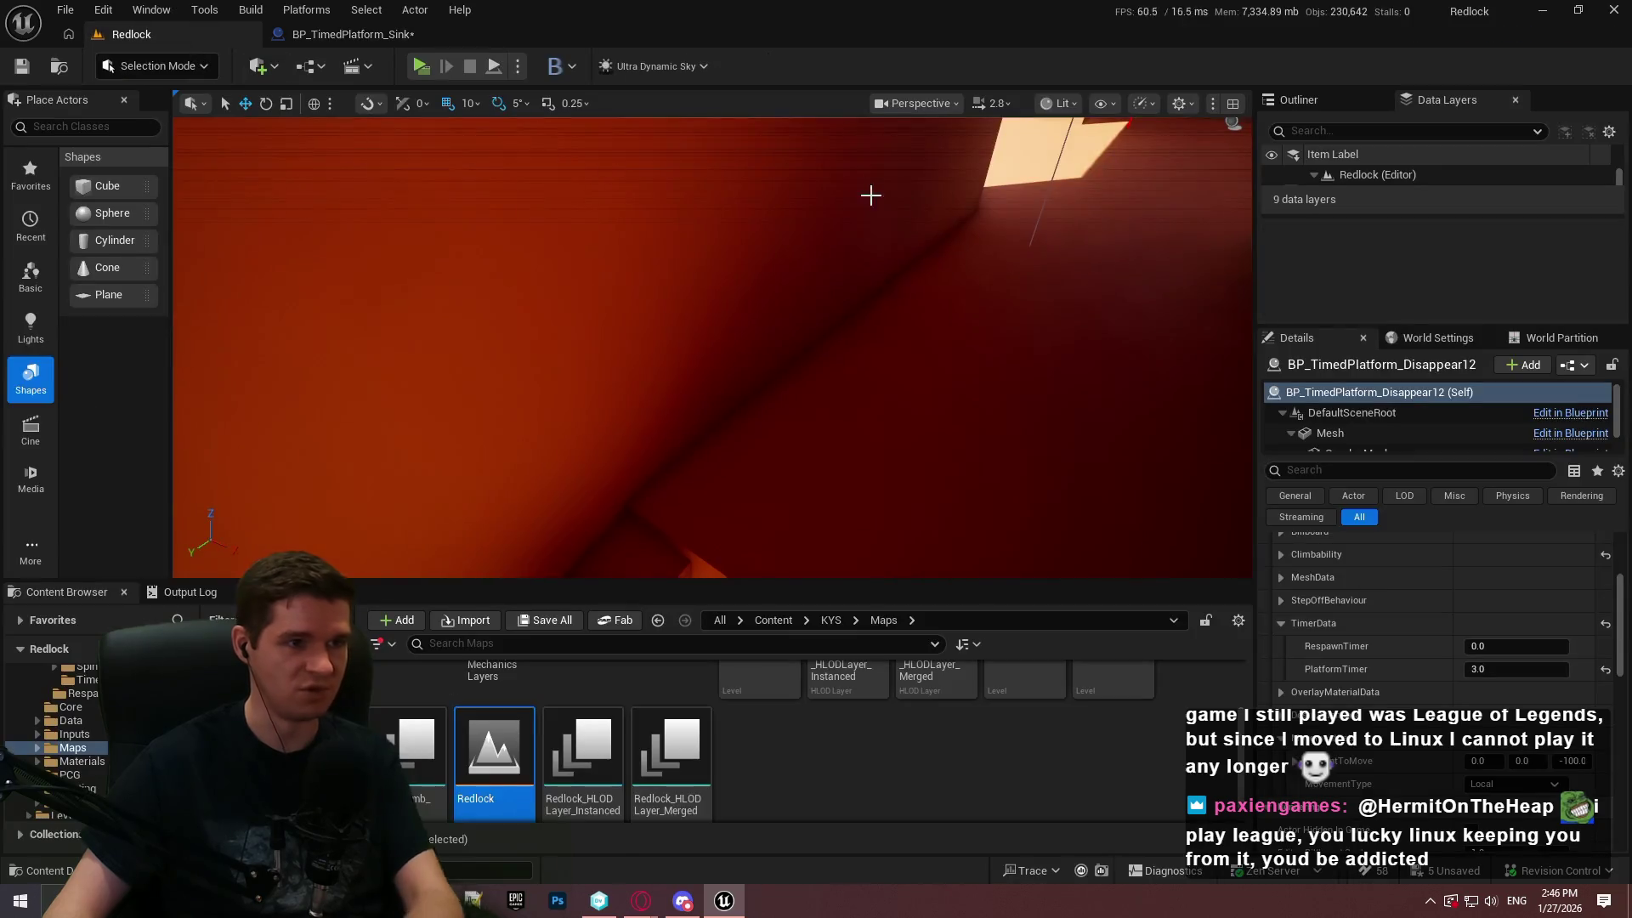
Play from the cube and walk the character up the corridor and along the ledge
right_click(1084, 436)
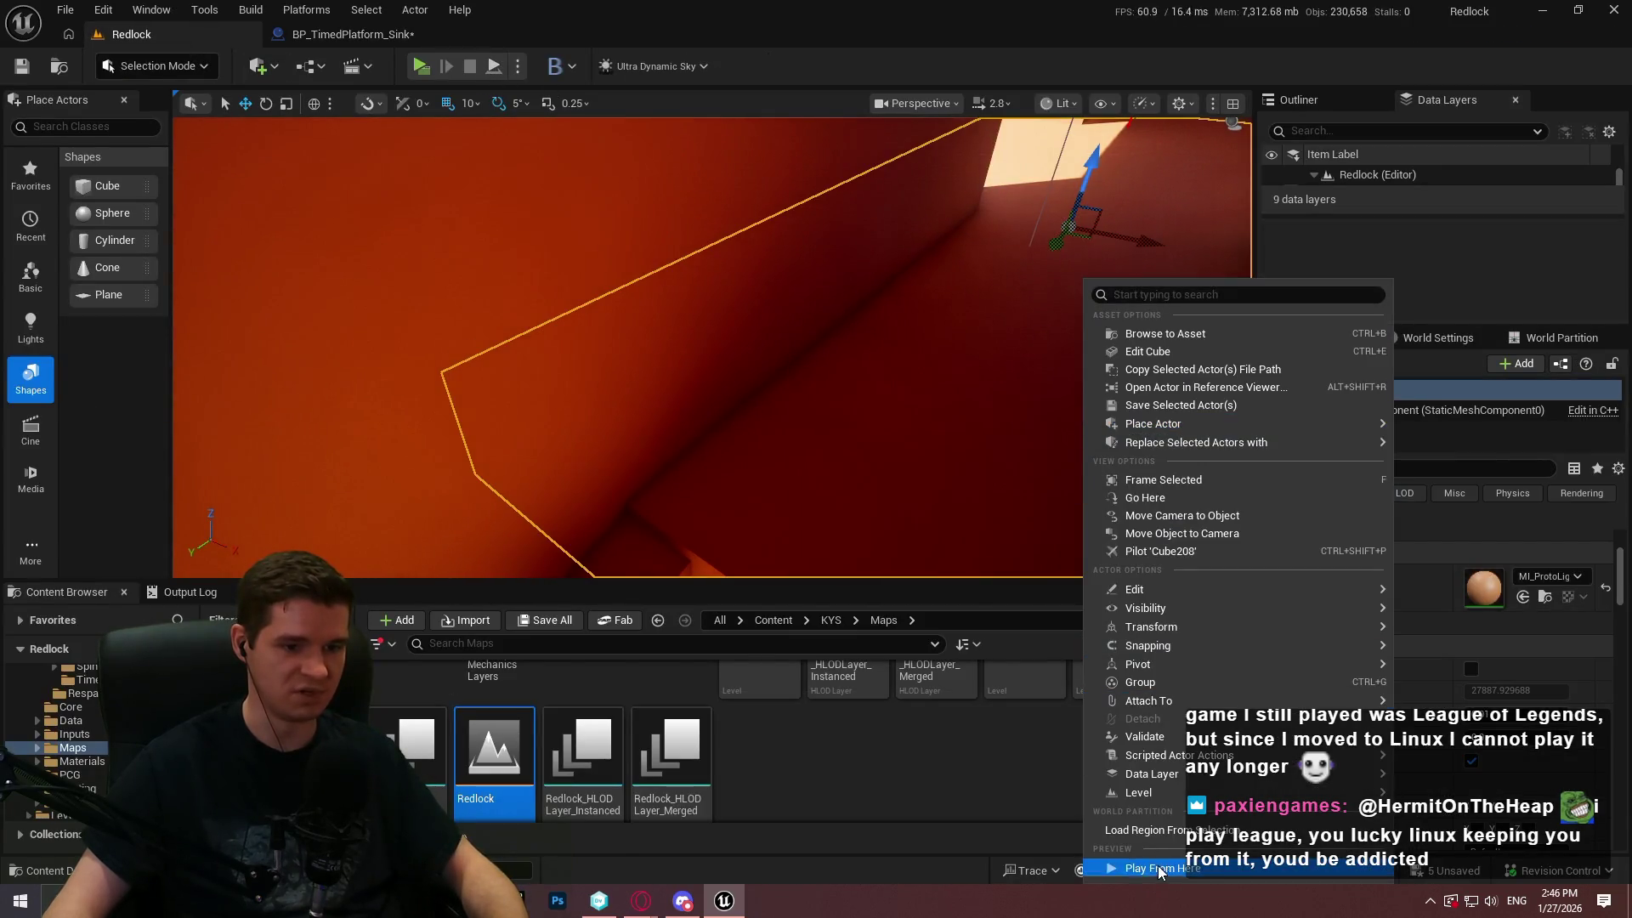
left_click(1161, 868)
left_click(710, 492)
key("w")
key("w")
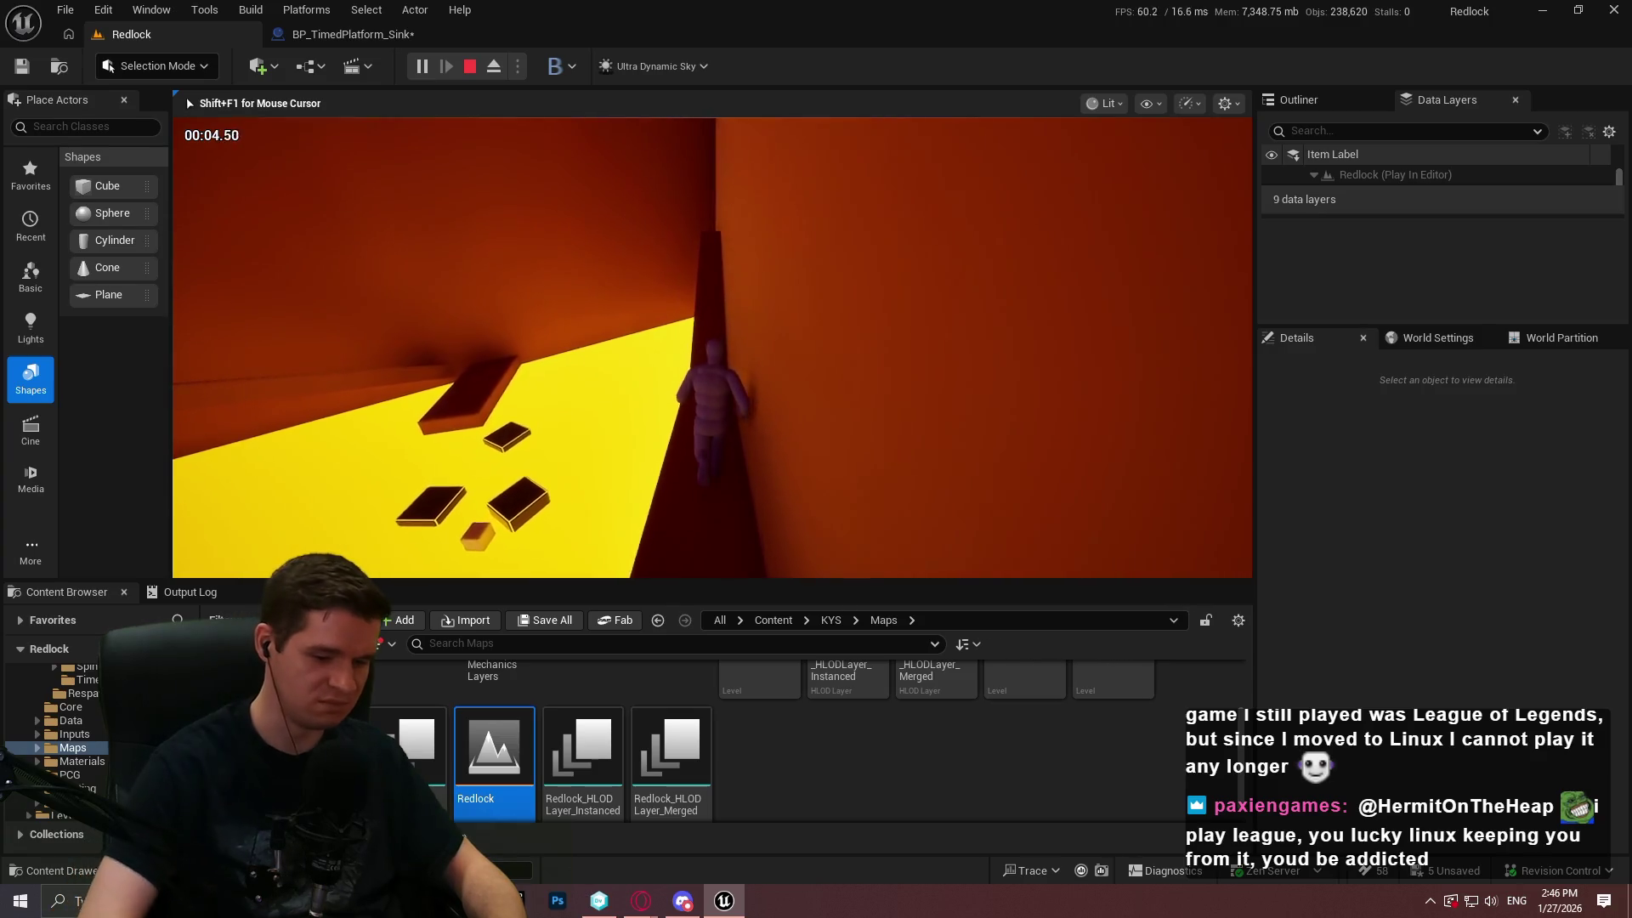
key("F11")
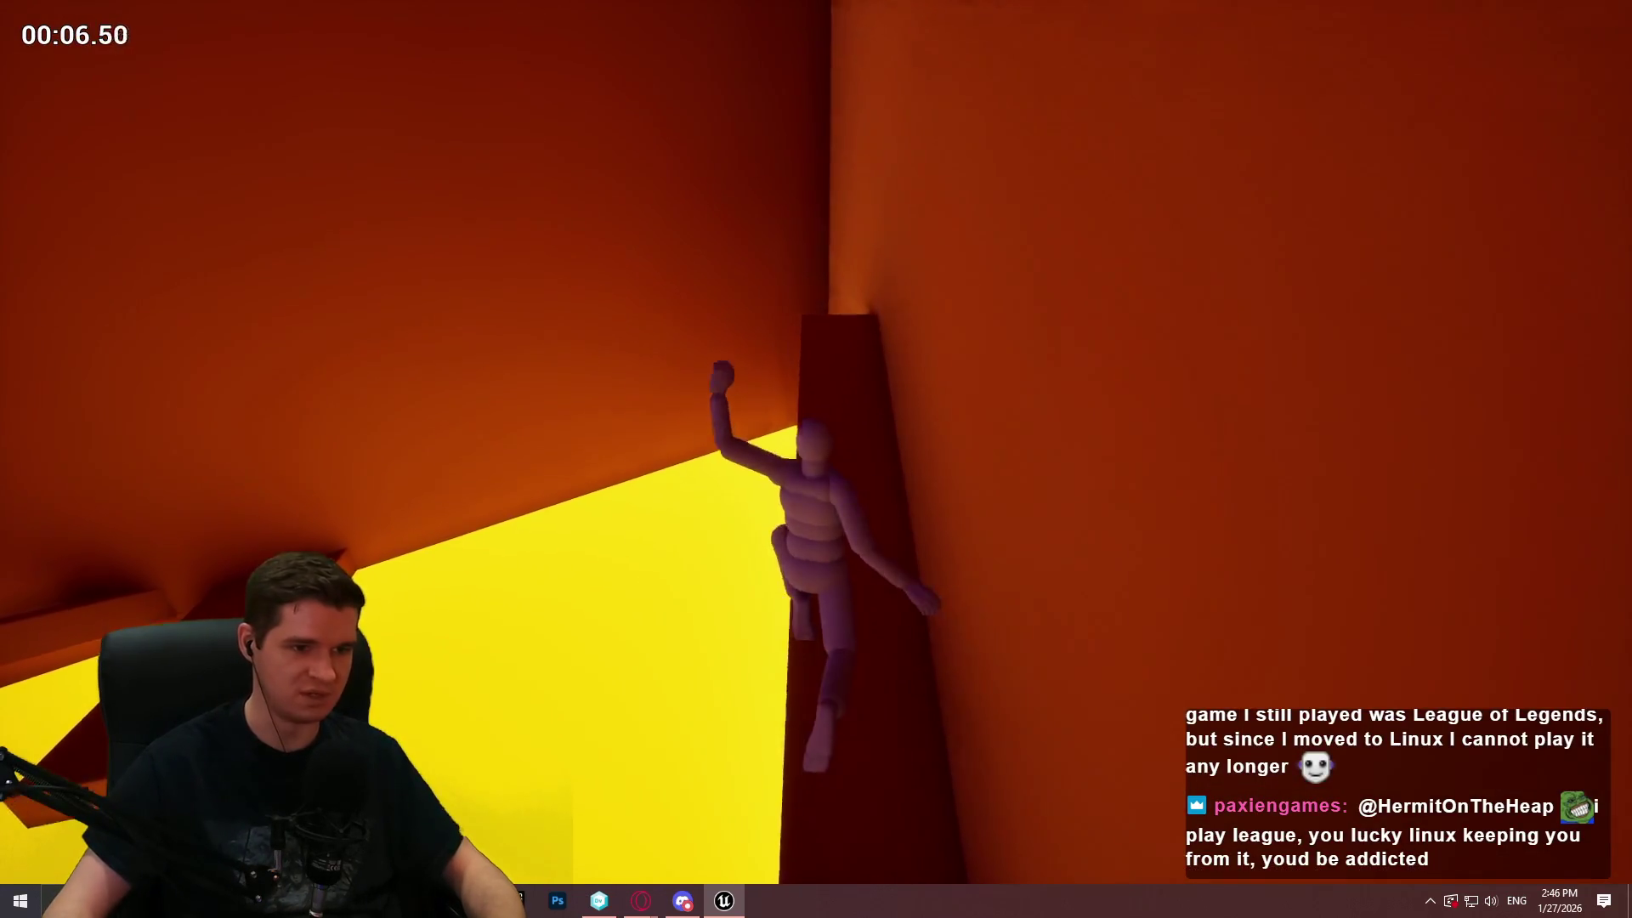
key("w")
key("w")
key("w")
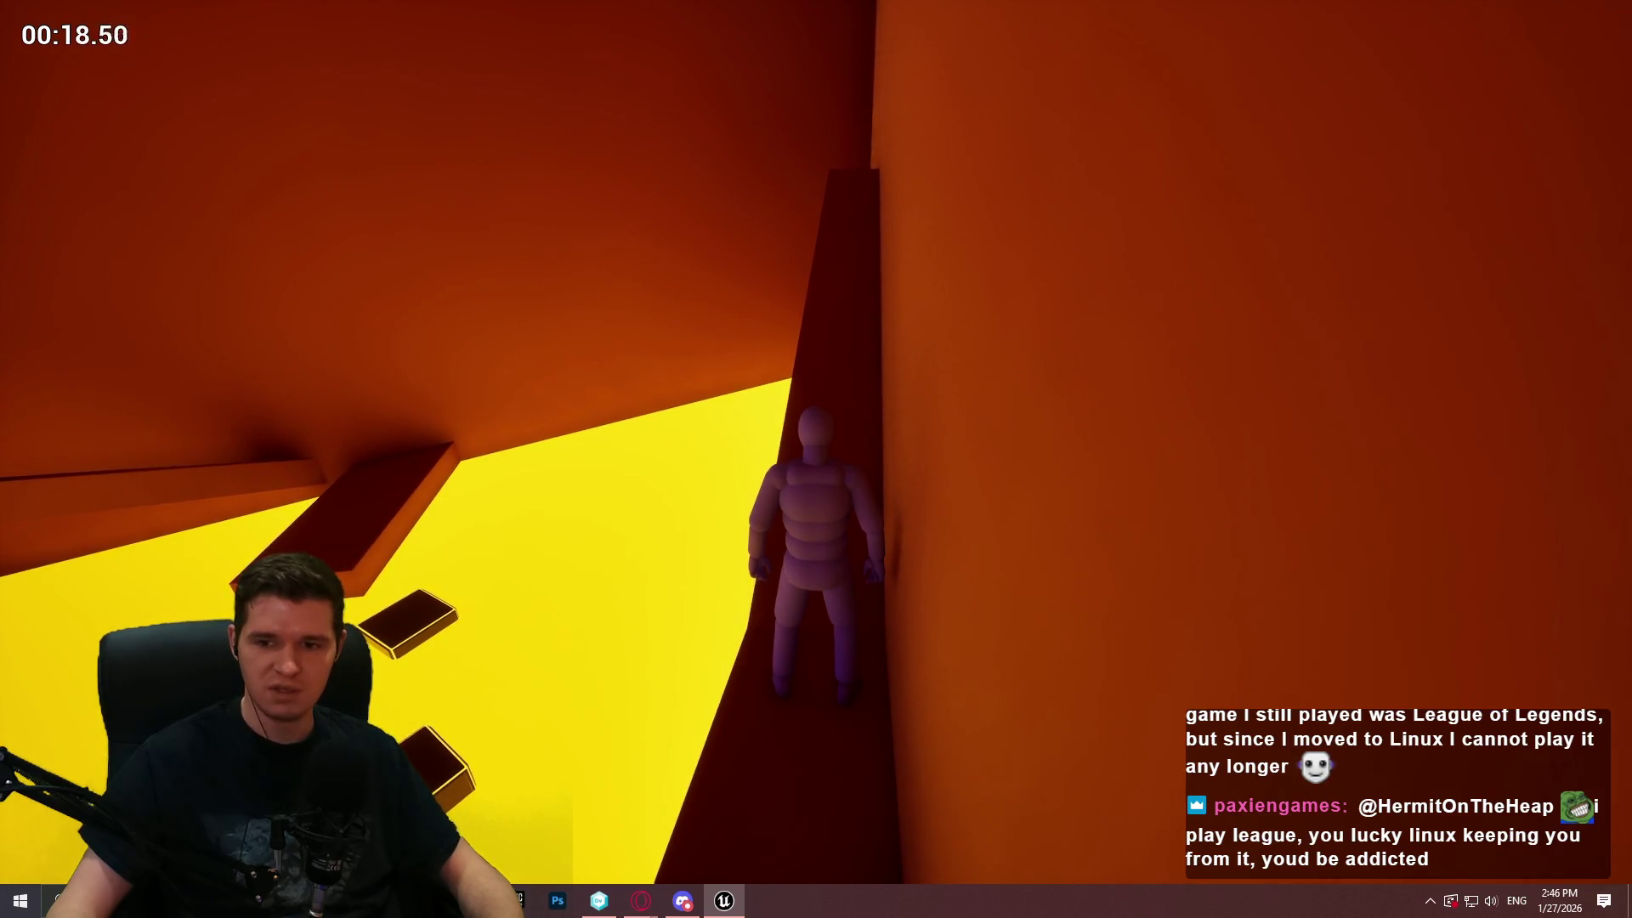
key("w")
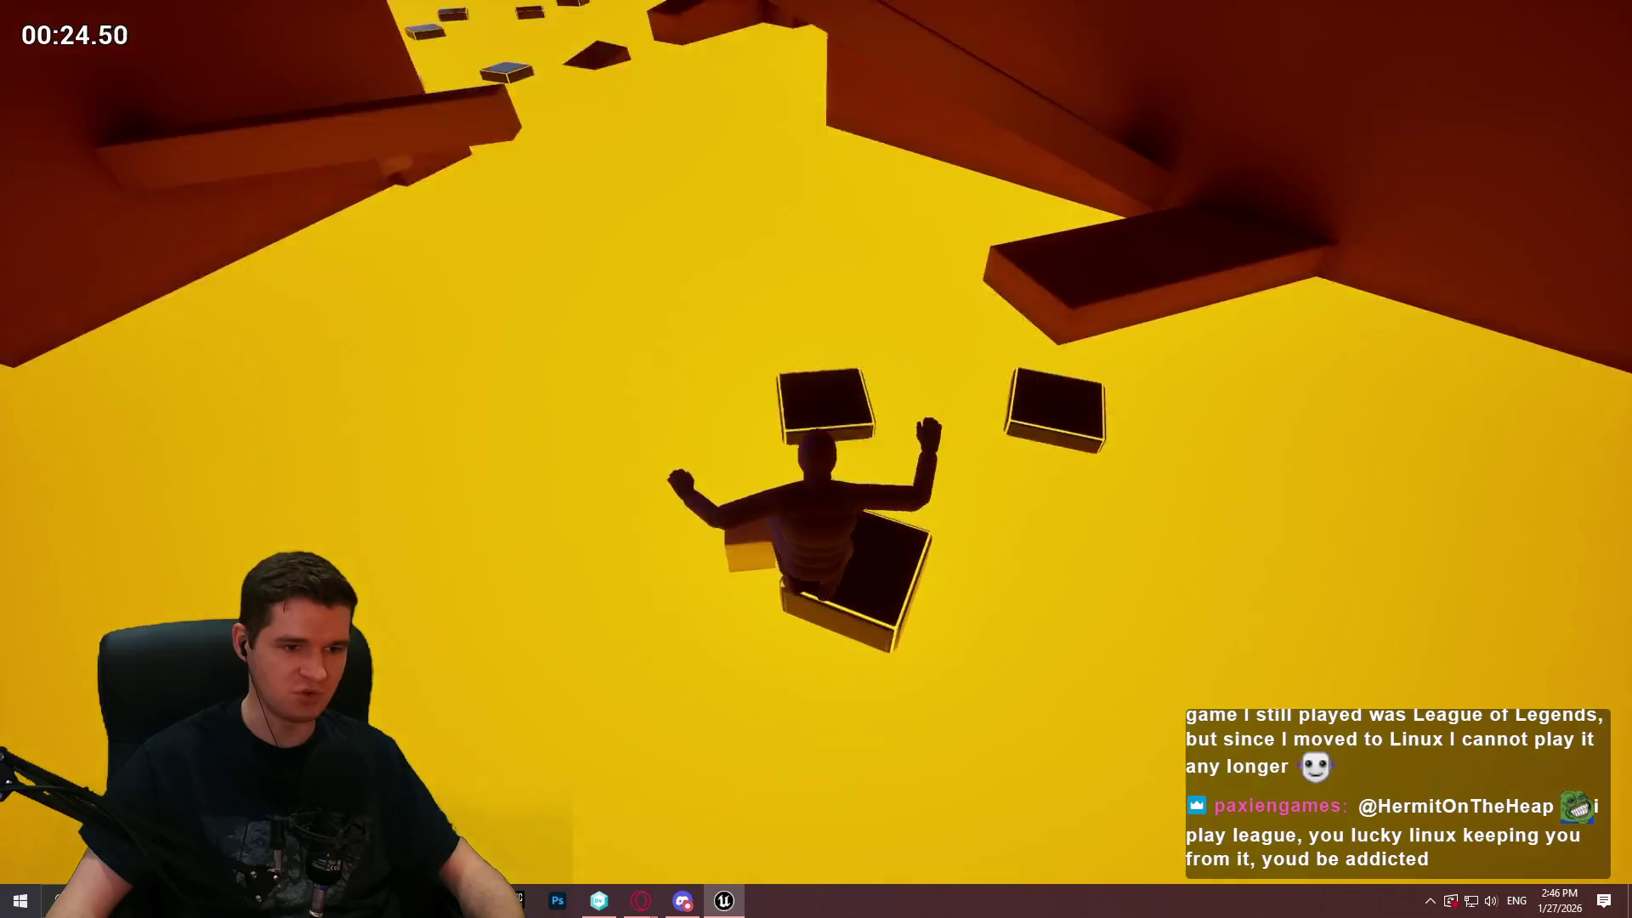
key("Escape")
Replay from the selected cube, jumping onto and off the red platform to trigger it
key("f")
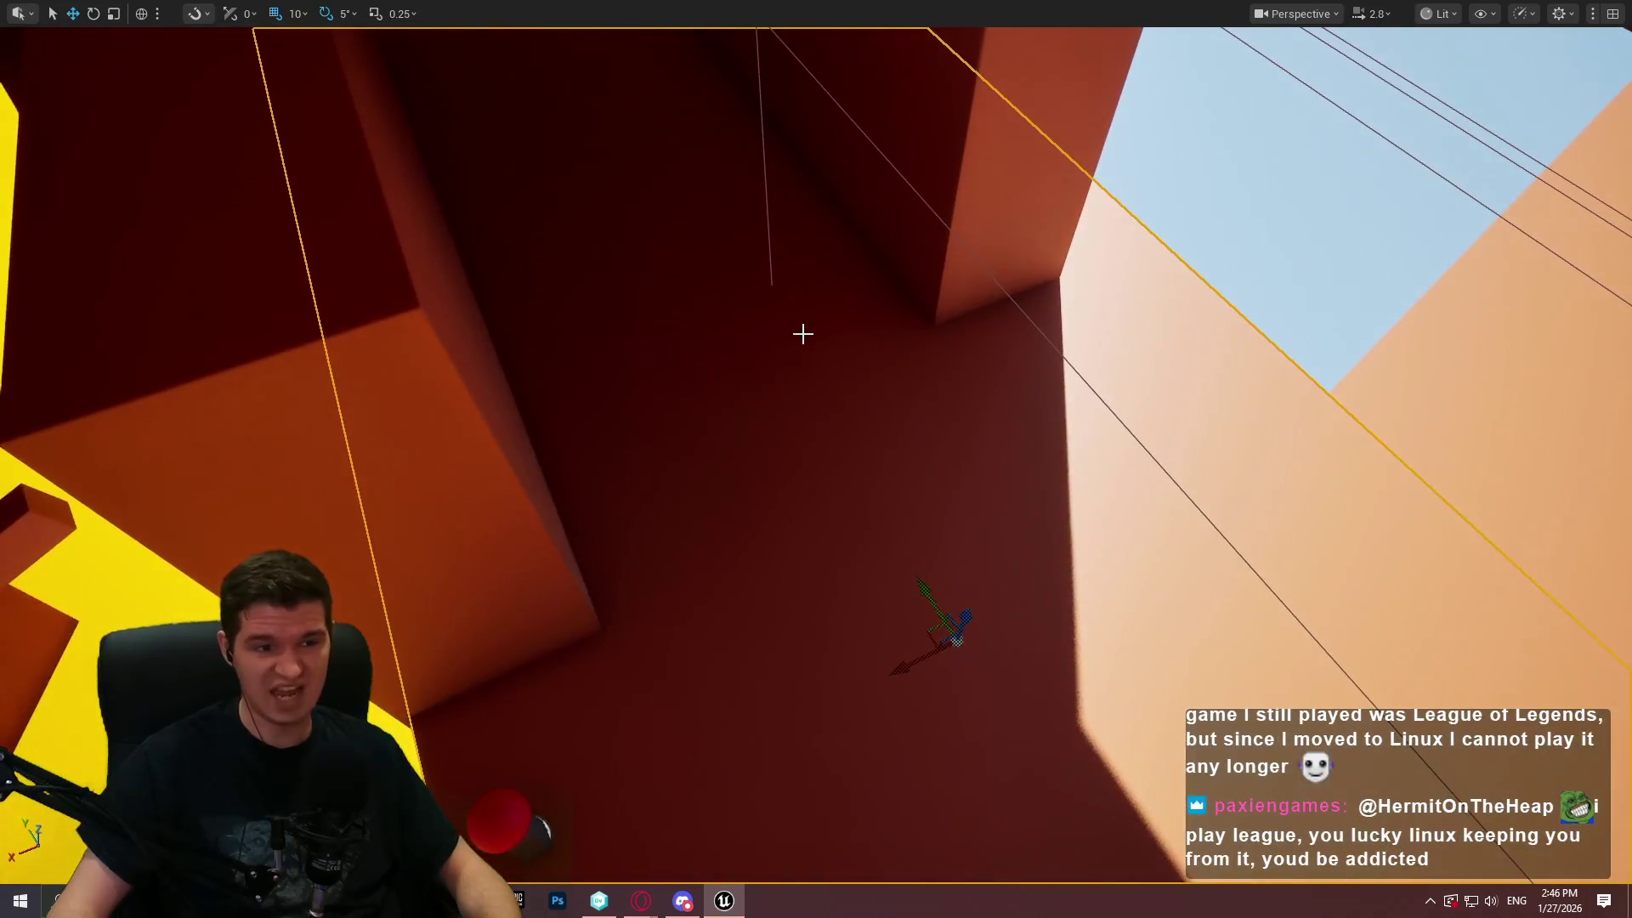
right_click(802, 331)
left_click(947, 876)
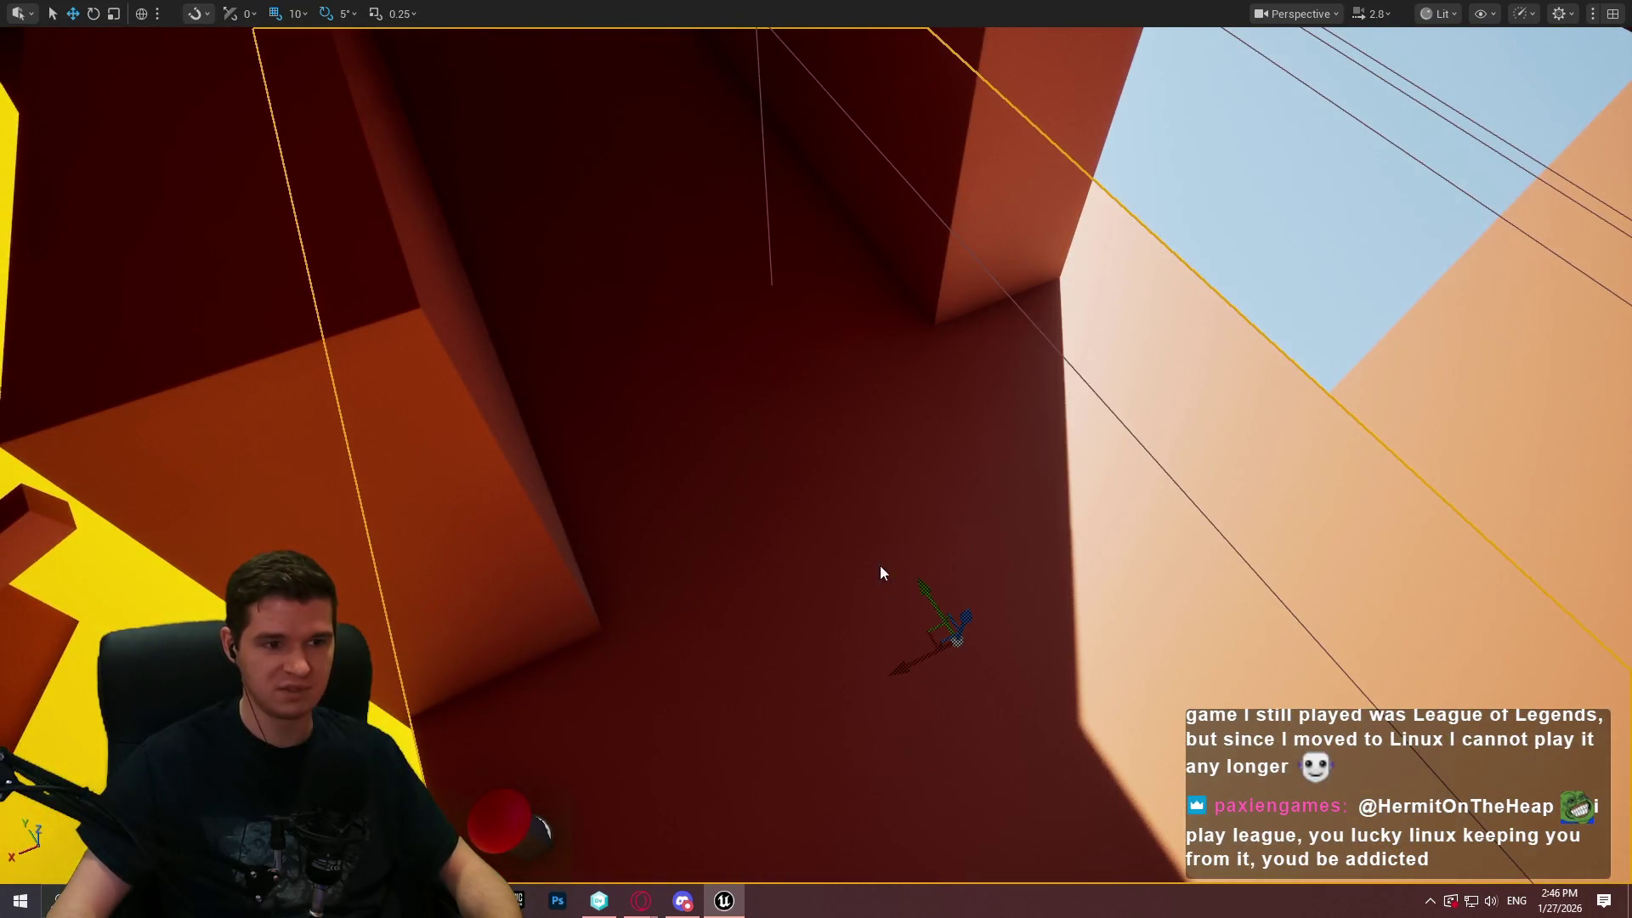
key("w")
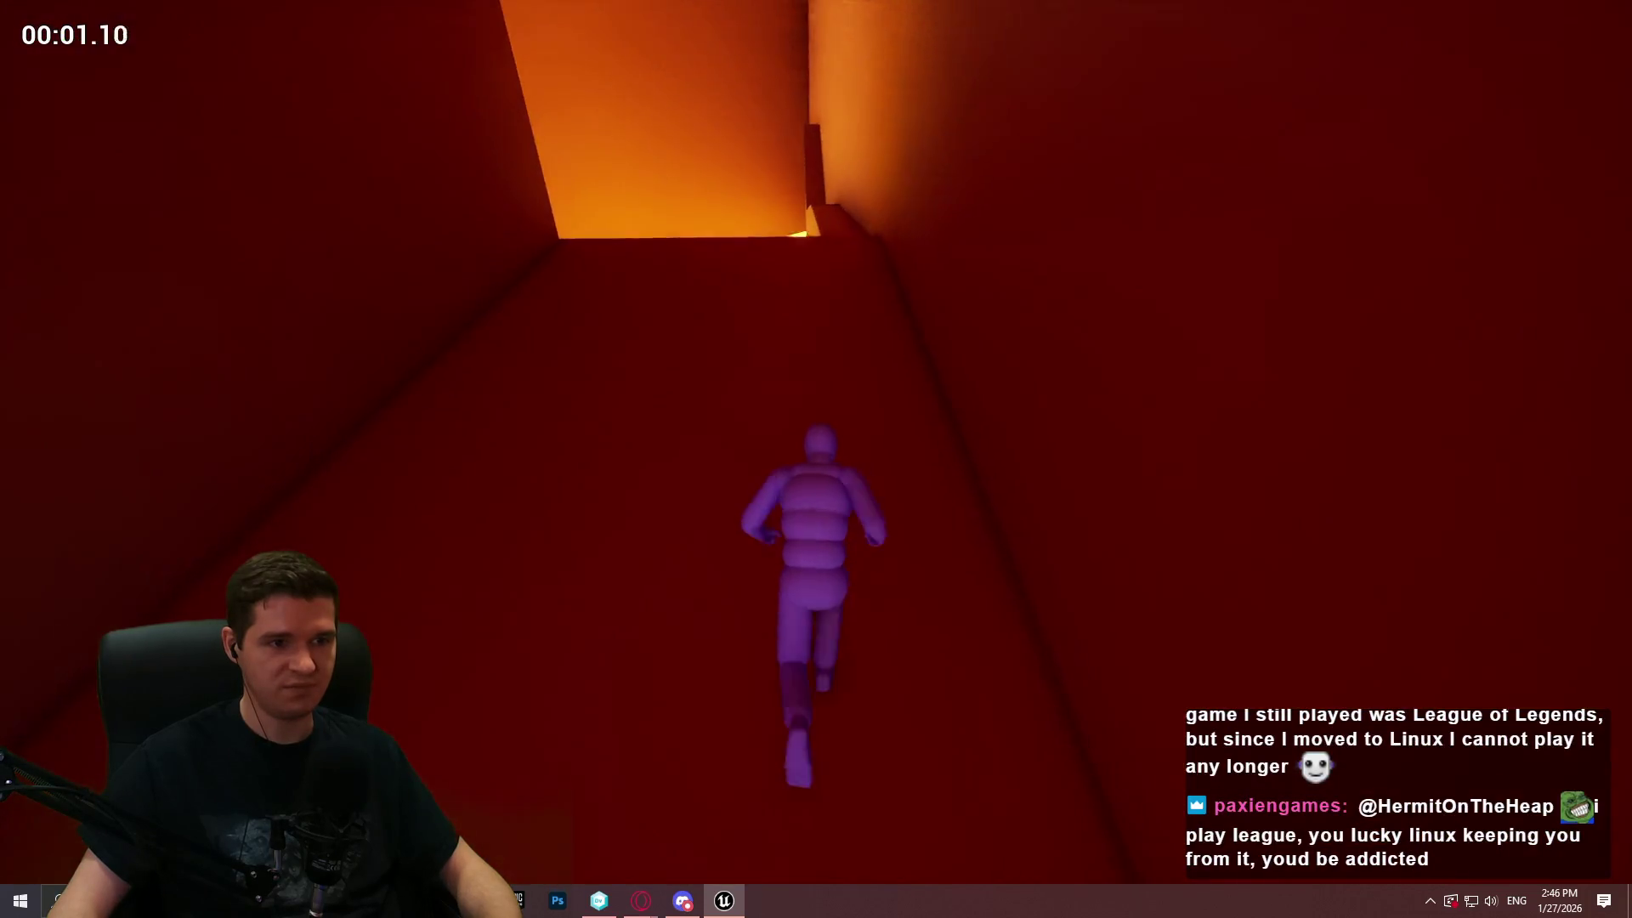
key("w")
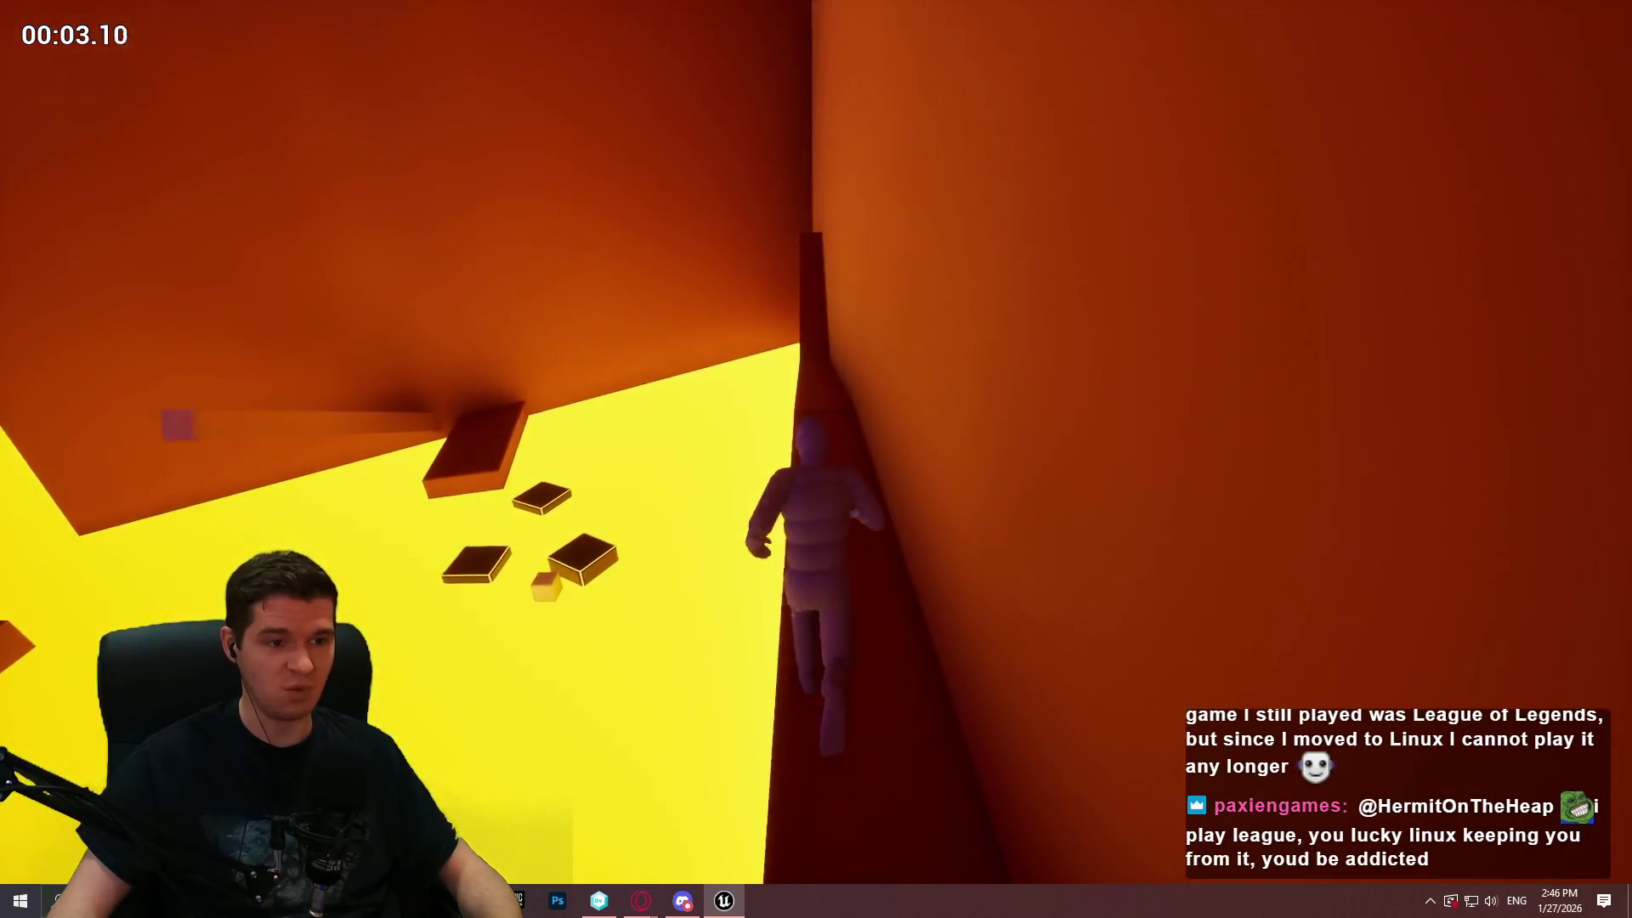
key("w")
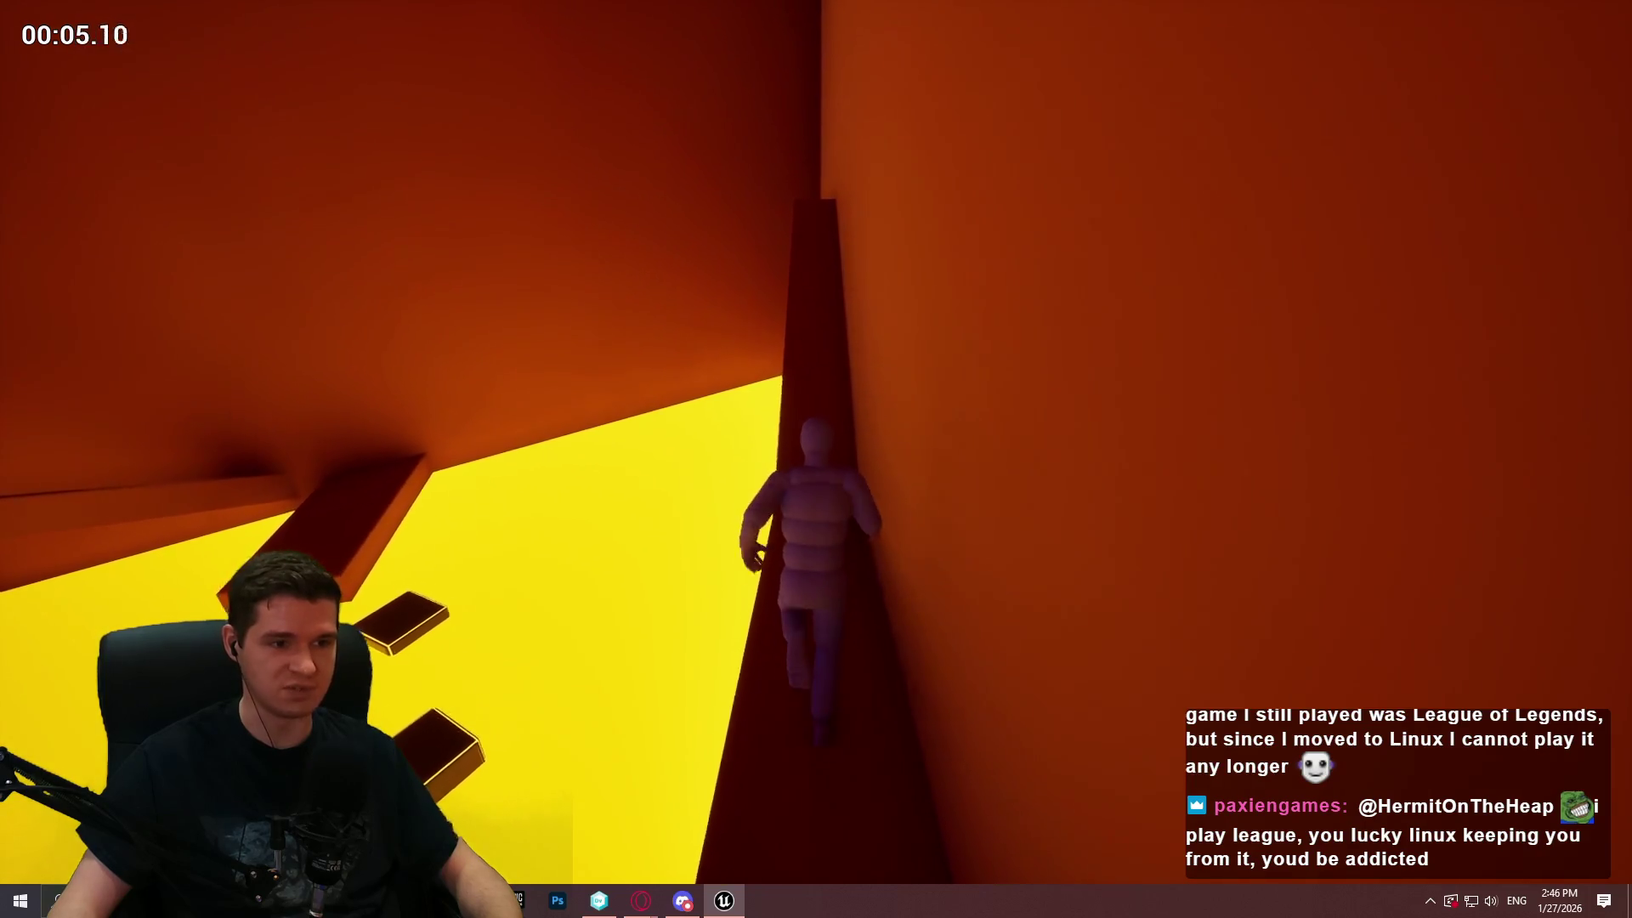
key("w")
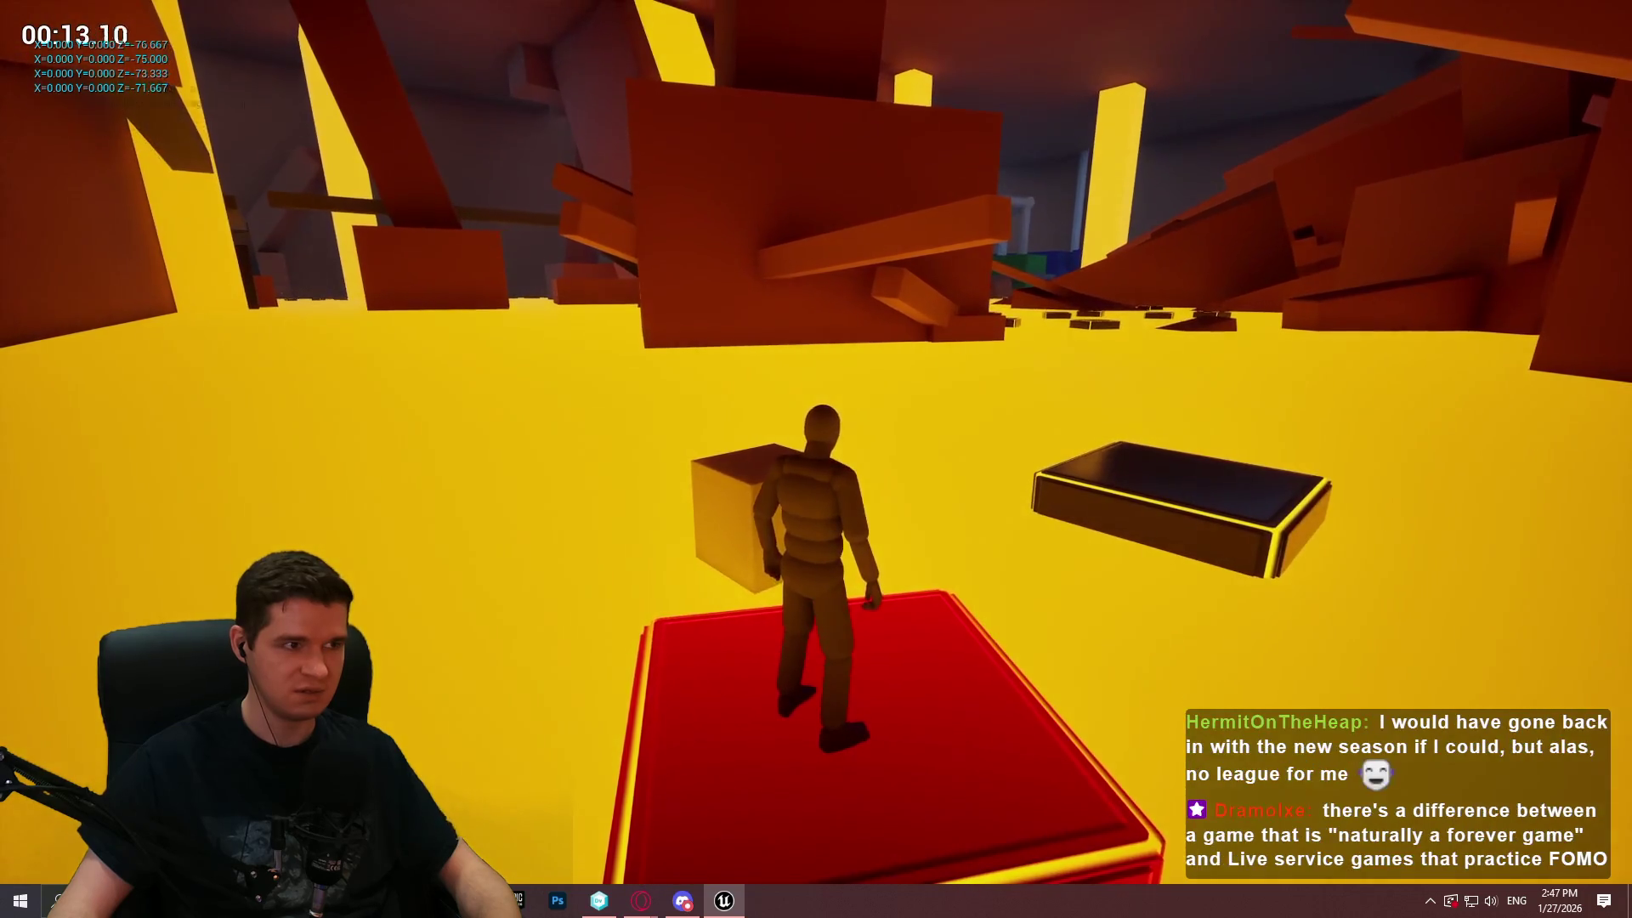
key("w")
key("space")
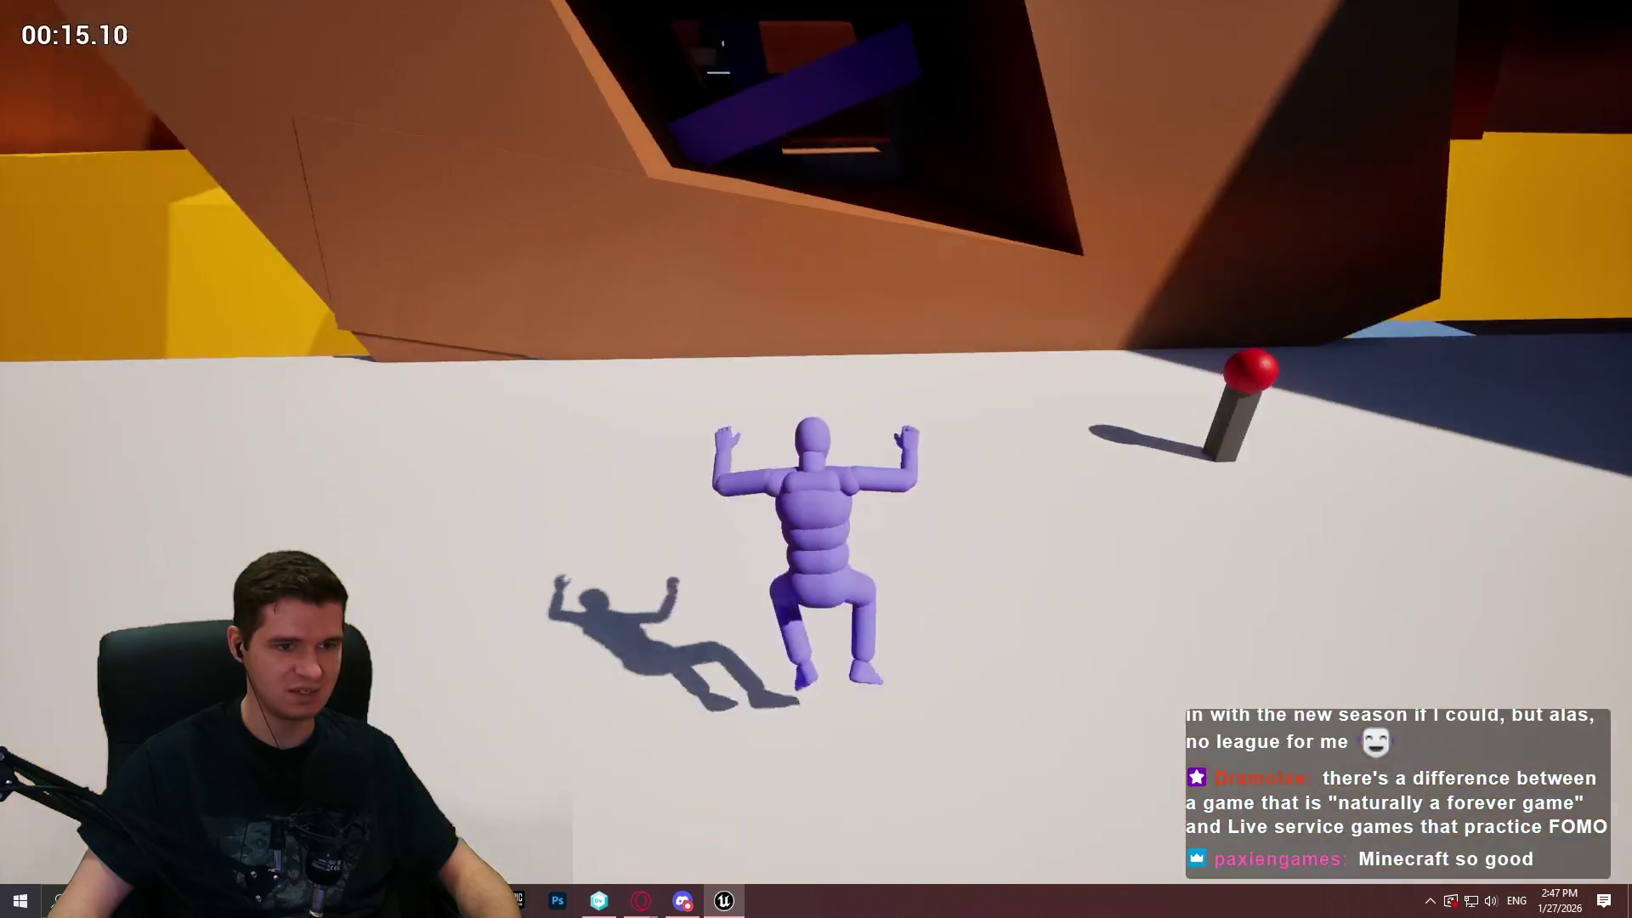
key("Escape")
Restore the full editor layout and go back to the BP_TimedPlatform_Sink graph
scroll(816, 459, "up", 2)
key("w")
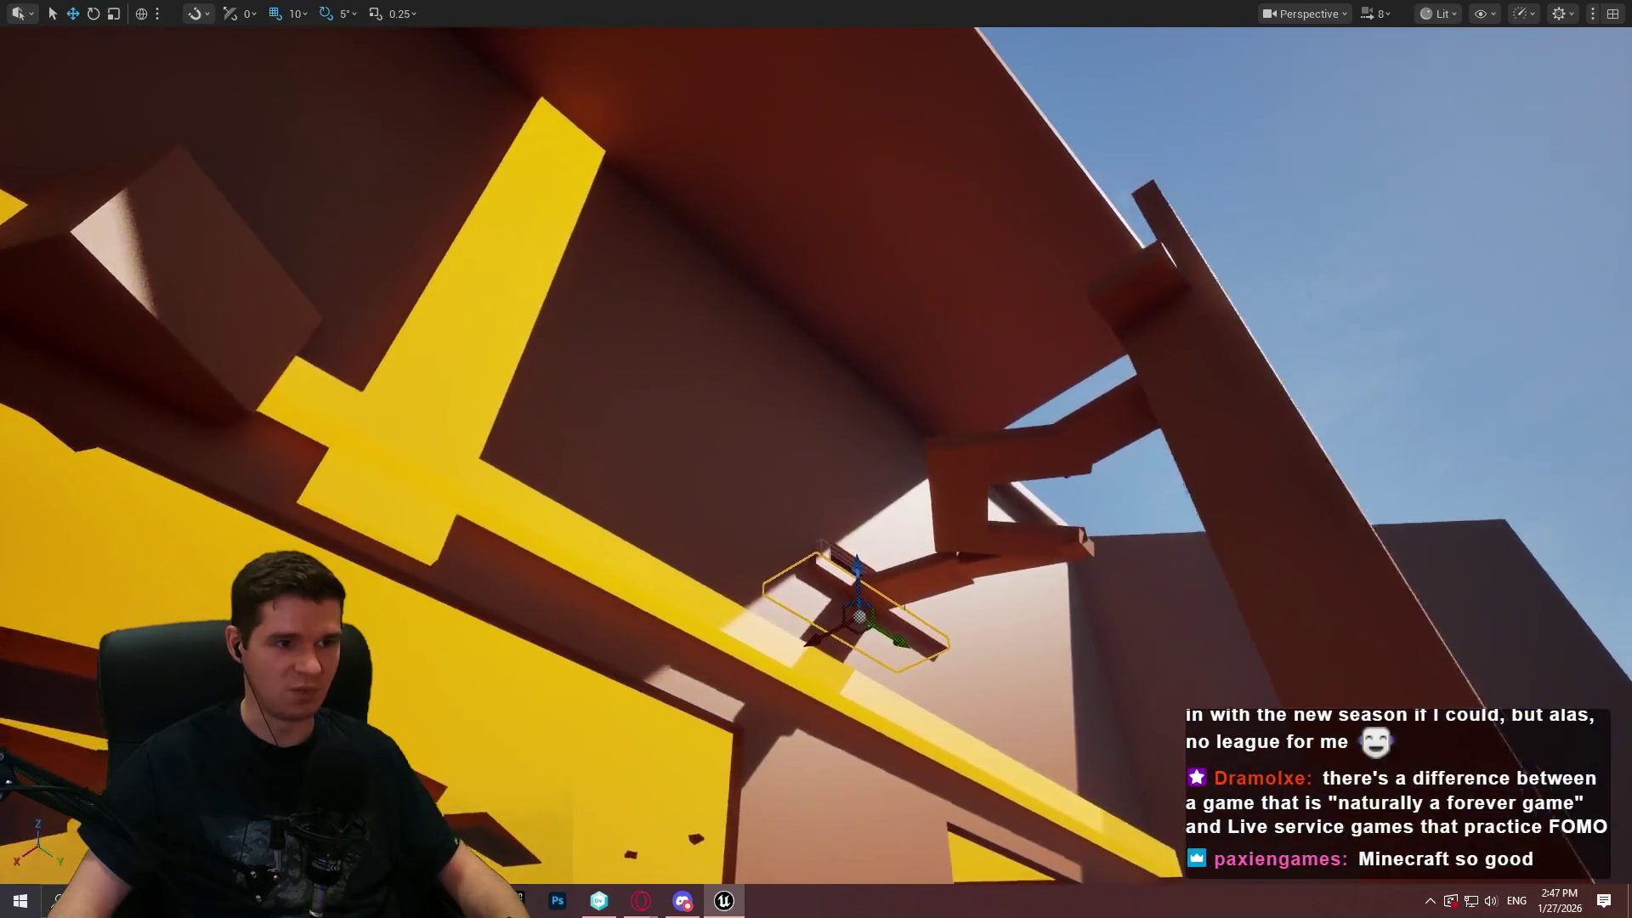
key("F11")
left_click(309, 32)
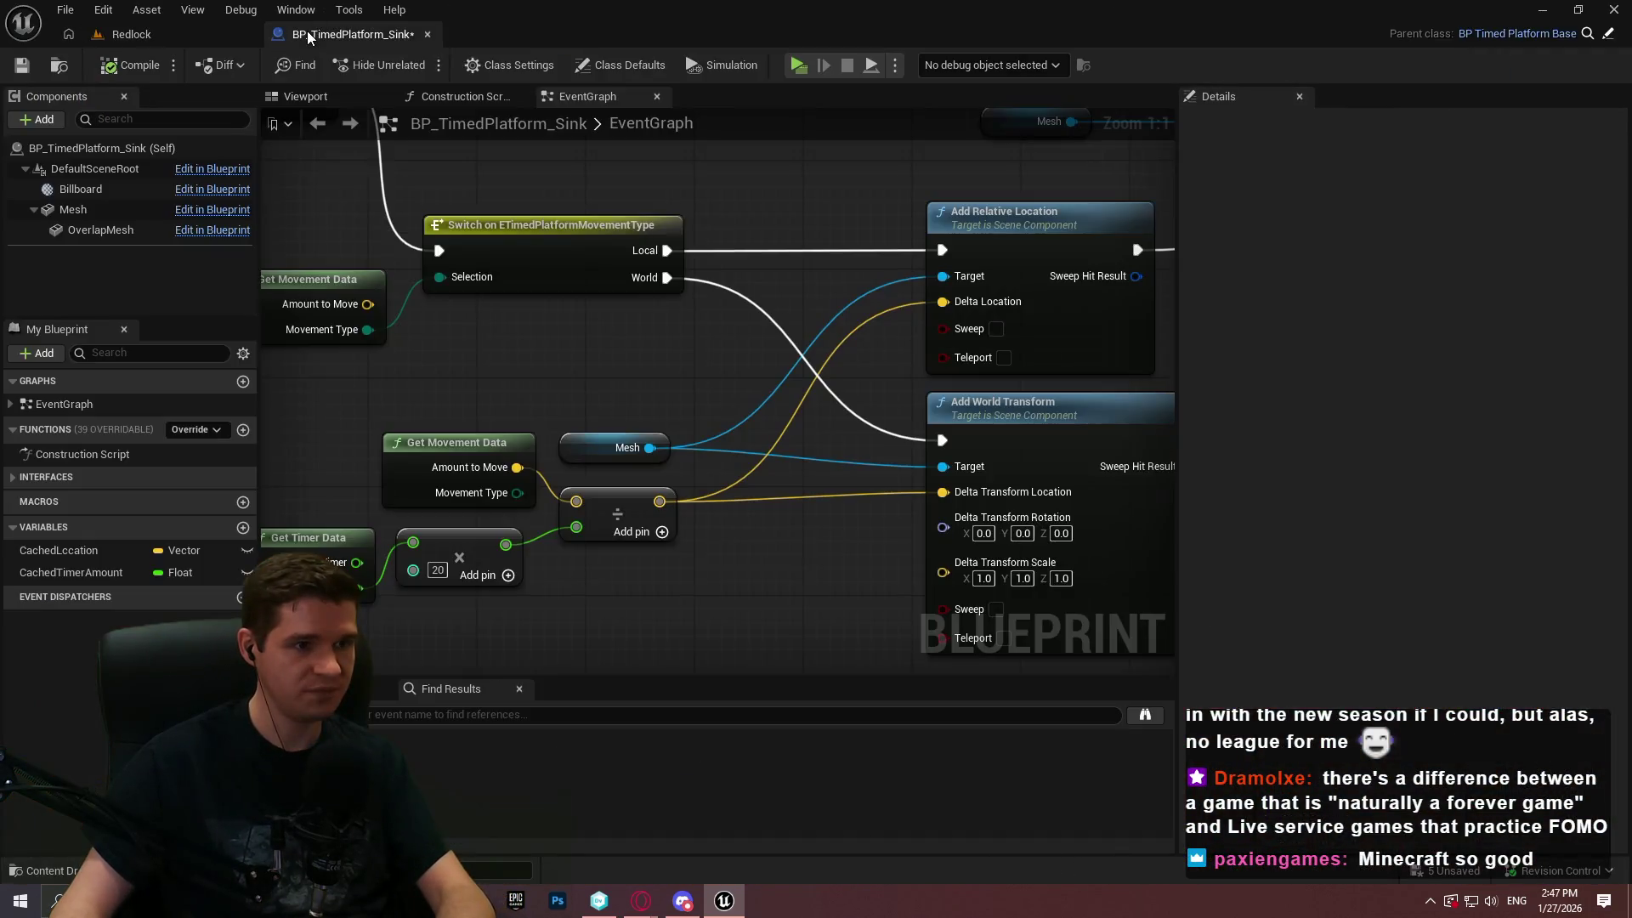
Replace the Delay node with a Print String node on the Branch's False output
mouse_move(723, 339)
left_mouse_down()
mouse_move(859, 584)
mouse_move(977, 550)
left_mouse_up()
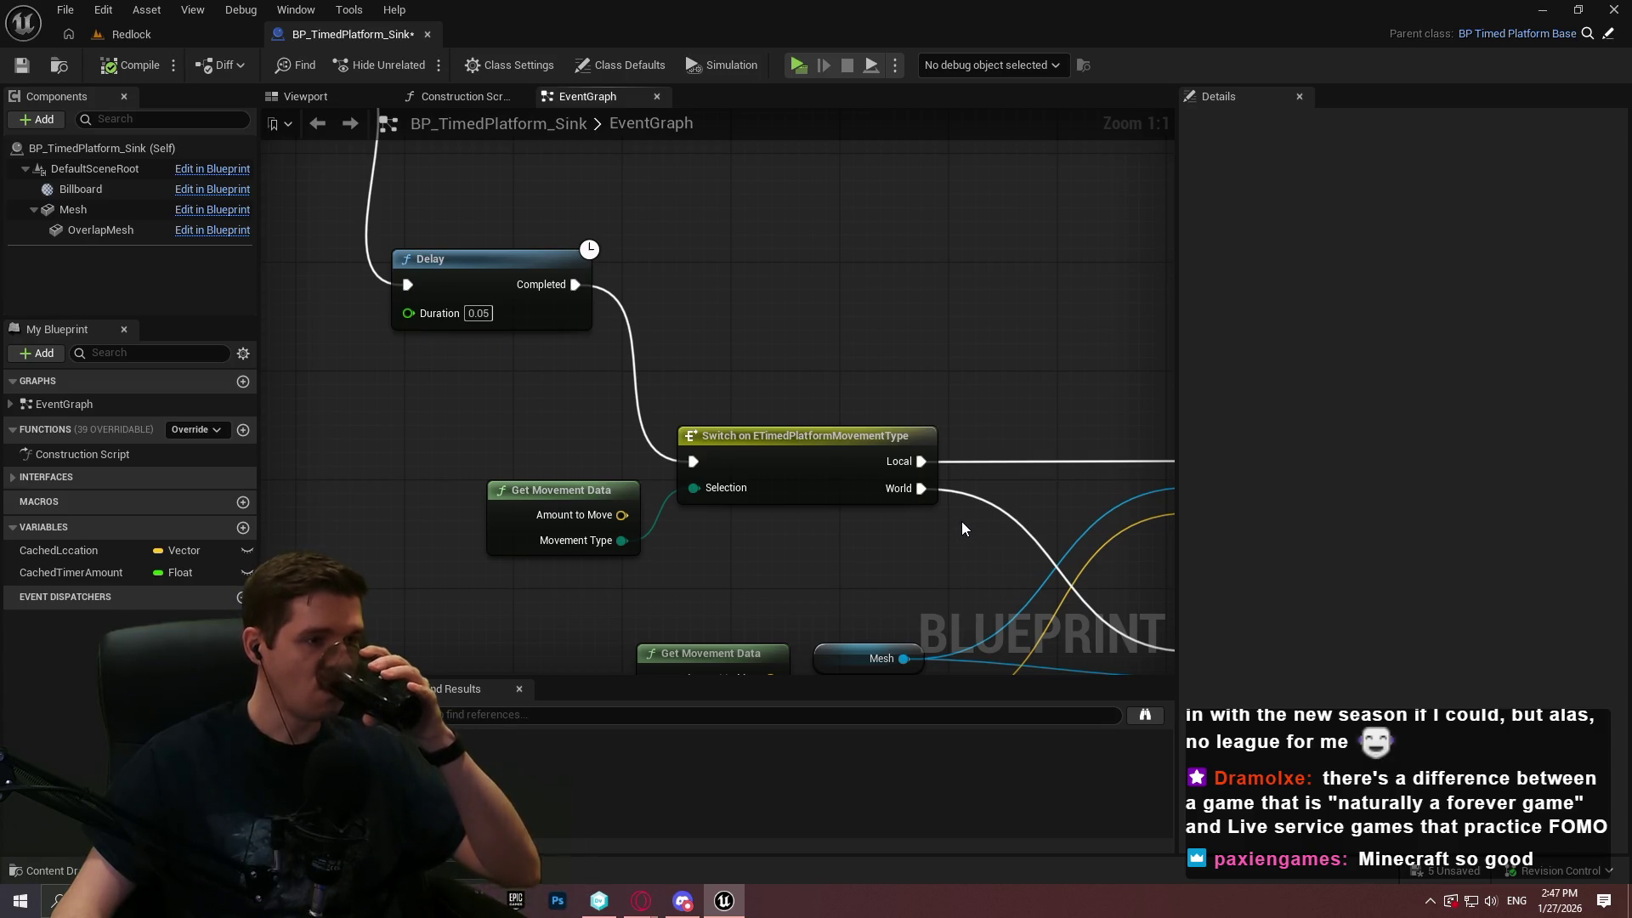
mouse_move(954, 512)
left_mouse_down()
mouse_move(556, 513)
mouse_move(525, 448)
mouse_move(579, 298)
left_mouse_up()
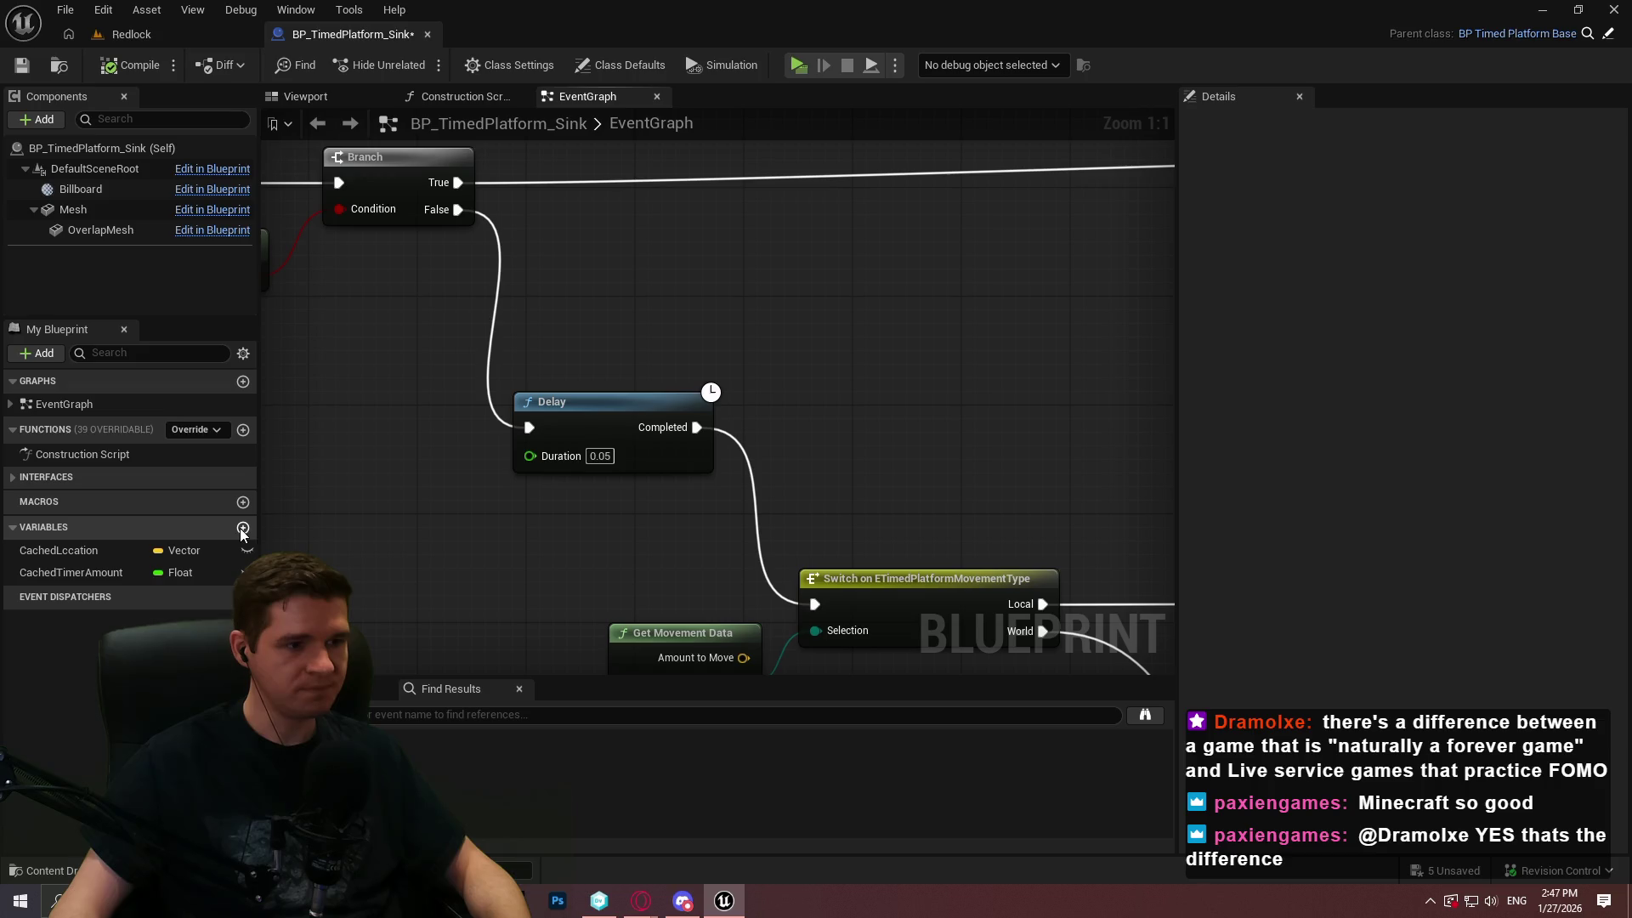
left_click_drag(457, 210, 622, 257)
type("priont")
key("BackSpace")
key("BackSpace")
key("BackSpace")
type("nt")
key("Return")
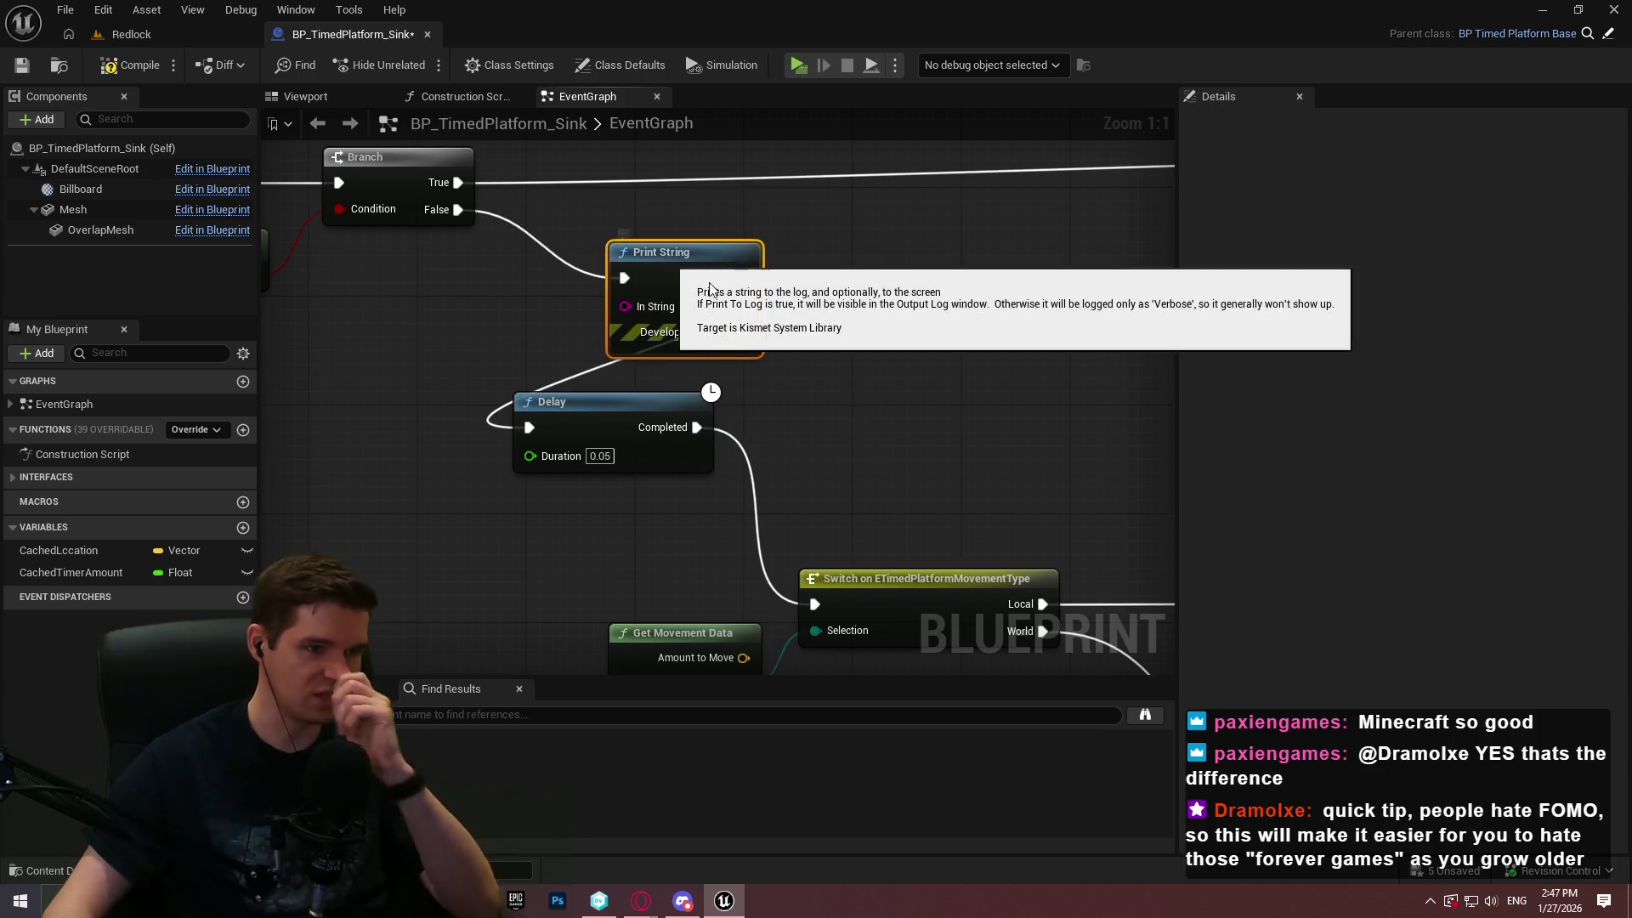
left_click(692, 460)
key("Delete")
mouse_move(687, 255)
left_mouse_down()
mouse_move(606, 336)
mouse_move(814, 605)
left_mouse_up()
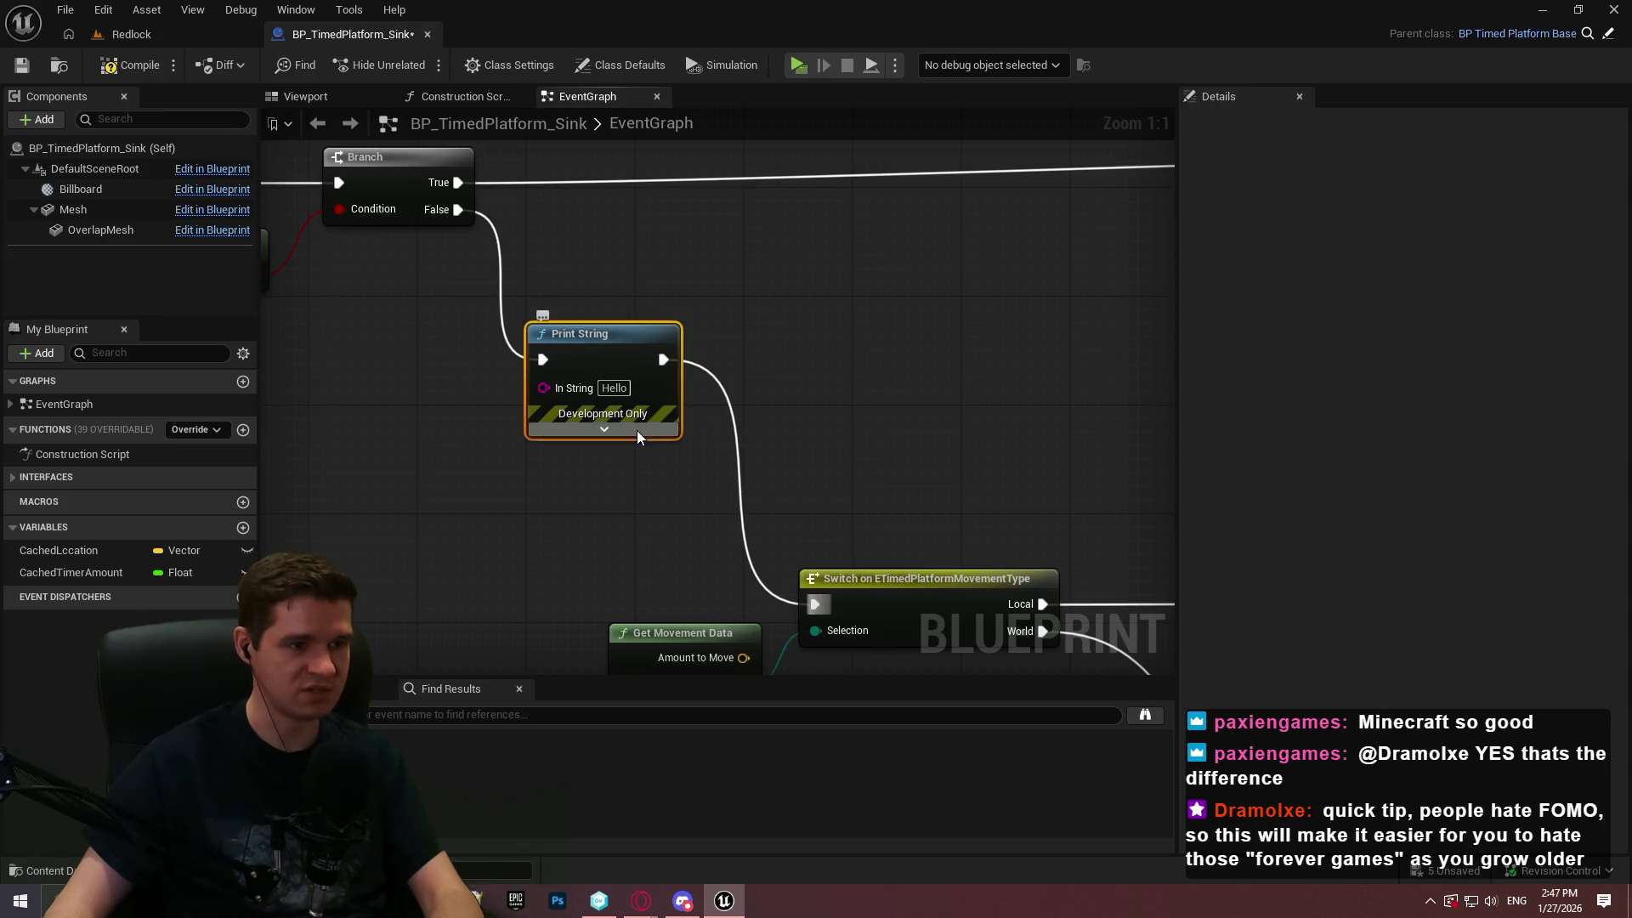
Create an Integer variable NewVar and place its getter in the graph
left_click(604, 429)
left_click_drag(536, 459, 818, 463)
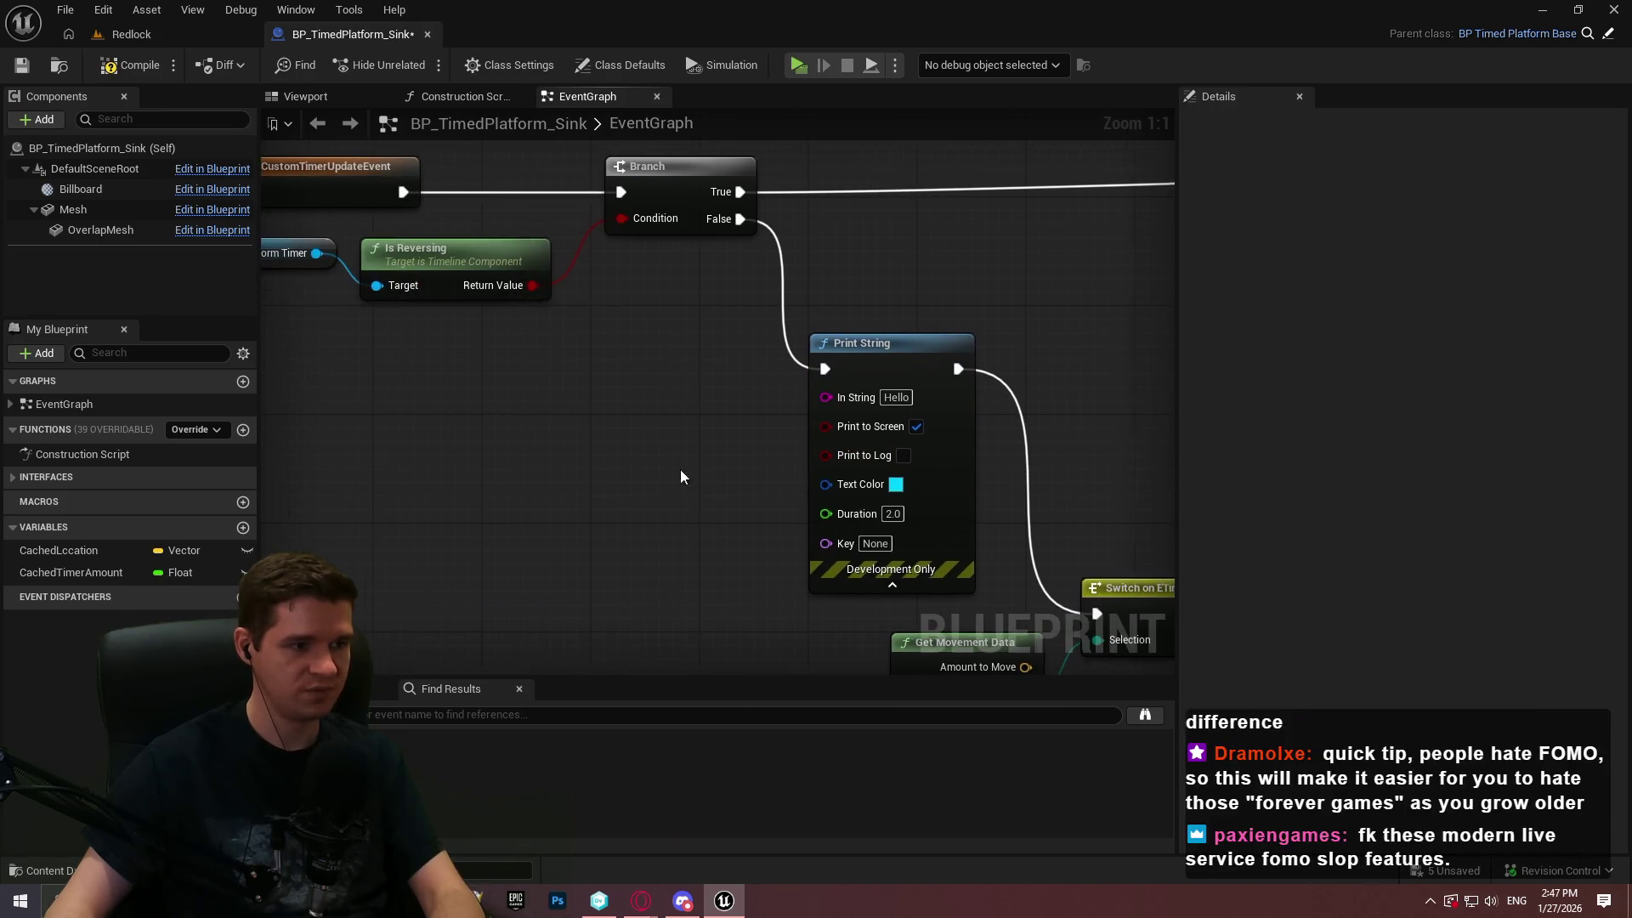
left_click(243, 527)
left_click(187, 594)
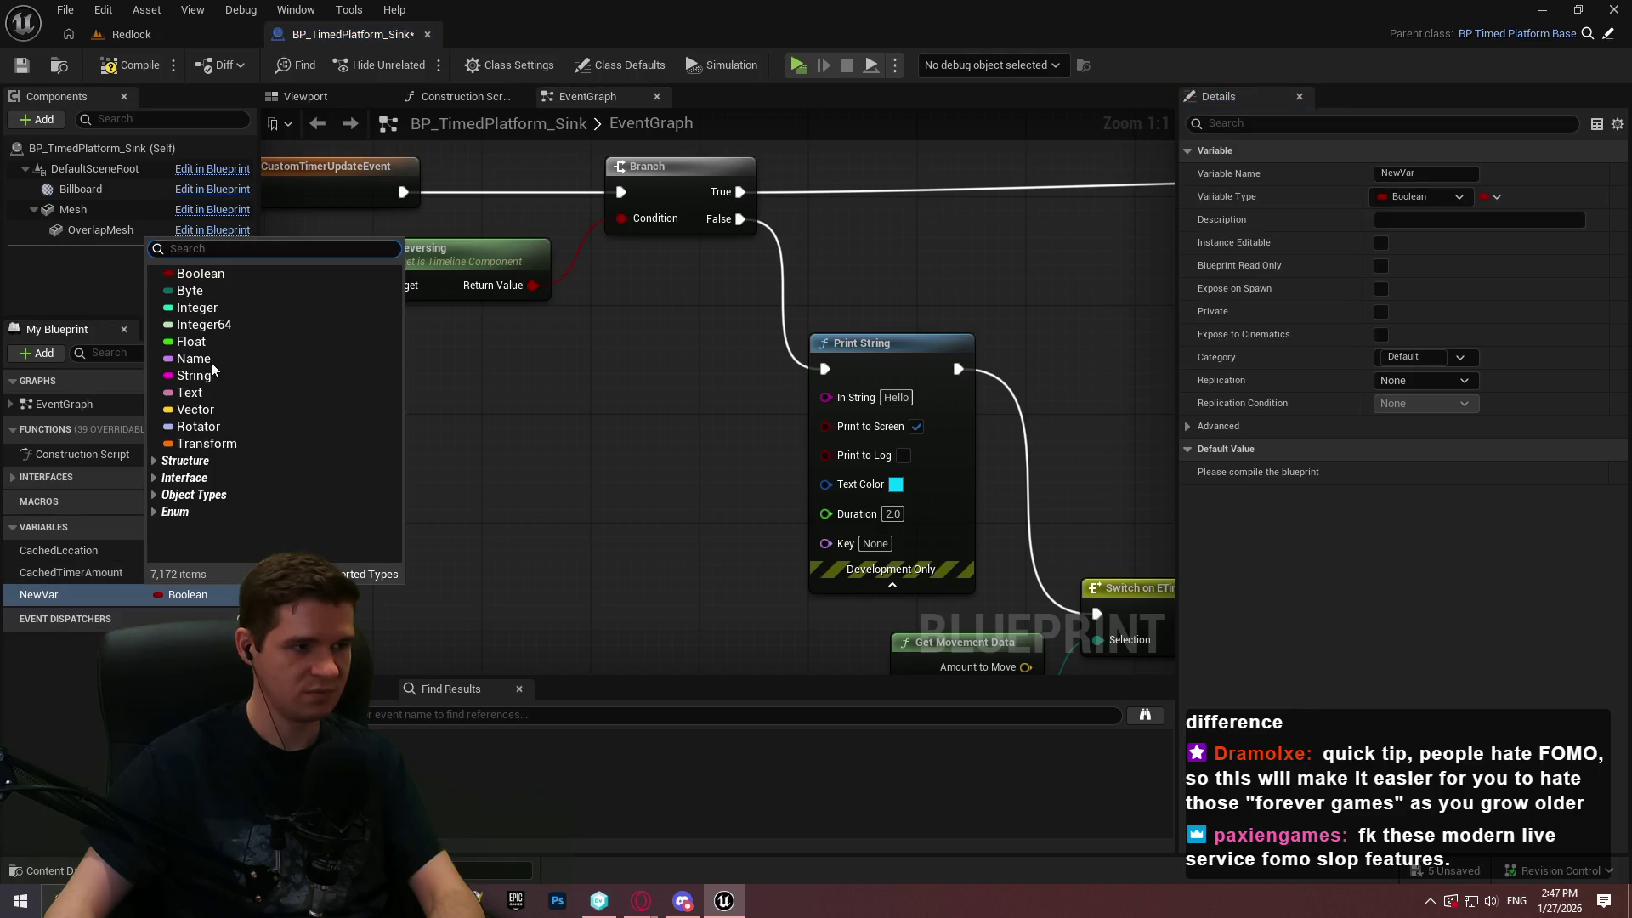
left_click(200, 308)
left_click_drag(324, 544, 442, 508)
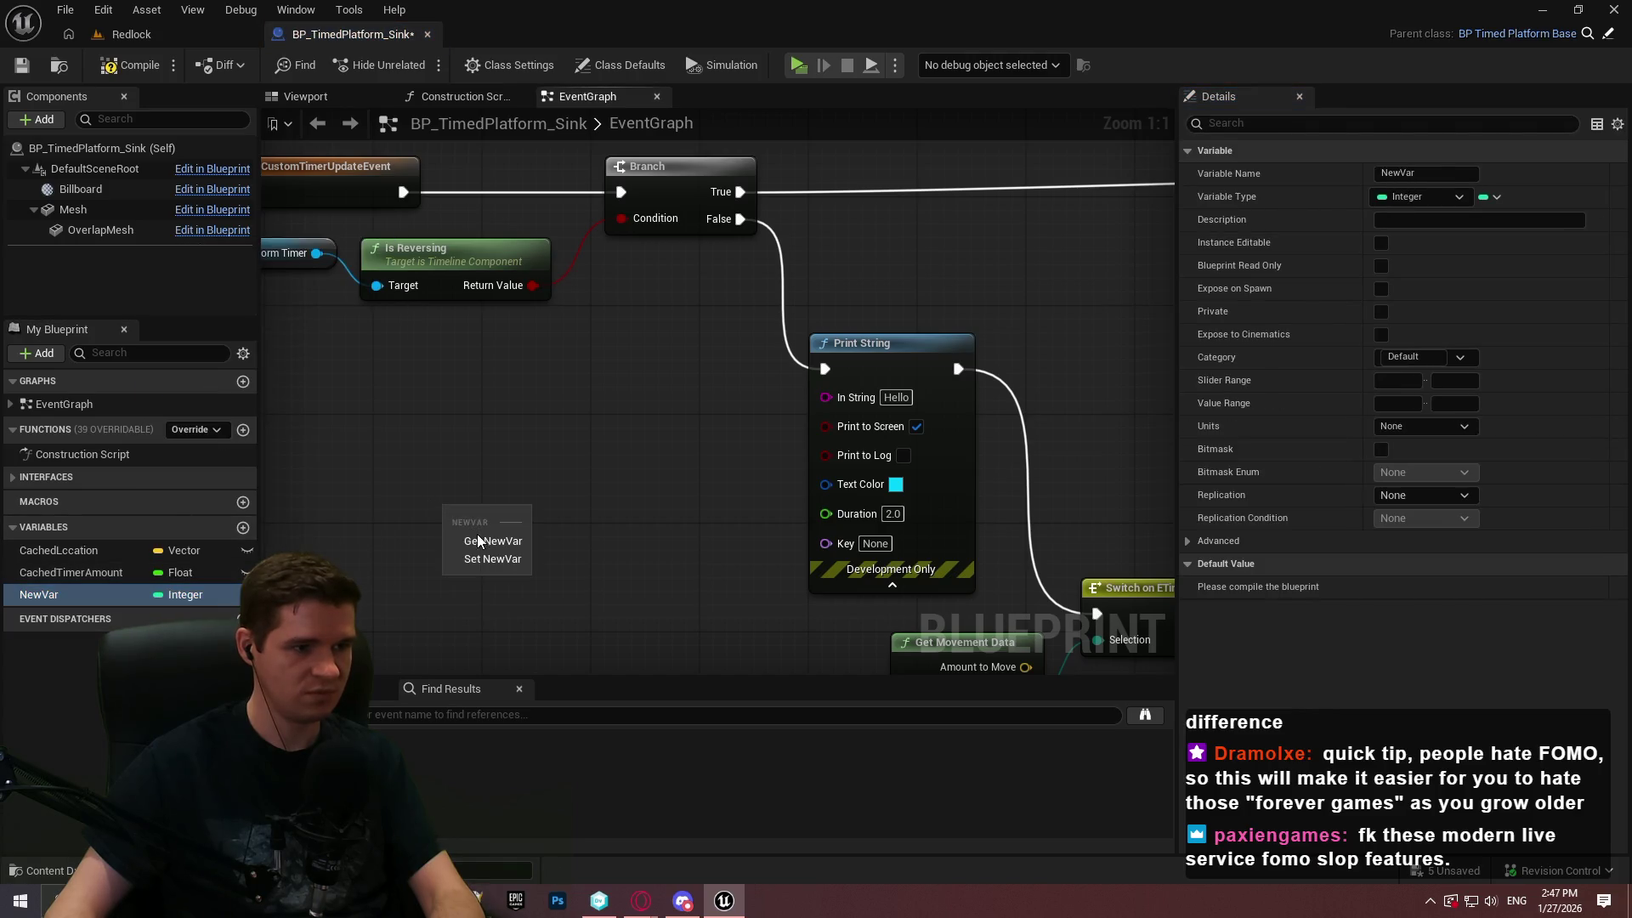
left_click(479, 538)
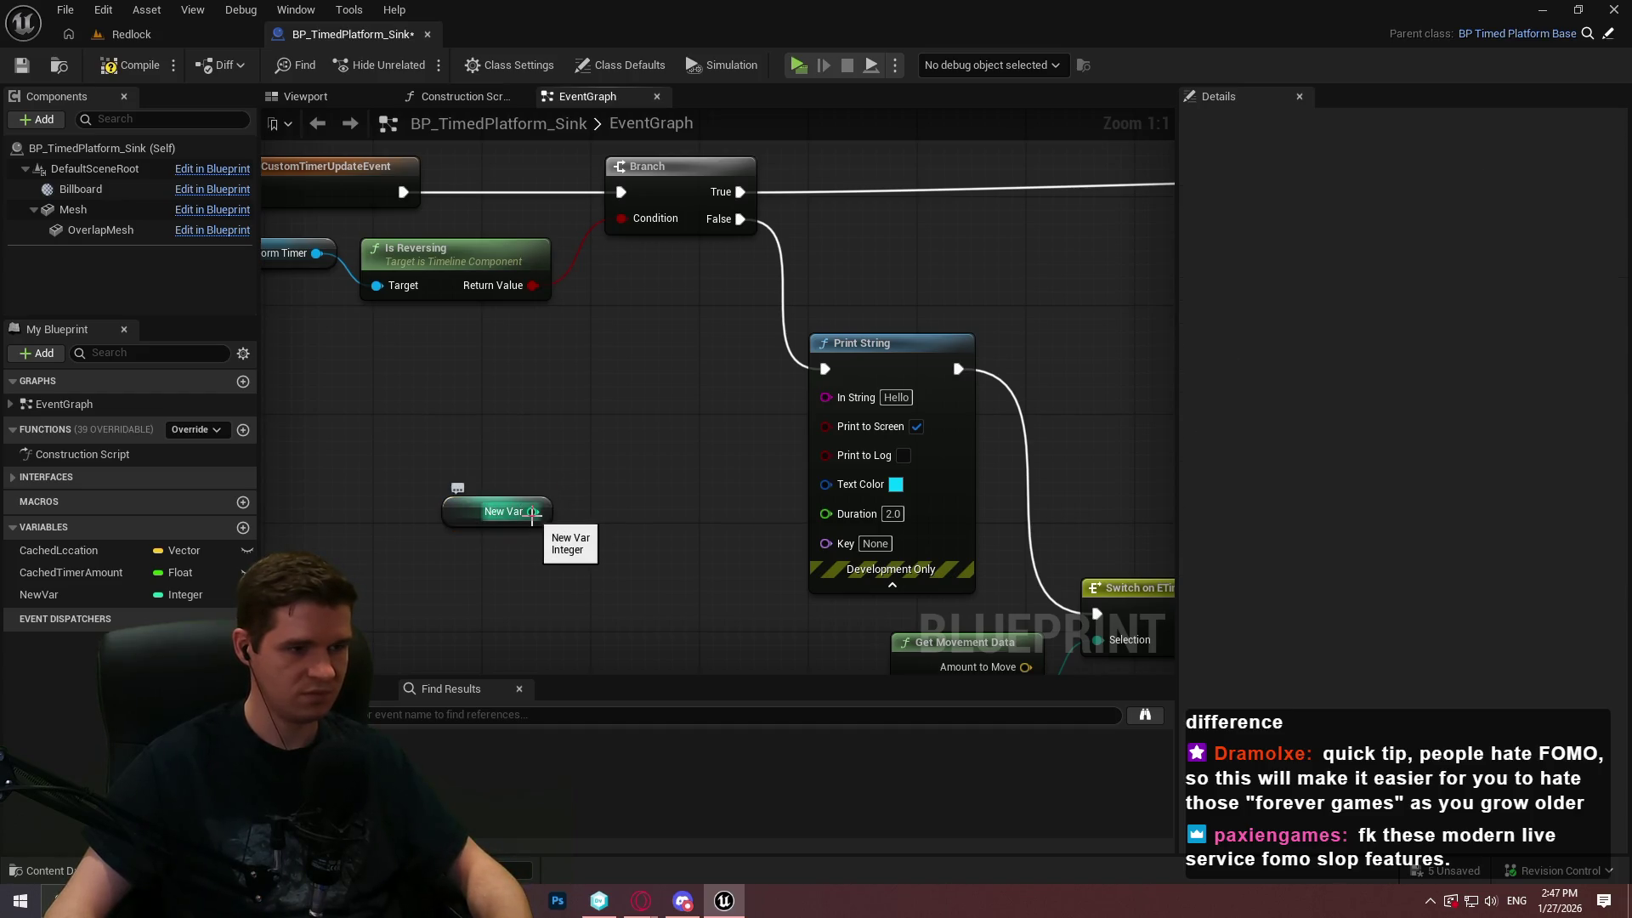
Wire an Increment Int after Print String, feed NewVar into In String, and compile
mouse_move(534, 512)
left_mouse_down()
mouse_move(983, 501)
mouse_move(1025, 441)
left_mouse_up()
type("increment")
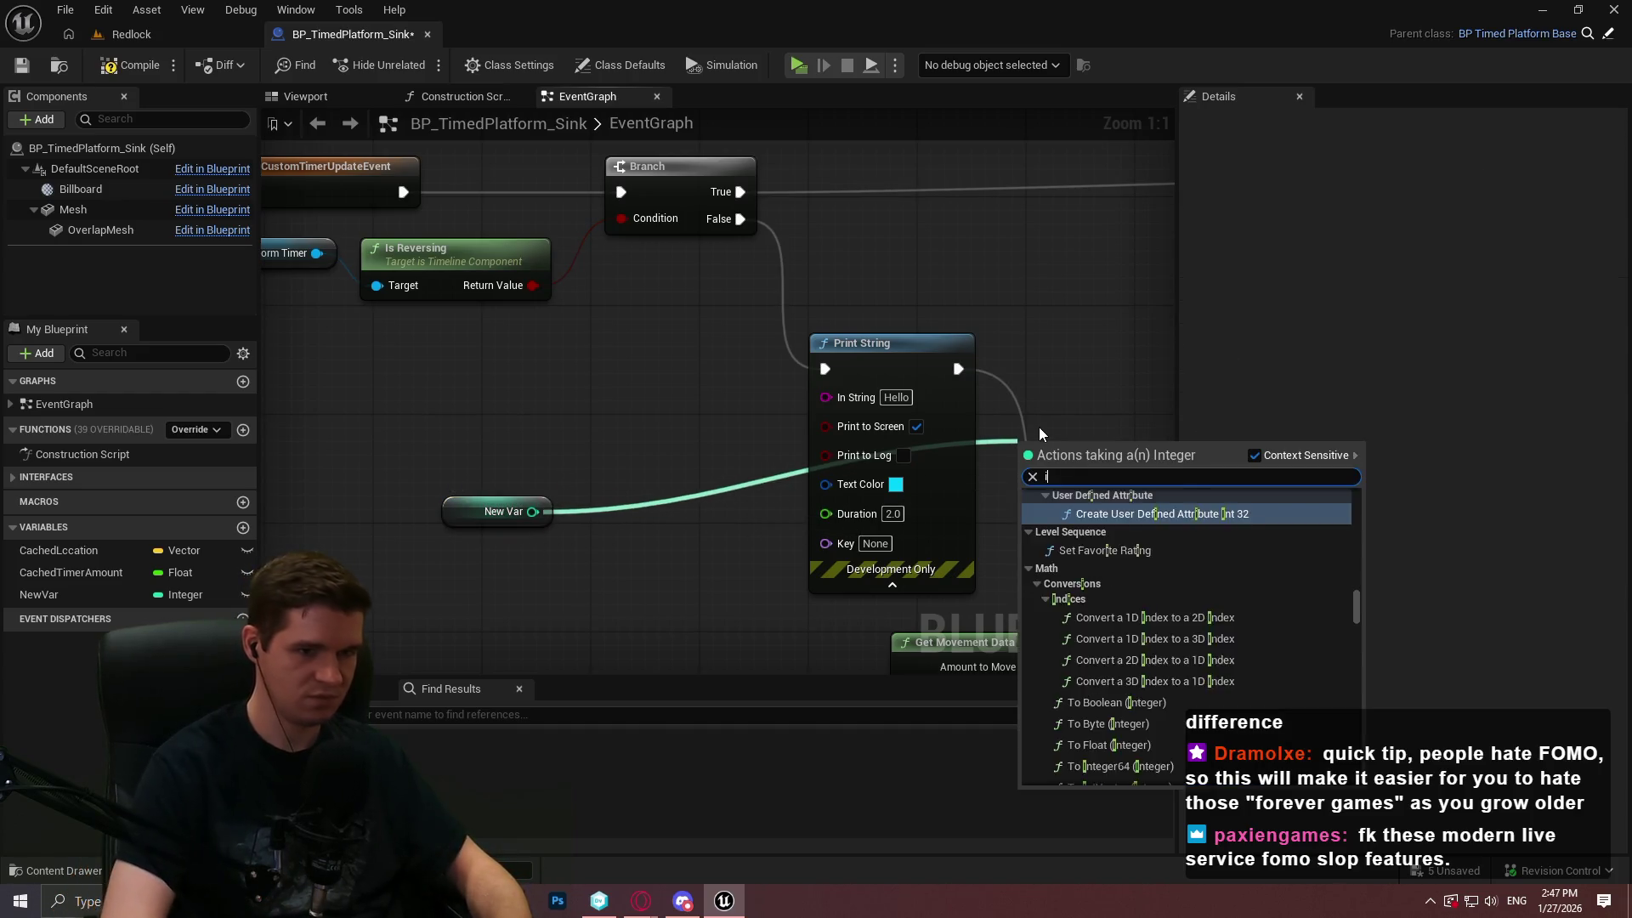
key("Return")
mouse_move(959, 369)
left_mouse_down()
mouse_move(1028, 450)
mouse_move(1097, 614)
left_mouse_up()
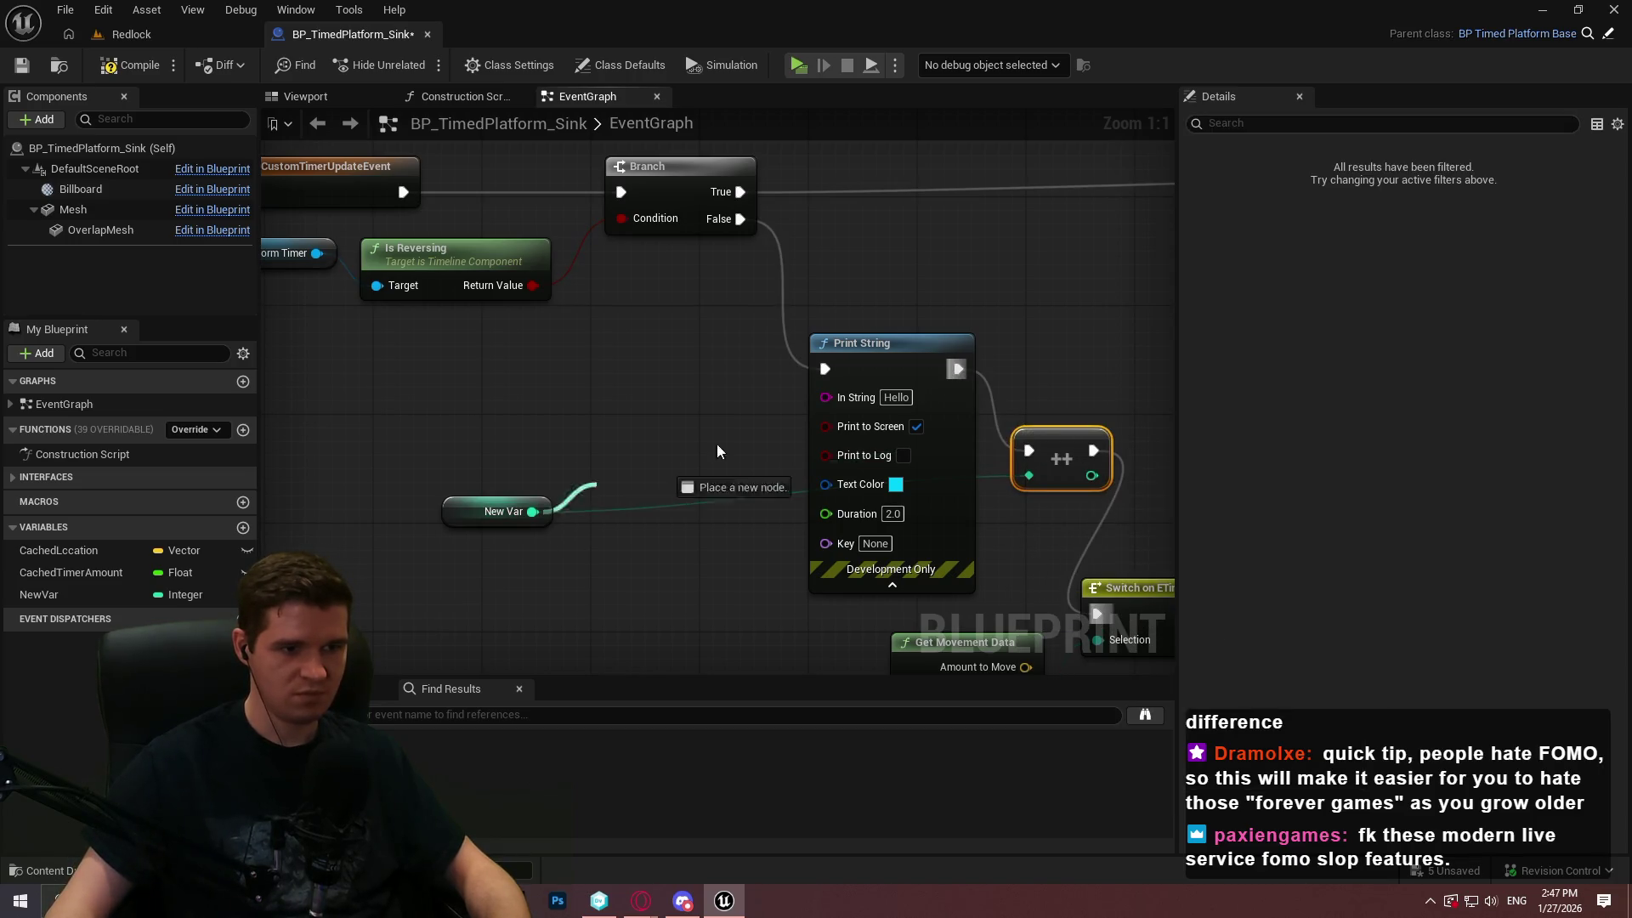
left_click_drag(671, 468, 825, 397)
left_click(131, 64)
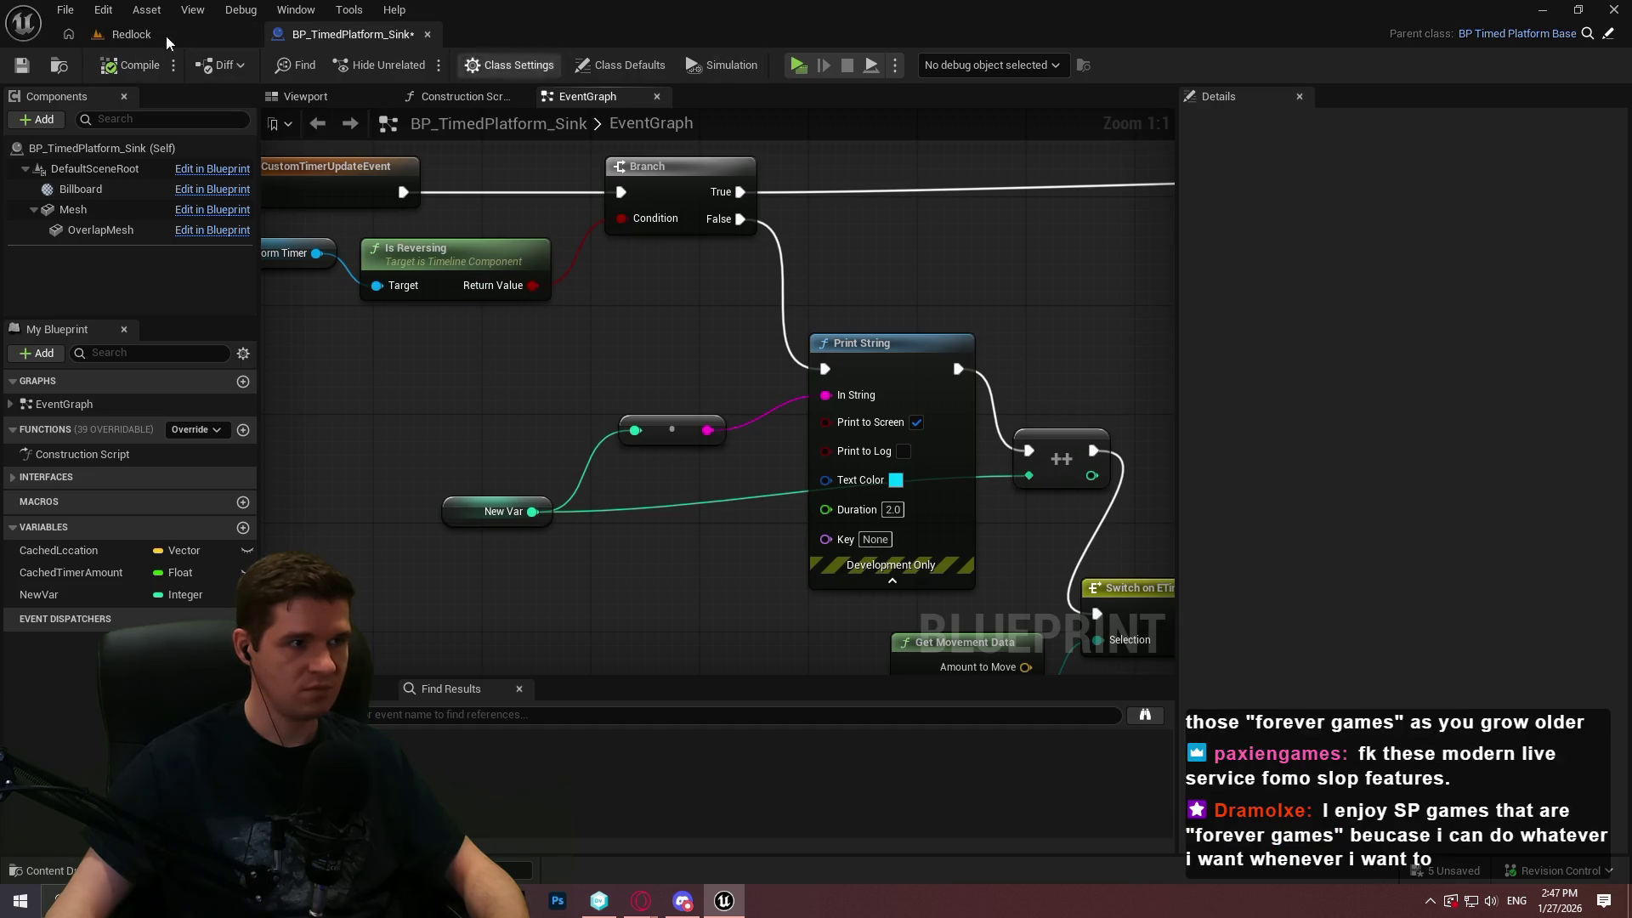
left_click(136, 34)
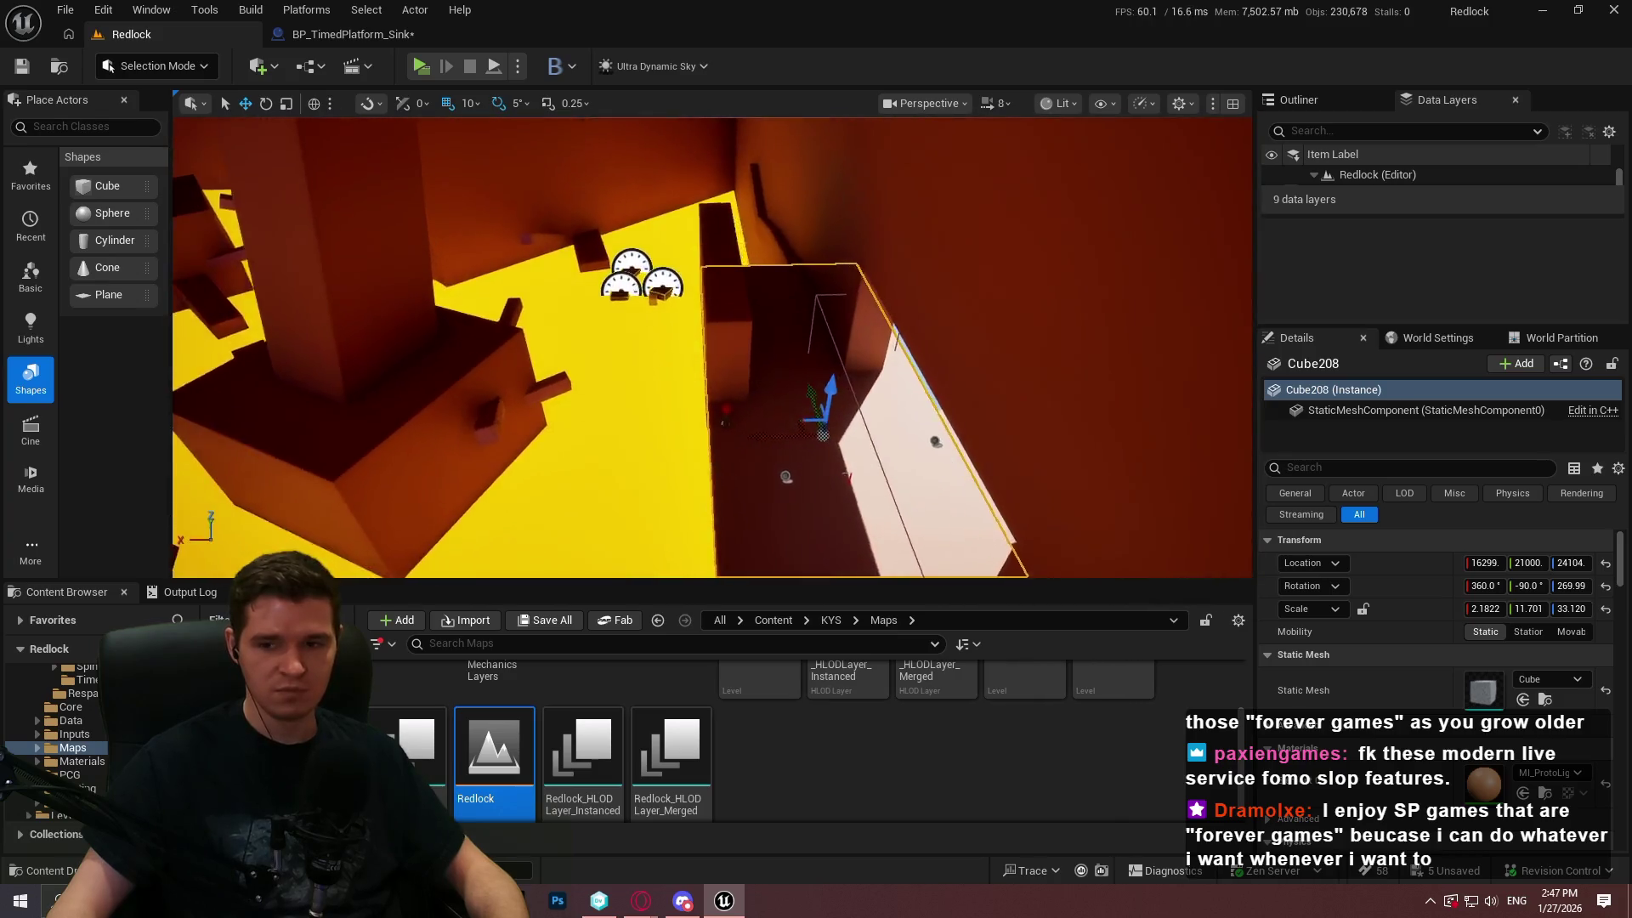
Play from a spot in Redlock and run down to the platforms, watching NewVar count up
left_click_drag(690, 322, 690, 321)
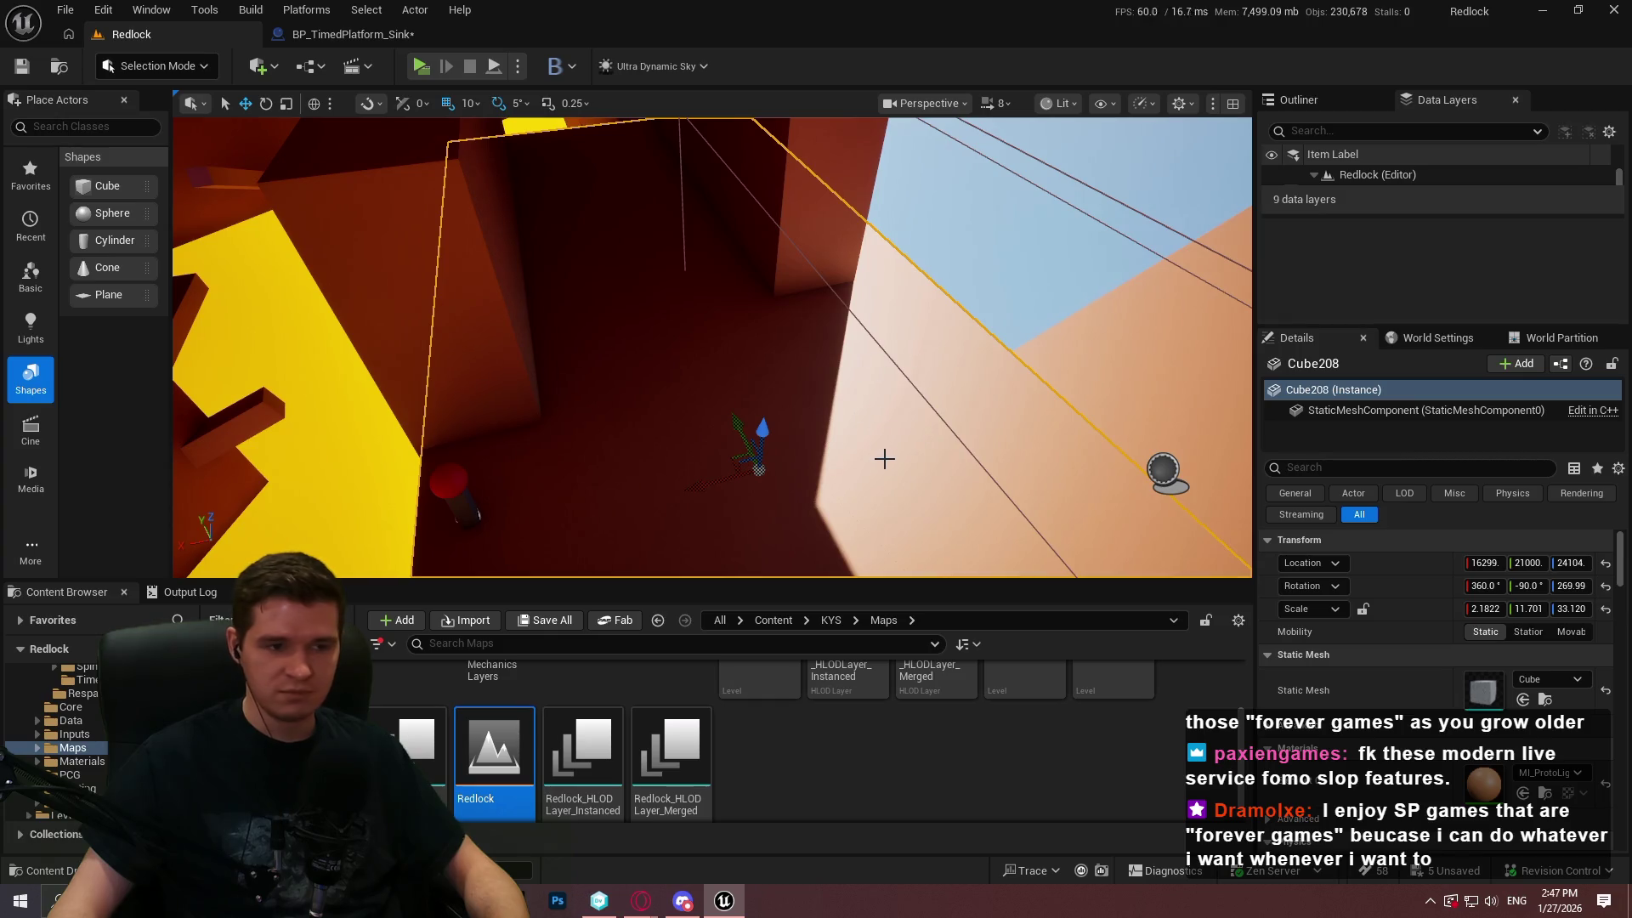
right_click(820, 451)
left_click(920, 870)
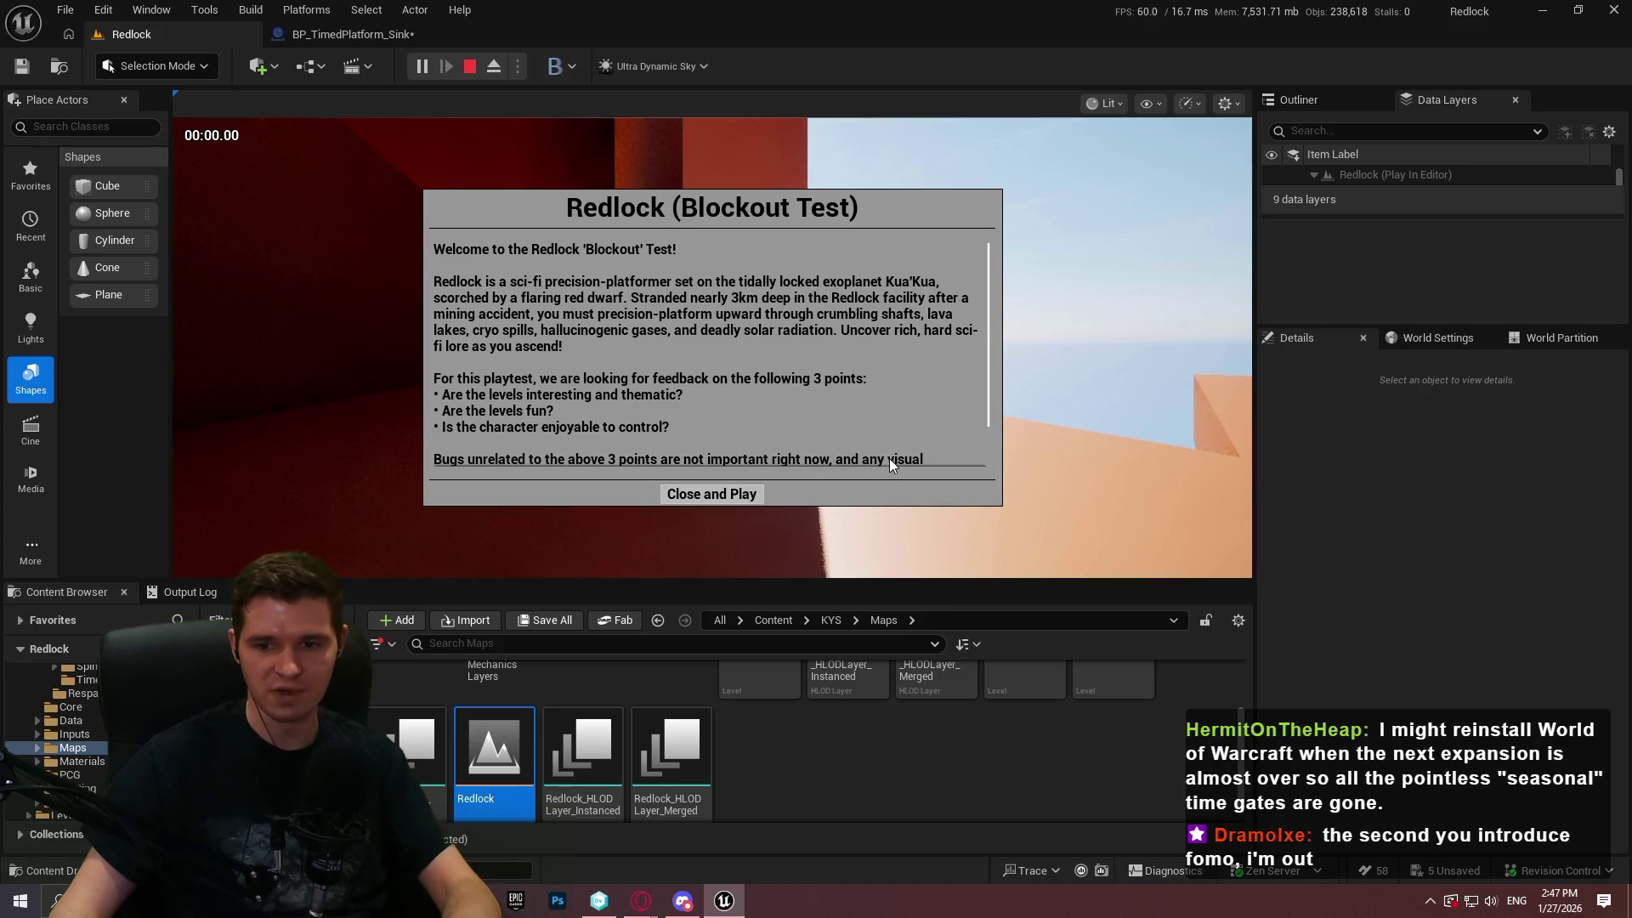
left_click(712, 494)
key("F11")
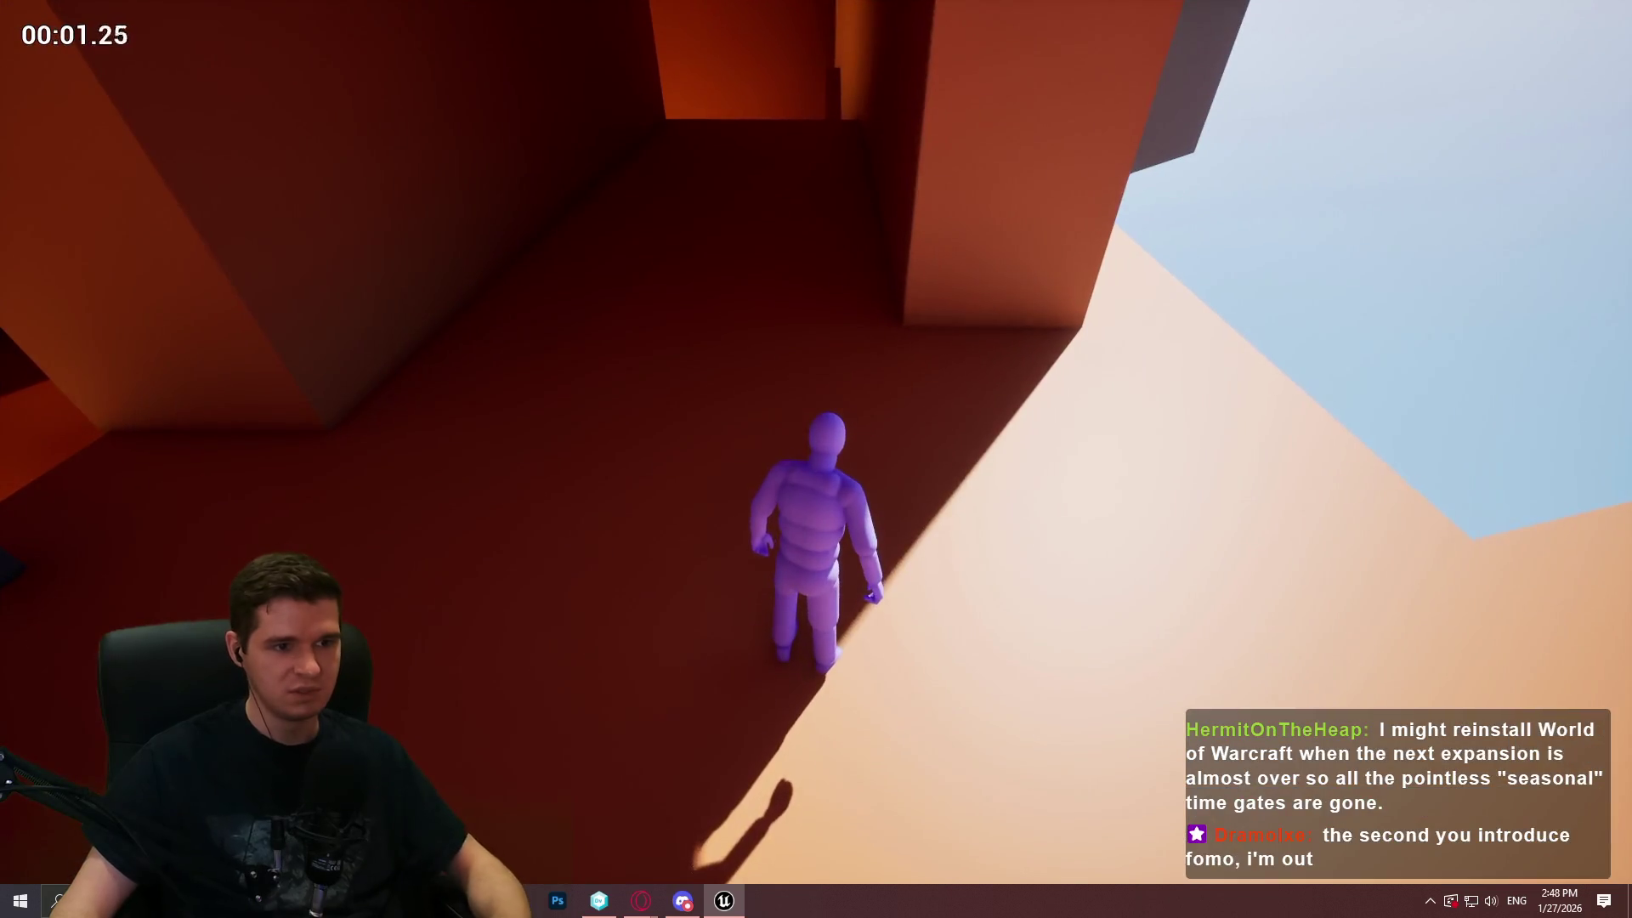
key("w")
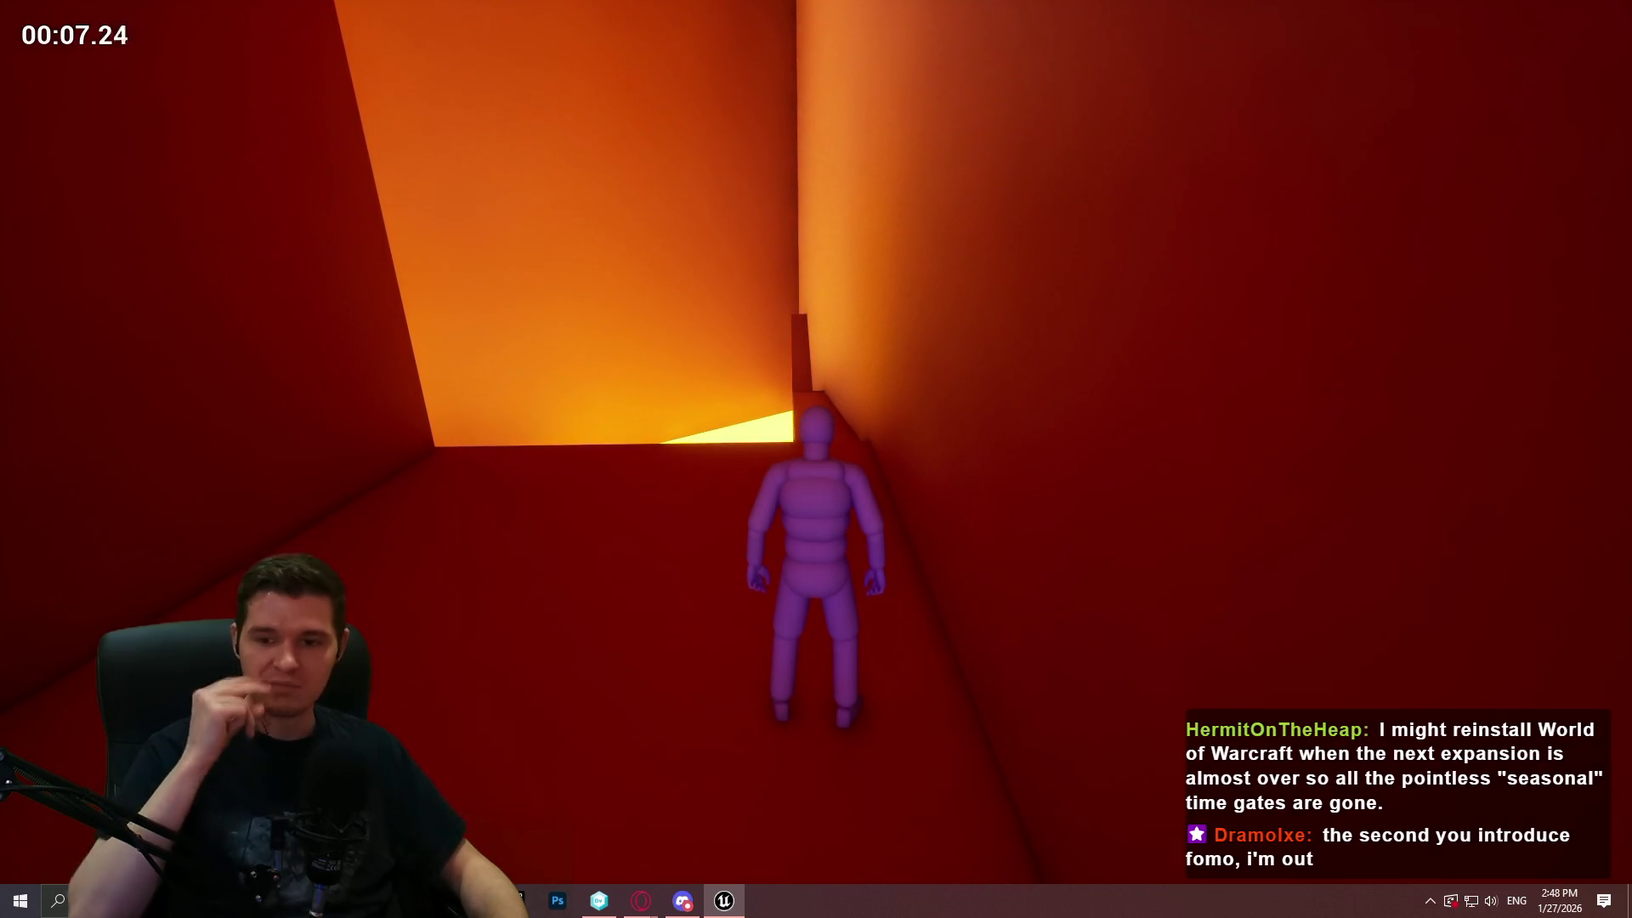
key("w")
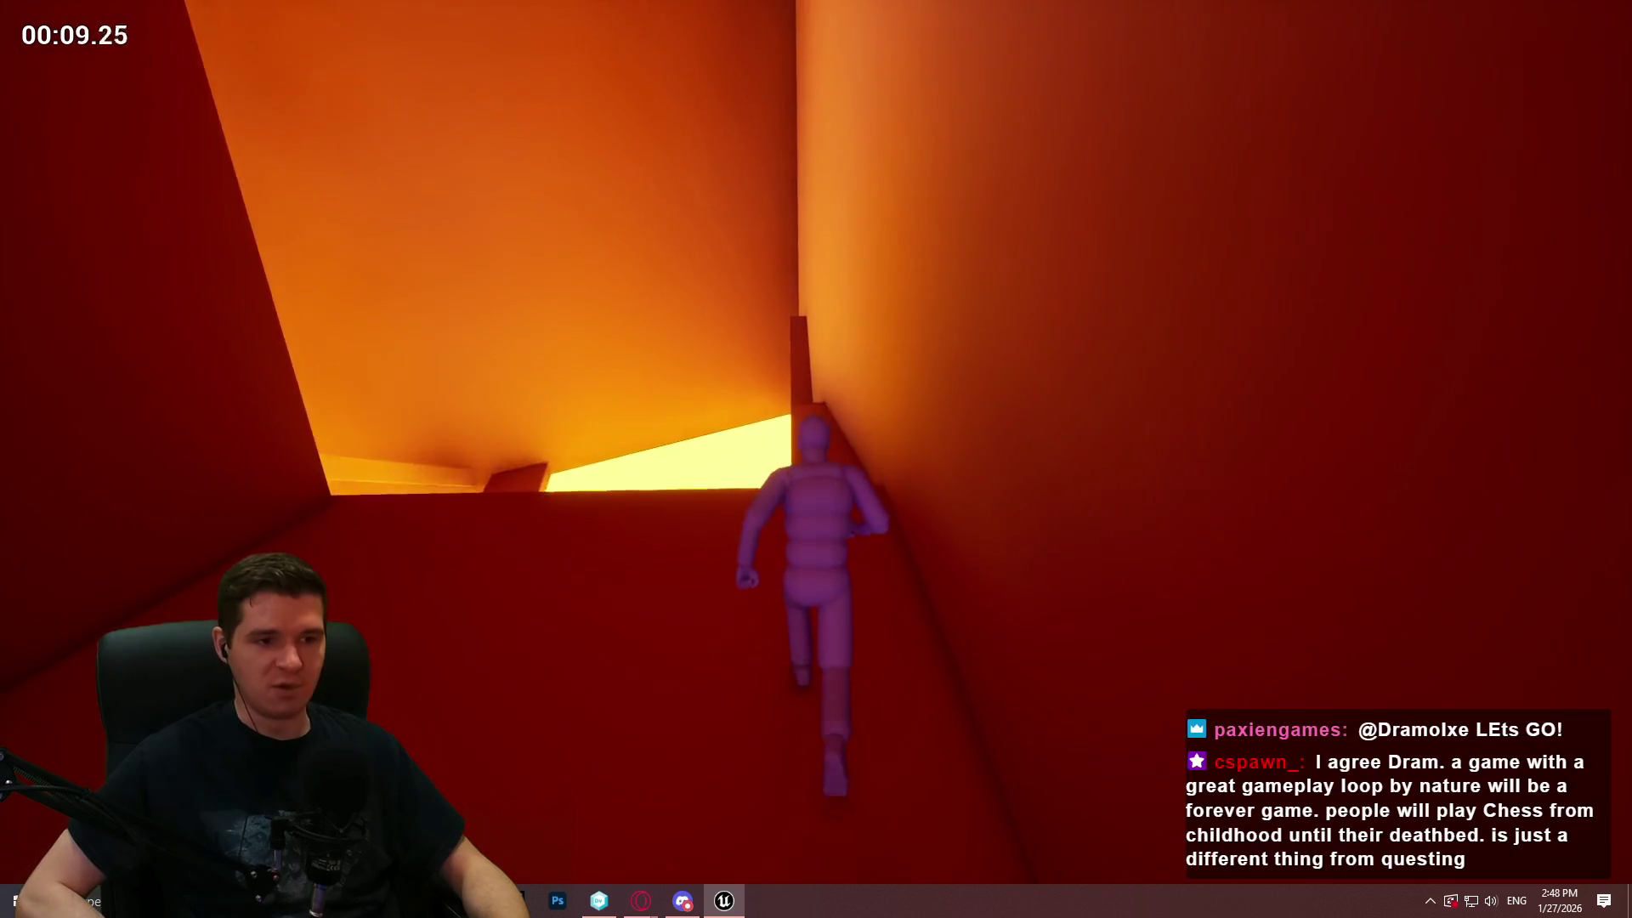
key("w")
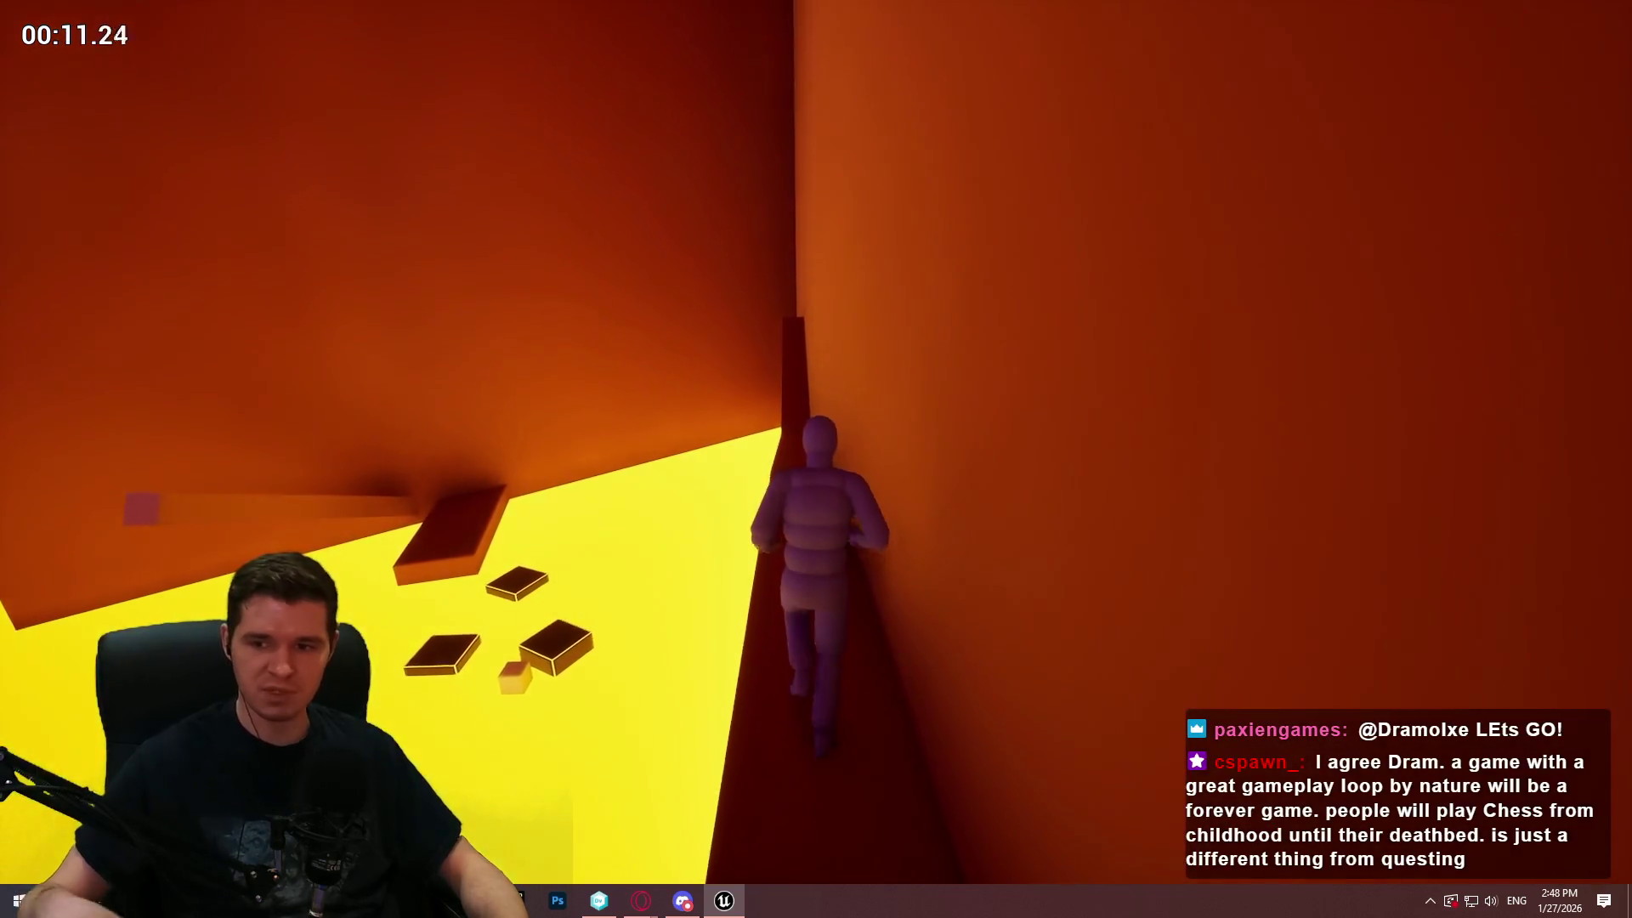
key("w")
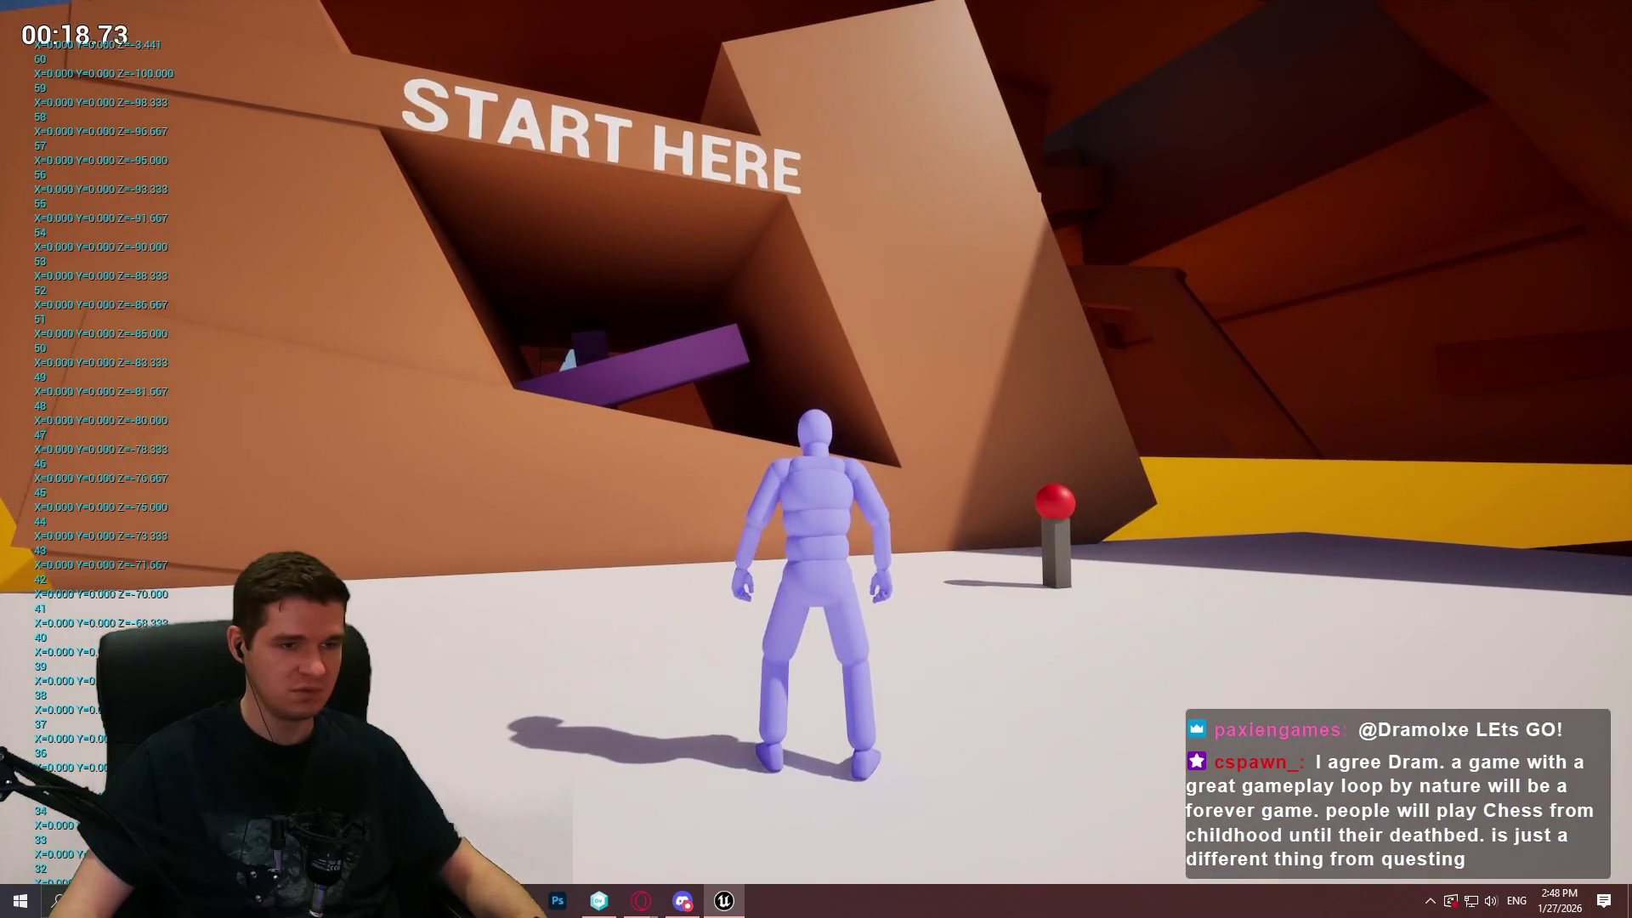
key("Escape")
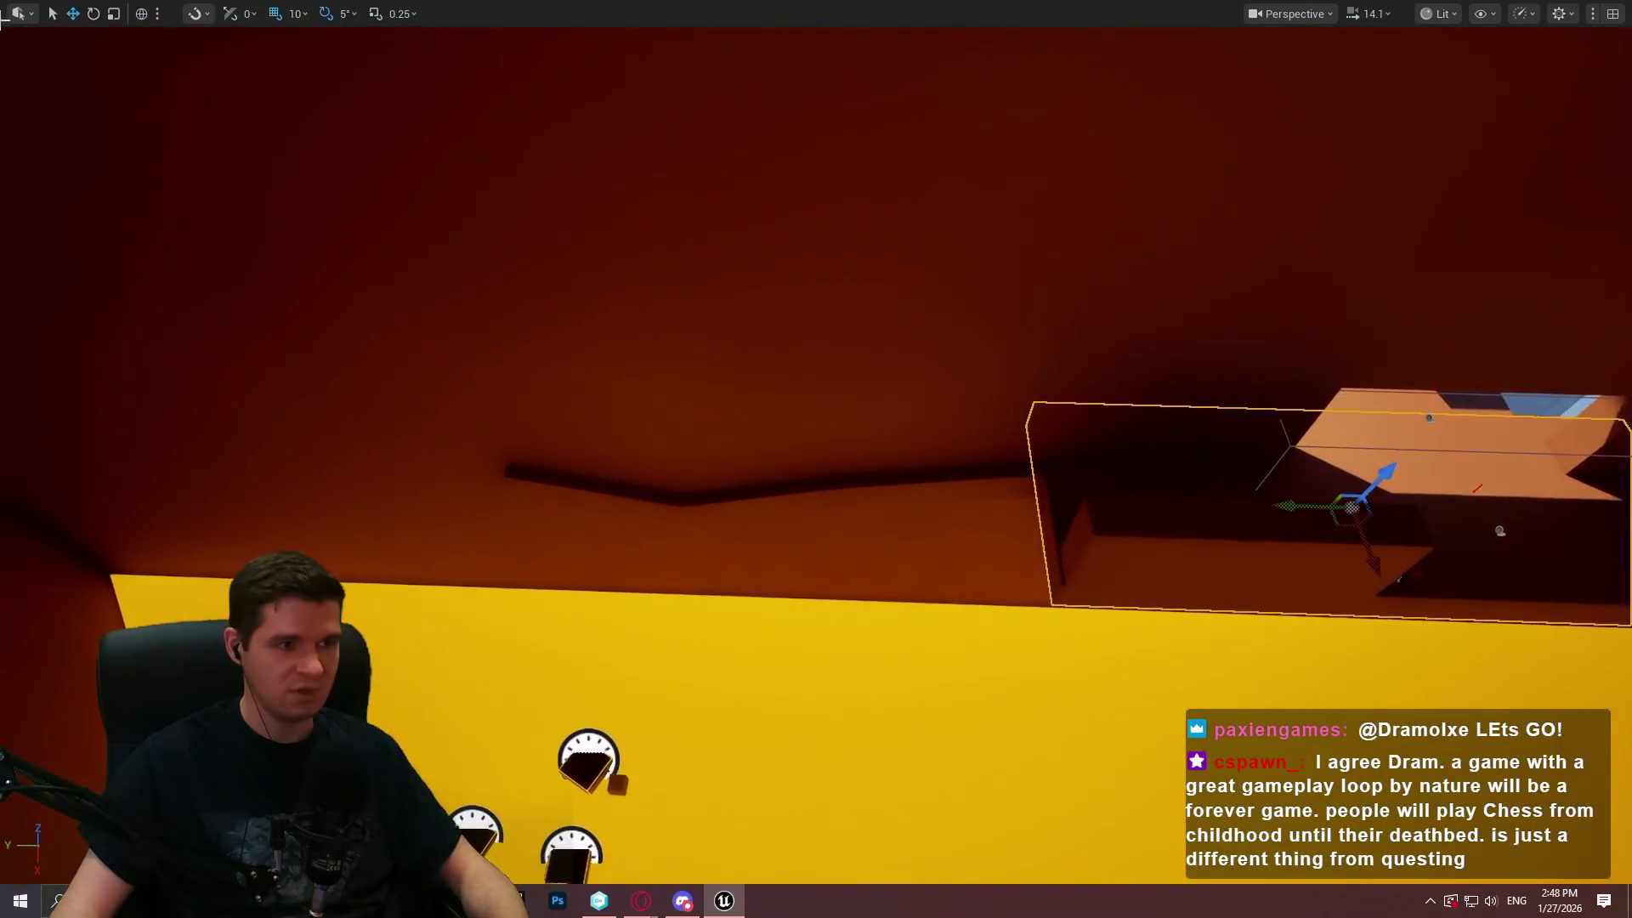
key("F11")
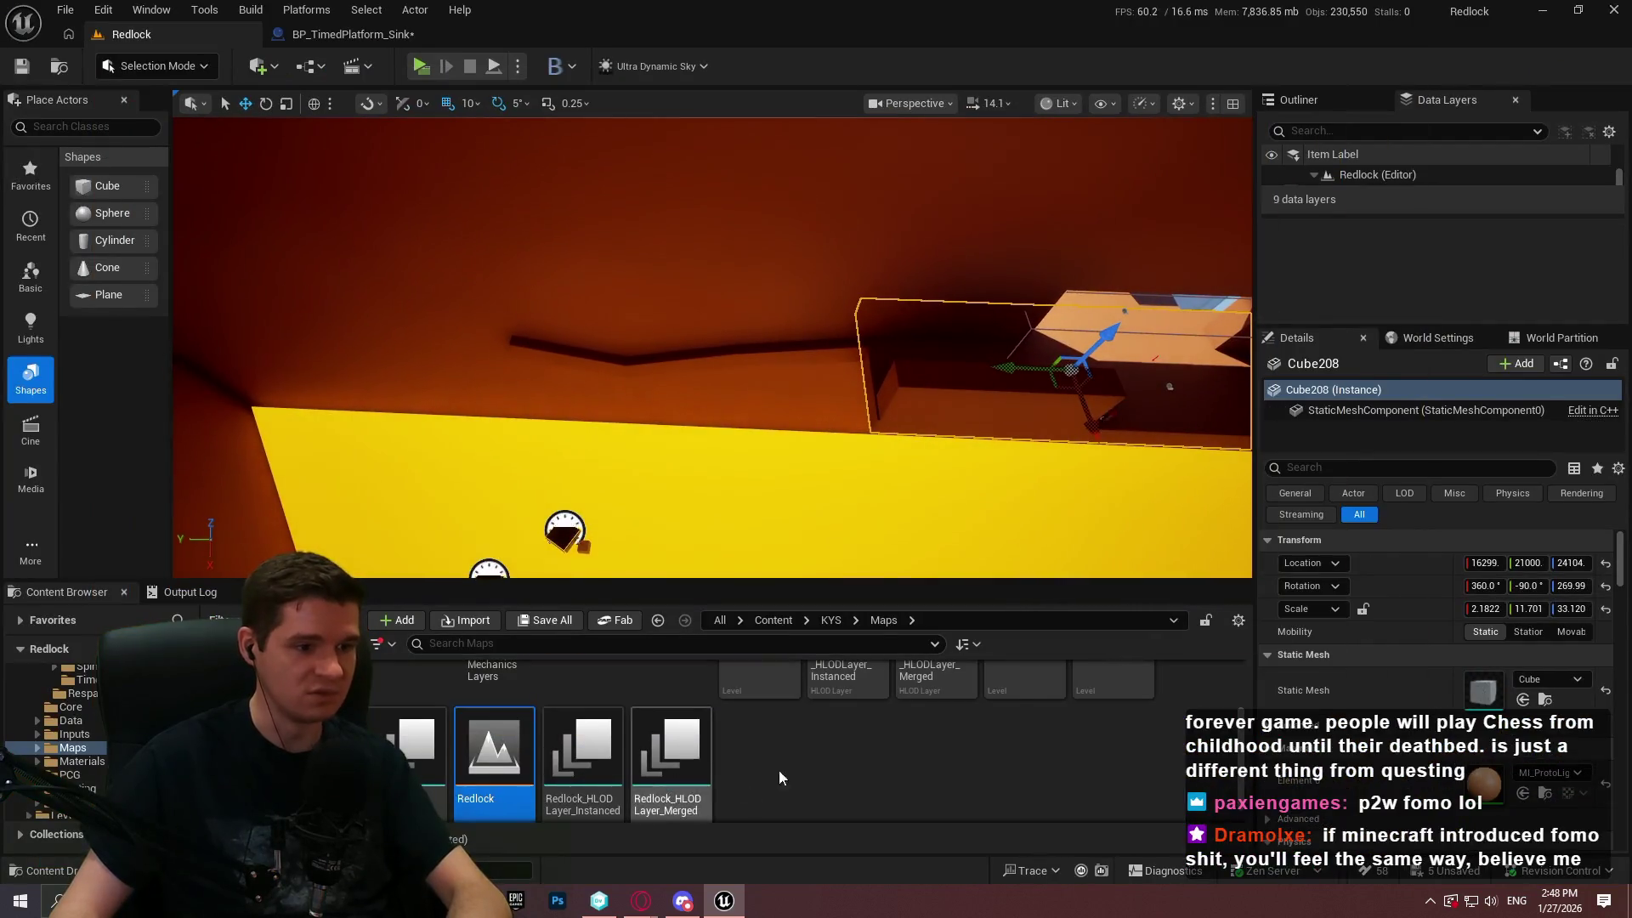
Open the P_PlatformingMechanics map, saving the current level first
scroll(939, 720, "up", 2)
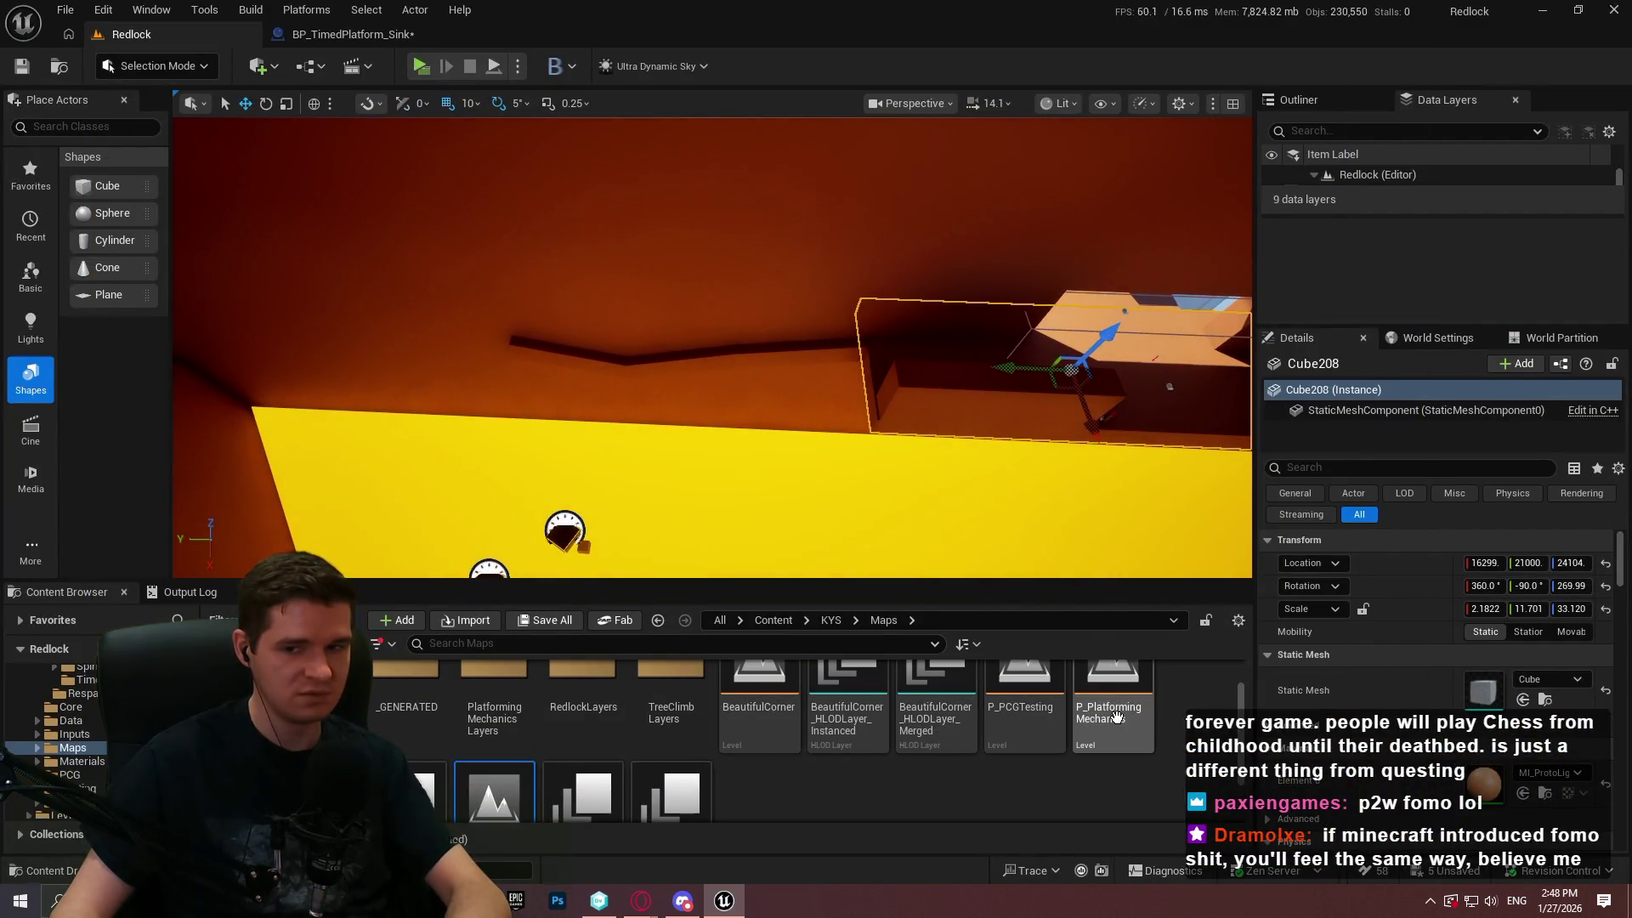
double_click(1118, 717)
left_click(886, 647)
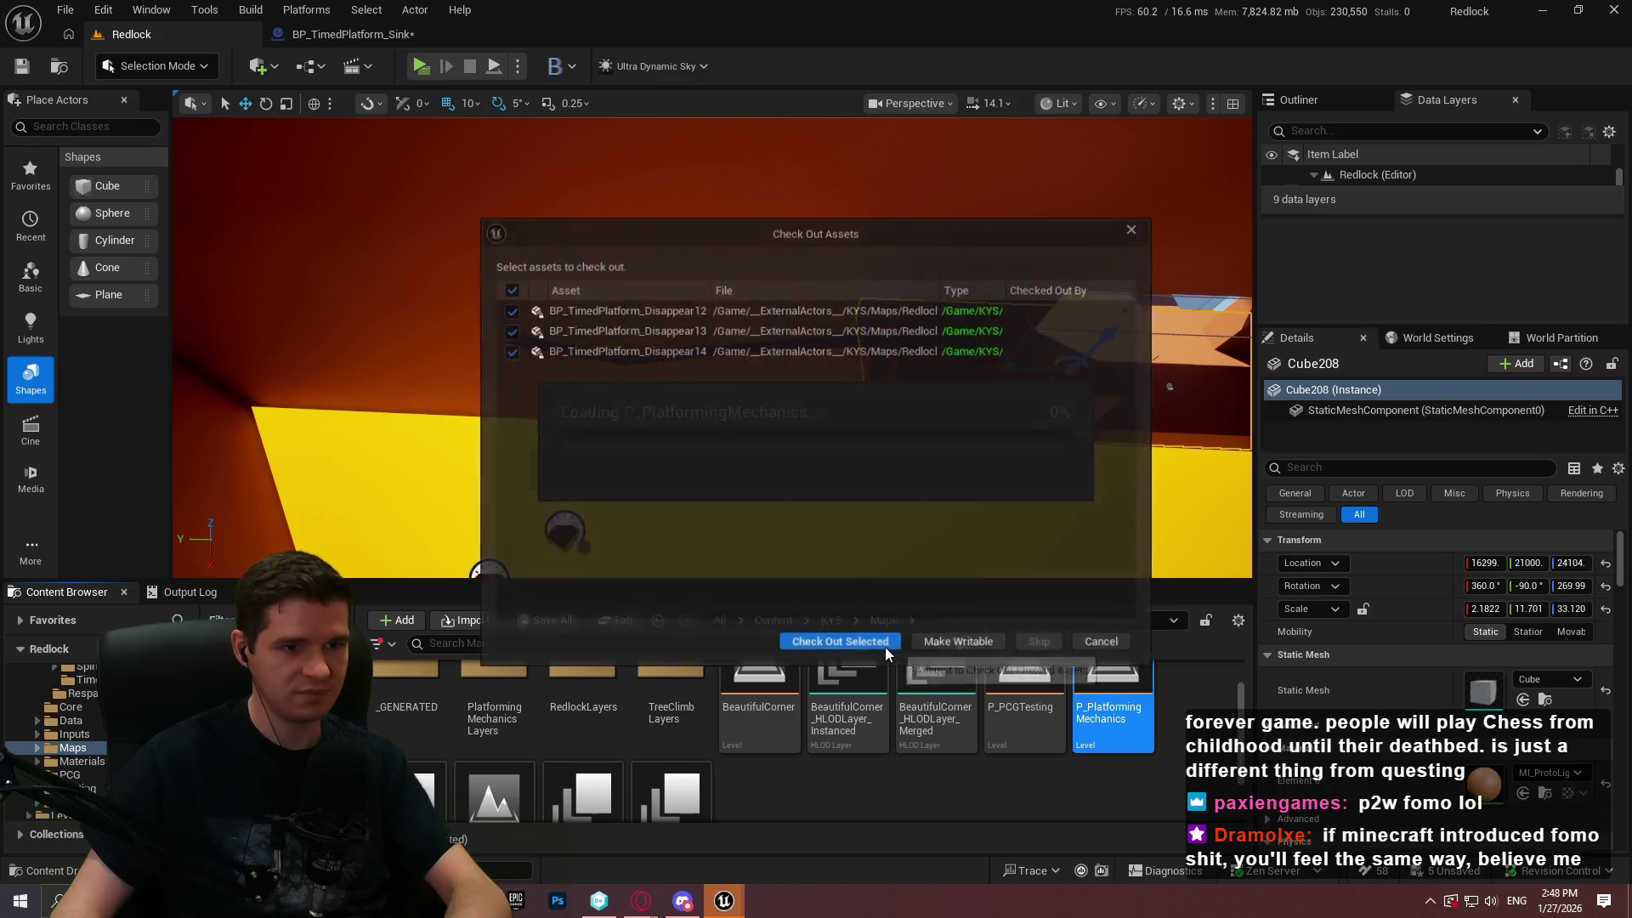
left_click(803, 644)
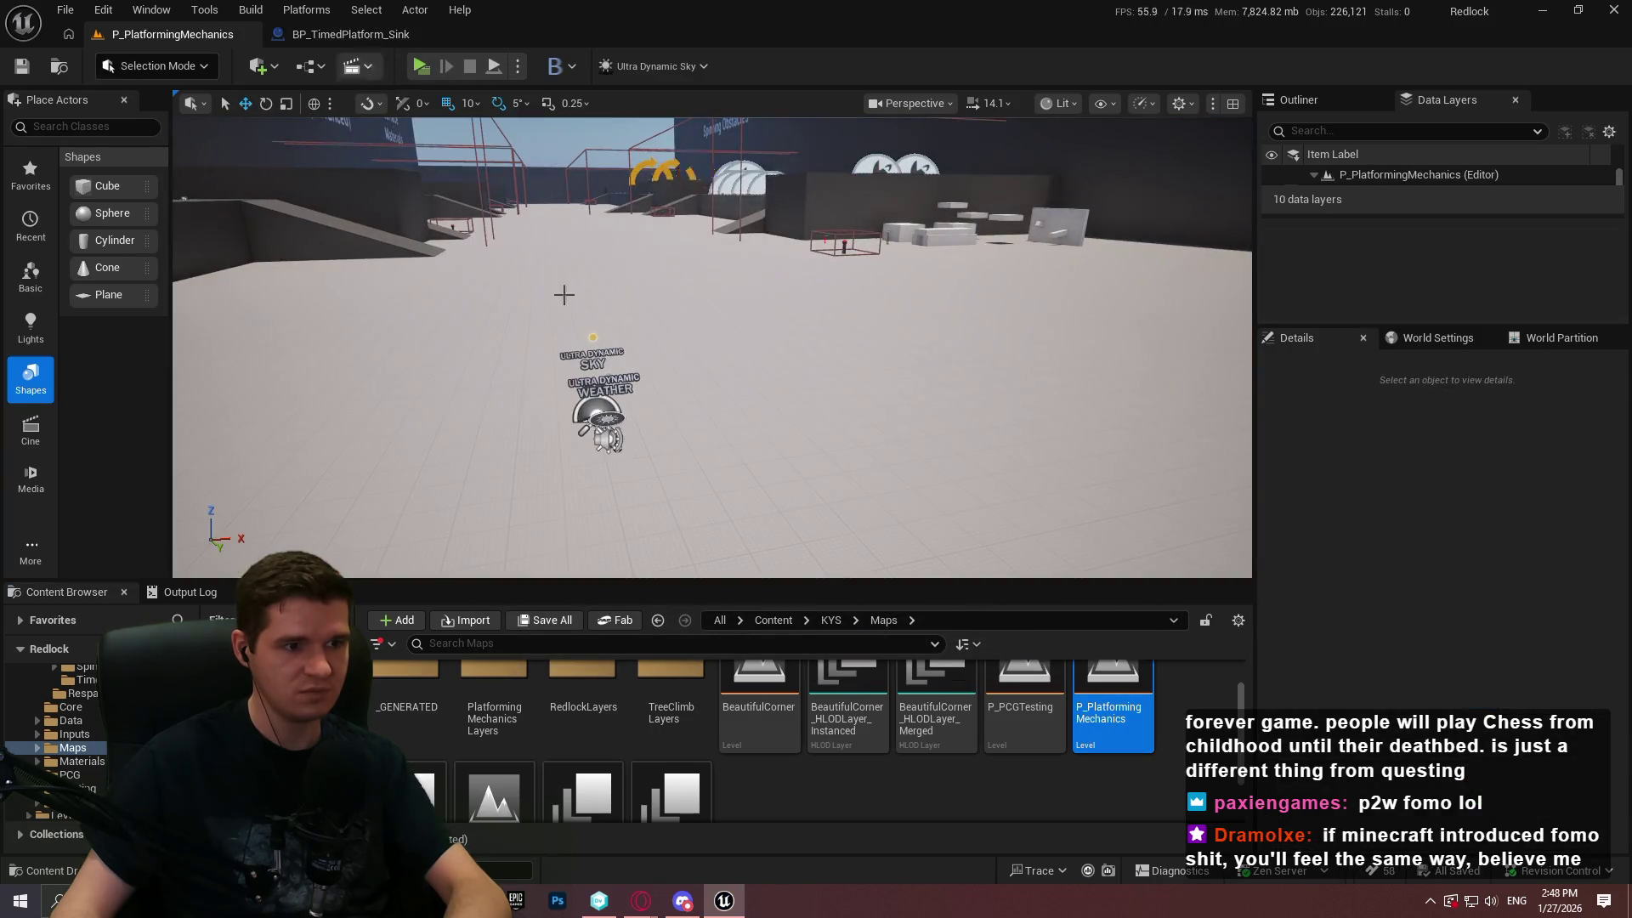
left_click_drag(564, 299, 266, 320)
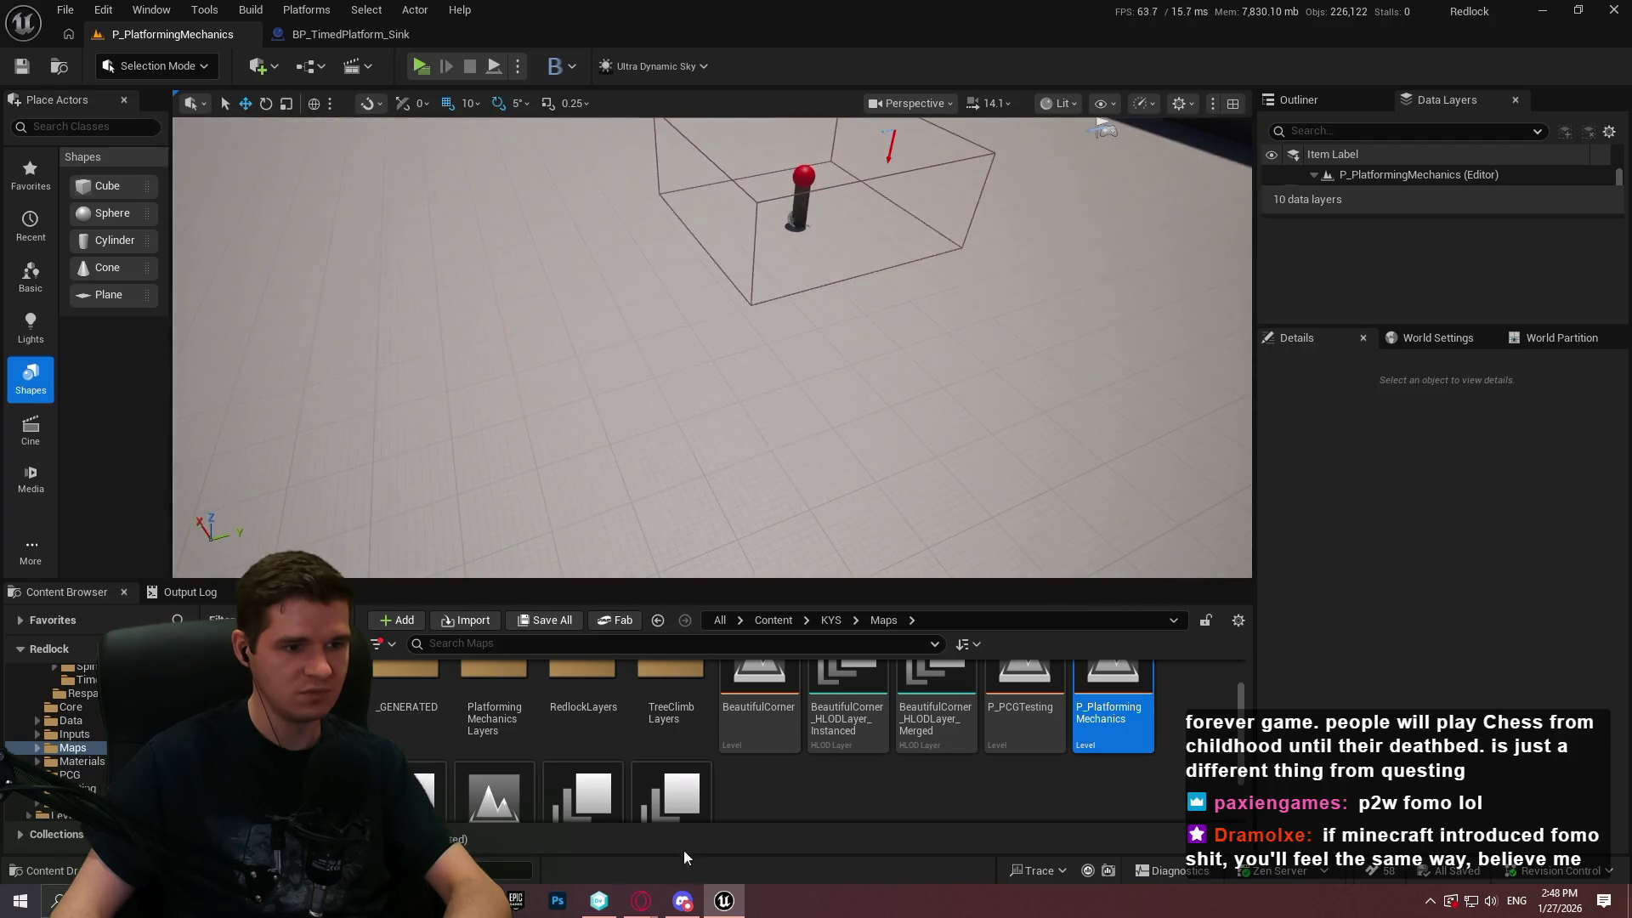
Select the sinking platform and run a quick standalone playtest
left_click(425, 221)
key("ctrl+b")
left_click(818, 731)
key("w")
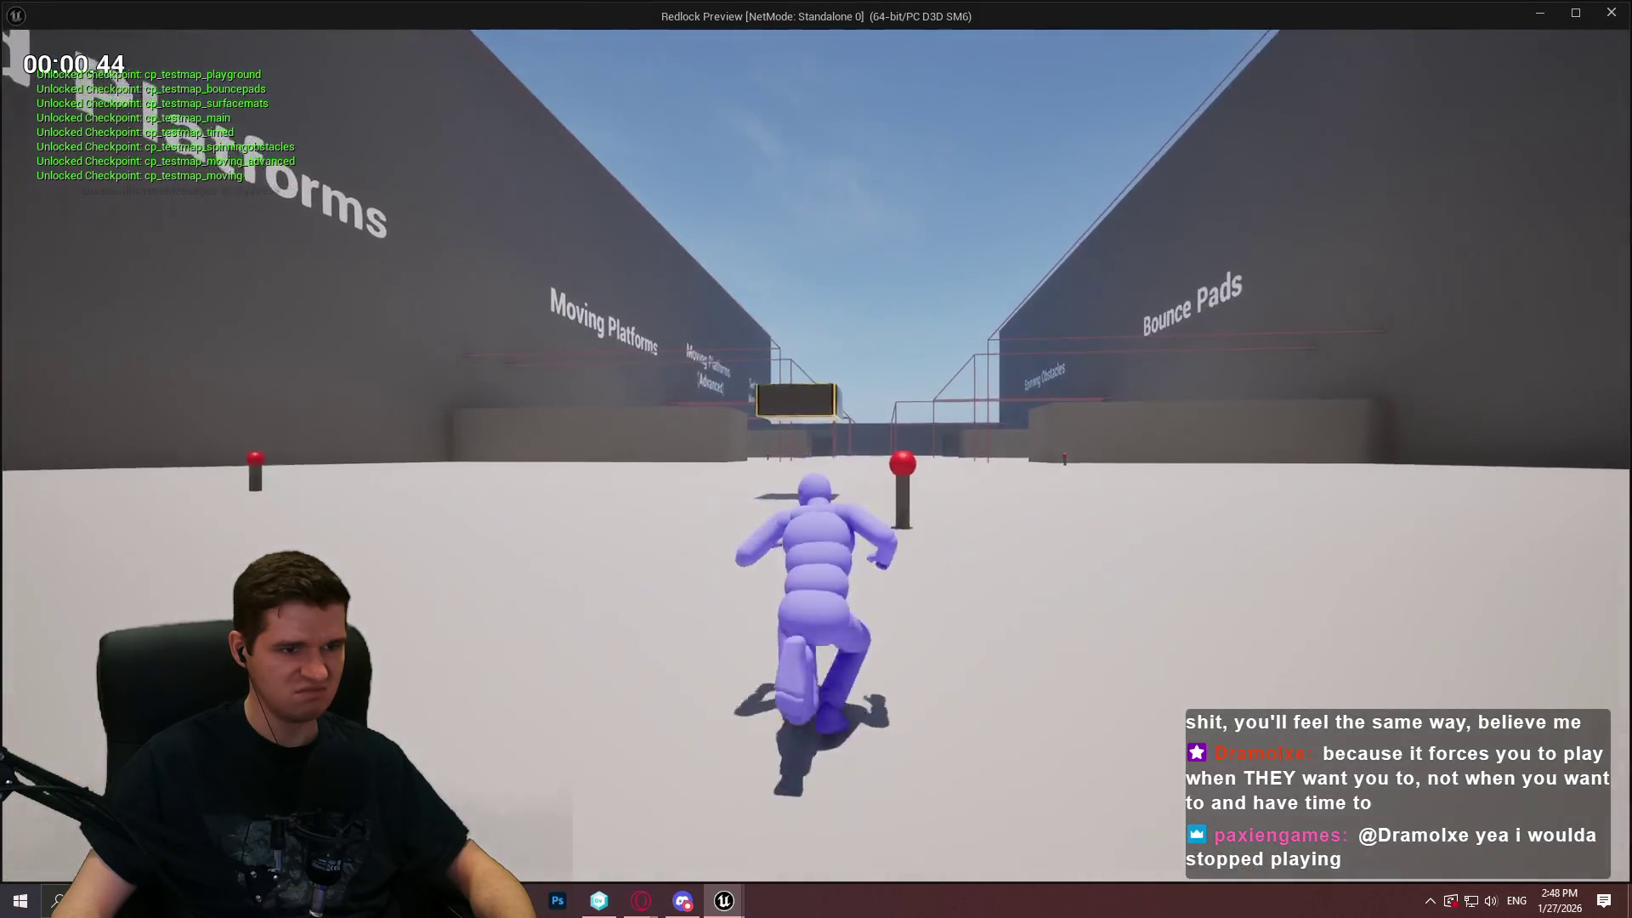
key("space")
key("Escape")
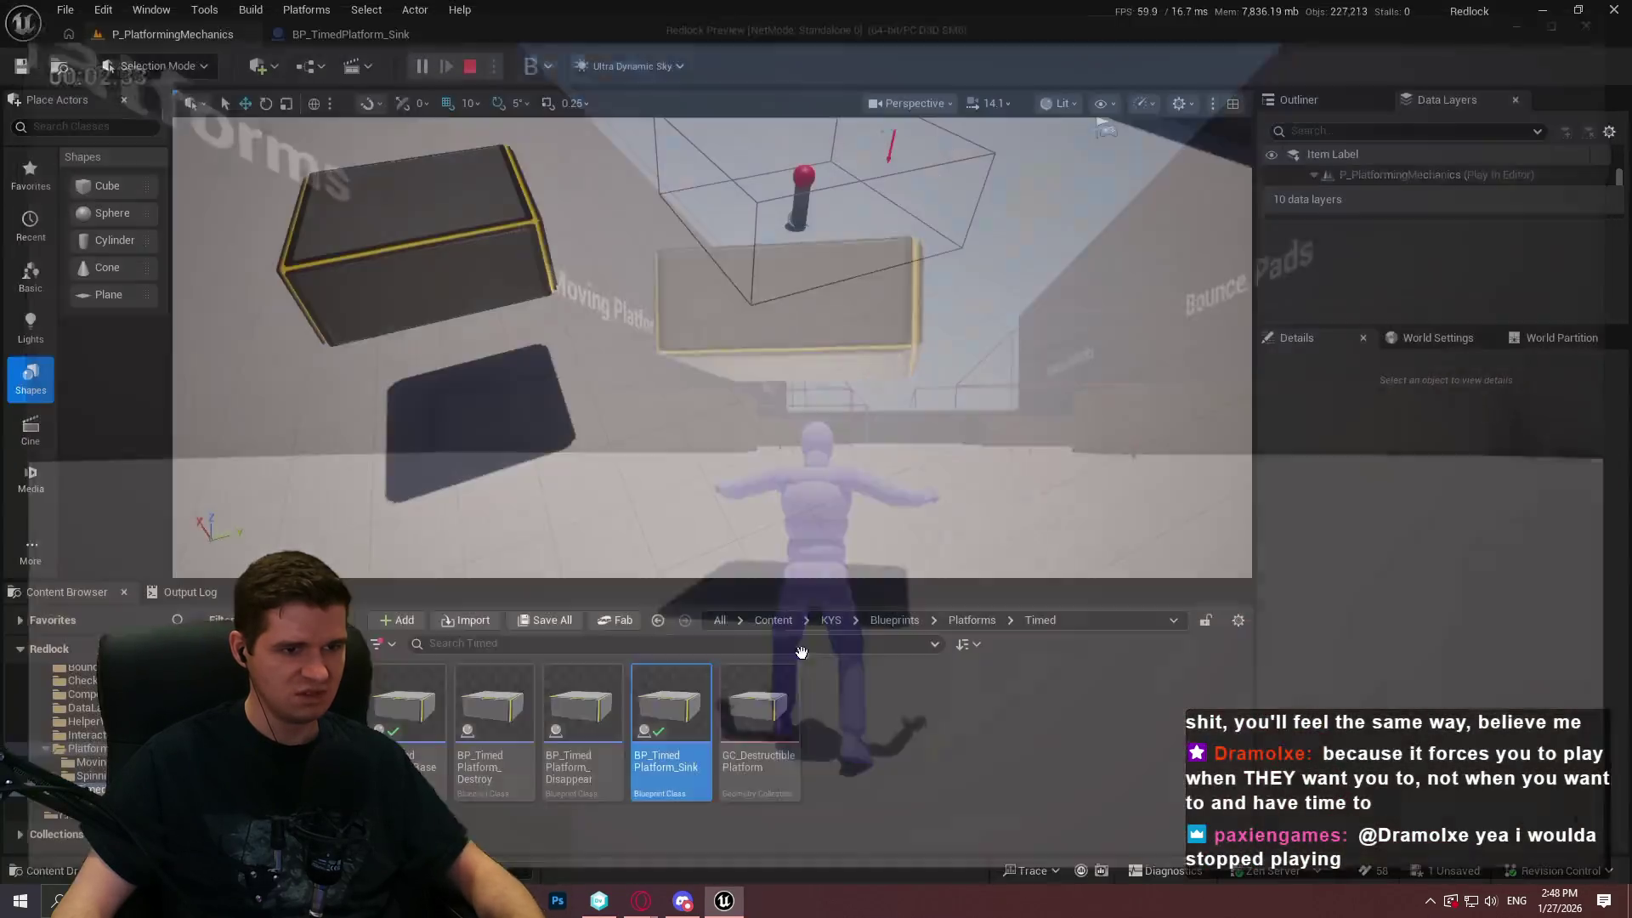
Lower the platform to Z 190 and playtest jumping onto it in Standalone
key("ctrl+z")
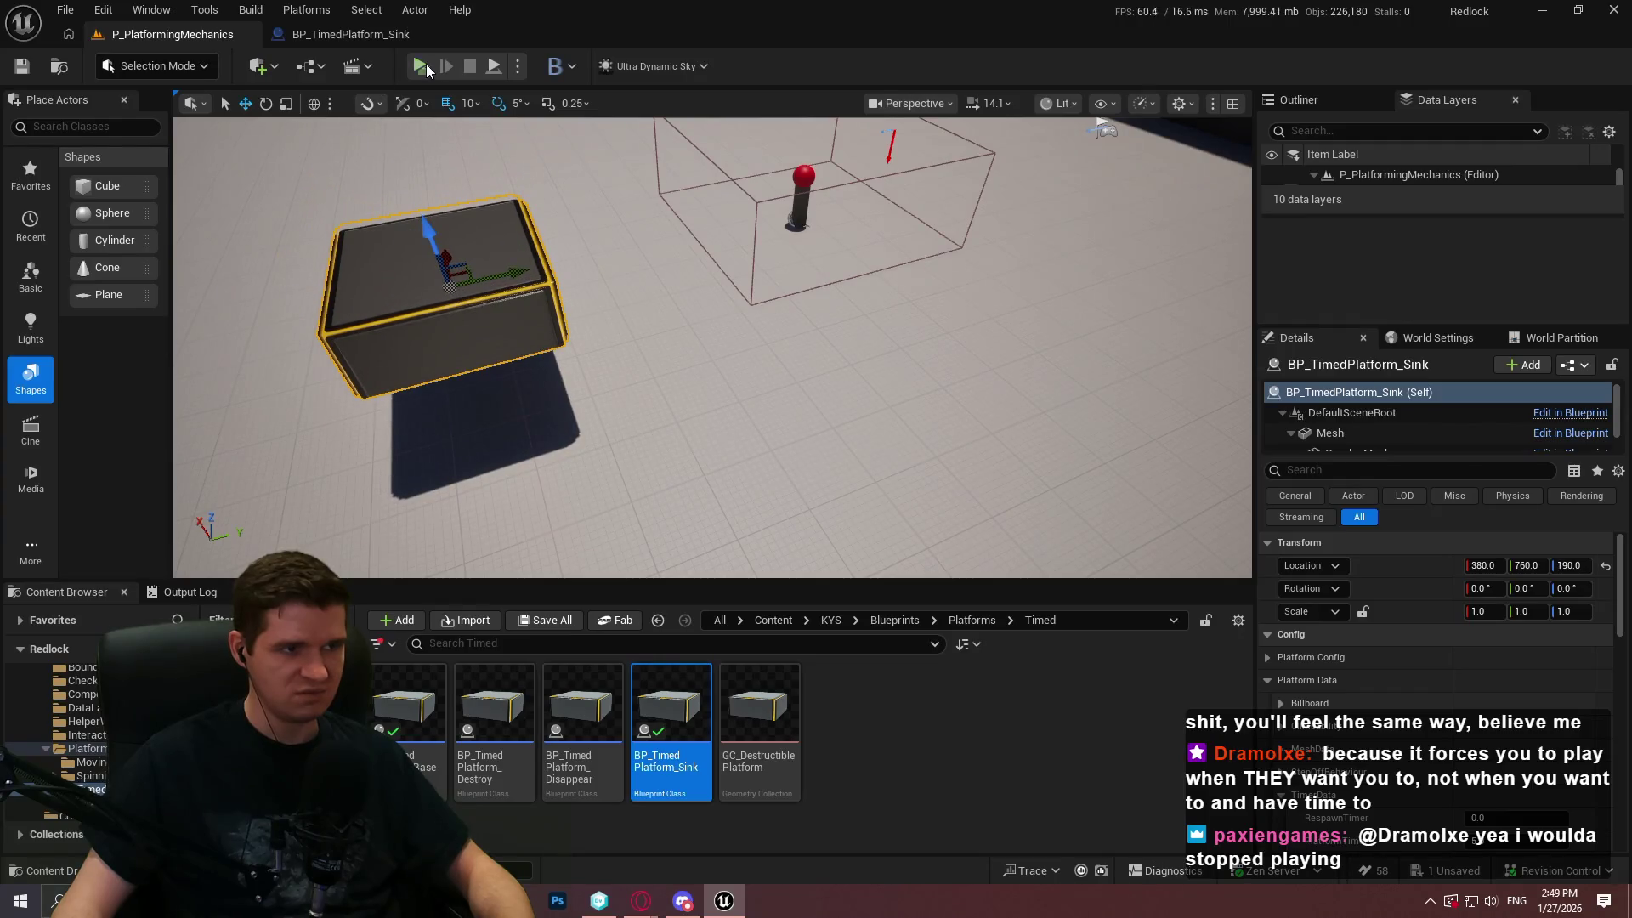
left_click(422, 65)
left_click(818, 729)
key("w")
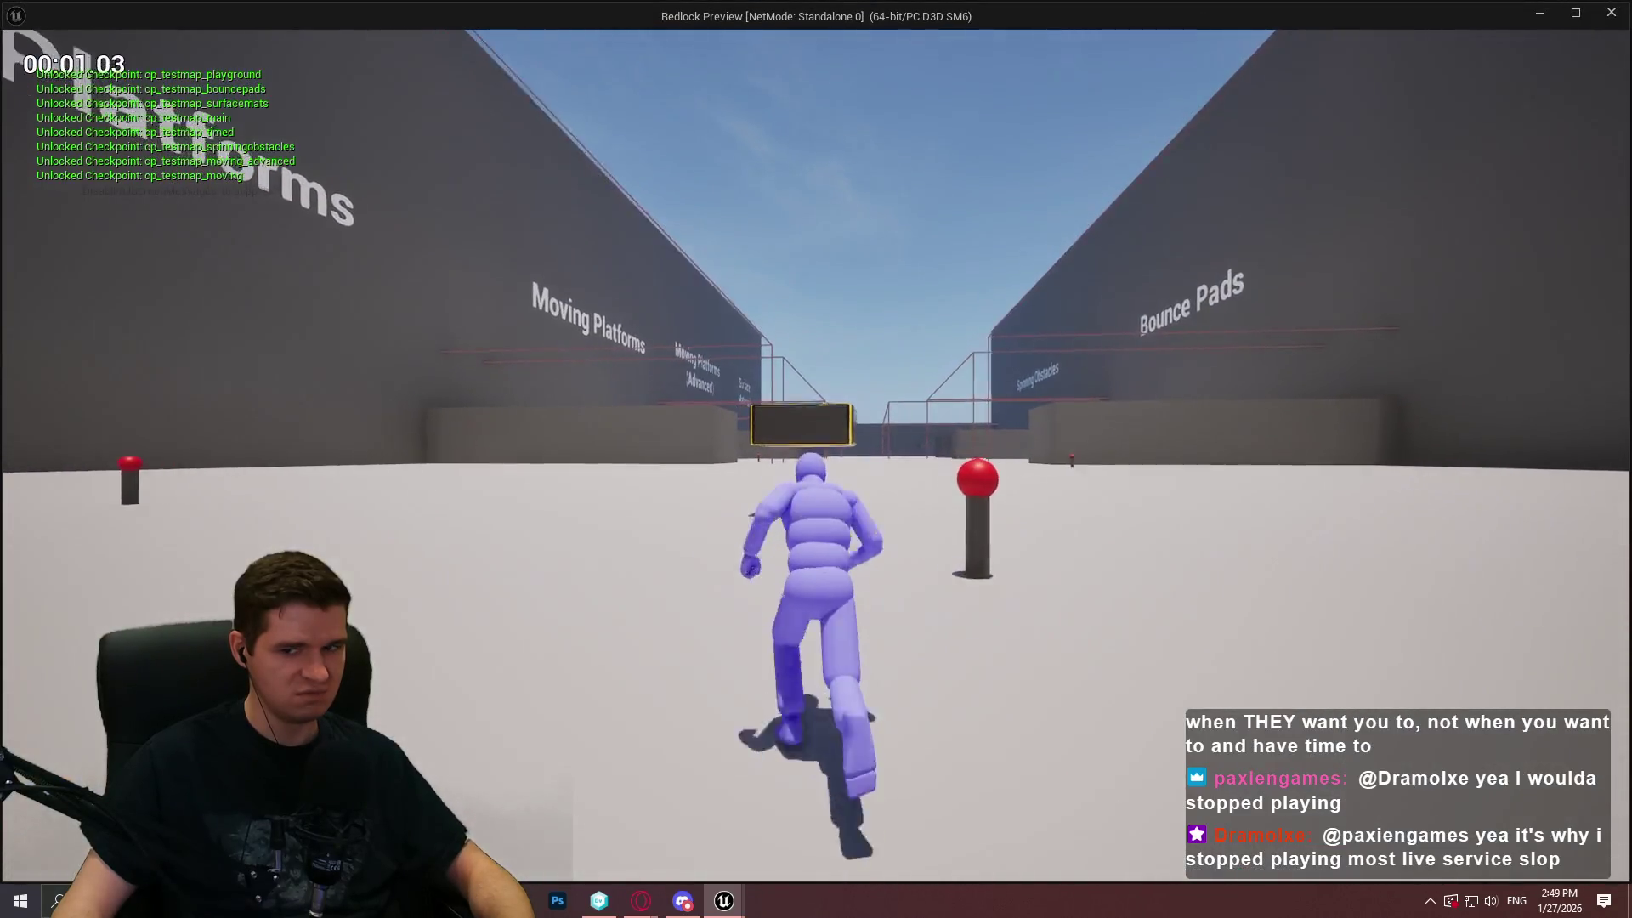
key("space")
key("space")
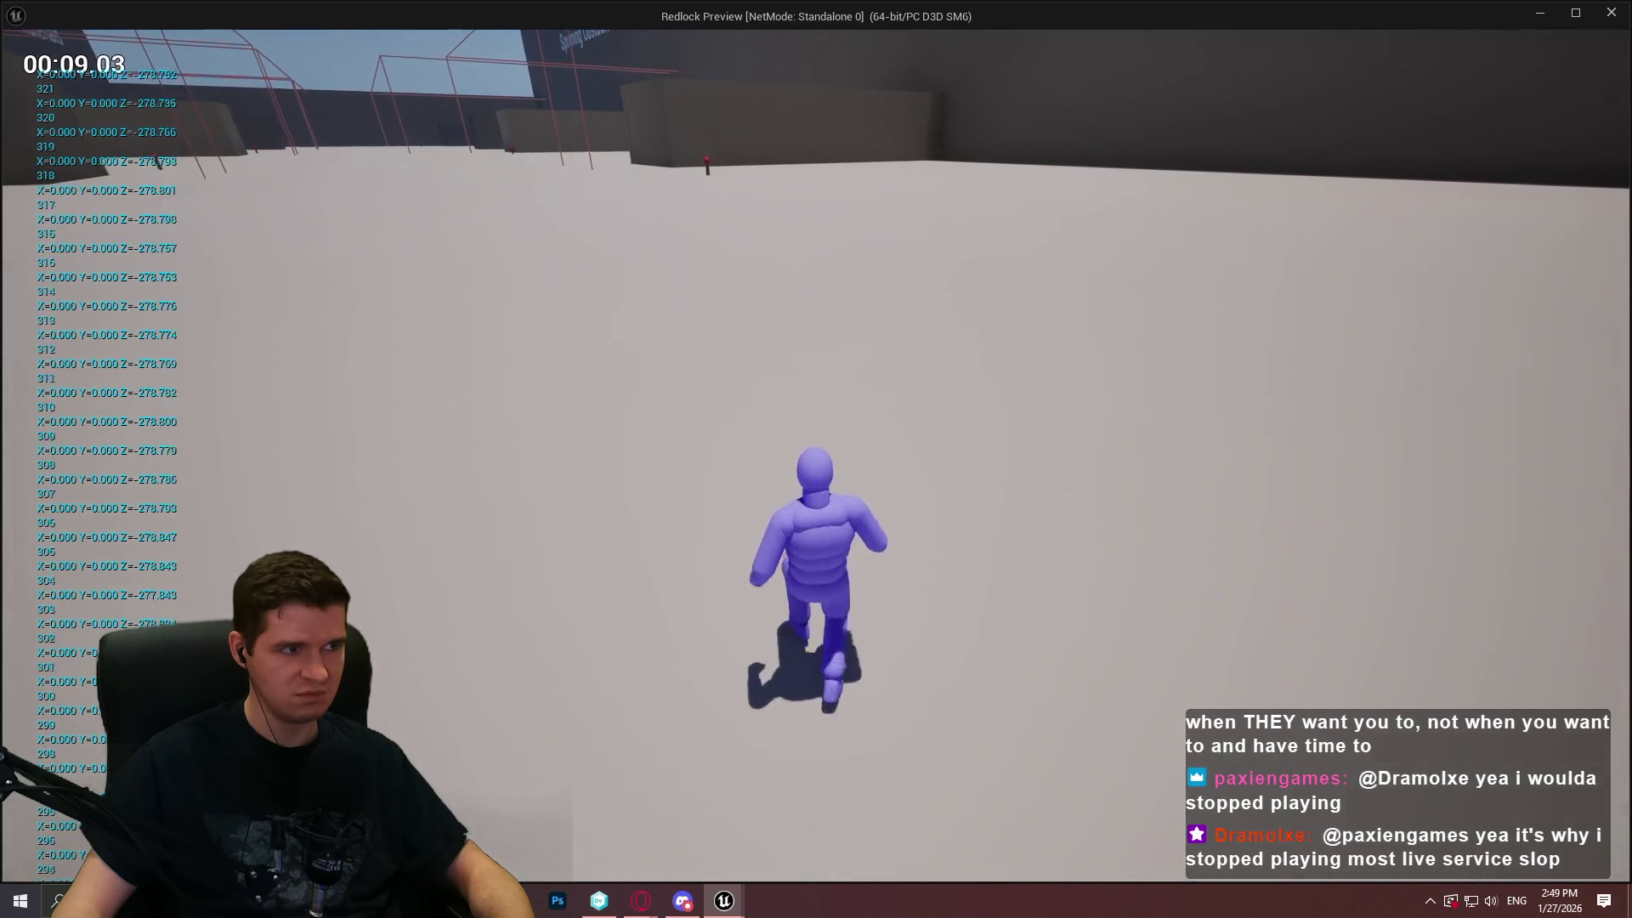
key("Escape")
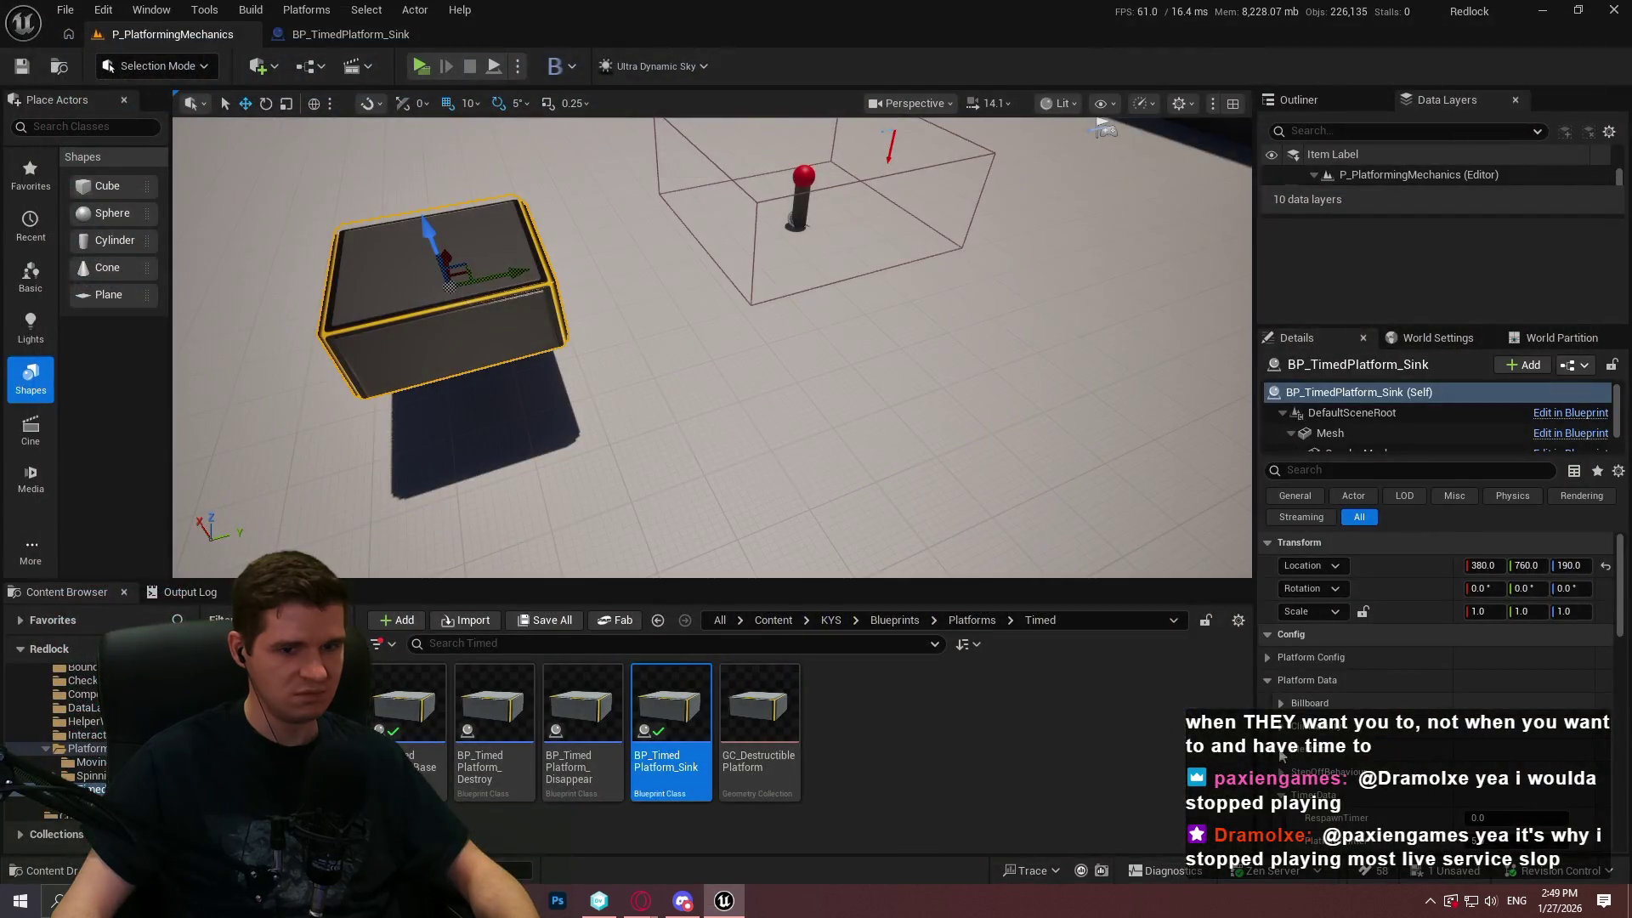
Play from a spot in the level and stop the session
scroll(1491, 758, "down", 2)
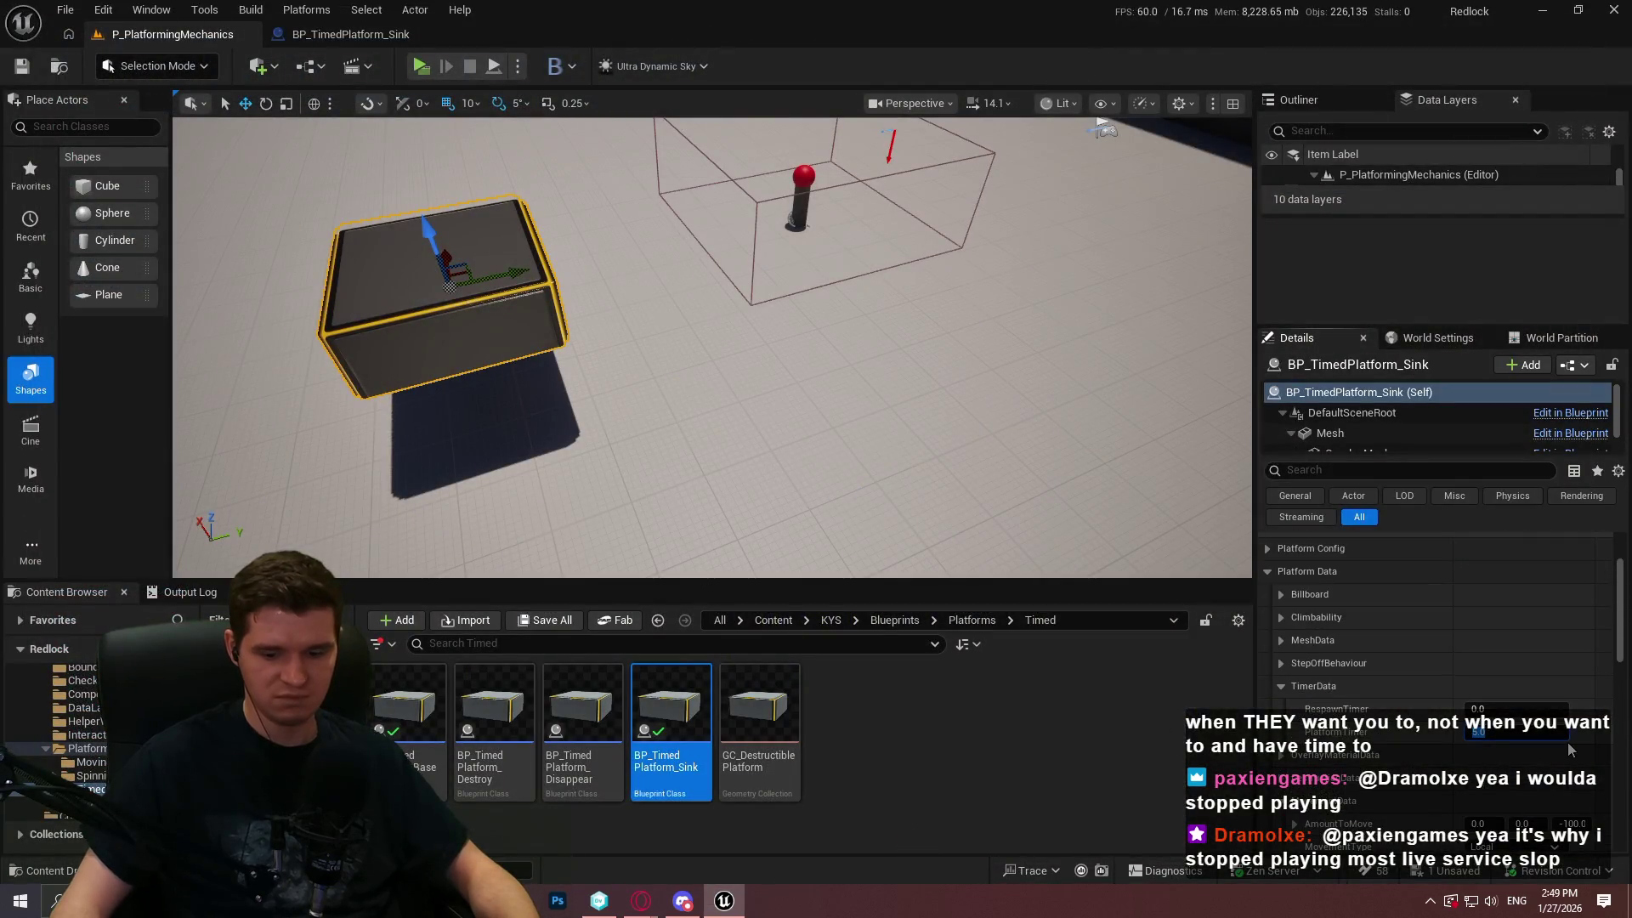
right_click(563, 357)
left_click(816, 867)
left_click(724, 493)
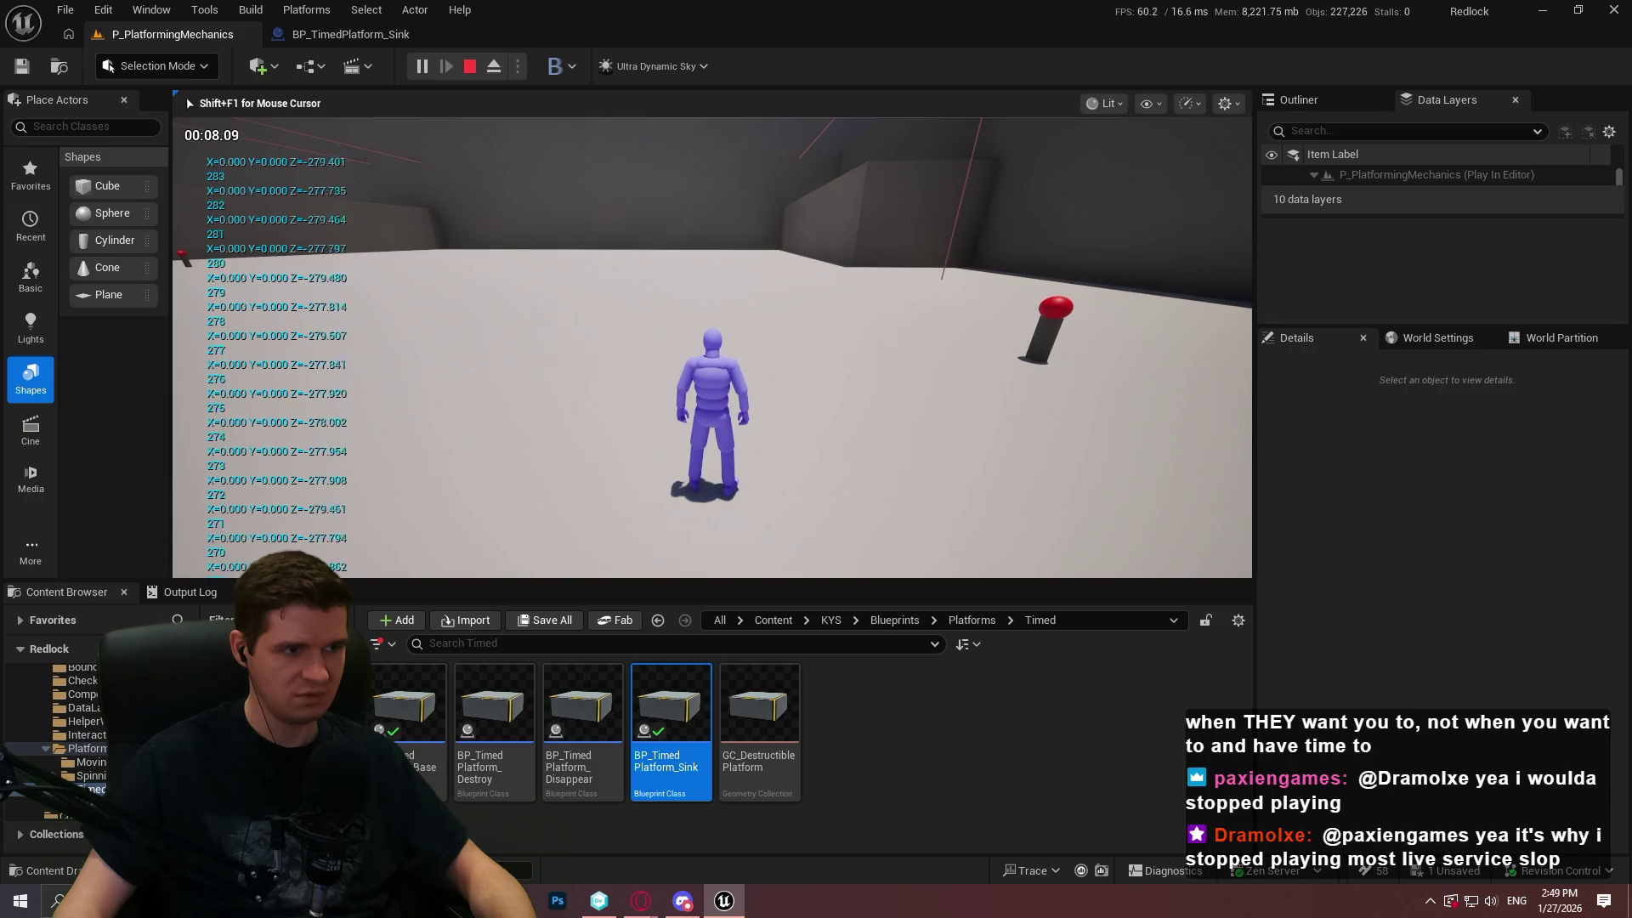
key("Escape")
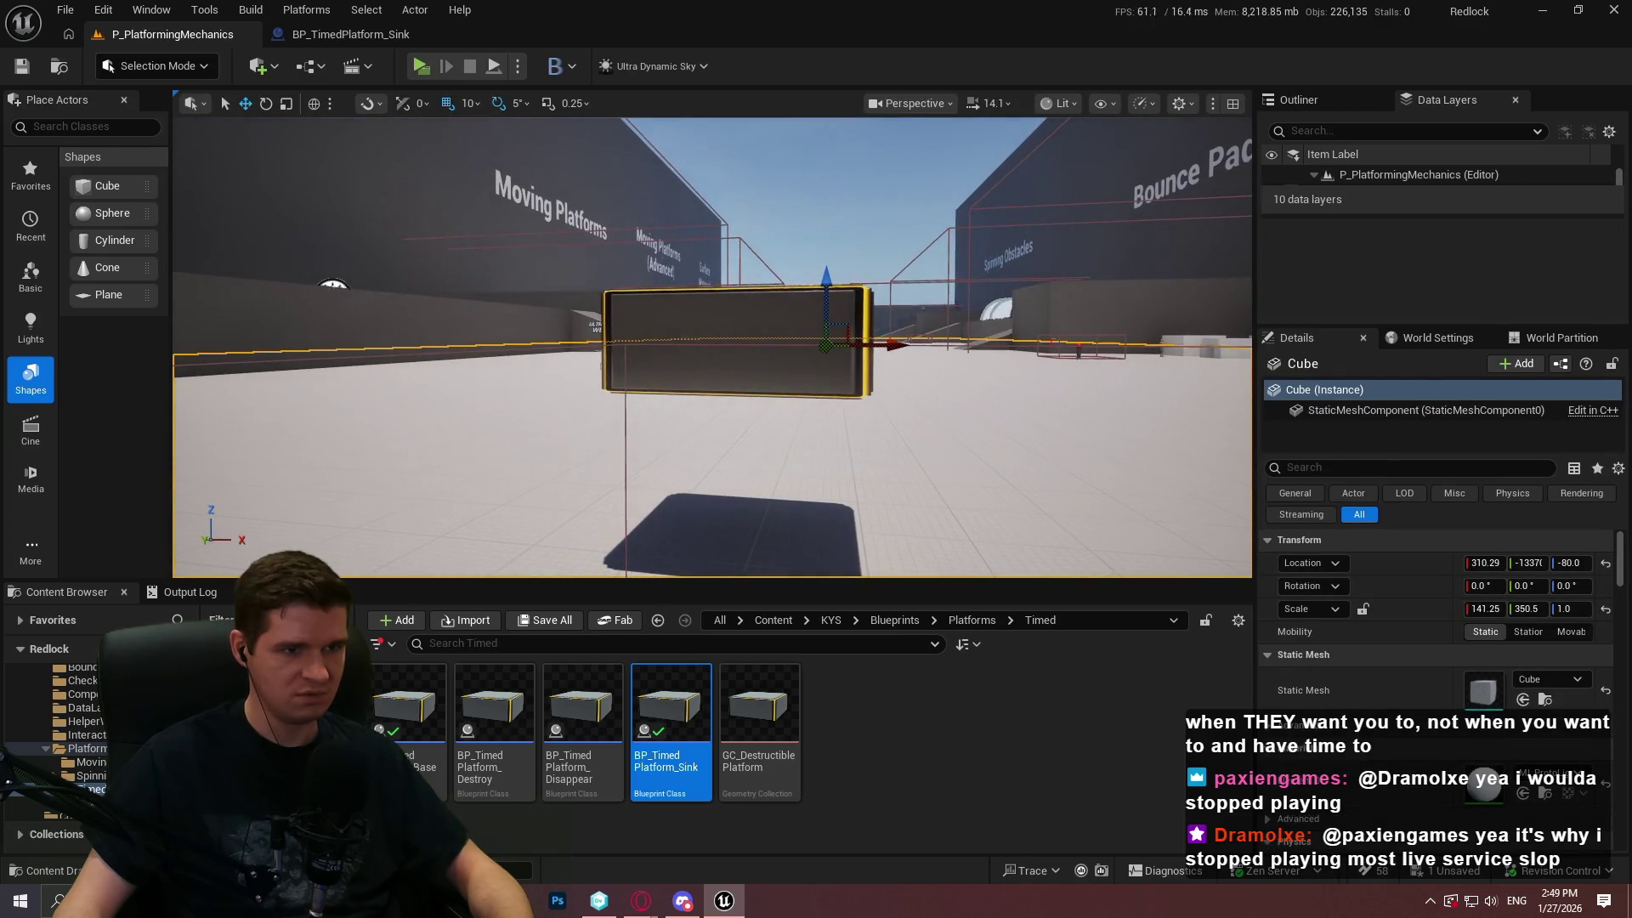
Raise the sinking platform to Z 220 and start another Play From Here session
left_click(685, 335)
key("f")
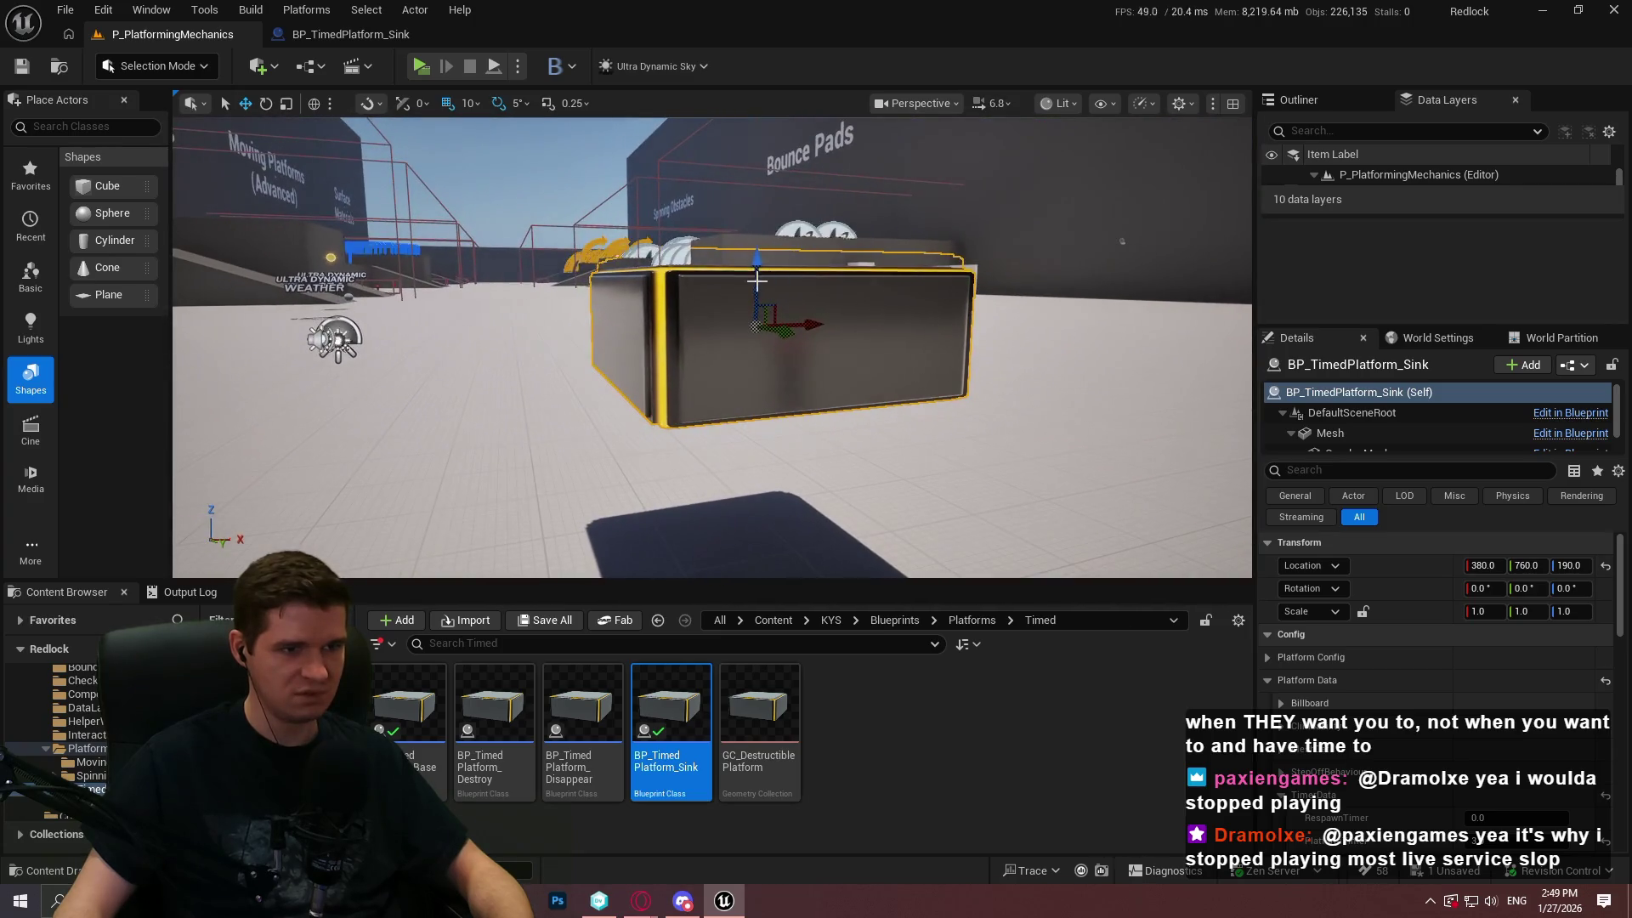
left_click_drag(757, 274, 761, 241)
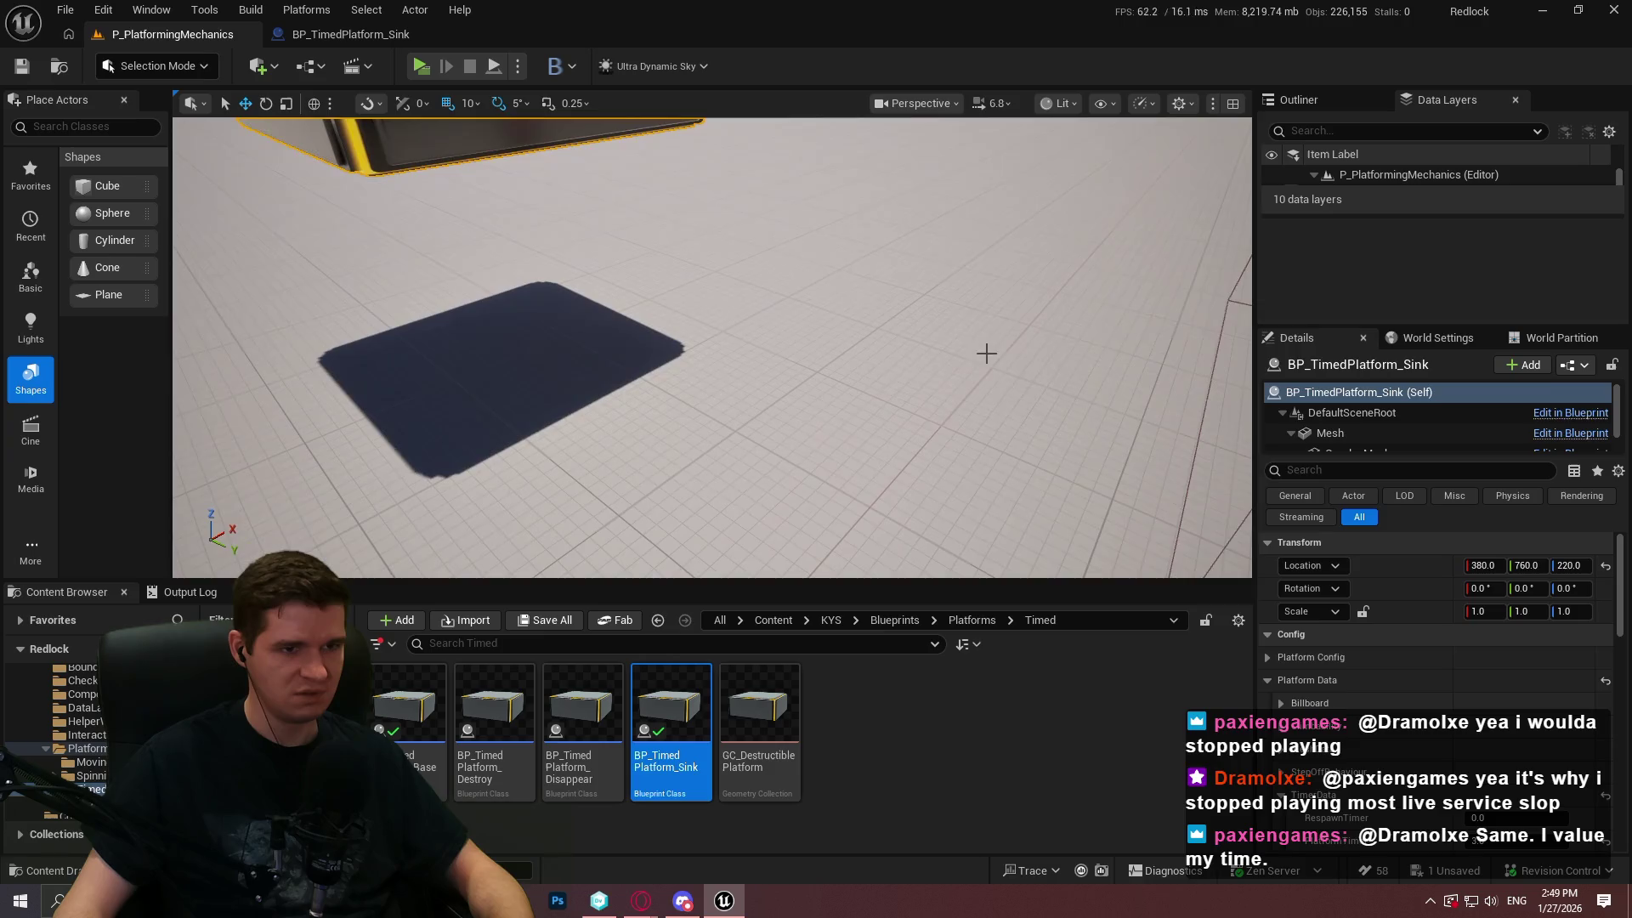
right_click(983, 354)
left_click(1131, 866)
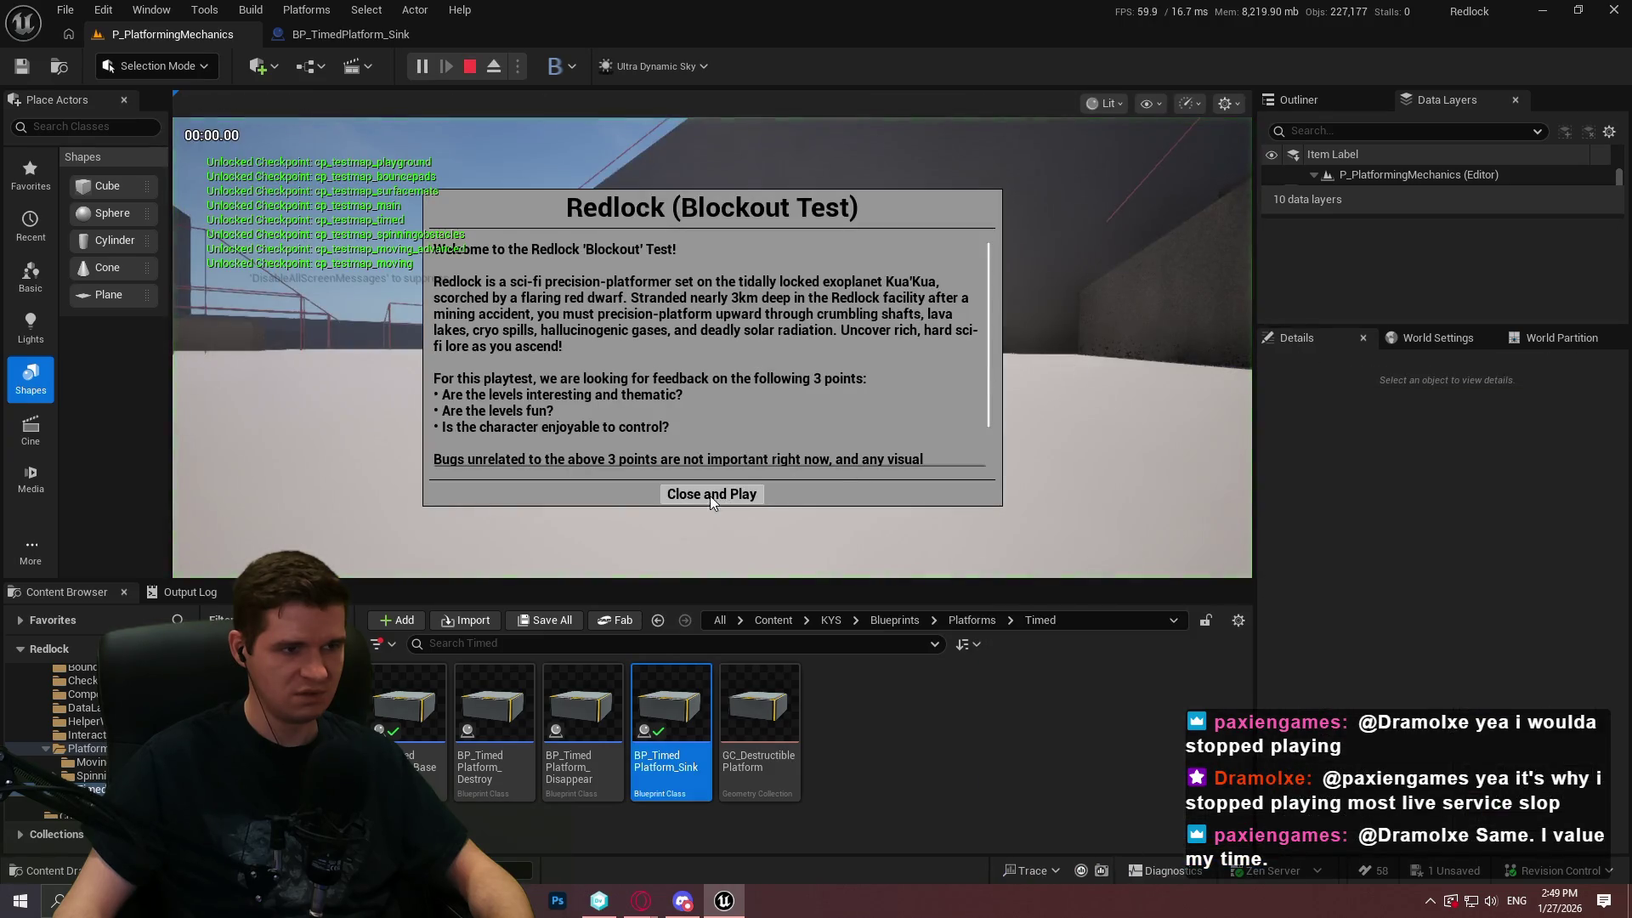
key("Escape")
Check the platform's EventGraph, then play from a spot and run across the platform
left_click(349, 36)
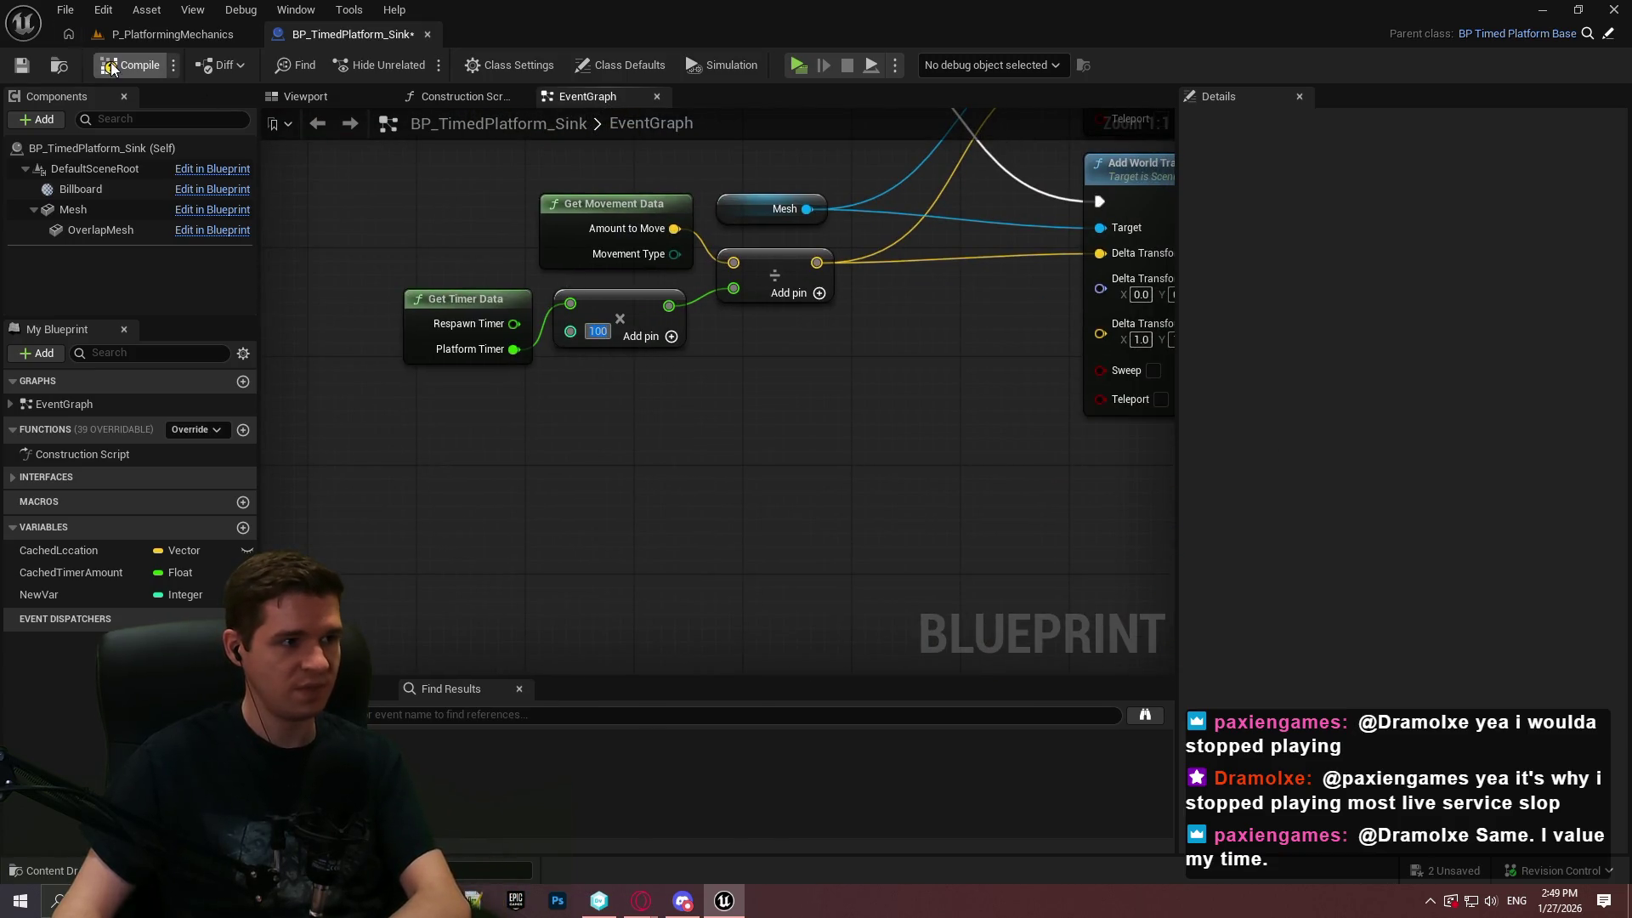
left_click(170, 34)
left_click_drag(789, 298, 362, 331)
right_click(592, 406)
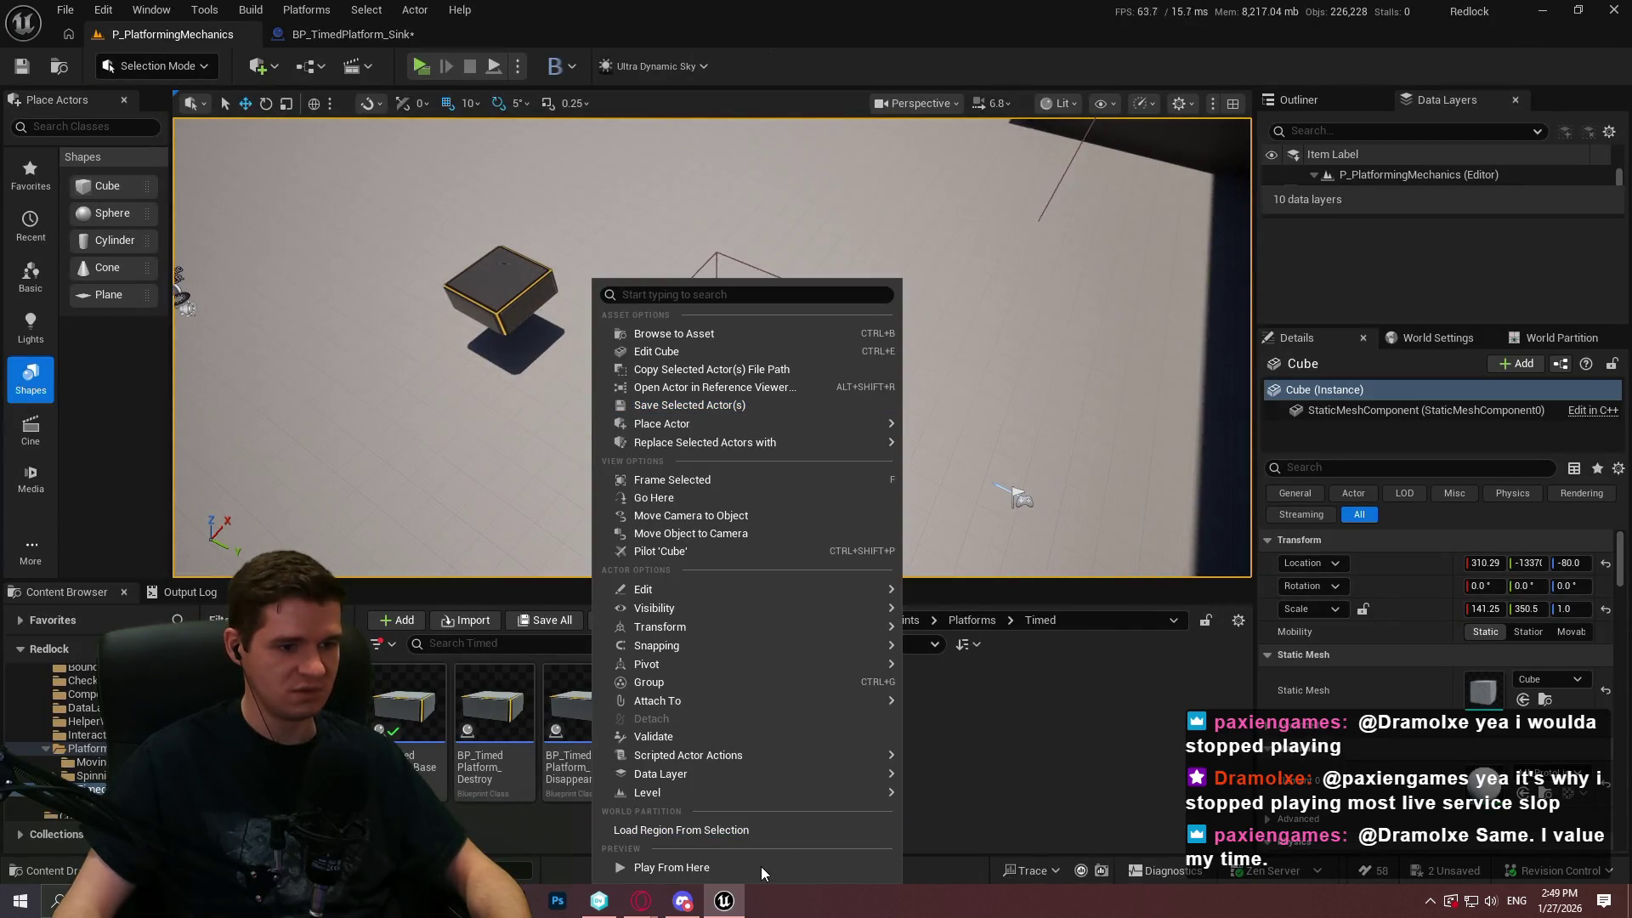
left_click(762, 868)
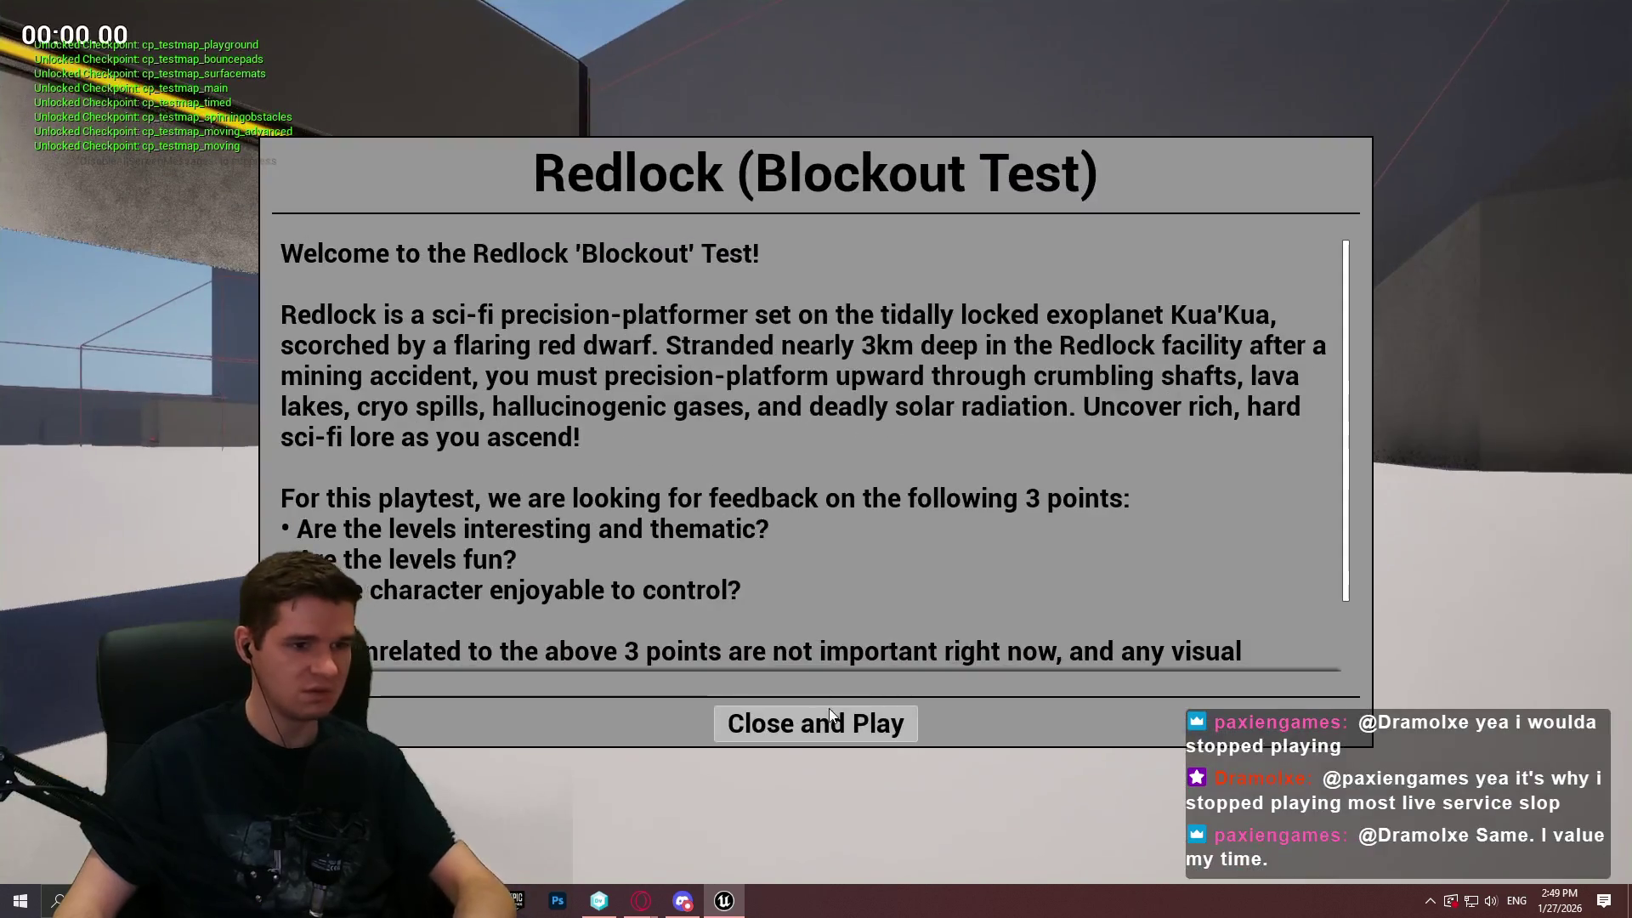
left_click(818, 719)
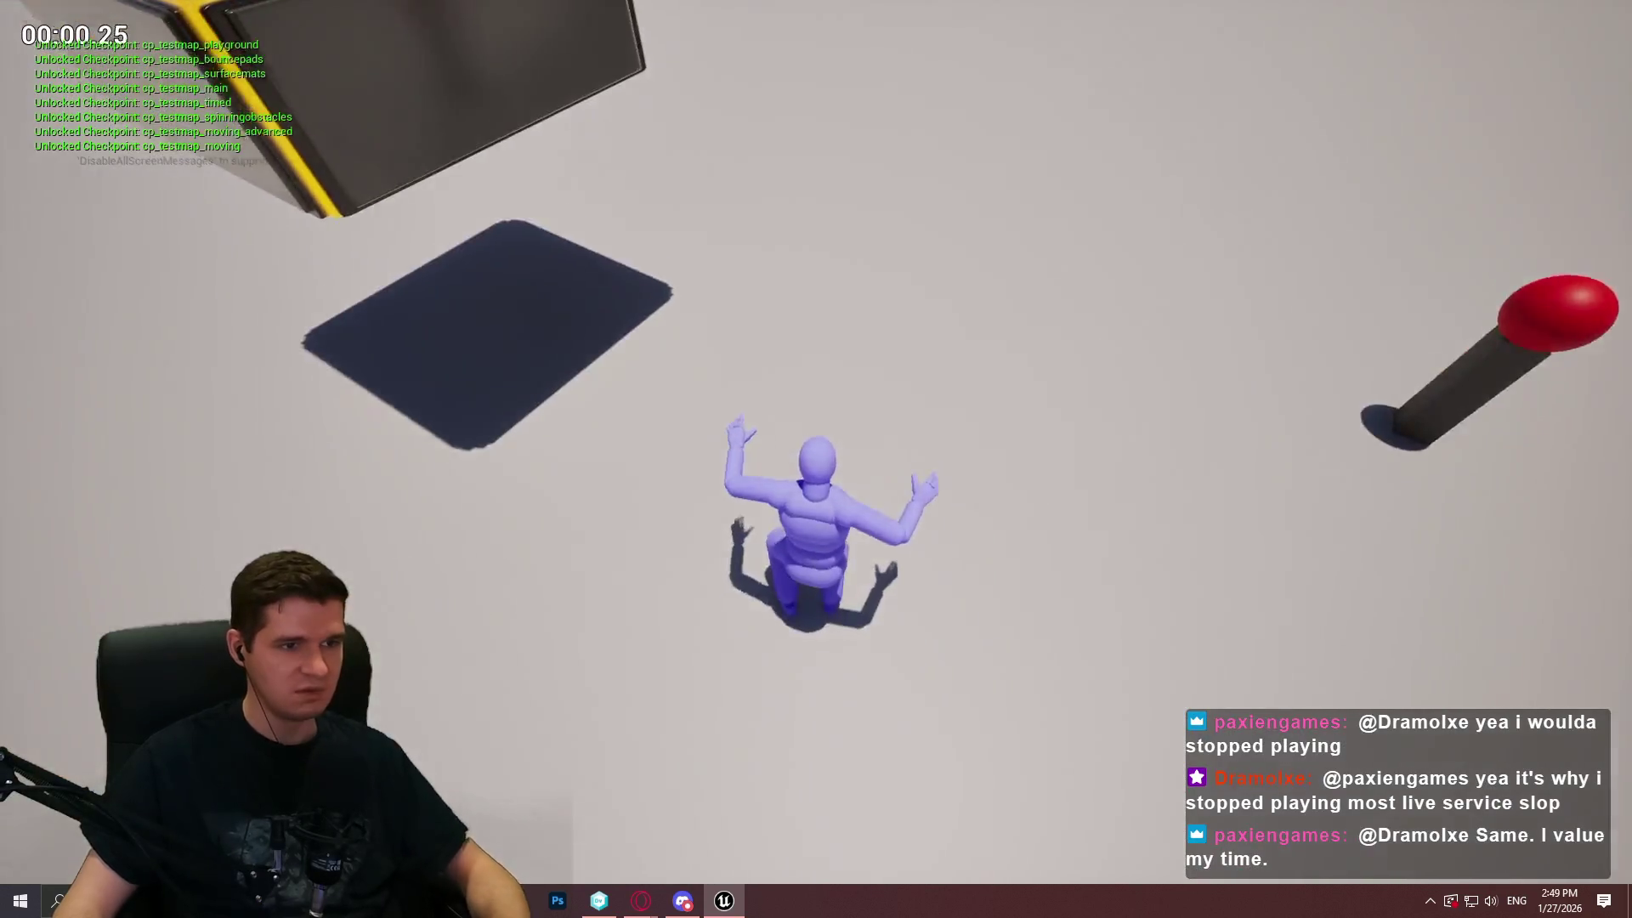
key("w")
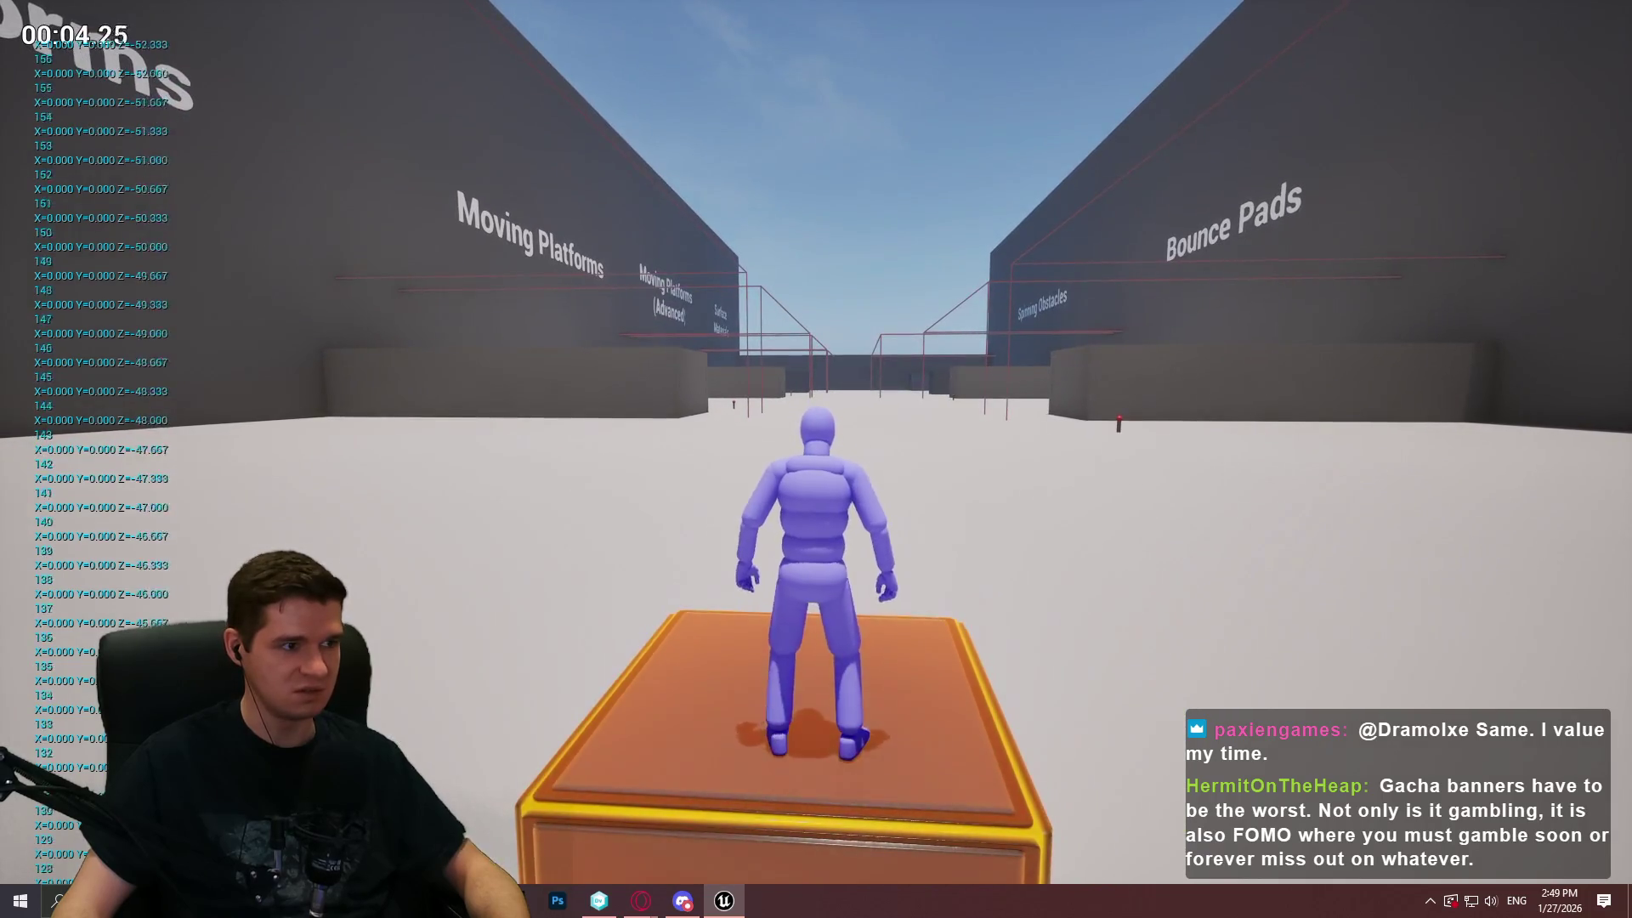
key("w")
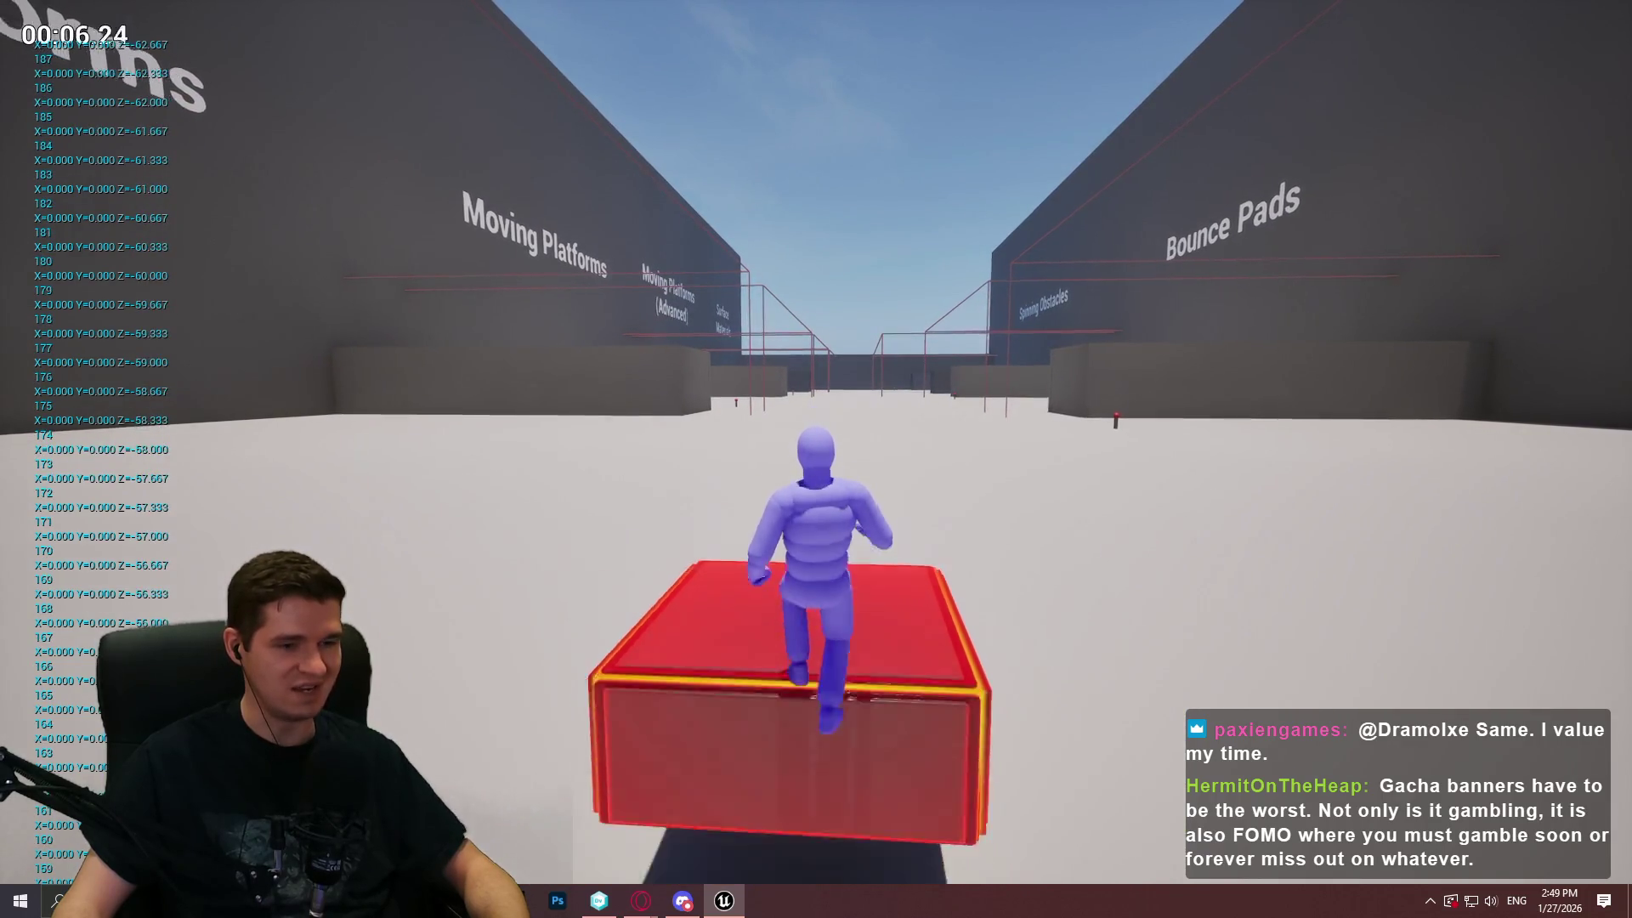
key("Escape")
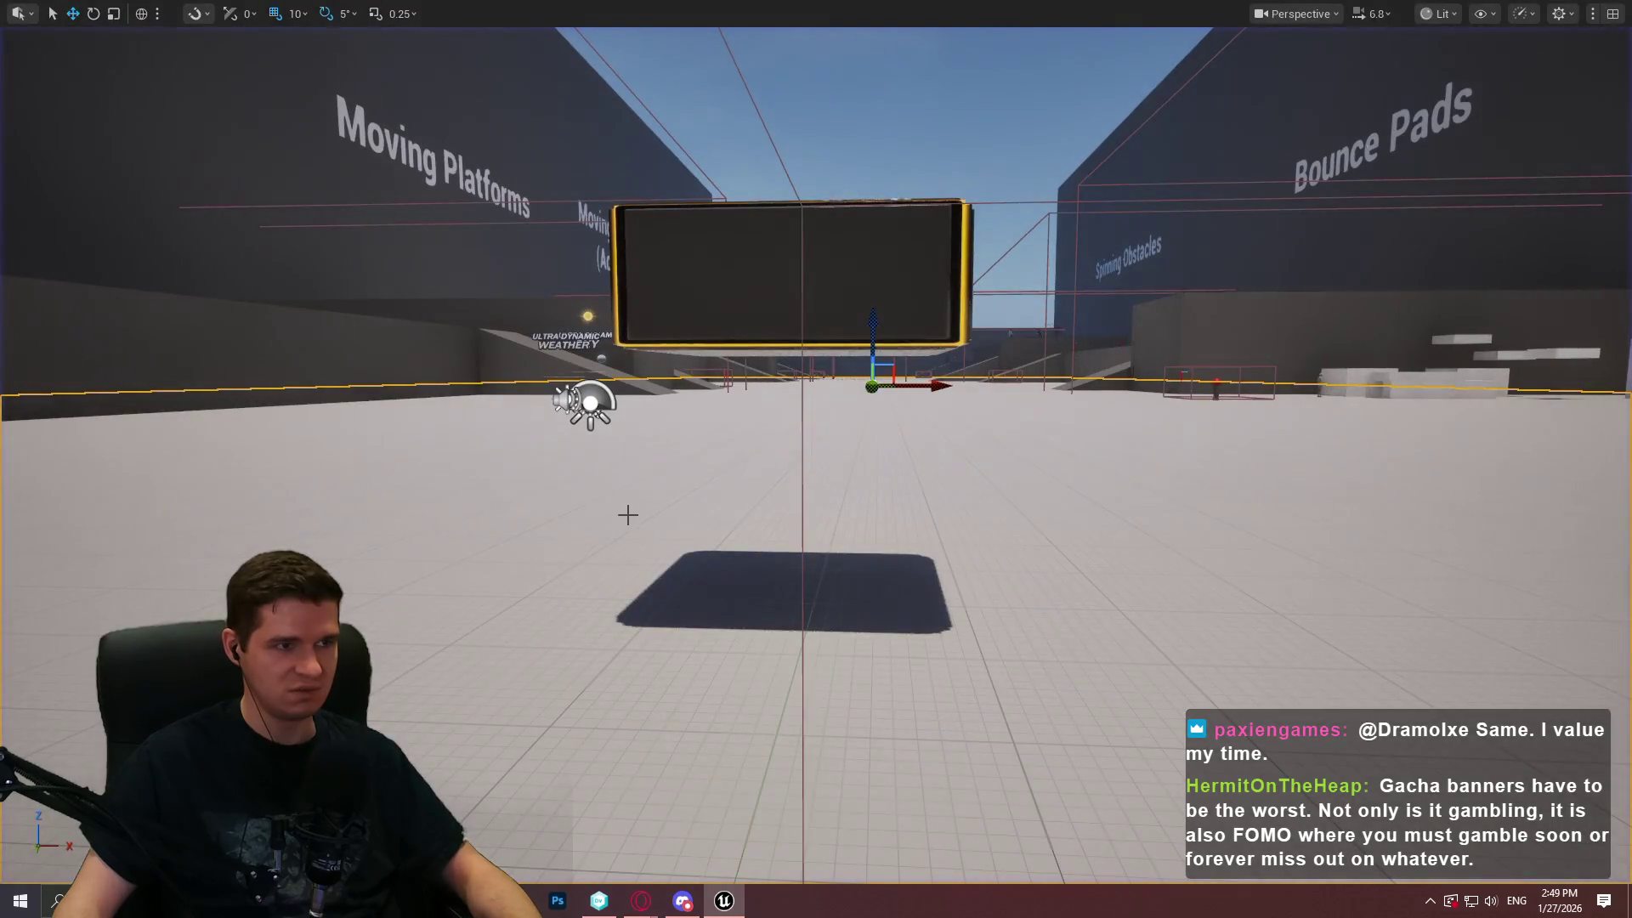
key("F11")
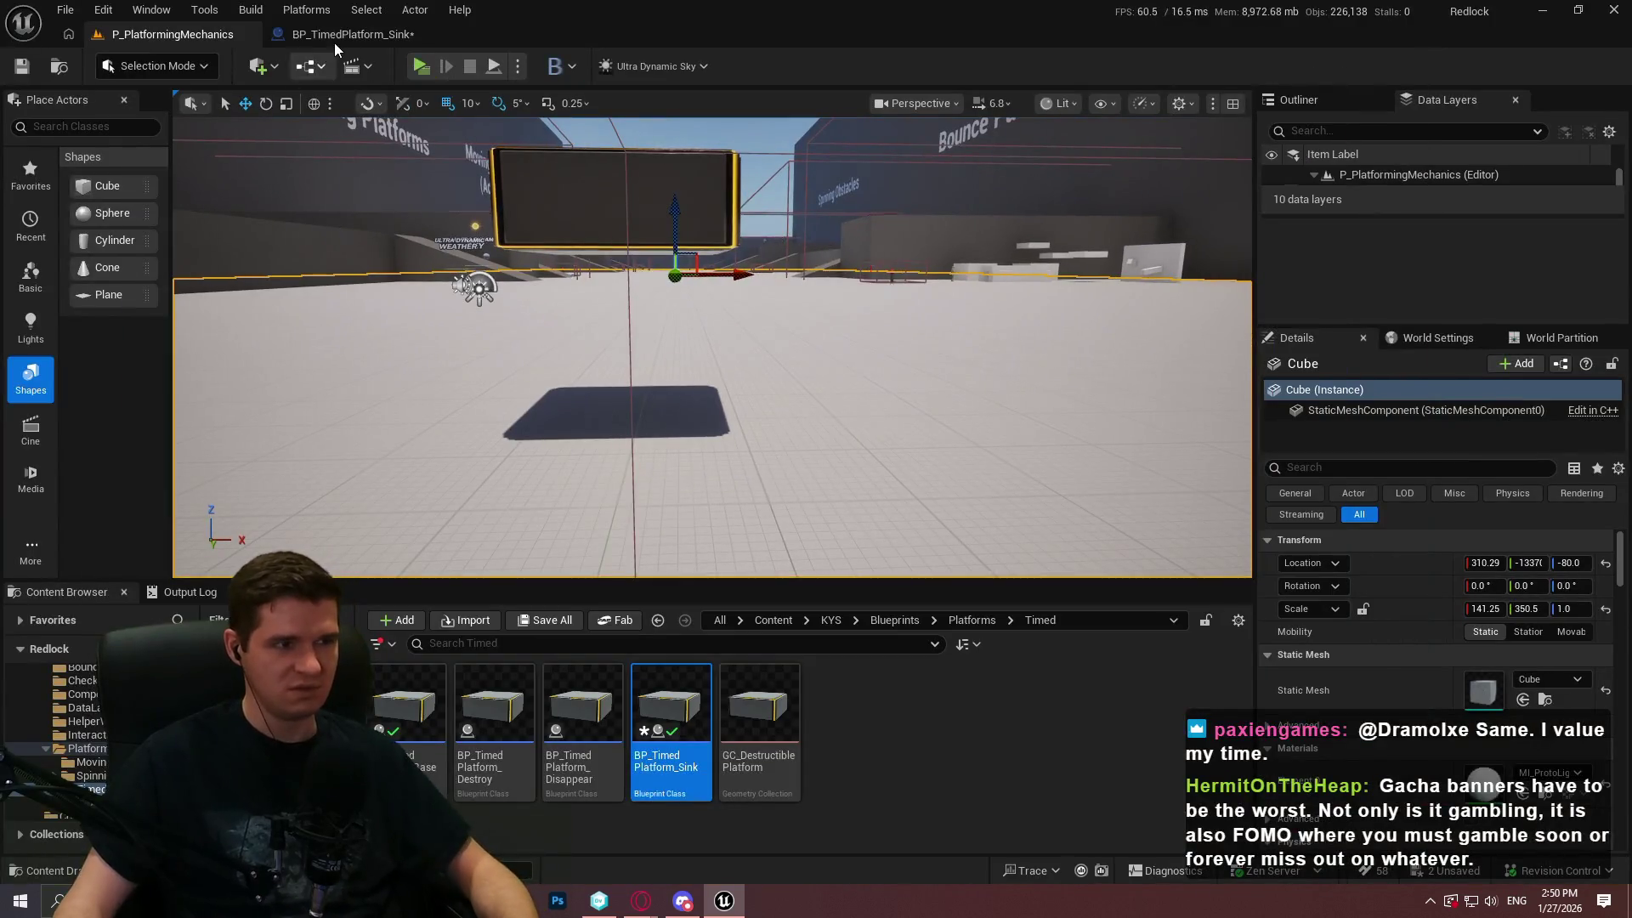
Launch a standalone playtest and run r.vsync and stat fps to view the frame rate
left_click(337, 39)
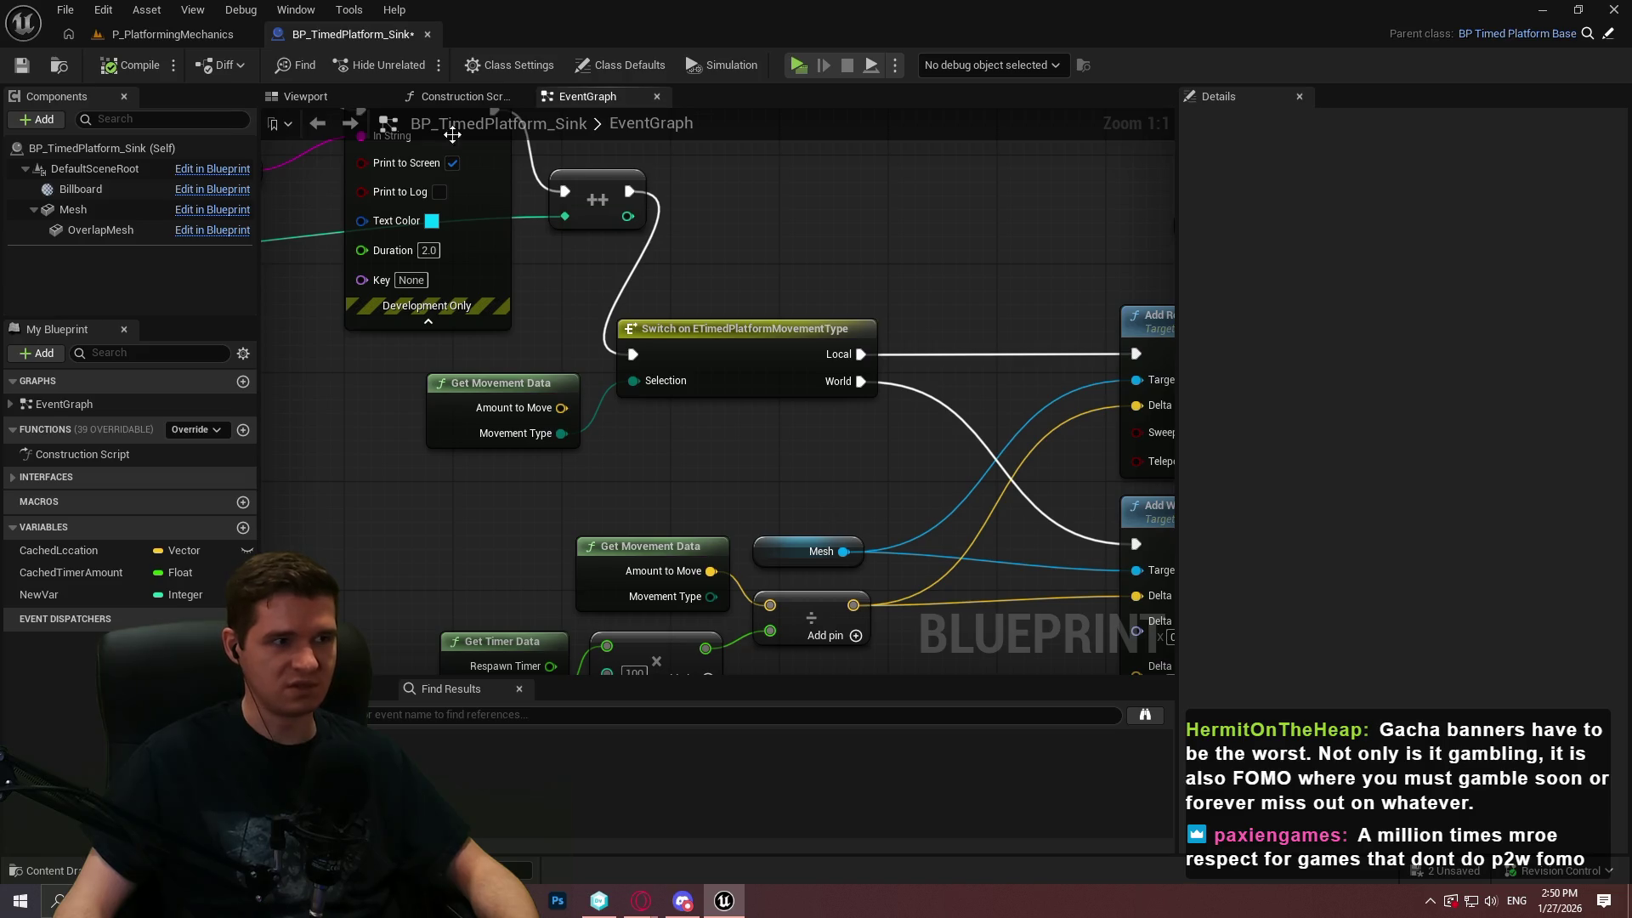
left_click(174, 34)
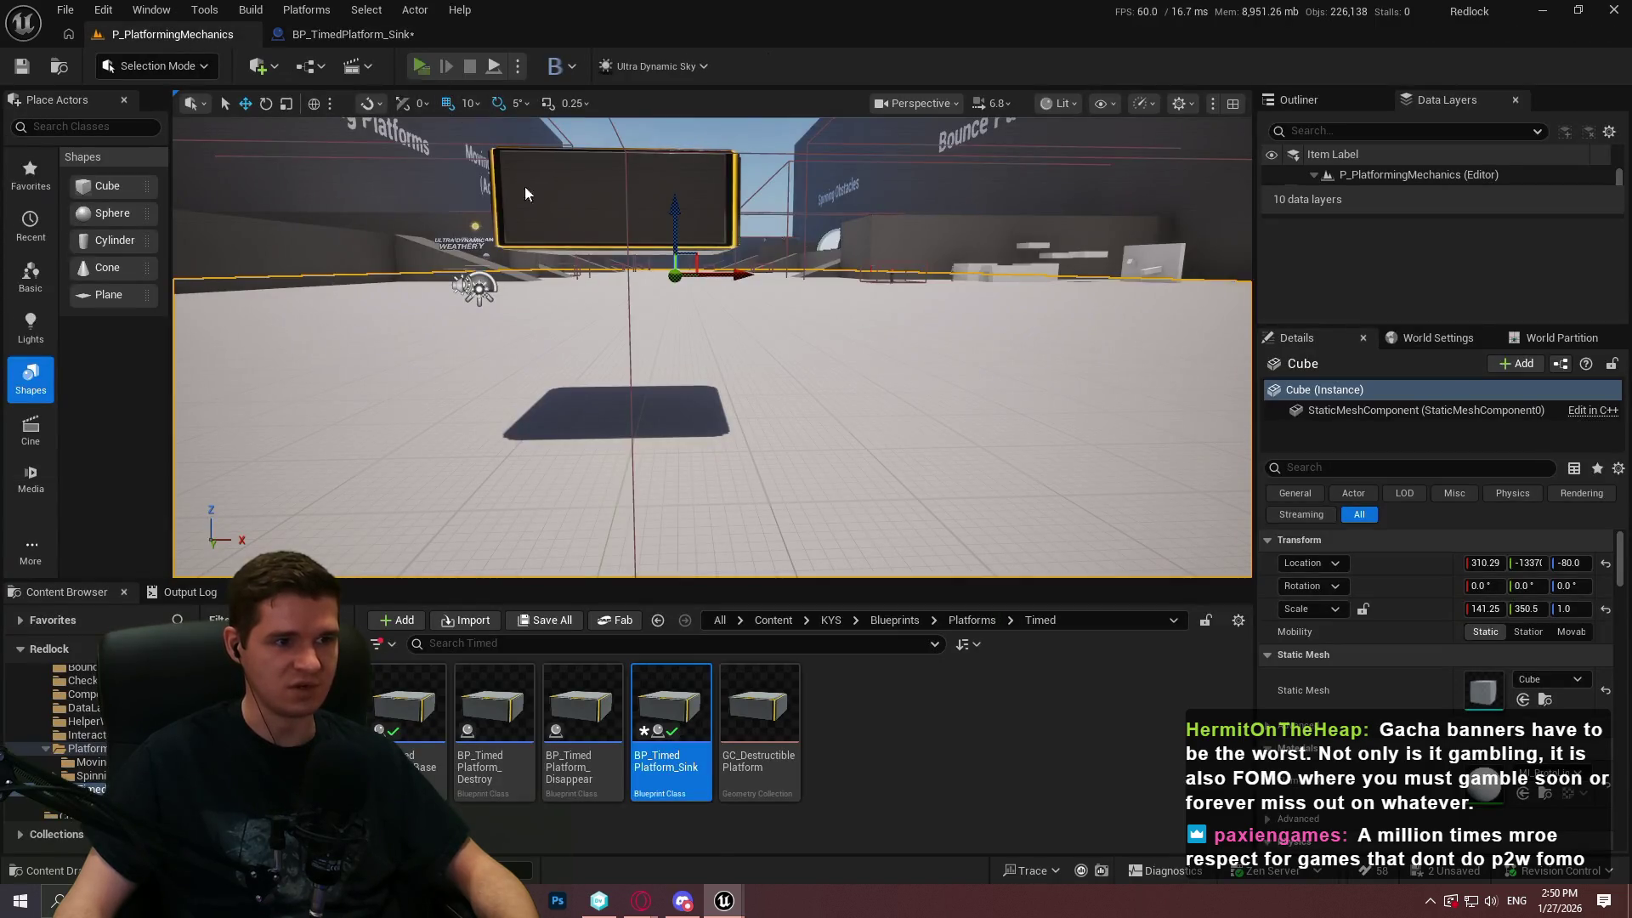
key("alt+p")
left_click(807, 725)
key("grave")
key("grave")
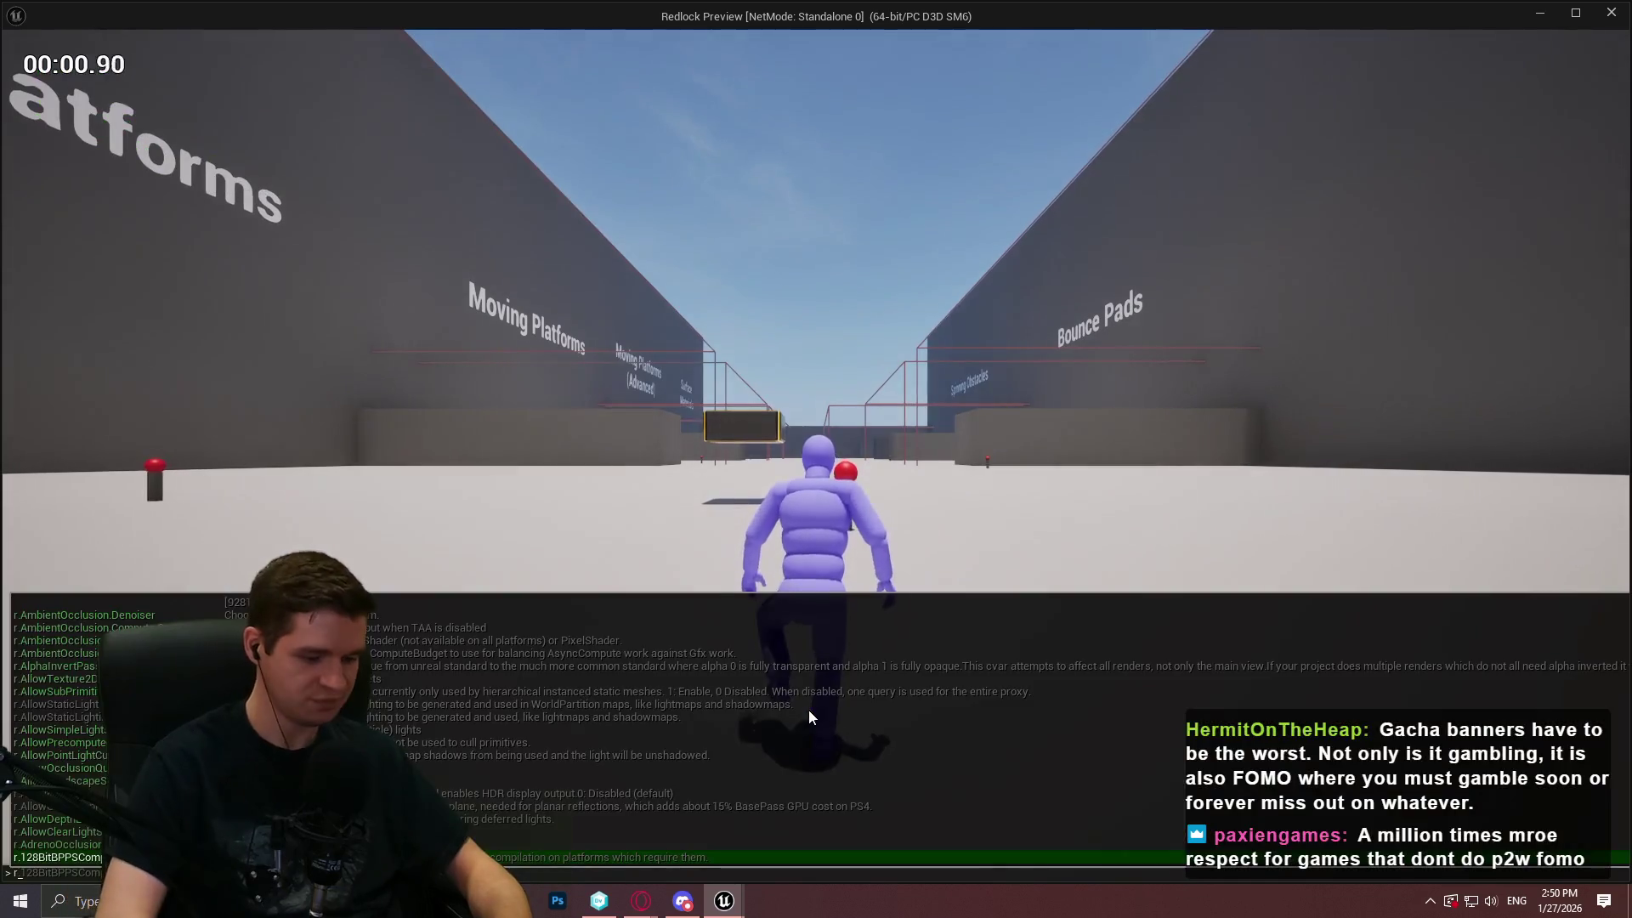
type("r.vsync")
key("Return")
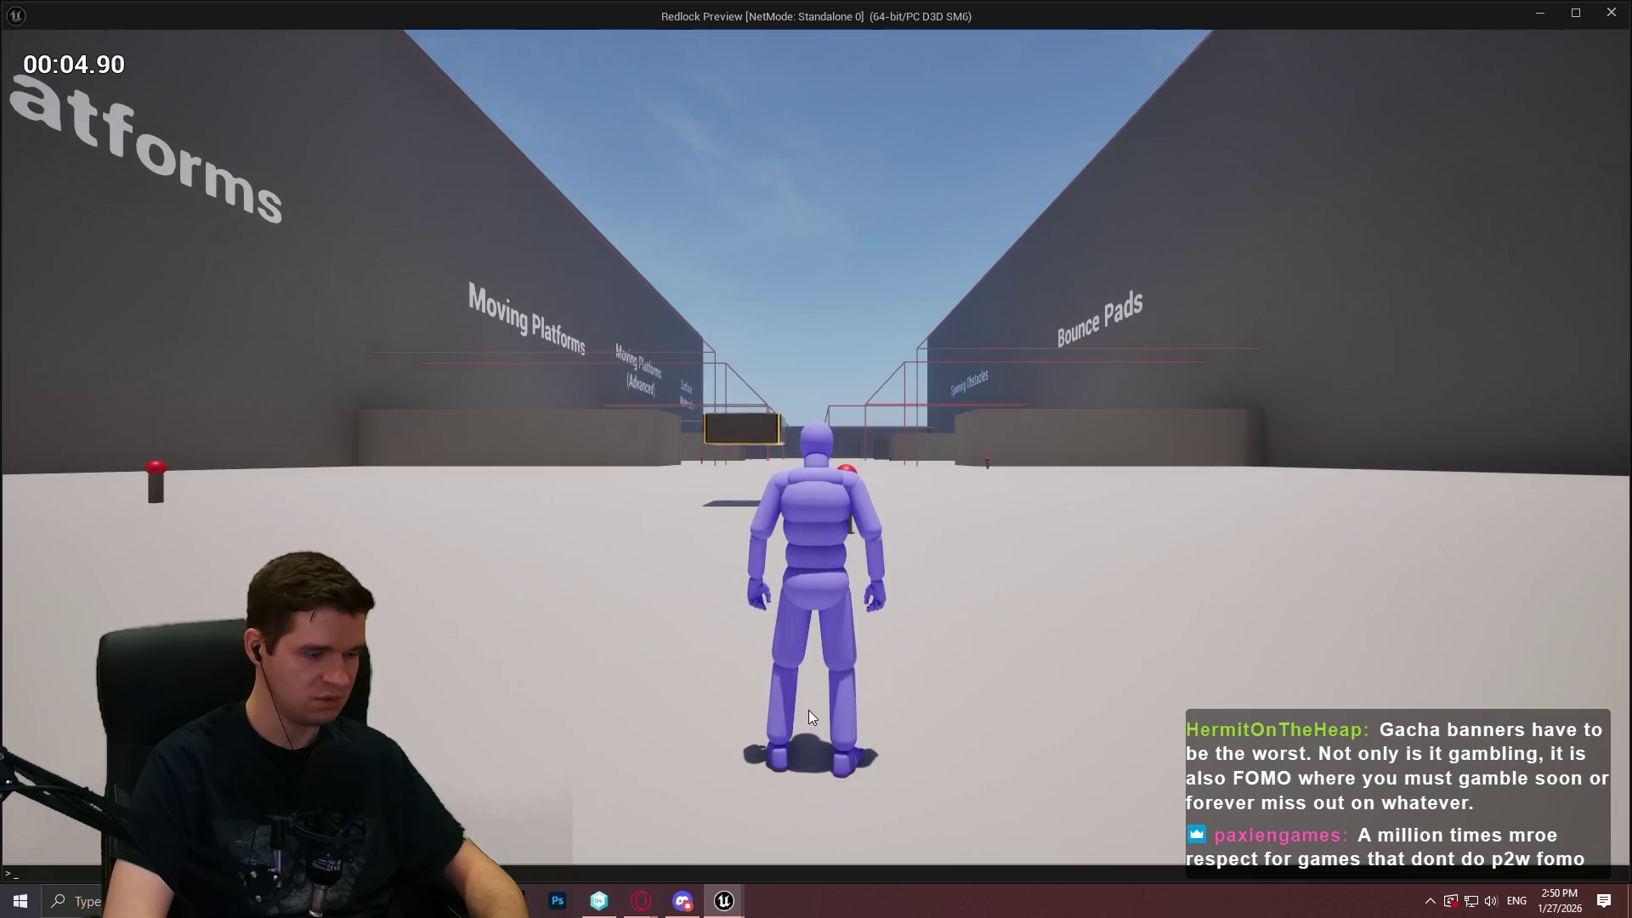
type("stat fps")
key("Return")
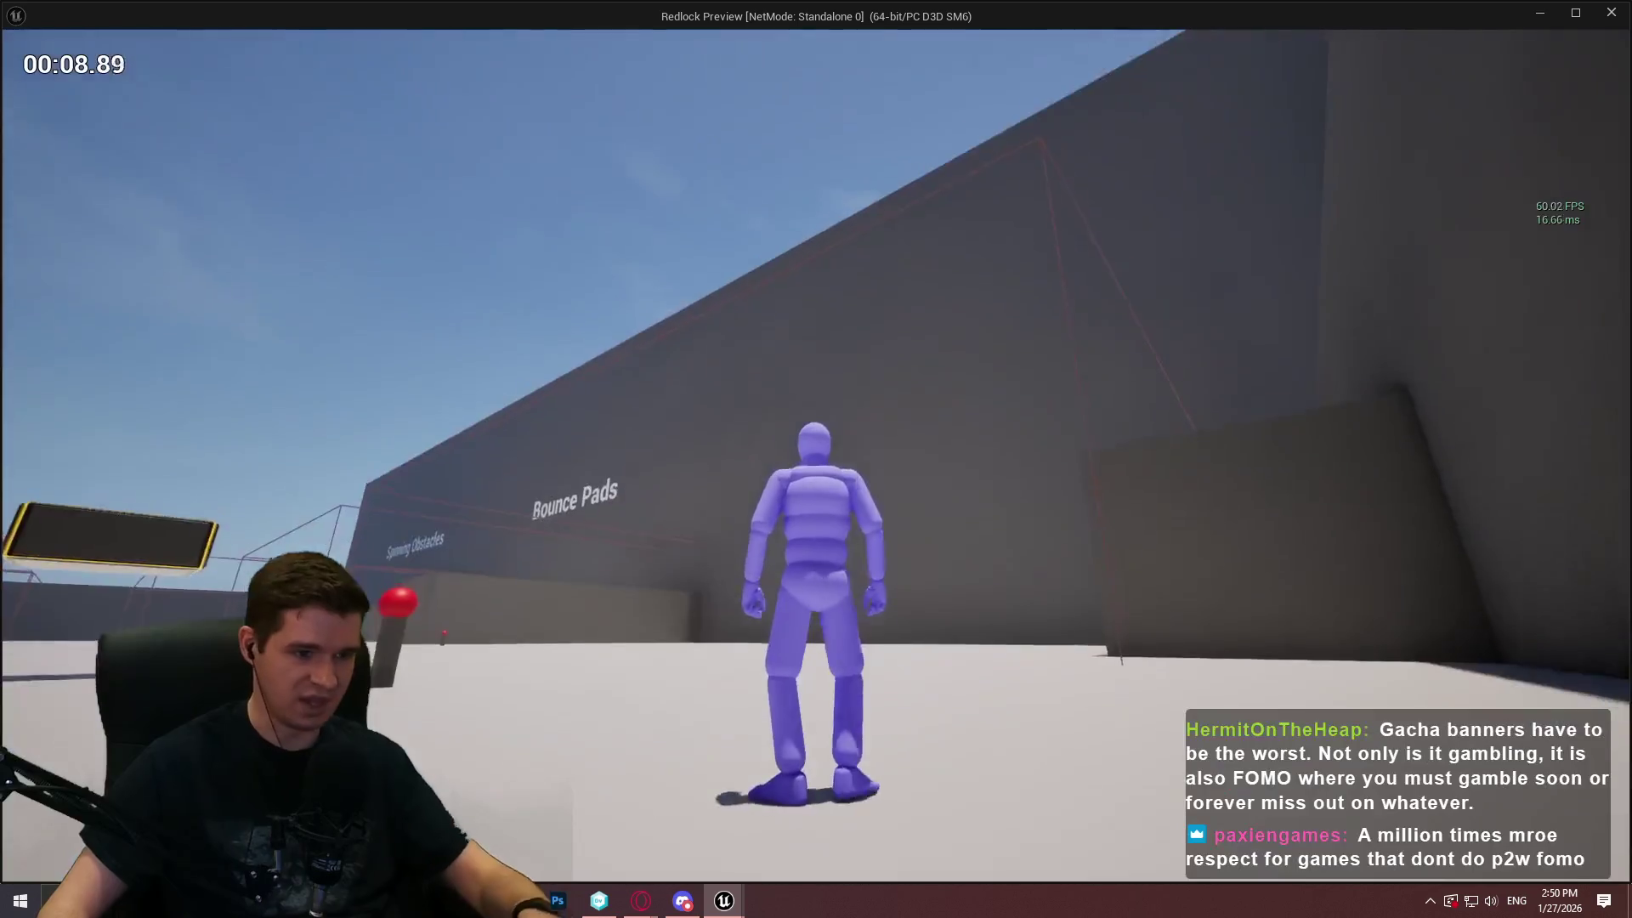
key("Escape")
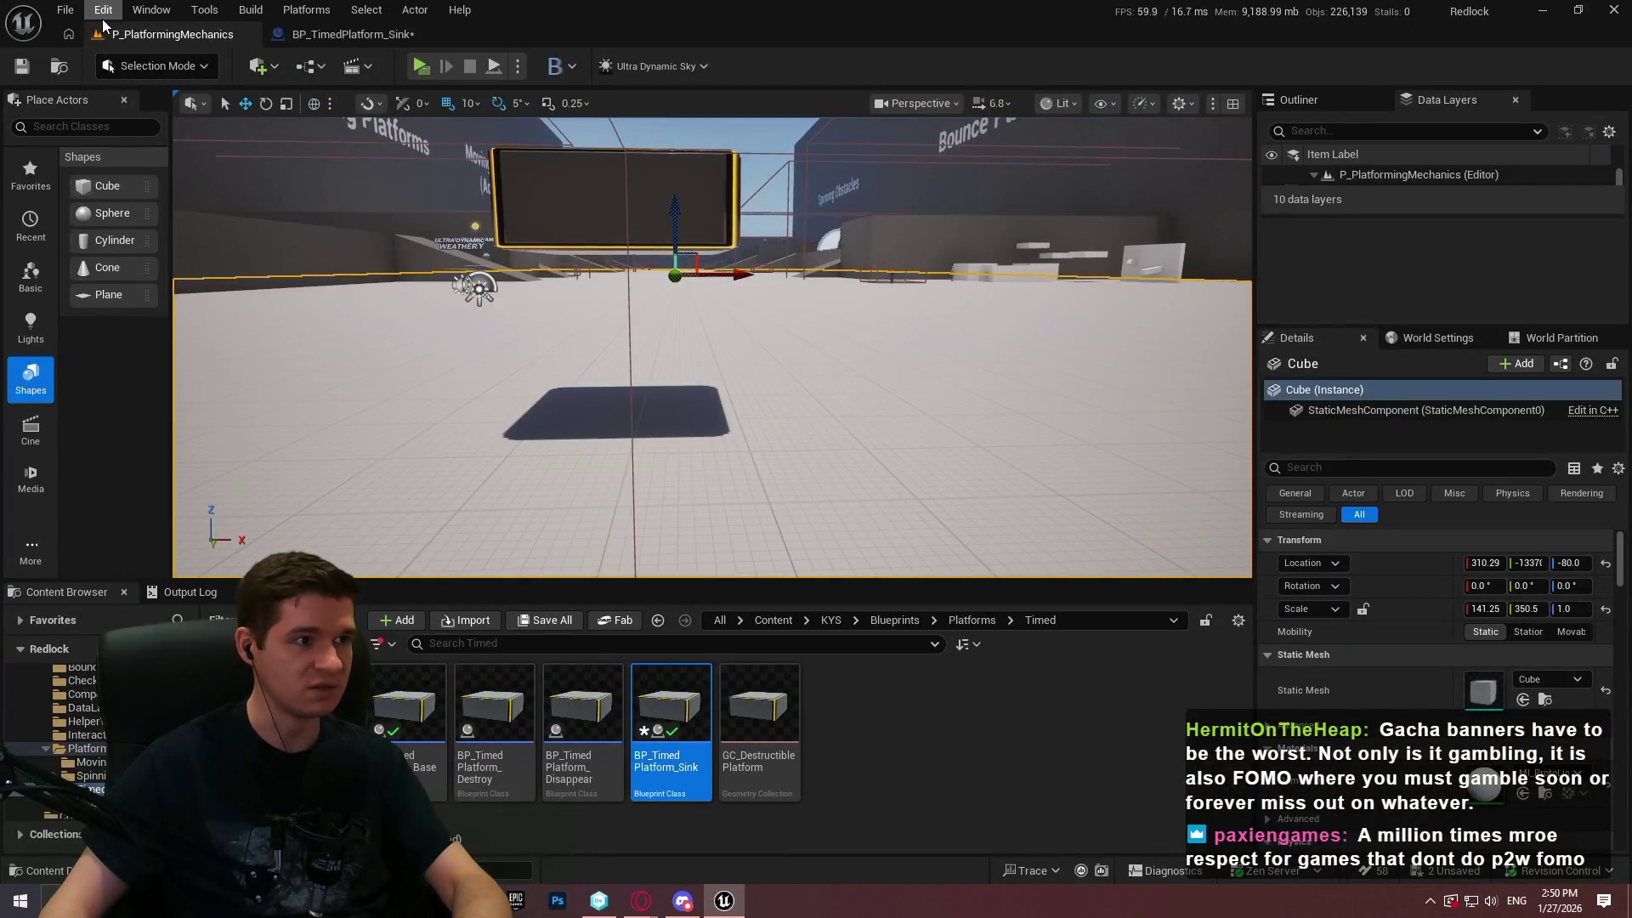
Turn off VSync in Editor Preferences and dock the preferences window as a tab
left_click(102, 19)
left_click(192, 257)
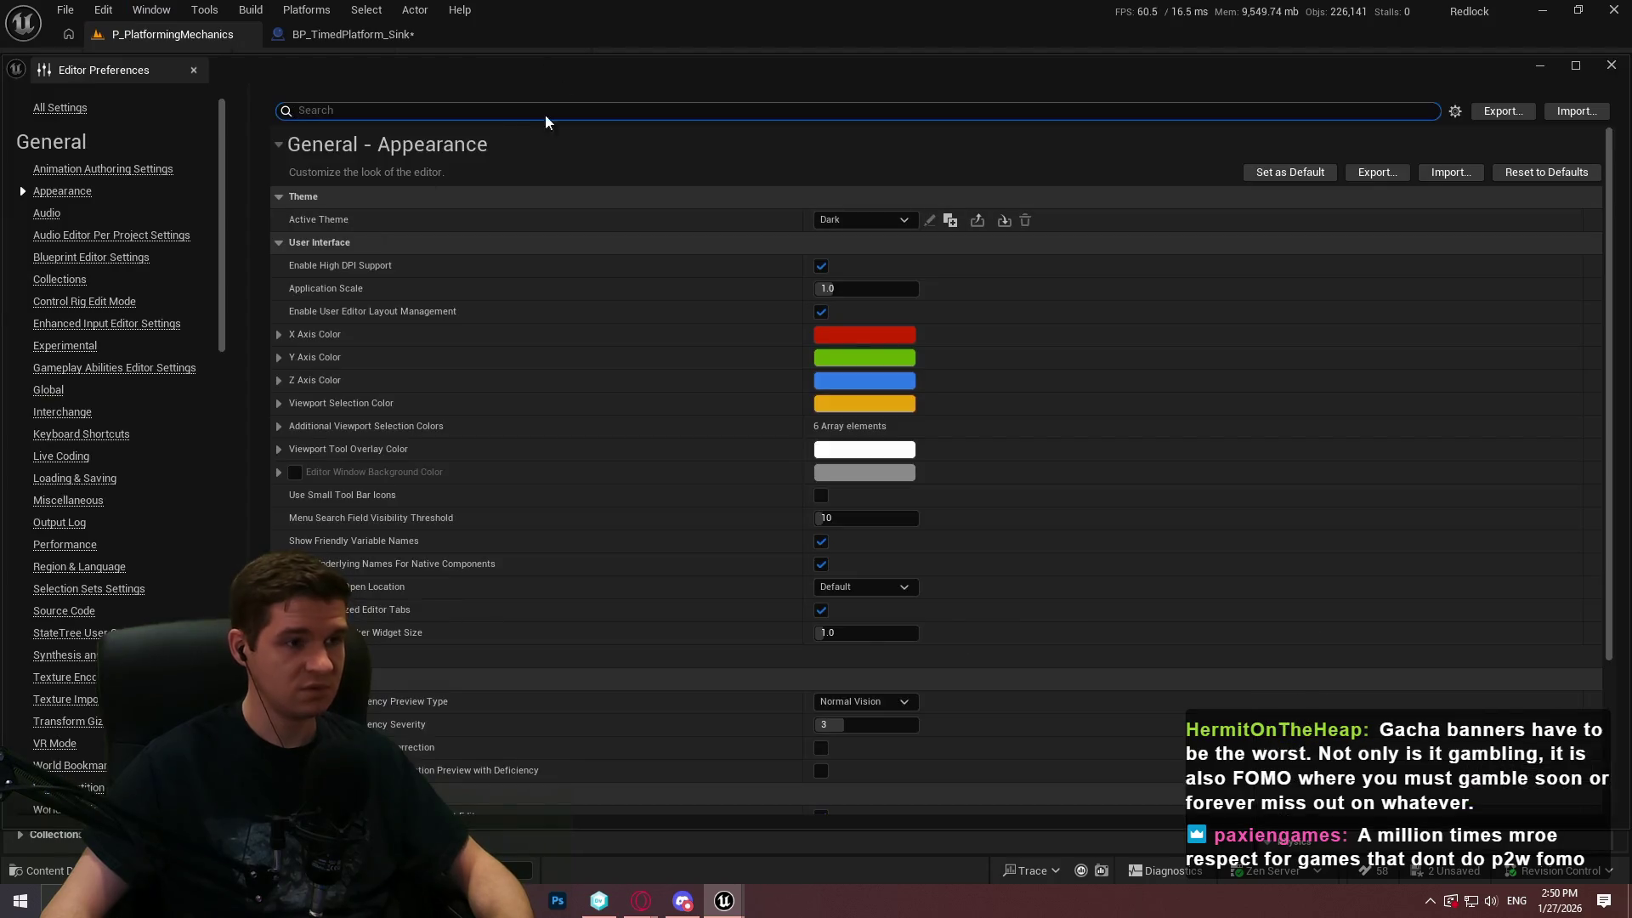
left_click(482, 103)
type("vsy")
left_click(824, 222)
left_click_drag(170, 70, 541, 39)
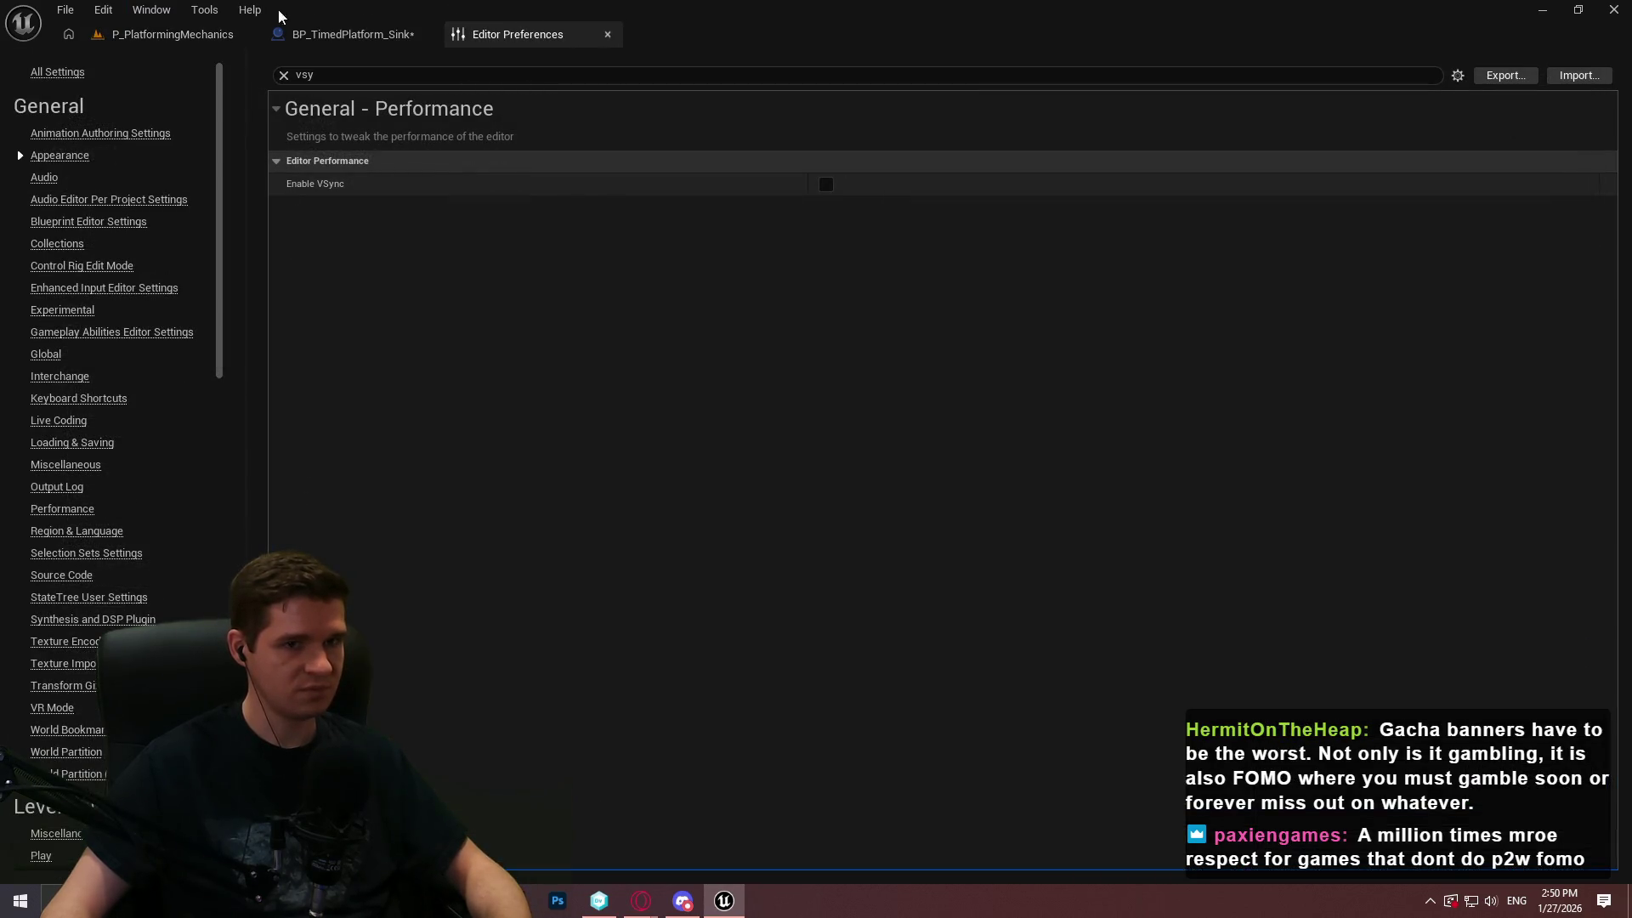
Play from a spot on the level floor, climb onto the sinking platform, then stop
left_click(173, 34)
left_click_drag(959, 308, 714, 463)
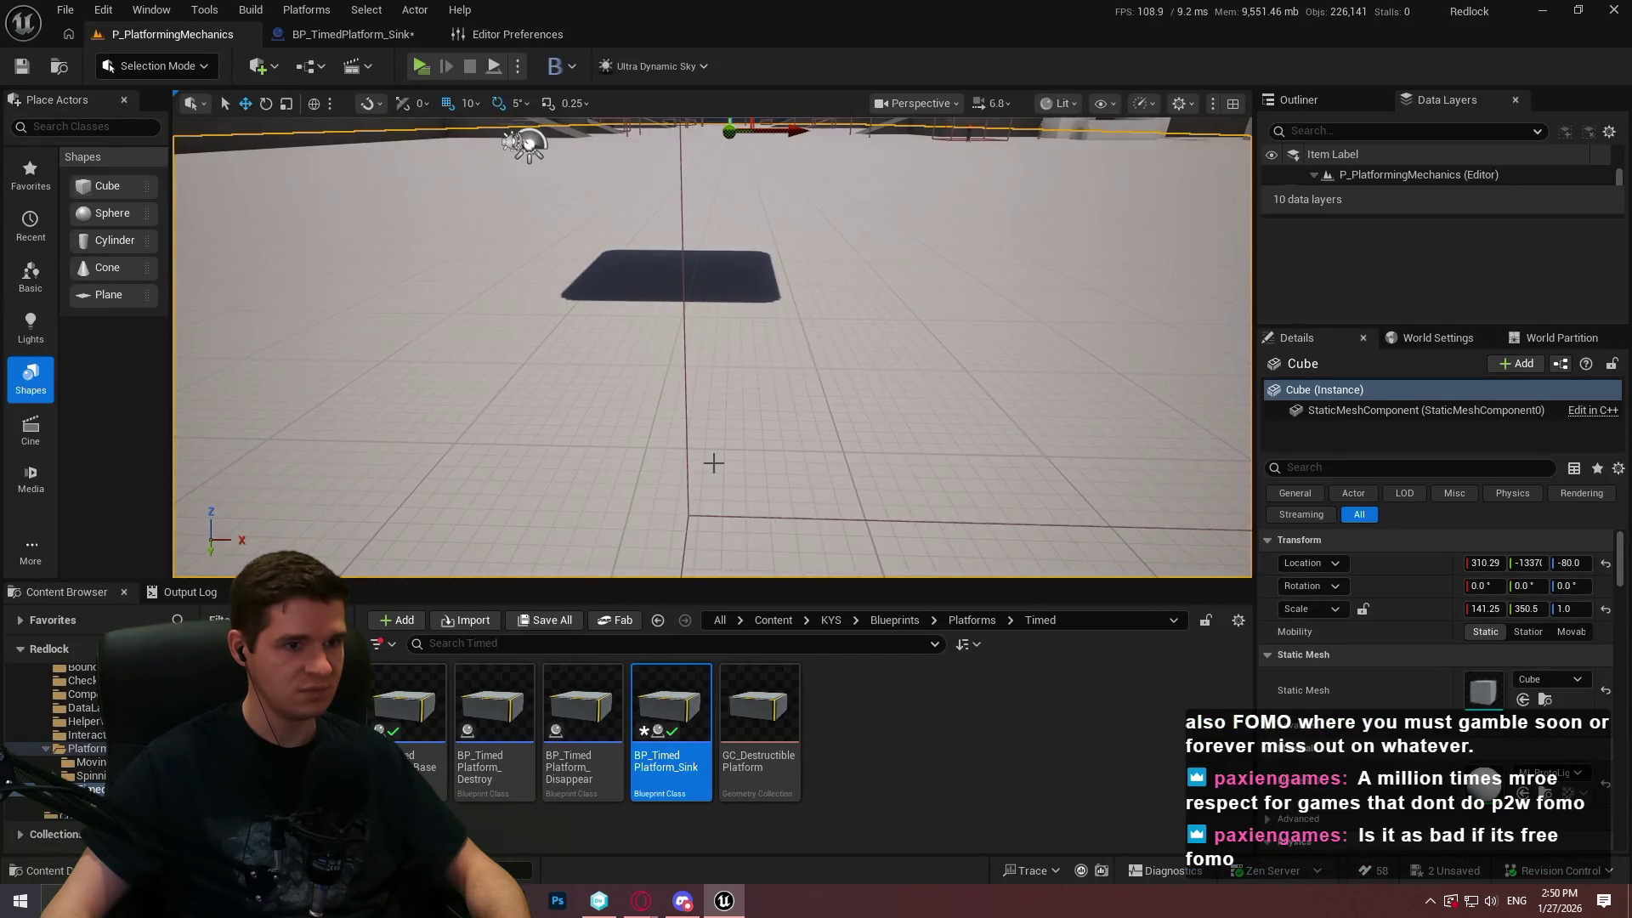
right_click(539, 309)
left_click(740, 860)
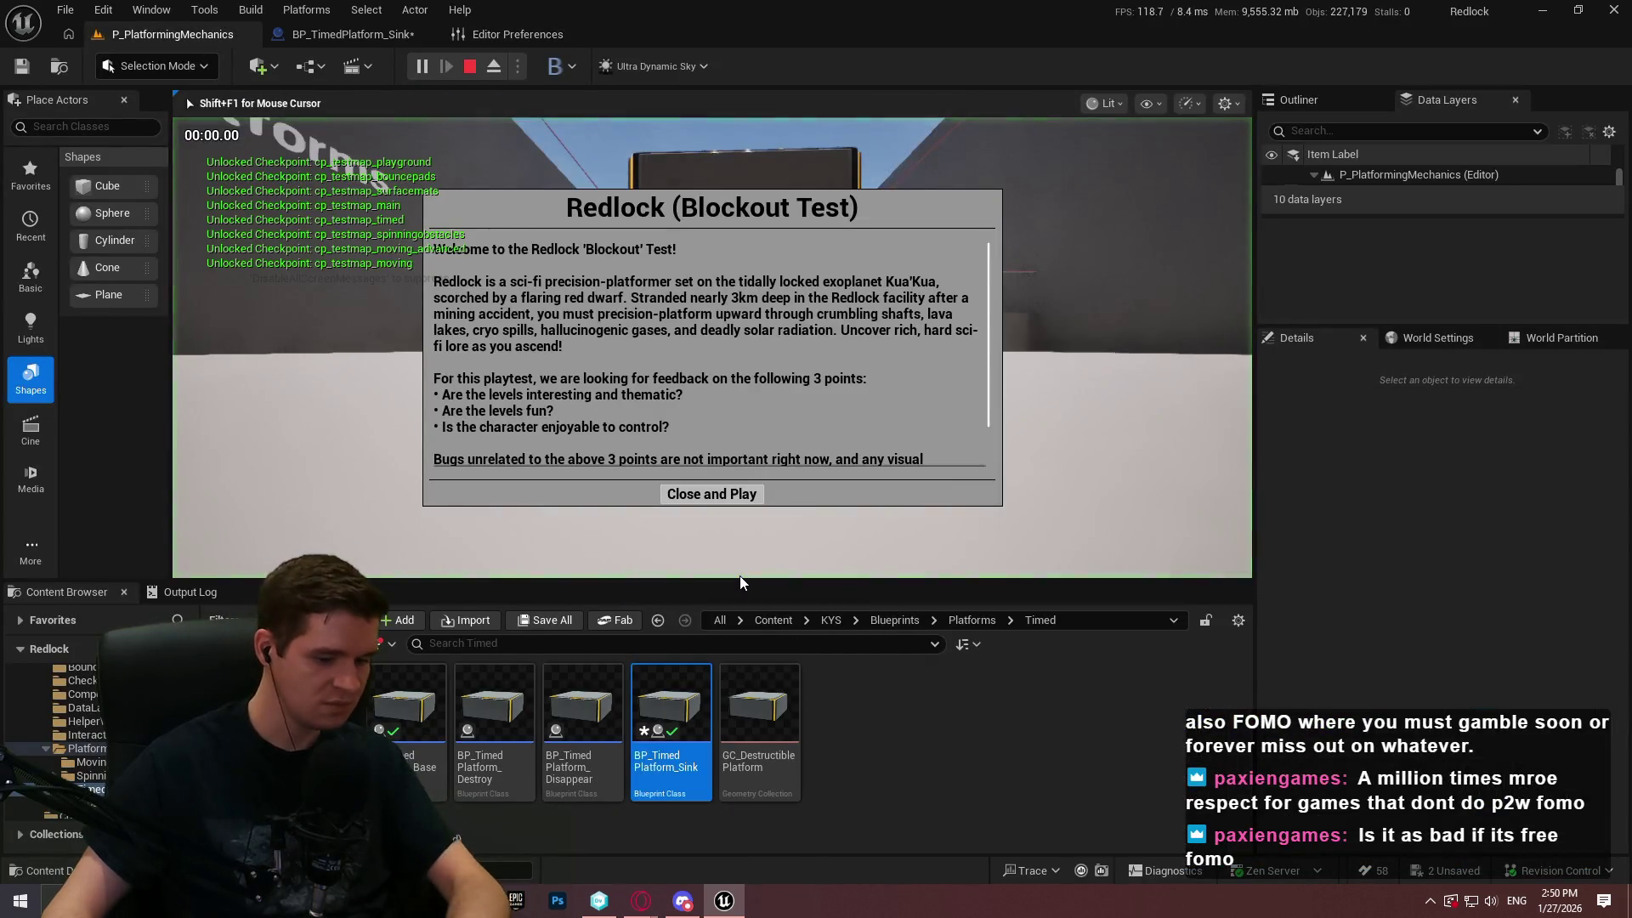
left_click(723, 497)
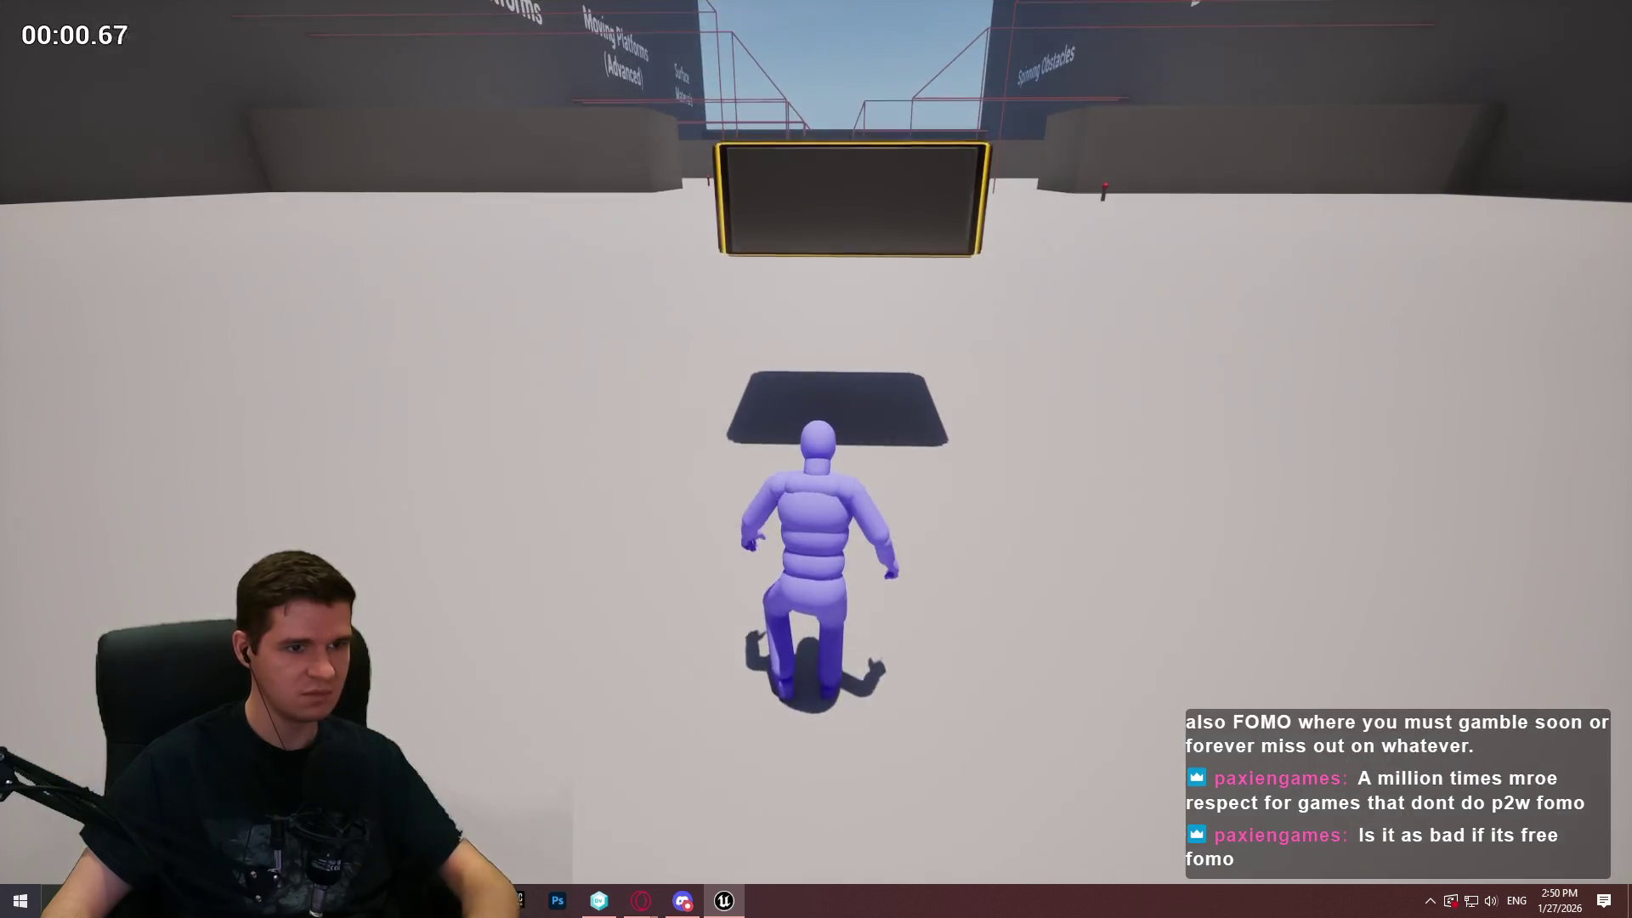
key("F11")
key("space")
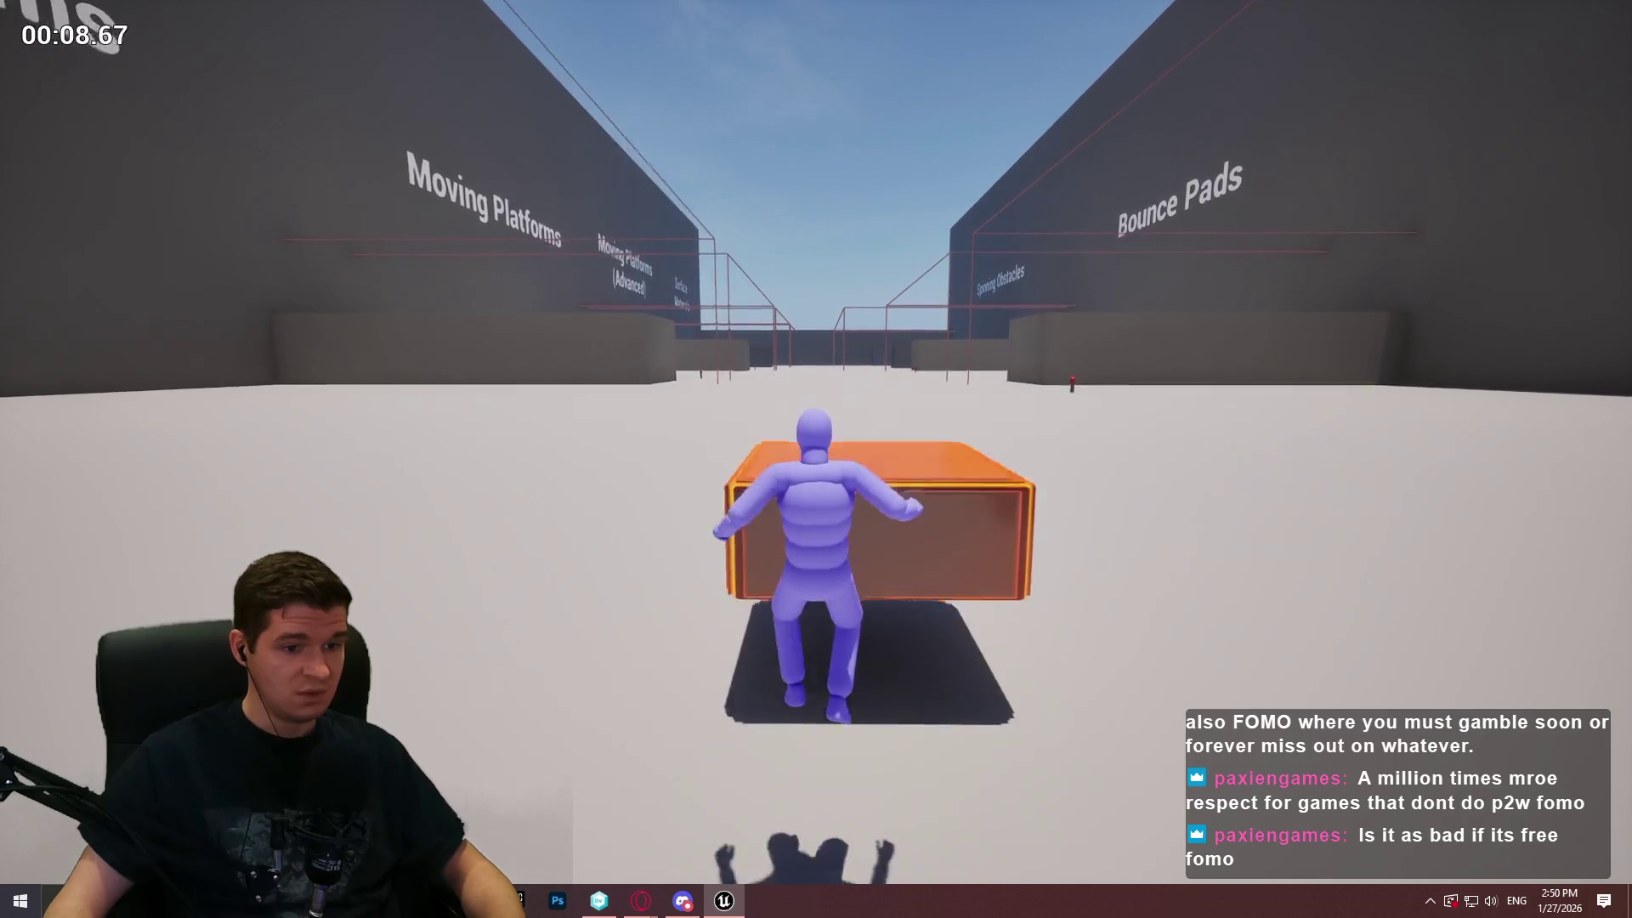
key("Escape")
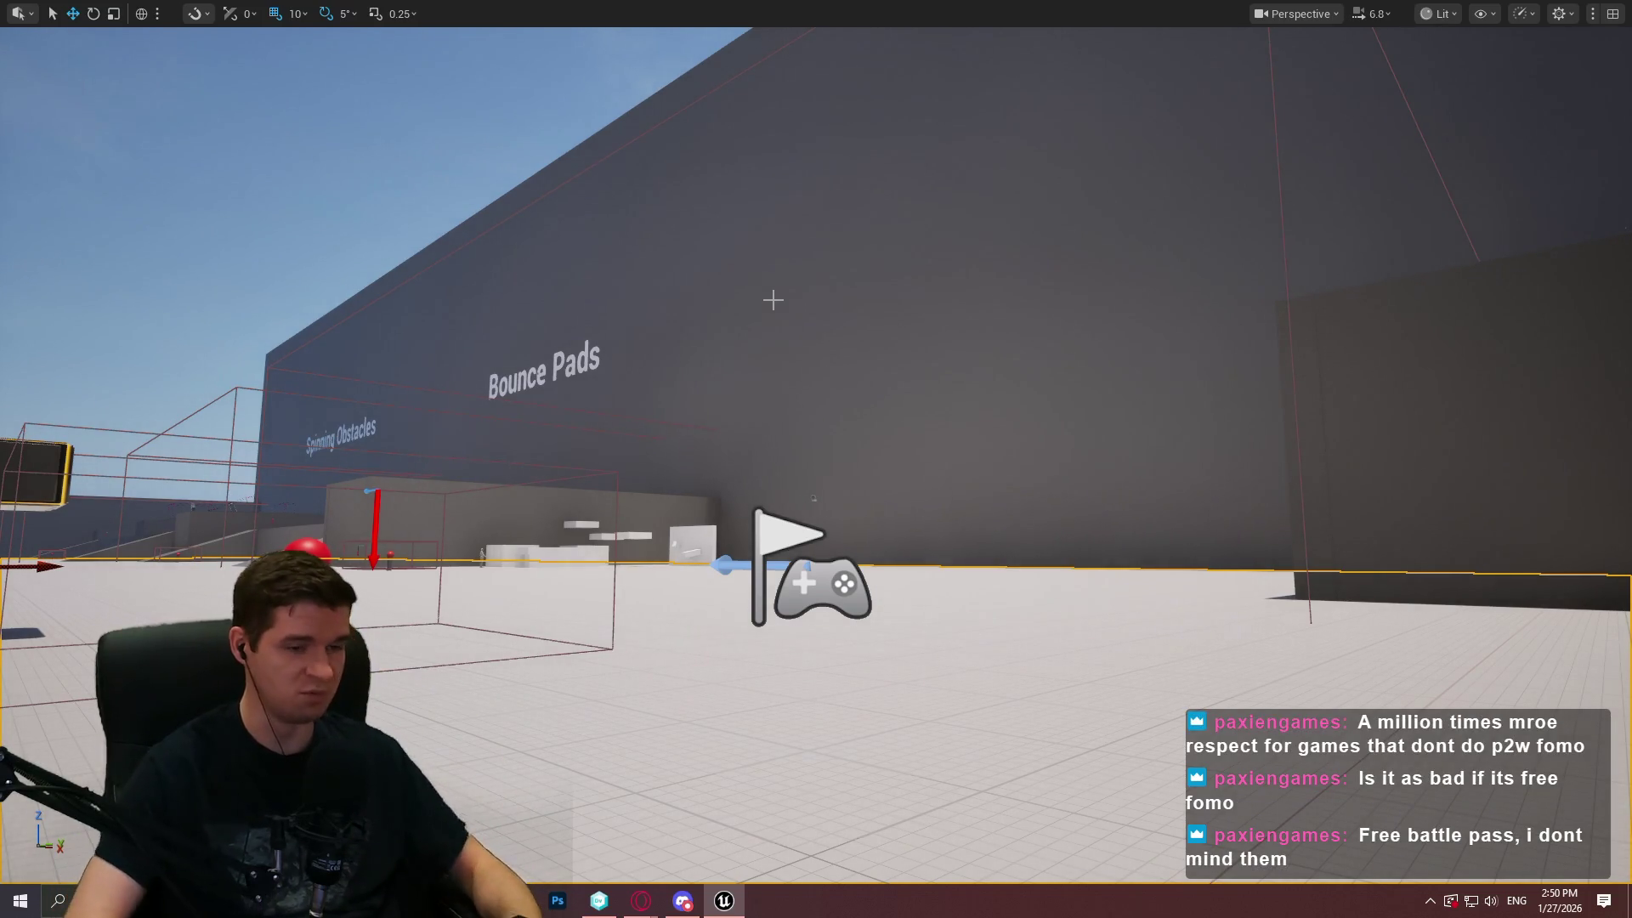
Show the frame-rate counter with stat fps and restore the normal editor layout
key("grave")
type("stat fps")
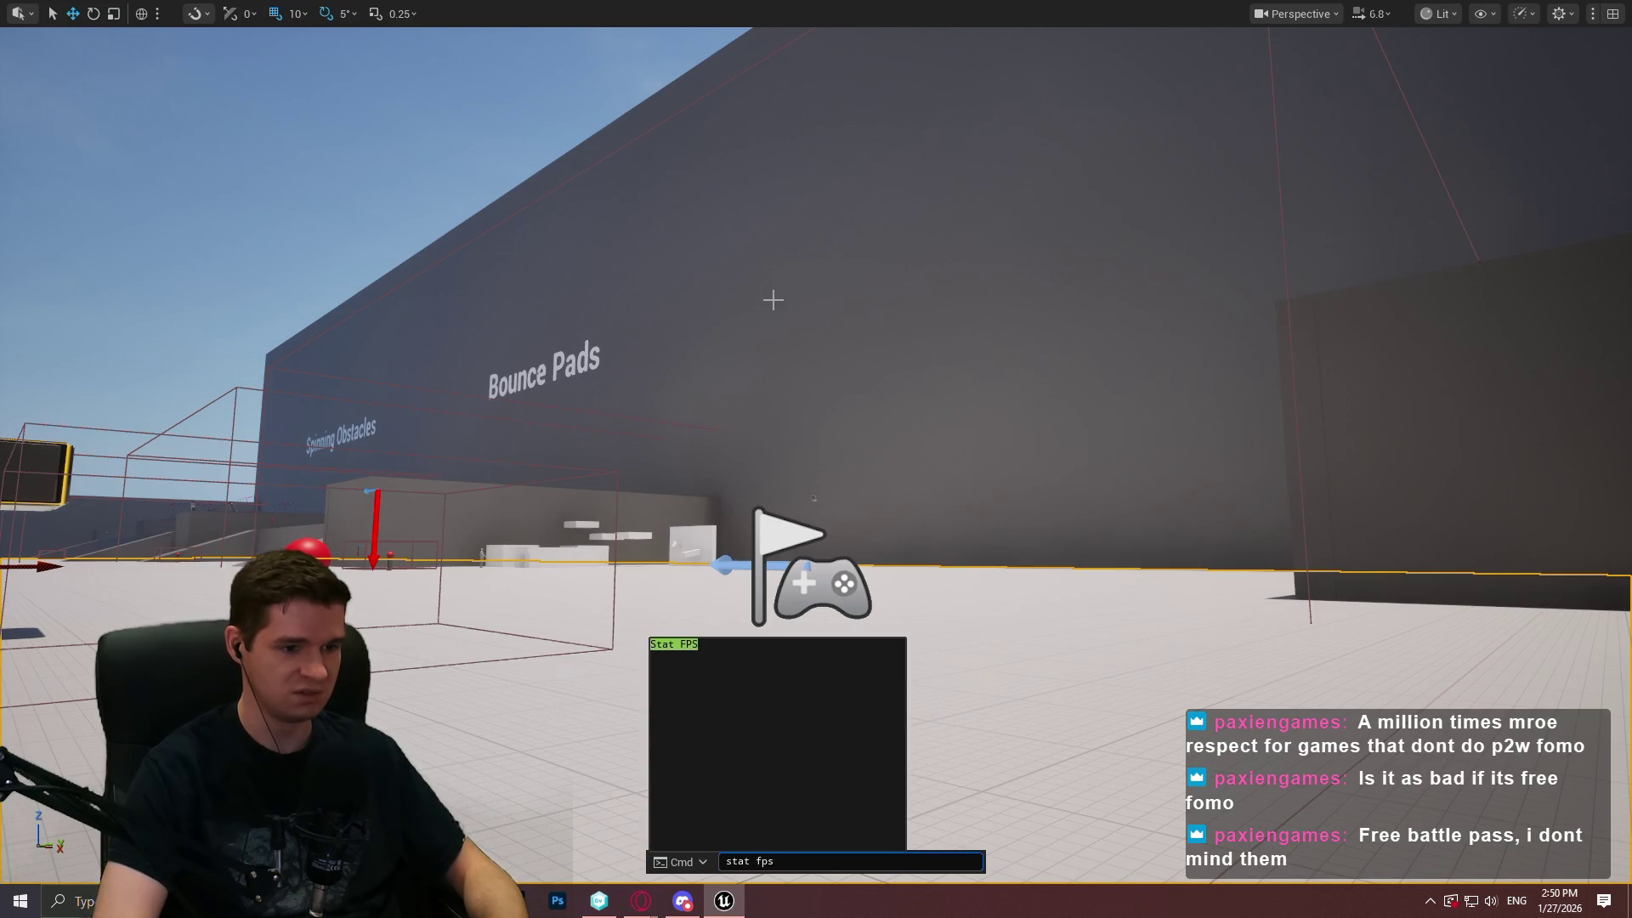
key("Return")
left_click_drag(773, 299, 666, 456)
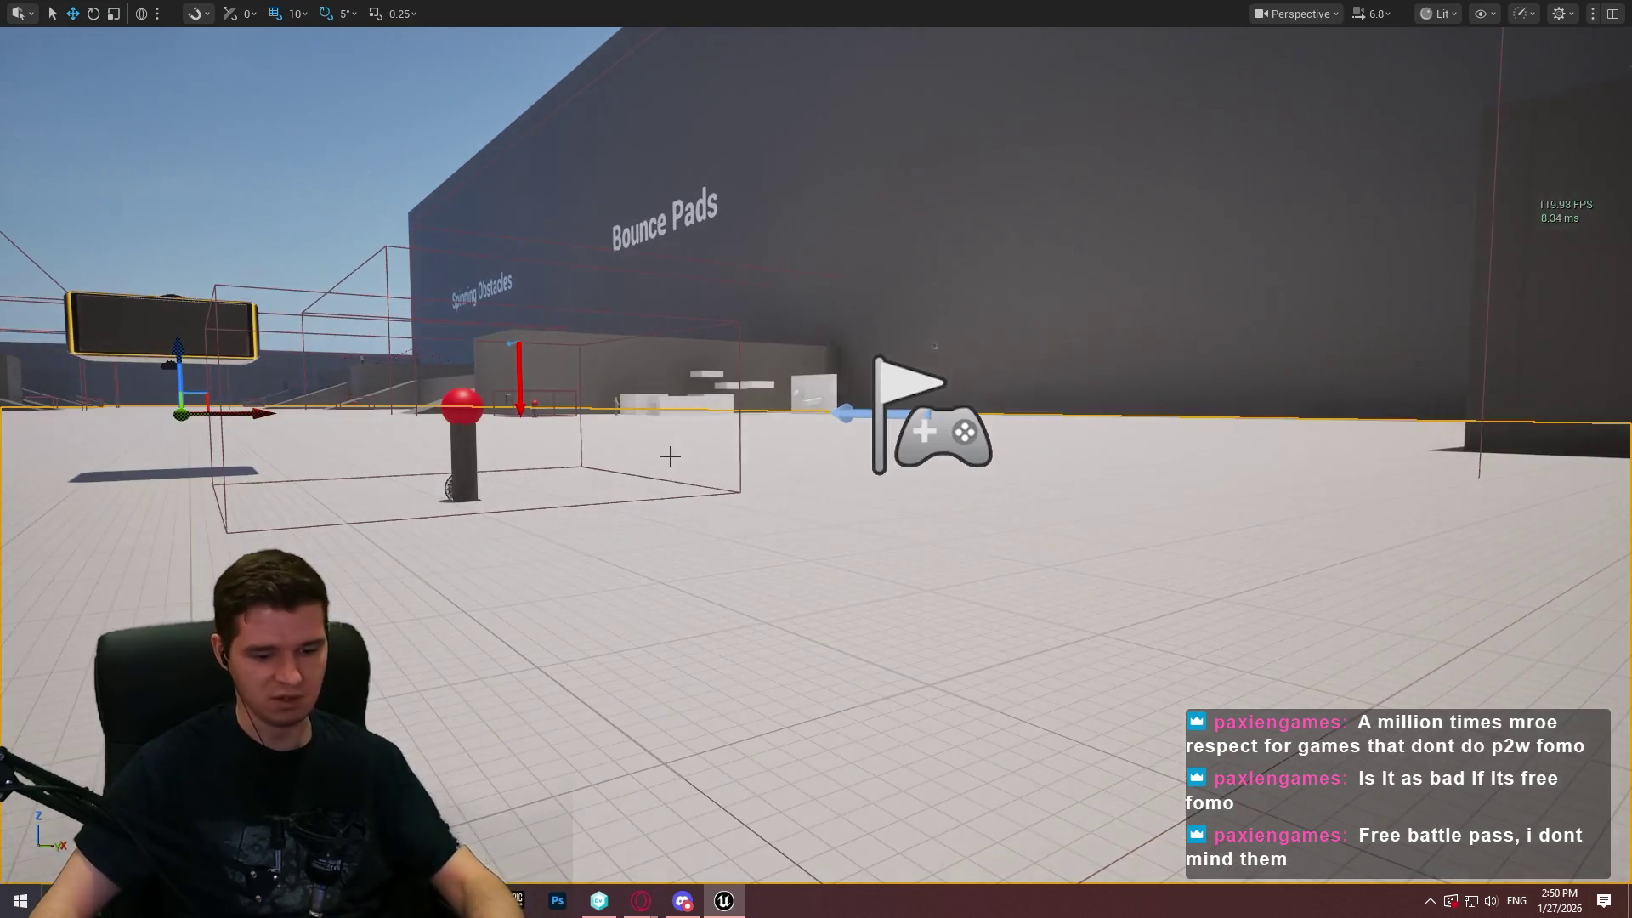
key("F11")
left_click(395, 39)
Add a Delay node with 0.05 duration on the Branch's False path
scroll(891, 289, "up", 2)
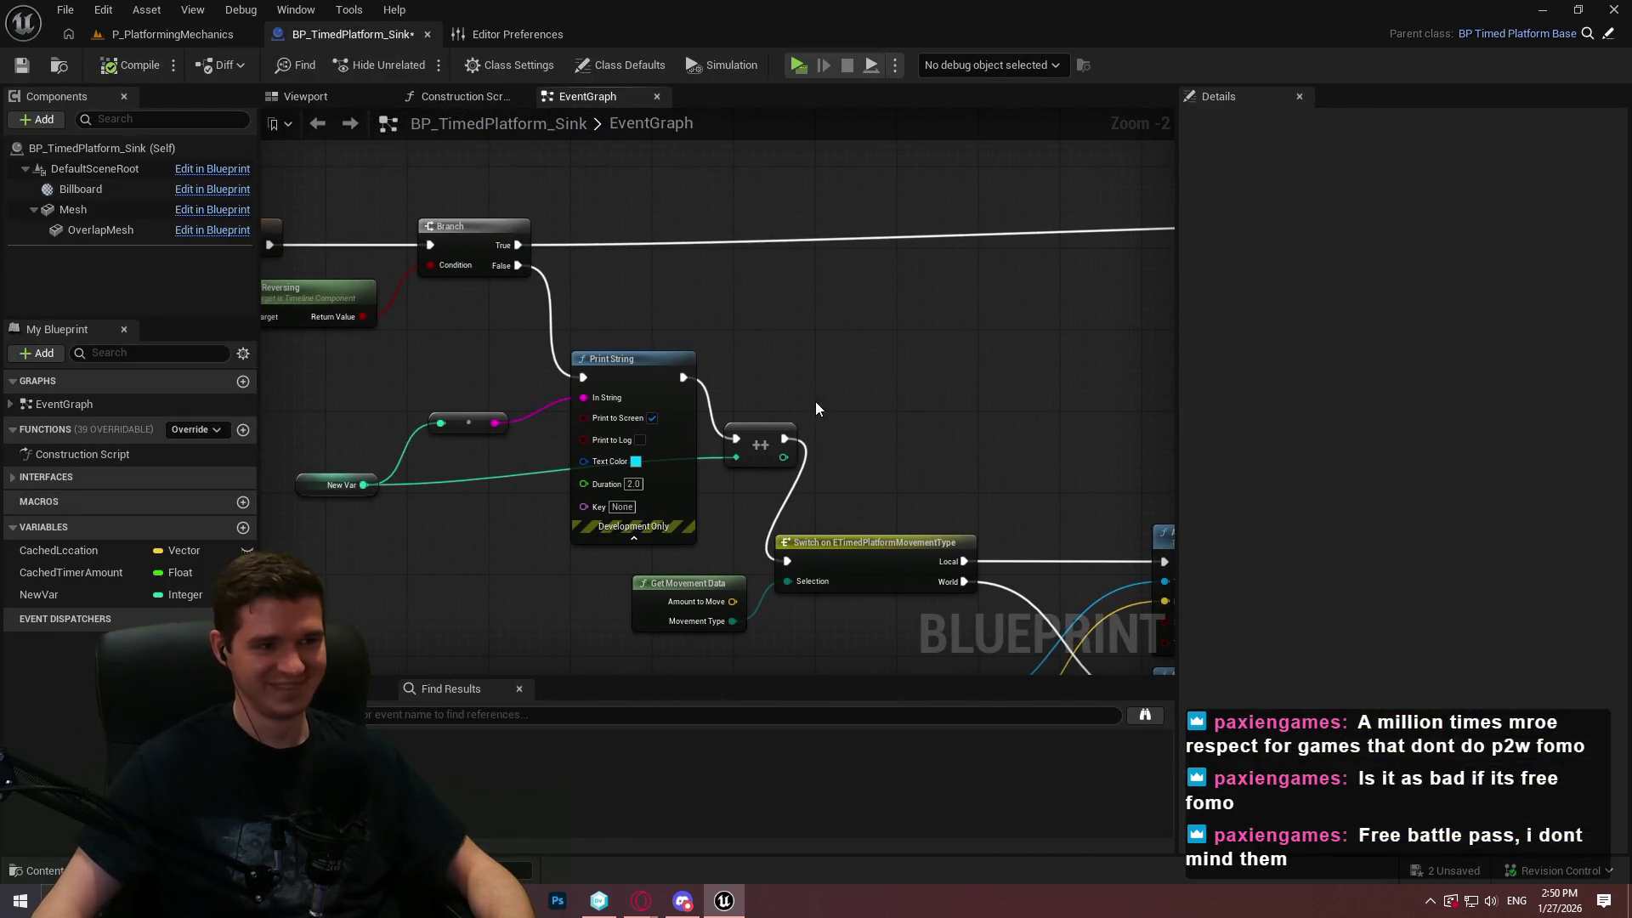
left_click_drag(814, 403, 942, 374)
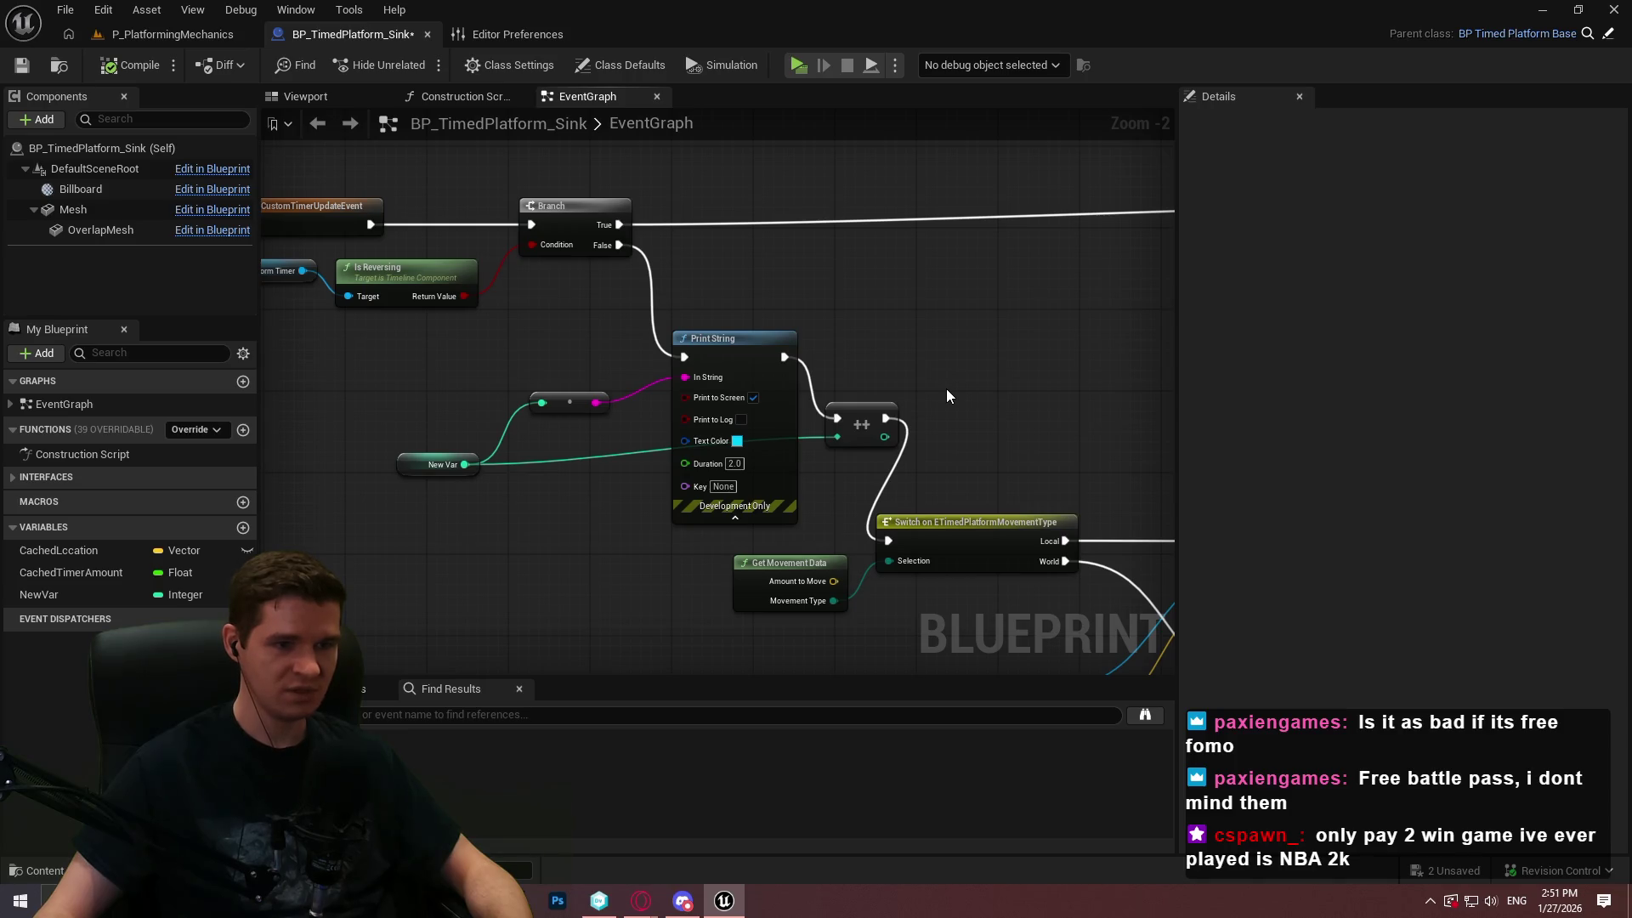
mouse_move(925, 355)
left_mouse_down()
mouse_move(855, 275)
mouse_move(831, 385)
left_mouse_up()
left_click_drag(527, 277, 581, 293)
type("delay")
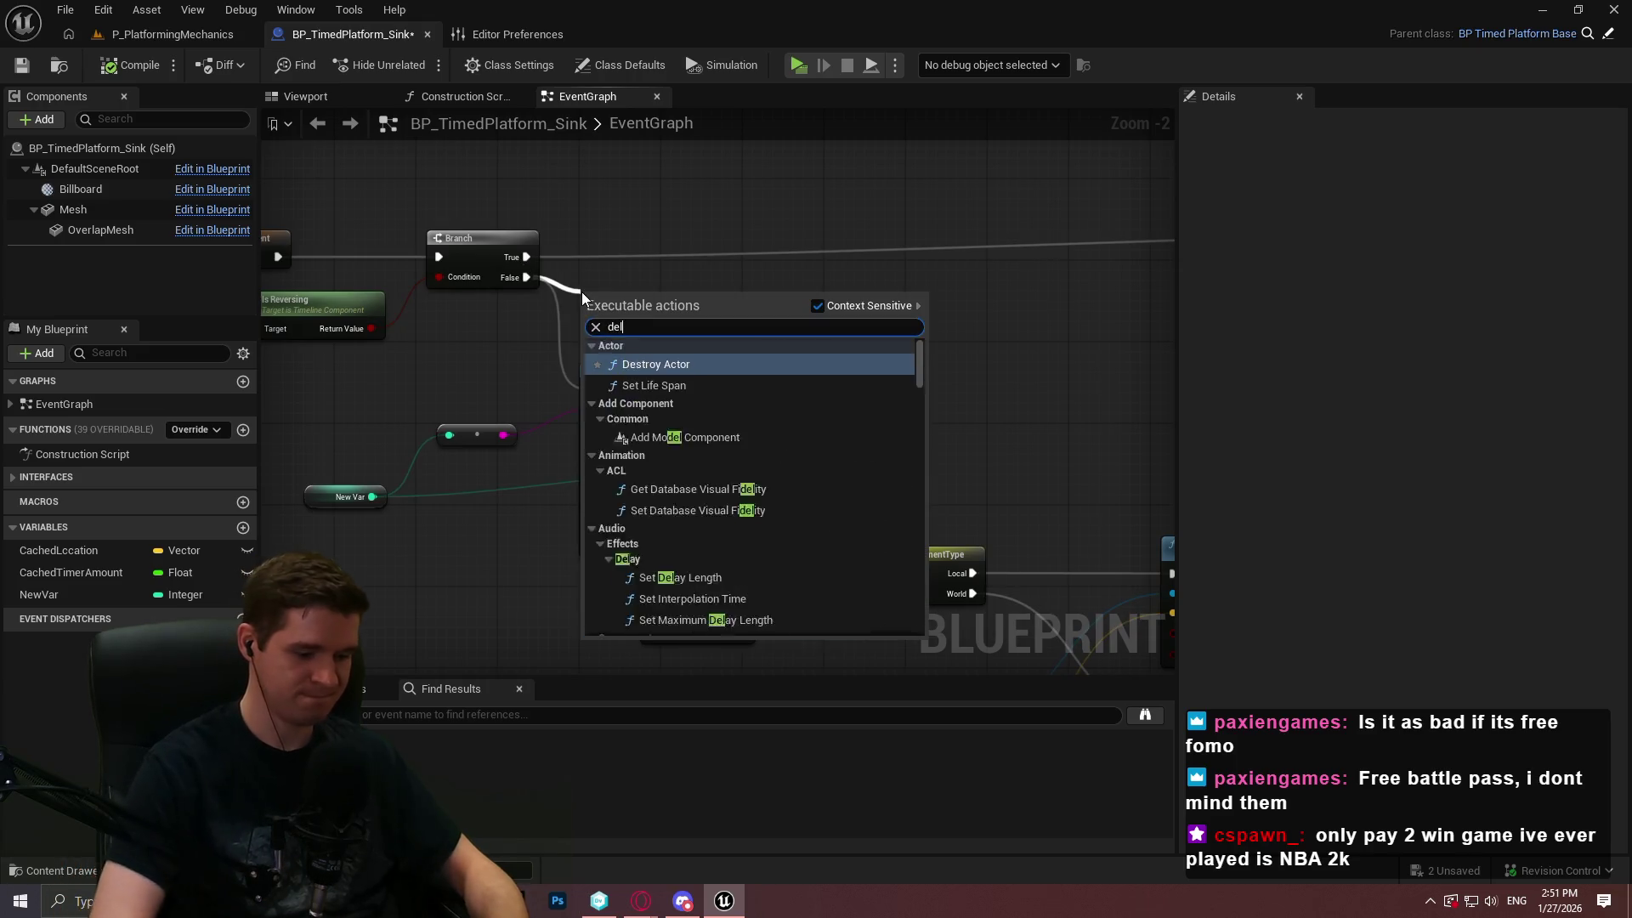
key("Return")
scroll(636, 299, "up", 2)
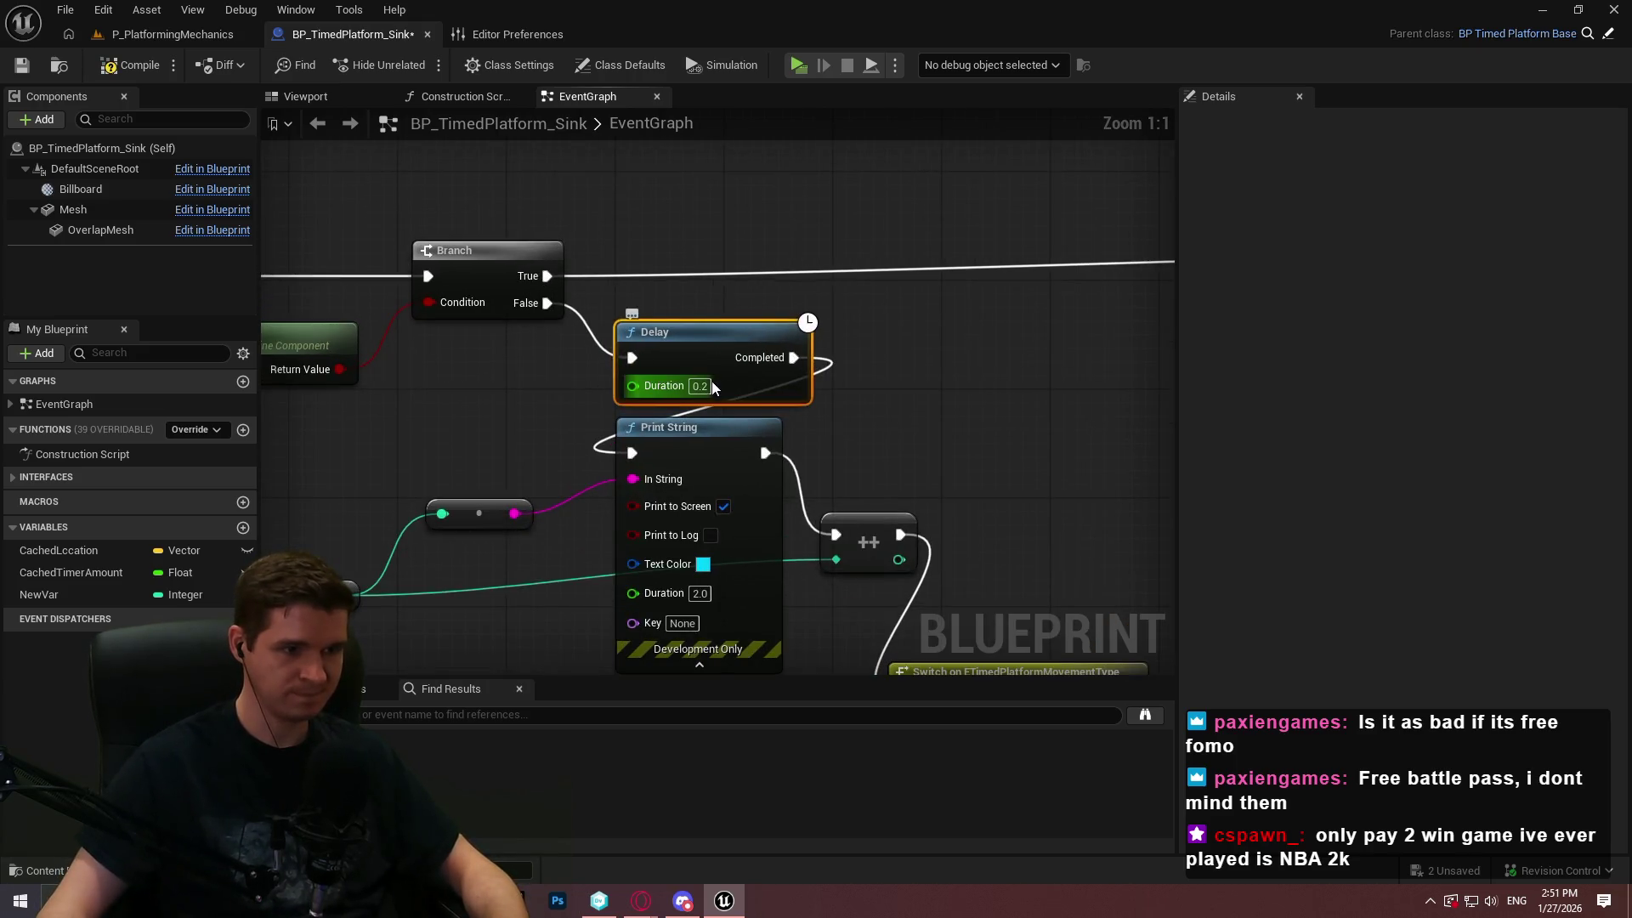
type("5")
left_click(941, 408)
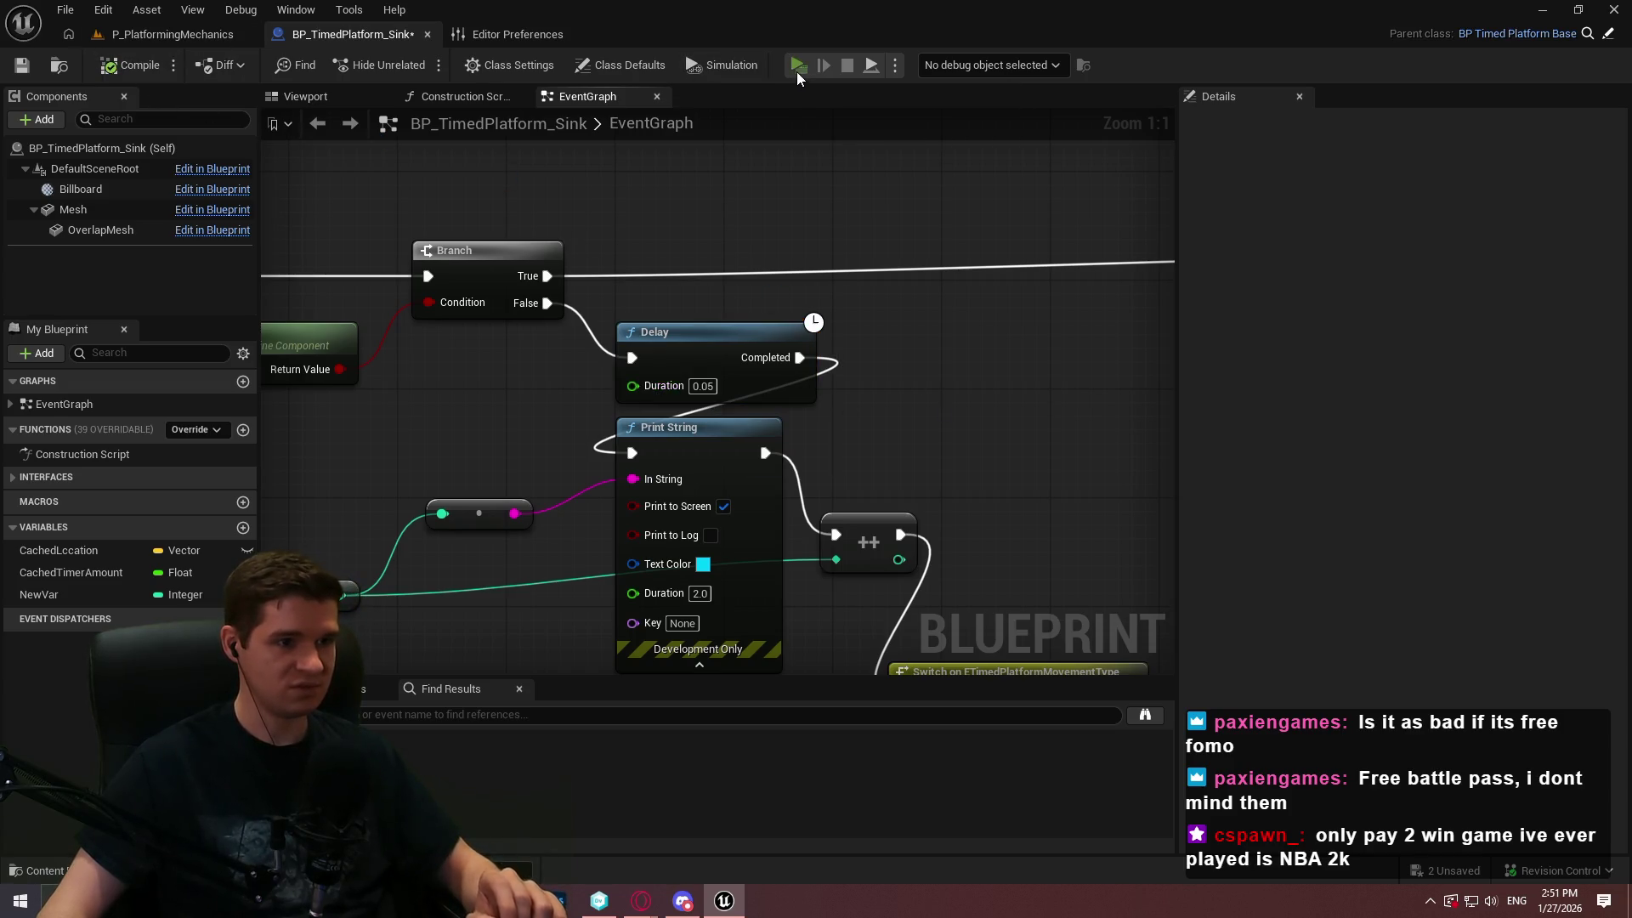
Playtest the level, climbing onto the red platform and stepping back off
left_click(798, 74)
key("Return")
key("w")
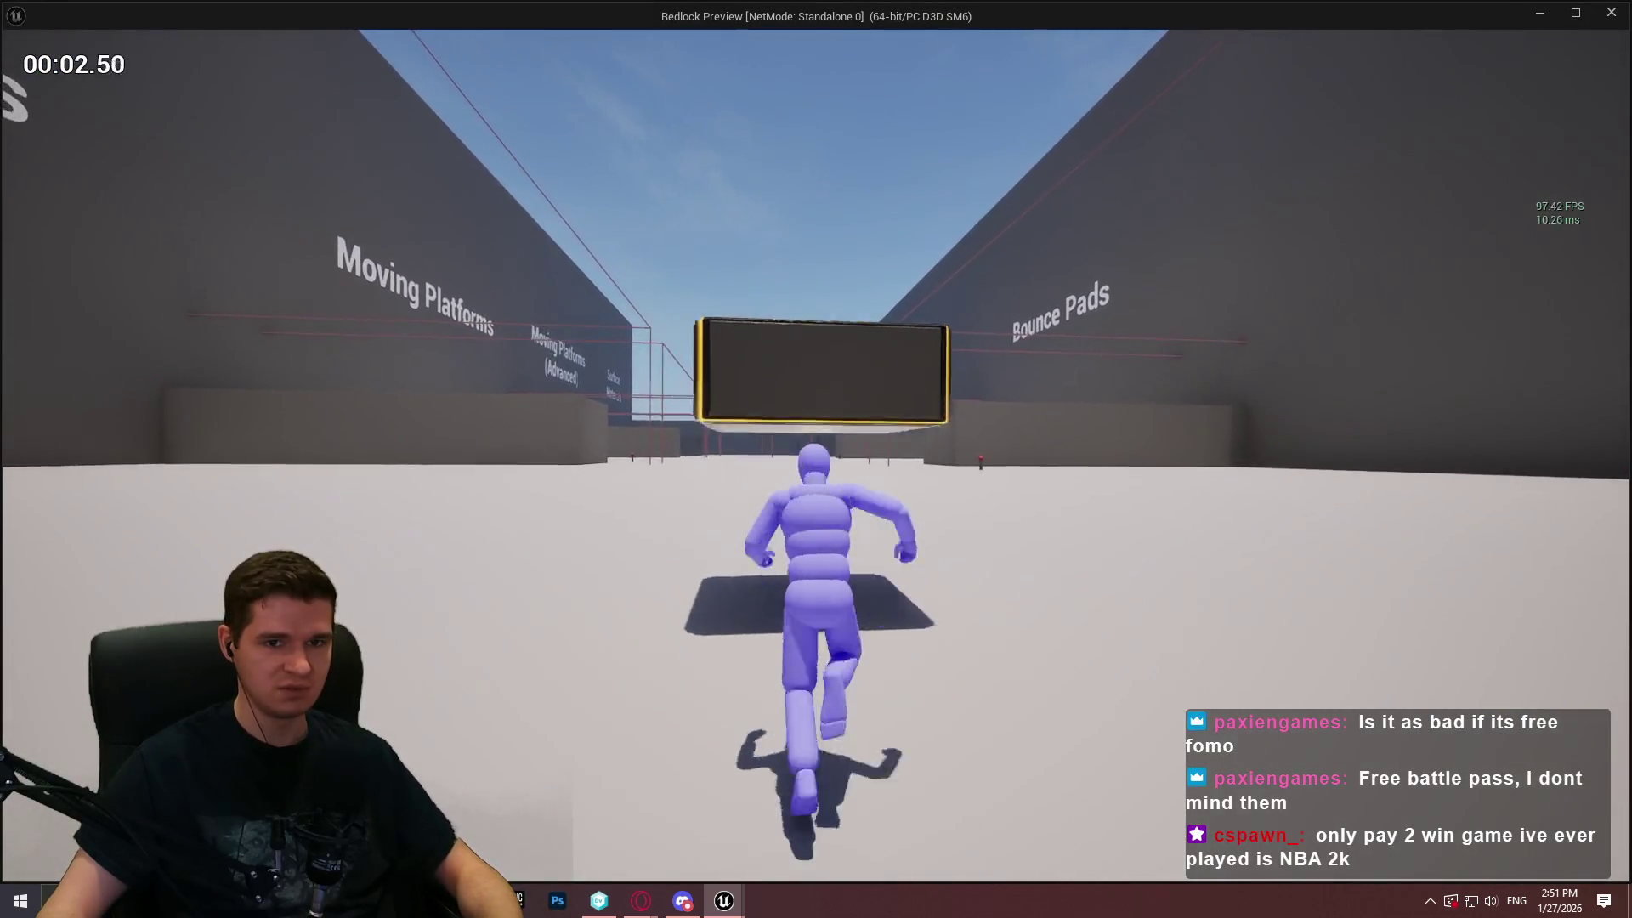
key("space")
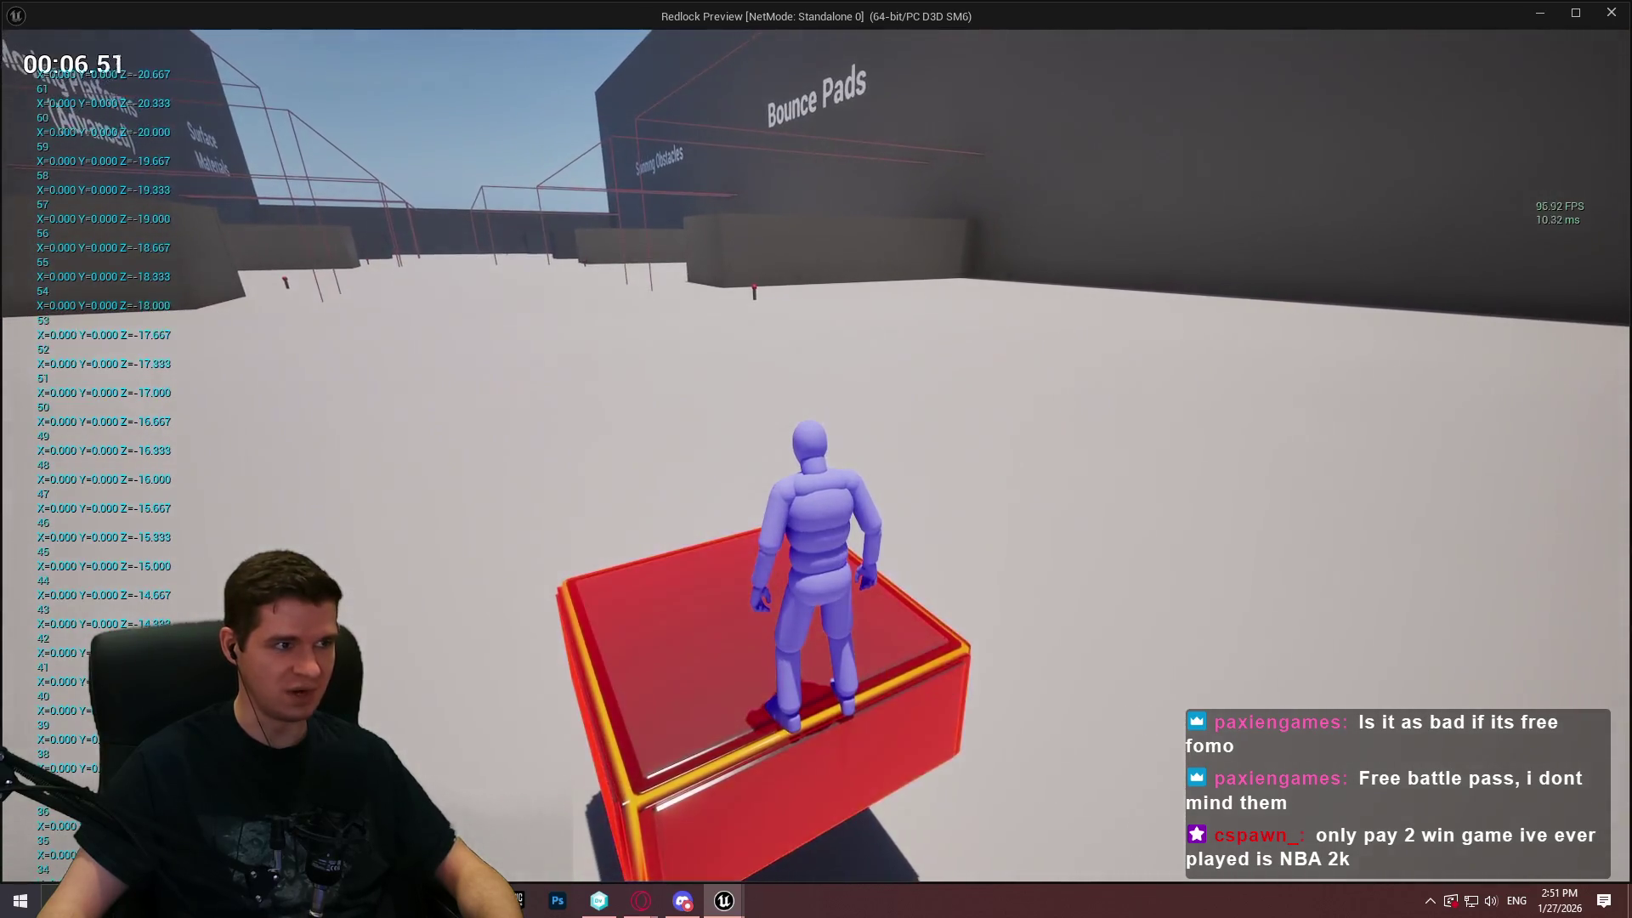
key("s")
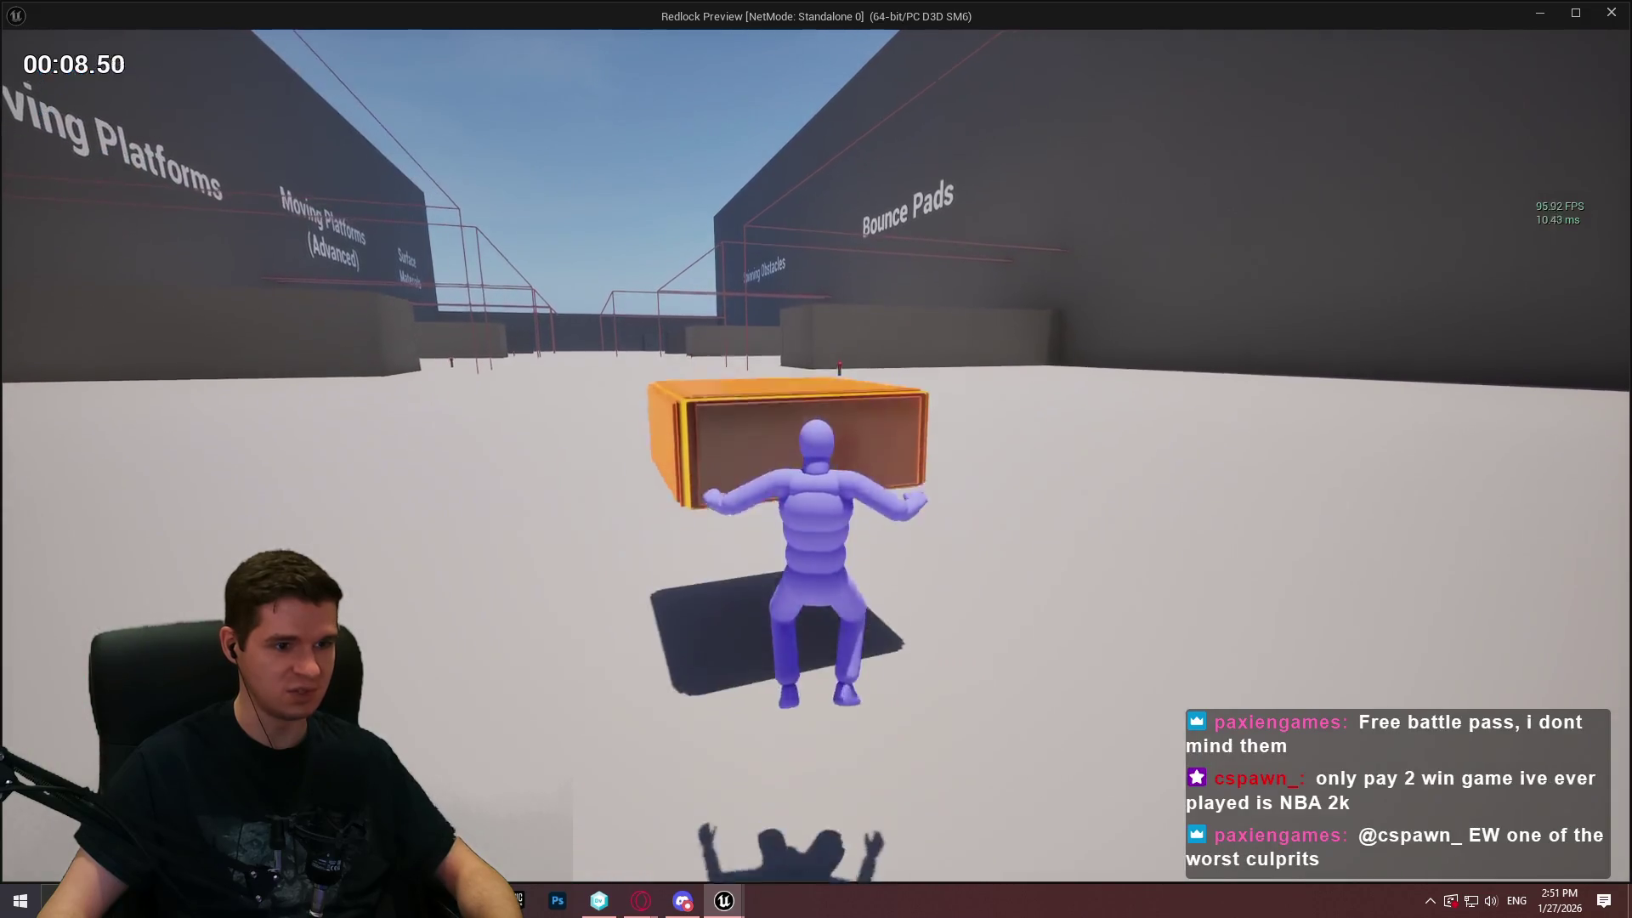
Enter r.vsyn in the in-game console, climb onto the yellow box, then end the playtest
key("grave")
type("s.")
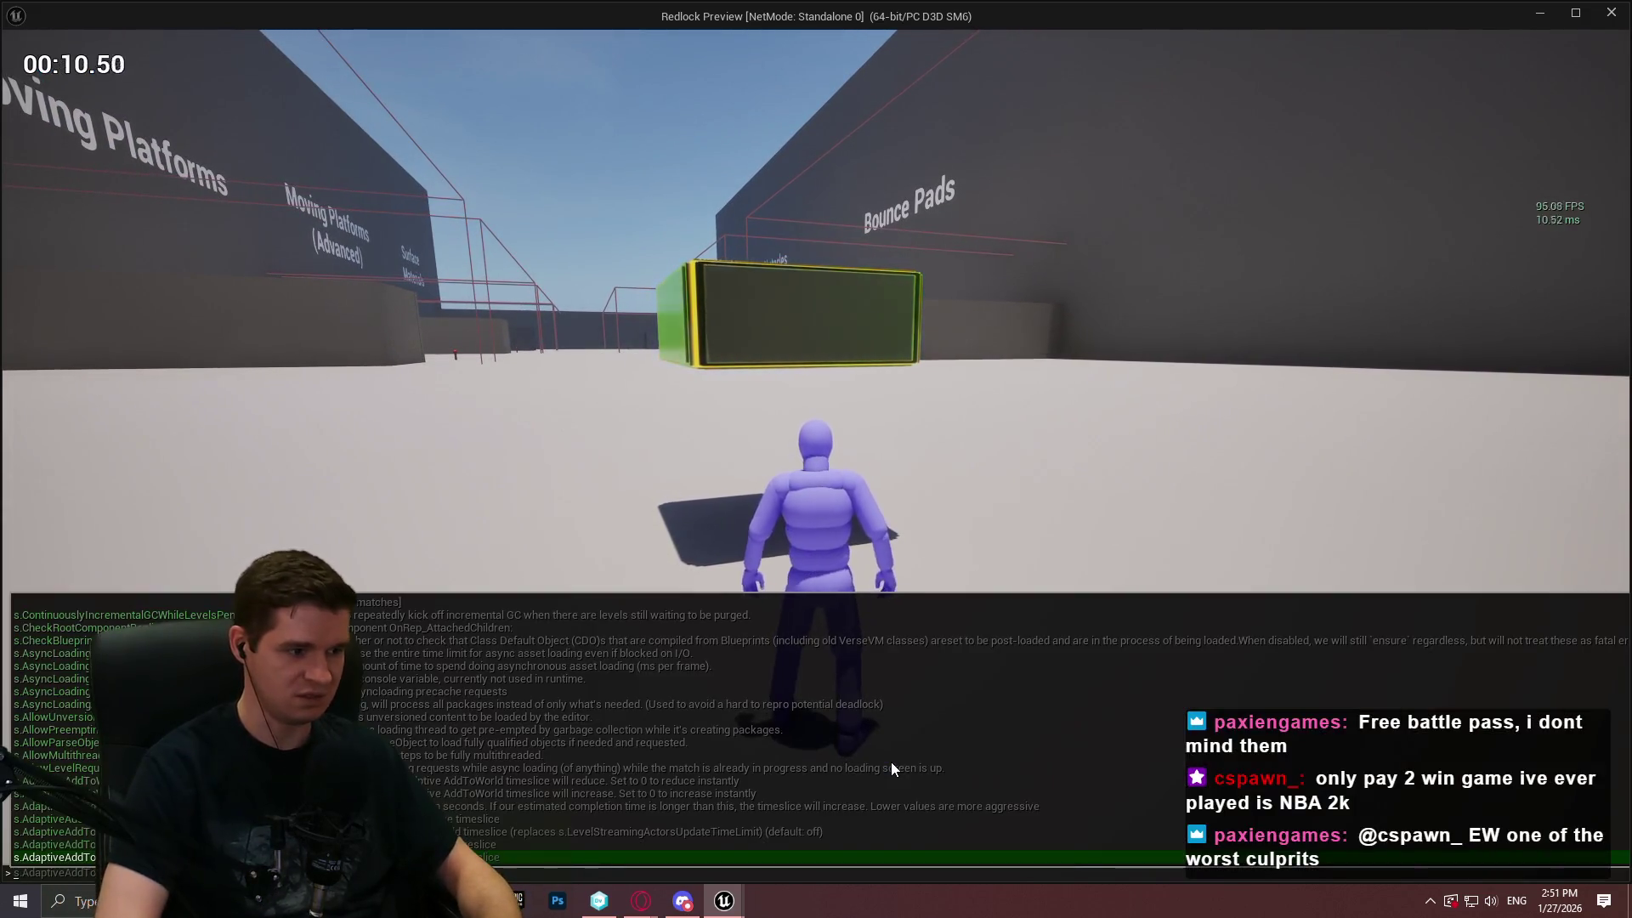
key("BackSpace")
key("BackSpace")
type("r.vsyn")
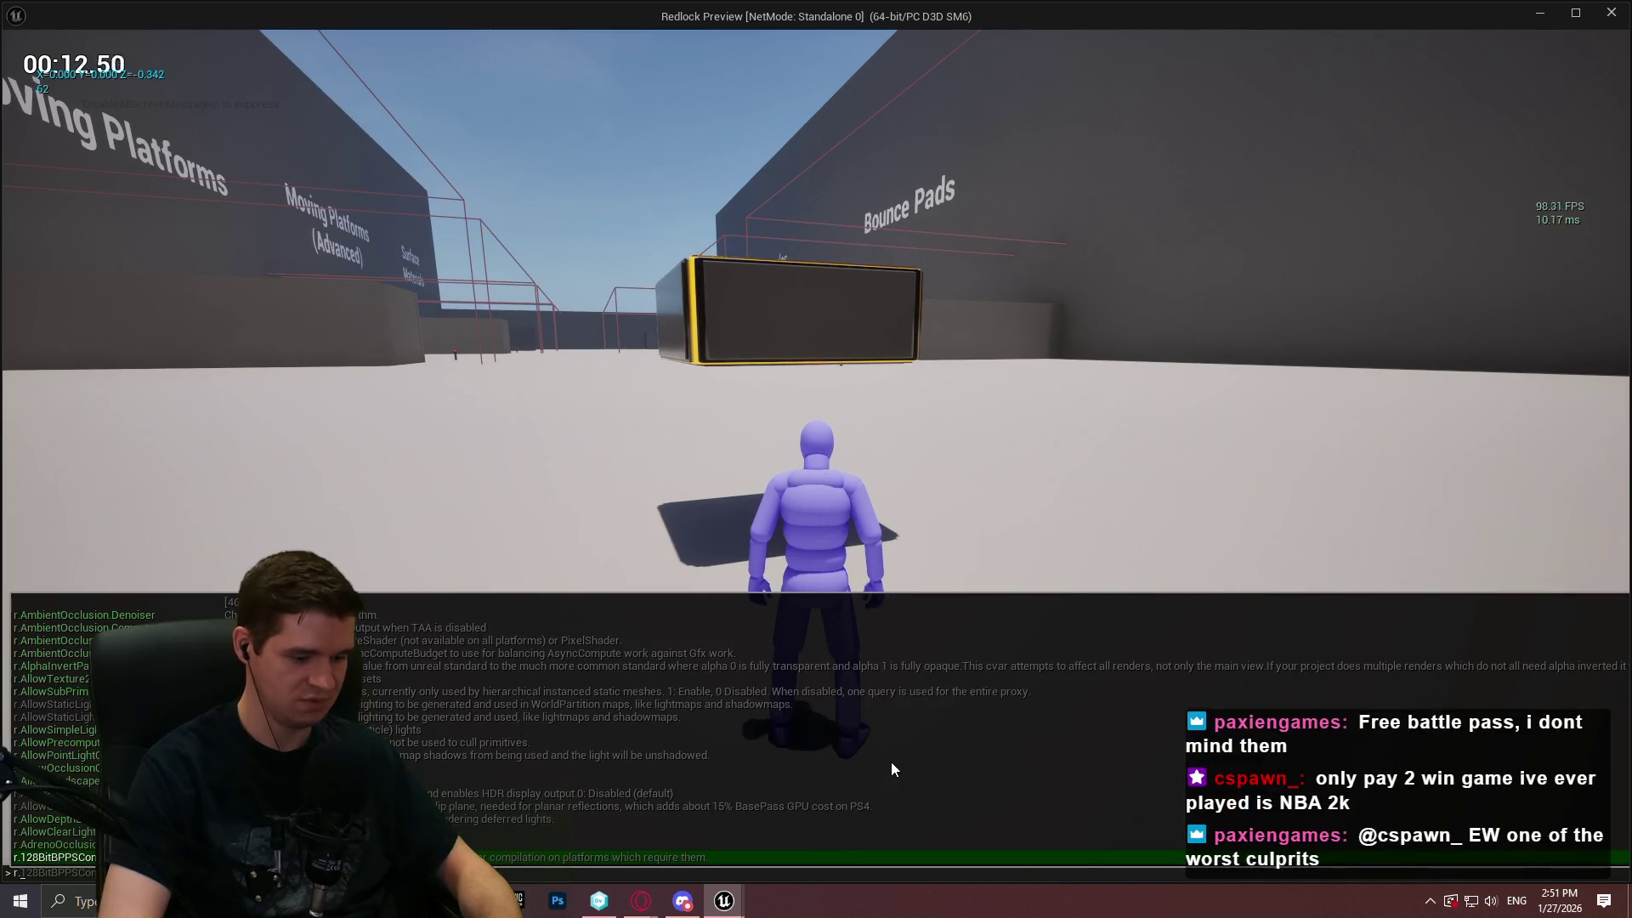
key("grave")
key("w")
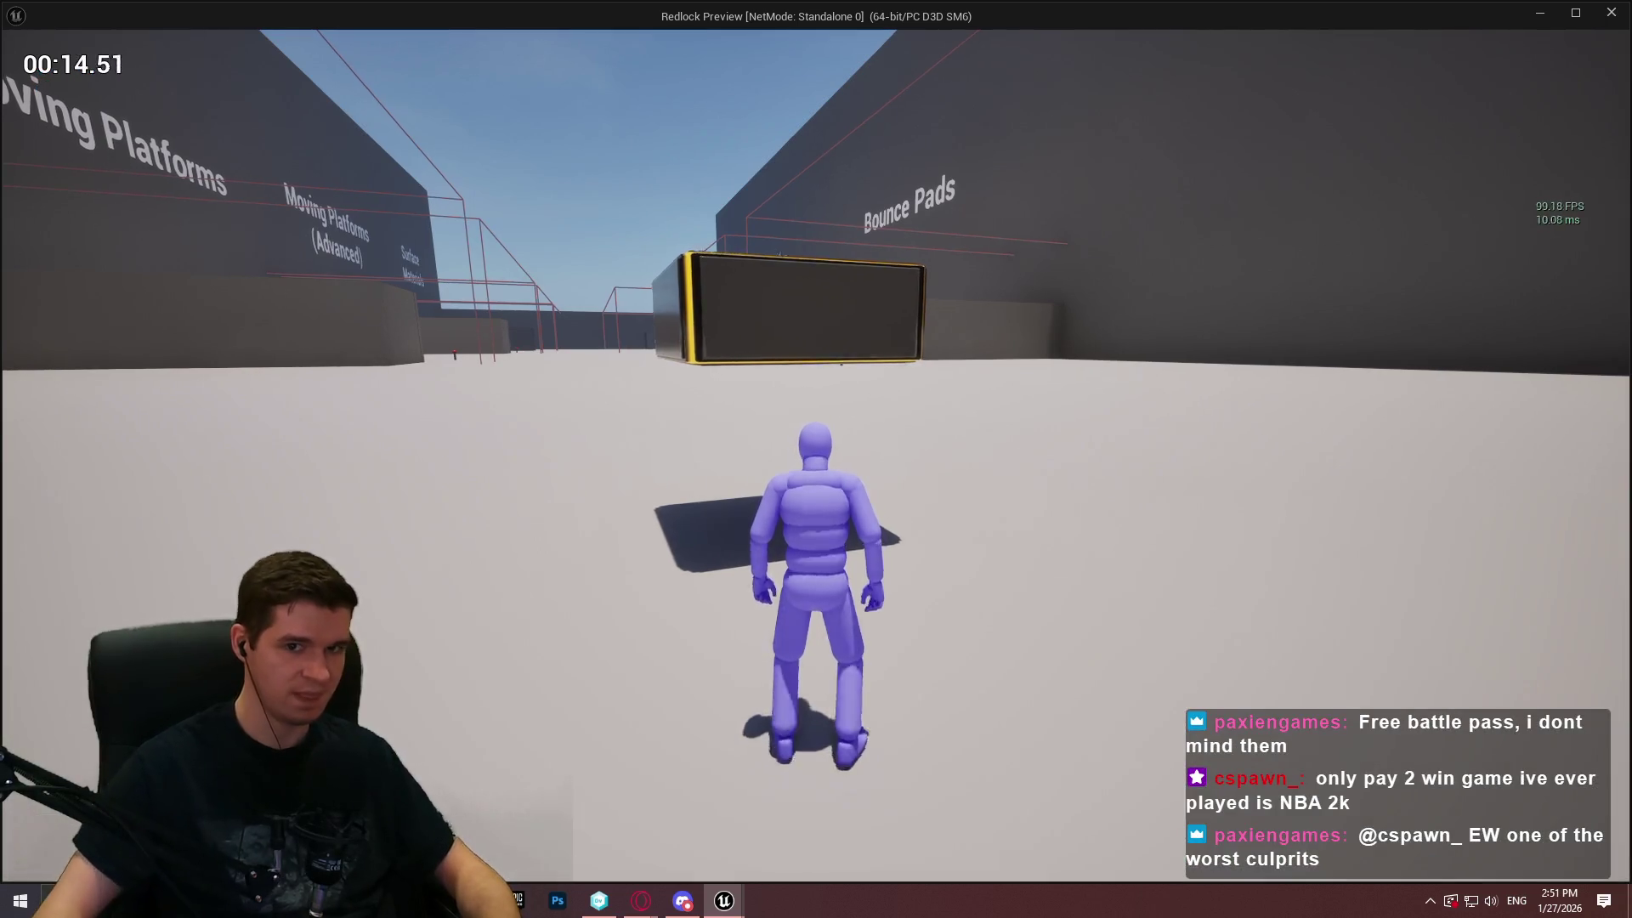
key("space")
key("Escape")
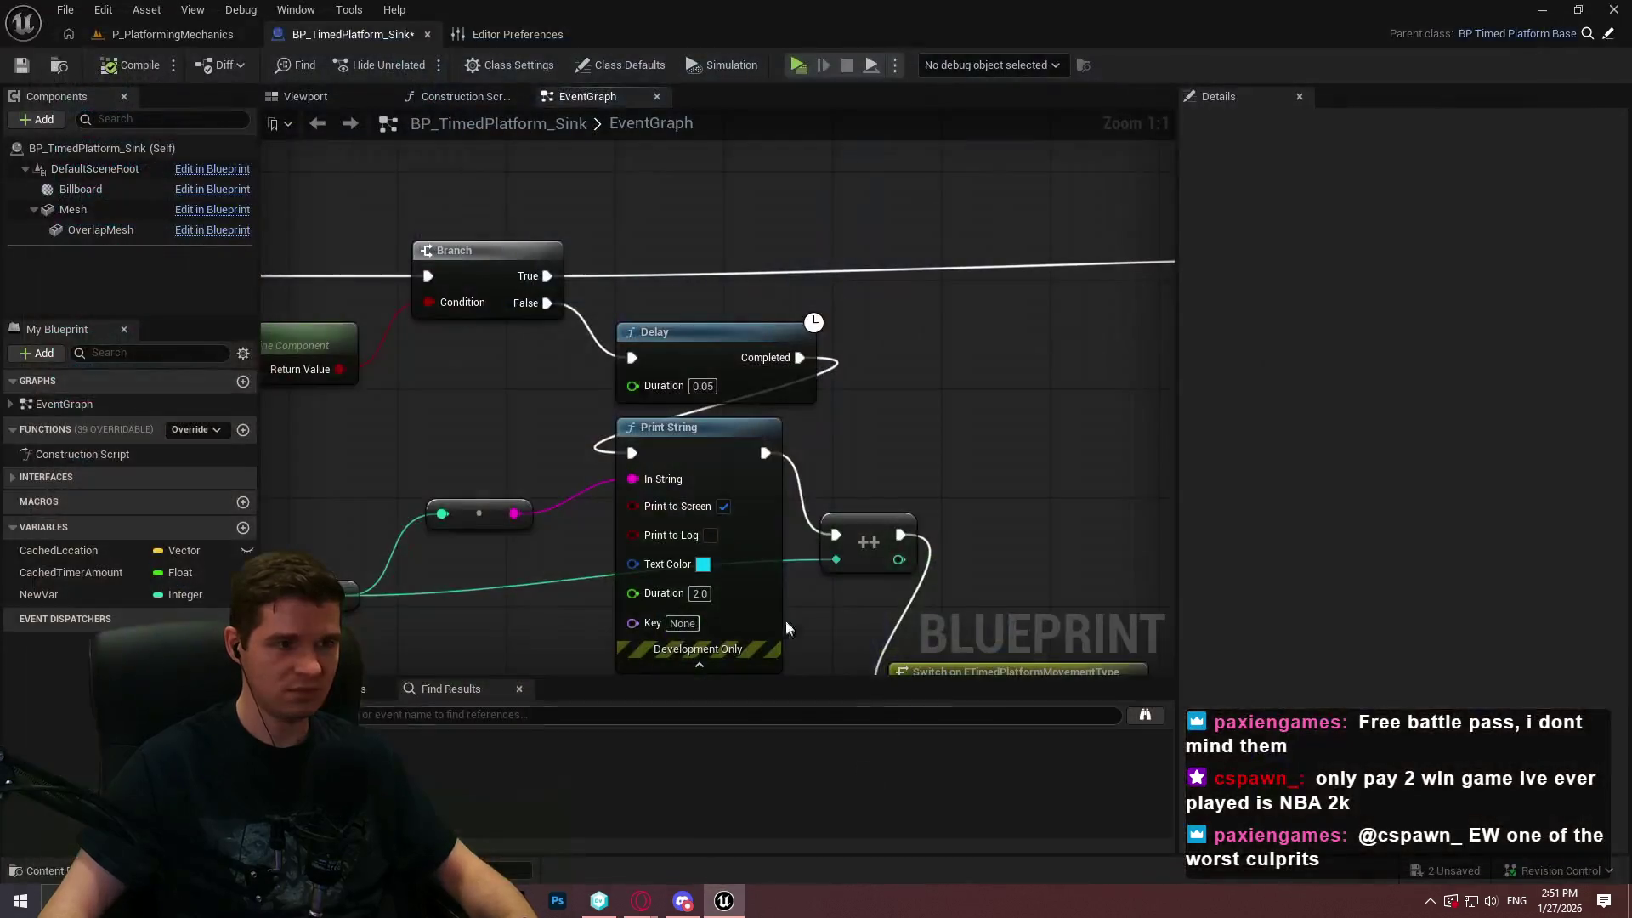
With editor VSync on, playtest the sinking platform at about 60 FPS, running toward Bounce Pads
left_click(479, 38)
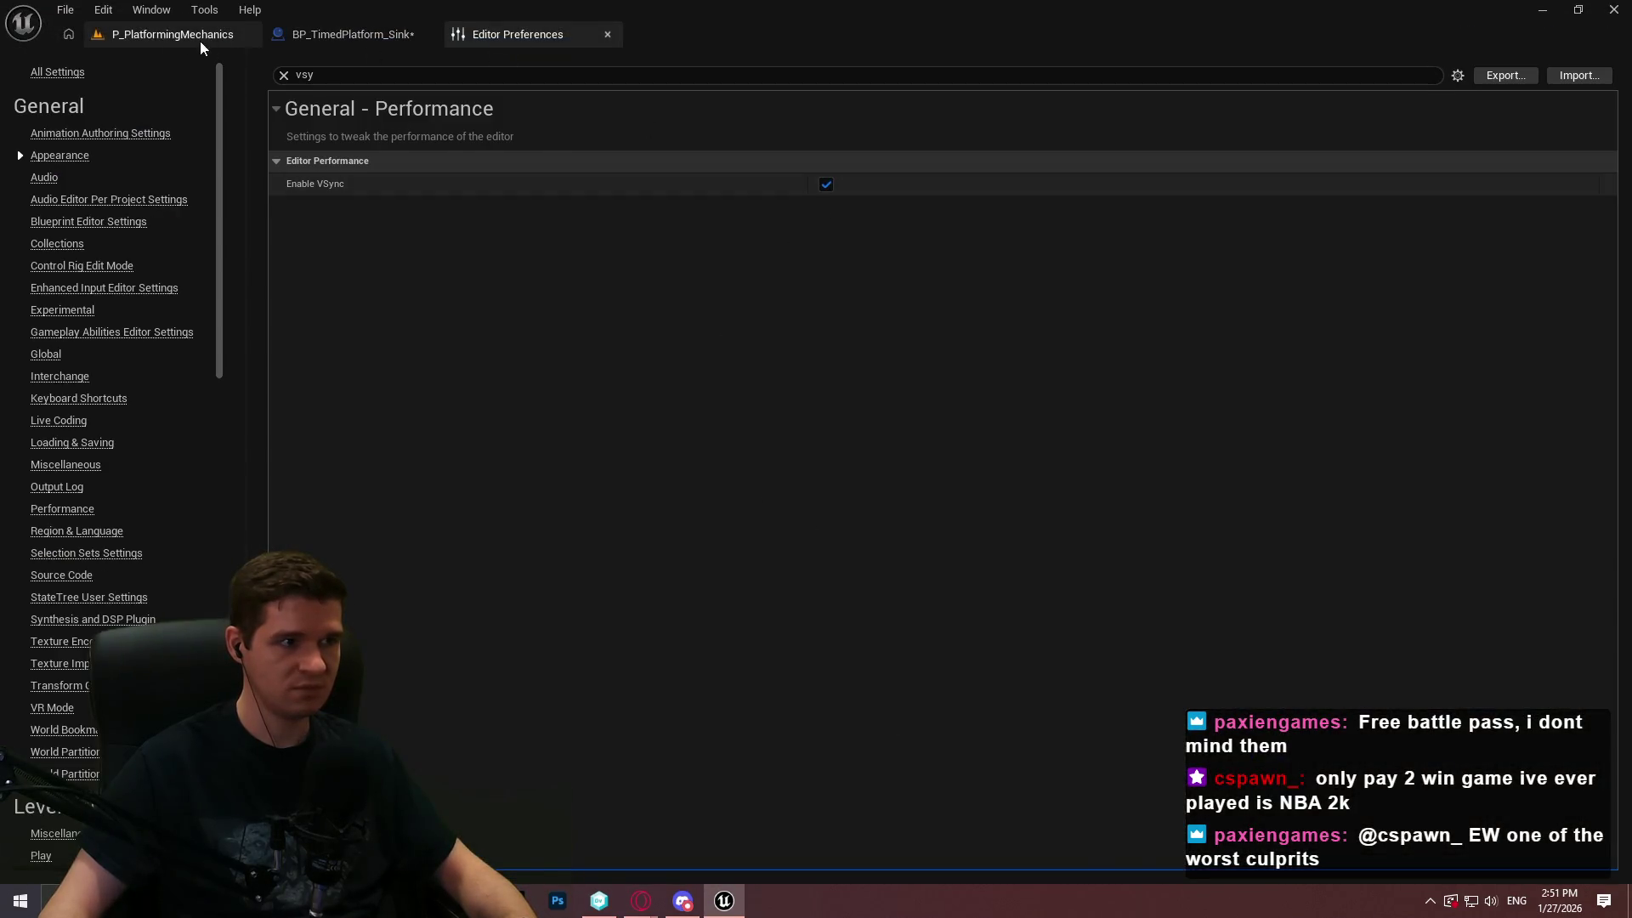
left_click(210, 39)
key("alt+p")
left_click(816, 727)
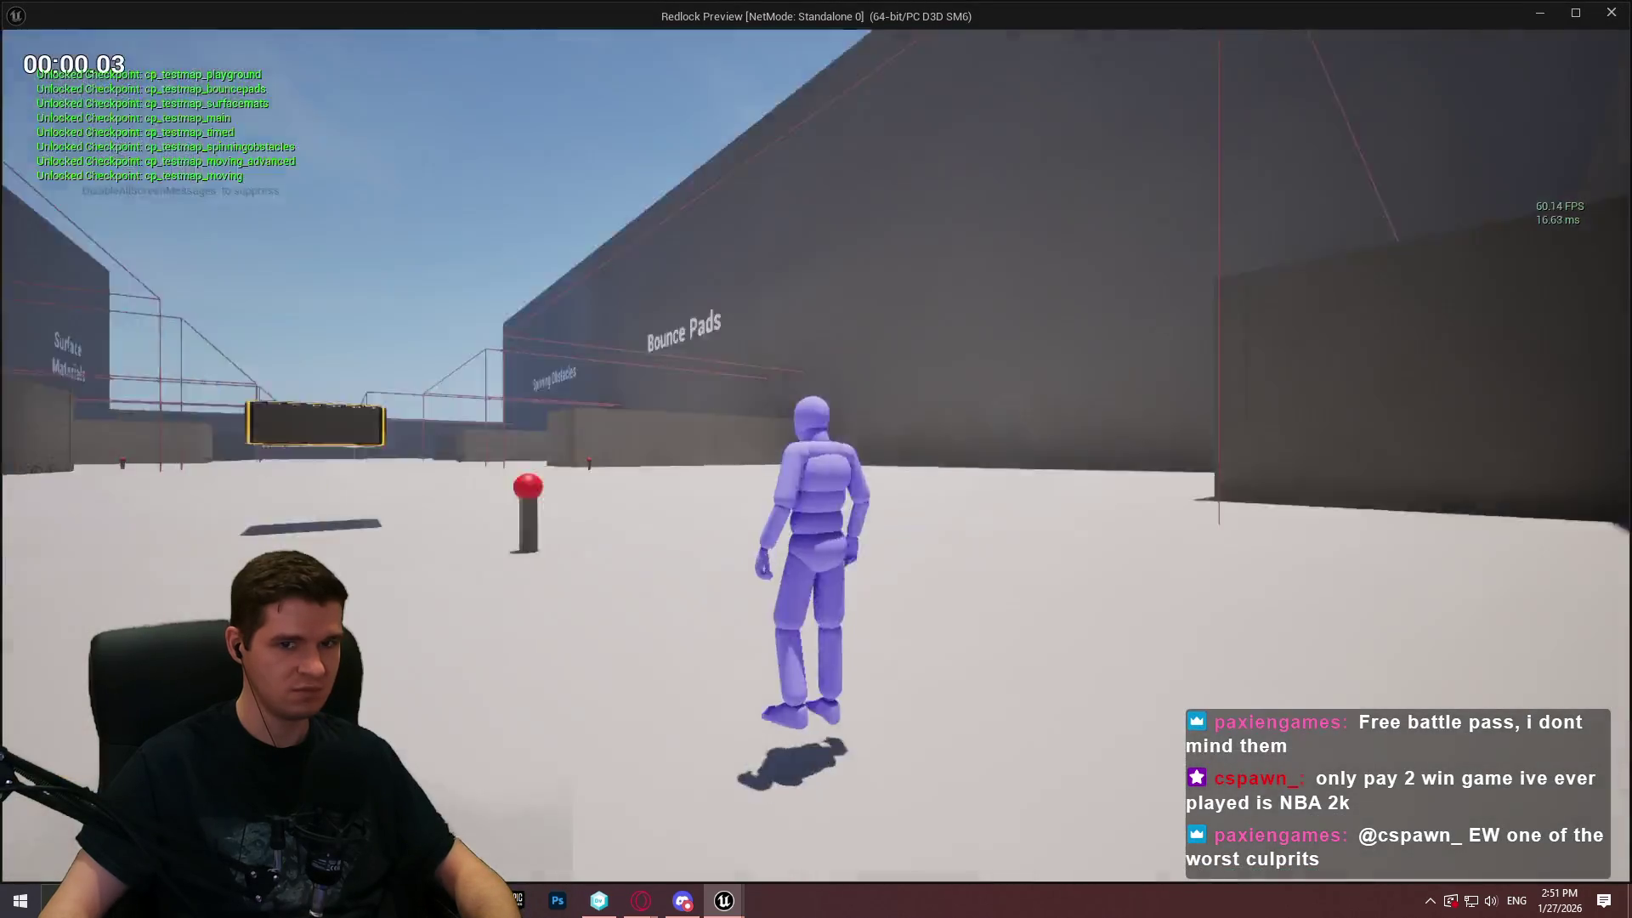
key("w")
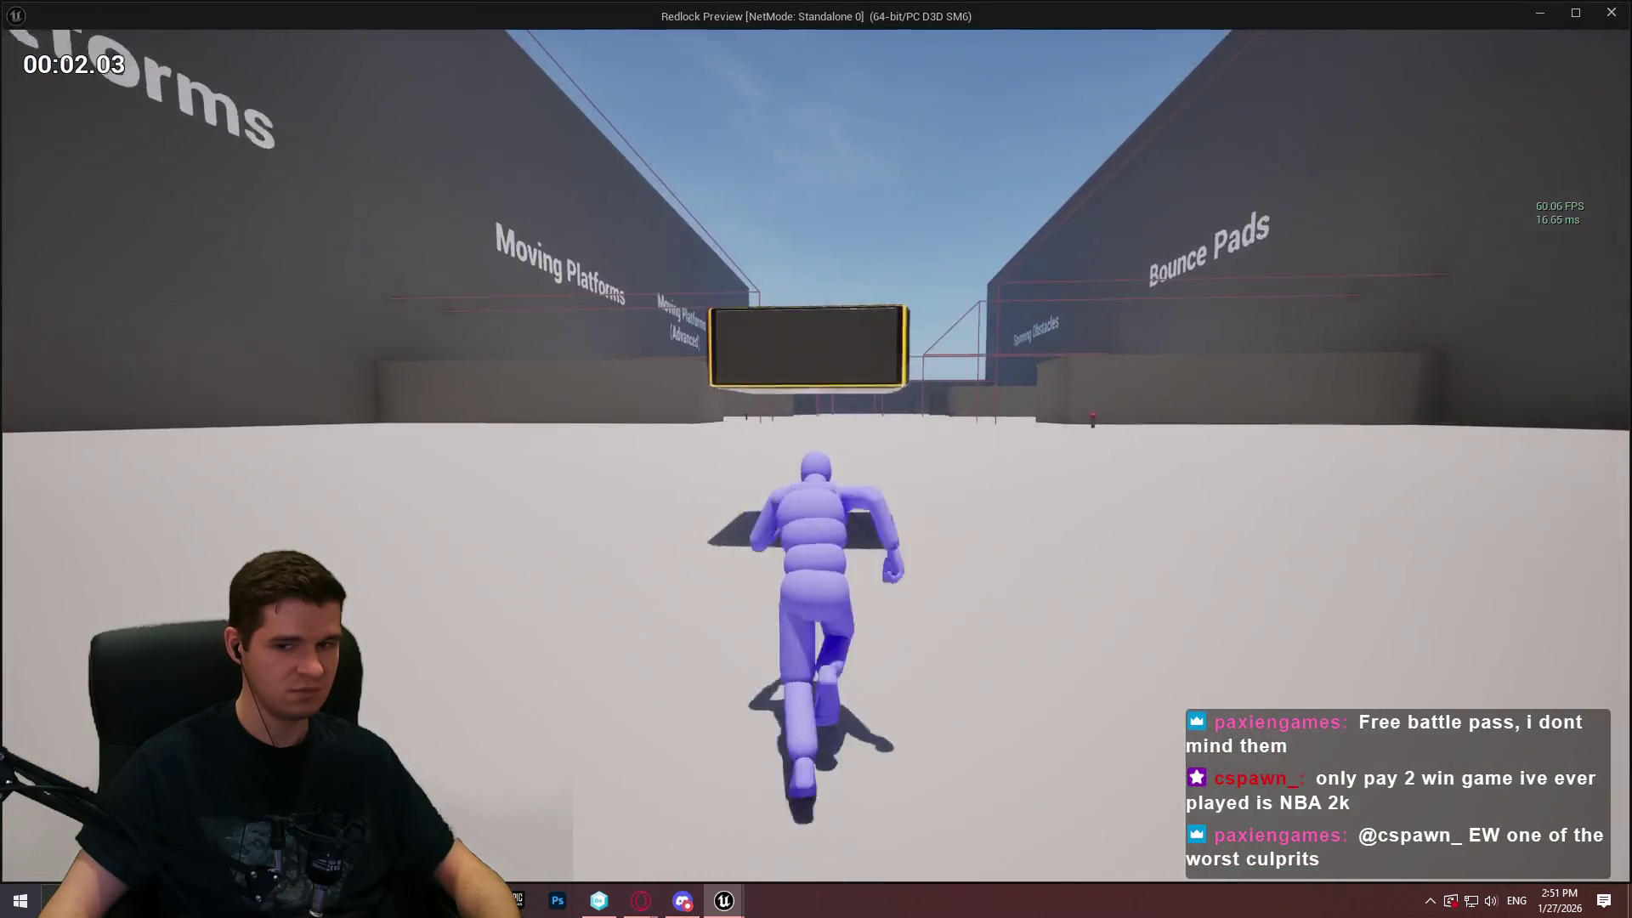
key("space")
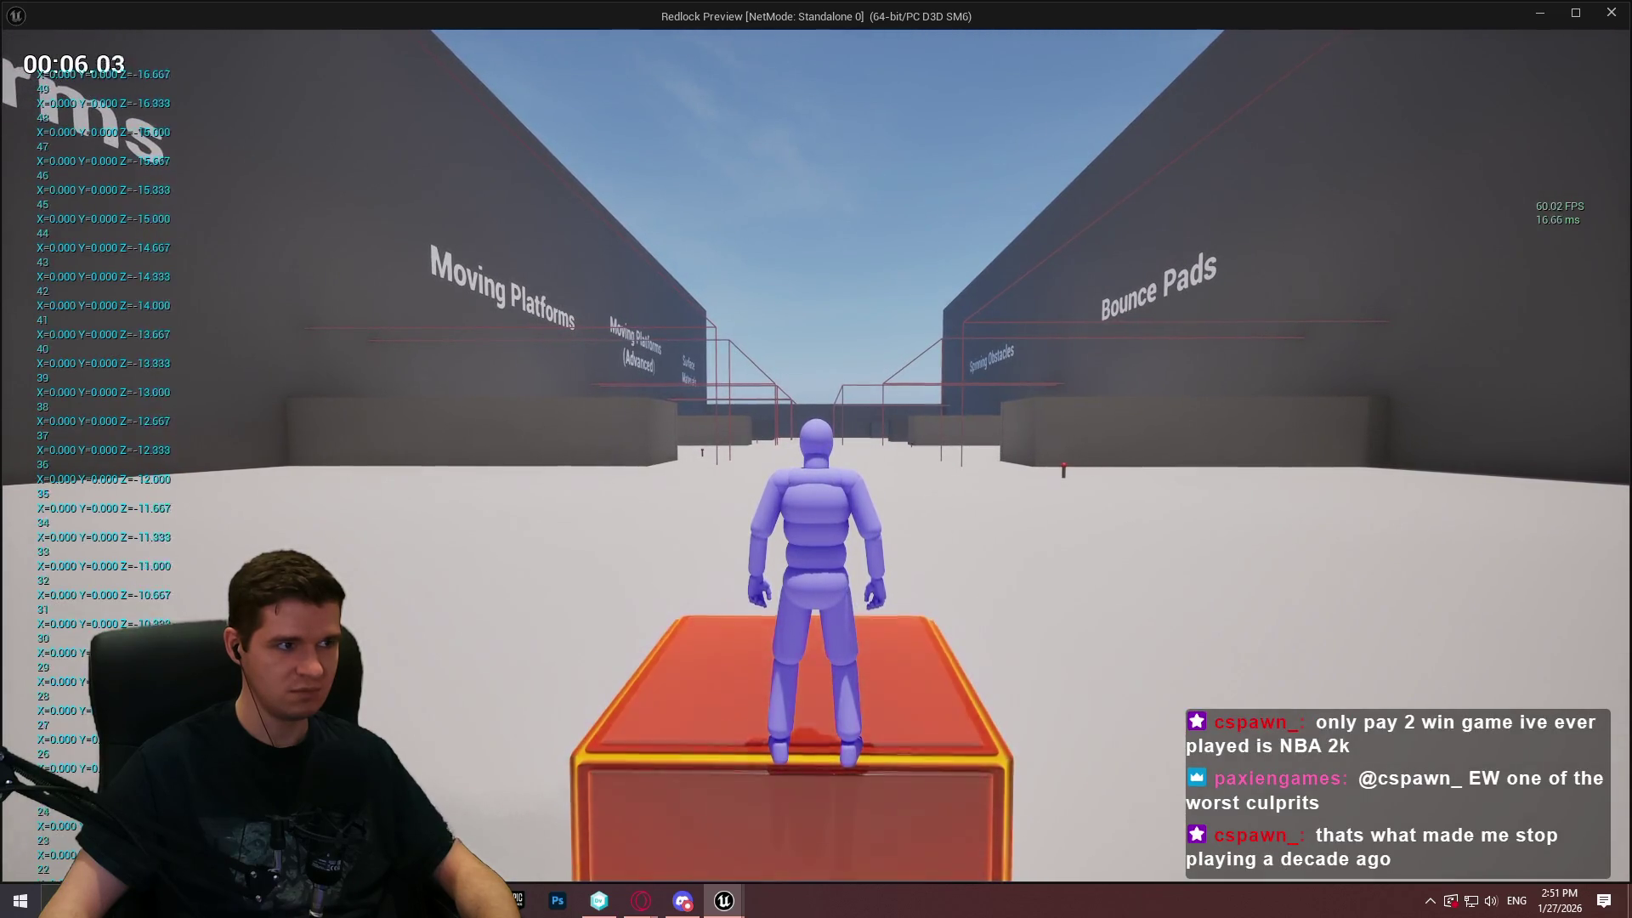
key("w")
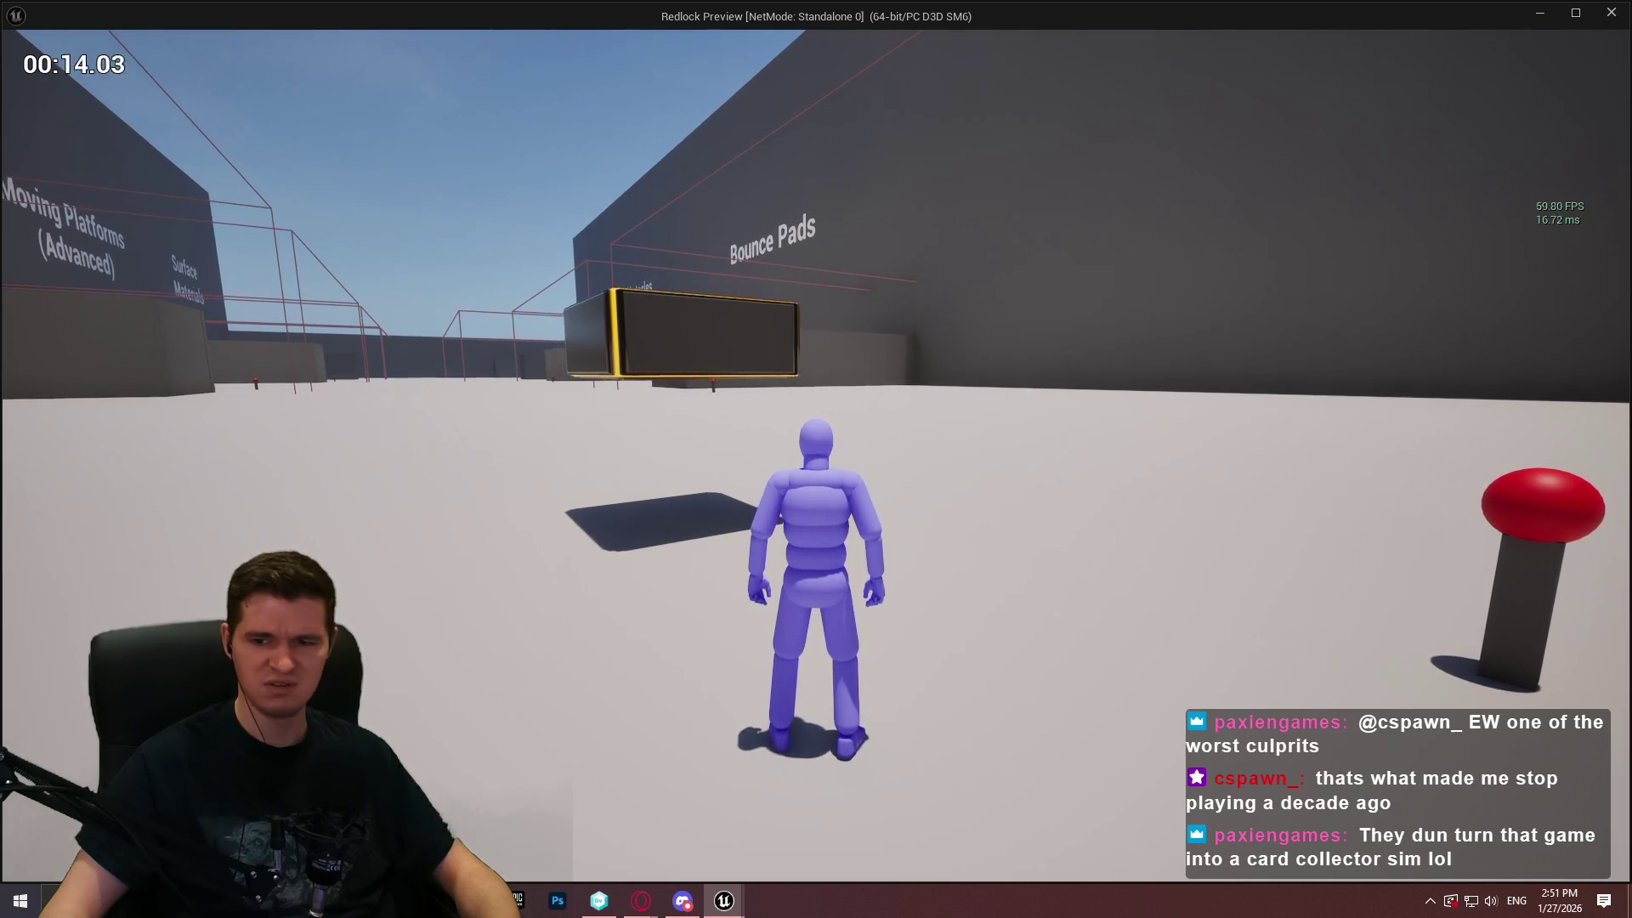
key("w")
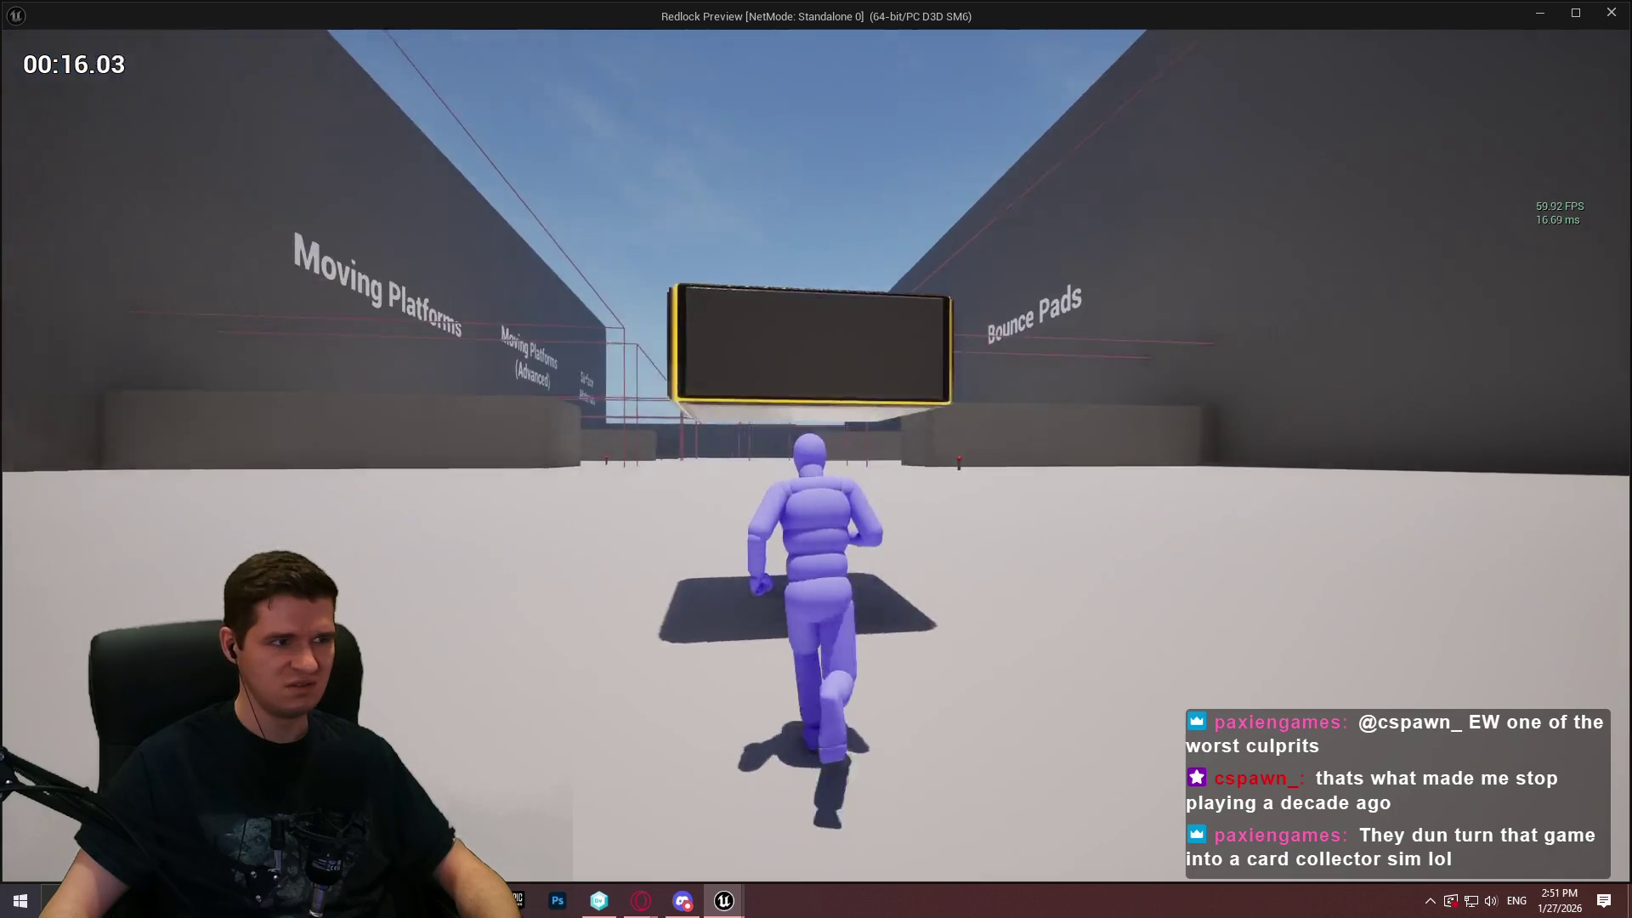
key("space")
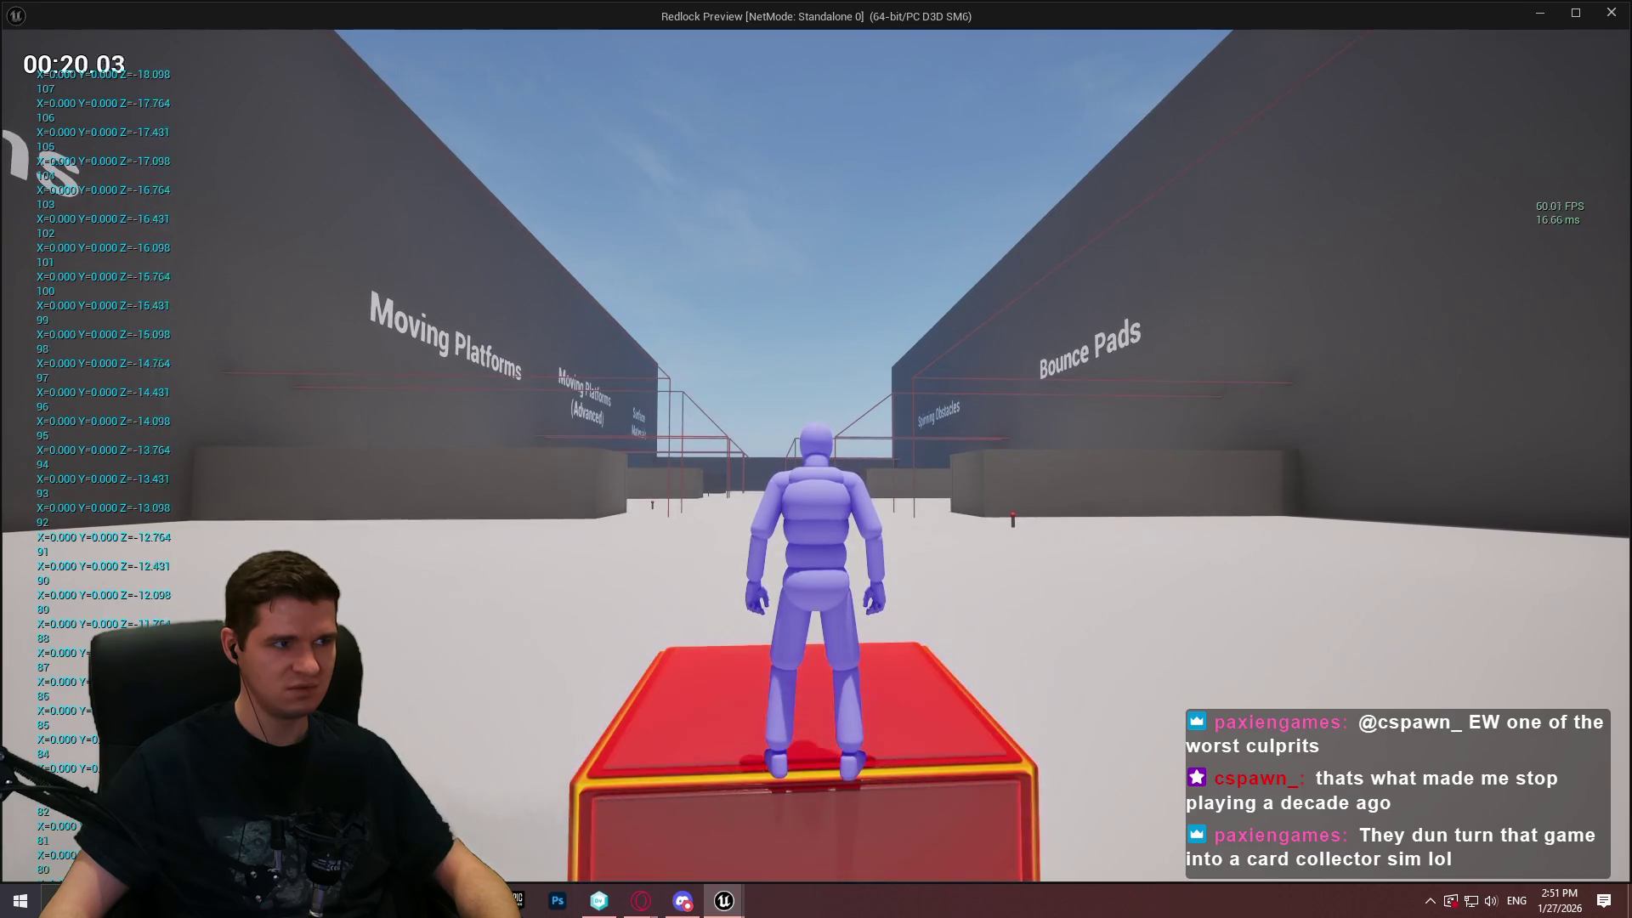
key("Escape")
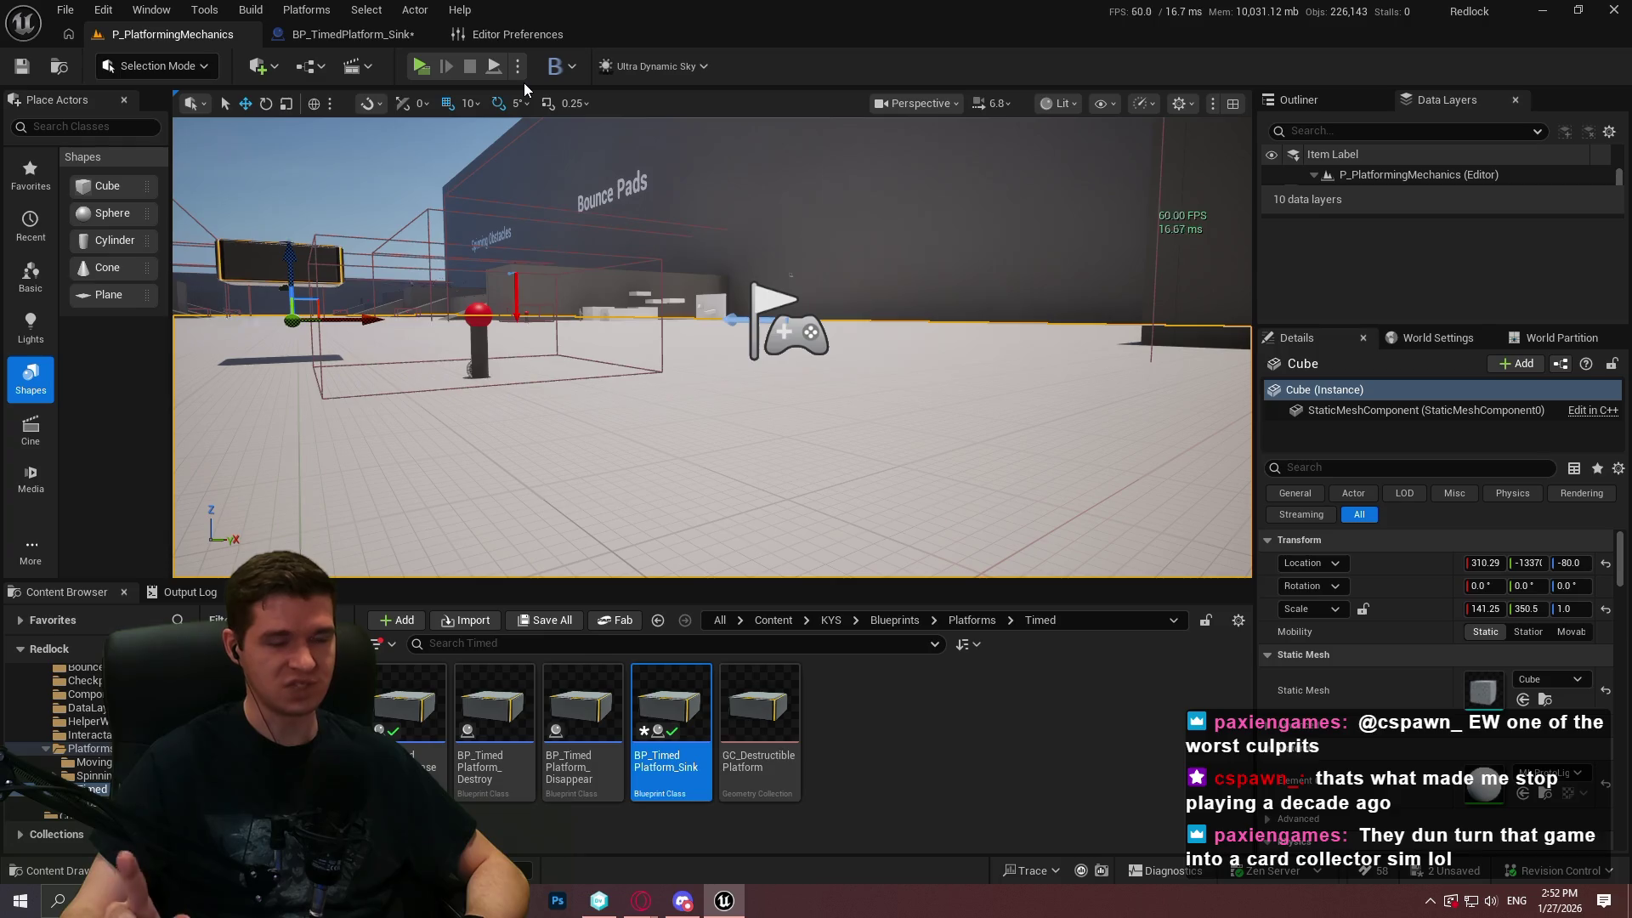
Open the parent BP_TimedPlatform_Base and its MainPlatformTimer timeline
left_click(367, 36)
left_click(1608, 34)
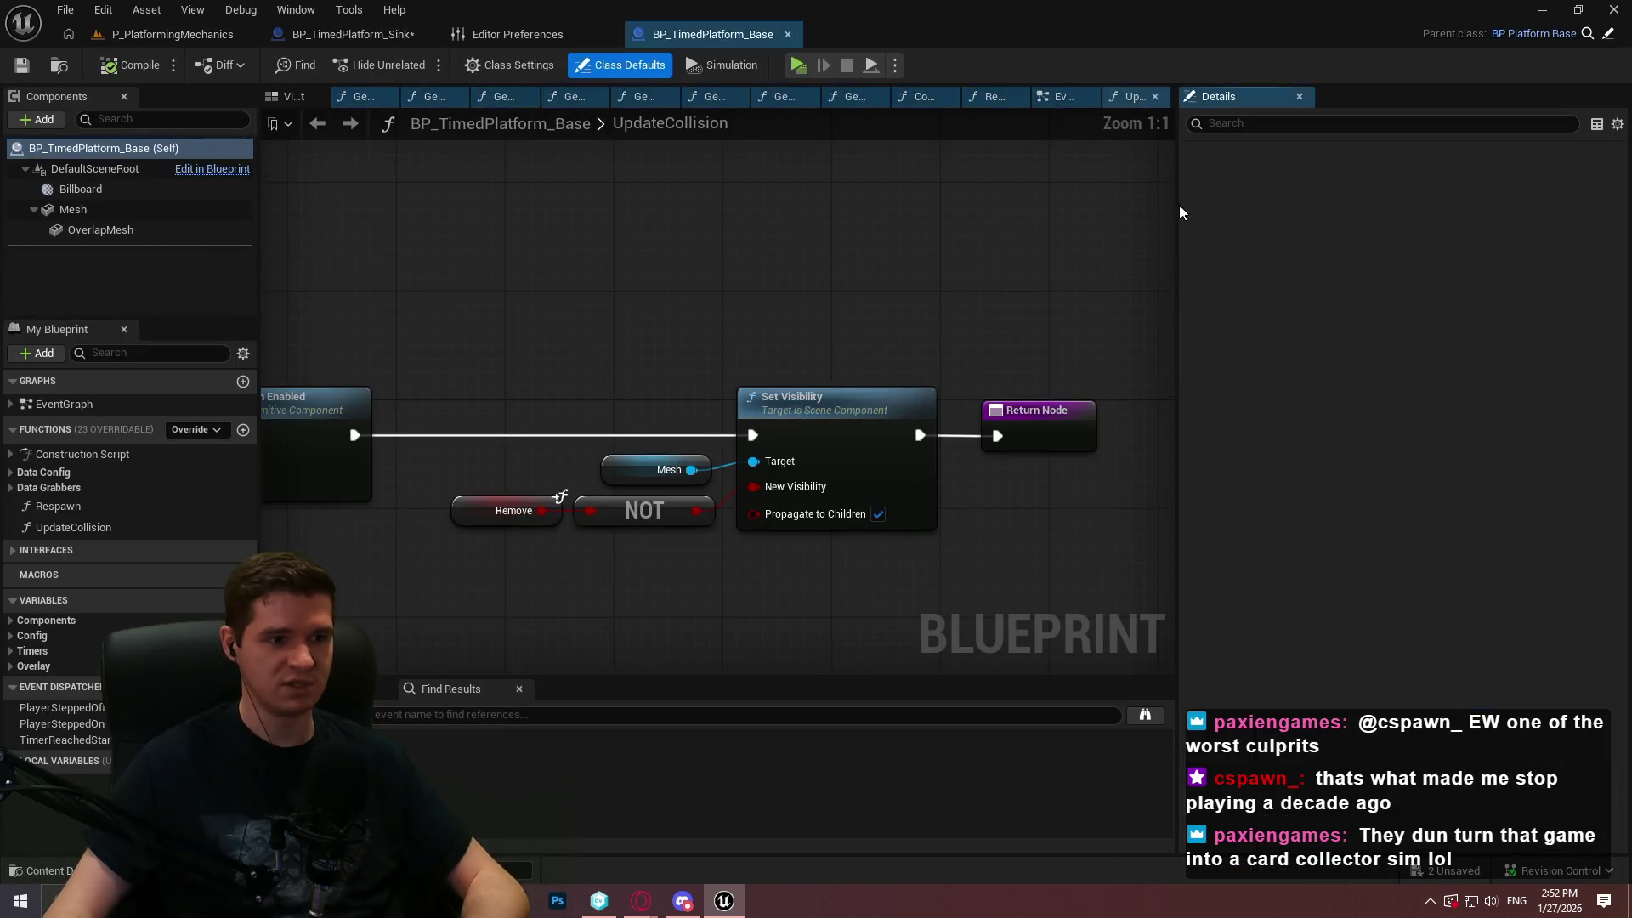
left_click_drag(1178, 199, 1377, 199)
scroll(956, 331, "down", 7)
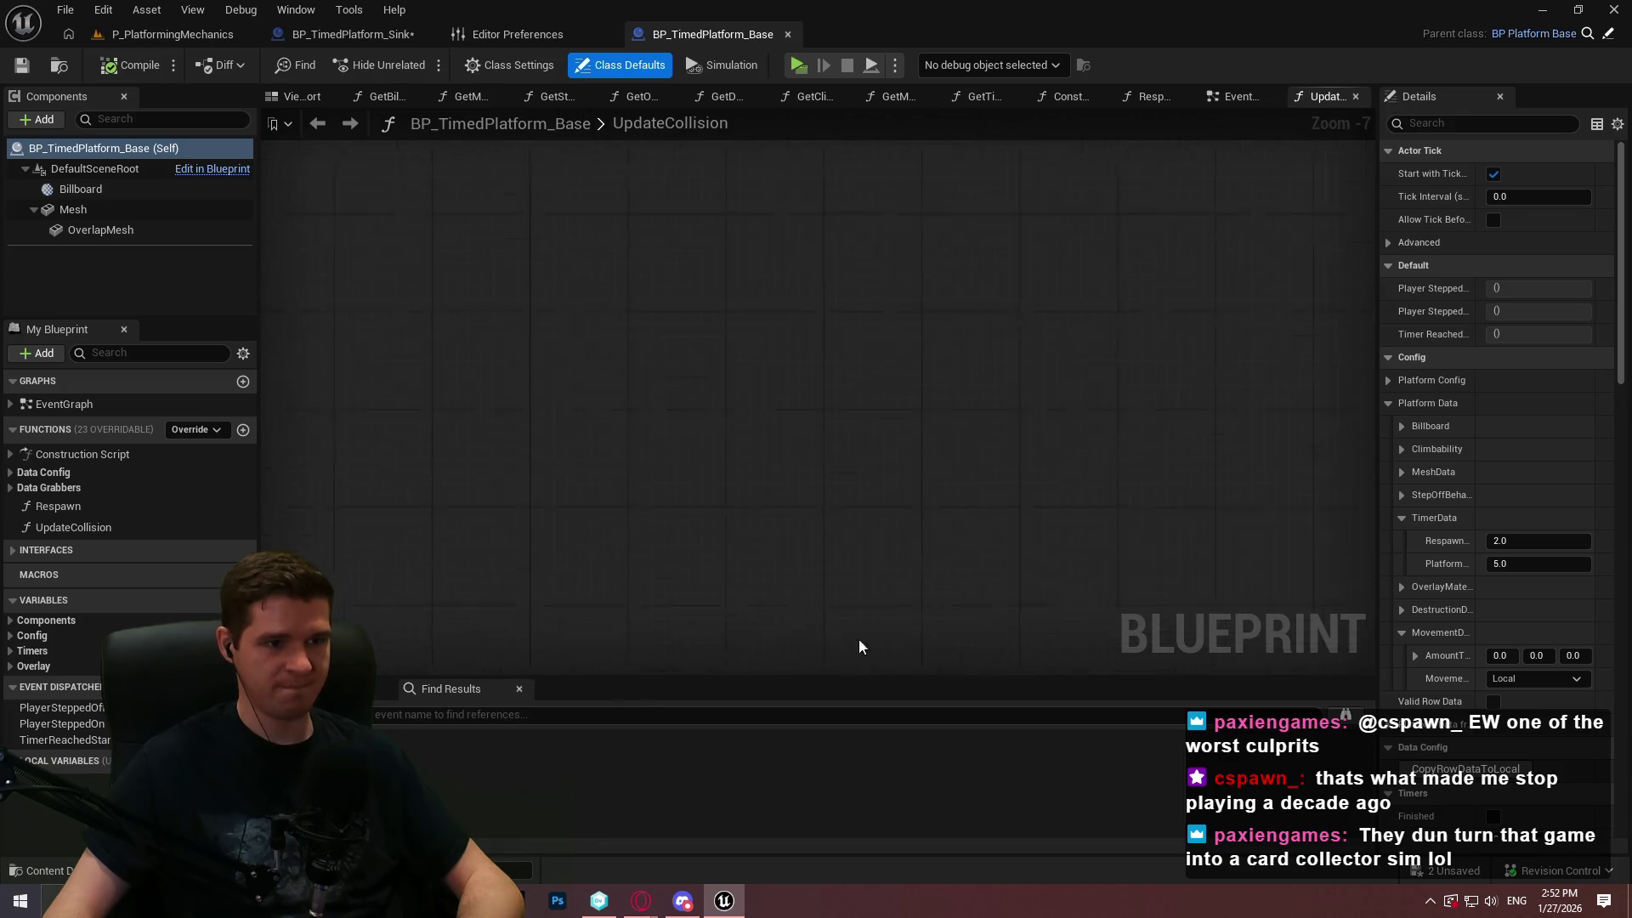
left_click(1248, 98)
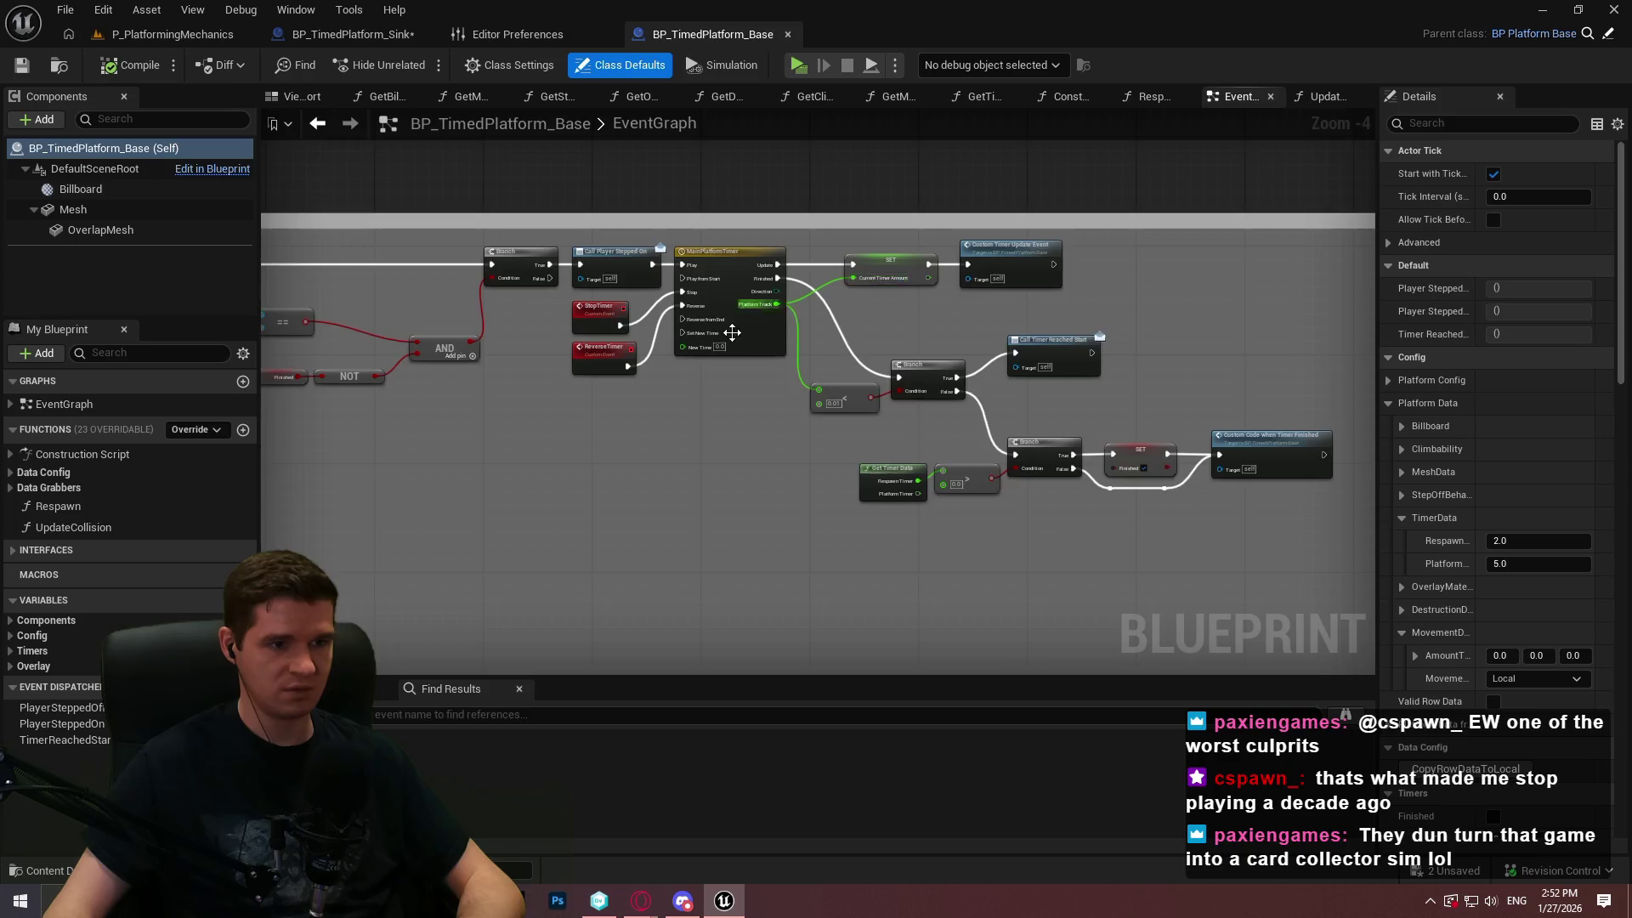
scroll(1098, 328, "up", 2)
double_click(748, 428)
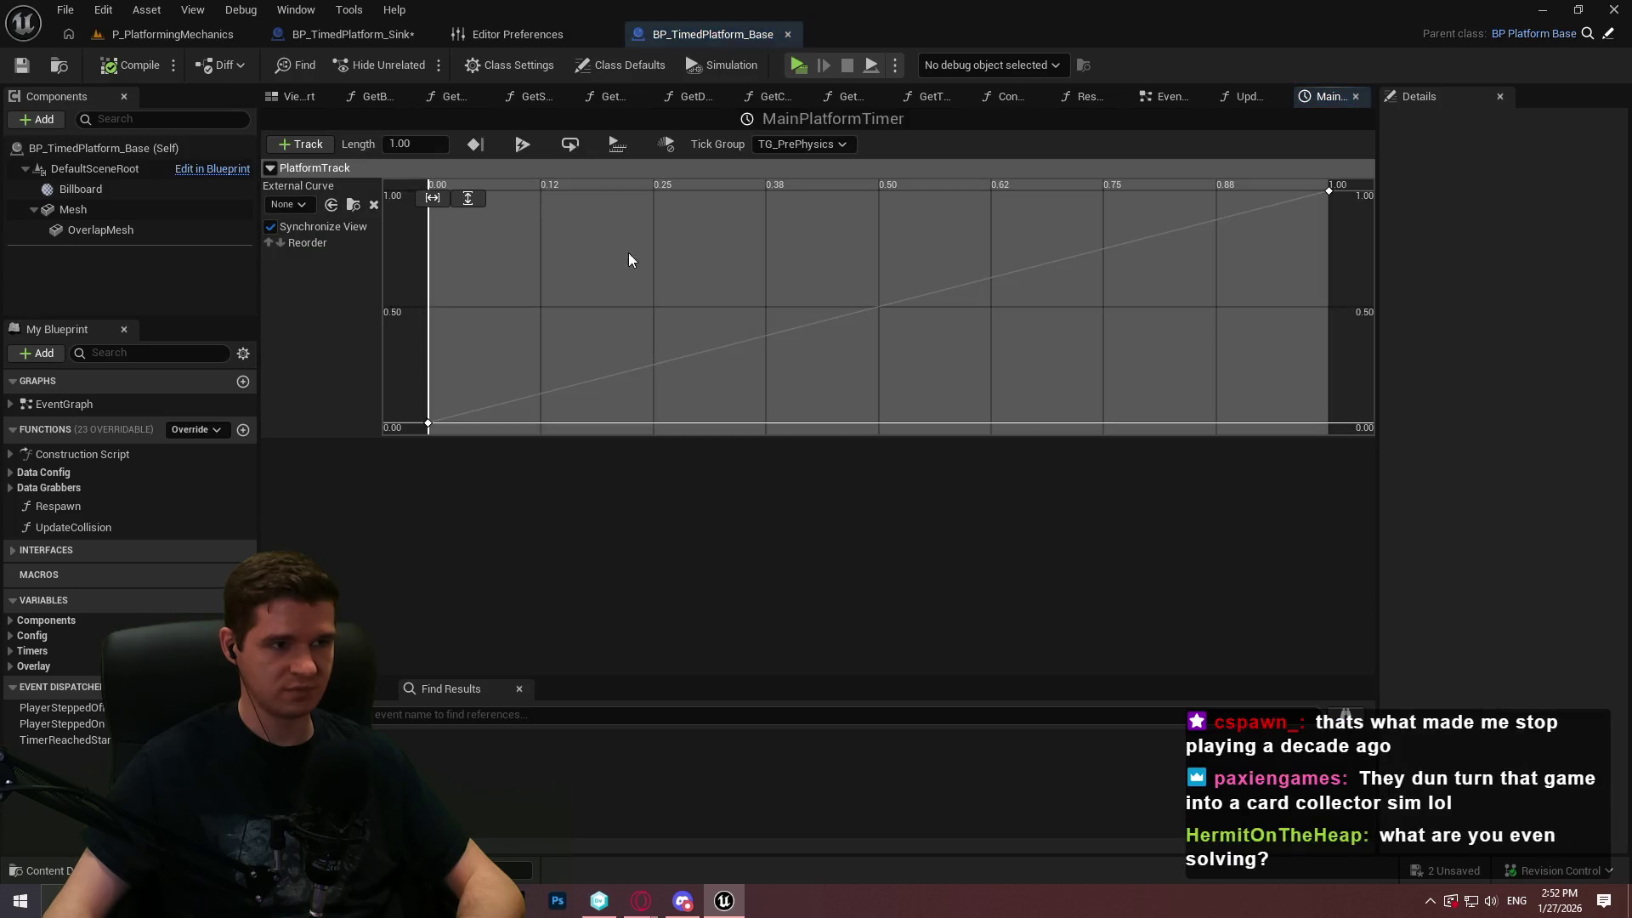
Add event track NewTrack_0 to the timeline with a first key at time 0.0
left_click(311, 146)
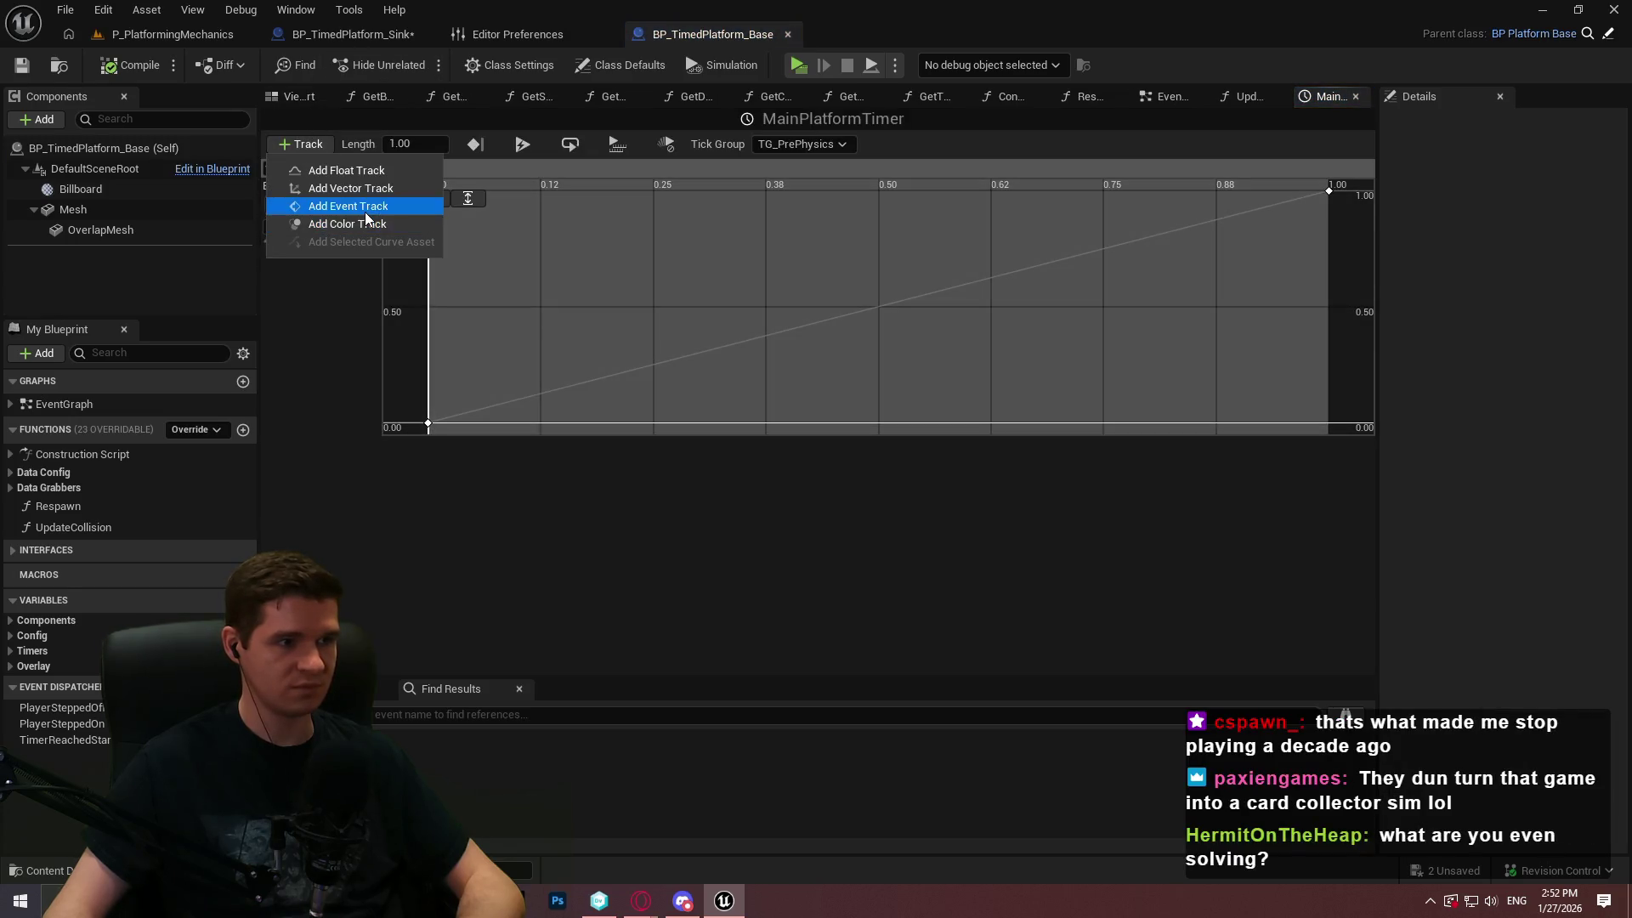
left_click(357, 206)
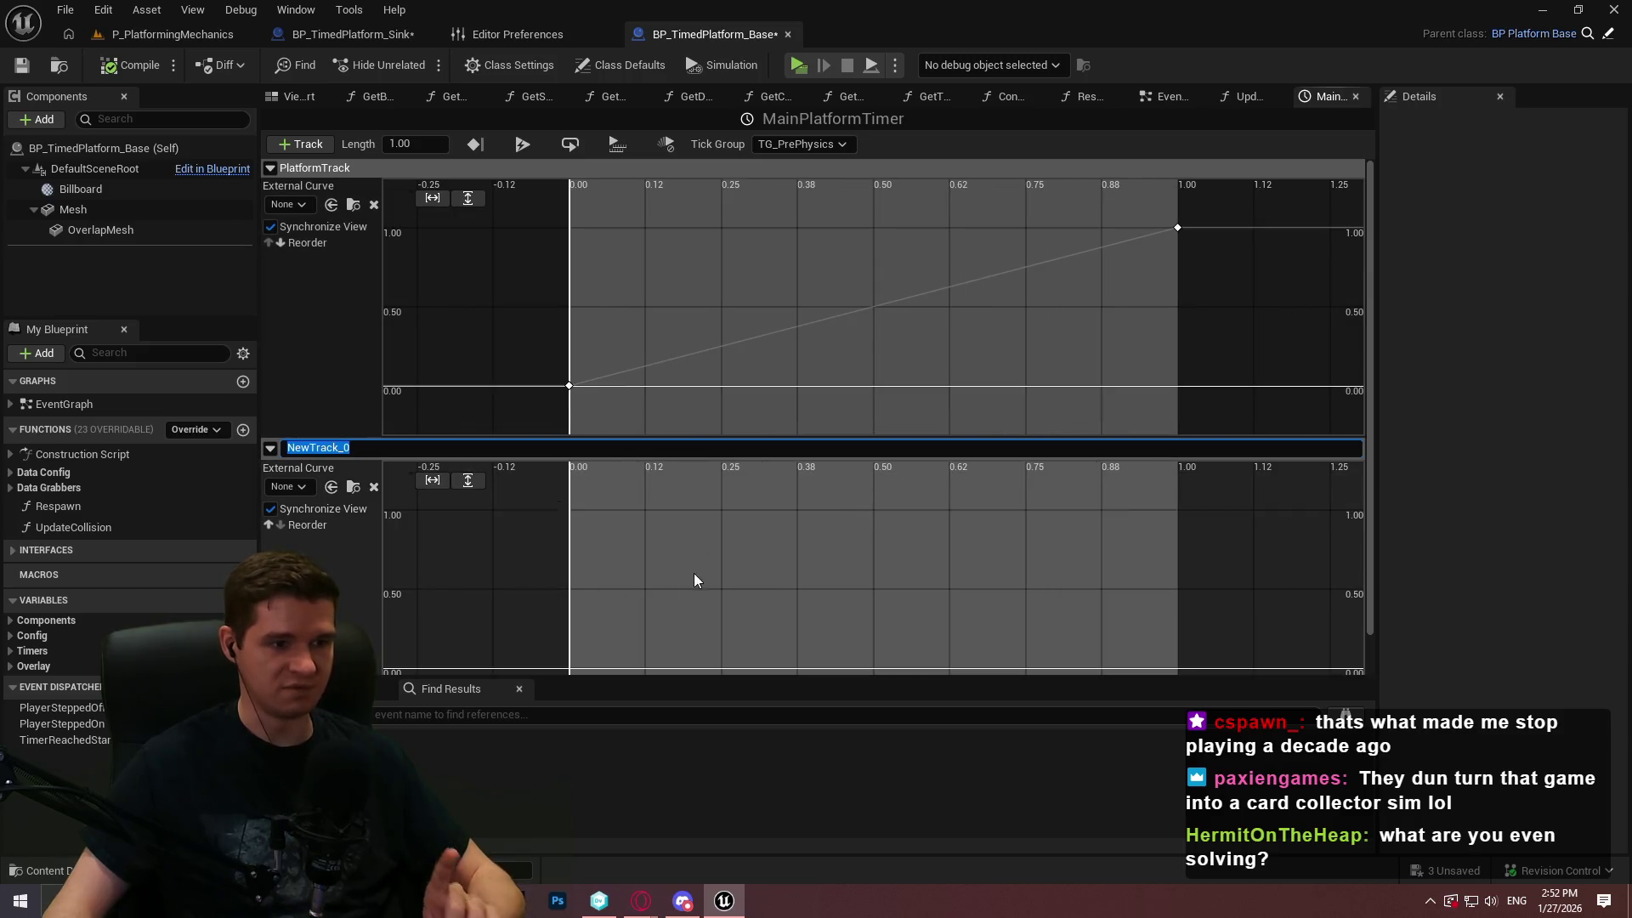
scroll(694, 573, "down", 3)
right_click(542, 534)
left_click(589, 558)
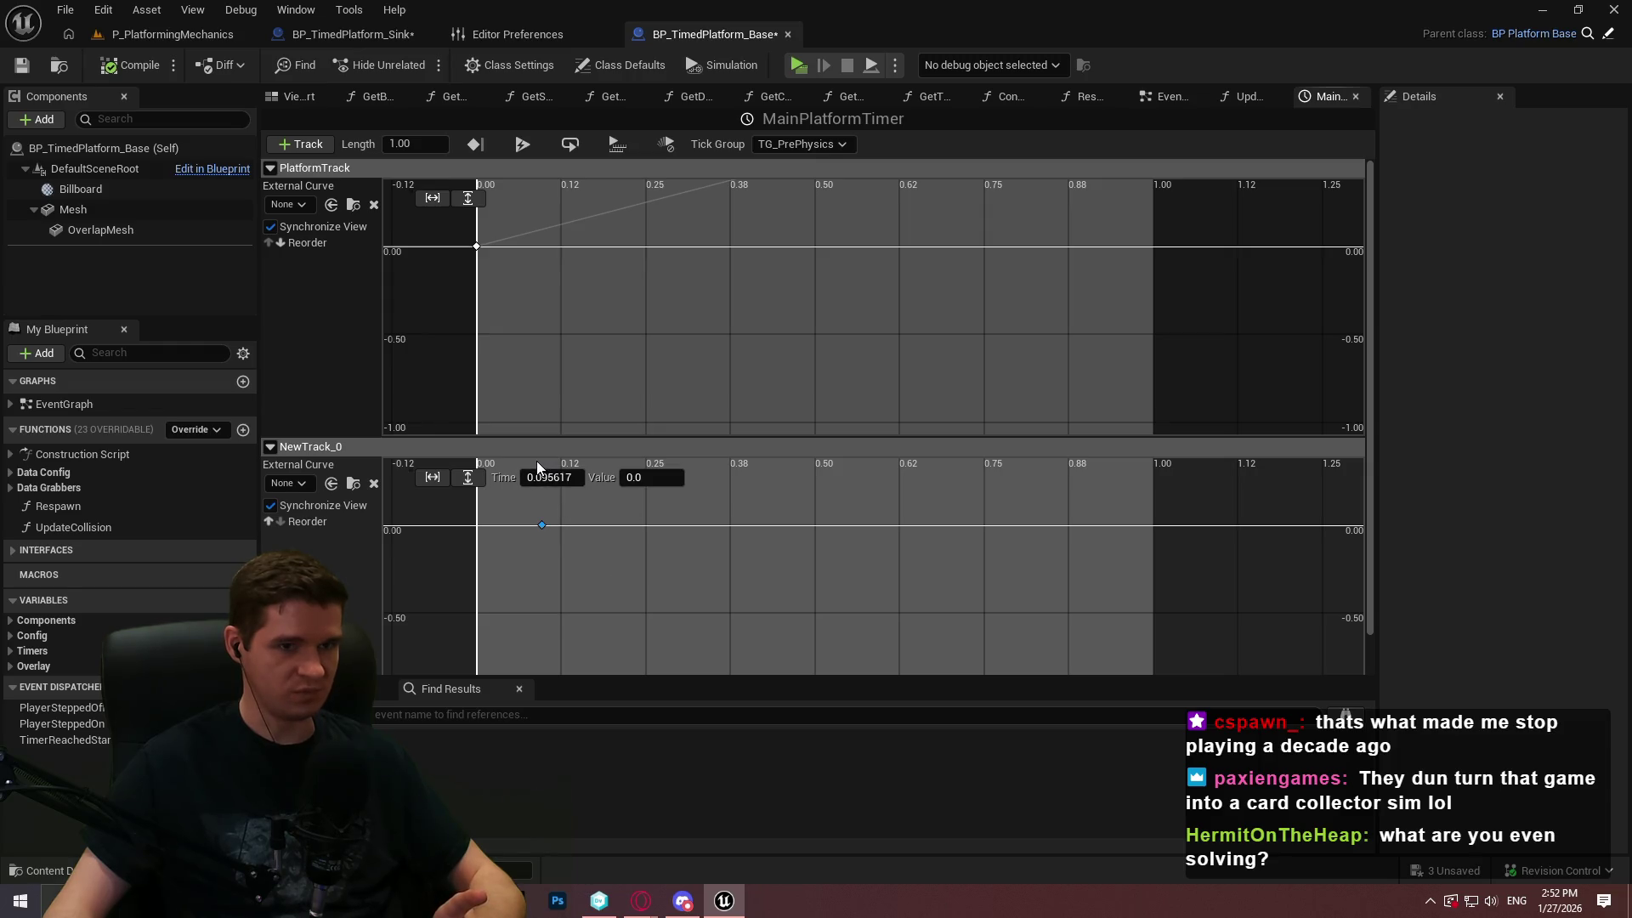
left_click(557, 479)
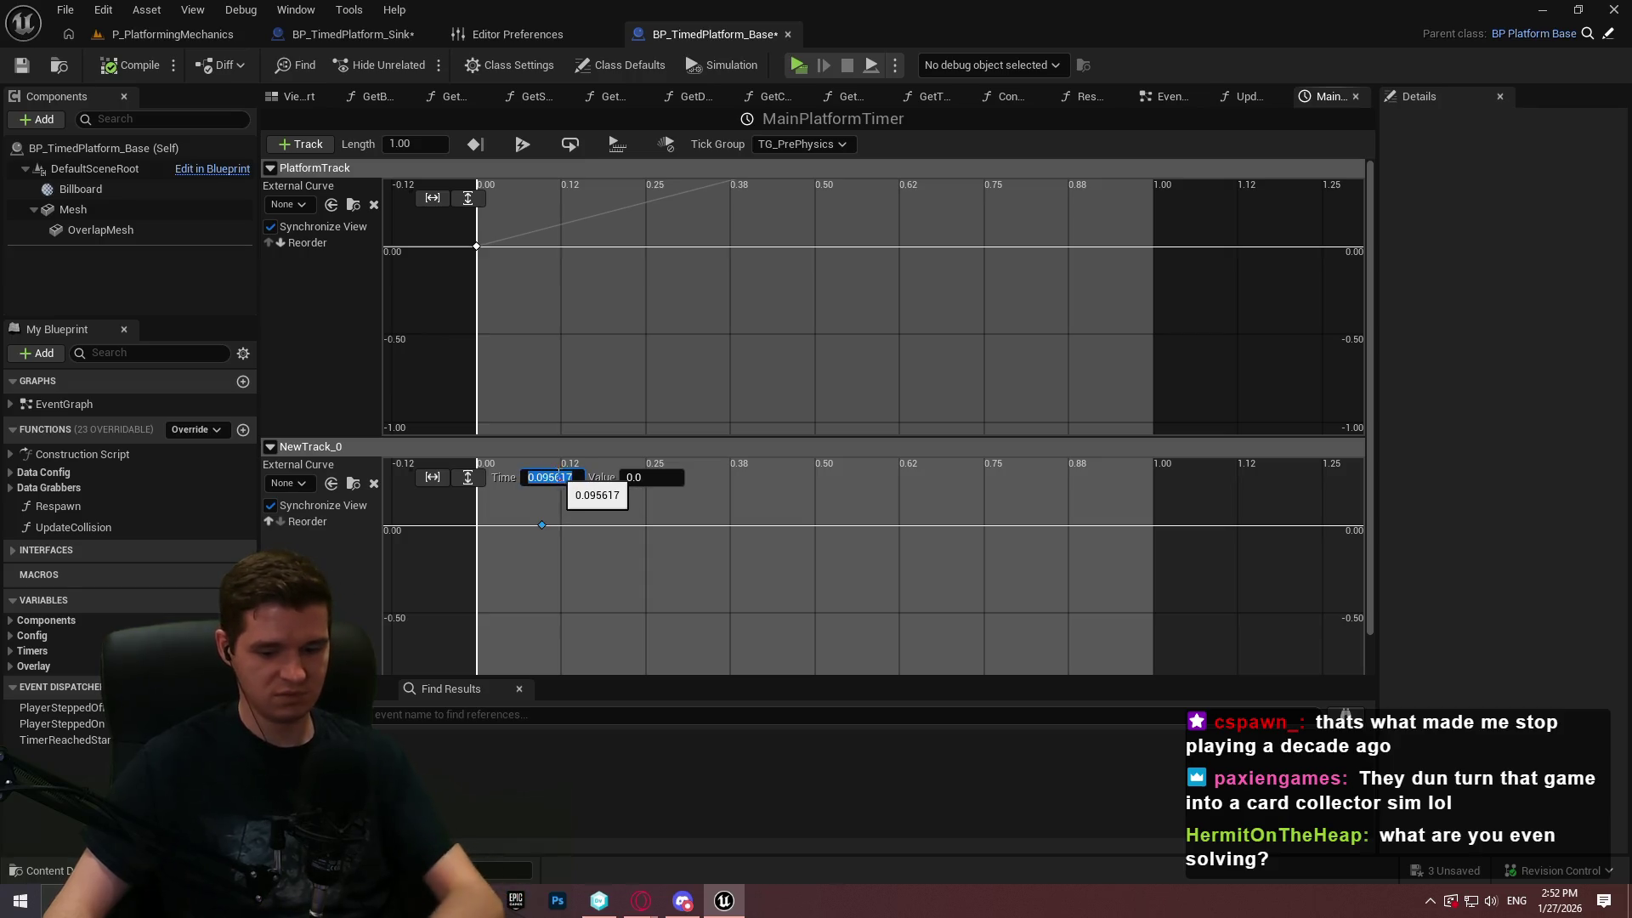
type("0")
key("Return")
Add a second key to NewTrack_0 at about 0.25 and edit its time
right_click(644, 511)
left_click(667, 539)
left_click(570, 479)
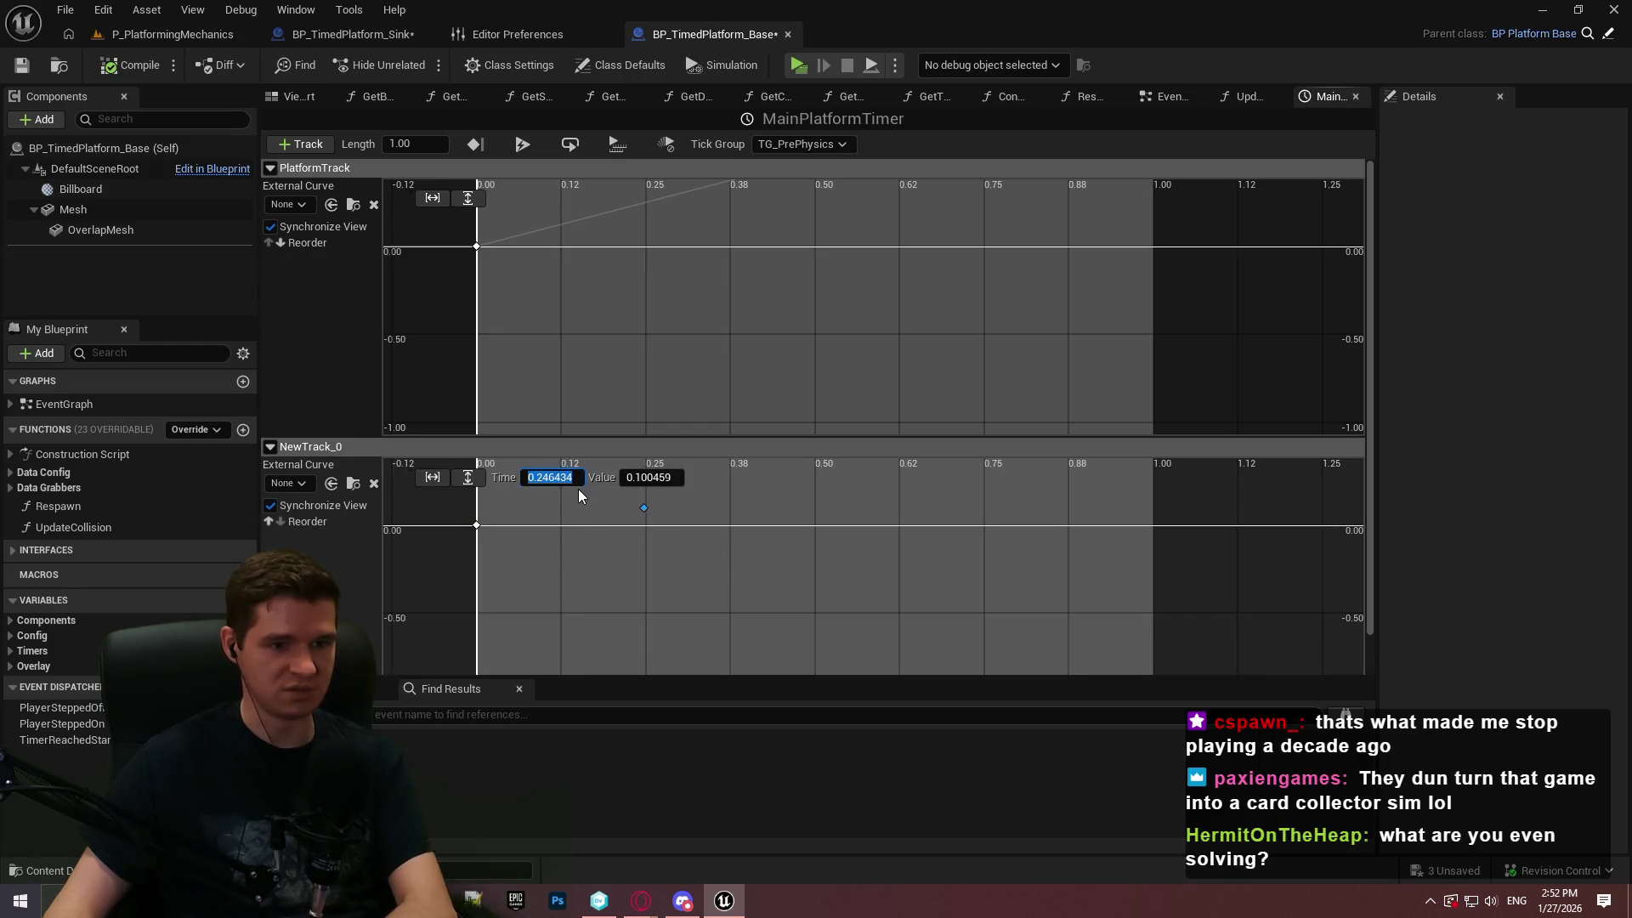
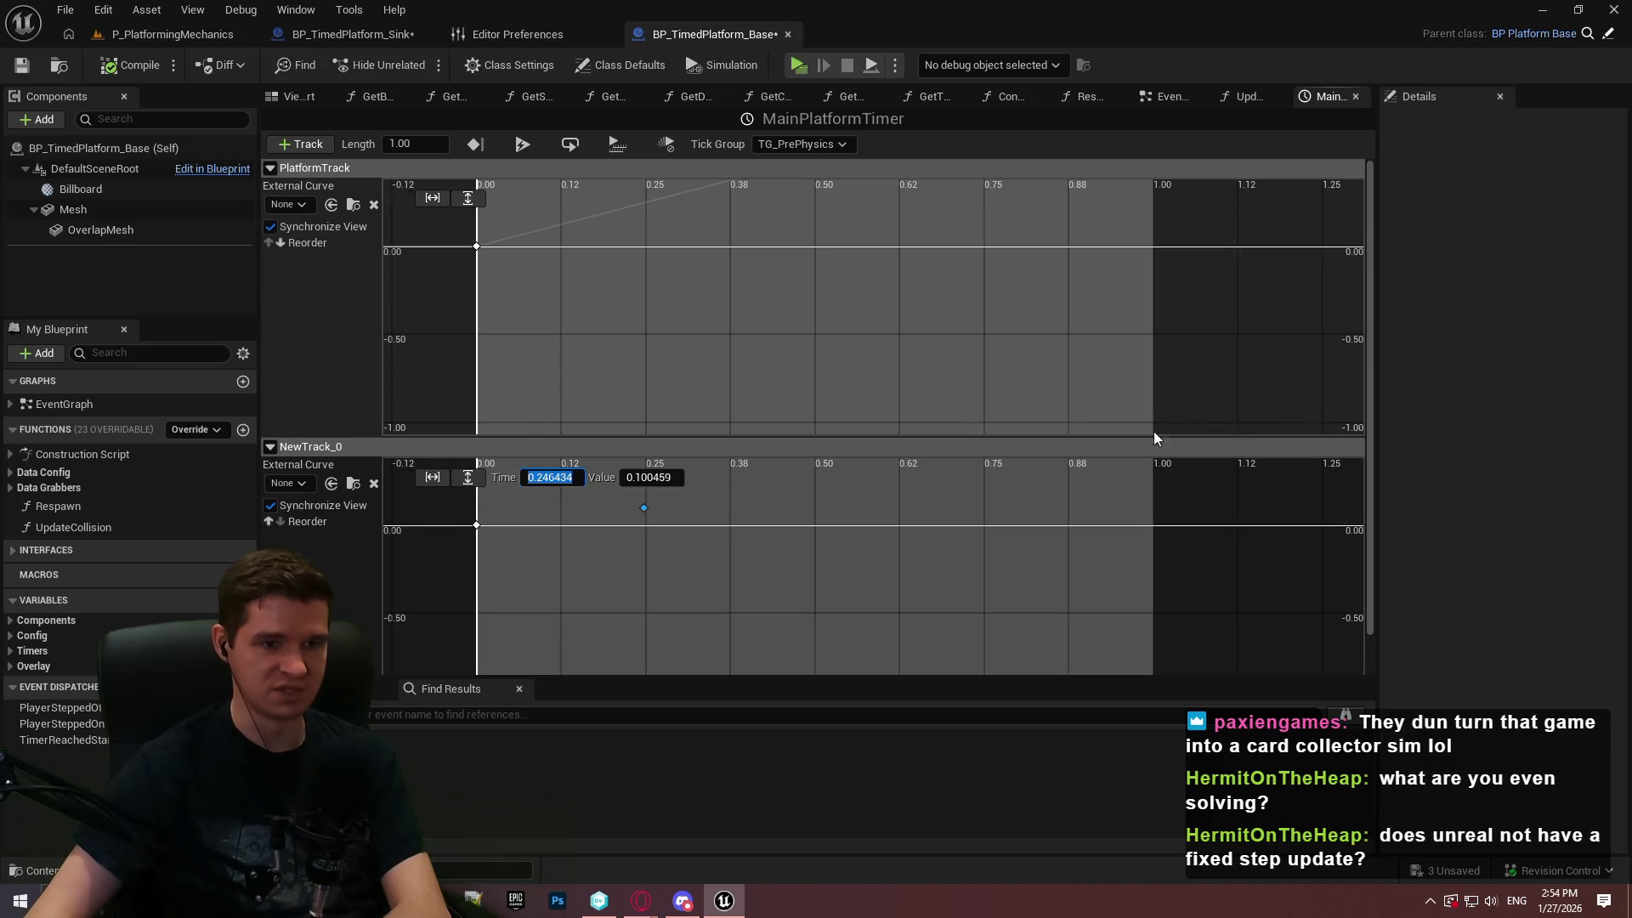
Delete the NewTrack_0 track from MainPlatformTimer and save BP_TimedPlatform_Base
right_click(304, 450)
left_click(401, 493)
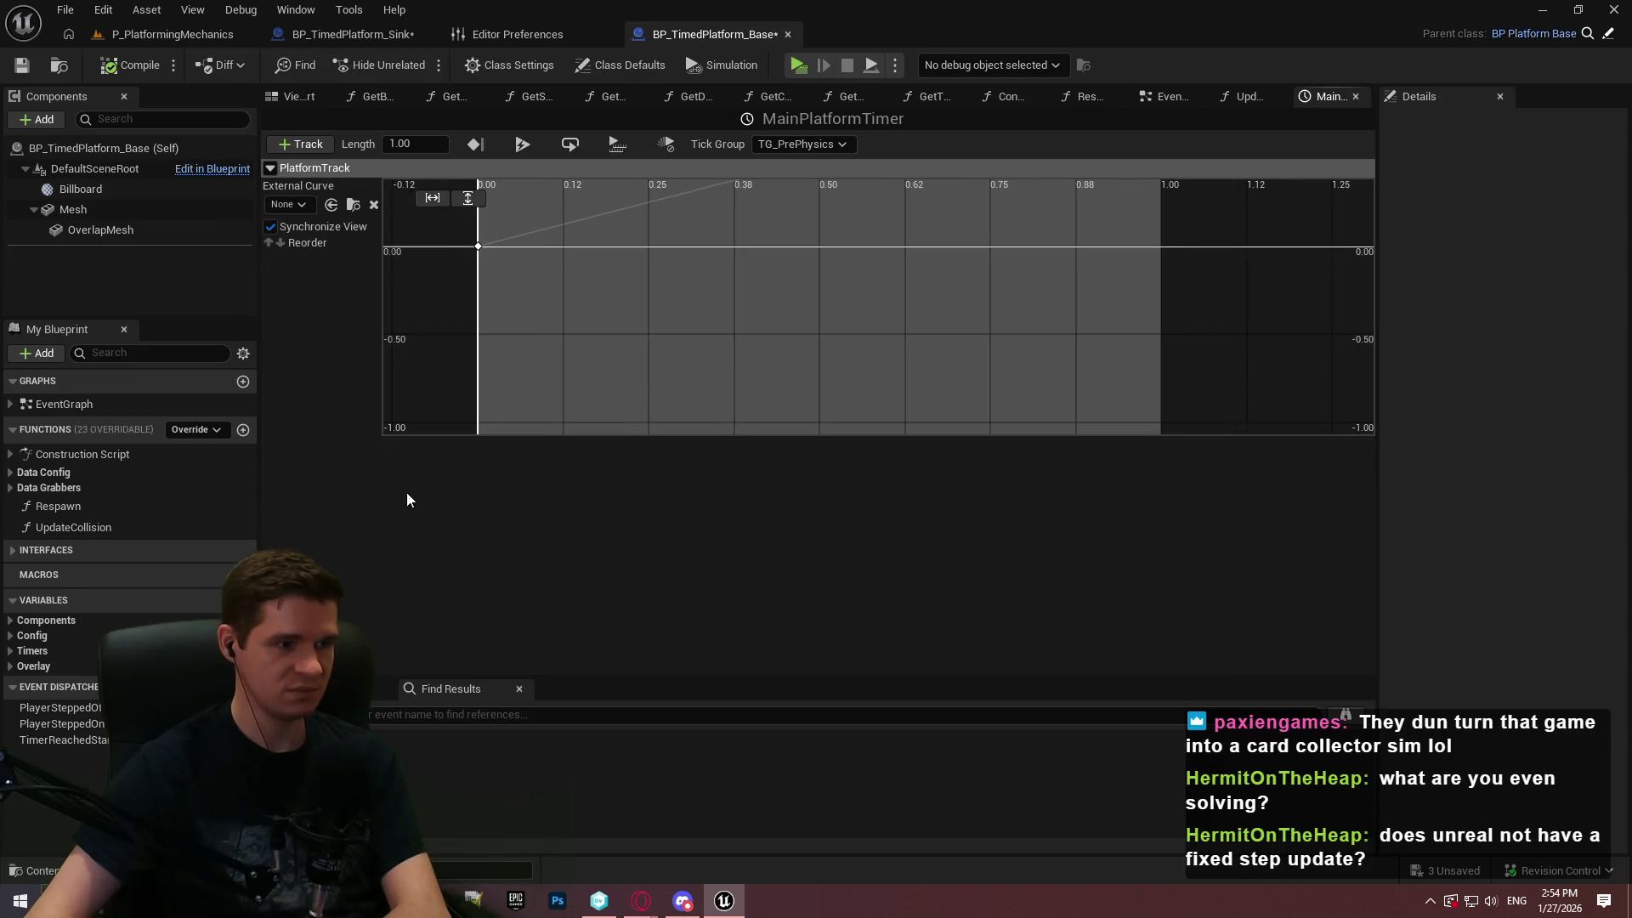
left_click(23, 65)
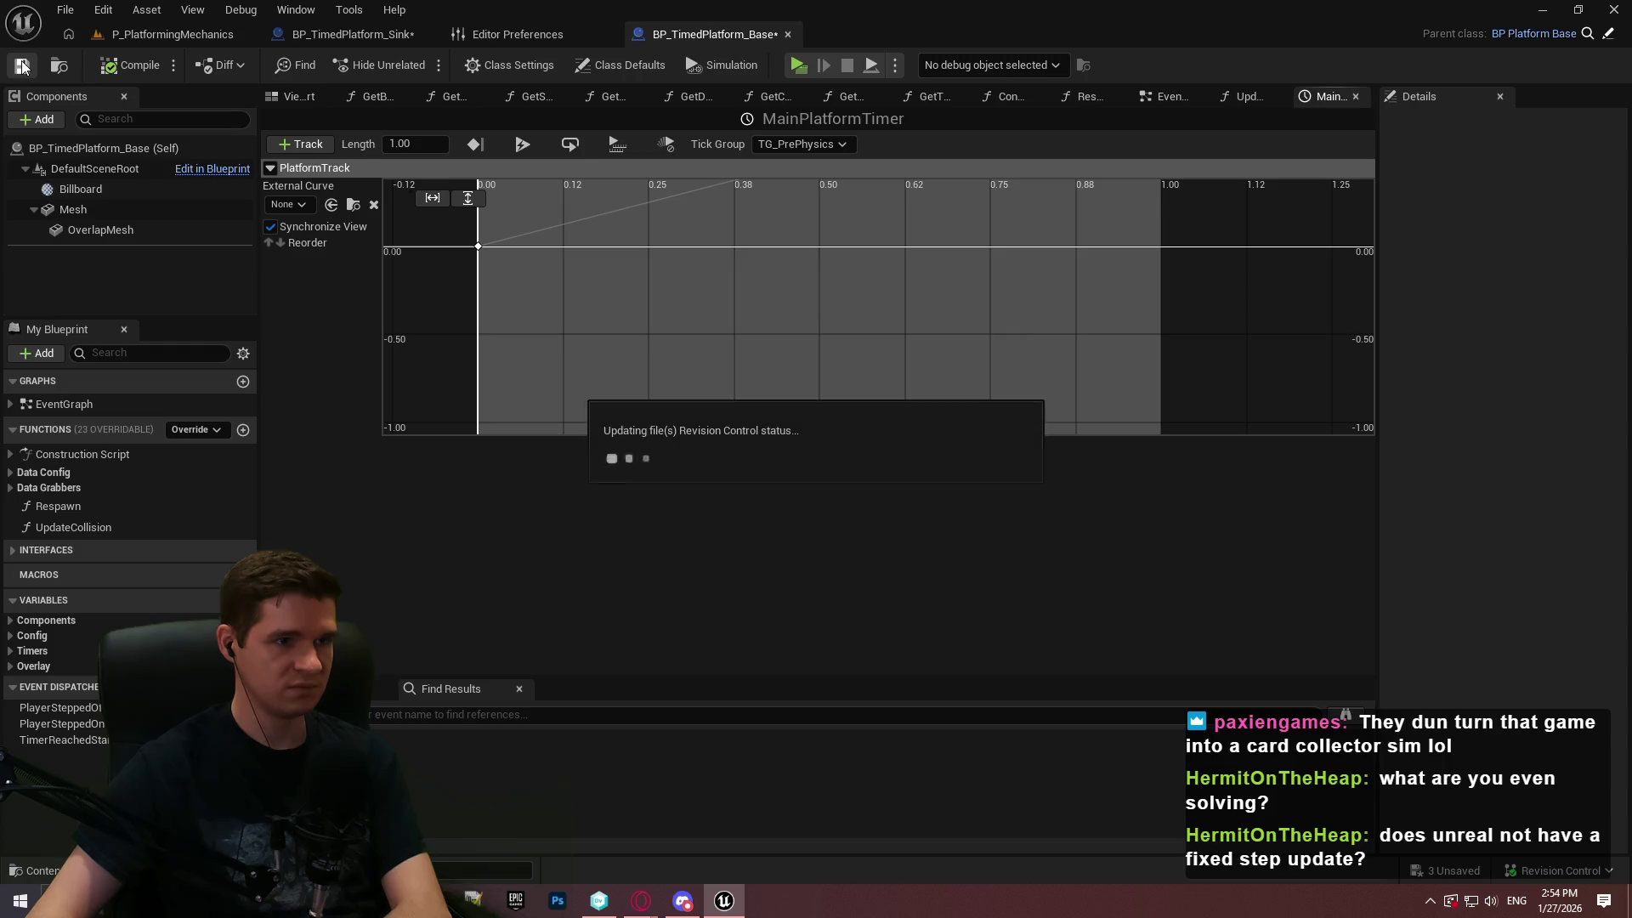
Switch to BP_TimedPlatform_Sink's EventGraph, pan left to its nodes, and bring up the blueprint action list
left_click(353, 34)
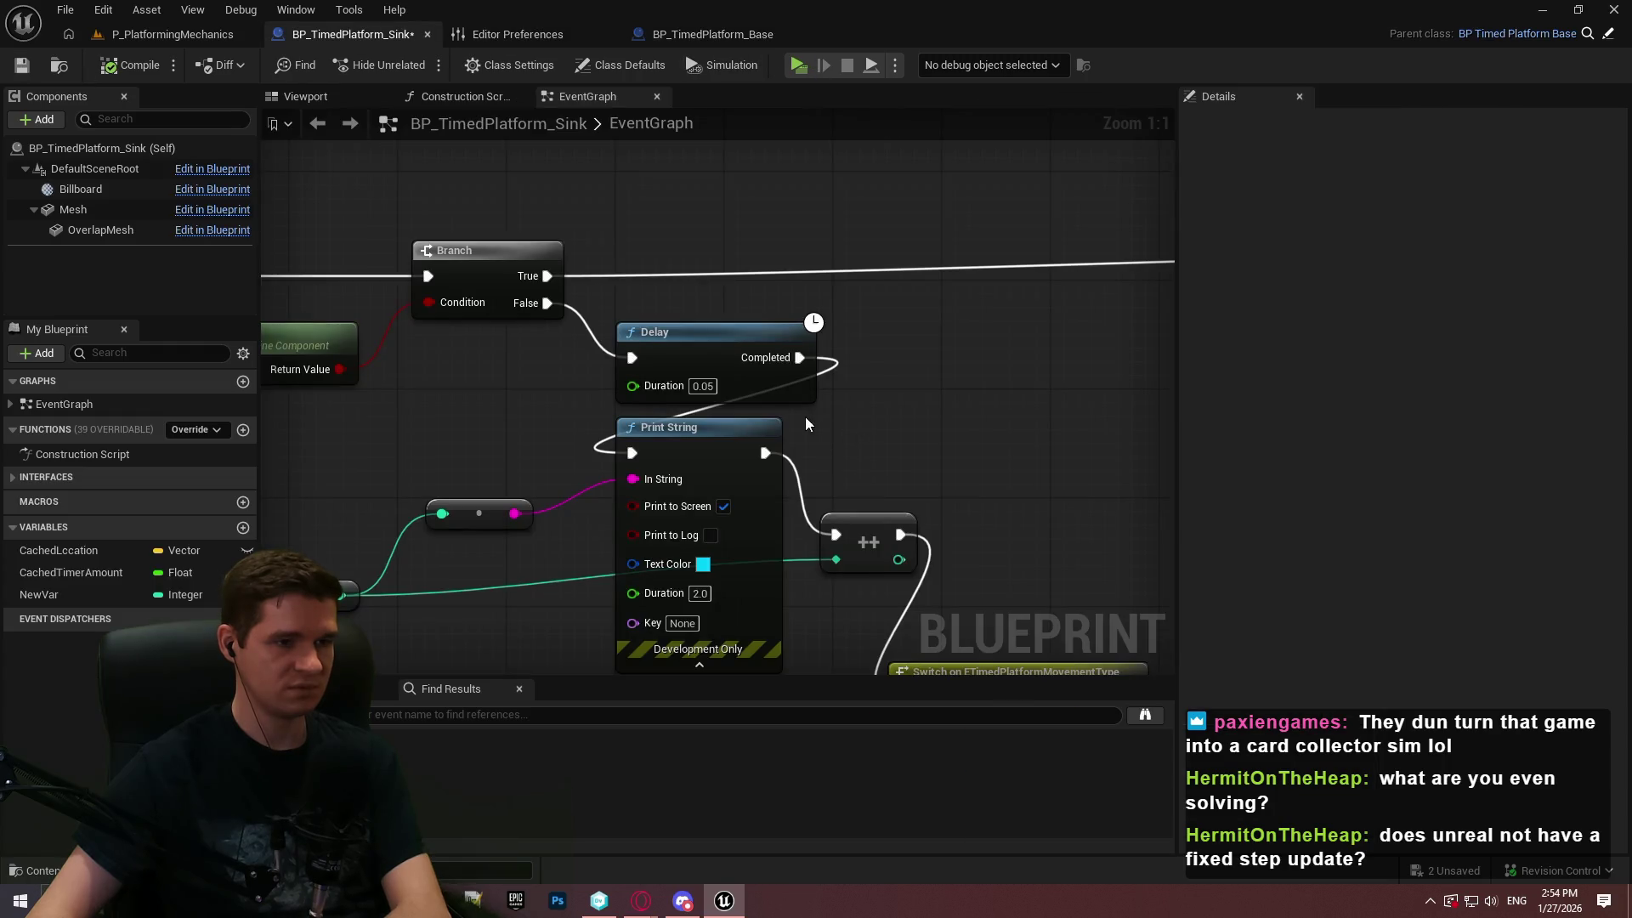
mouse_move(544, 380)
left_mouse_down()
mouse_move(678, 374)
mouse_move(368, 386)
left_mouse_up()
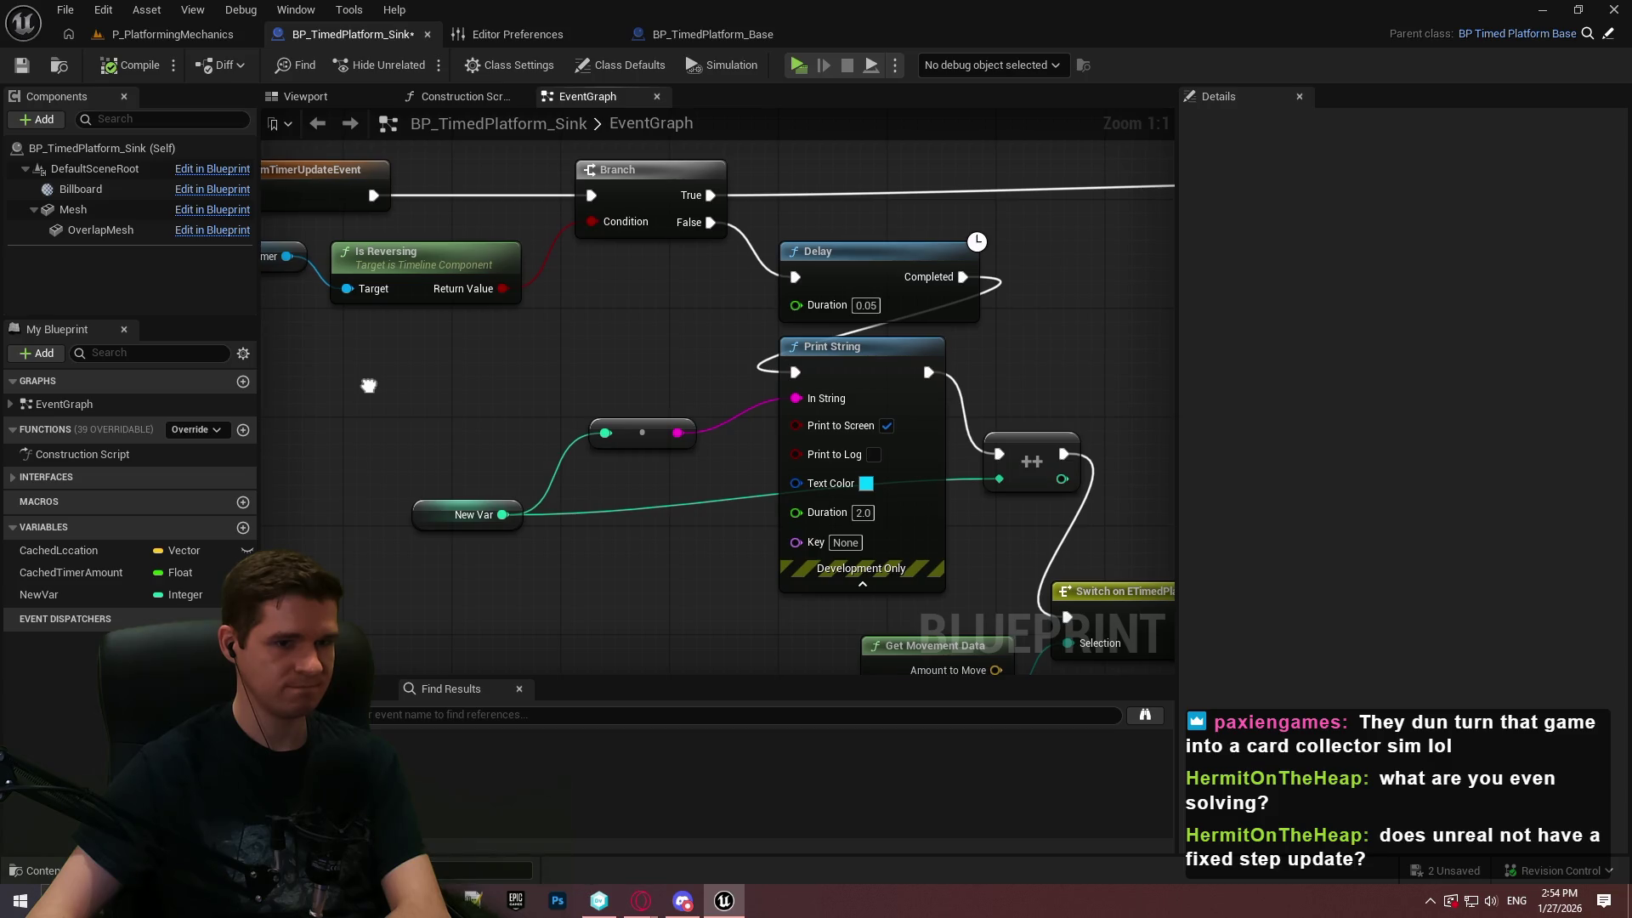
right_click(418, 392)
right_click(419, 391)
right_click(418, 391)
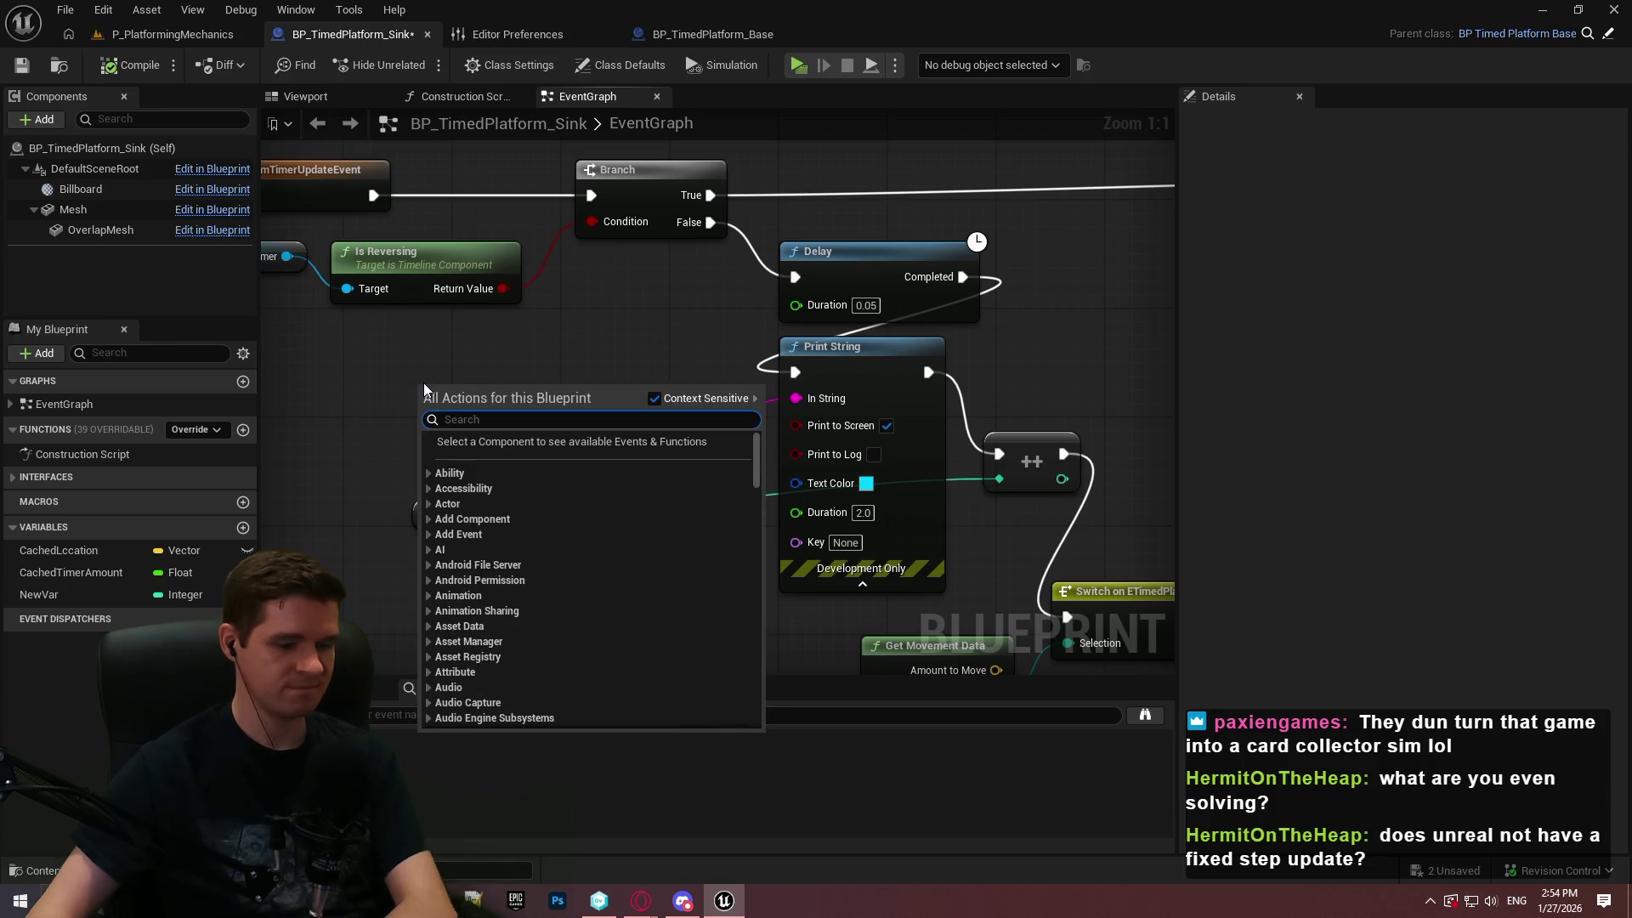
type("time")
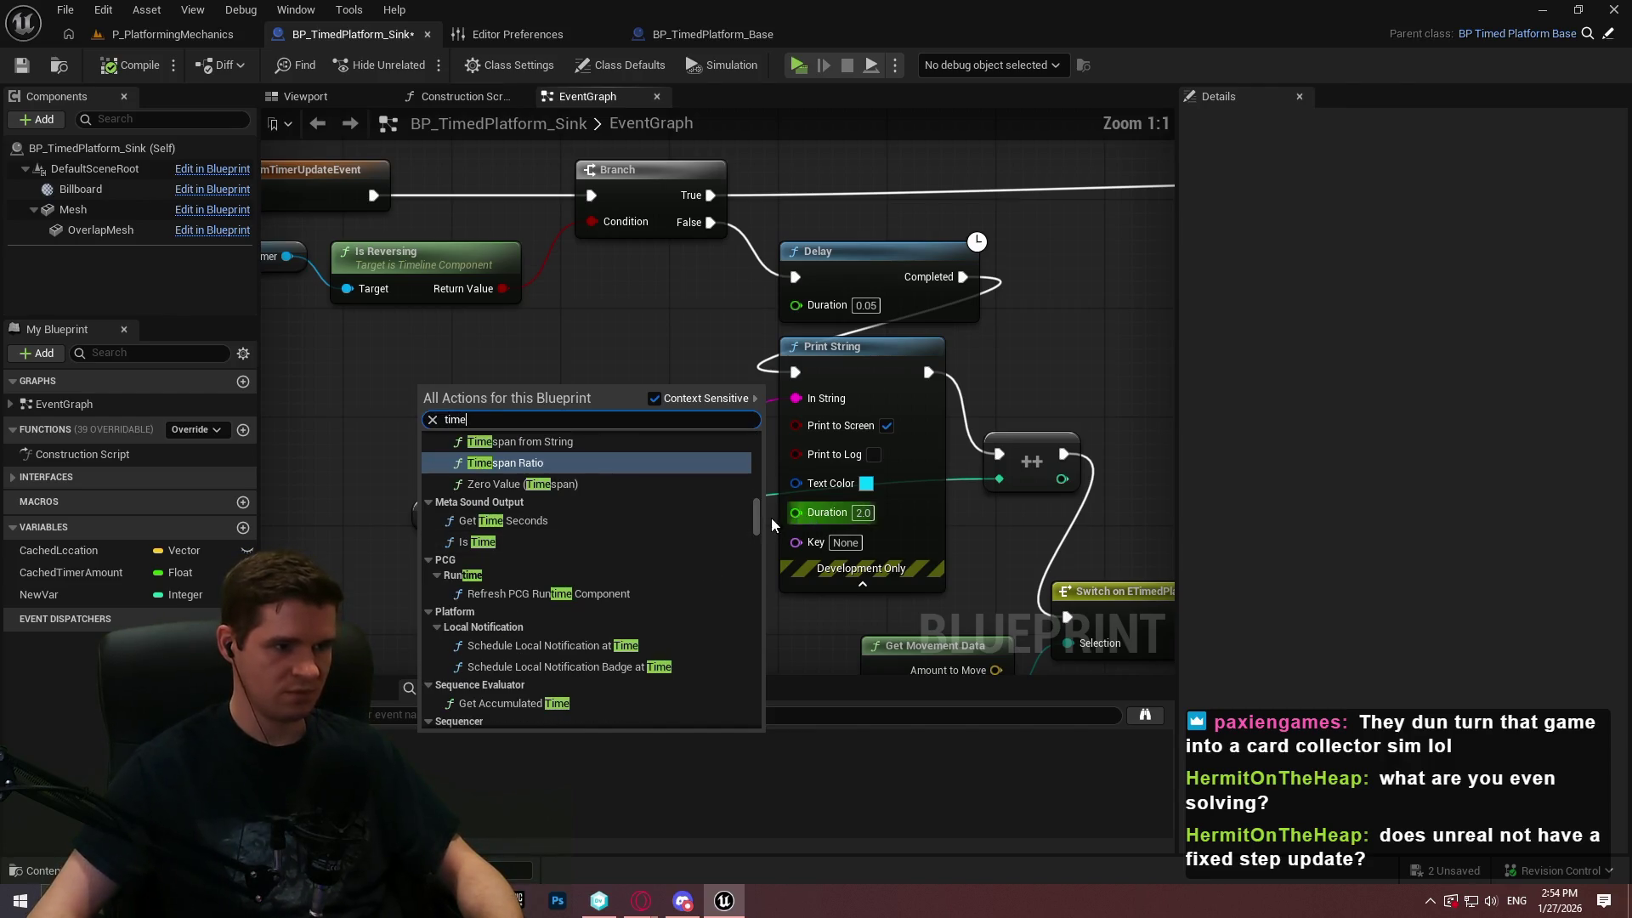
scroll(729, 533, "up", 2)
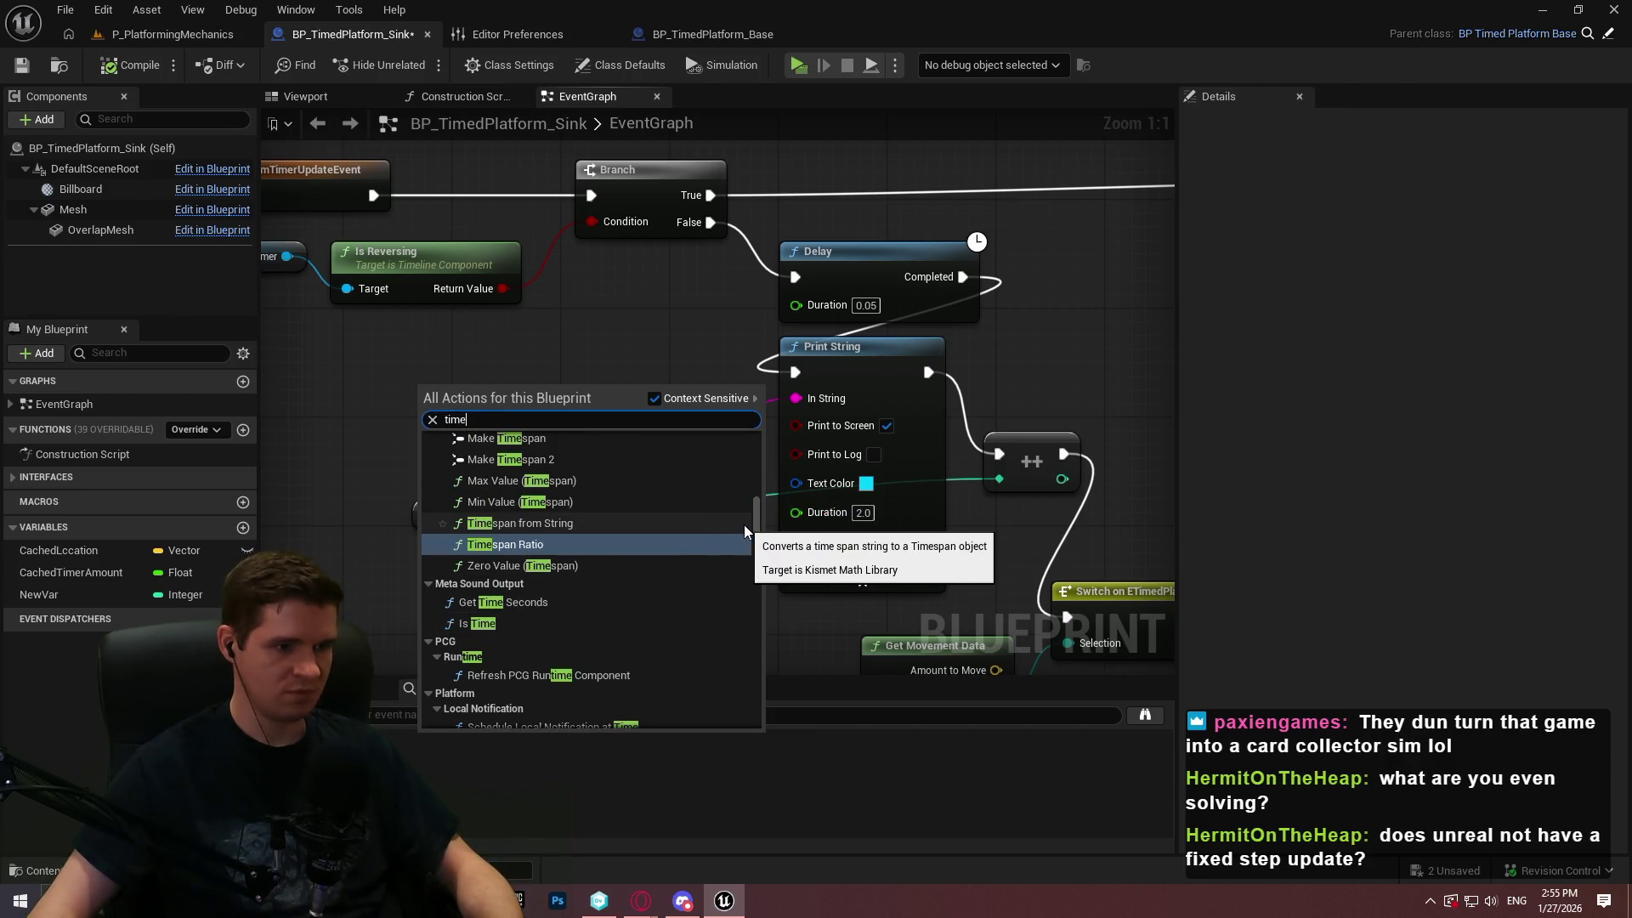
scroll(756, 510, "down", 5)
scroll(768, 499, "up", 5)
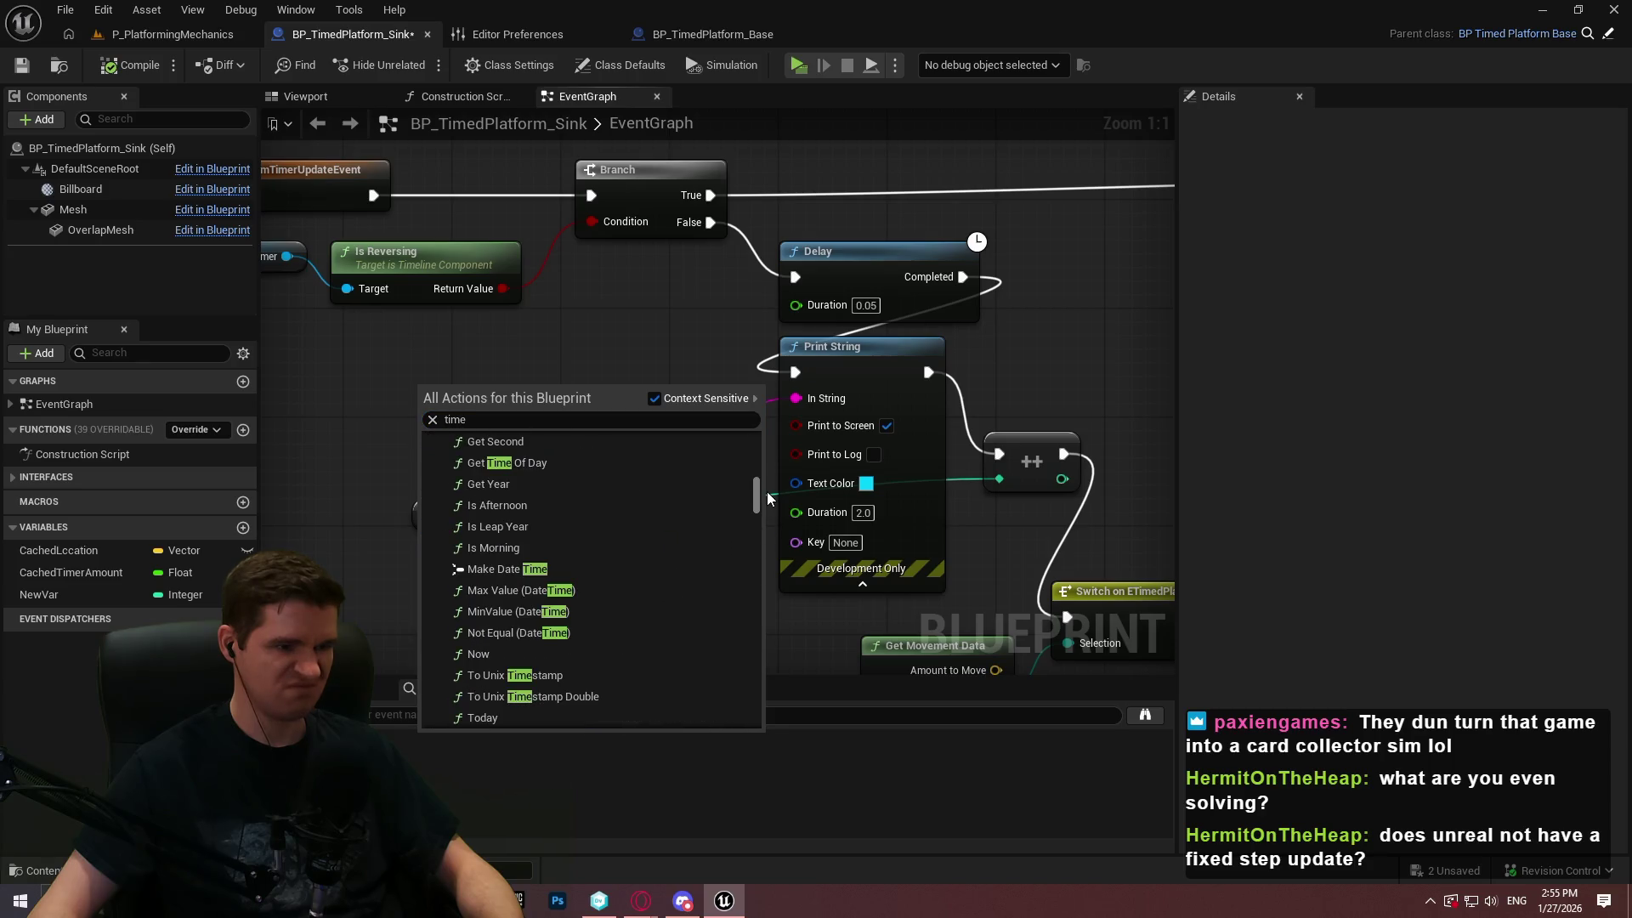
scroll(756, 463, "up", 3)
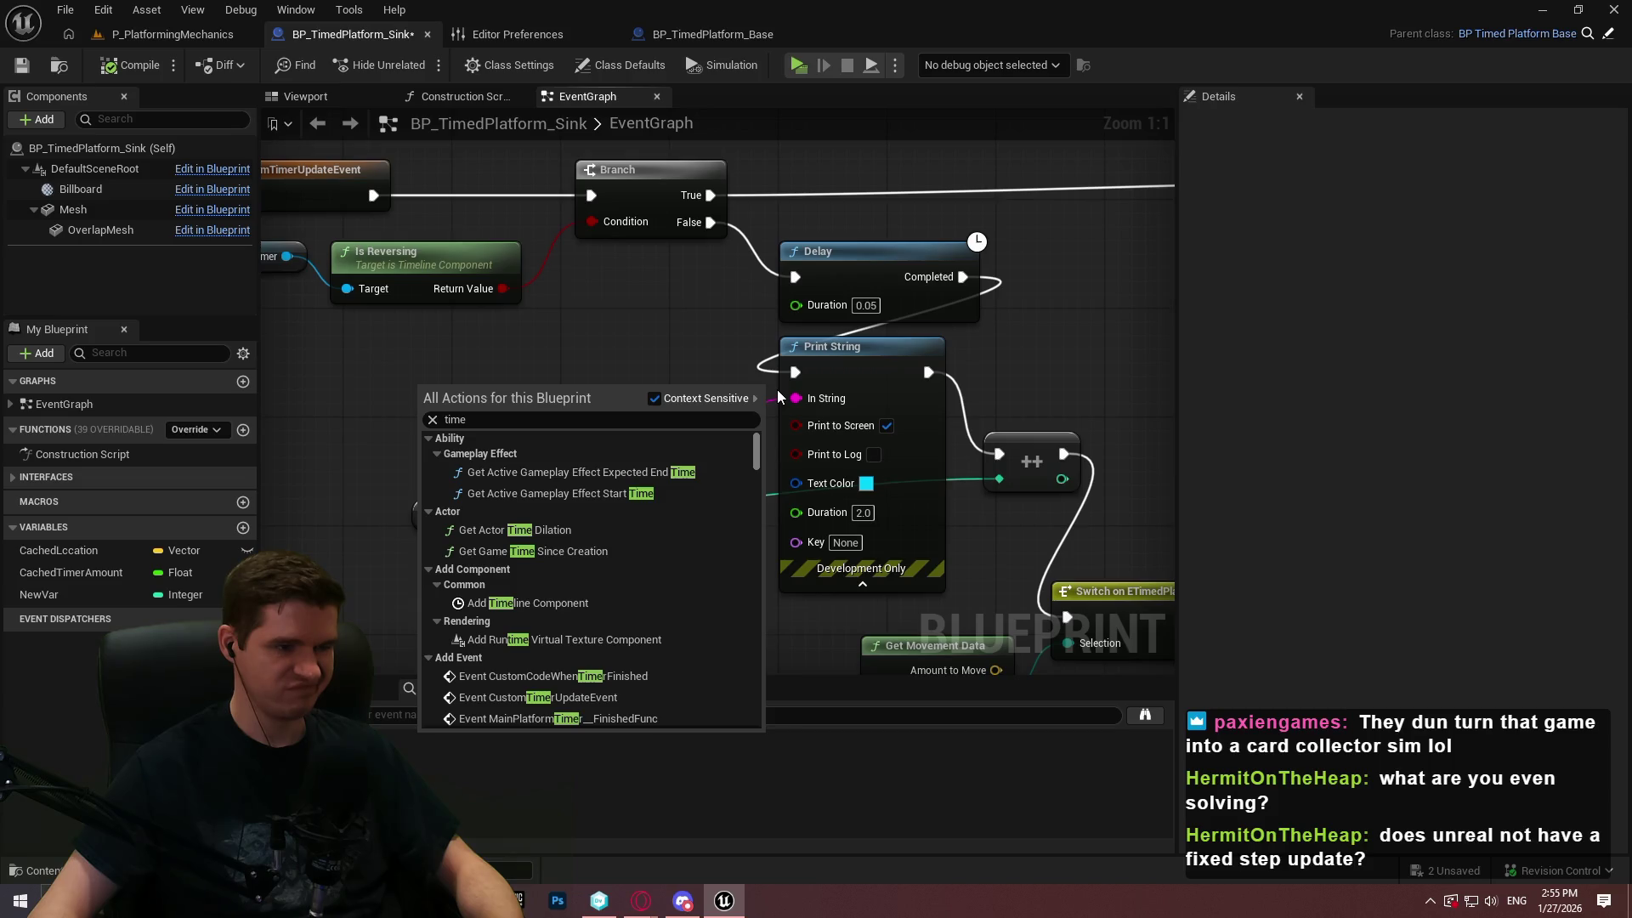
scroll(741, 718, "down", 15)
mouse_move(756, 708)
left_mouse_down()
mouse_move(755, 574)
mouse_move(759, 586)
mouse_move(770, 523)
mouse_move(769, 544)
mouse_move(791, 516)
left_mouse_up()
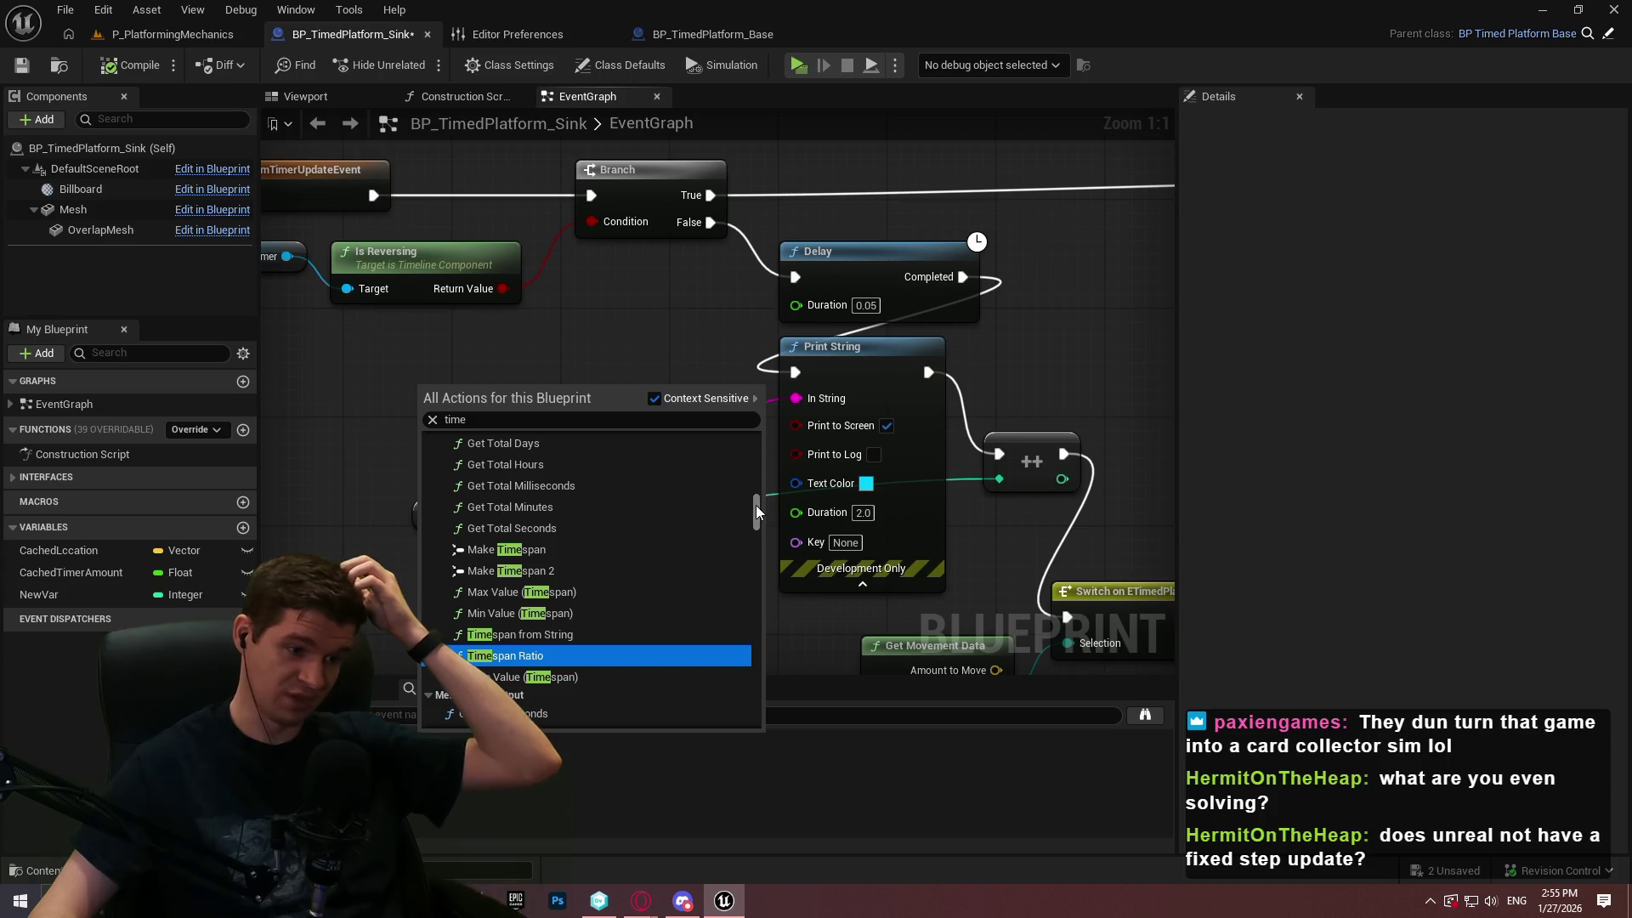
left_click_drag(759, 513, 765, 488)
scroll(766, 490, "down", 4)
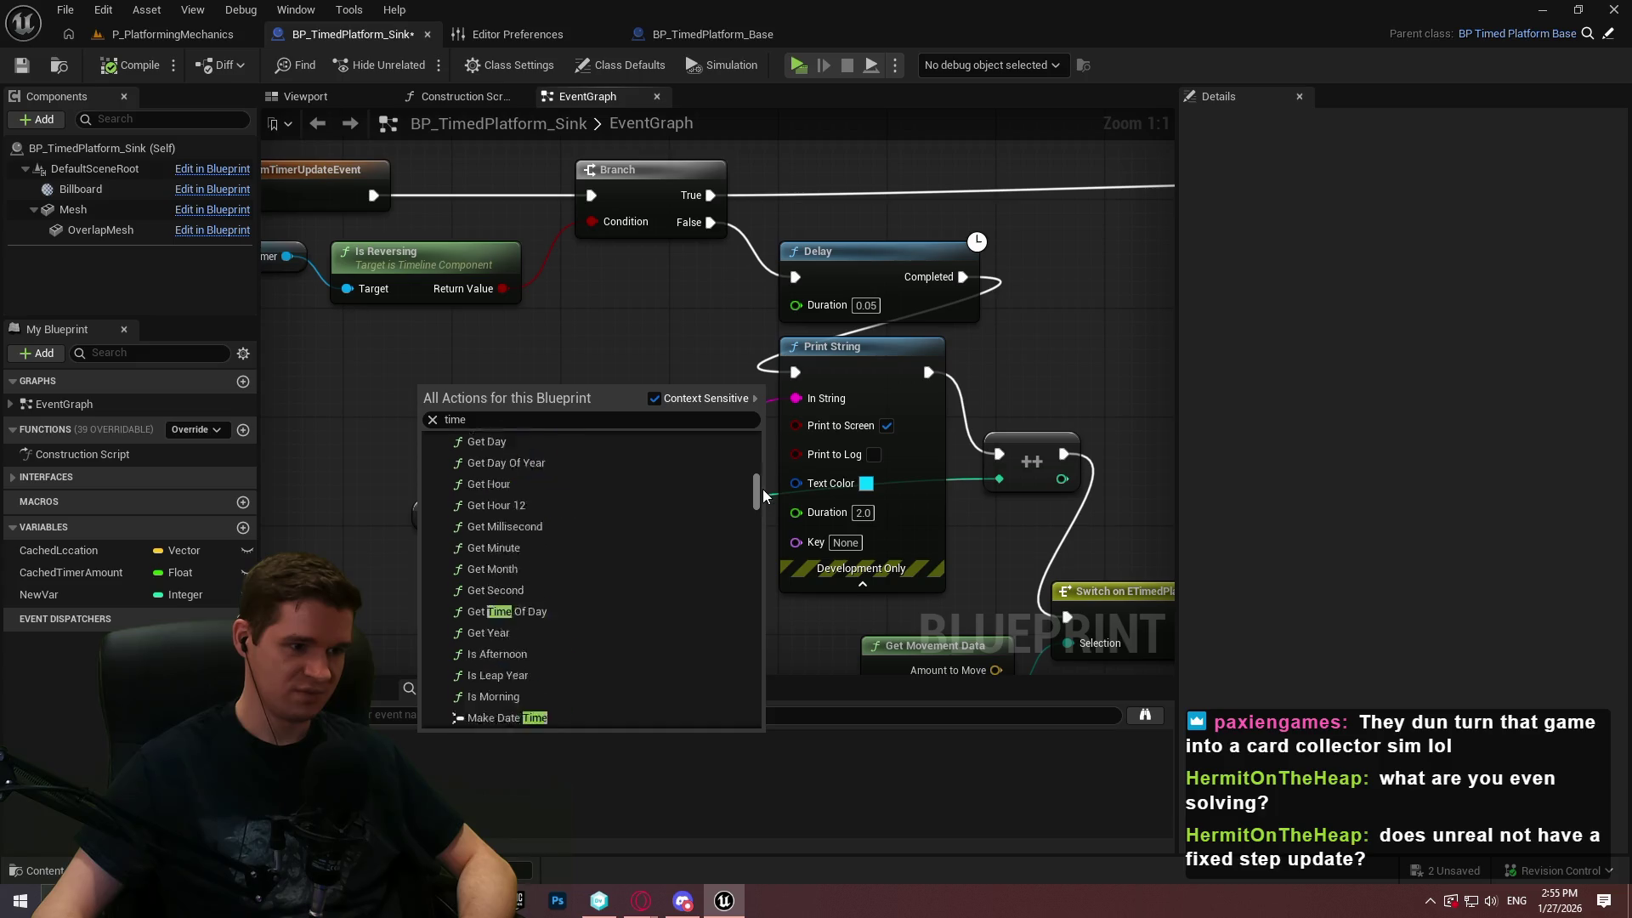
key("BackSpace")
key("BackSpace")
key("BackSpace")
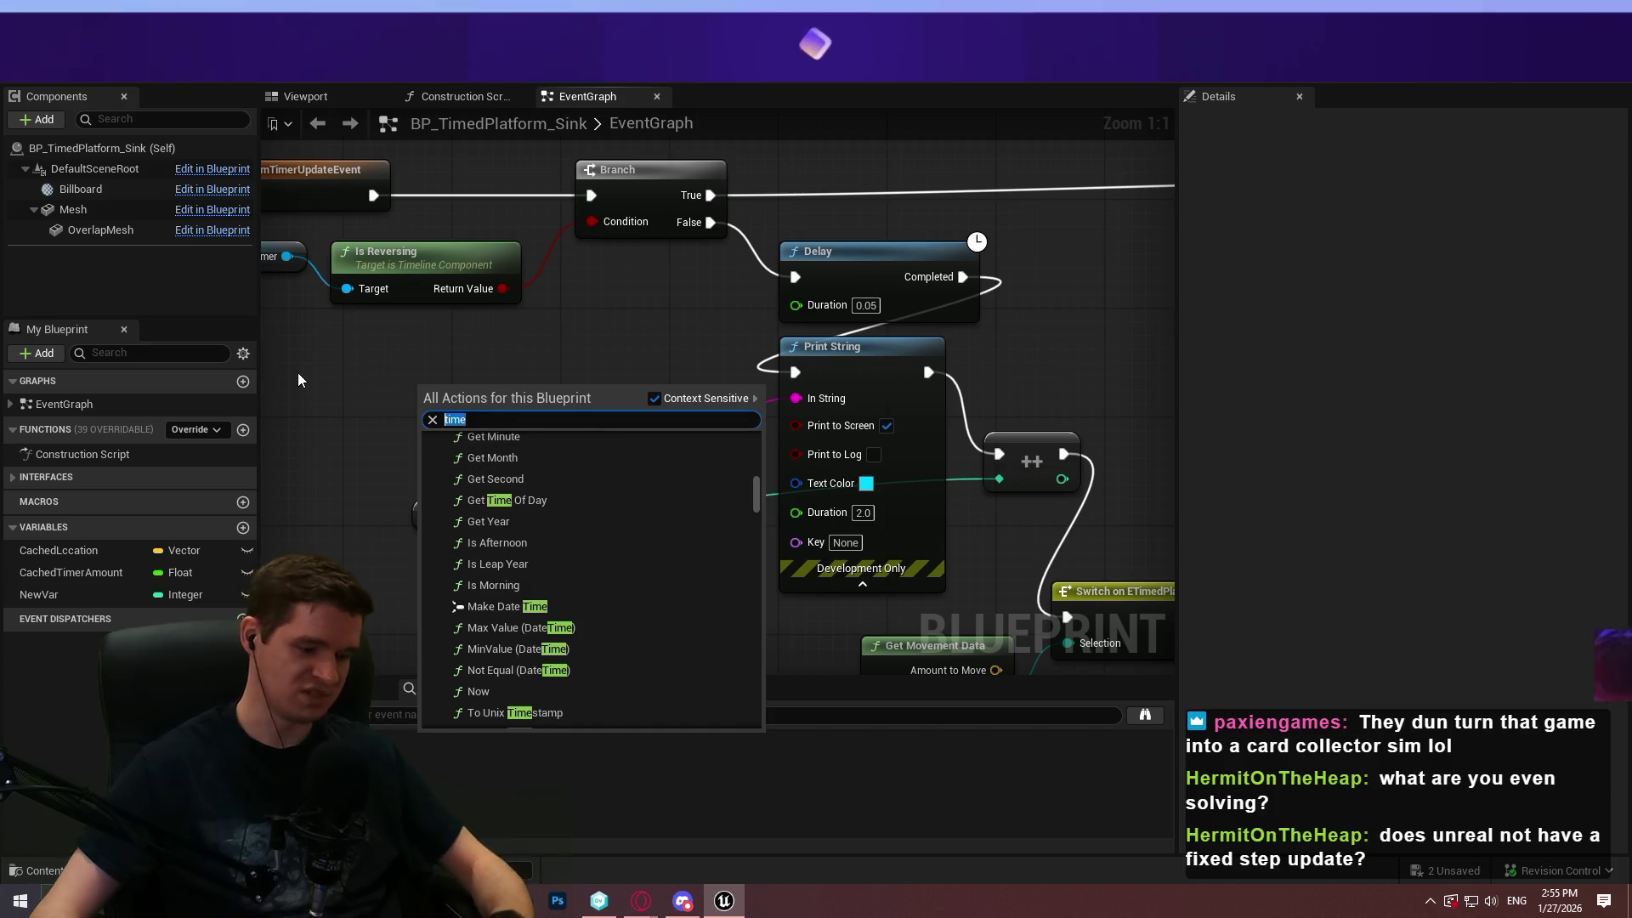
type("fixed")
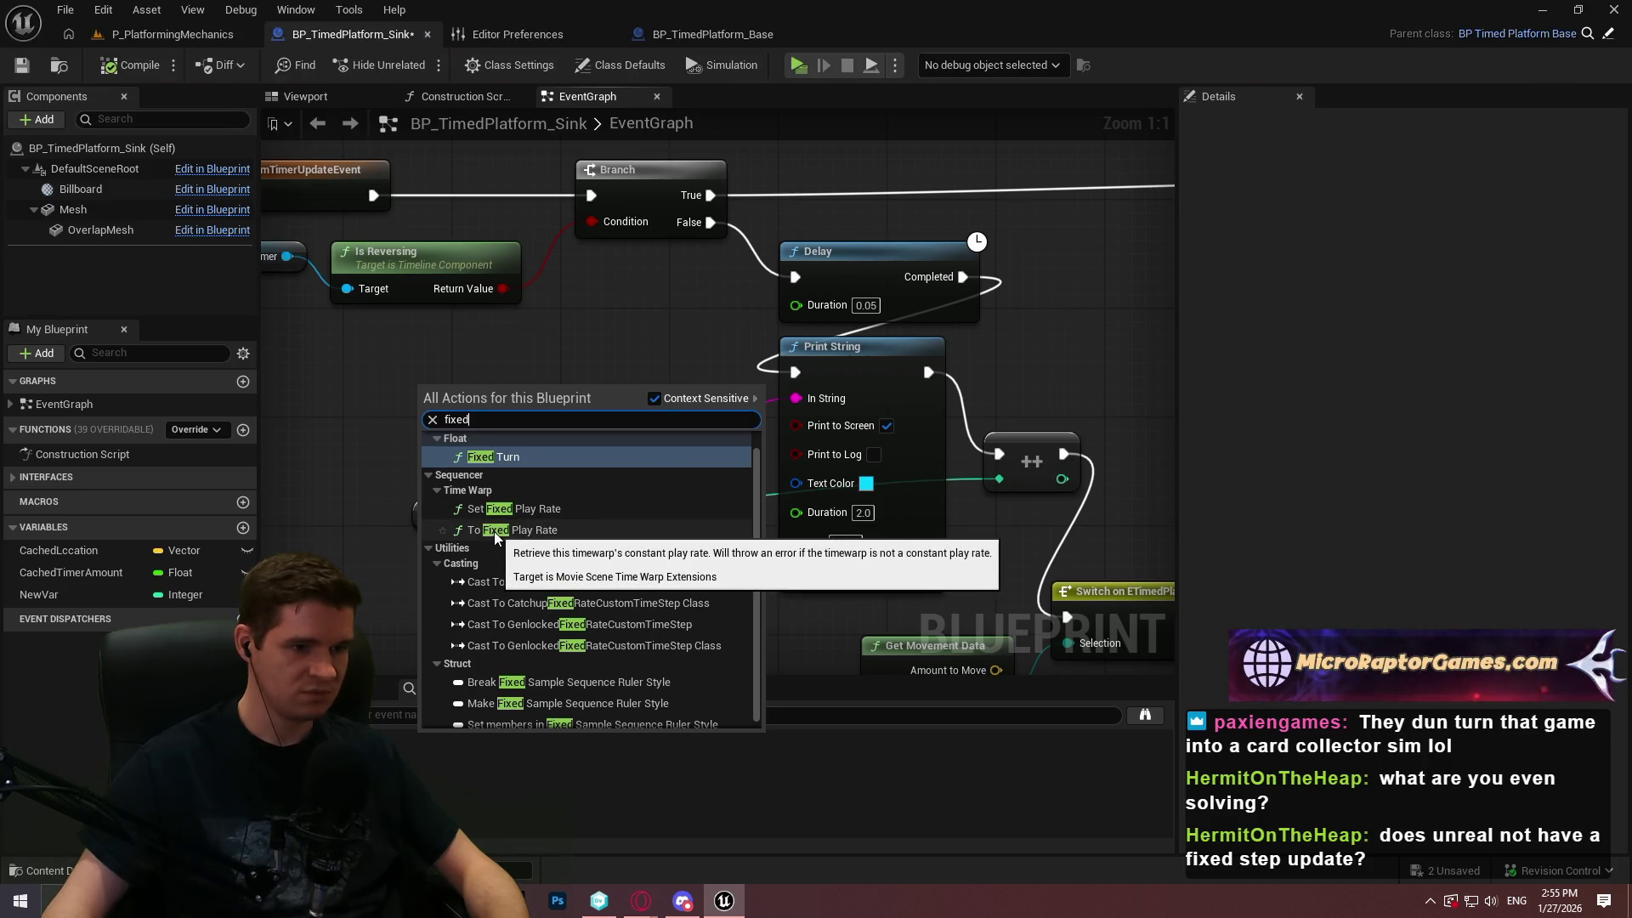
scroll(497, 538, "up", 1)
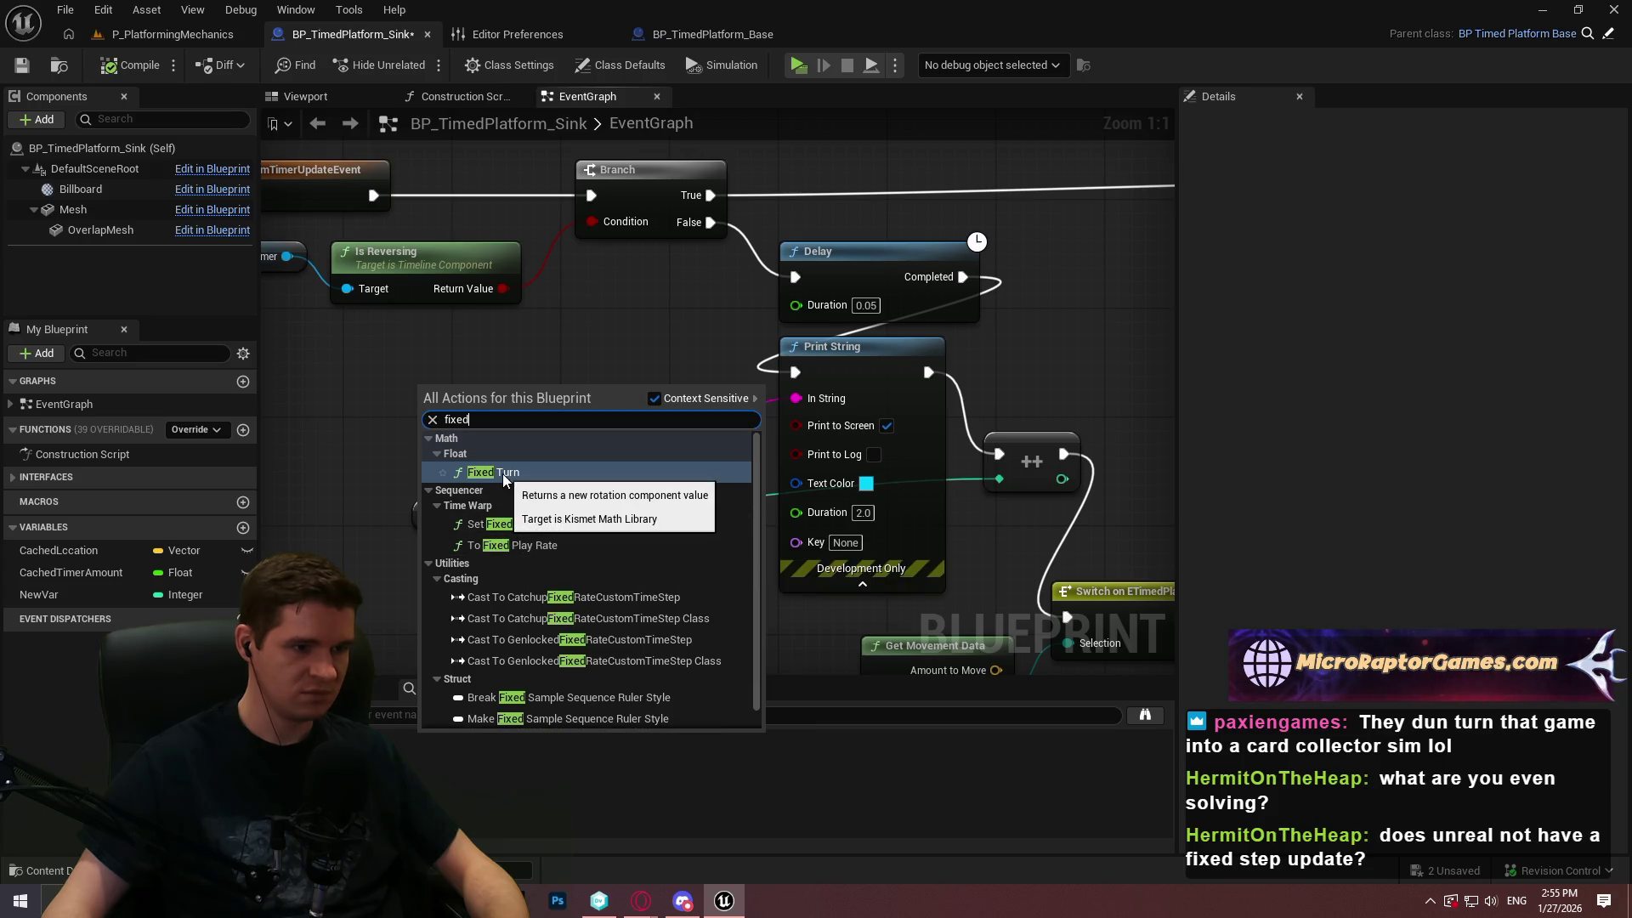
scroll(504, 481, "down", 1)
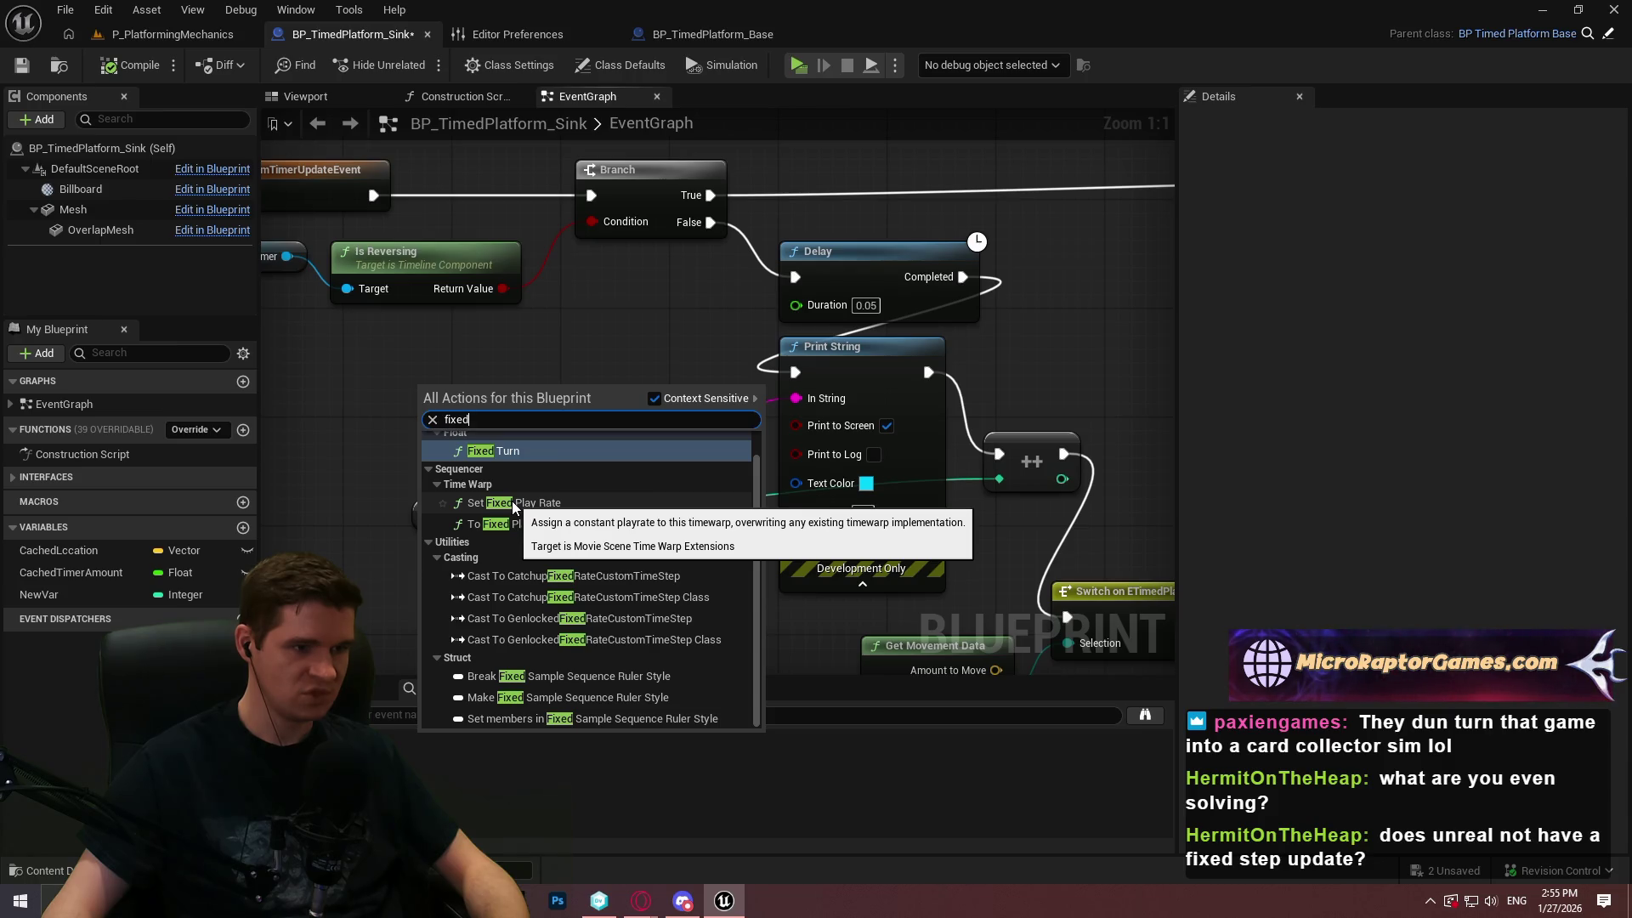
scroll(629, 521, "up", 1)
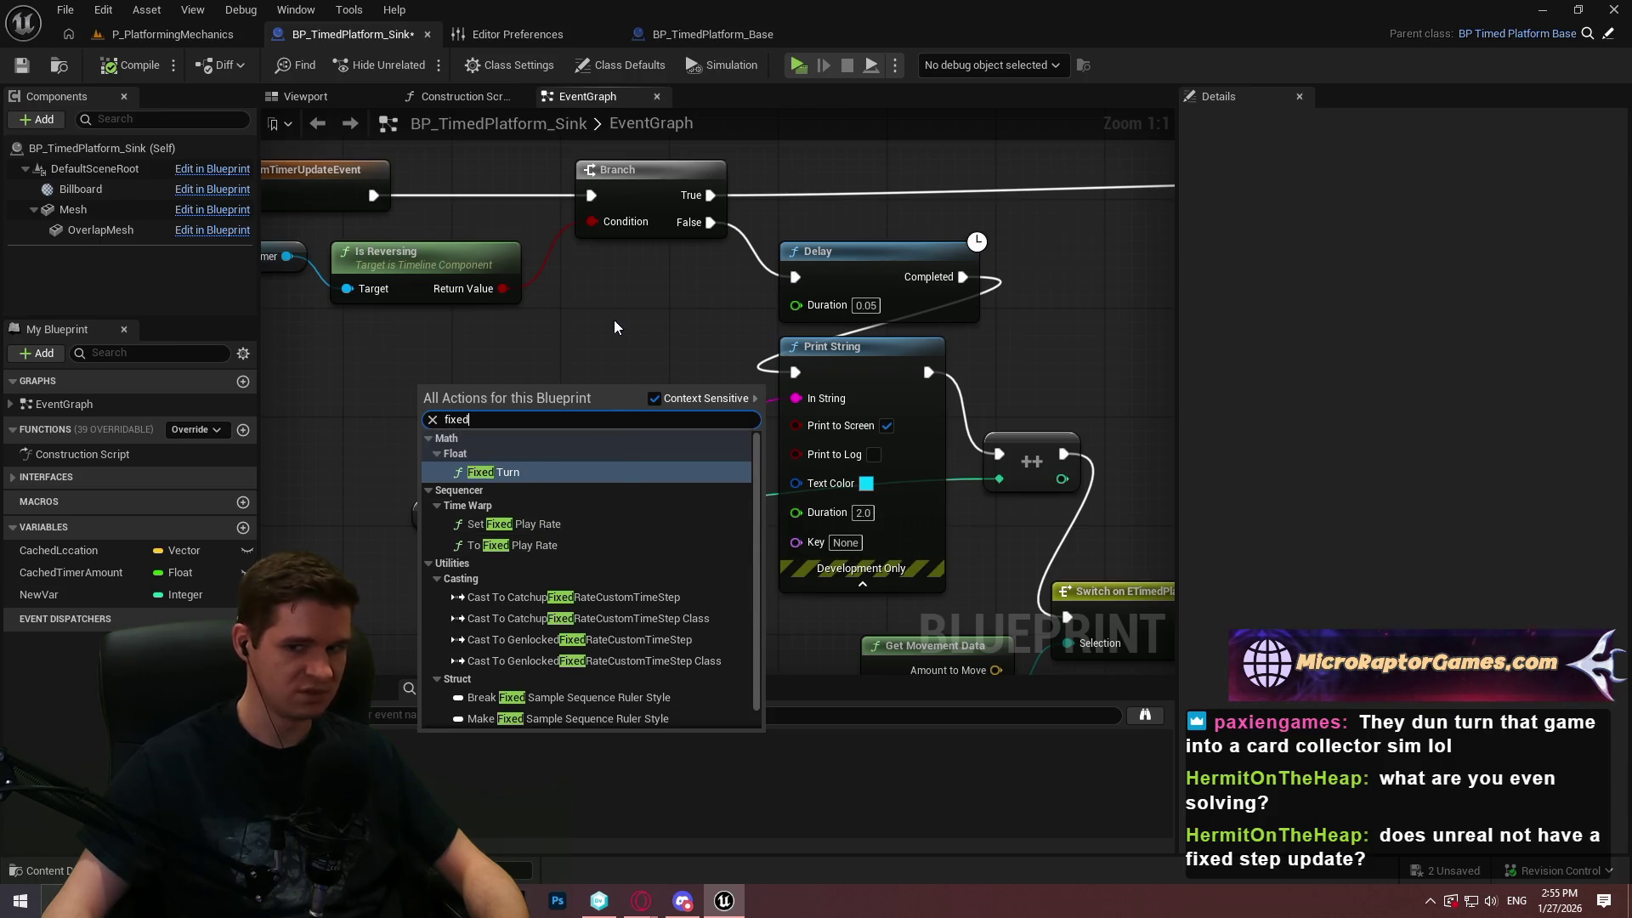
key("Escape")
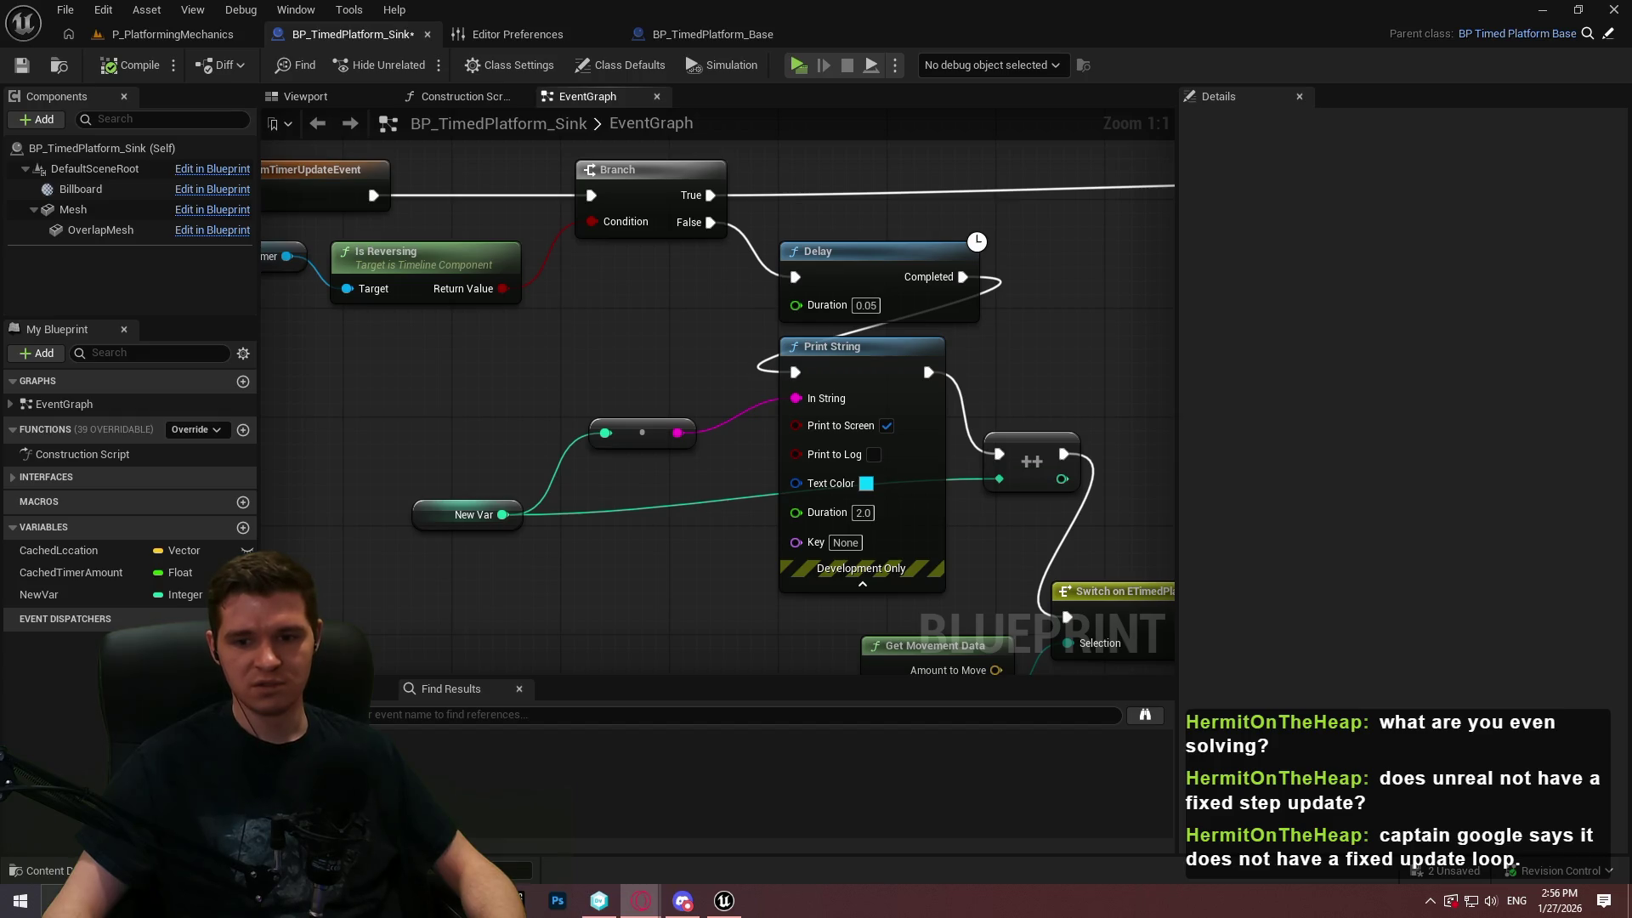
left_click(576, 324)
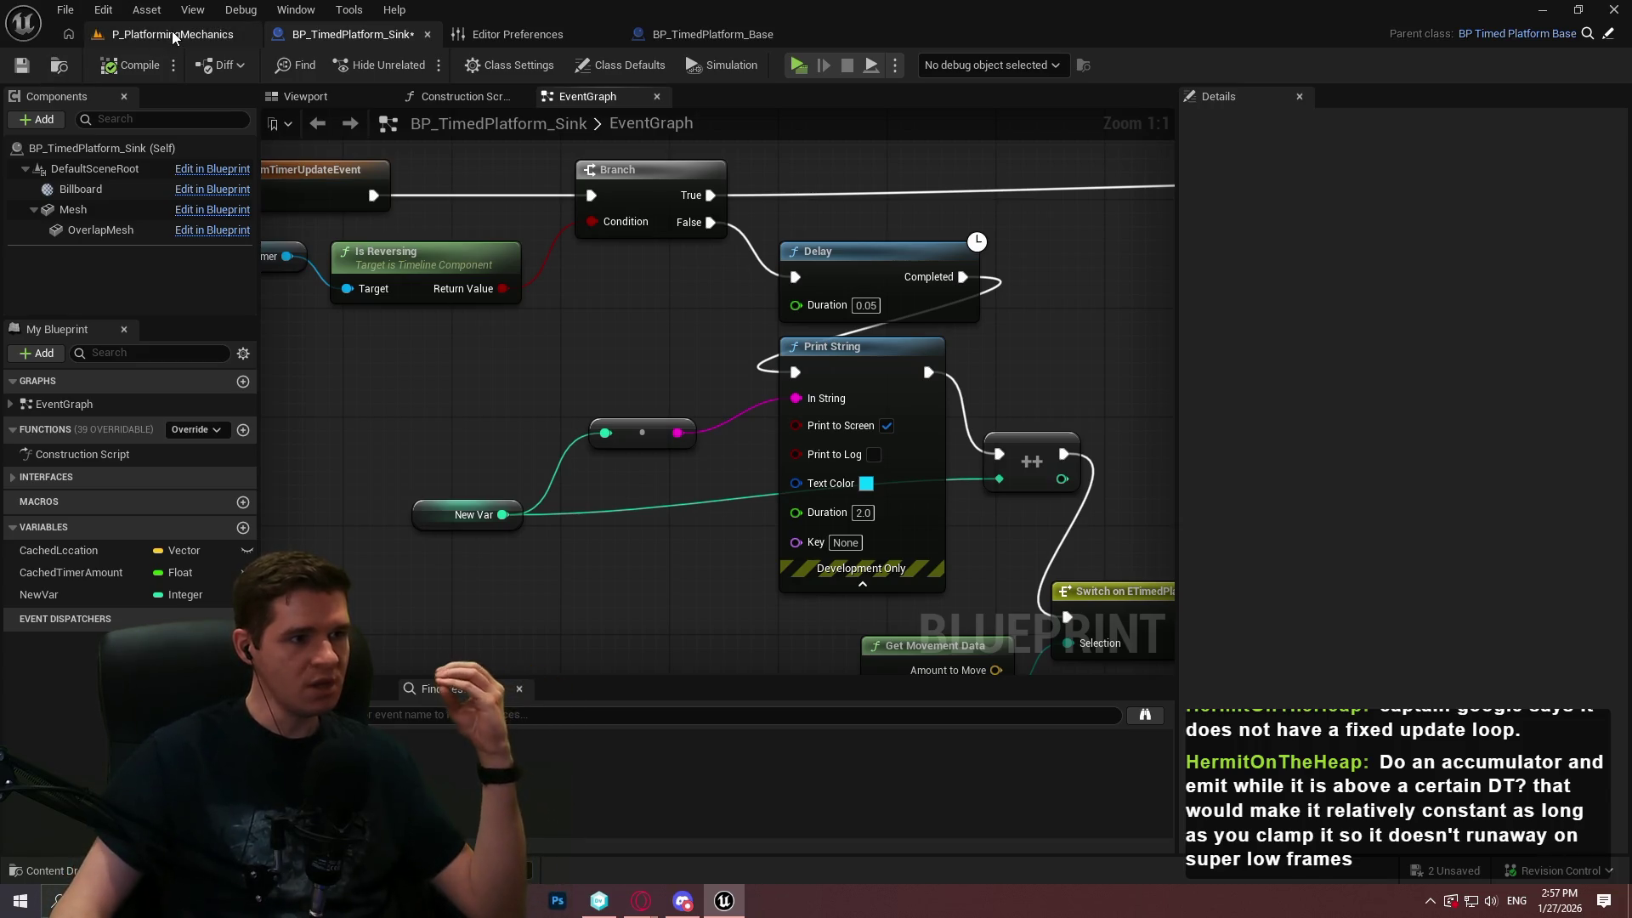
Open BP_MovingPlatform_Spline from the Blueprints > Platforms > Moving folder of the level
left_click(172, 35)
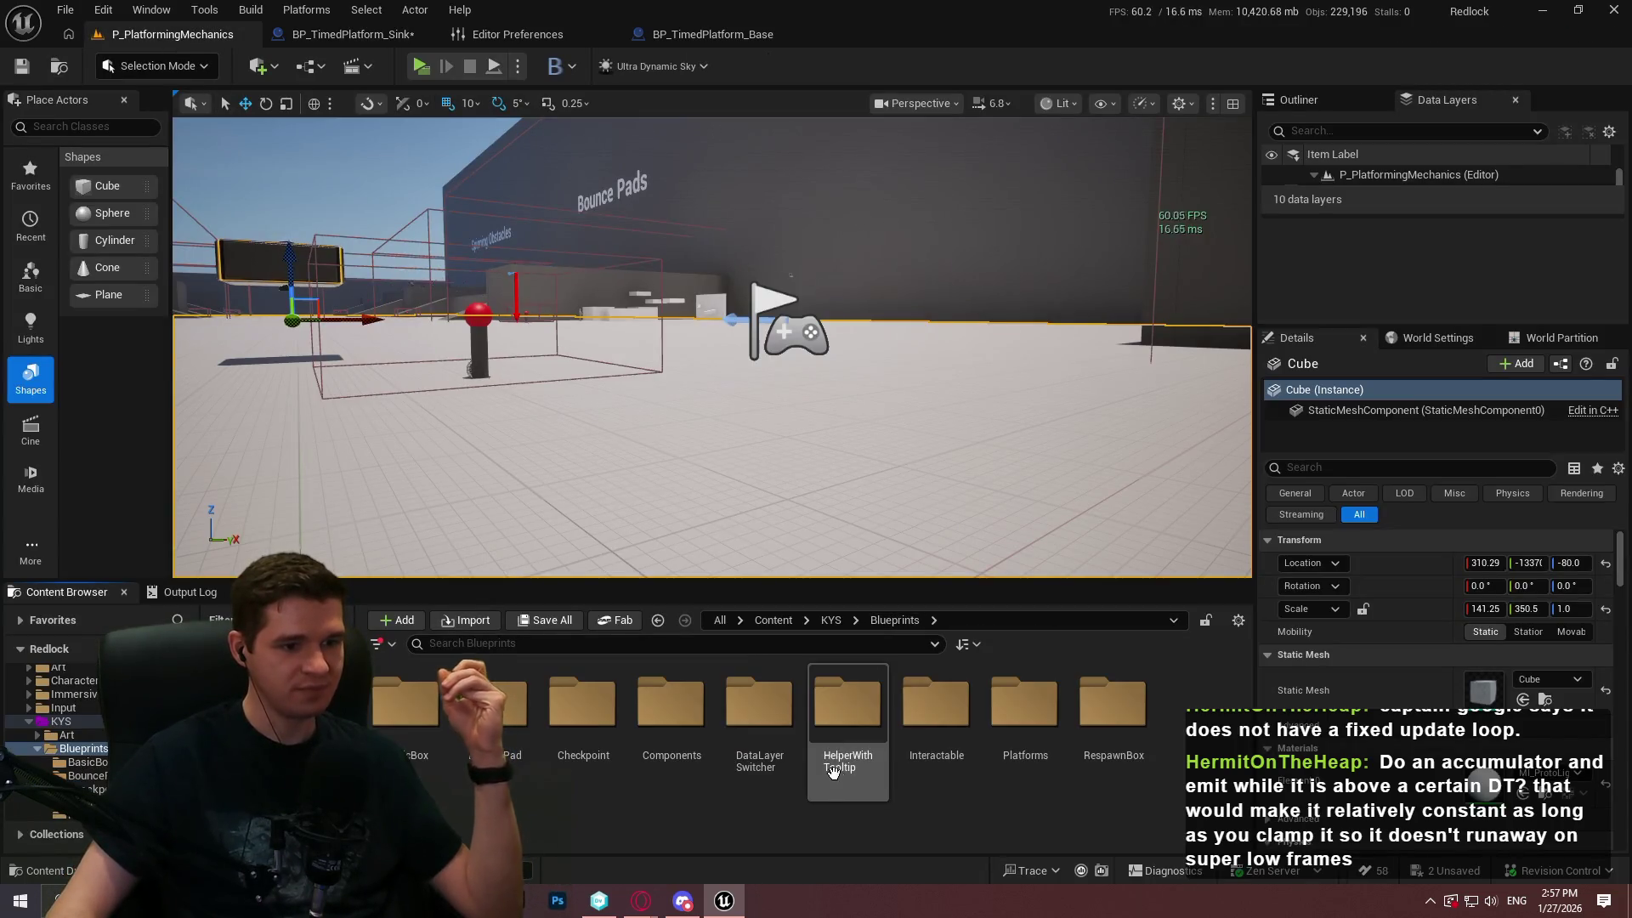
double_click(1026, 714)
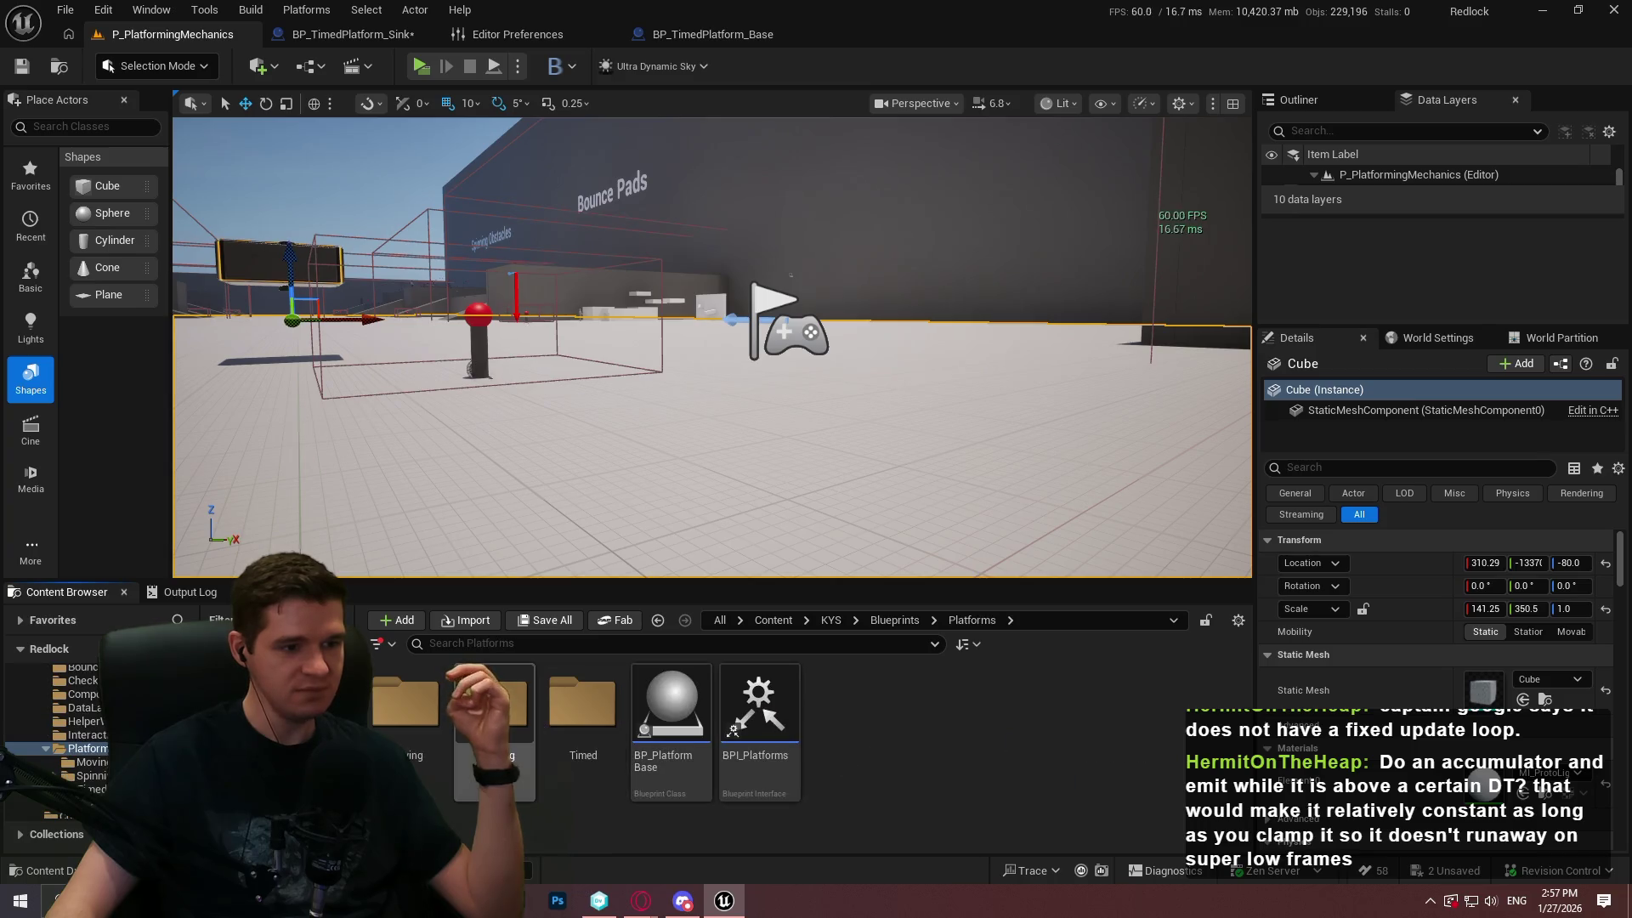
double_click(405, 705)
double_click(672, 722)
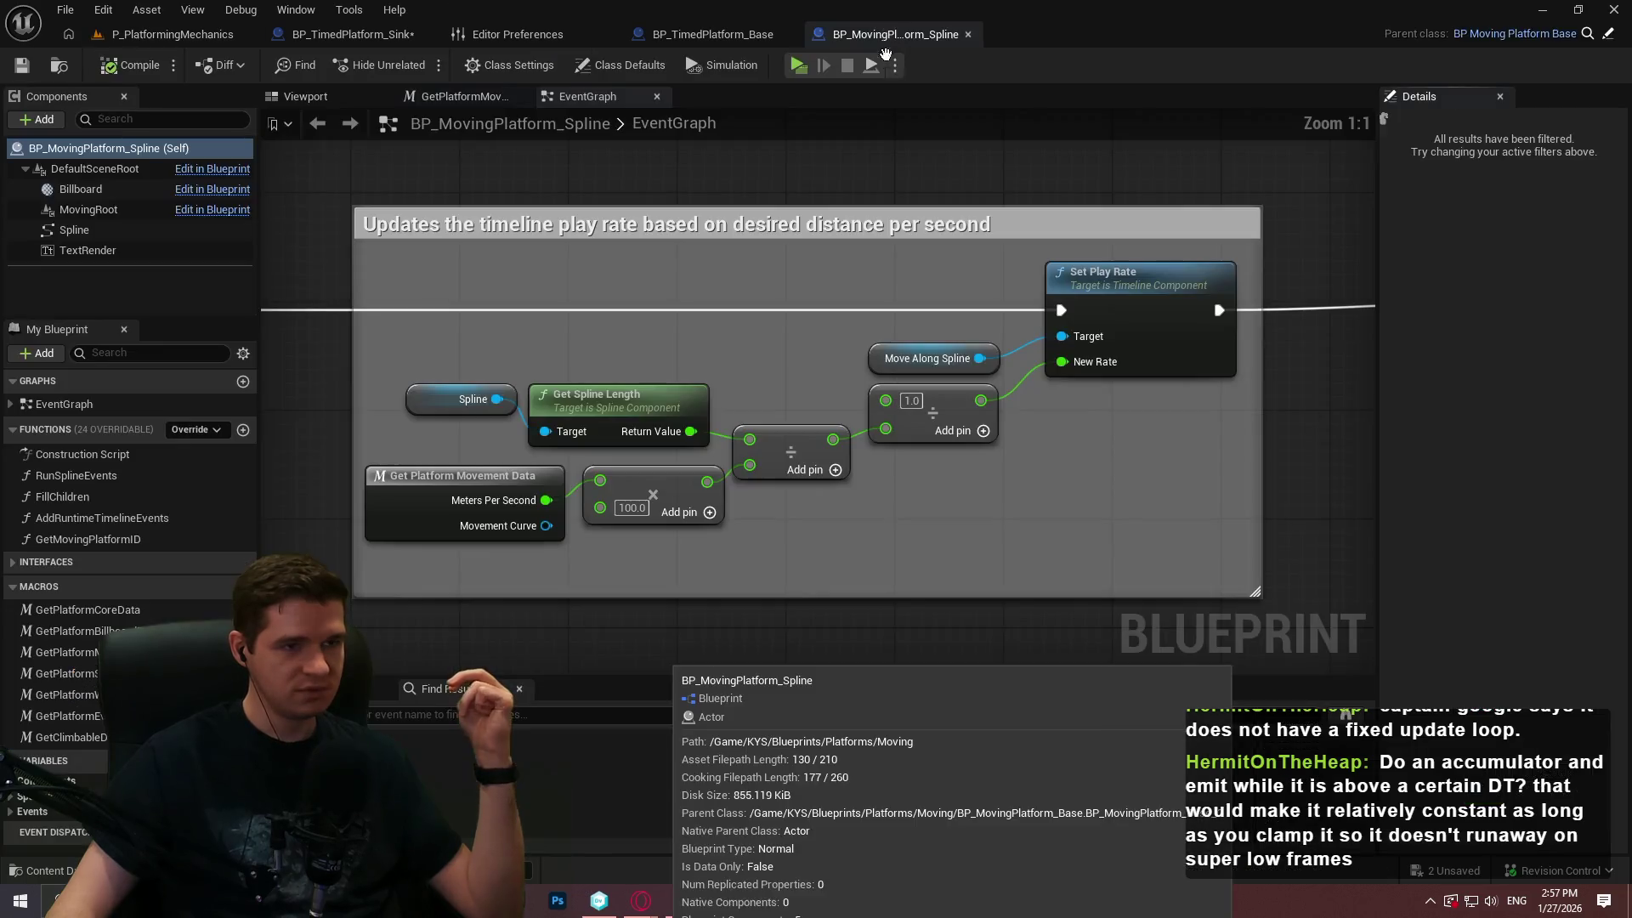
Open the AddRuntimeTimelineEvents function graph from its Add Runtime Timeline Events node
scroll(816, 400, "down", 8)
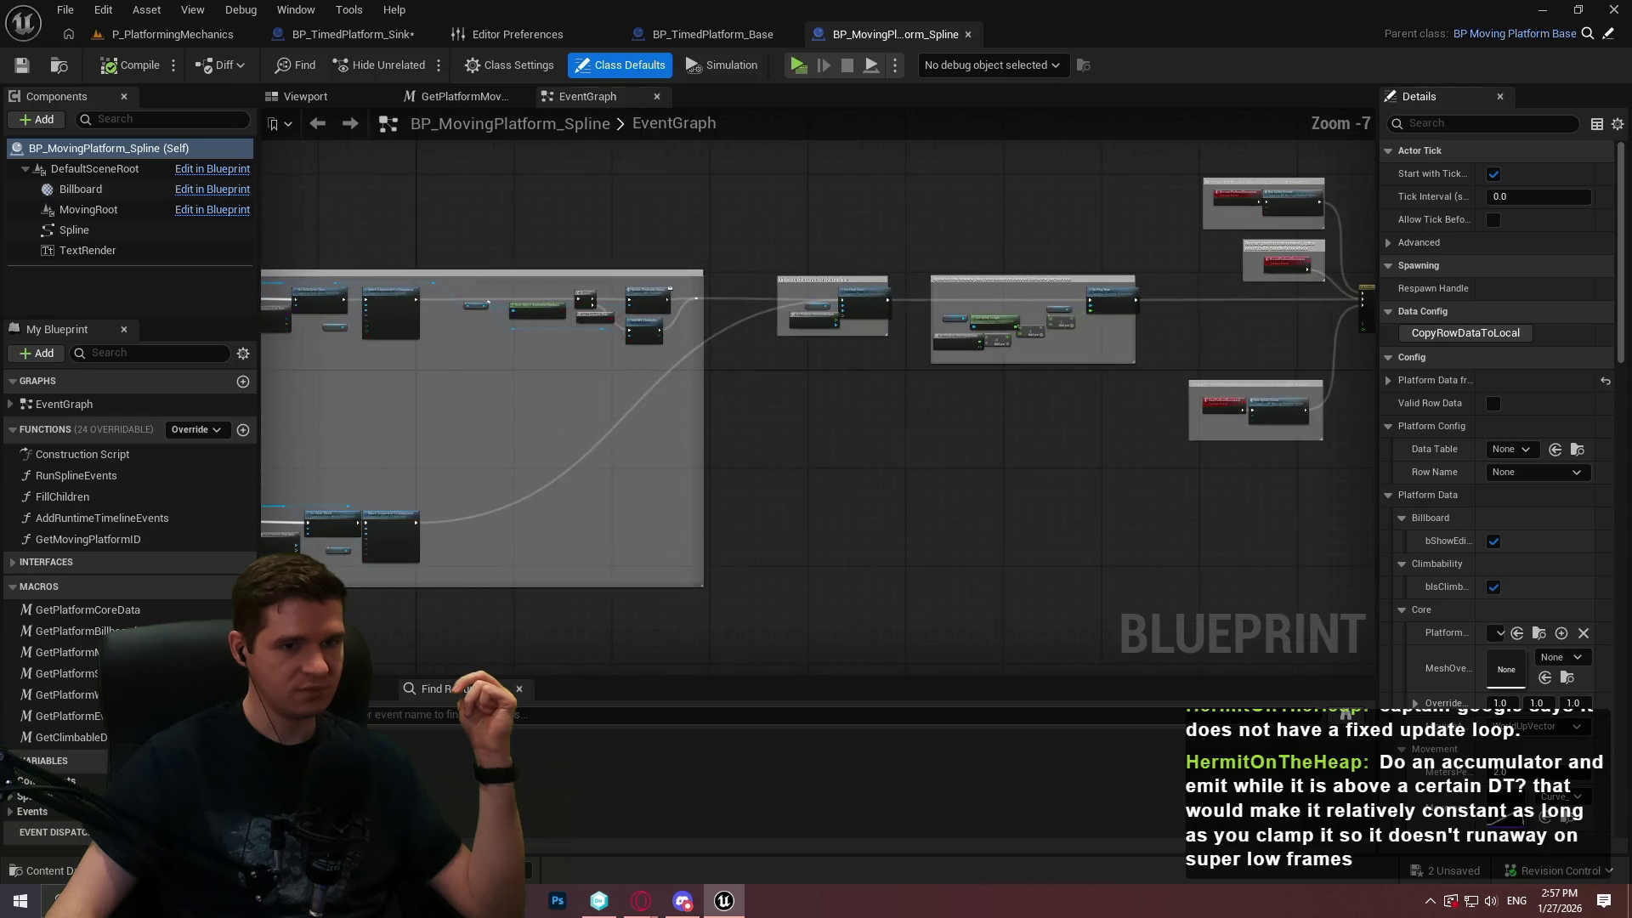
mouse_move(747, 412)
left_mouse_down()
mouse_move(921, 467)
mouse_move(935, 430)
left_mouse_up()
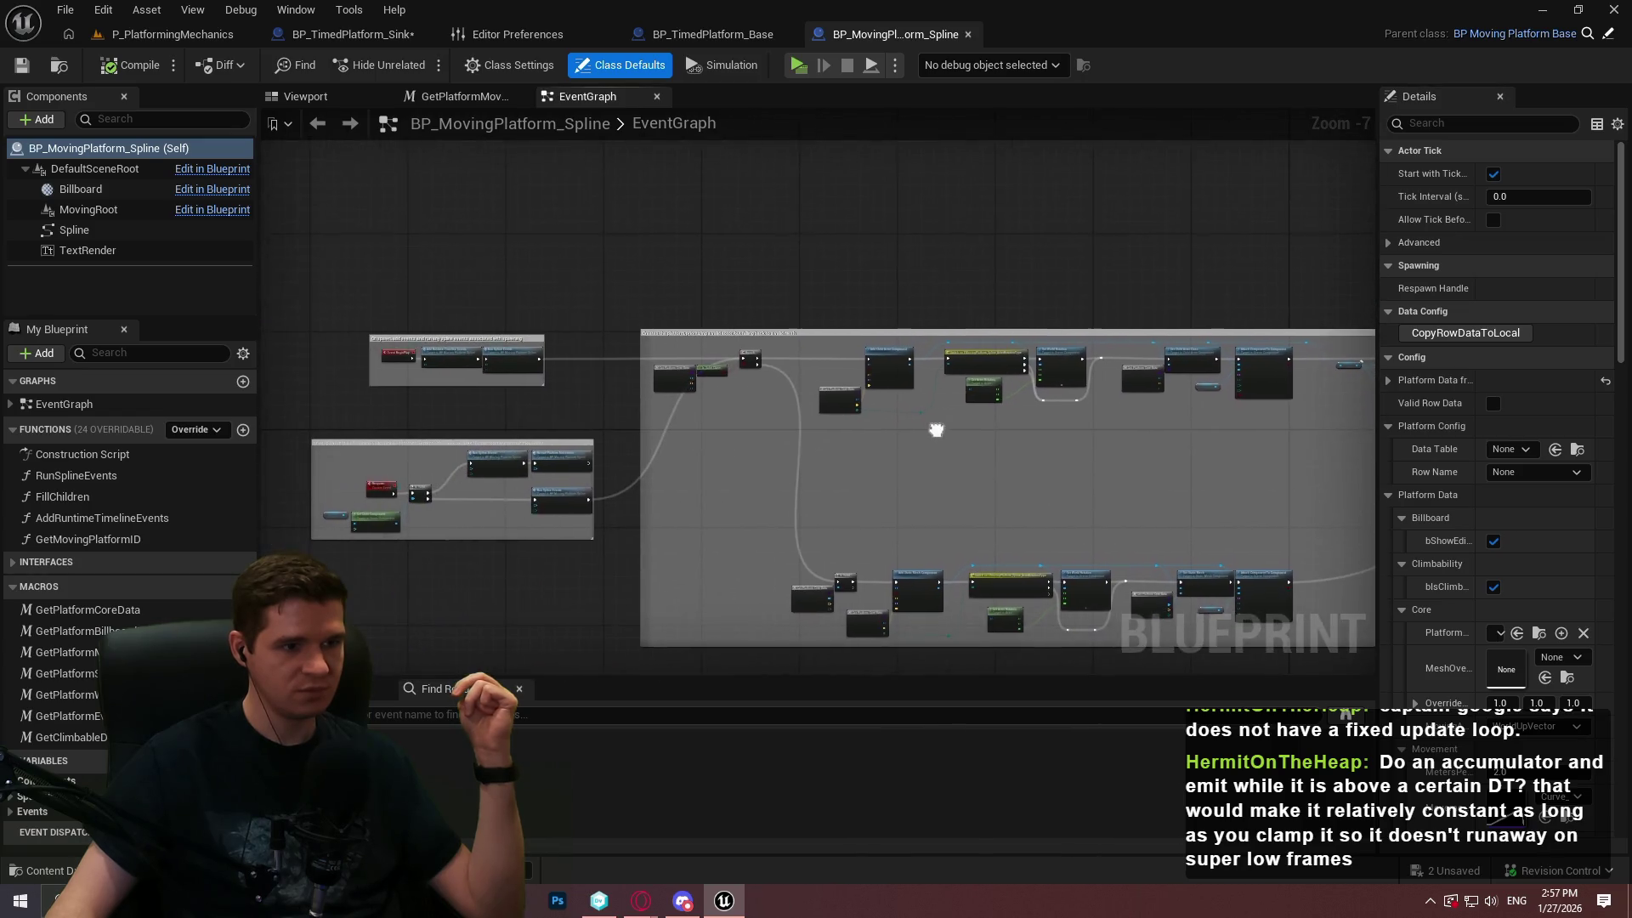
scroll(483, 374, "up", 5)
left_click(371, 318)
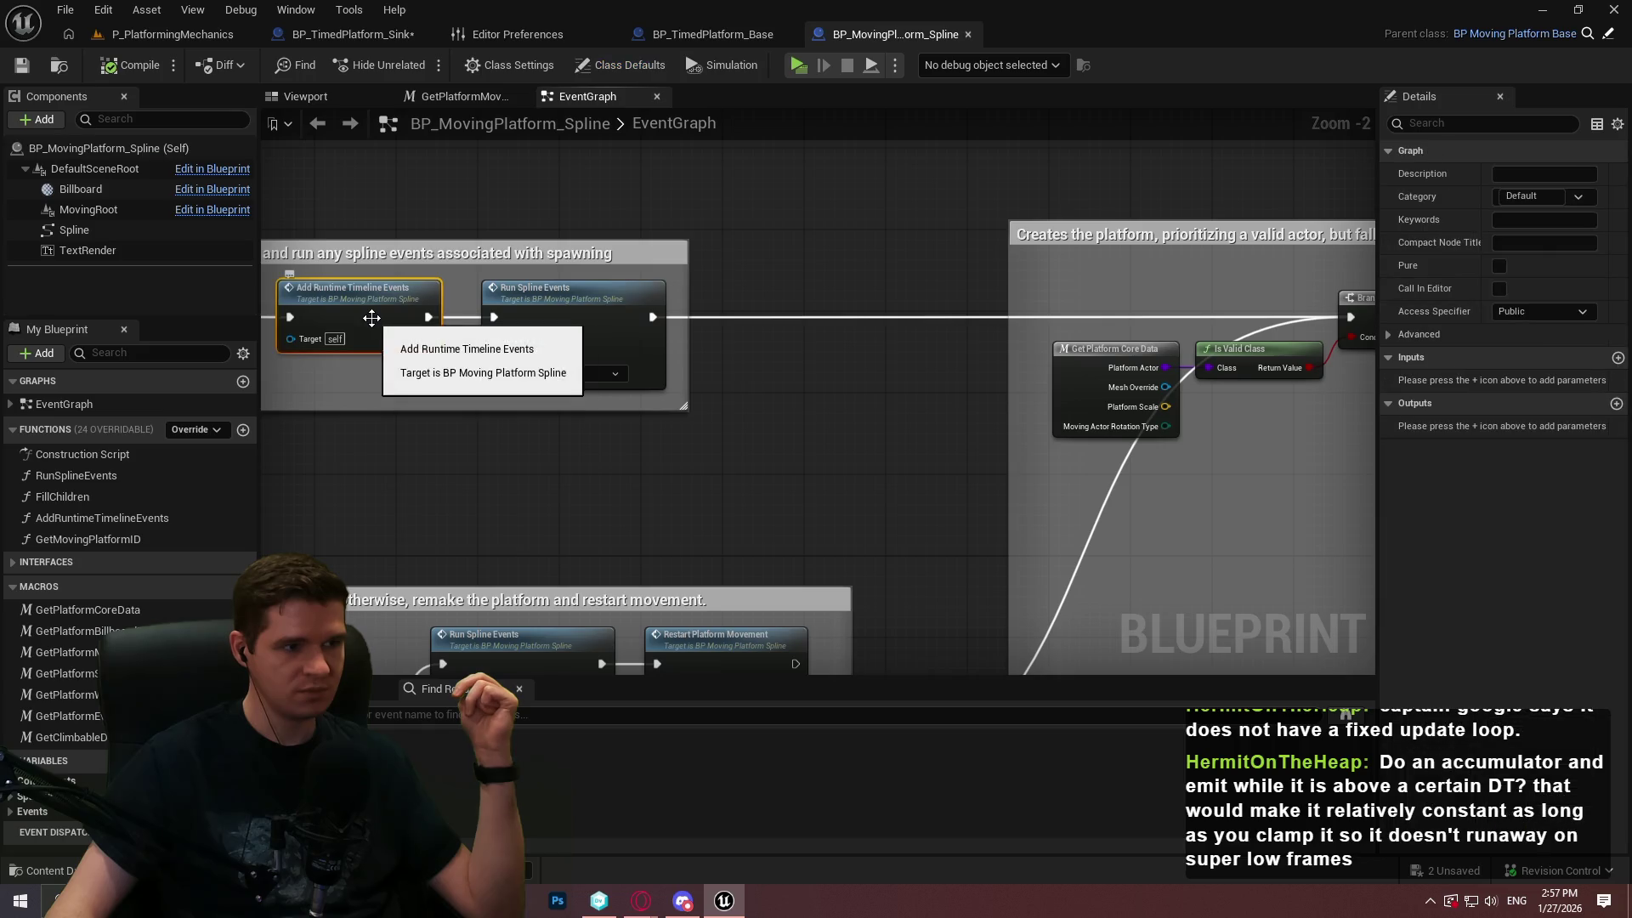
double_click(371, 318)
scroll(1241, 375, "up", 4)
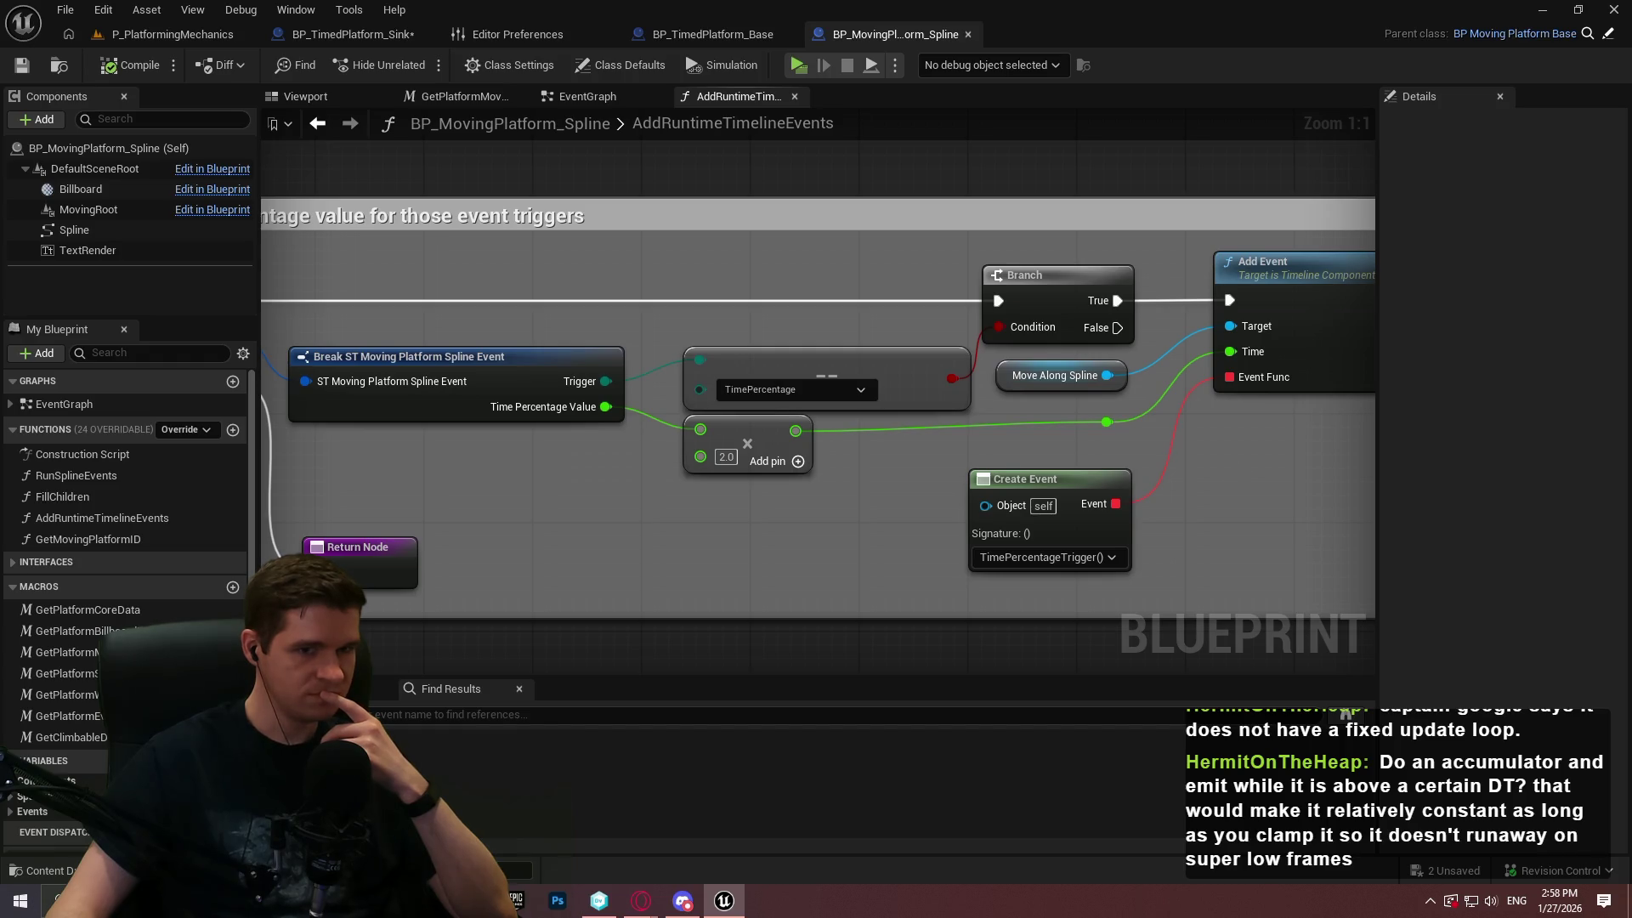
left_click_drag(1227, 479, 1094, 456)
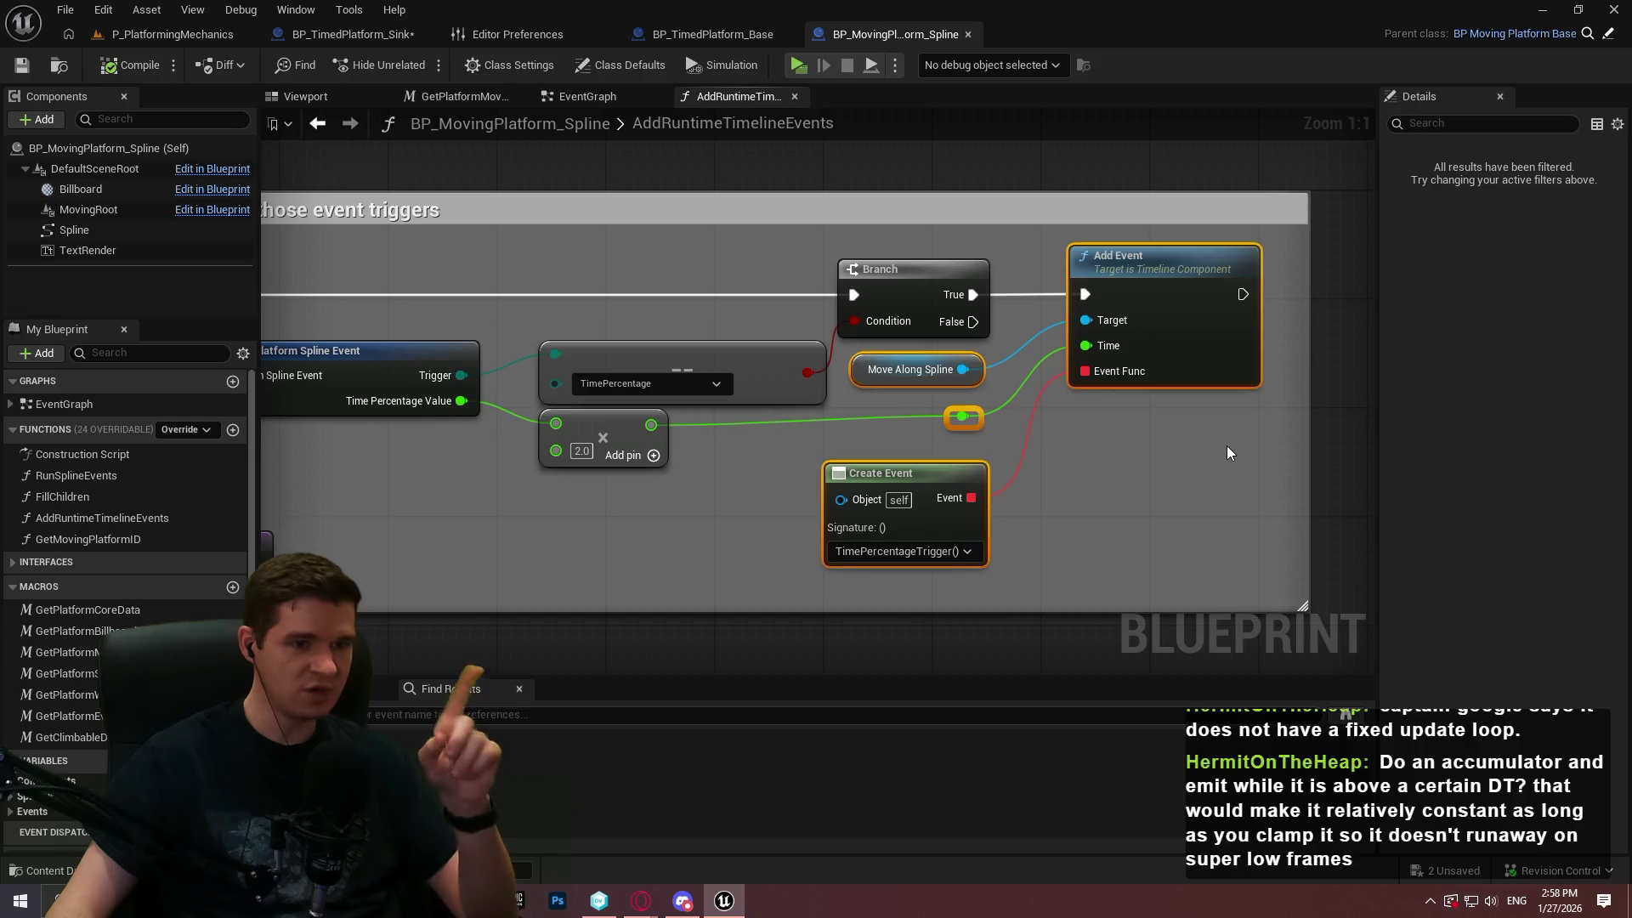
left_click_drag(1277, 349, 859, 367)
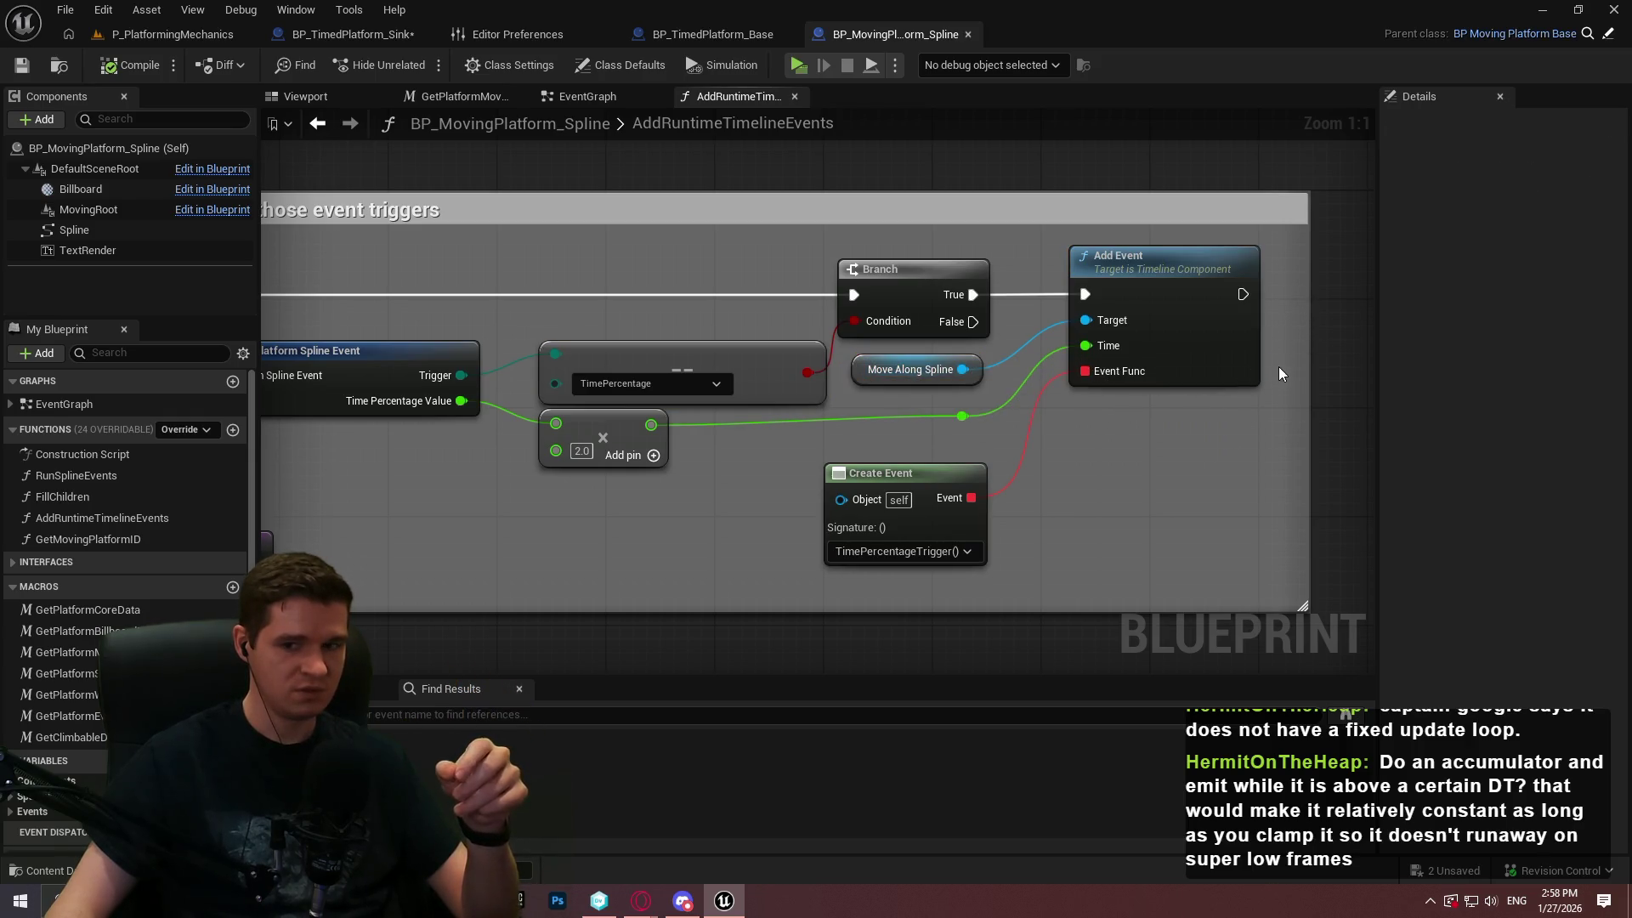
left_click(1164, 421)
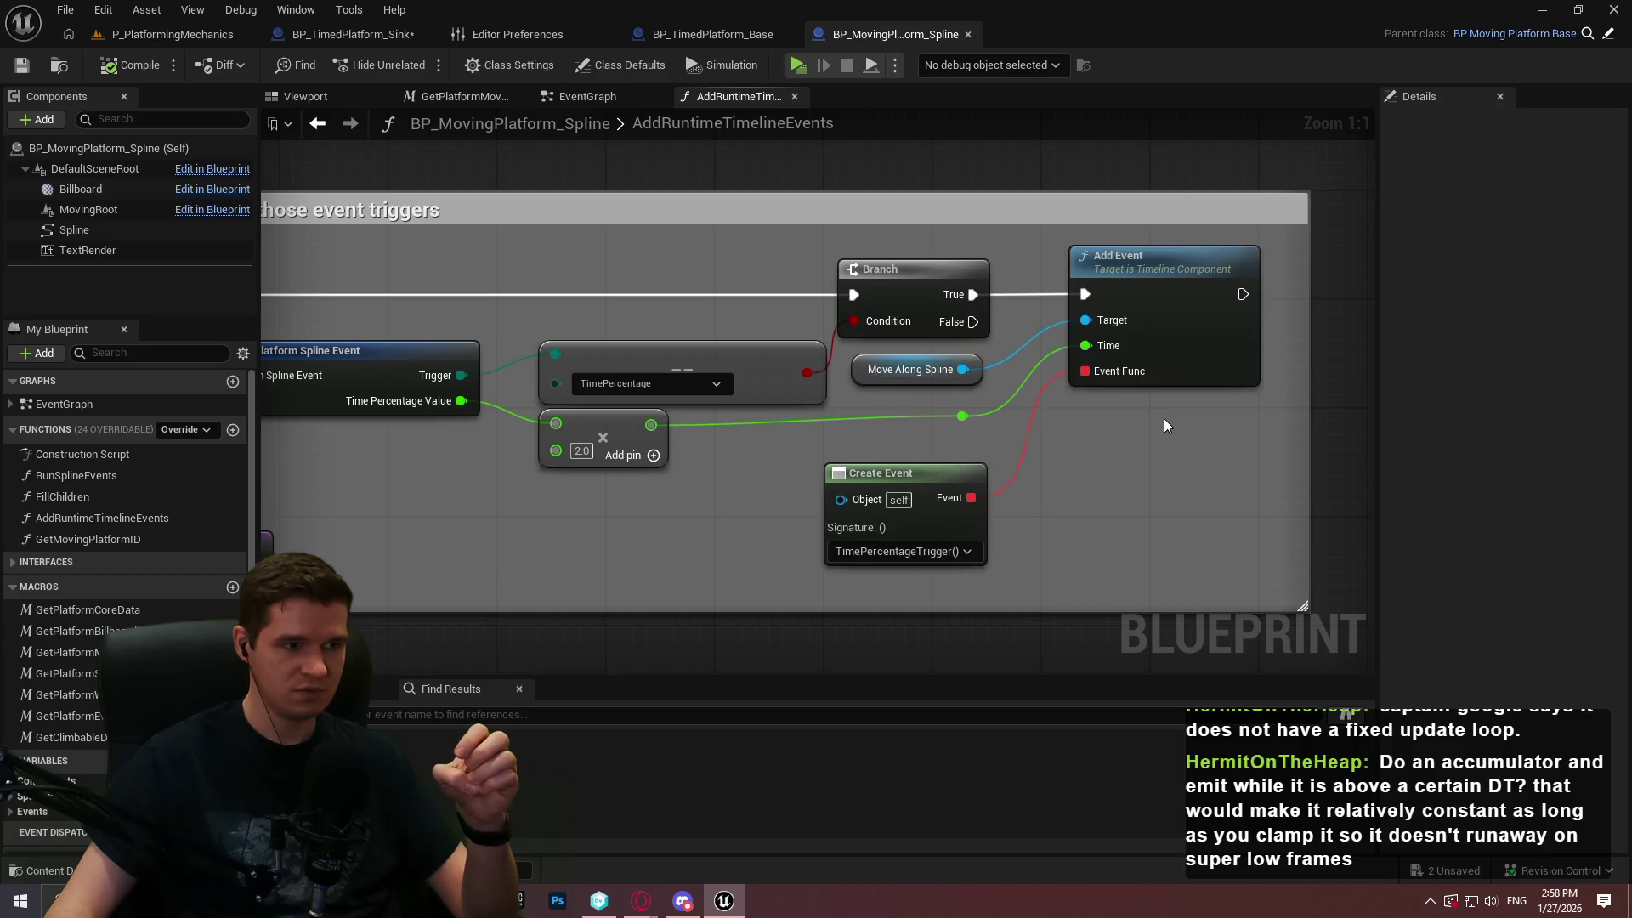
left_click_drag(1036, 452, 1631, 451)
left_click_drag(1631, 340, 1143, 342)
left_click(1062, 366)
left_click(765, 369, "ctrl")
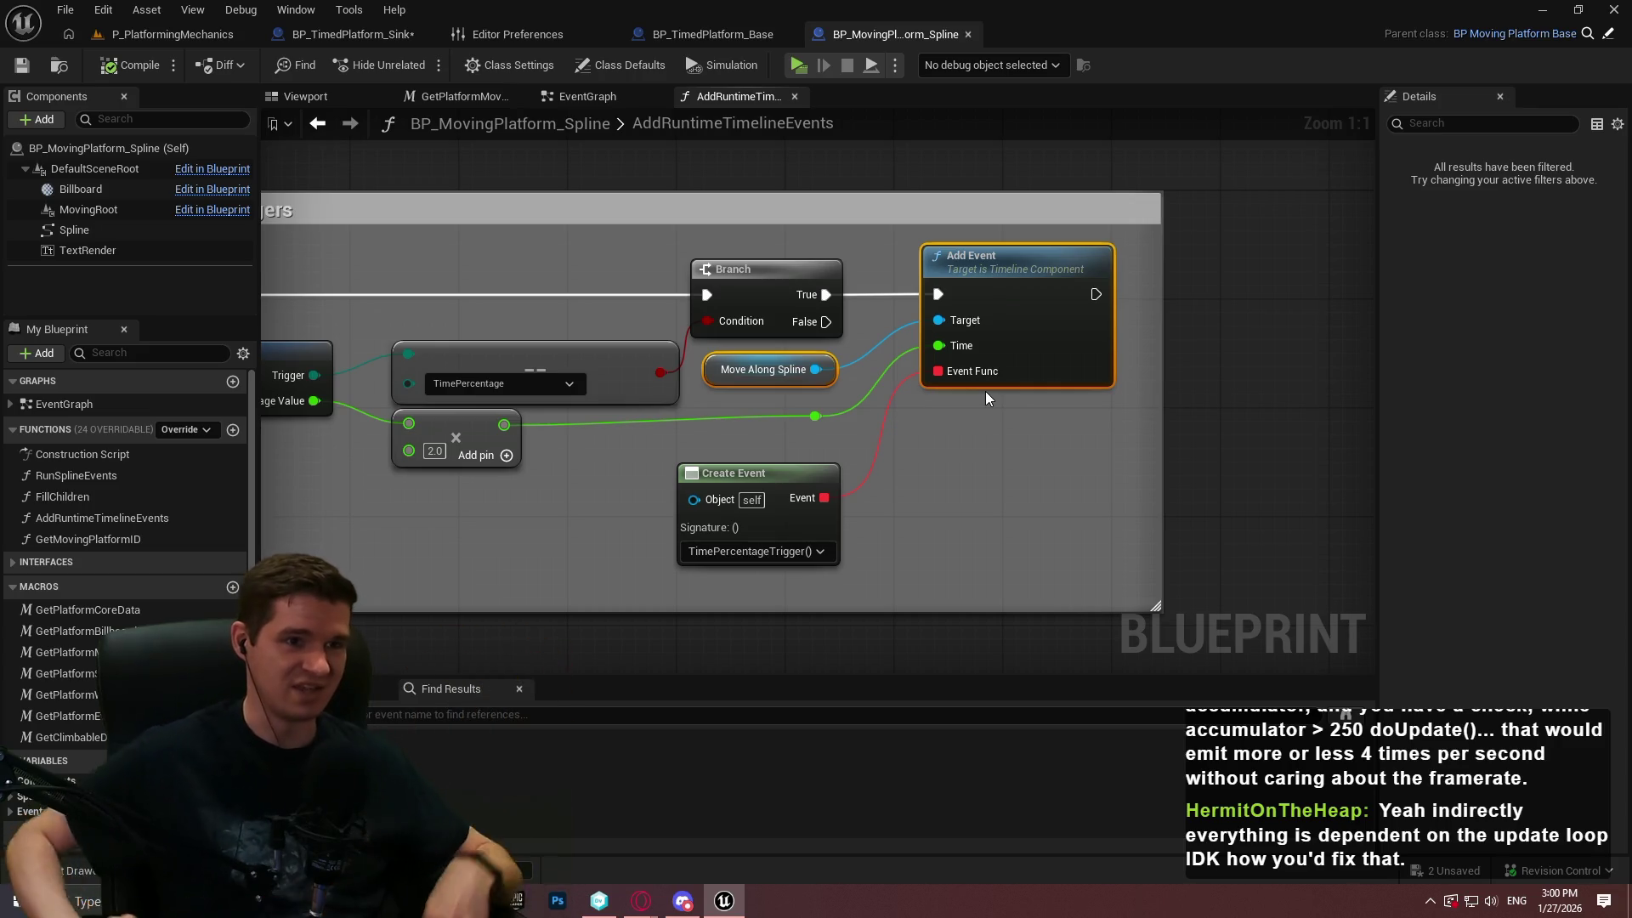
Return to BP_TimedPlatform_Sink's EventGraph after a brief look back at BP_MovingPlatform_Spline
left_click(322, 36)
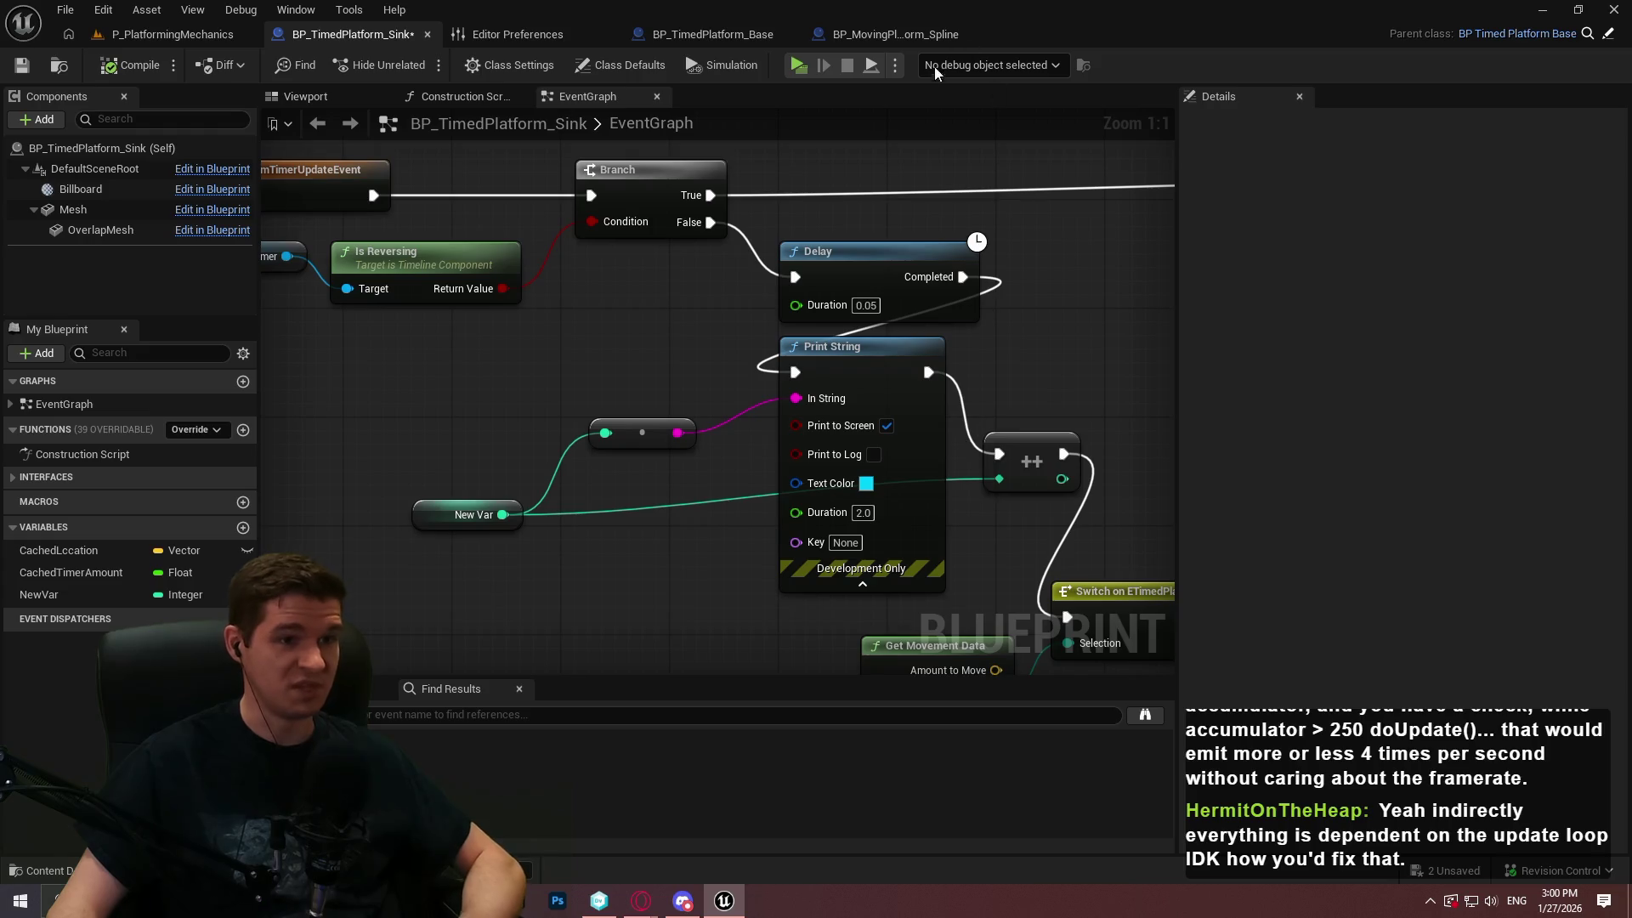
left_click(892, 35)
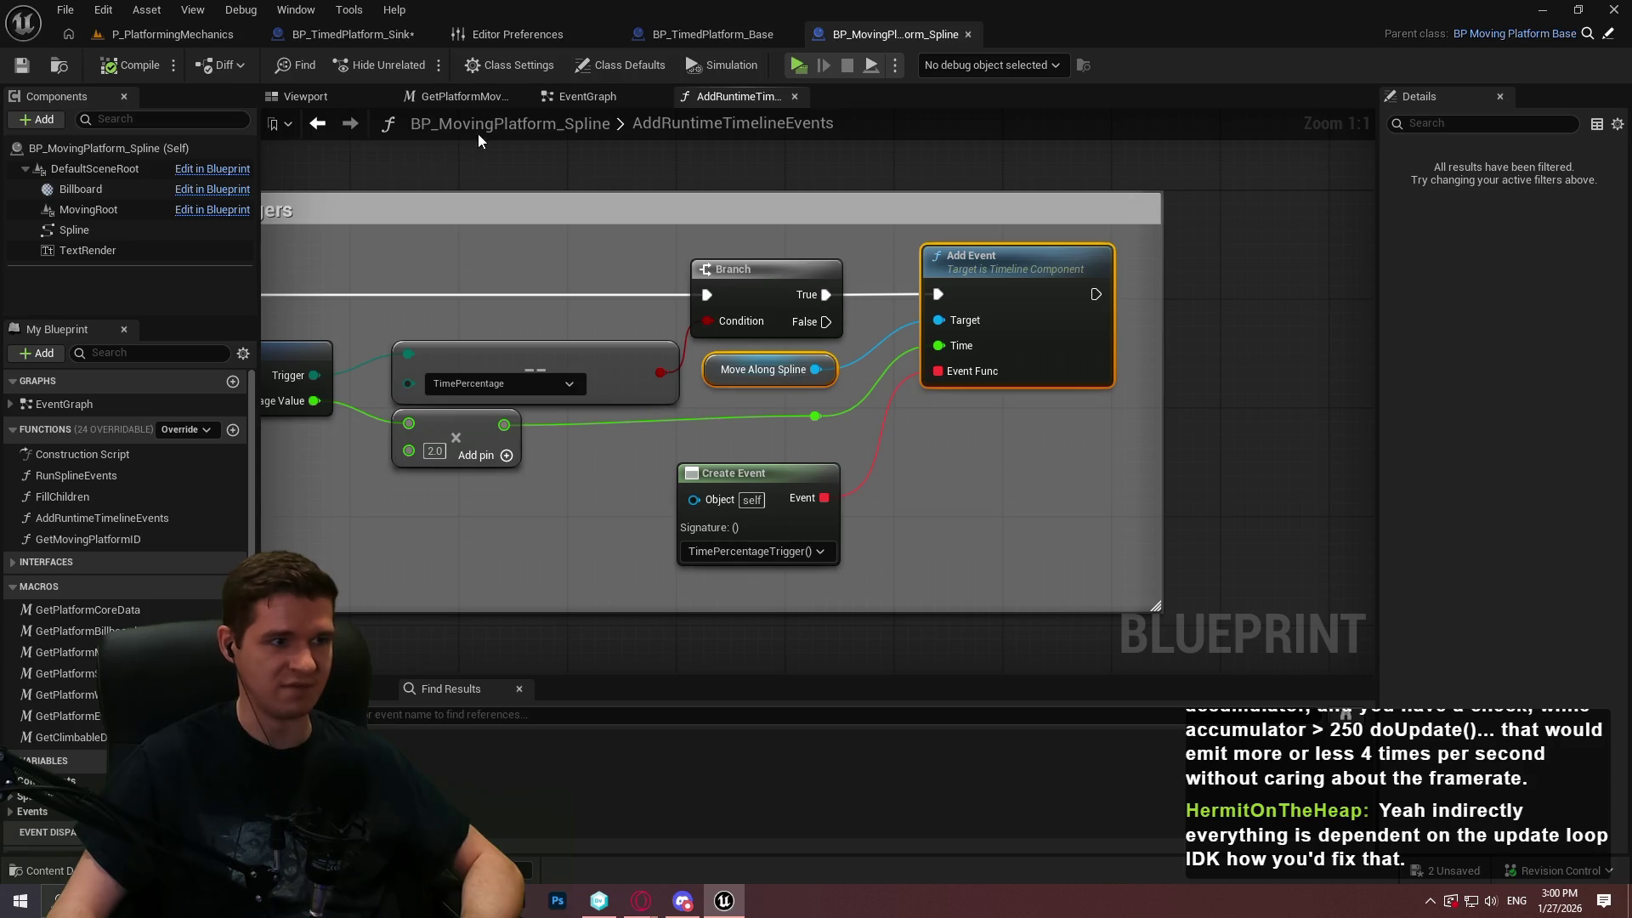
left_click(337, 34)
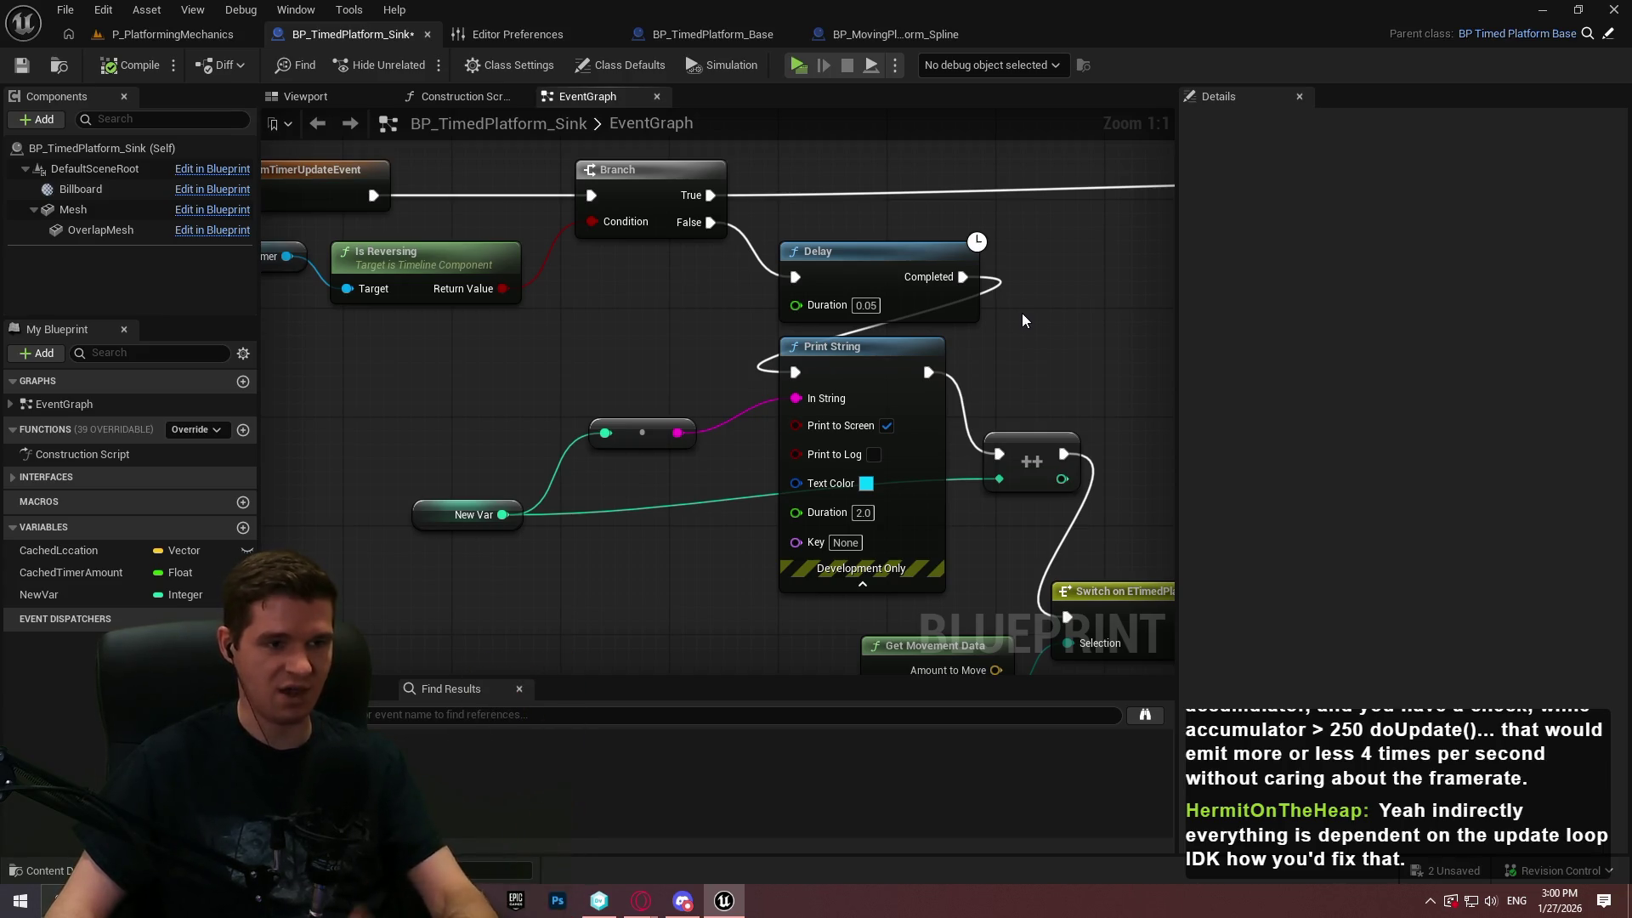
Delete the Delay and Print String debug nodes and move the New Var node right
left_click(969, 297)
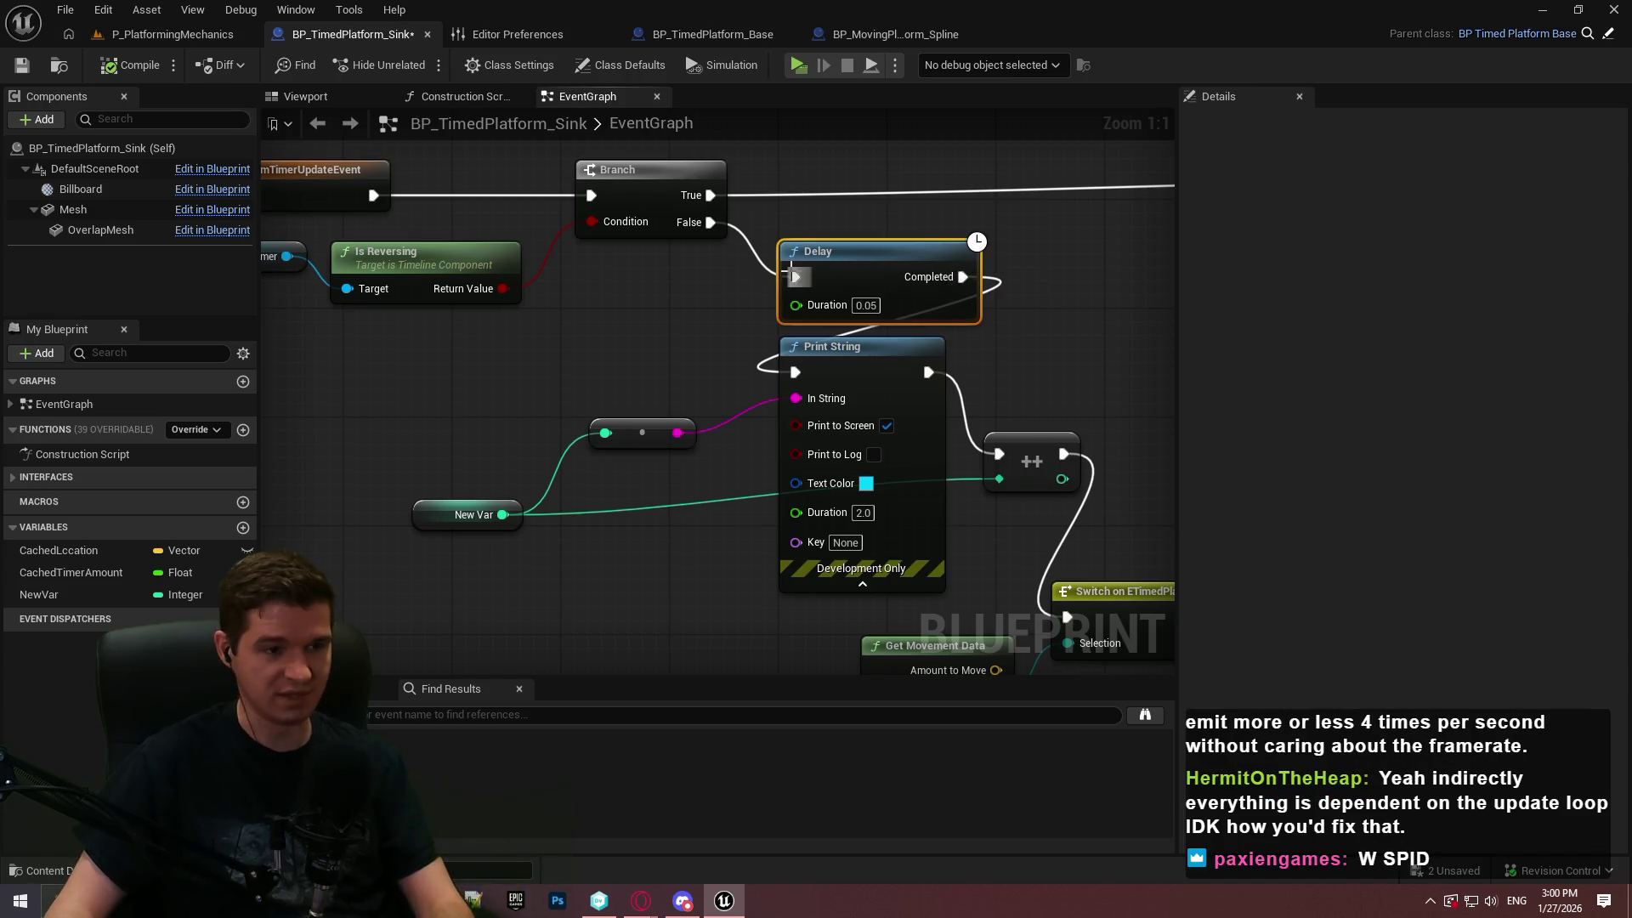
key("Delete")
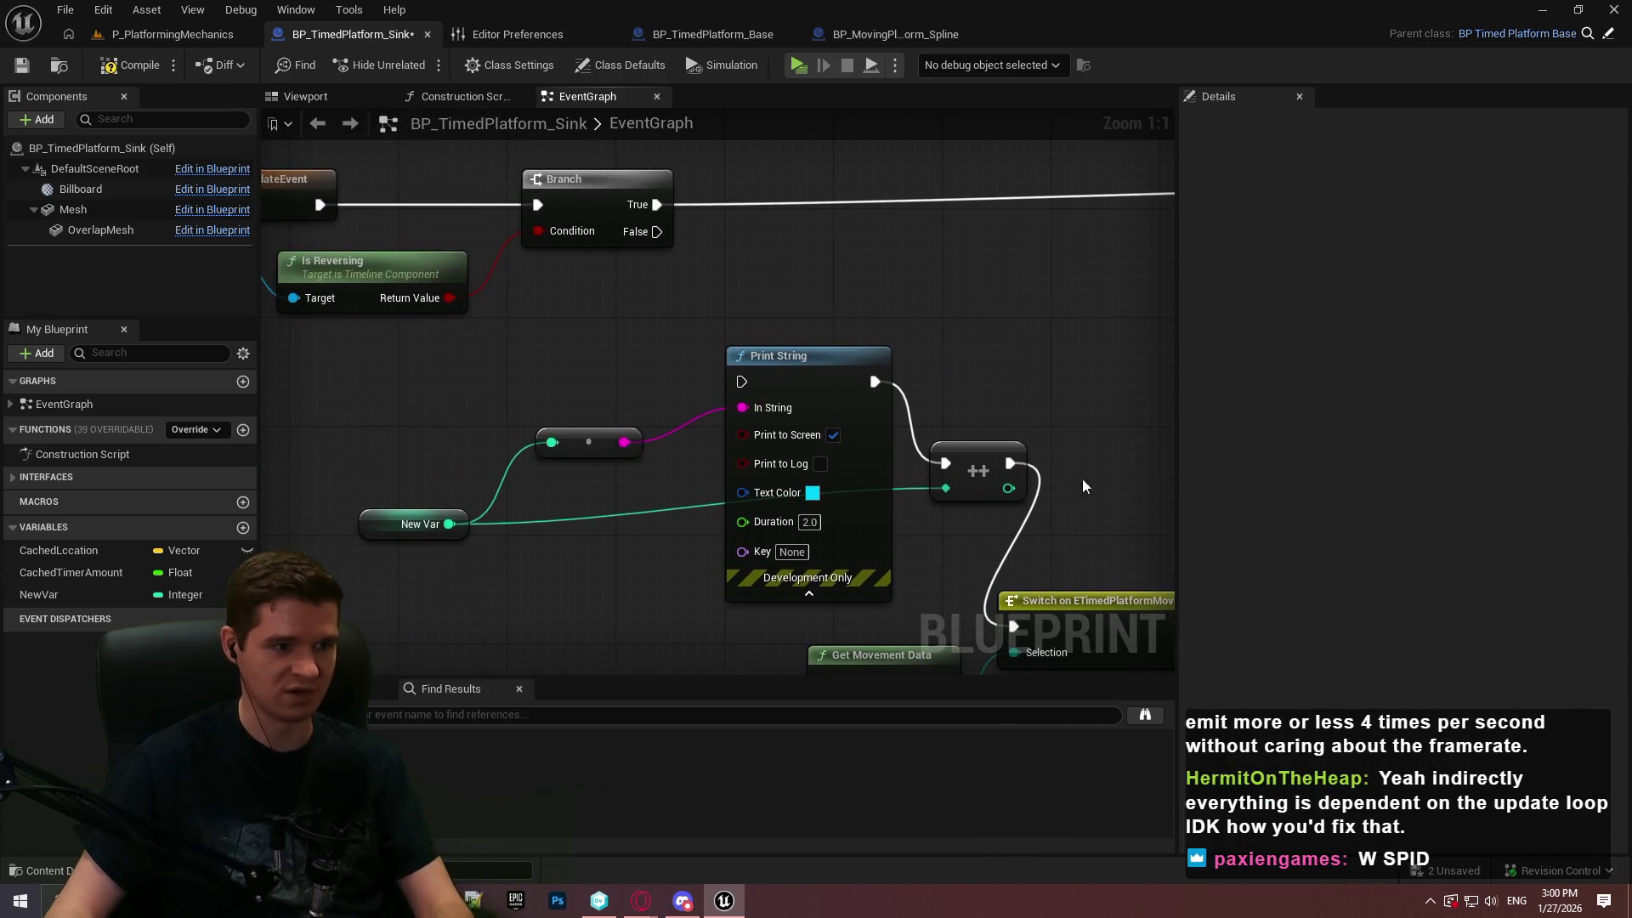
left_click(716, 357)
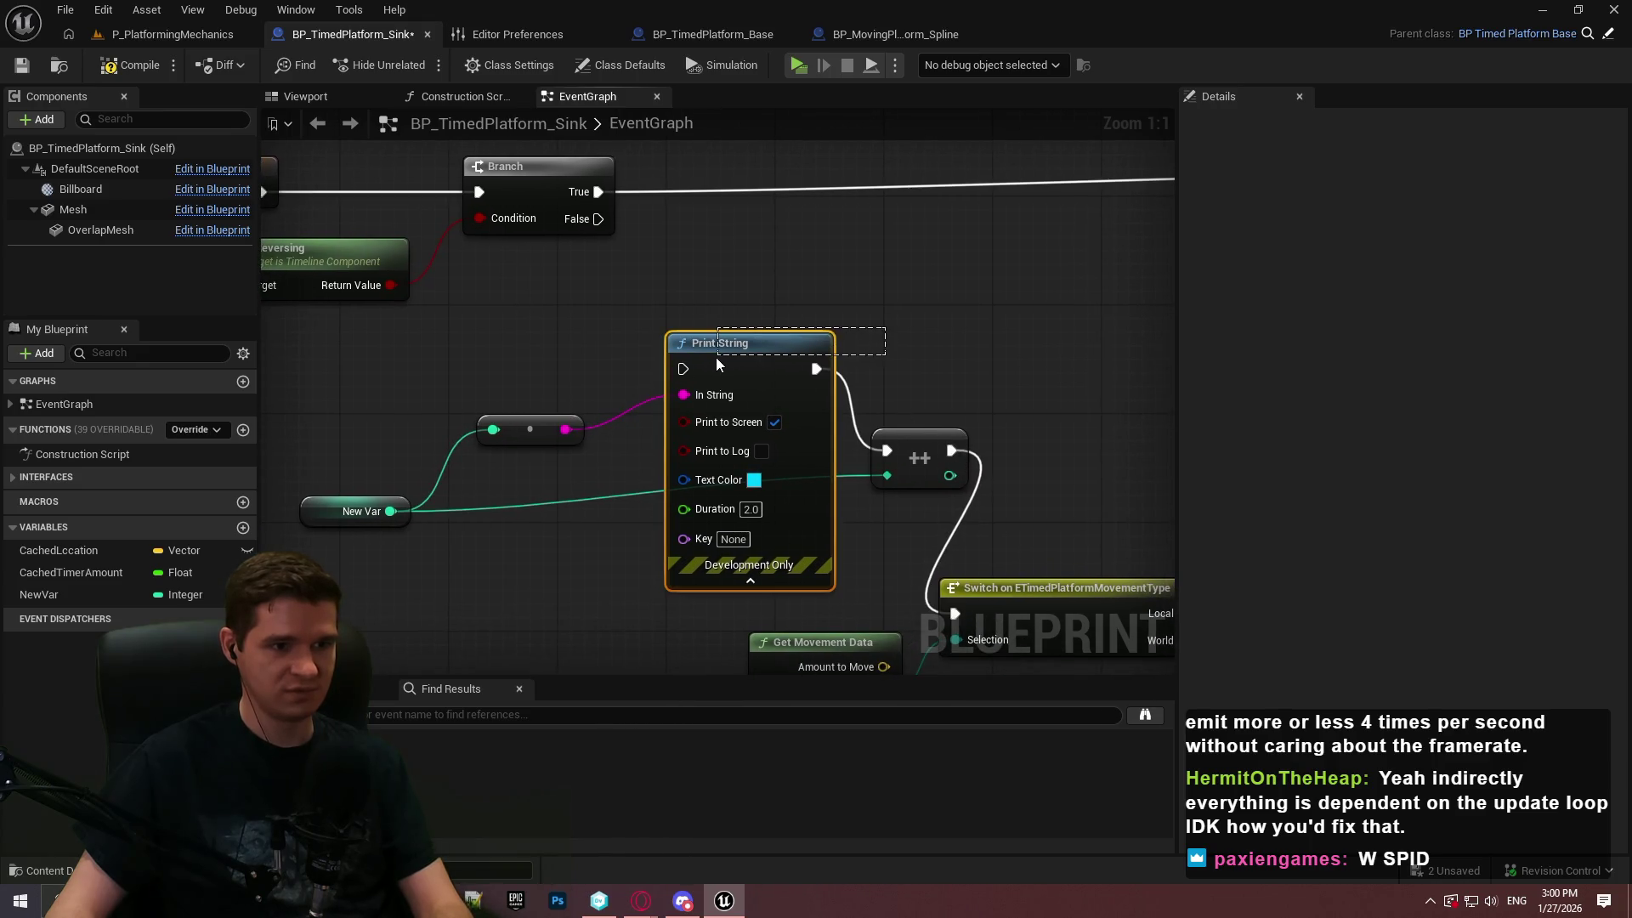
key("Delete")
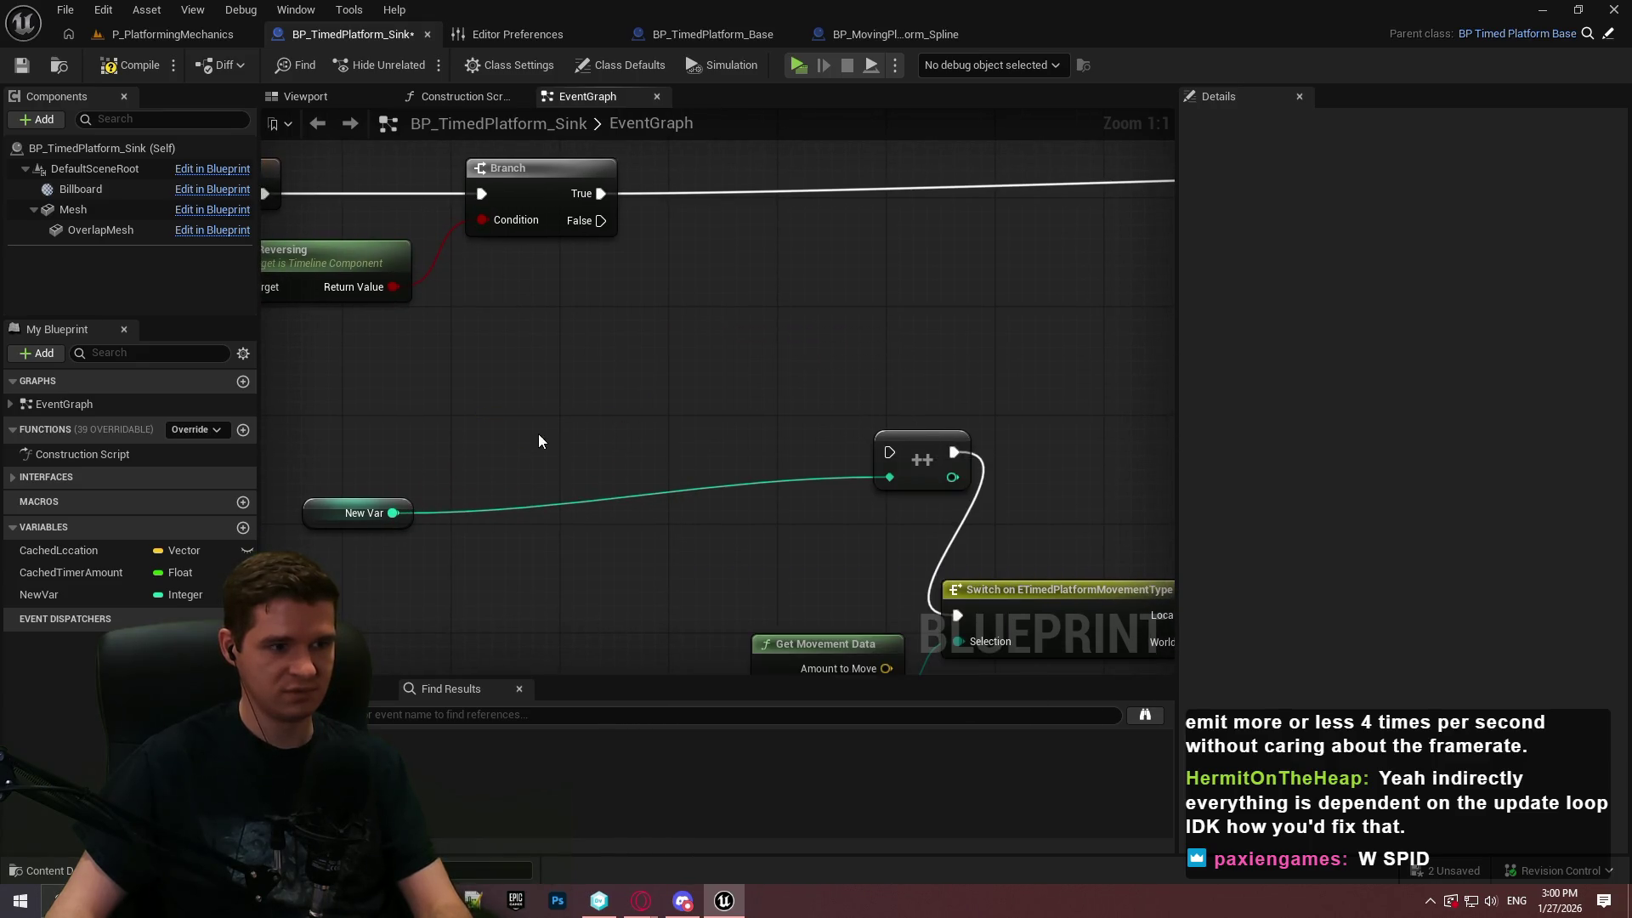
left_click_drag(399, 502, 792, 488)
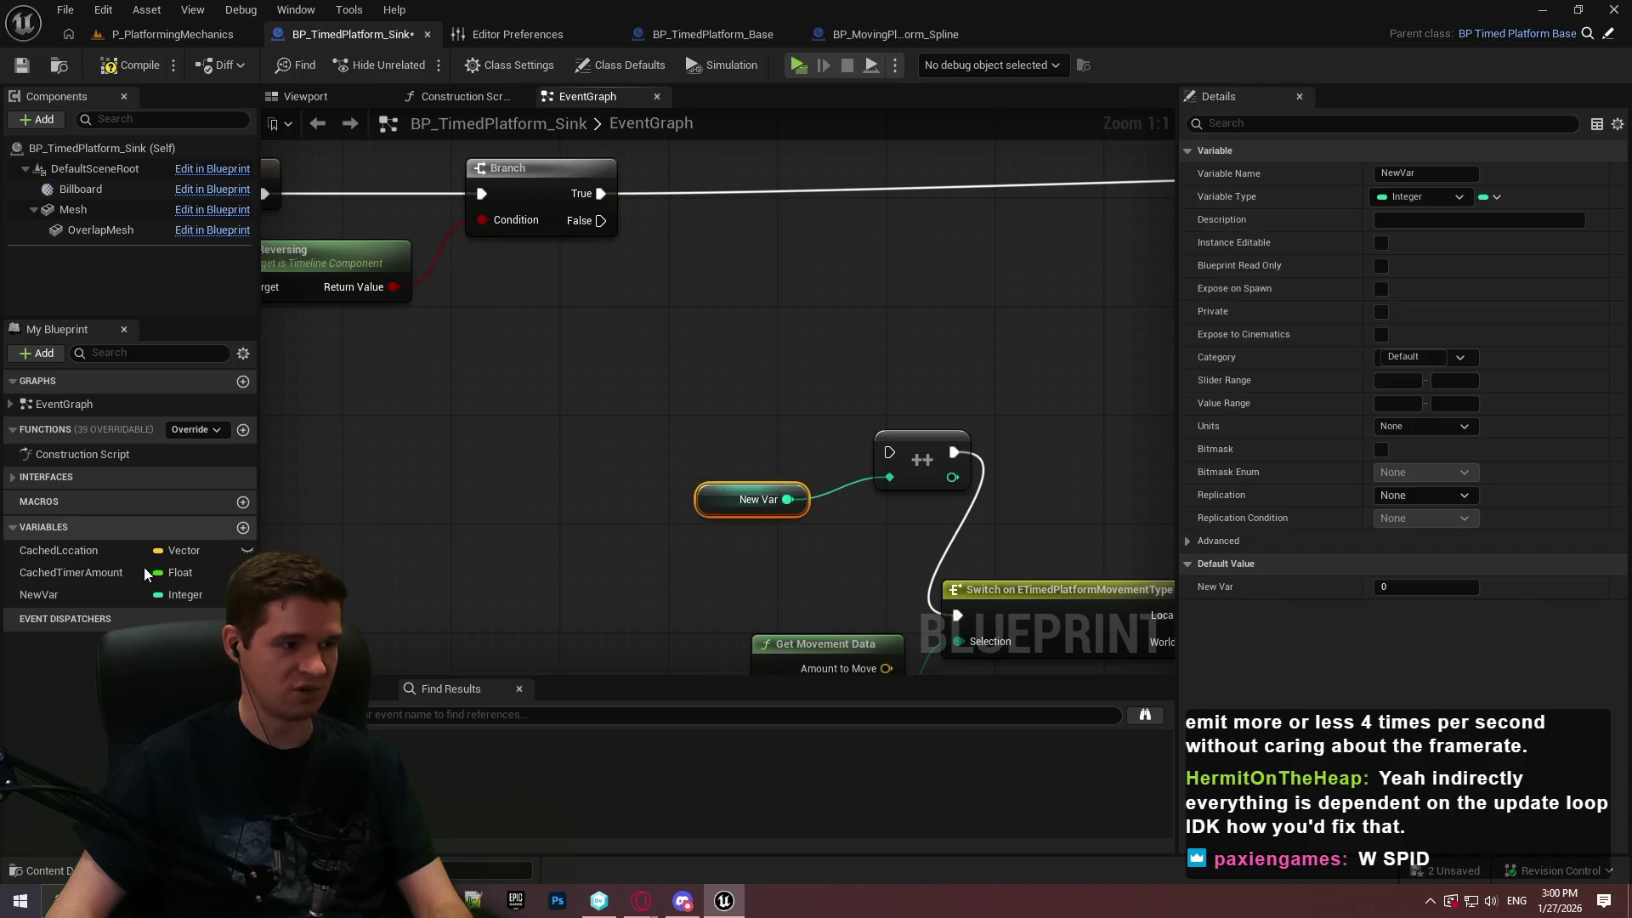
Add a Get World Delta Seconds node beside the SET nodes
right_click(513, 378)
type("delta time")
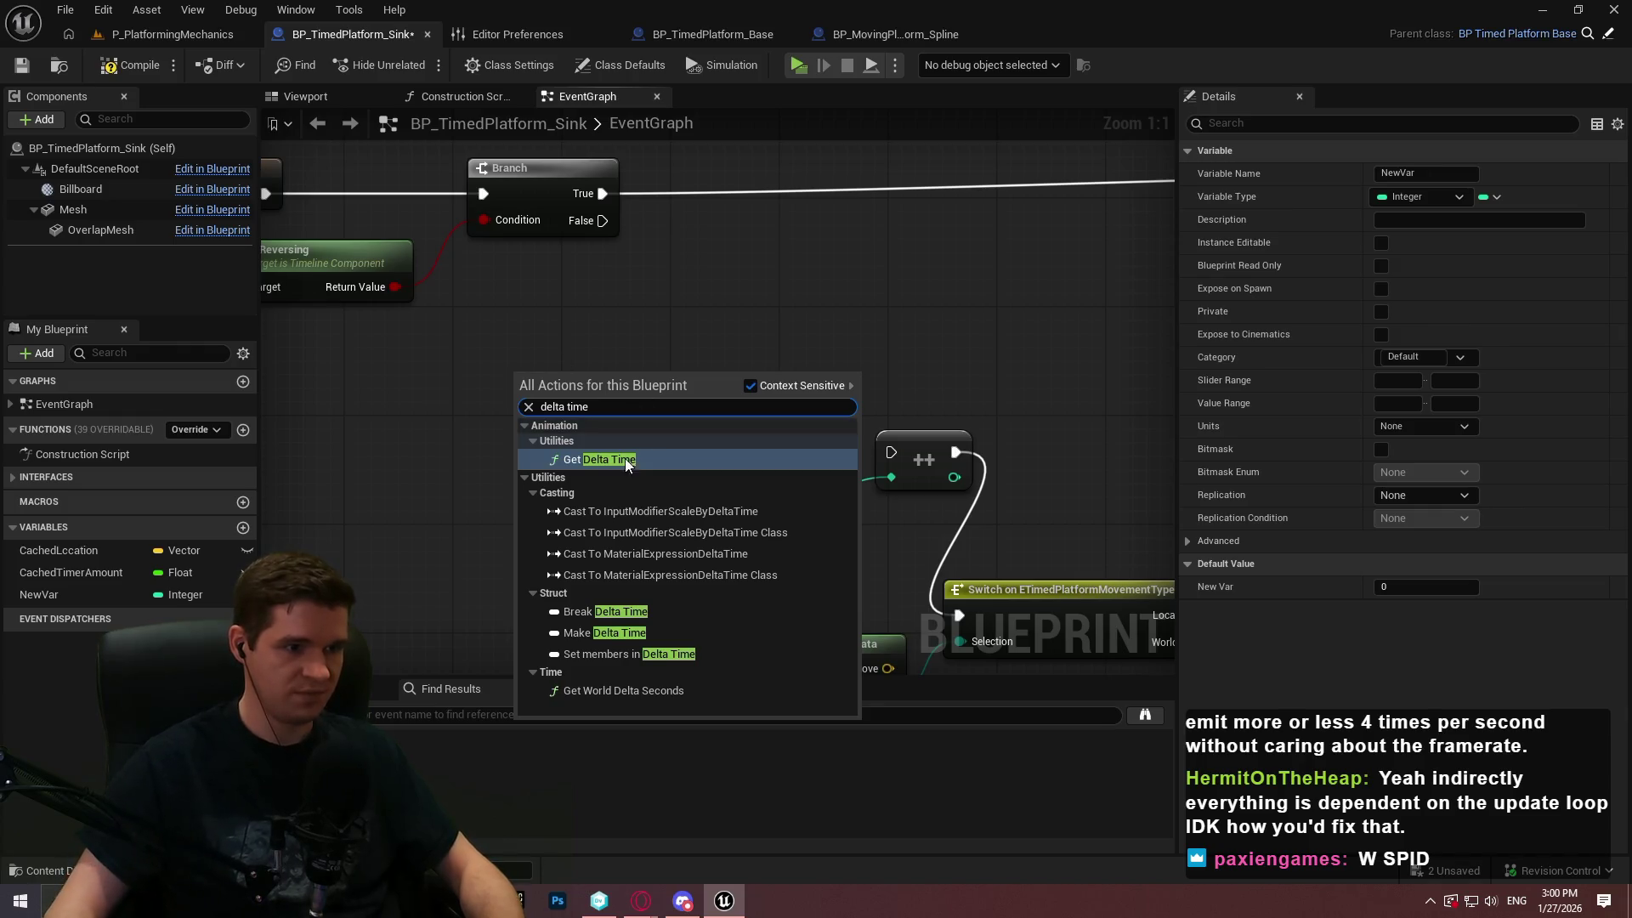
left_click(624, 691)
left_click_drag(702, 371, 595, 369)
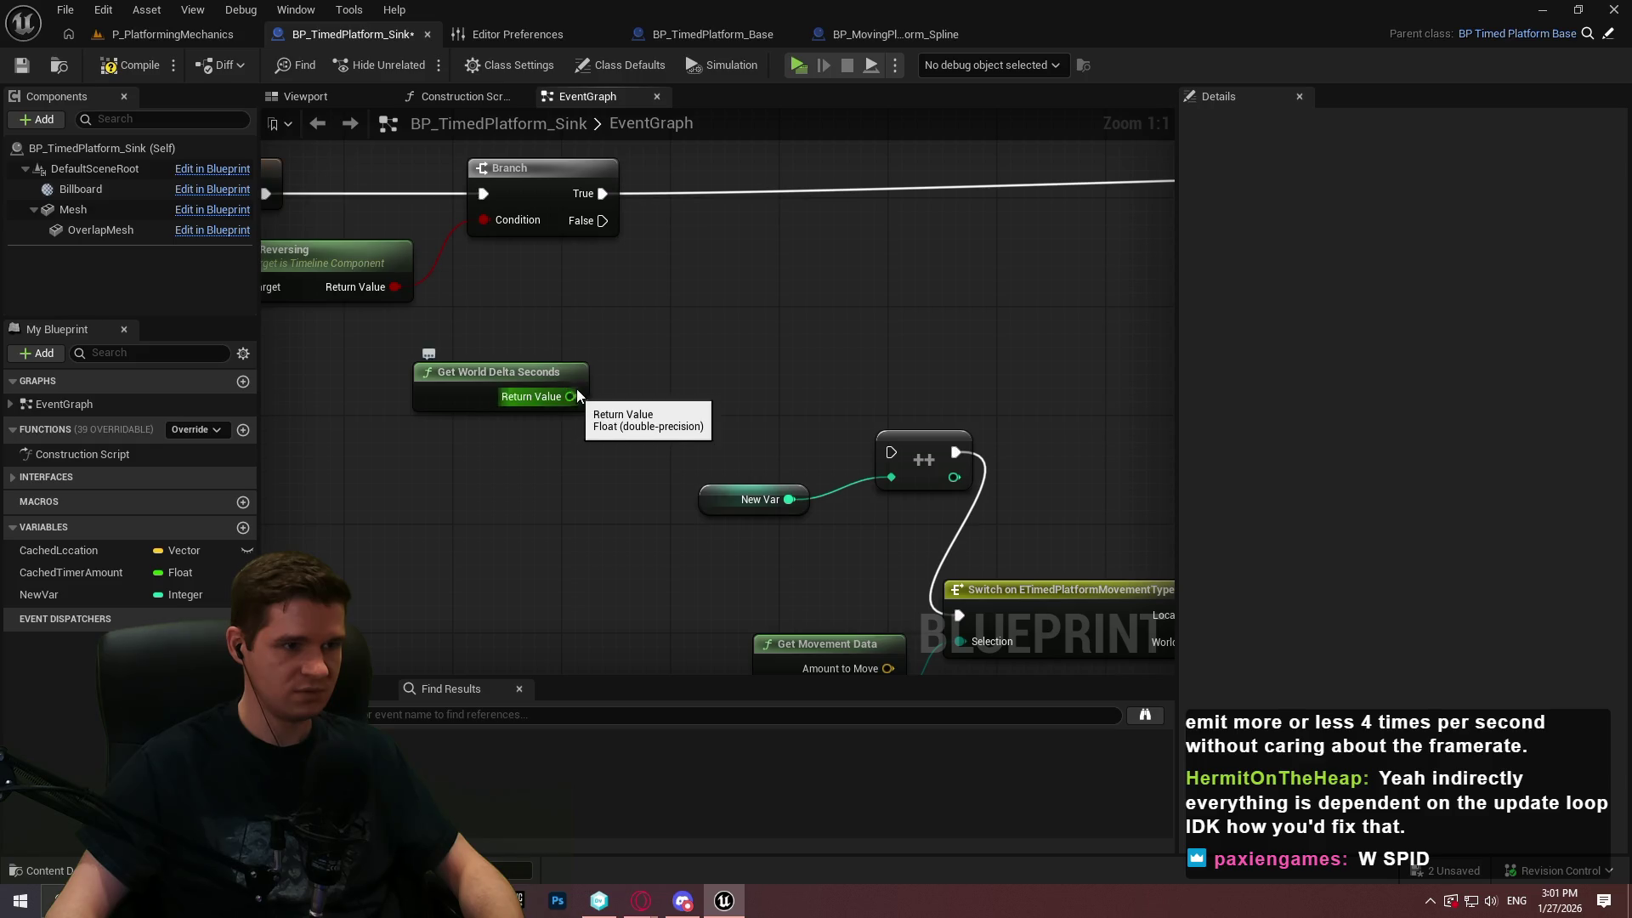
left_click_drag(549, 393, 664, 273)
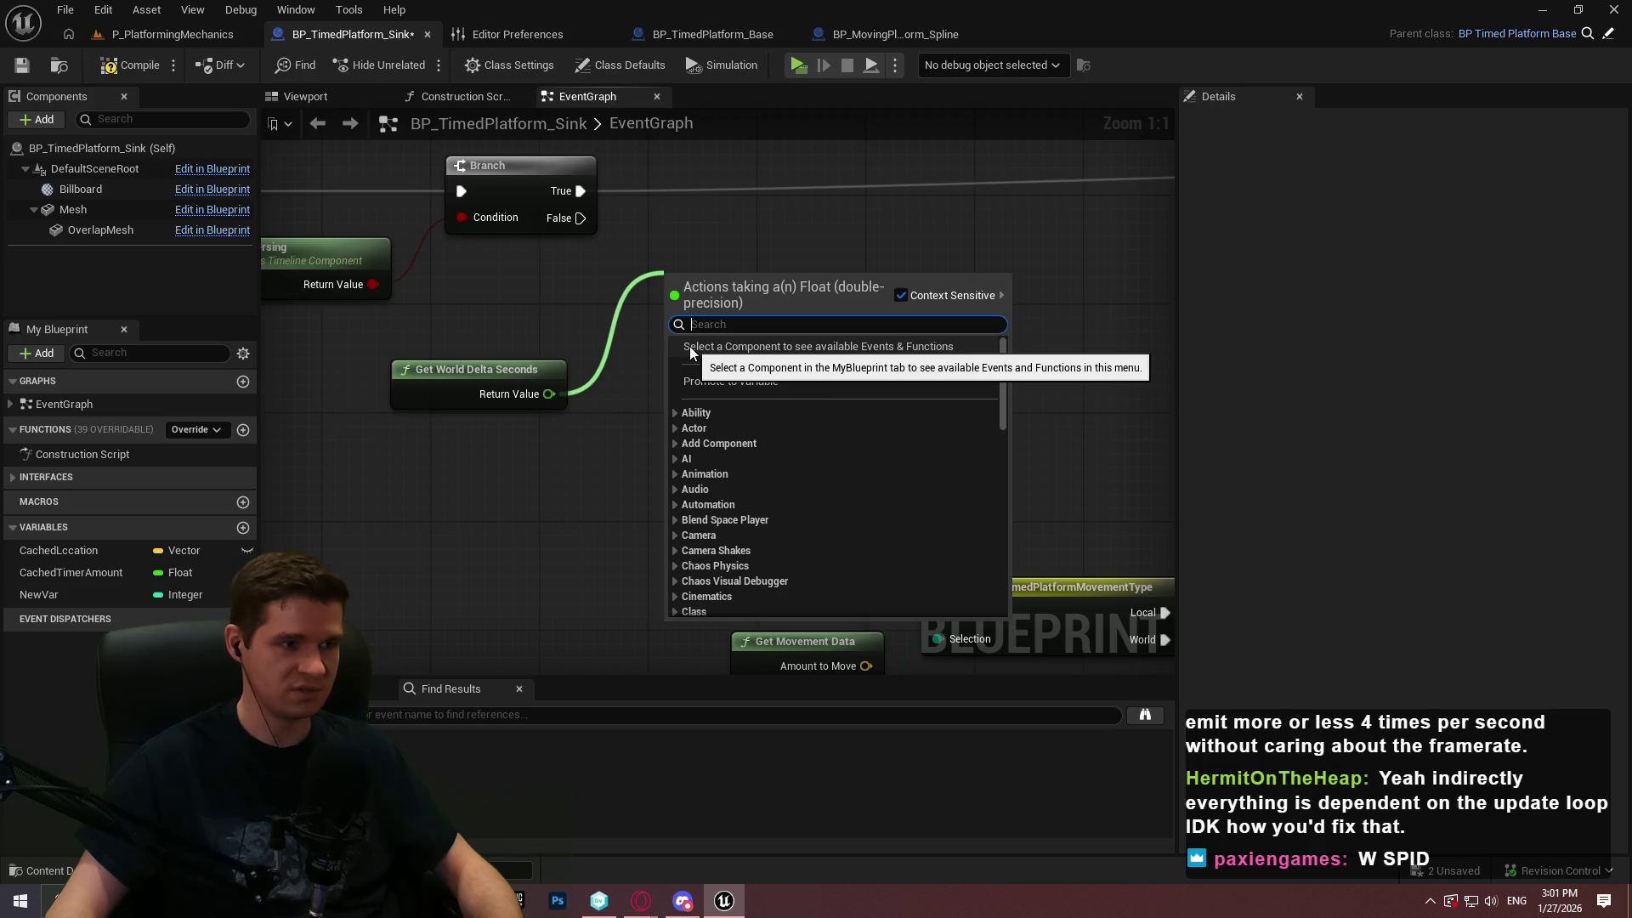
type("ca")
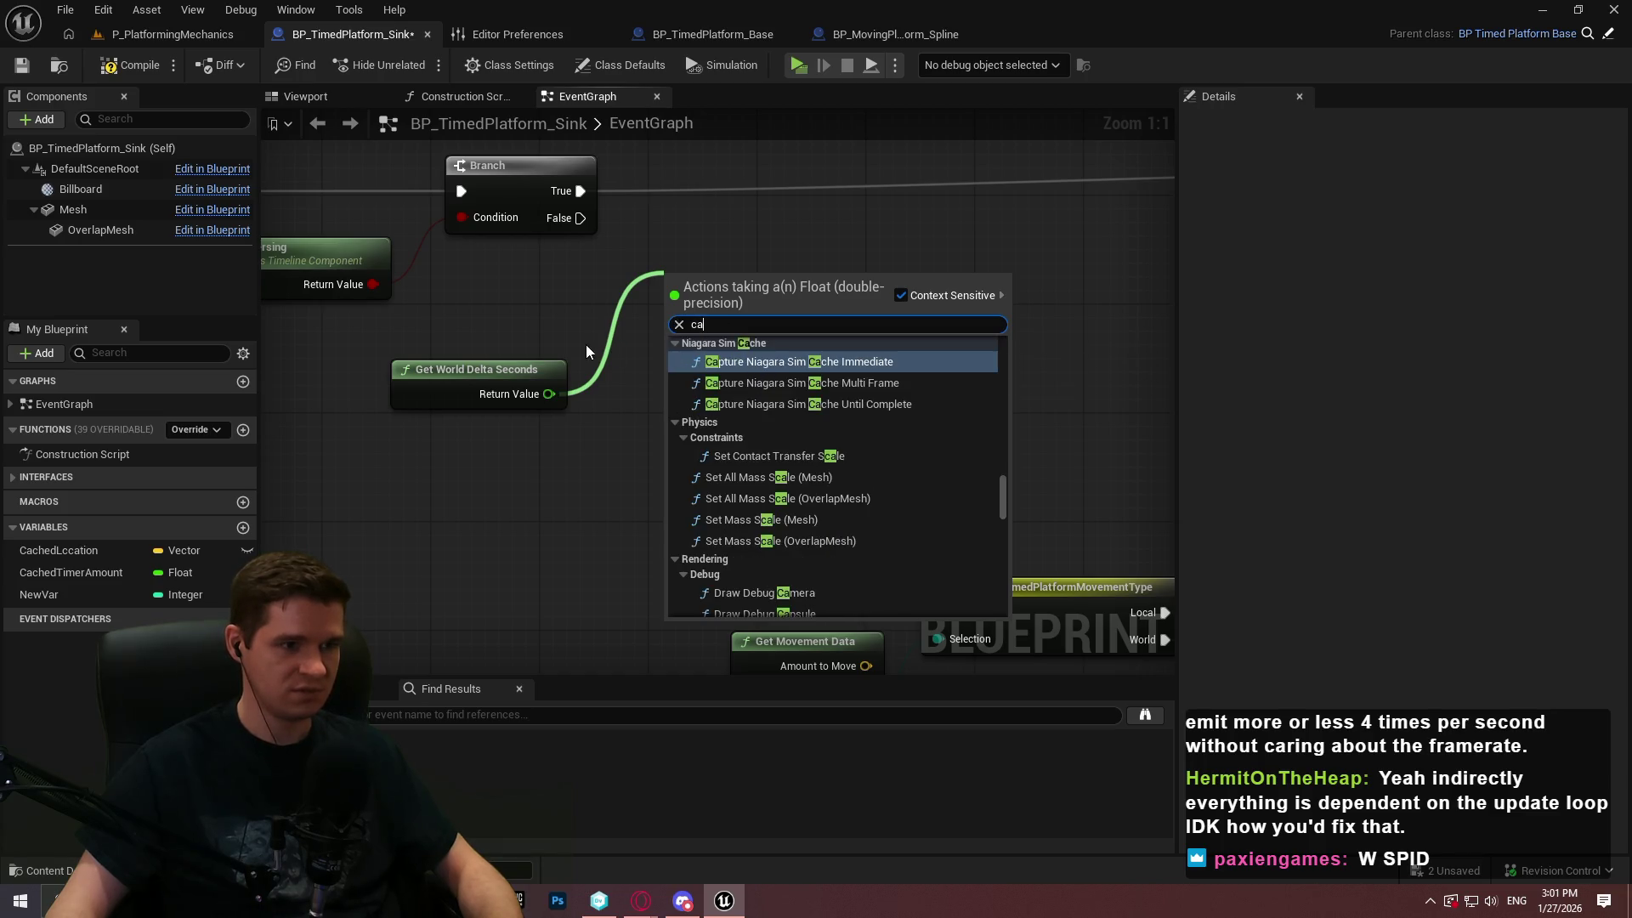
key("Escape")
mouse_move(476, 369)
left_mouse_down()
mouse_move(851, 455)
mouse_move(1046, 212)
mouse_move(838, 199)
mouse_move(762, 284)
mouse_move(634, 375)
mouse_move(767, 330)
left_mouse_up()
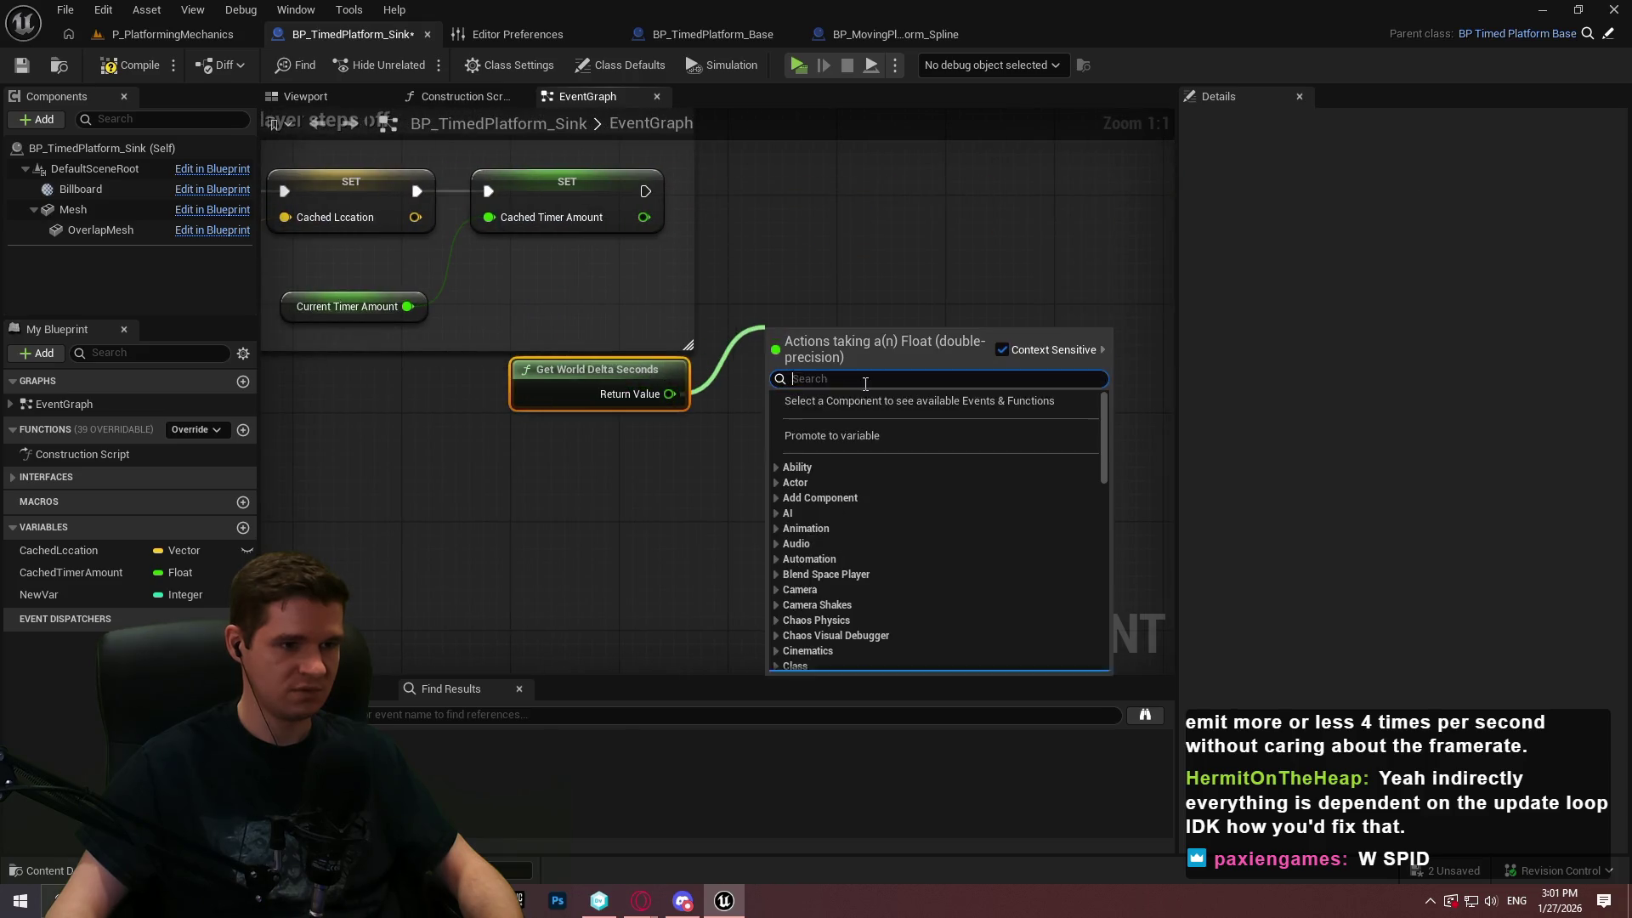
Promote its return value to a CachedDeltaTime variable and chain that SET after Cached Timer Amount
left_click(854, 435)
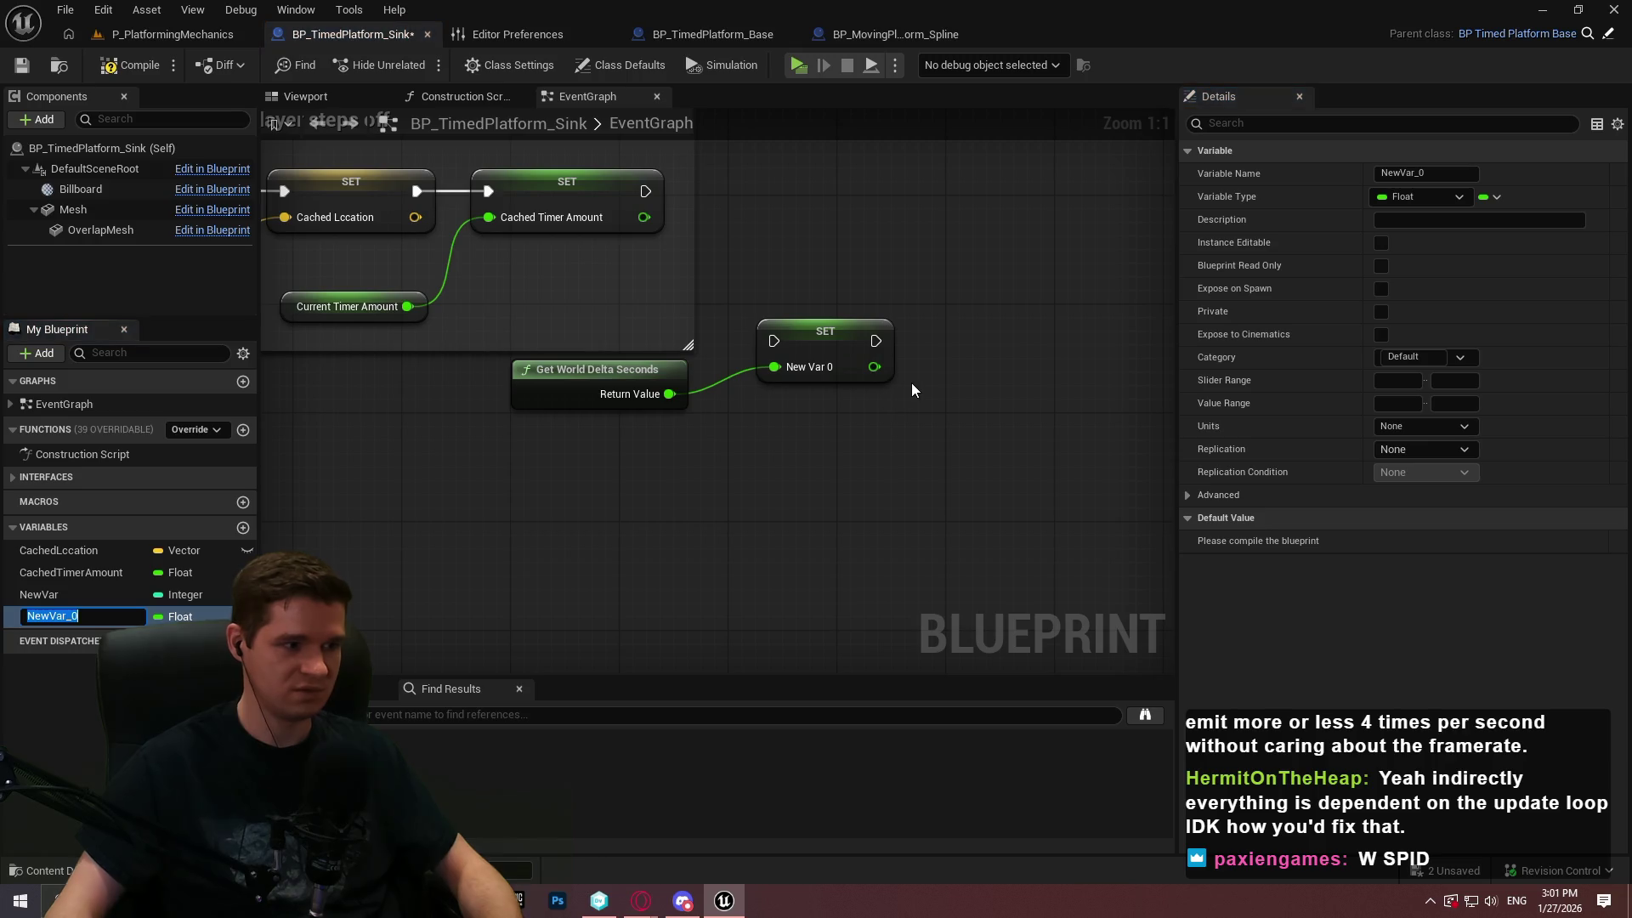
type("CachedDeltaTime")
key("Return")
mouse_move(772, 350)
left_mouse_down()
mouse_move(772, 285)
mouse_move(644, 191)
left_mouse_up()
mouse_move(884, 410)
left_mouse_down()
mouse_move(595, 322)
mouse_move(884, 537)
mouse_move(1164, 510)
mouse_move(797, 502)
left_mouse_up()
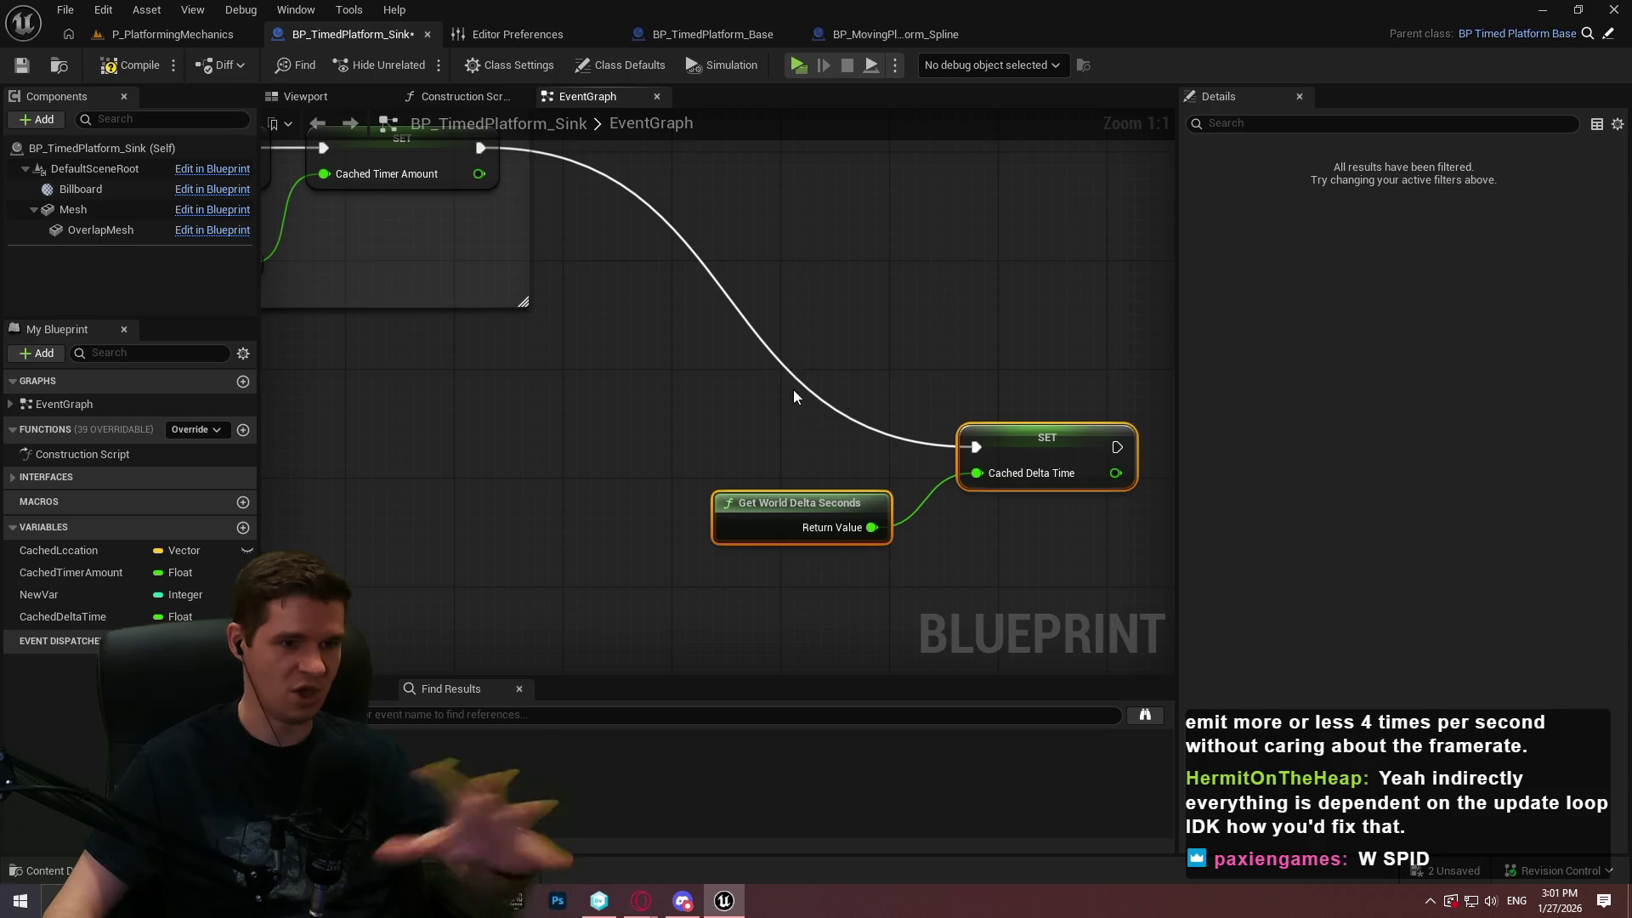
mouse_move(607, 351)
left_mouse_down()
mouse_move(549, 445)
mouse_move(456, 522)
mouse_move(575, 439)
mouse_move(937, 483)
left_mouse_up()
mouse_move(1149, 511)
left_mouse_down()
mouse_move(1165, 510)
mouse_move(565, 420)
mouse_move(651, 446)
left_mouse_up()
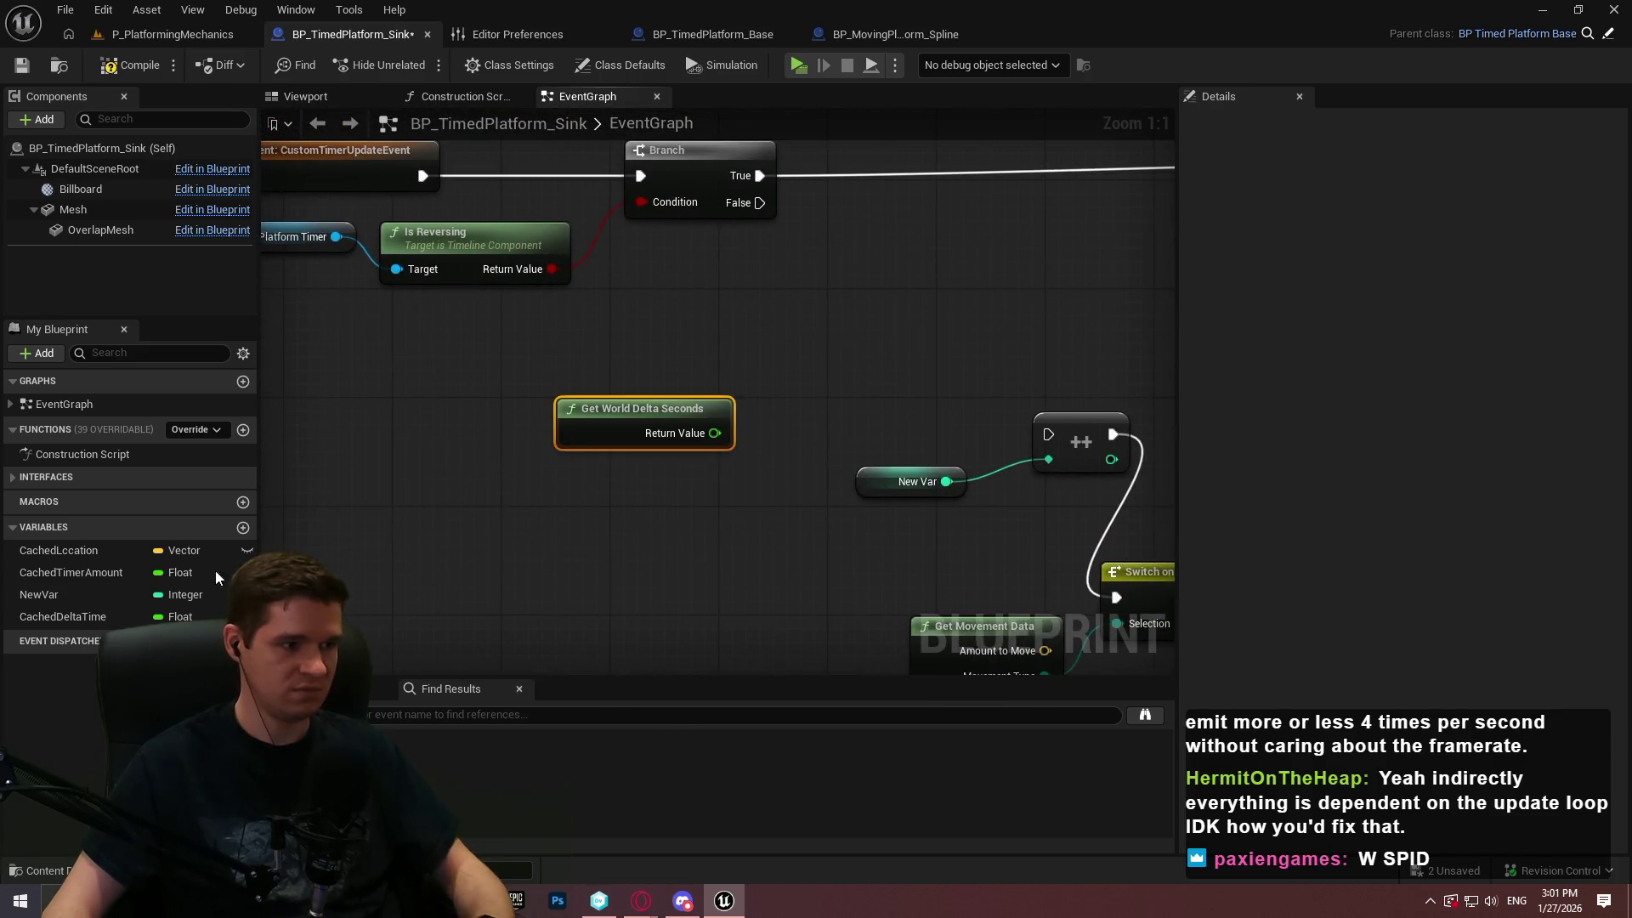
Add a NewVar getter and a Greater (>) node fed by Get World Delta Seconds
left_click_drag(793, 330, 597, 422)
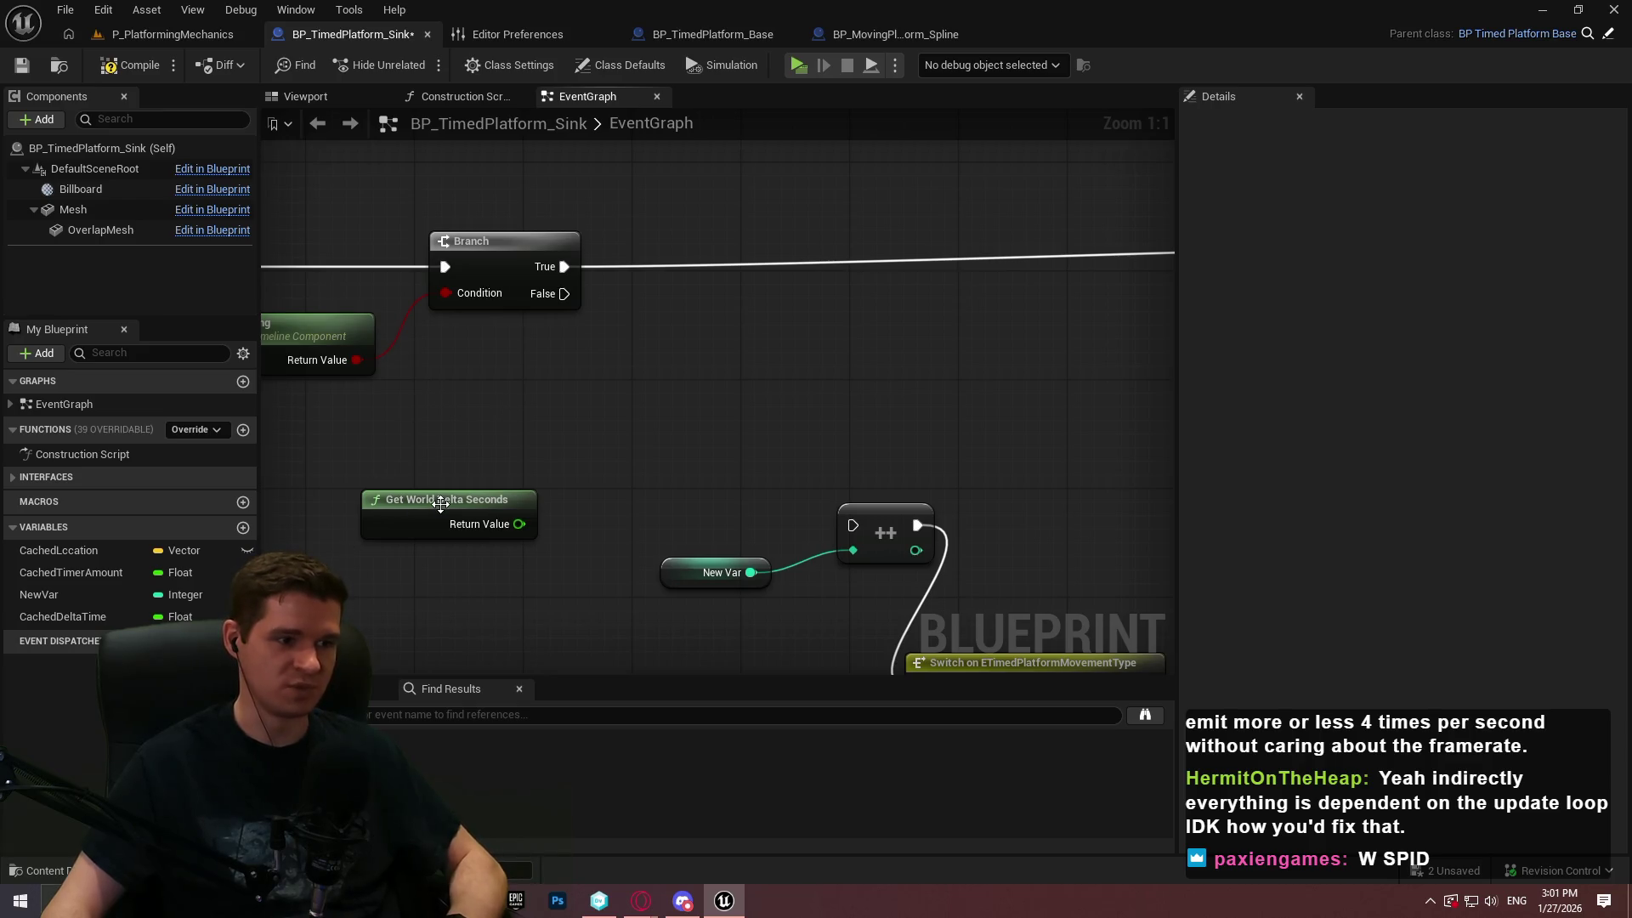
left_click_drag(441, 504, 412, 407)
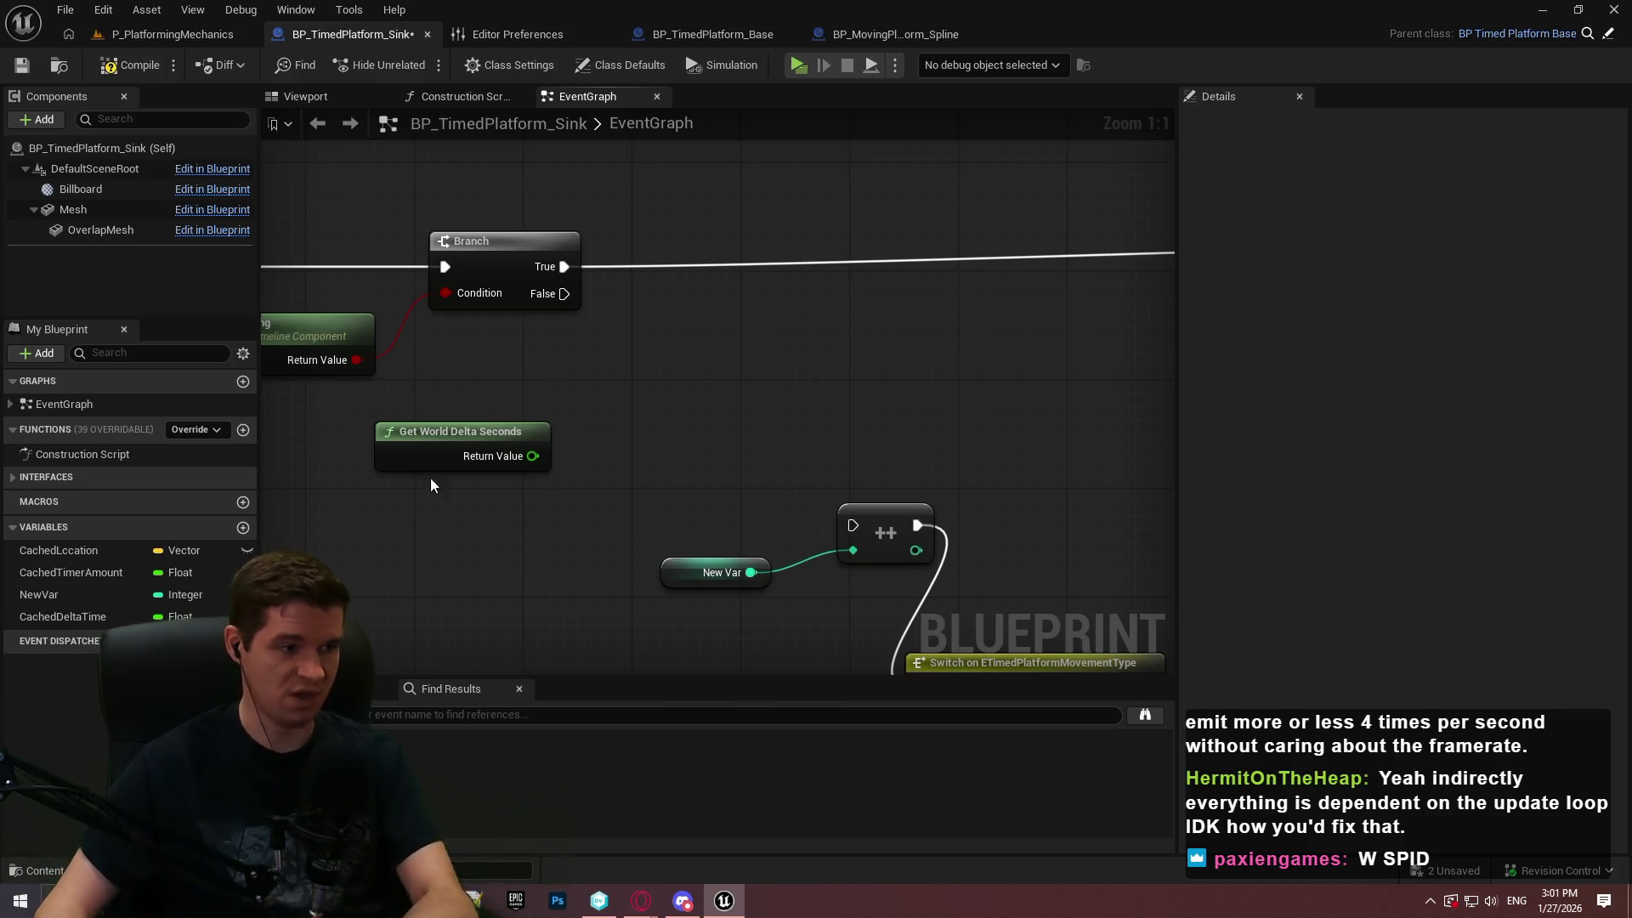
left_click_drag(559, 392, 497, 386)
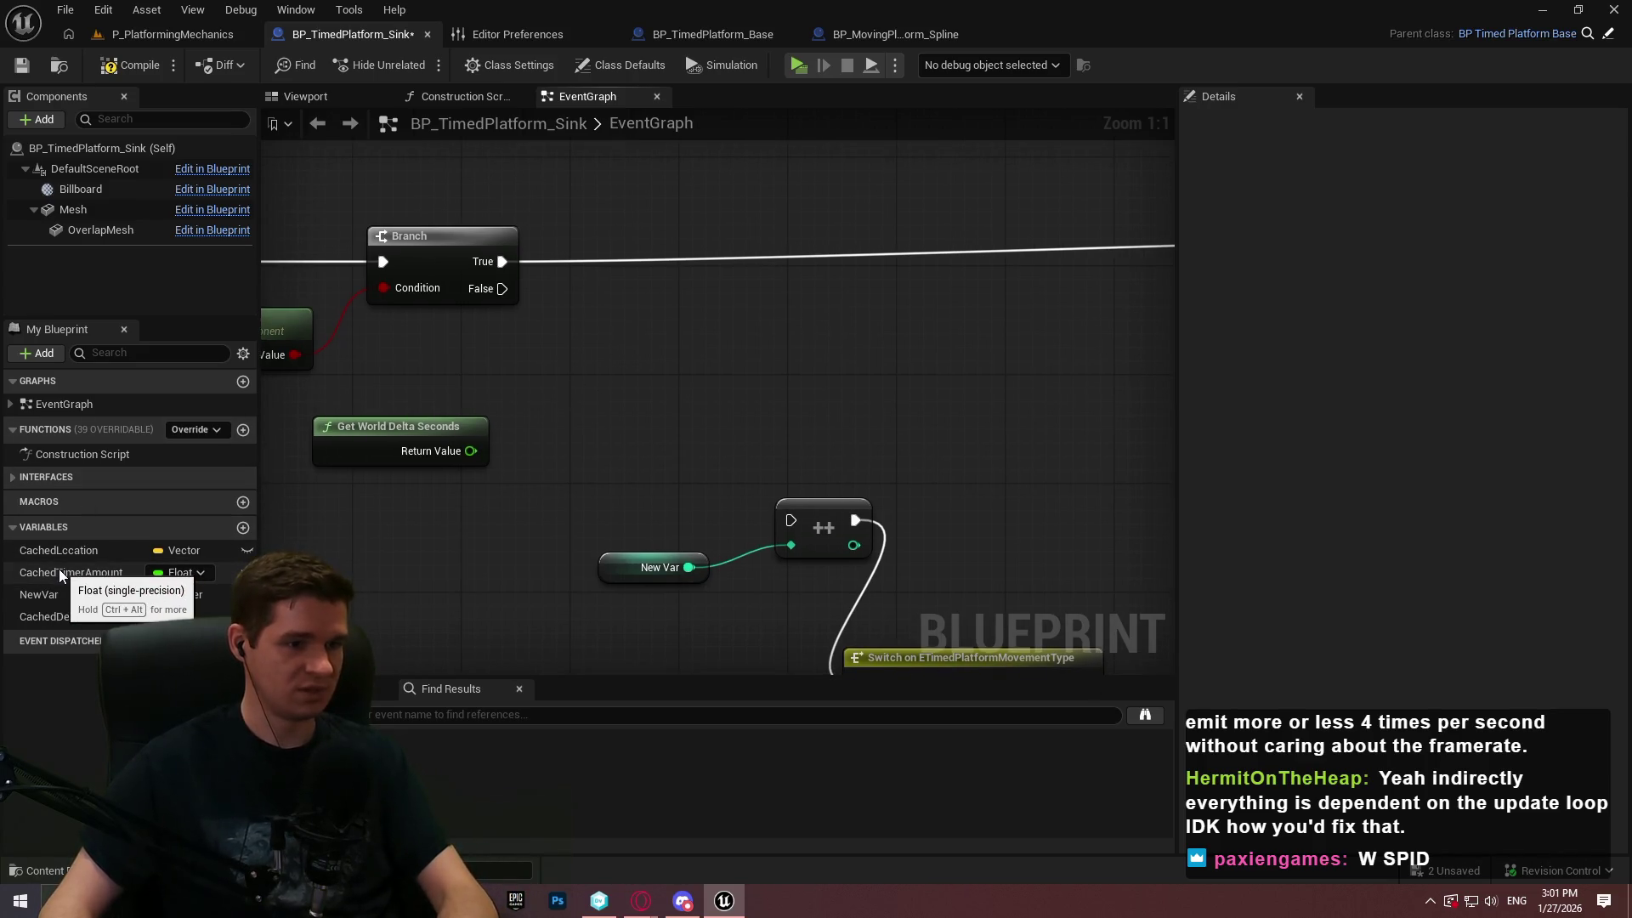
mouse_move(44, 601)
left_mouse_down()
mouse_move(482, 473)
mouse_move(416, 527)
left_mouse_up()
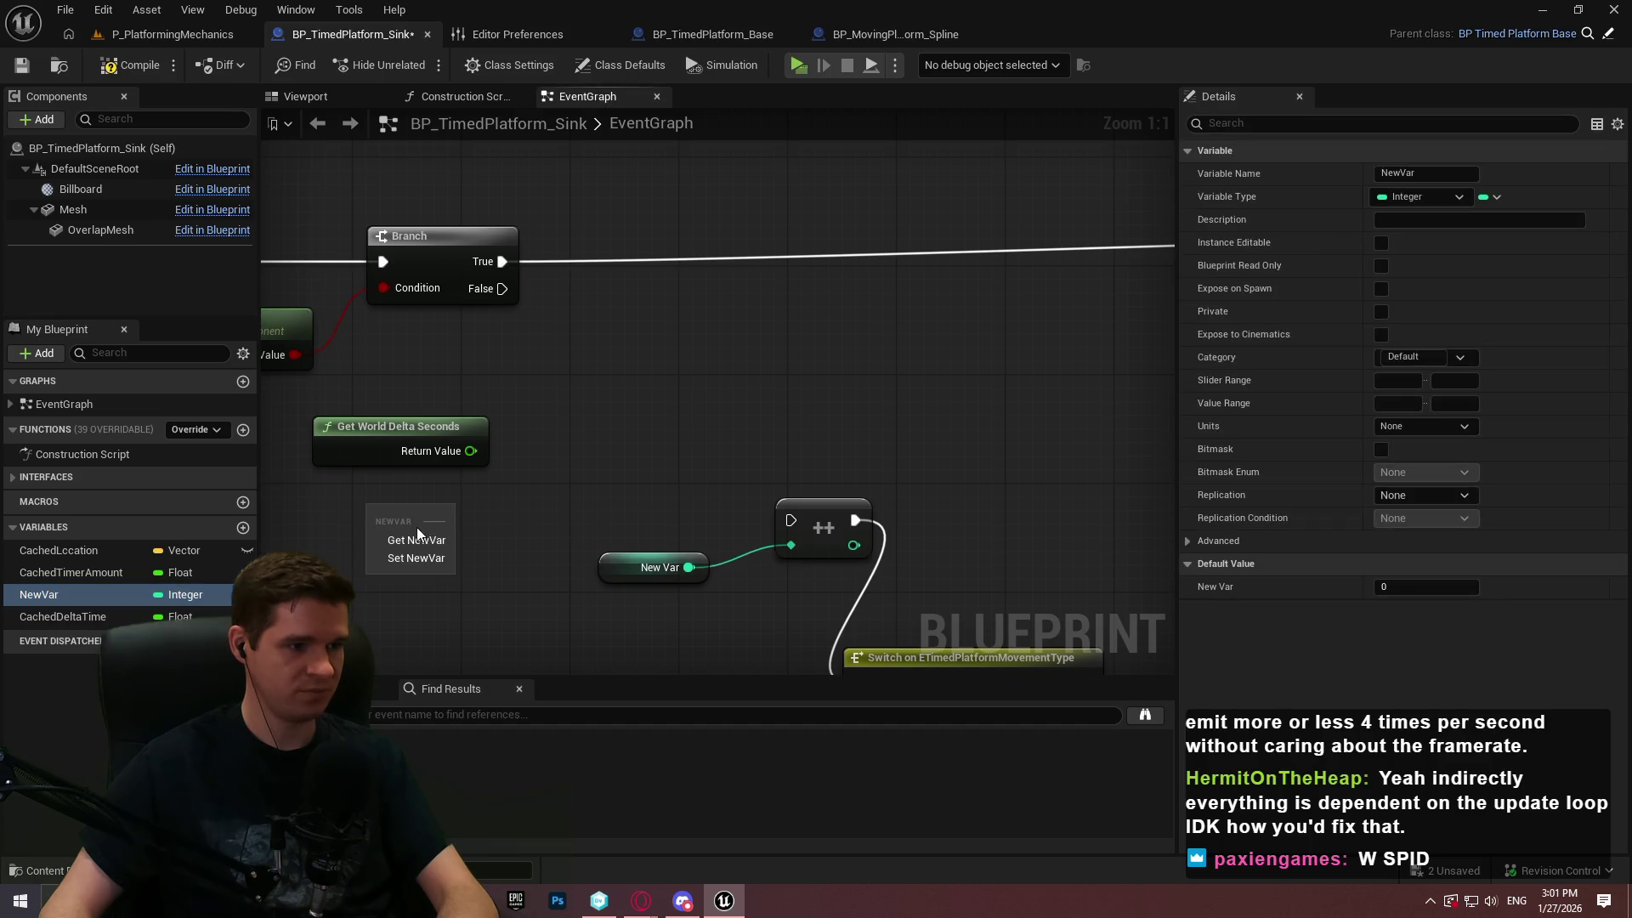
left_click(416, 540)
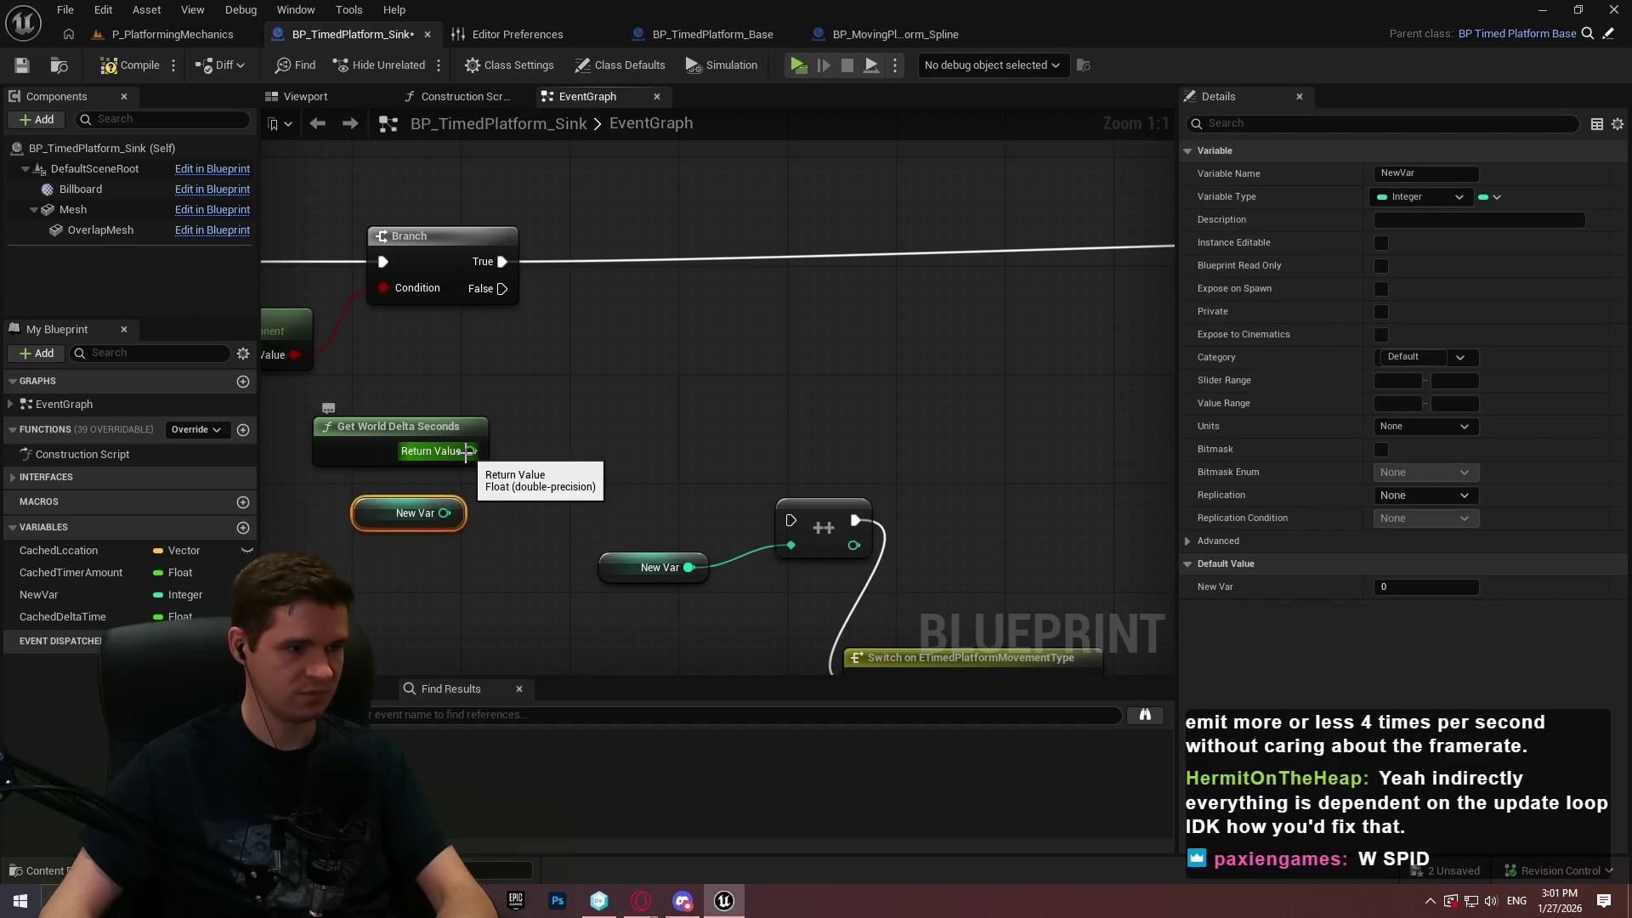
left_click(501, 411)
mouse_move(471, 451)
left_mouse_down()
mouse_move(605, 380)
mouse_move(588, 458)
mouse_move(562, 473)
left_mouse_up()
type(">")
key("Return")
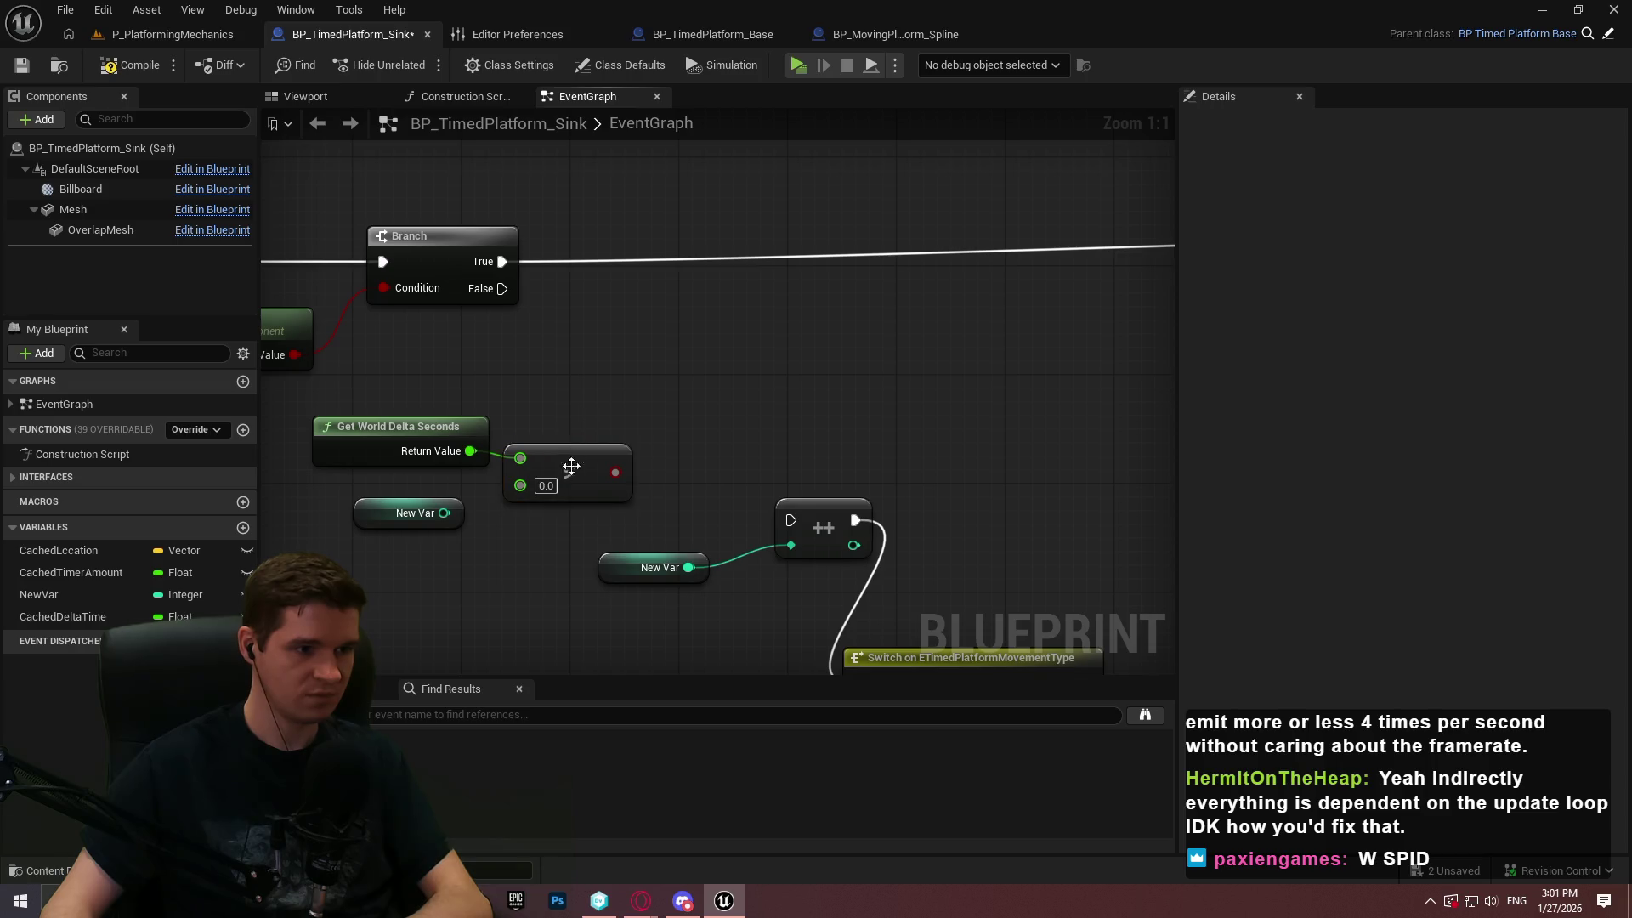
left_click(636, 381)
Place a new Branch node and tidy the NewVar and delta seconds nodes around it
left_click(650, 407)
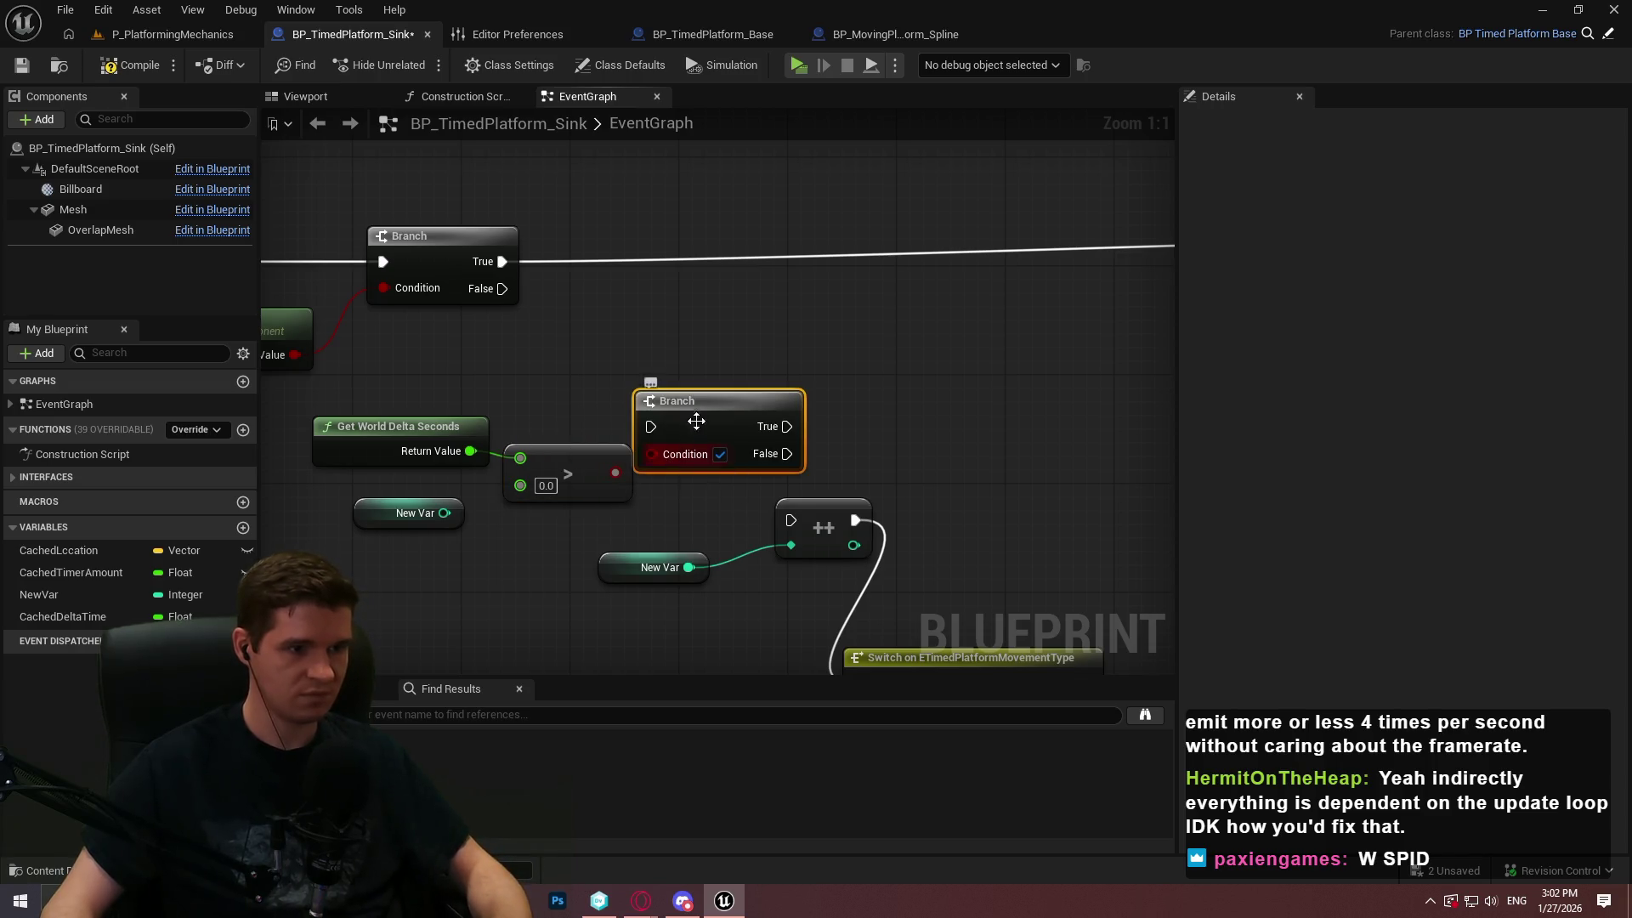
left_click_drag(663, 407, 788, 316)
left_click(408, 513)
key("Delete")
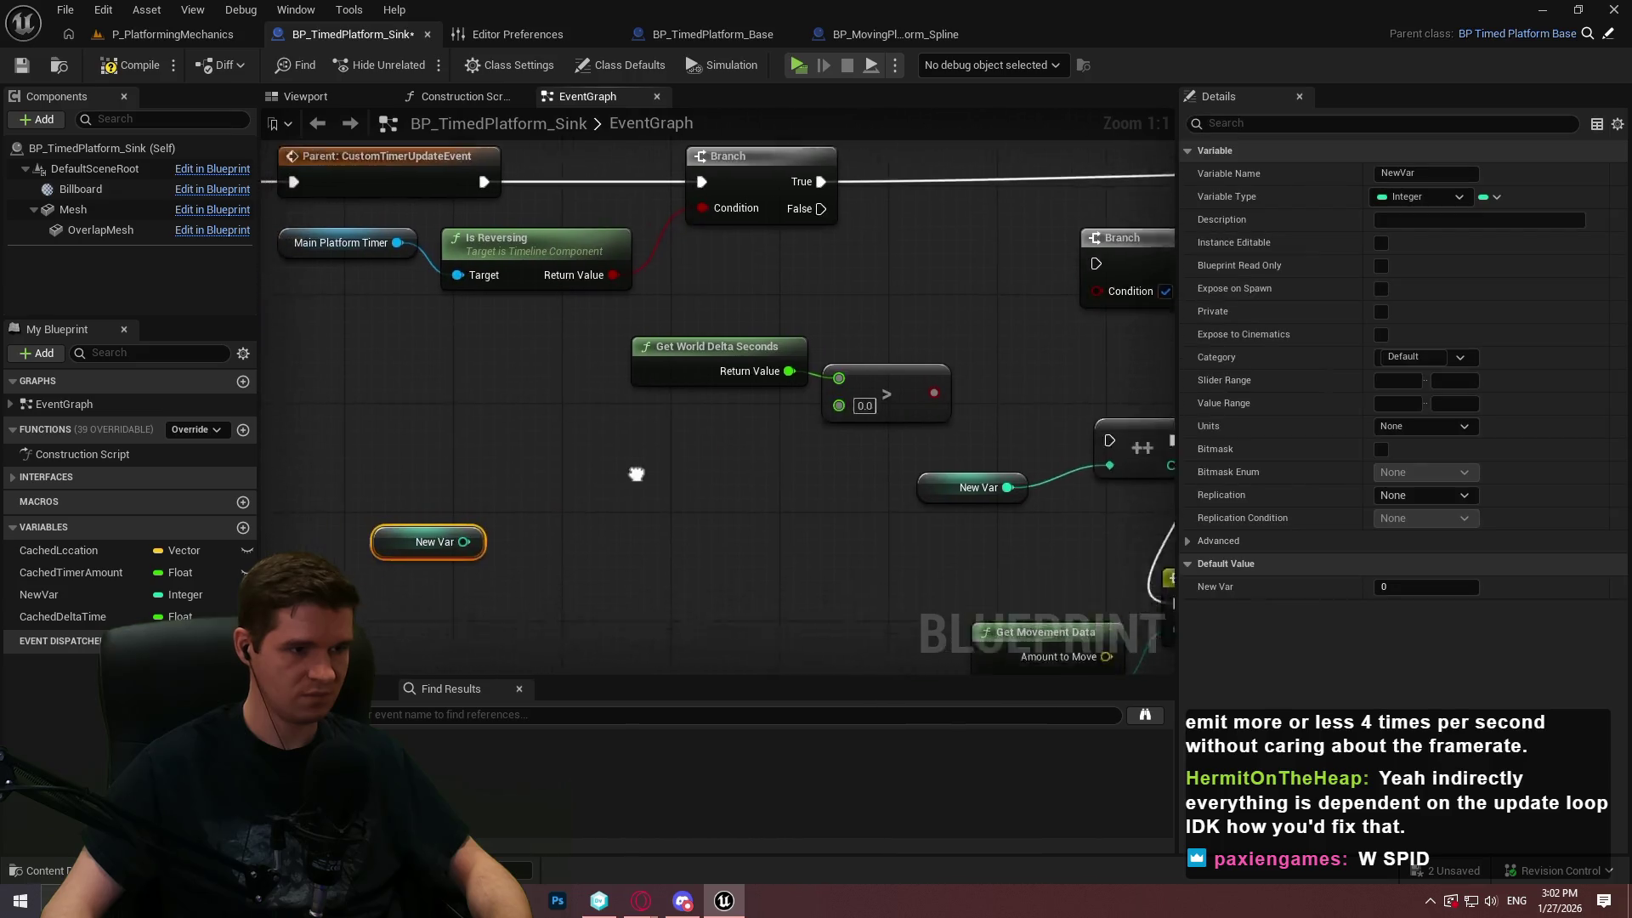
left_click(527, 510)
left_click(489, 463)
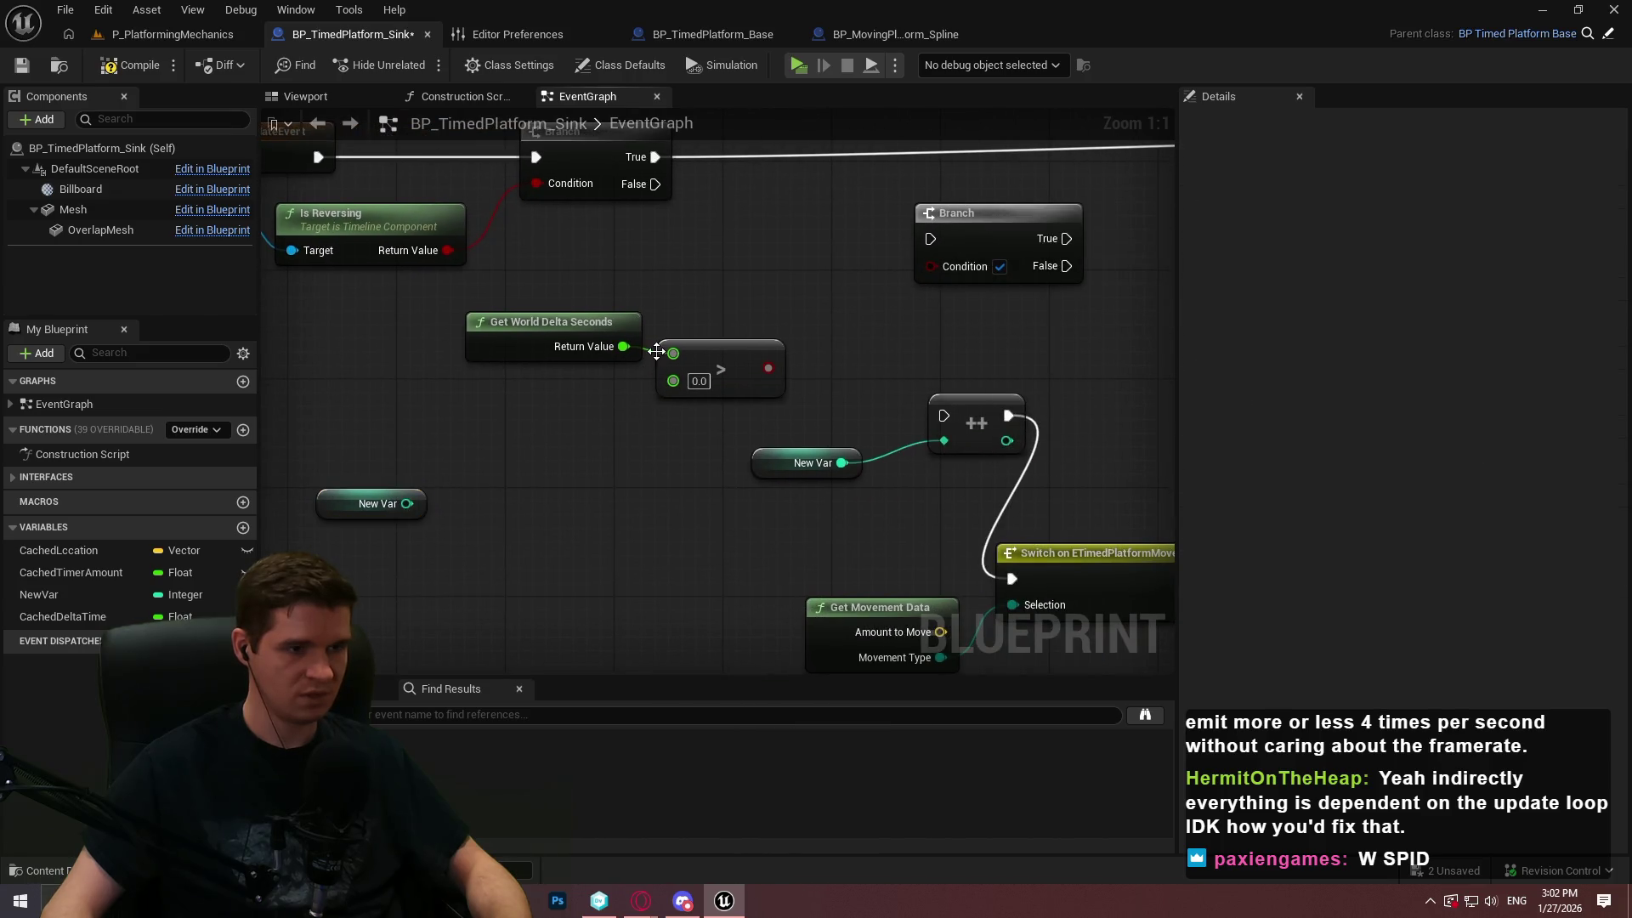
left_click_drag(599, 348, 544, 349)
Compare against CachedDeltaTime + NewVar and route the first Branch's False through the new Branch into ++
mouse_move(63, 616)
left_mouse_down()
mouse_move(430, 413)
mouse_move(422, 445)
mouse_move(502, 425)
left_mouse_up()
left_click(422, 445)
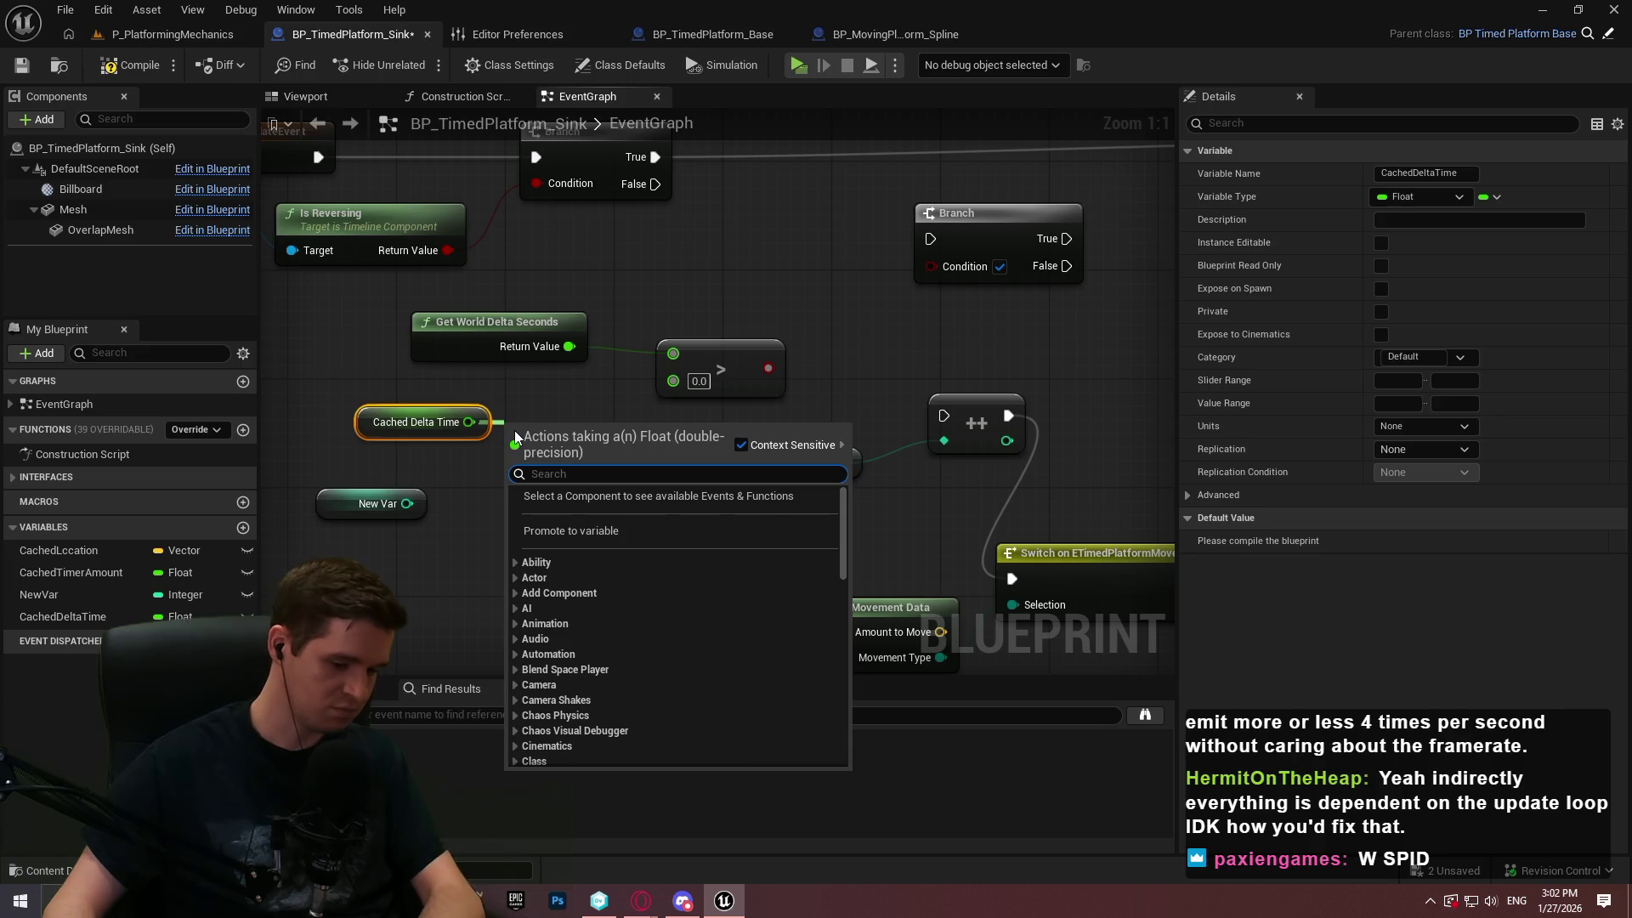
type("+")
left_click(543, 531)
left_click_drag(498, 463, 408, 503)
mouse_move(592, 435)
left_mouse_down()
mouse_move(944, 293)
mouse_move(935, 264)
mouse_move(557, 177)
mouse_move(654, 184)
left_mouse_up()
mouse_move(957, 228)
left_mouse_down()
mouse_move(767, 227)
mouse_move(941, 411)
left_mouse_up()
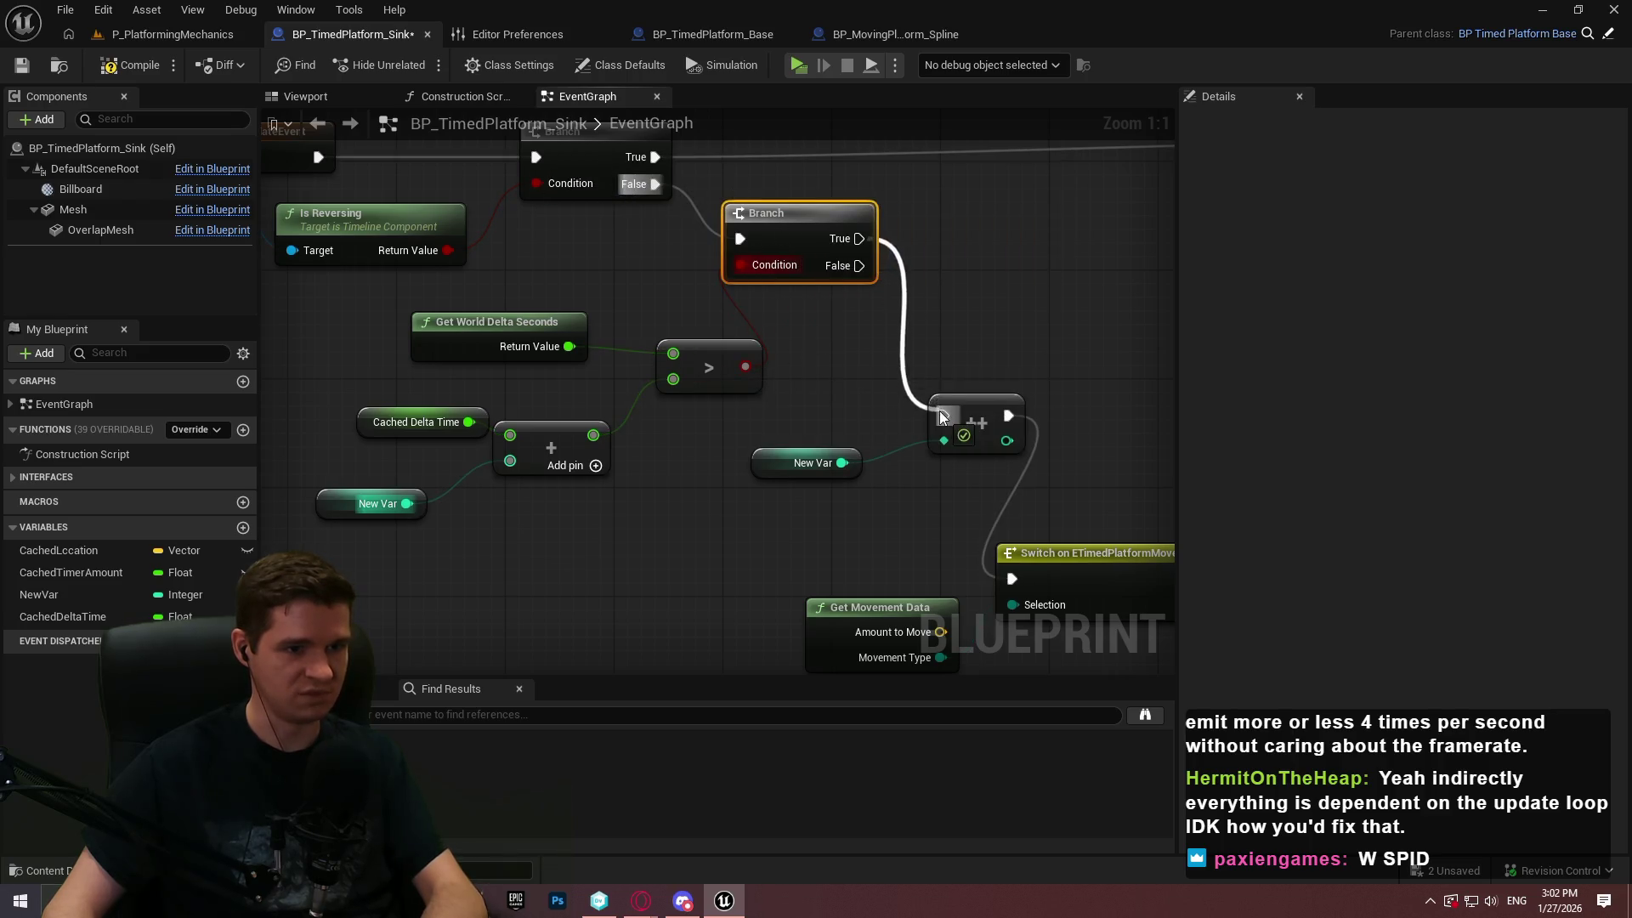
left_click_drag(1025, 264, 954, 354)
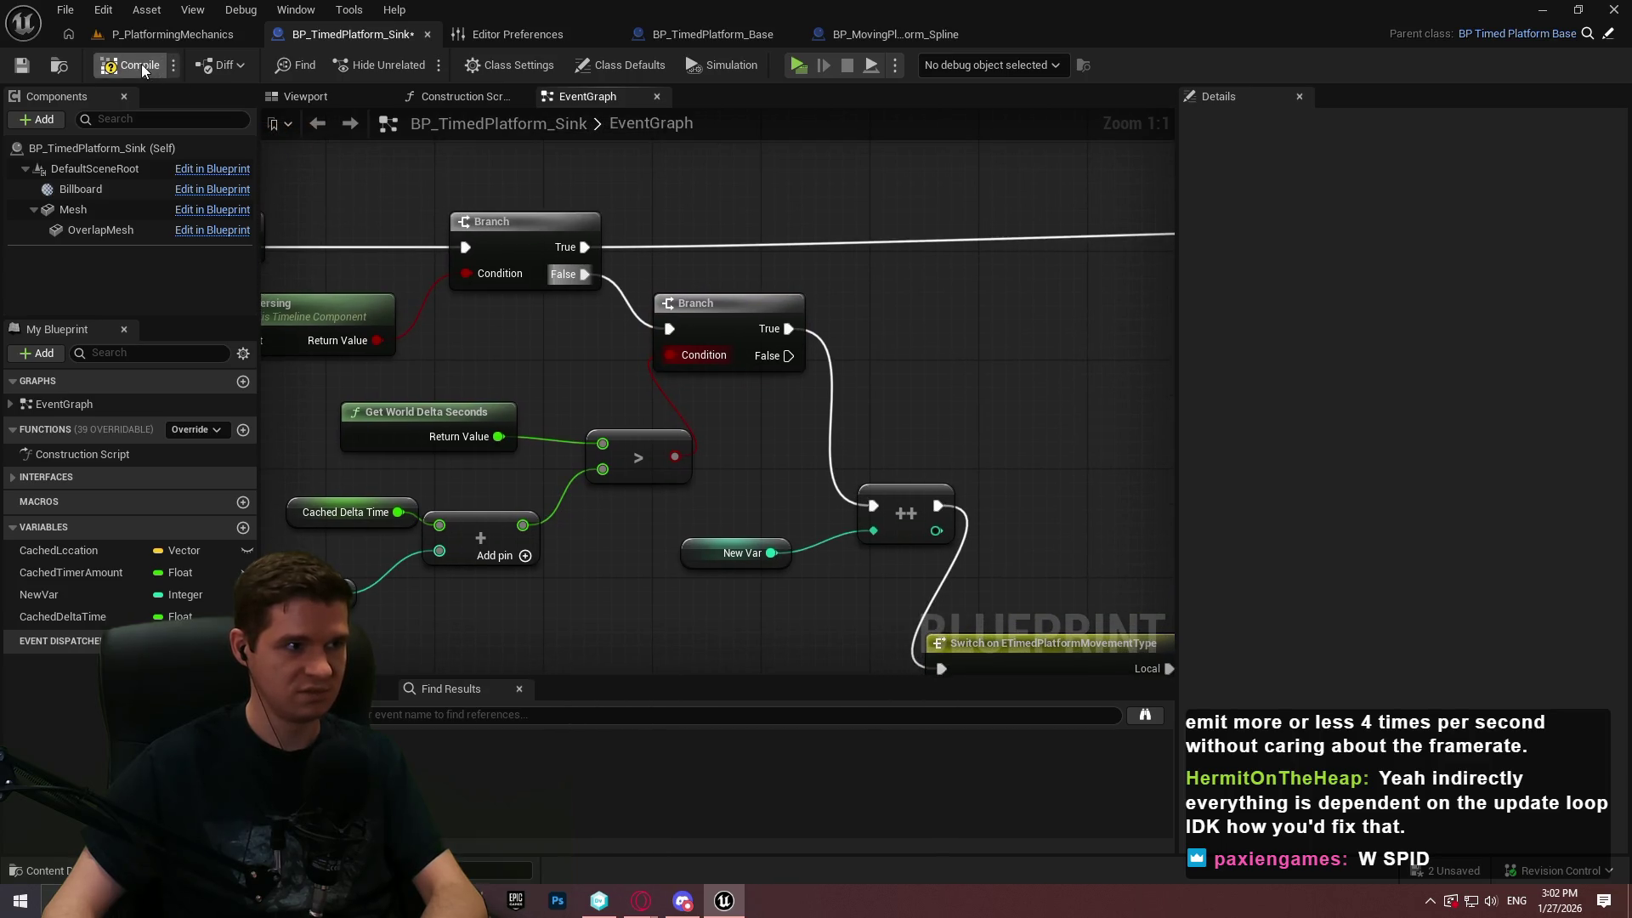
Run a test play session of P_PlatformingMechanics, check the comparison nodes, and stop
left_click(150, 34)
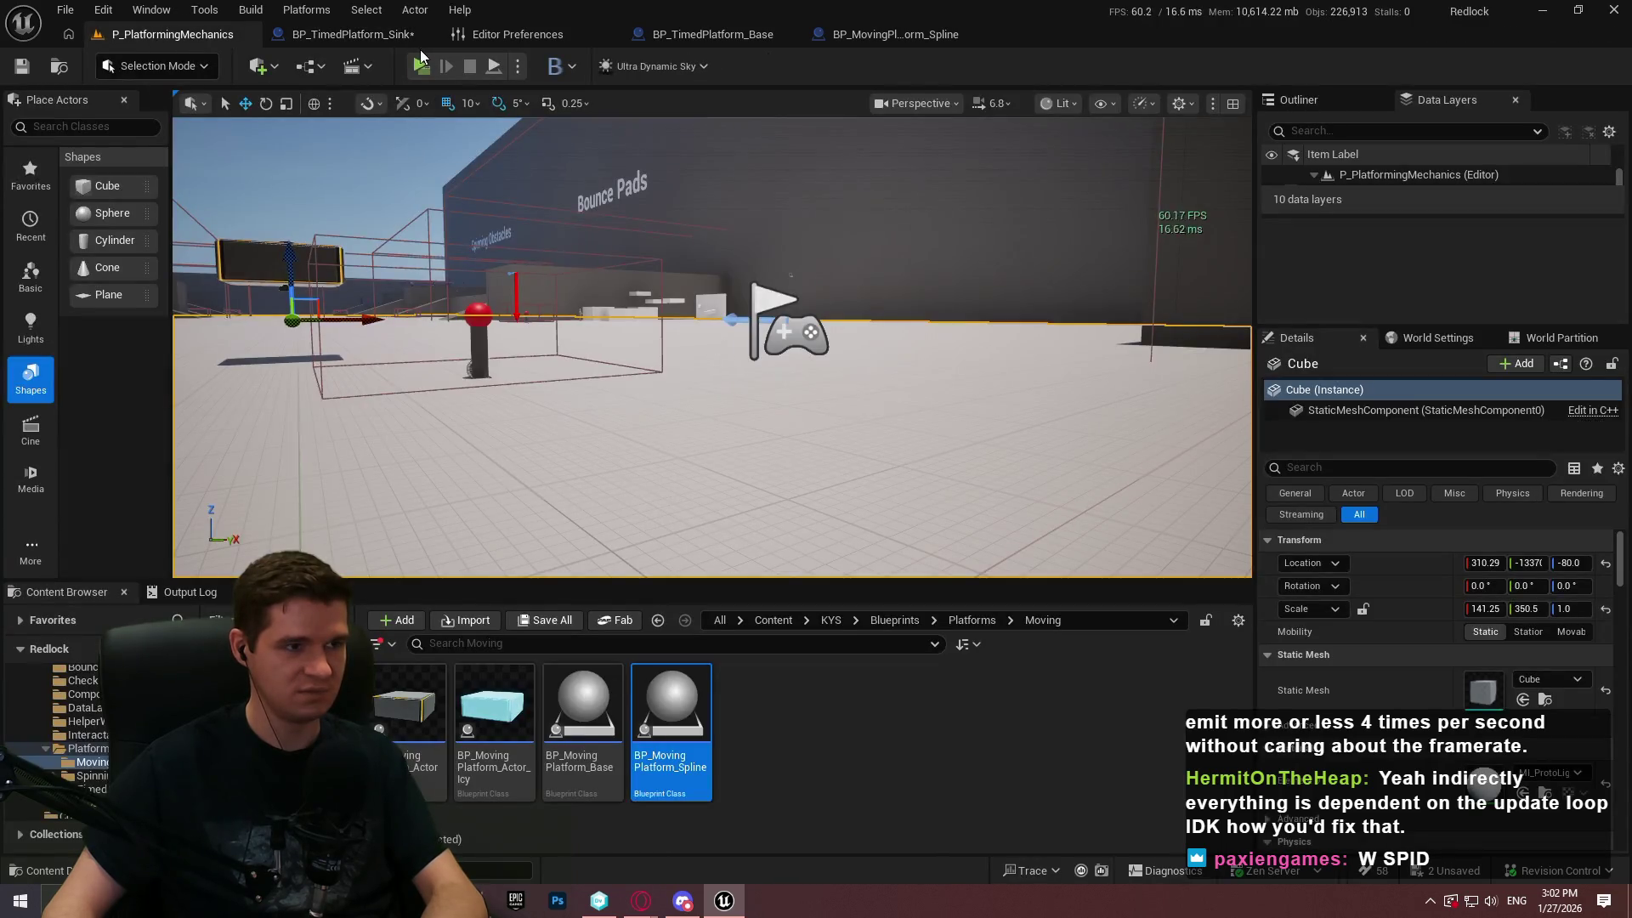
key("alt+p")
left_click(767, 732)
key("w")
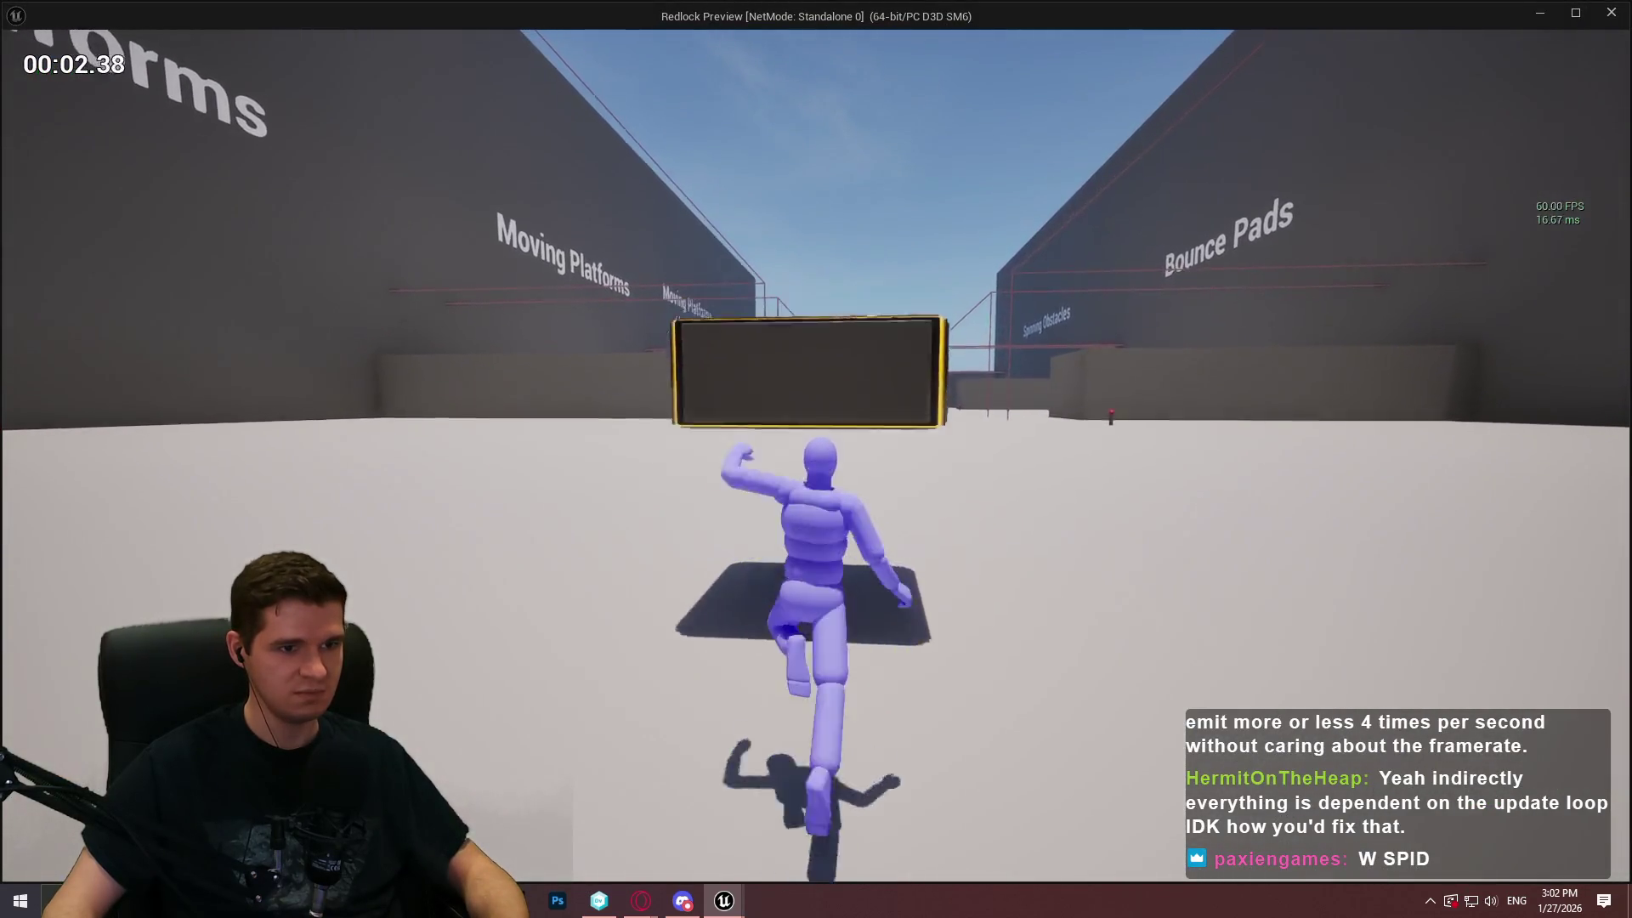
key("Escape")
left_click(798, 66)
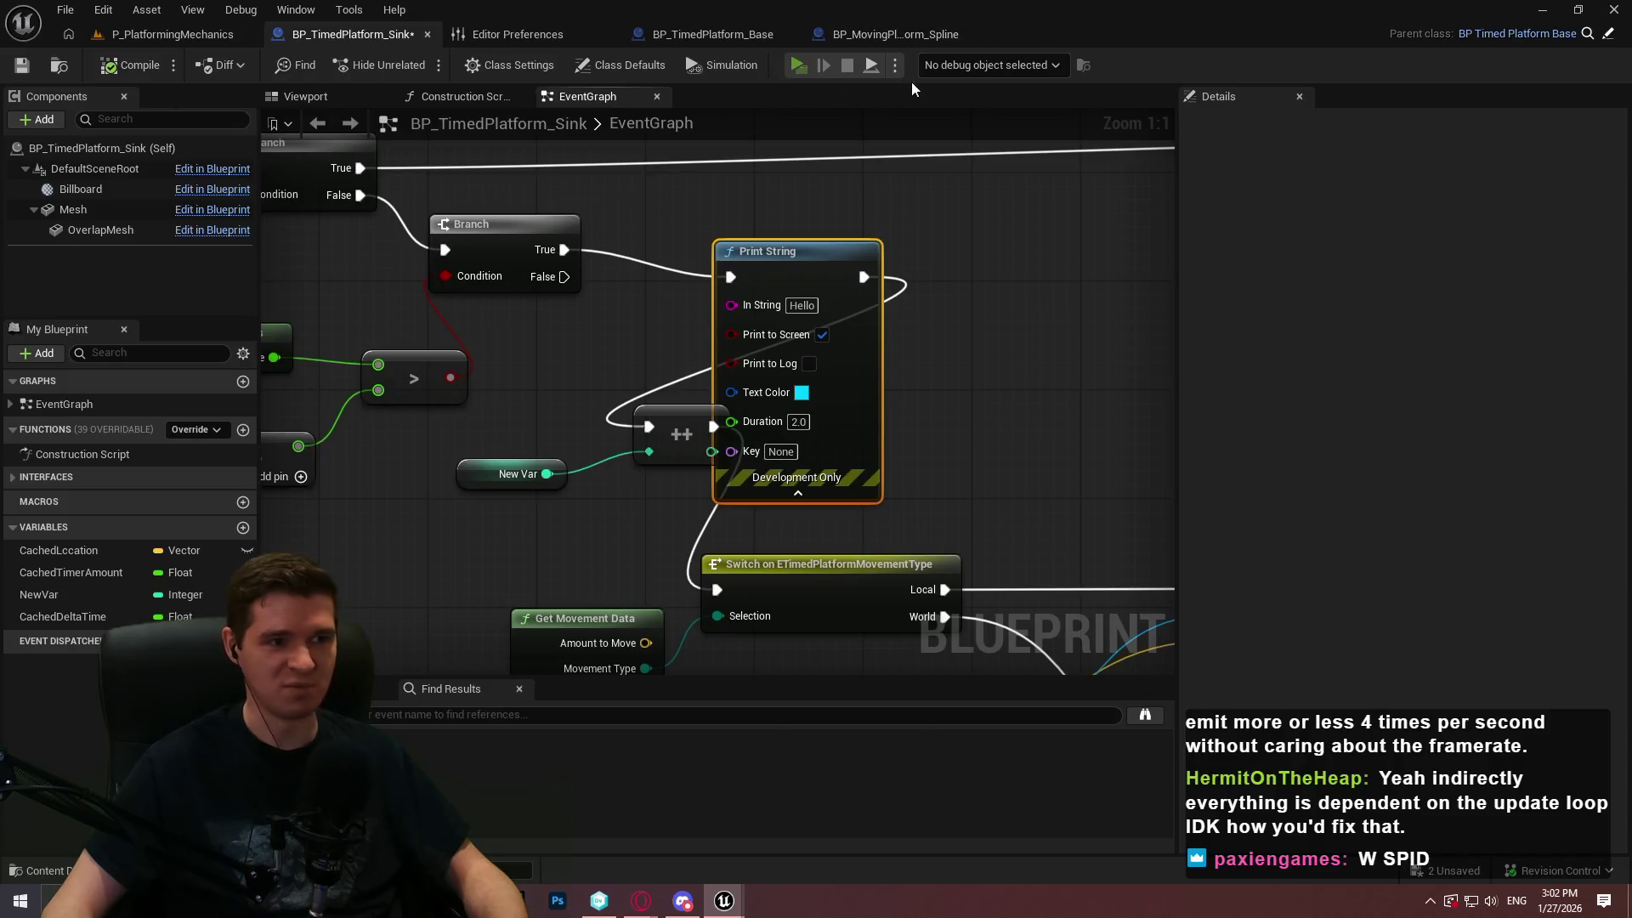
key("Escape")
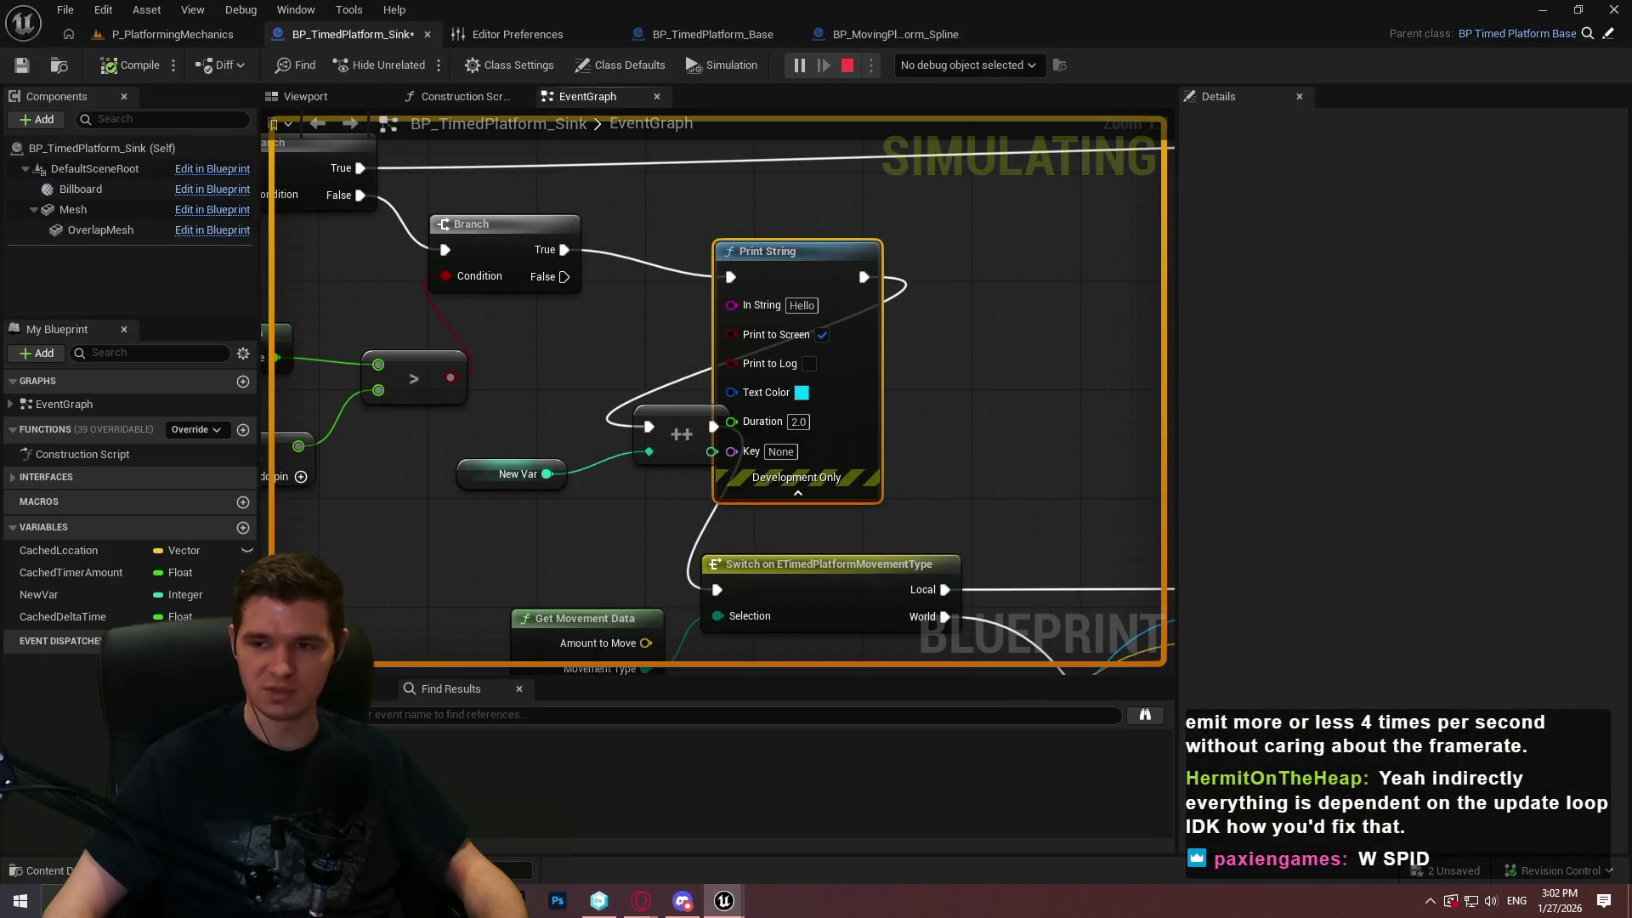
key("super")
mouse_move(641, 549)
left_mouse_down()
mouse_move(901, 535)
mouse_move(873, 546)
mouse_move(666, 471)
left_mouse_up()
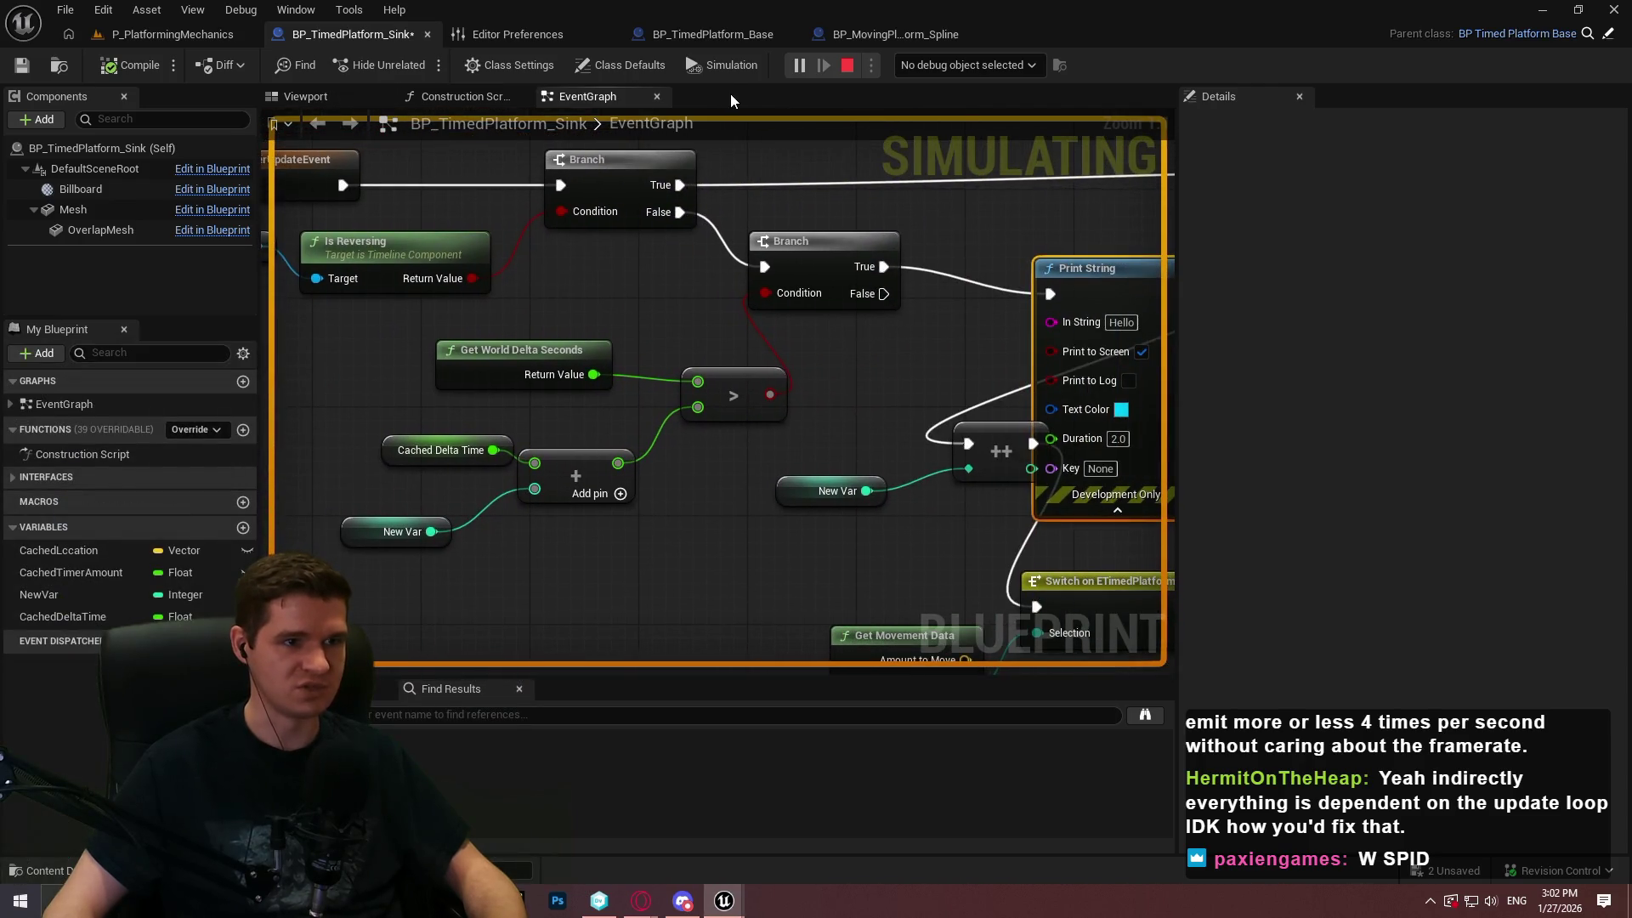
left_click(843, 70)
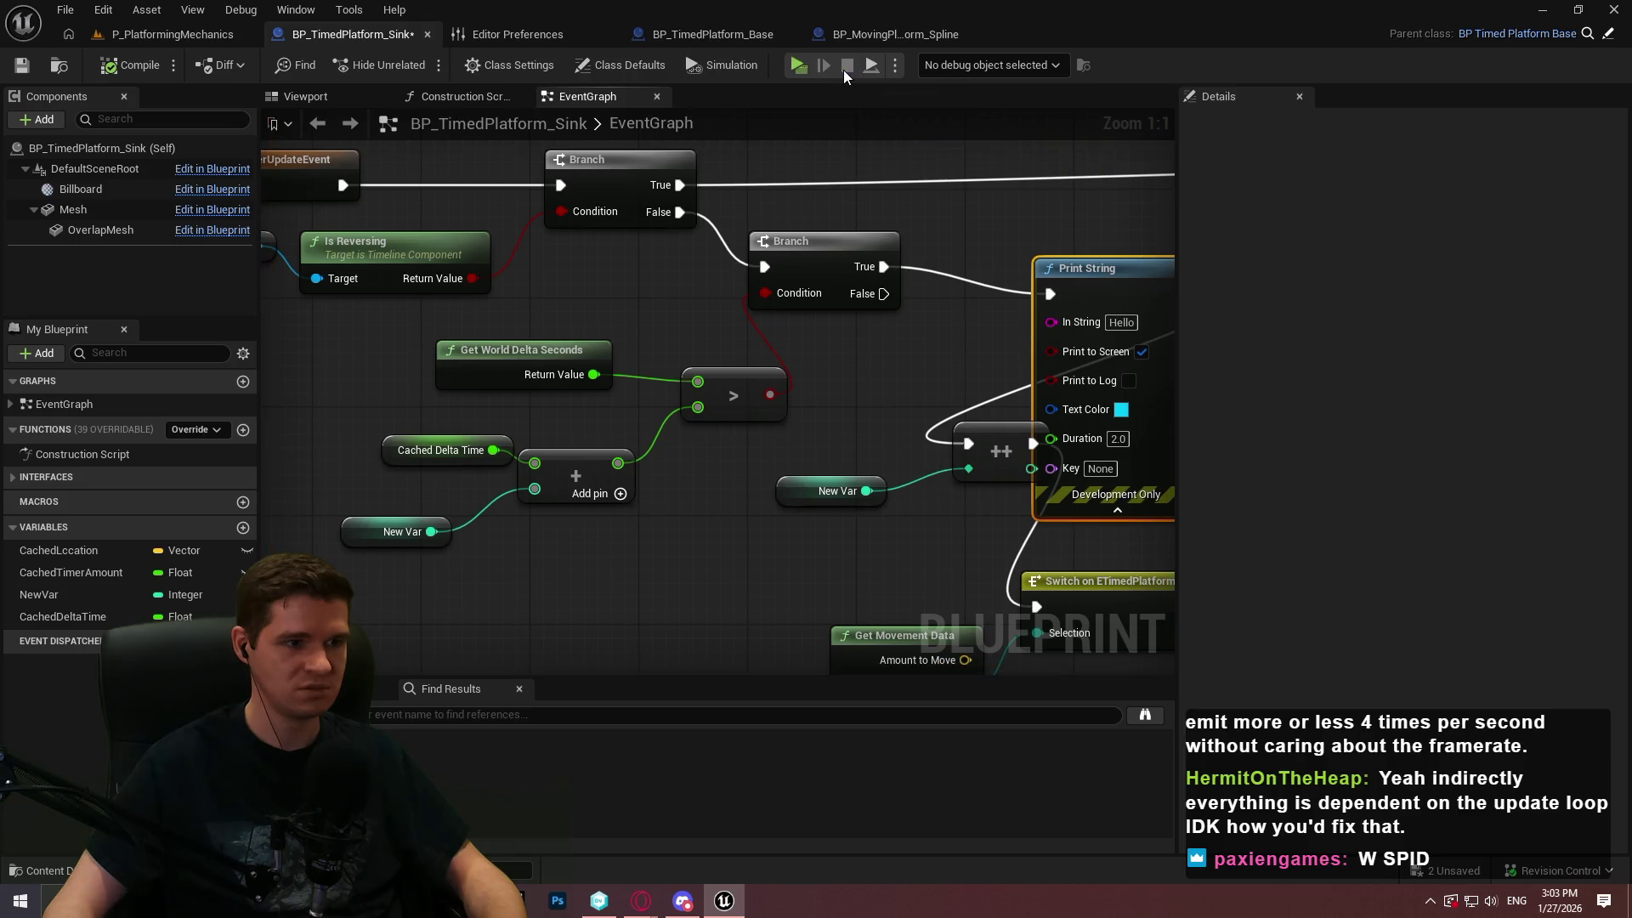
Set New Var's default value to 1
left_click(348, 532)
left_click(1382, 586)
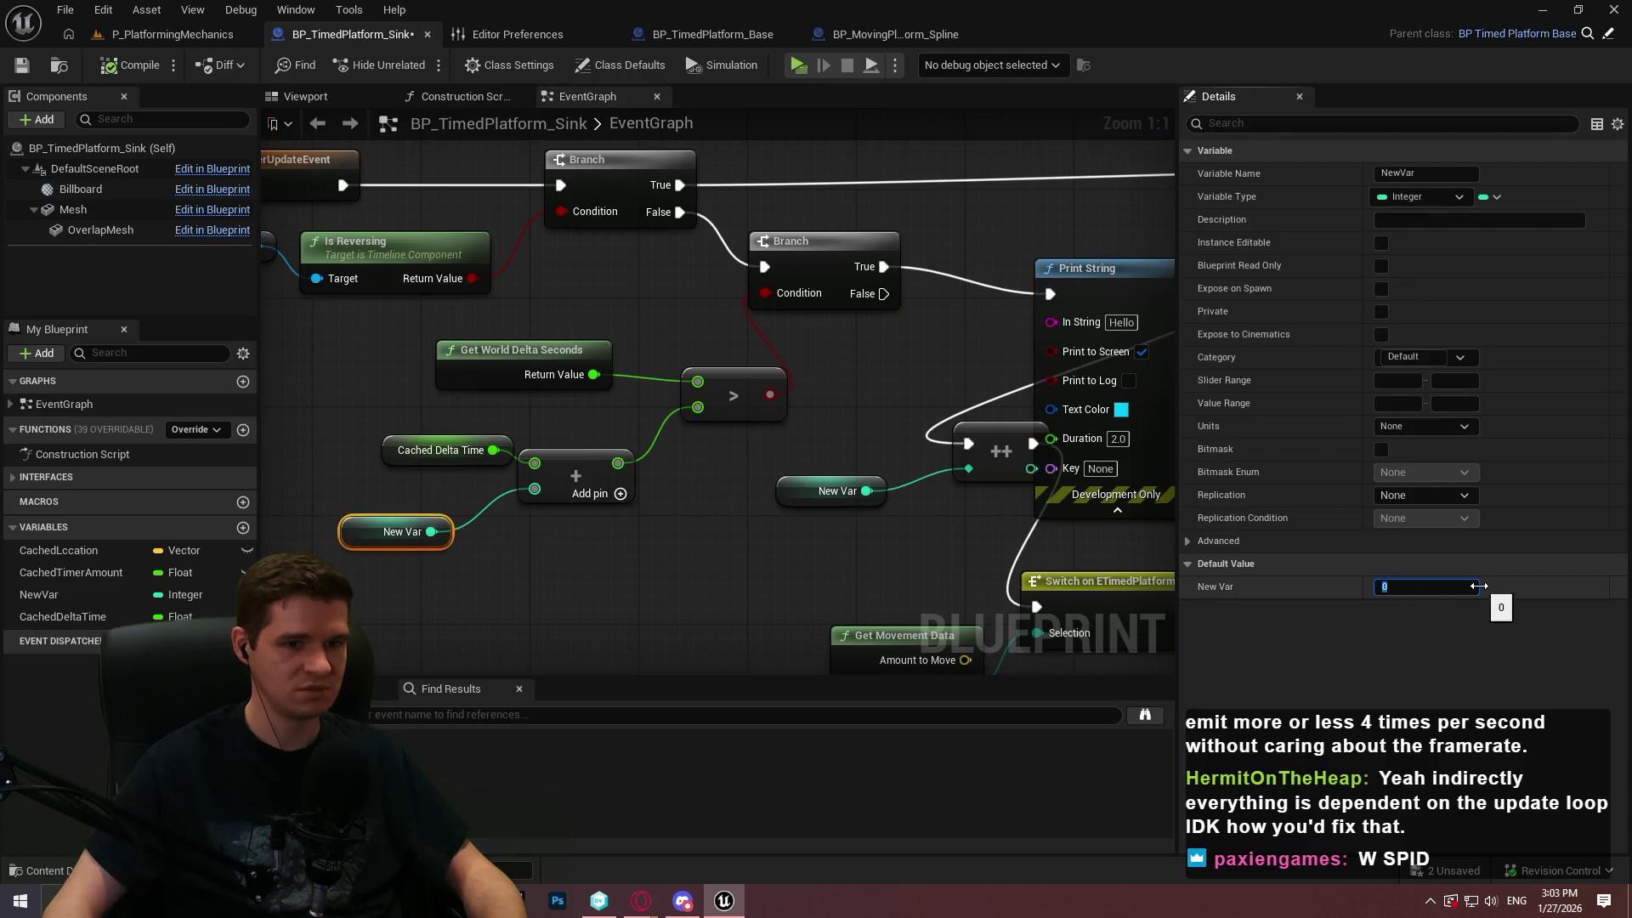
type("1")
key("Return")
Play again with the spawned BP_TimedPlatform_Sink as debug target, then stop
key("alt+p")
key("super")
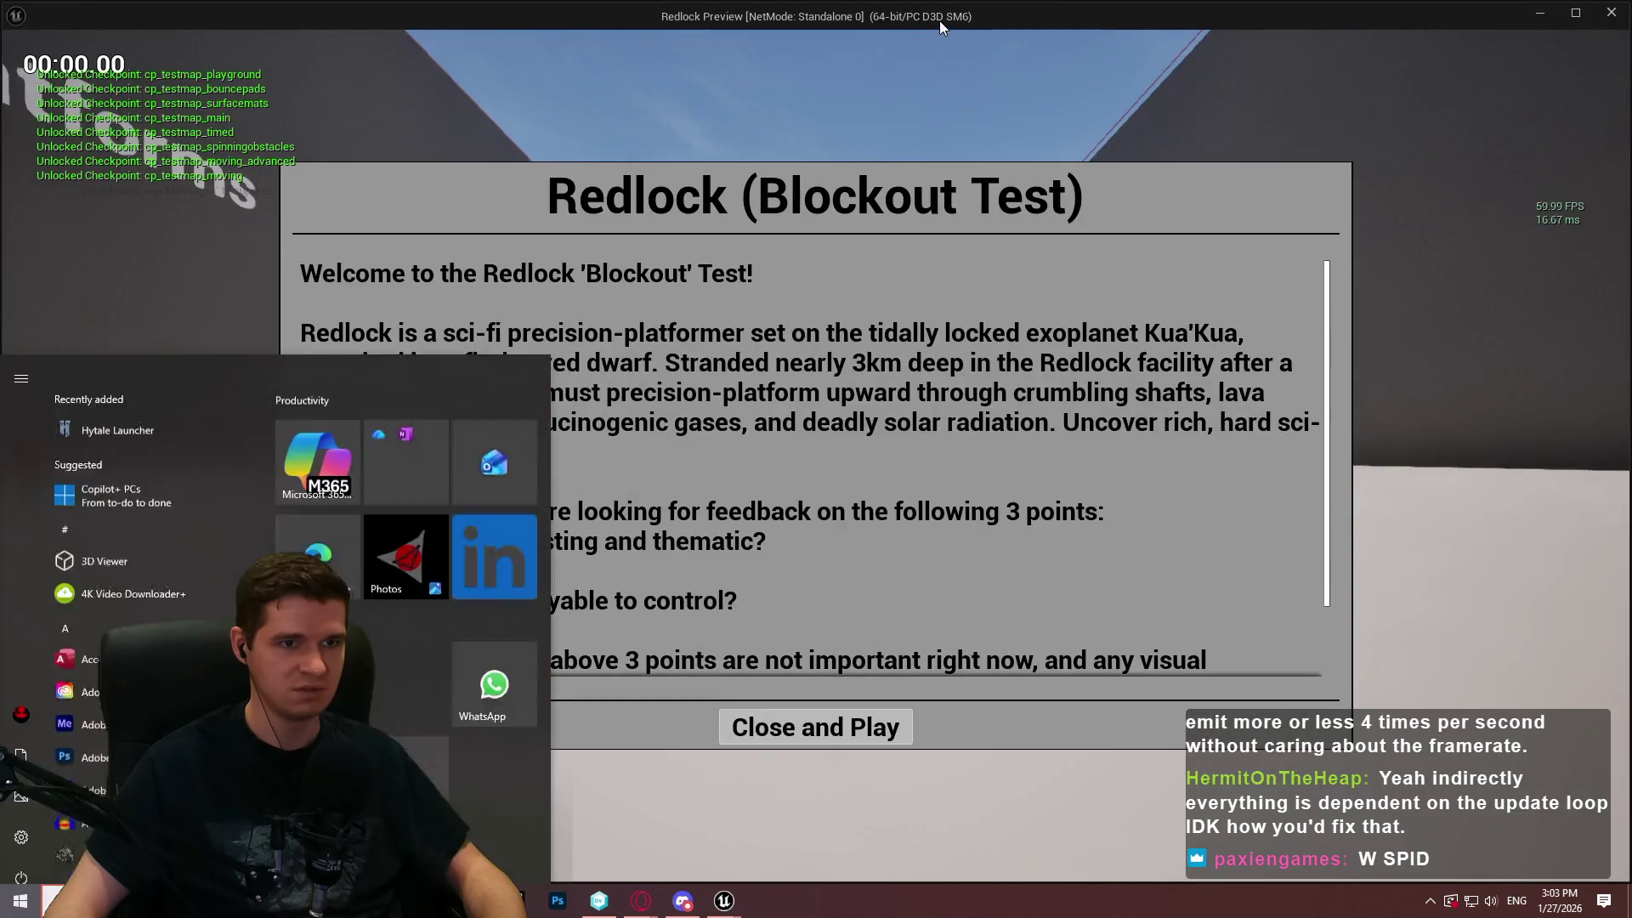
key("alt+Tab")
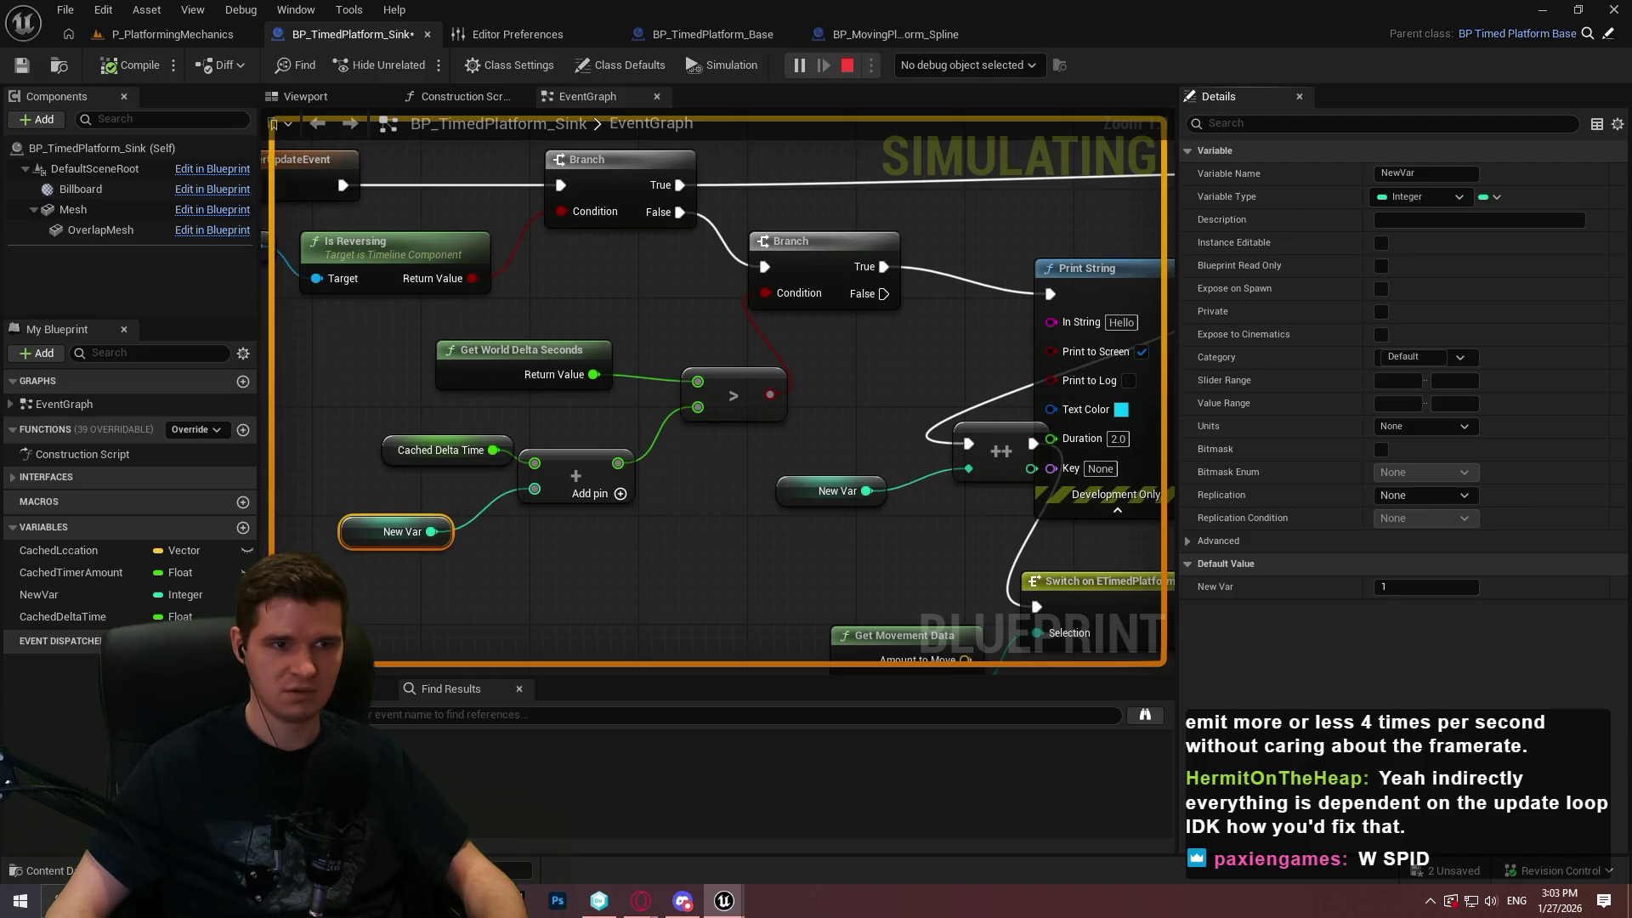
key("super")
left_click(968, 65)
left_click(969, 100)
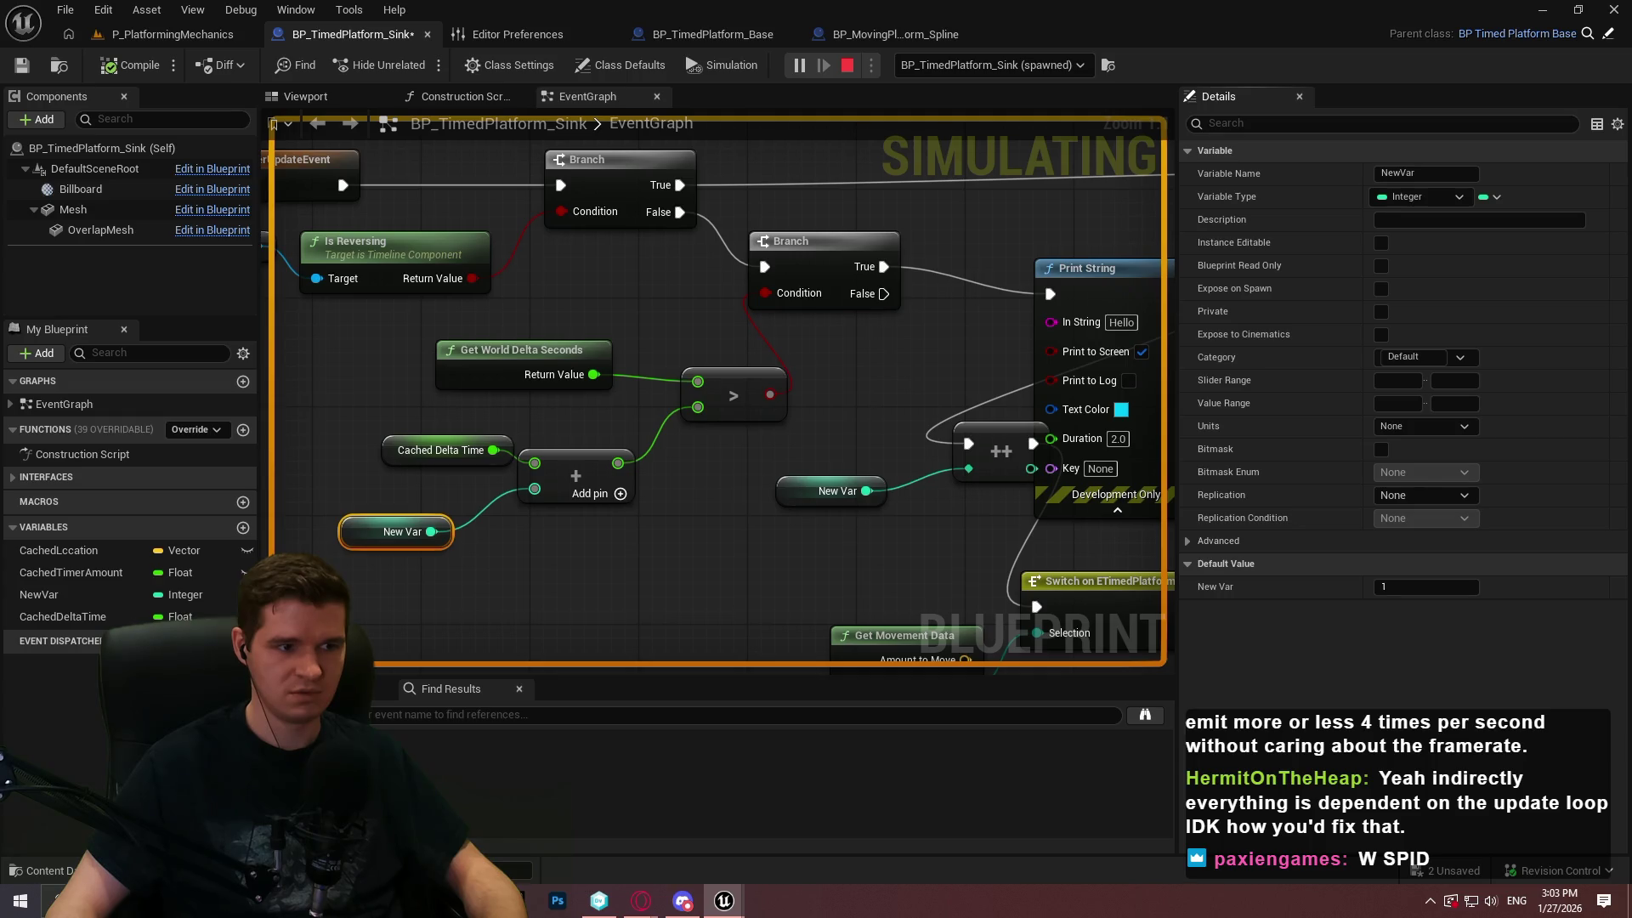
key("Escape")
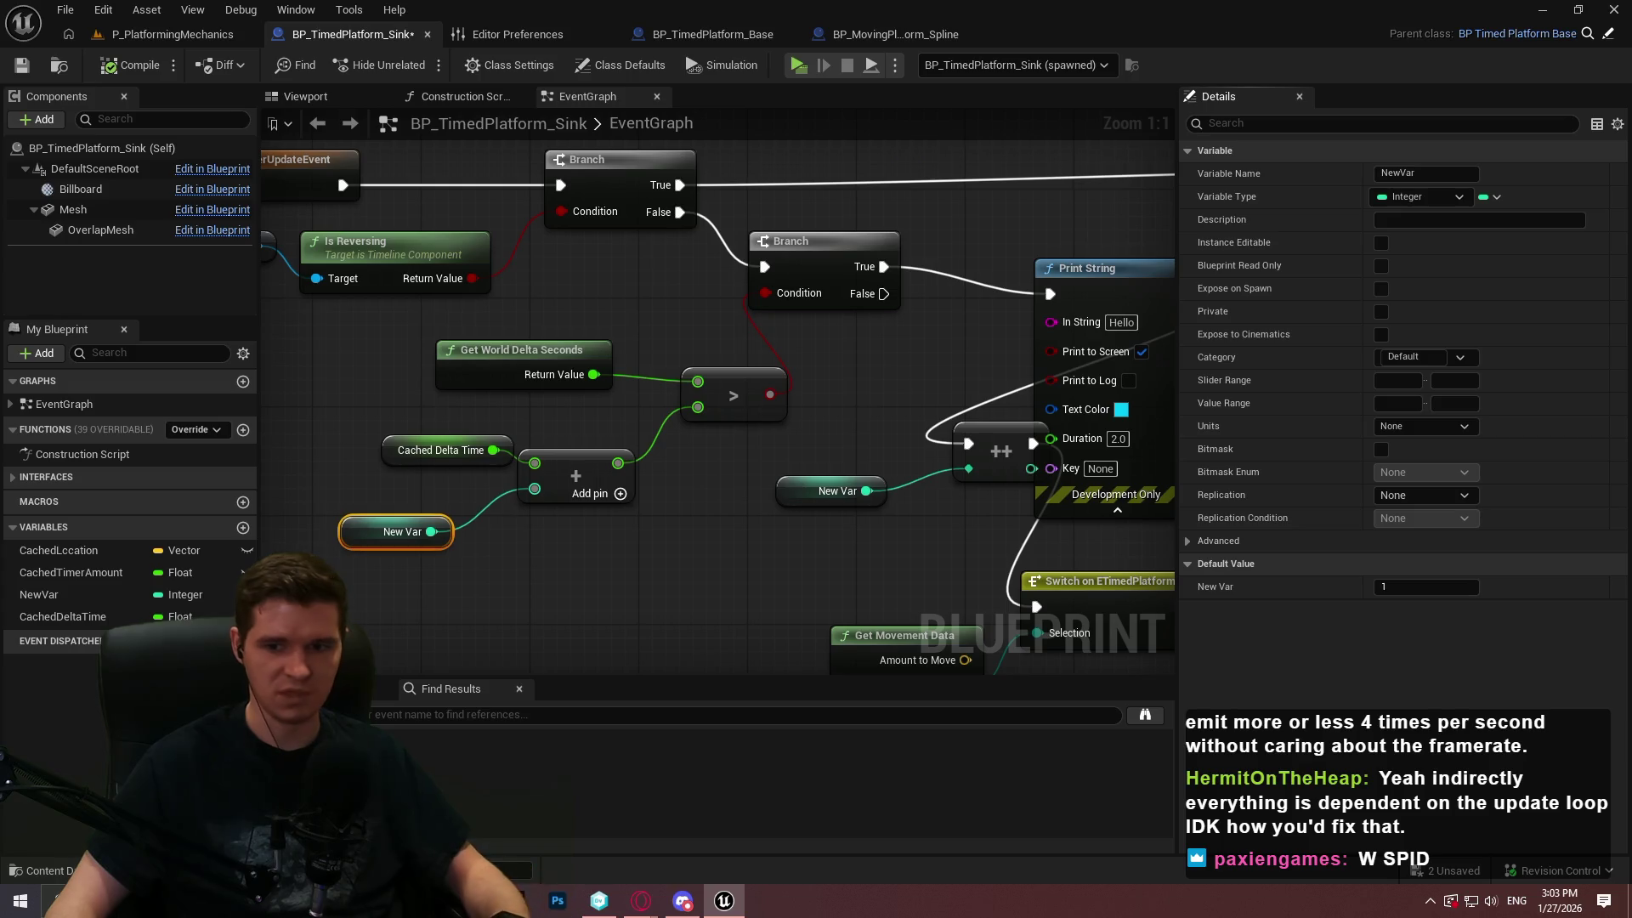
Watch the Get World Delta Seconds return value and the Add node's output
right_click(472, 356)
right_click(475, 376)
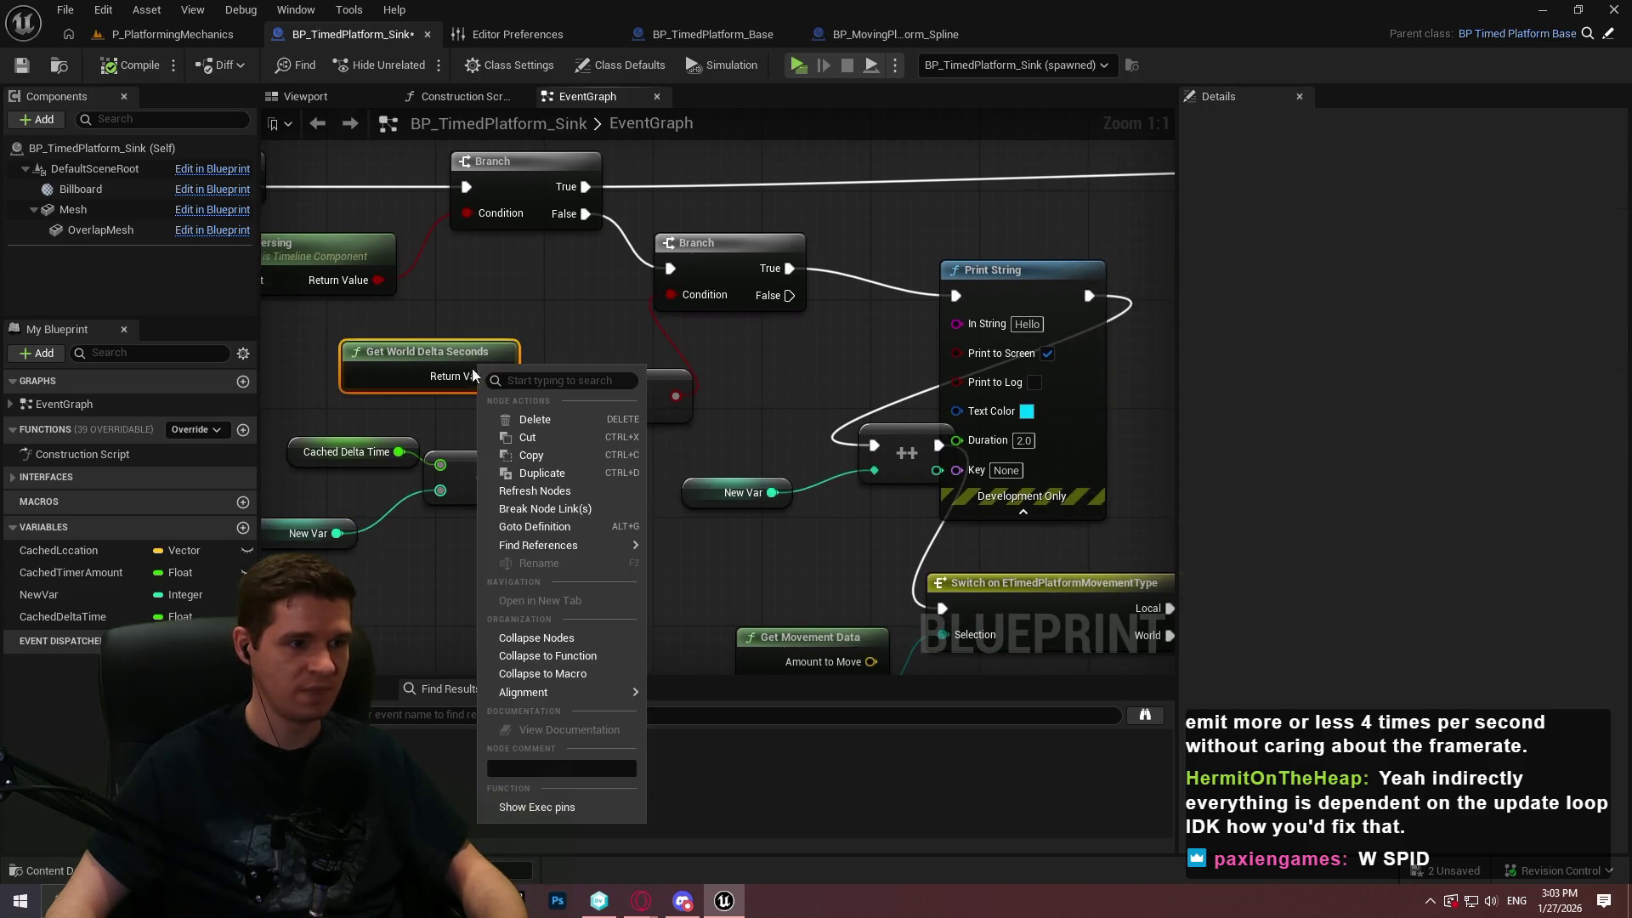
left_click(546, 548)
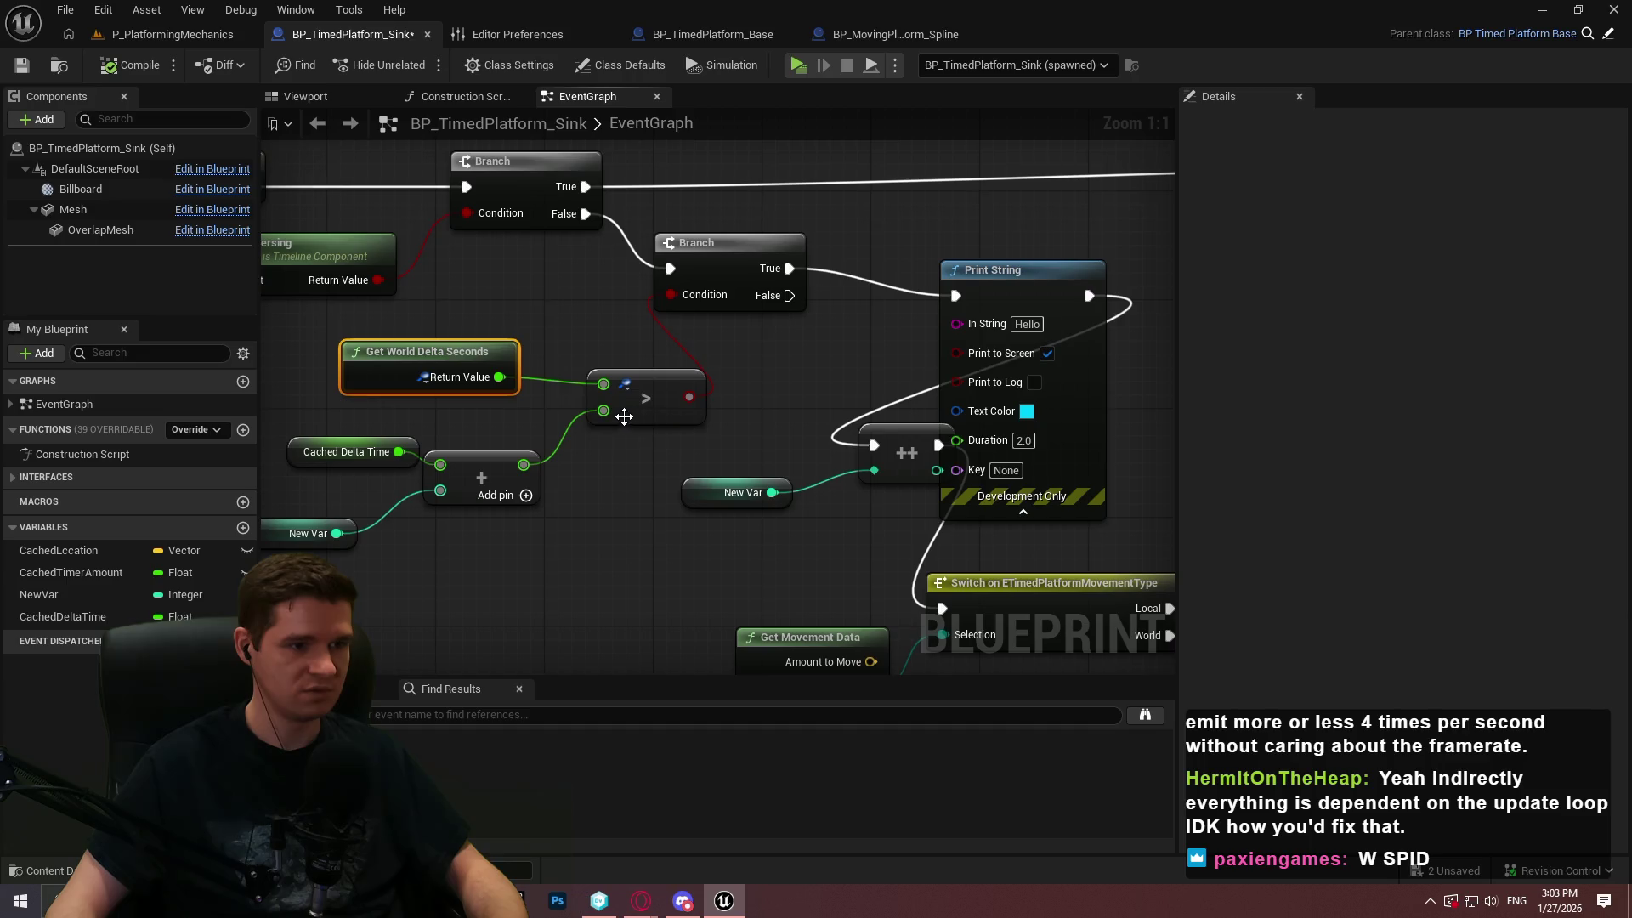
right_click(523, 466)
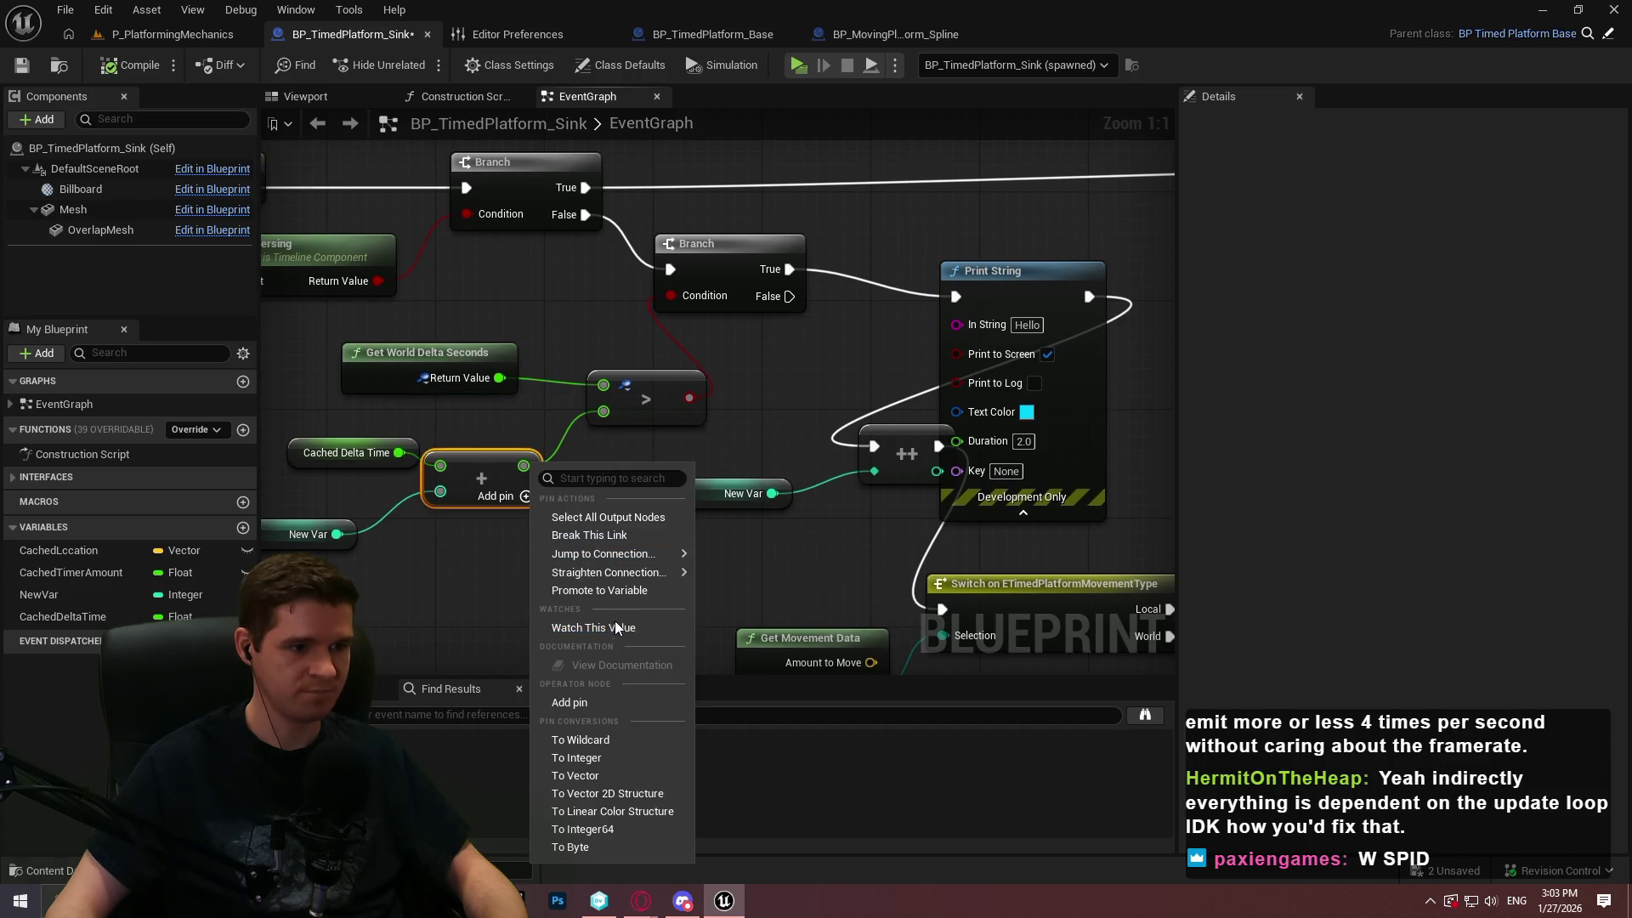
left_click(617, 627)
Play a session to read the watched values, stop it, and bring up the action list
left_click(802, 68)
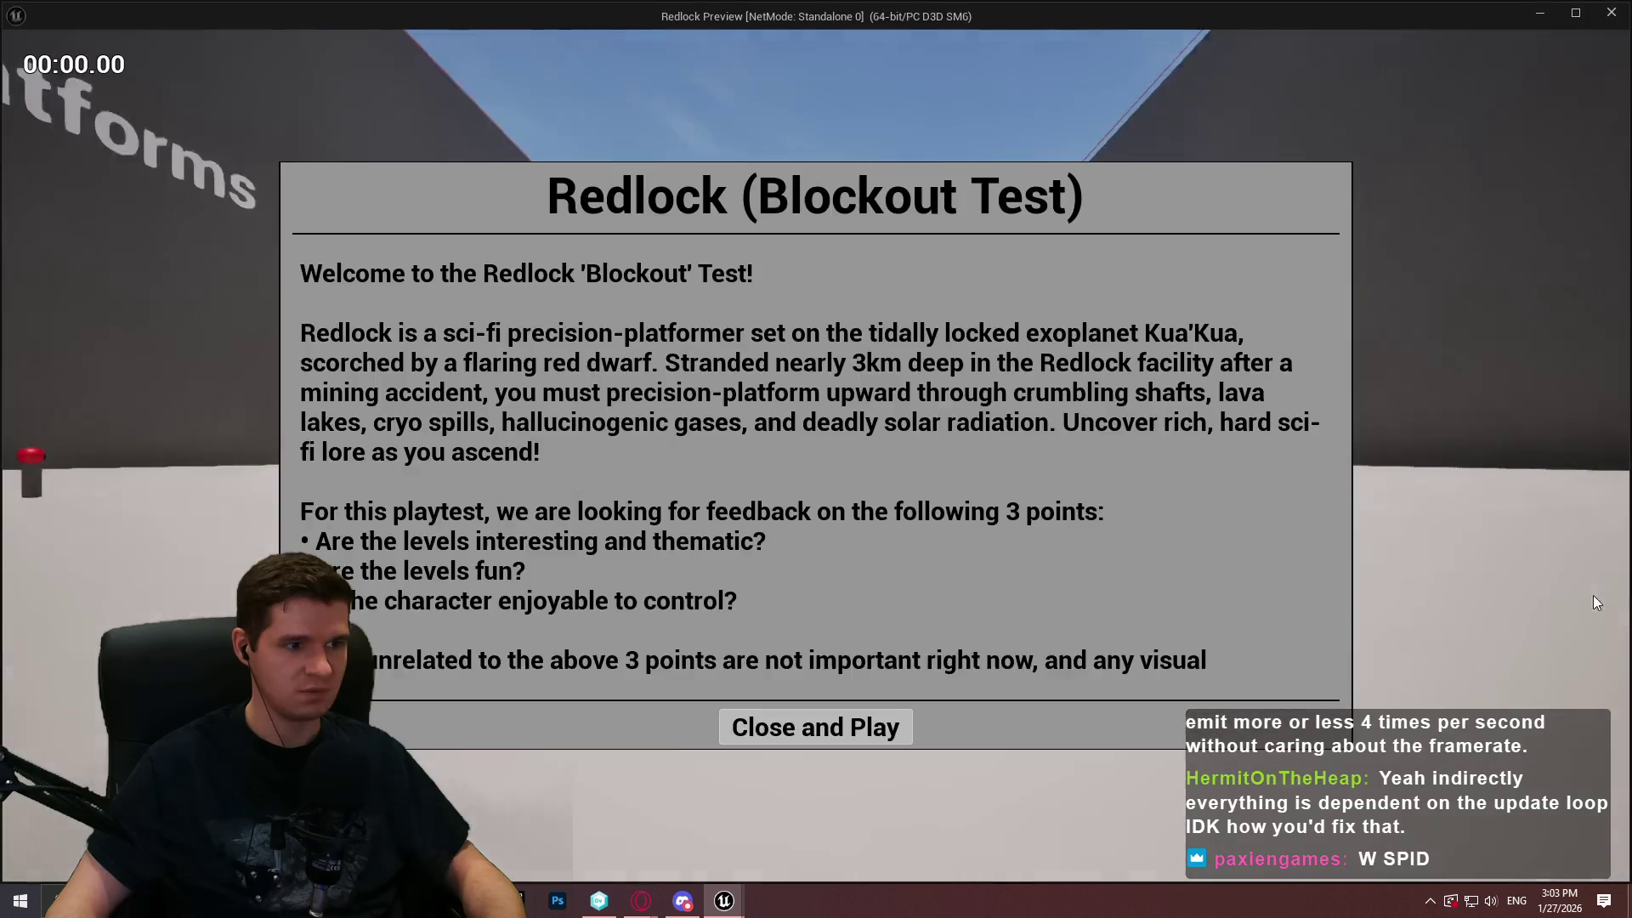
key("super")
key("alt+Tab")
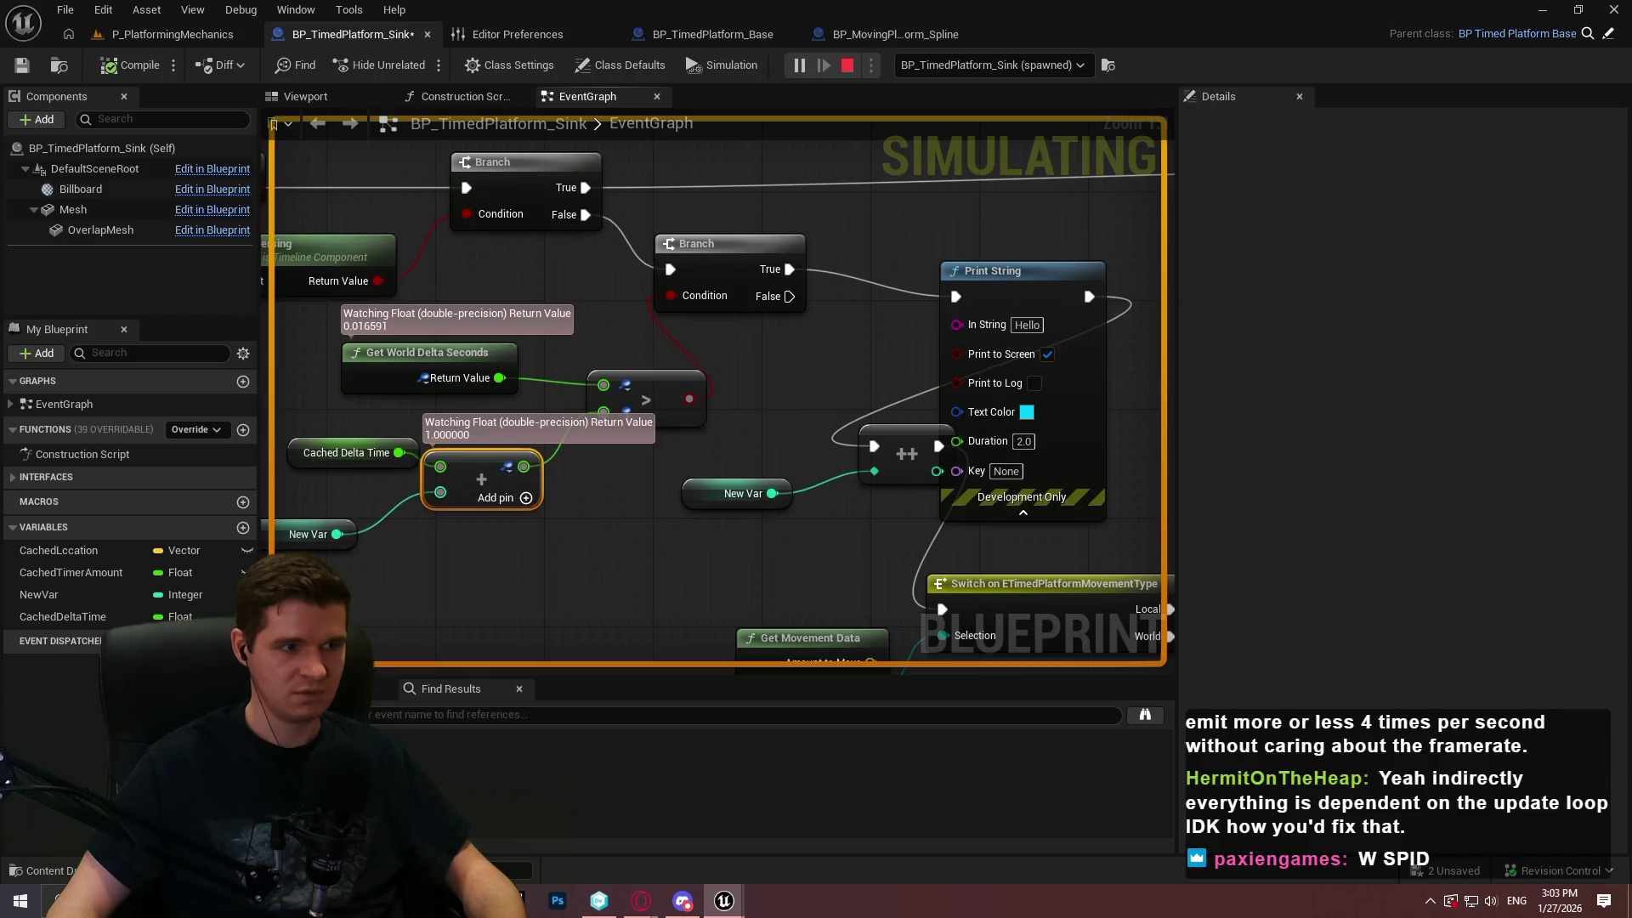
key("Escape")
left_click_drag(726, 573, 900, 550)
left_click(900, 550)
right_click(624, 384)
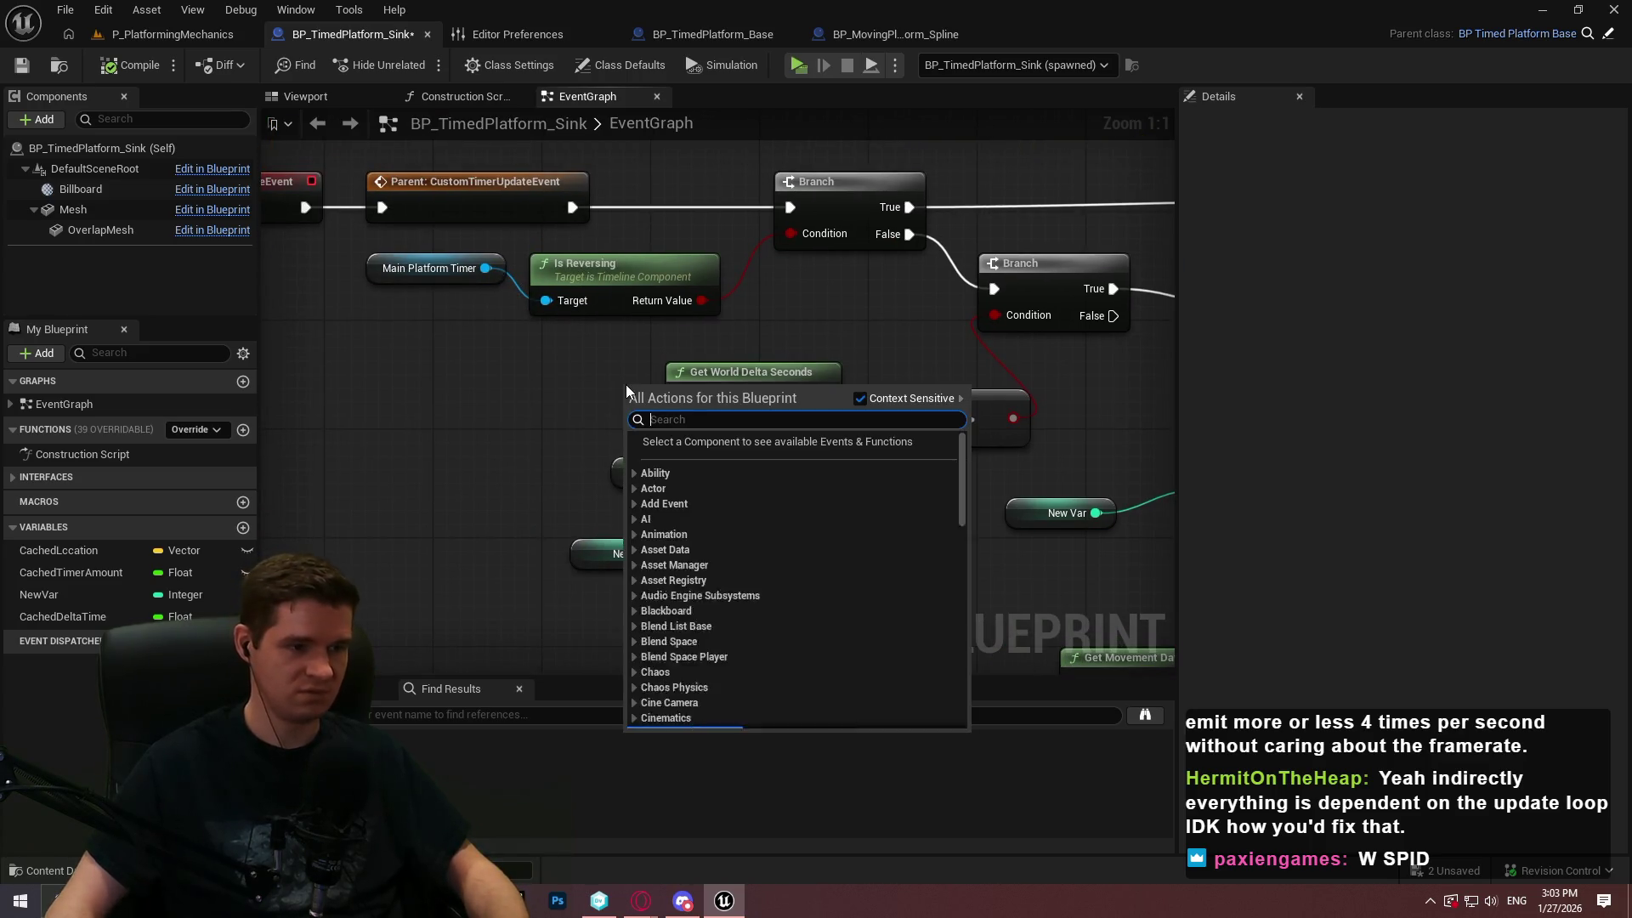
Swap Get World Delta Seconds for a watched Get Game Time in Seconds in the > comparison
type("get game time")
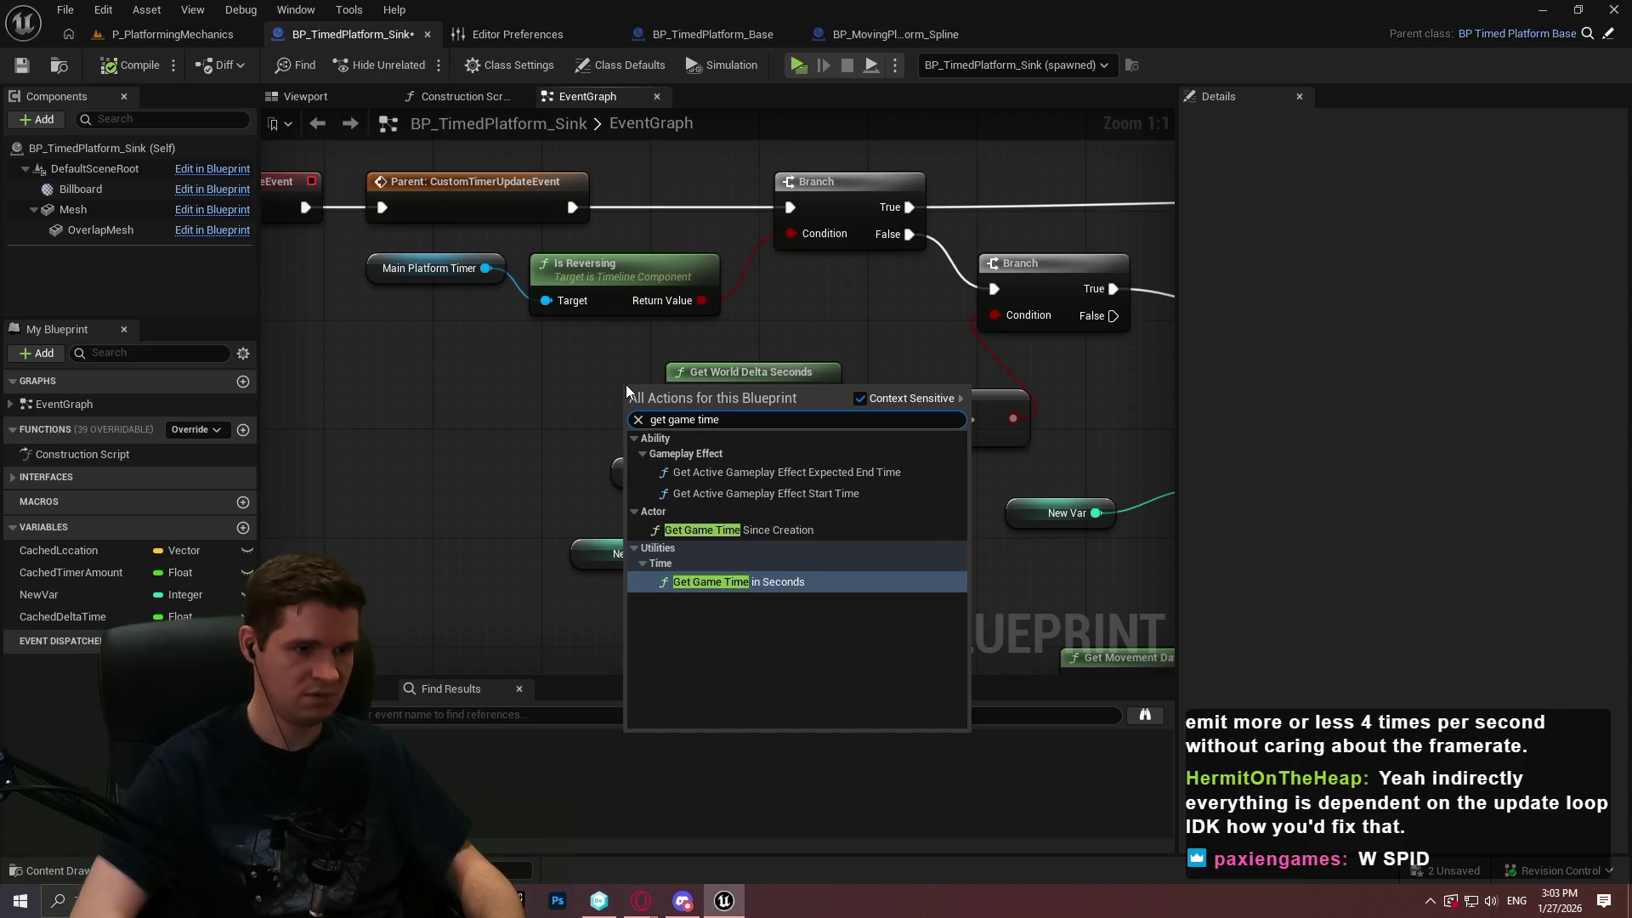
key("Return")
mouse_move(747, 404)
left_mouse_down()
mouse_move(675, 400)
mouse_move(761, 416)
mouse_move(927, 405)
left_mouse_up()
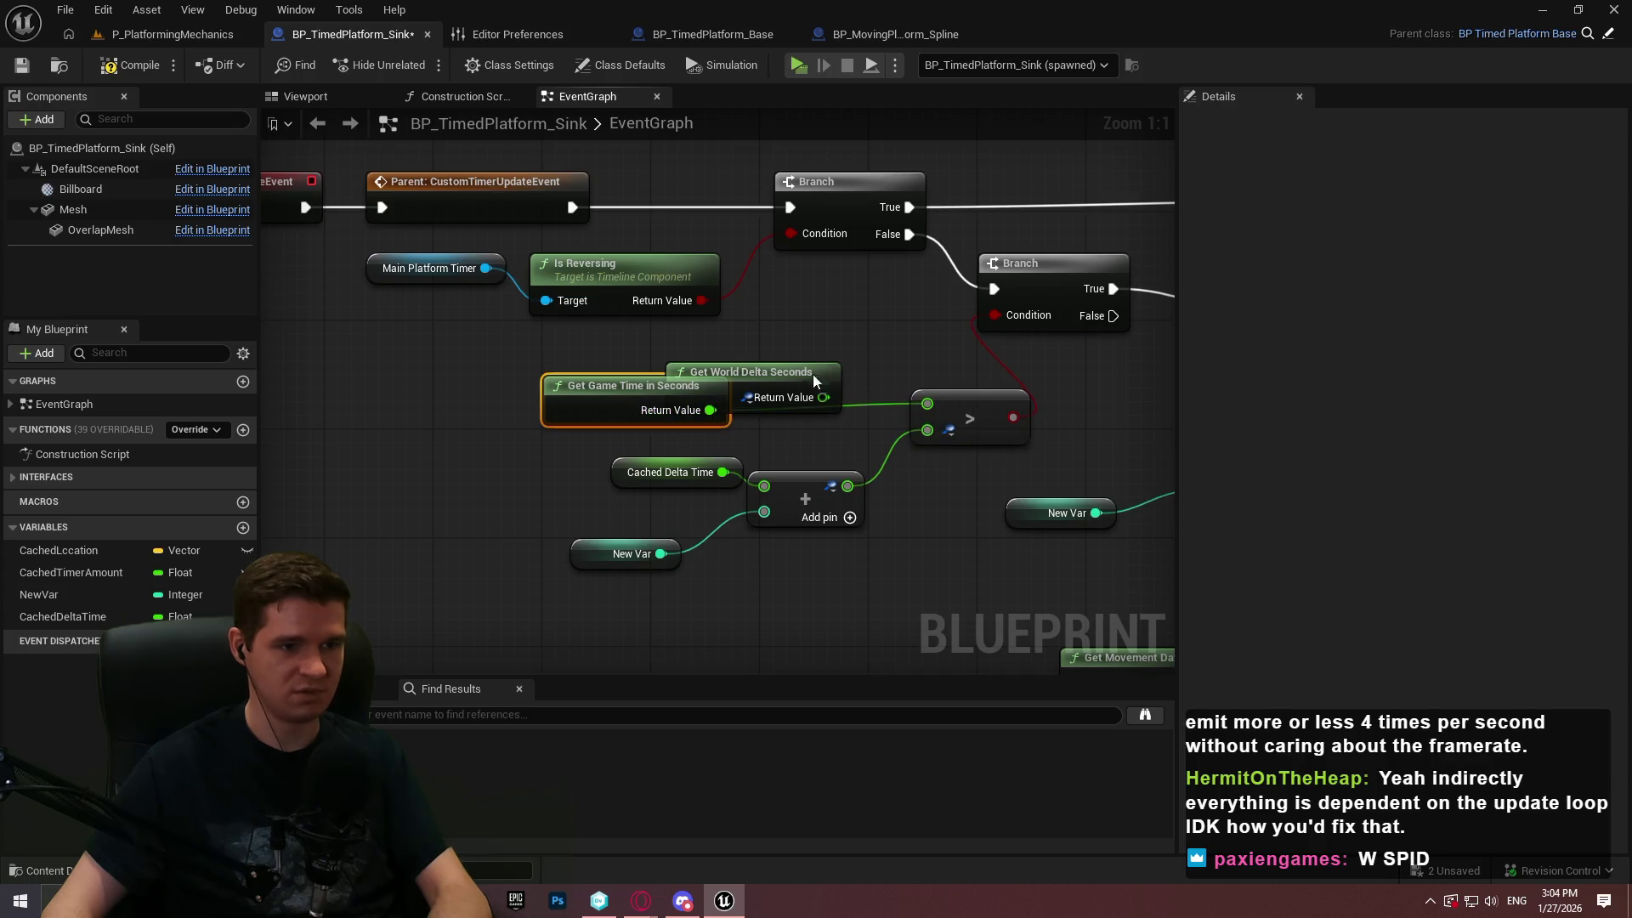
left_click(769, 374)
key("Delete")
right_click(699, 410)
left_click(760, 570)
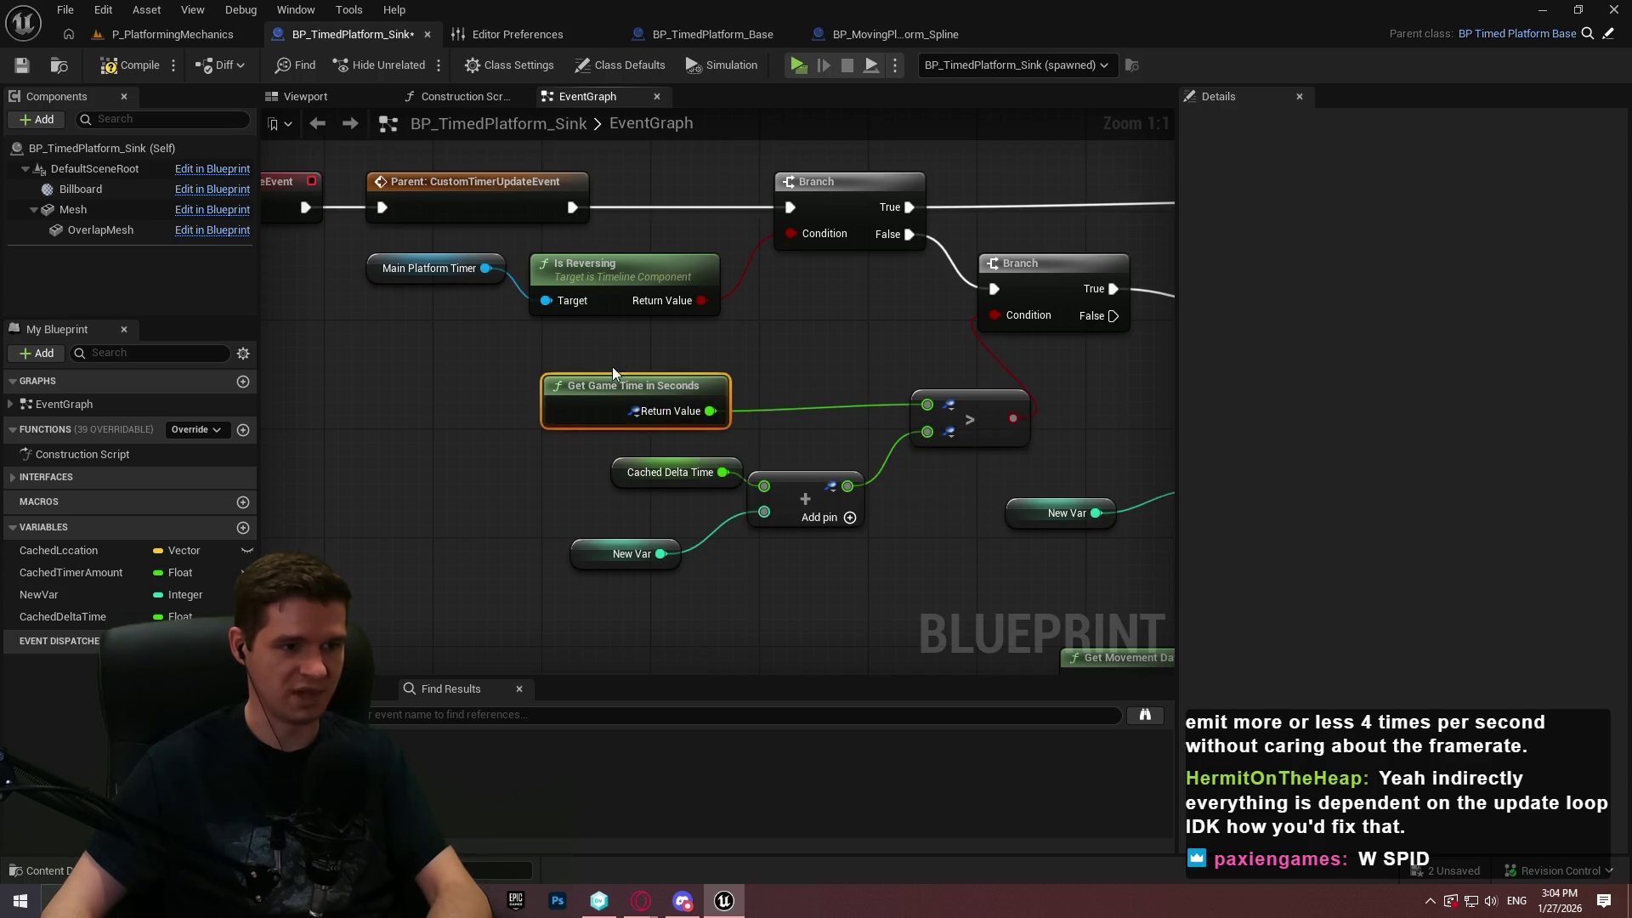
left_click(663, 397)
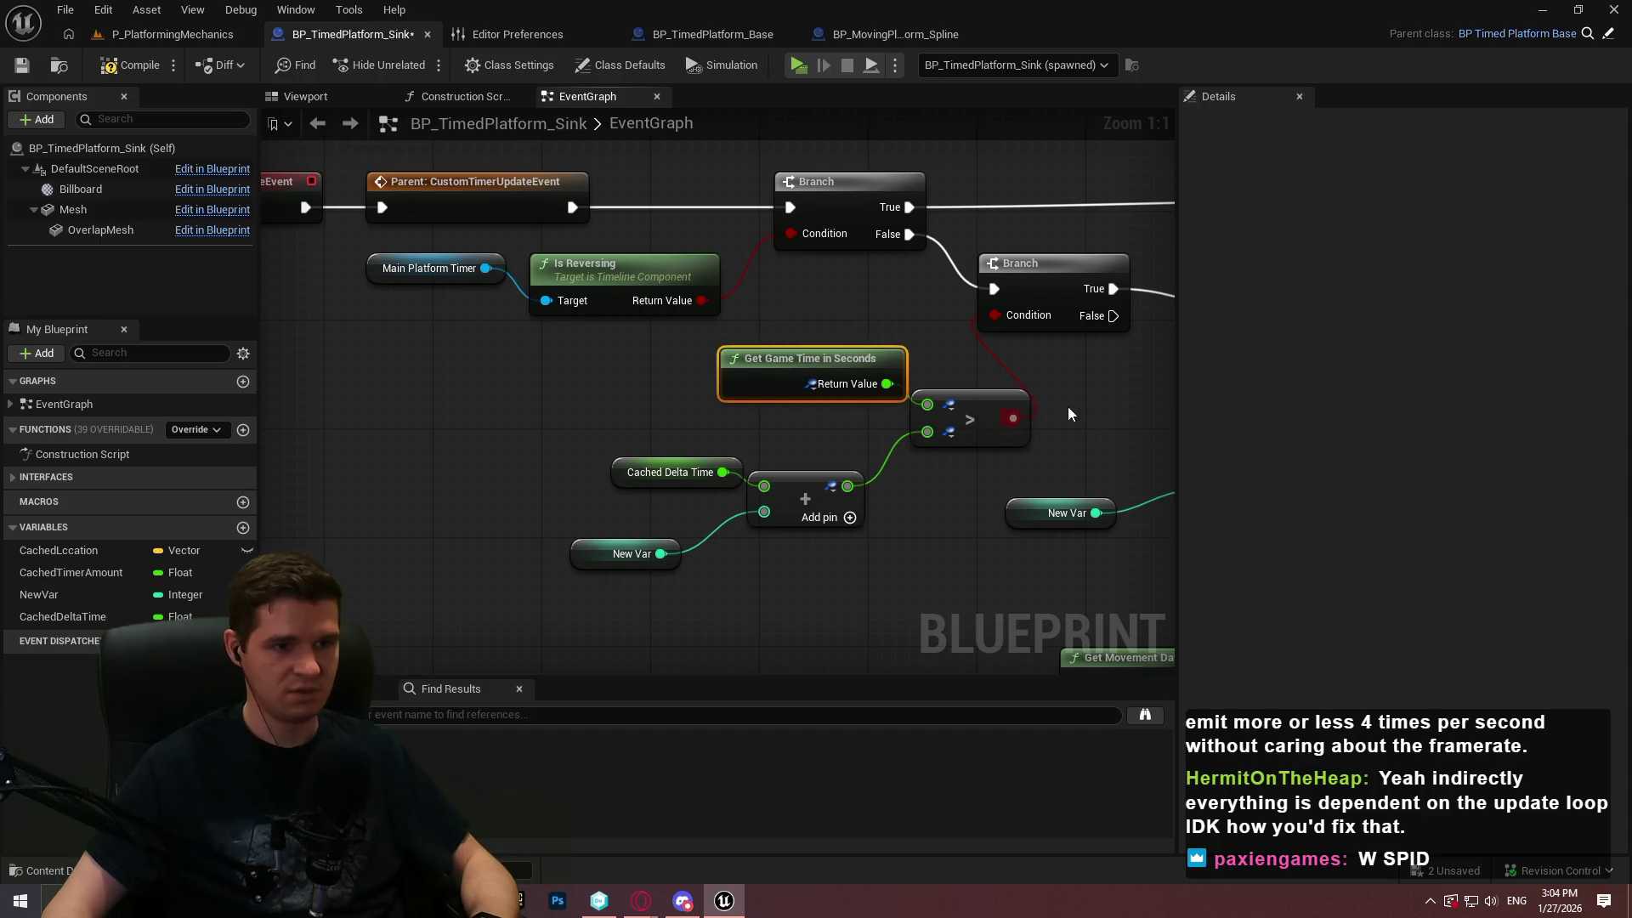
Feed a pasted Get Game Time in Seconds into SET Cached Delta Time, delete the old node, compile and save
scroll(564, 466, "down", 1)
mouse_move(567, 473)
left_mouse_down()
mouse_move(606, 381)
mouse_move(287, 364)
left_mouse_up()
mouse_move(1173, 460)
left_mouse_down()
mouse_move(853, 486)
mouse_move(495, 390)
left_mouse_up()
key("ctrl+v")
mouse_move(890, 521)
left_mouse_down()
mouse_move(946, 406)
mouse_move(935, 425)
left_mouse_up()
left_click(778, 459)
key("Delete")
mouse_move(754, 514)
left_mouse_down()
mouse_move(727, 441)
mouse_move(764, 441)
left_mouse_up()
left_click(809, 528)
left_click(129, 65)
left_click(22, 66)
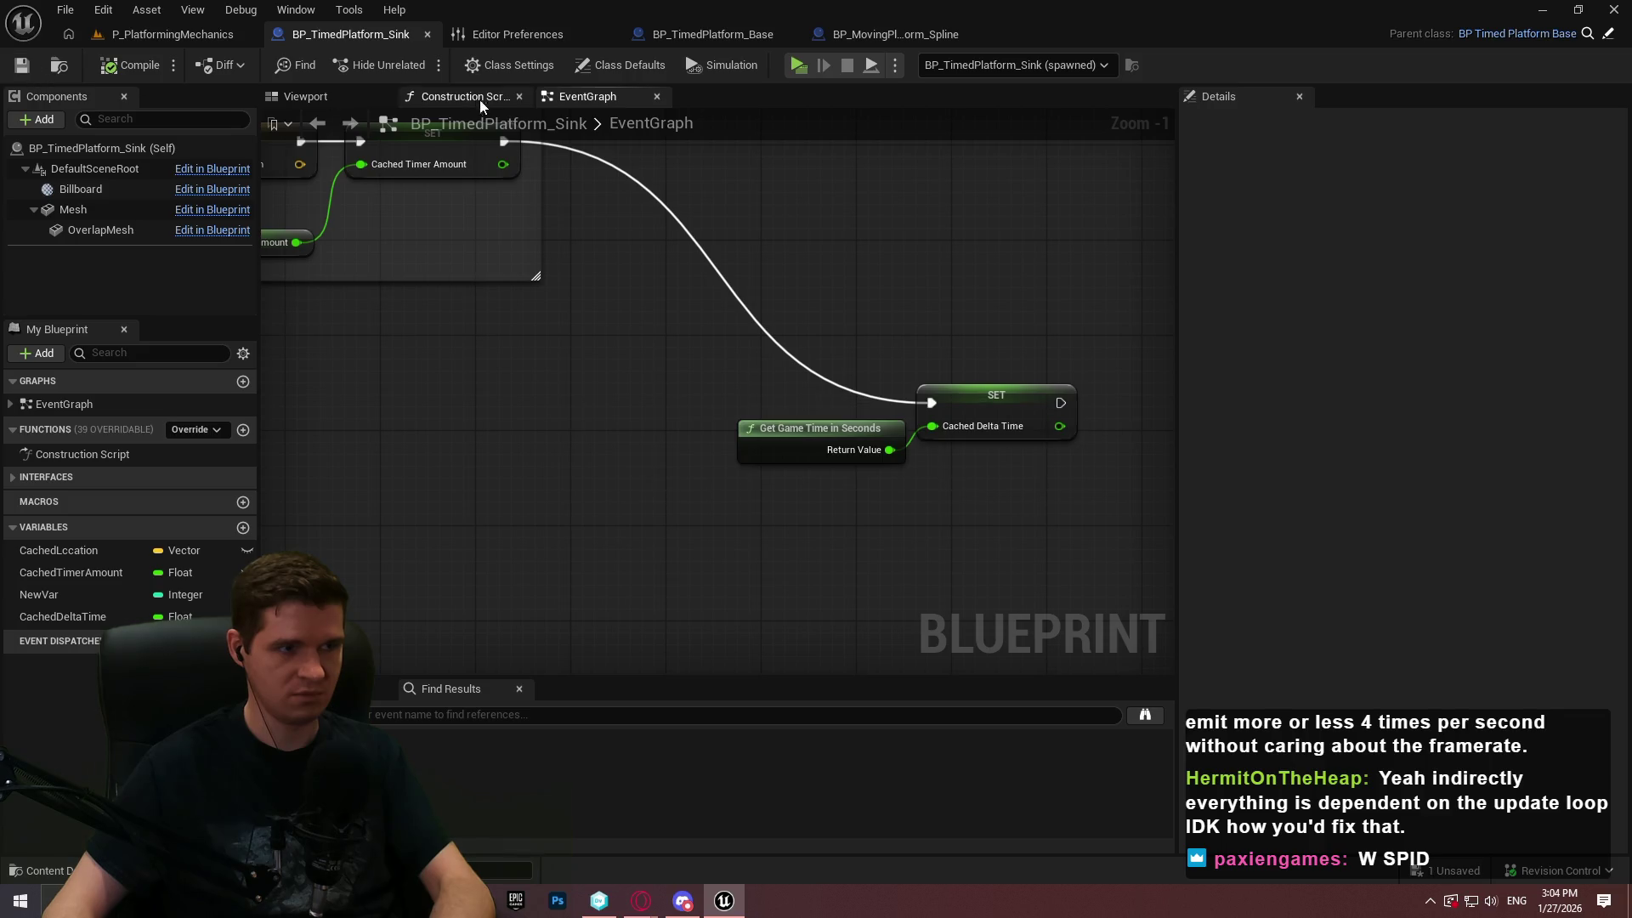
scroll(542, 433, "down", 1)
scroll(630, 385, "up", 3)
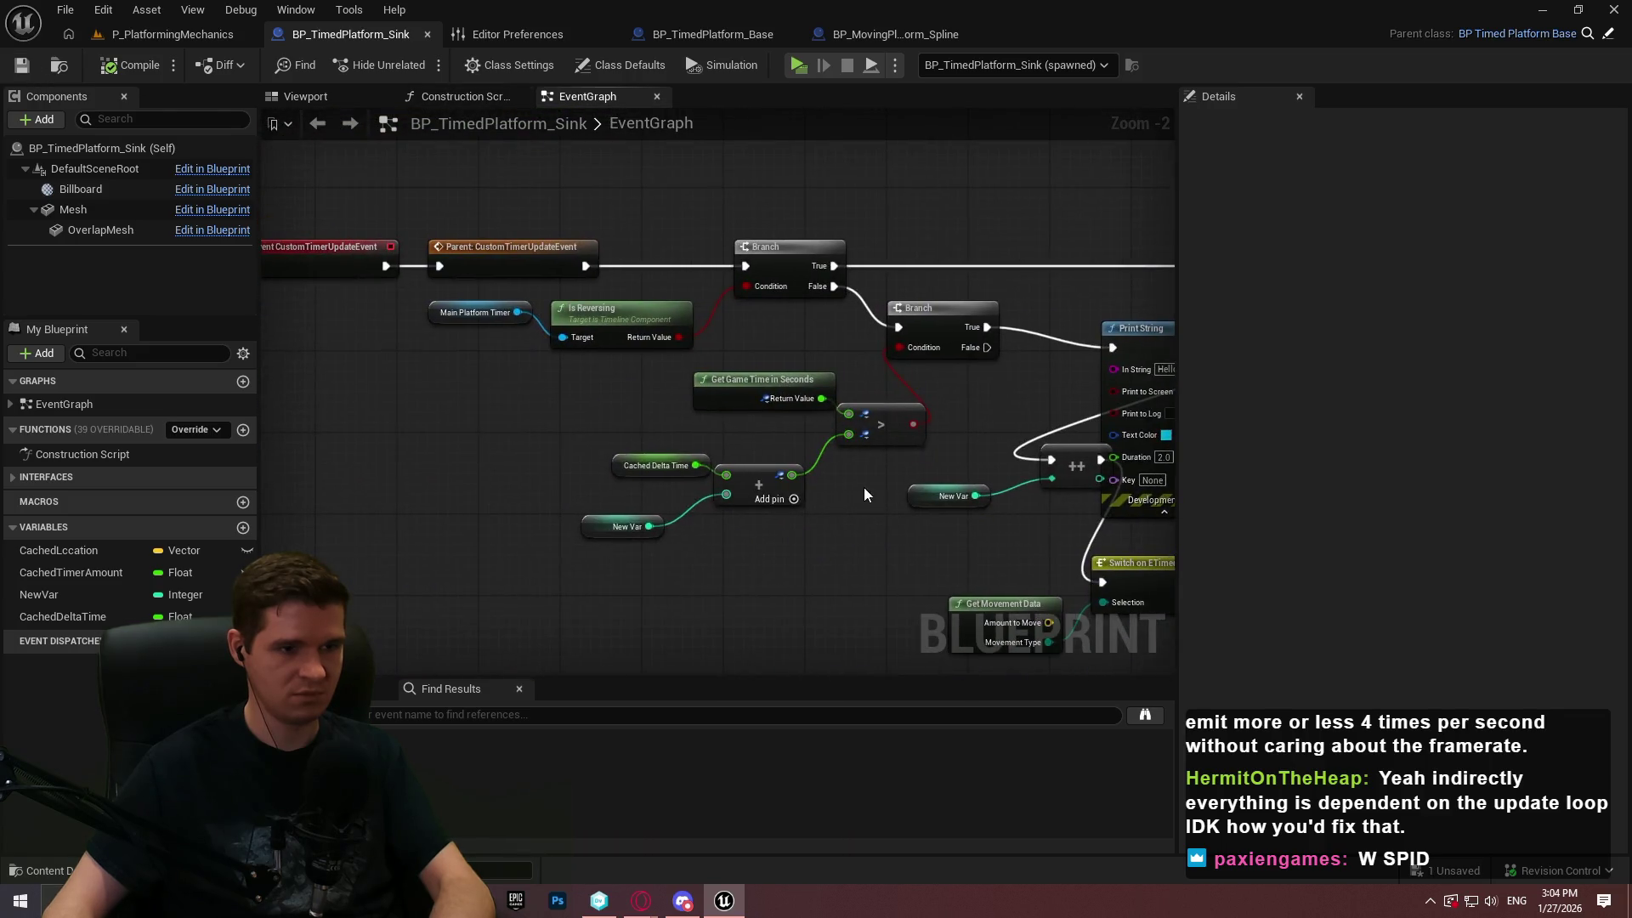
left_click(808, 73)
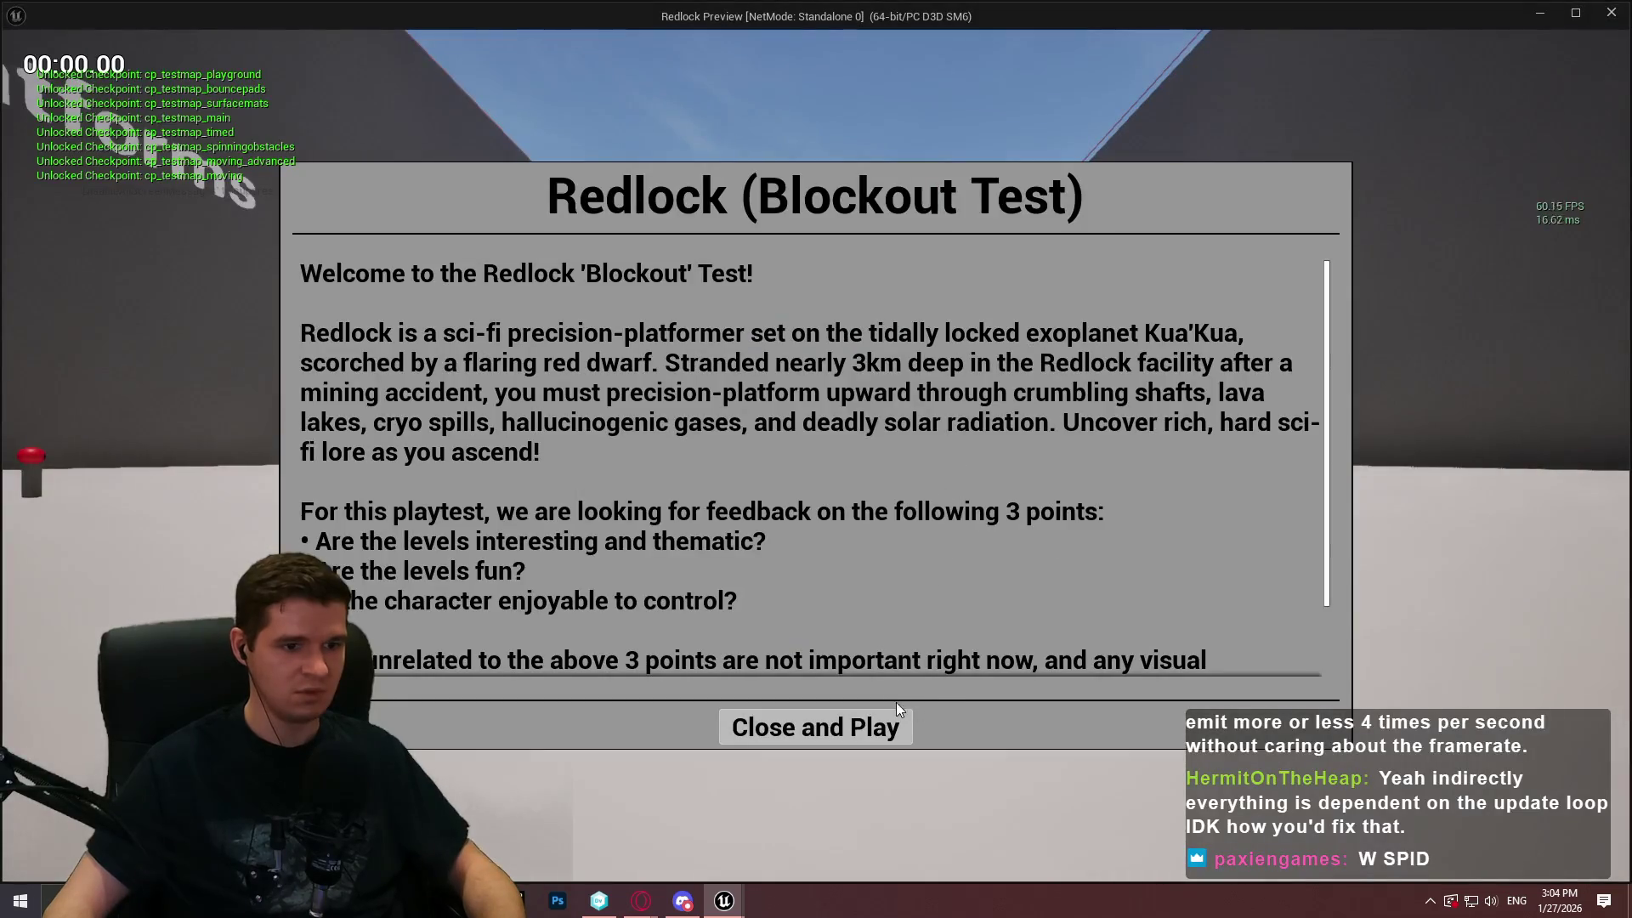
key("alt+Tab")
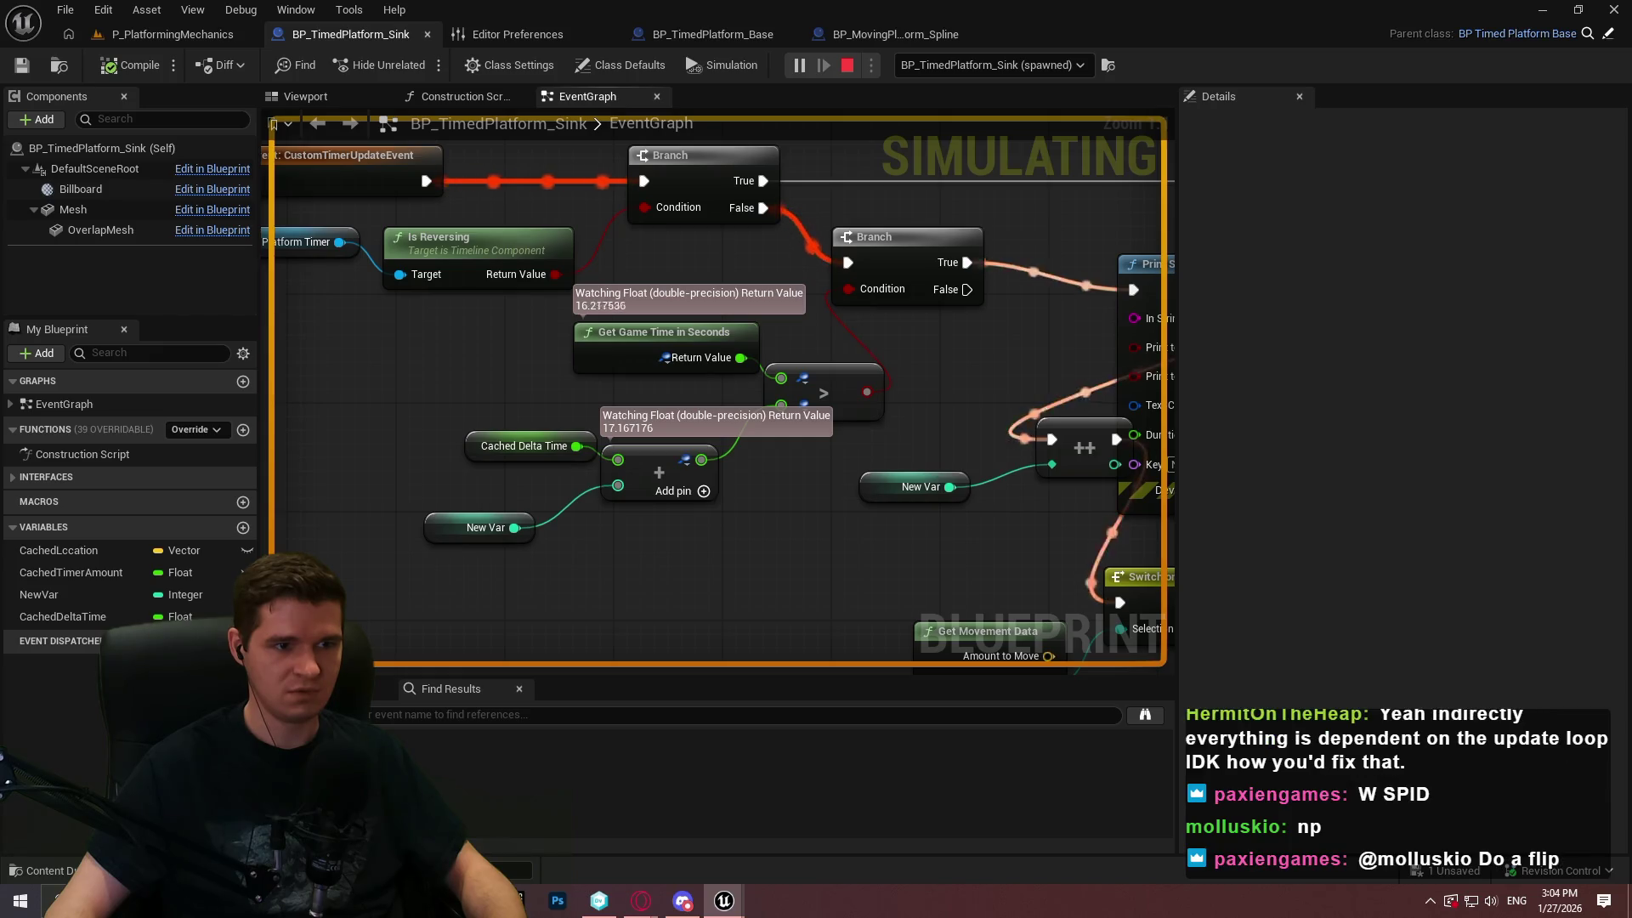
key("Escape")
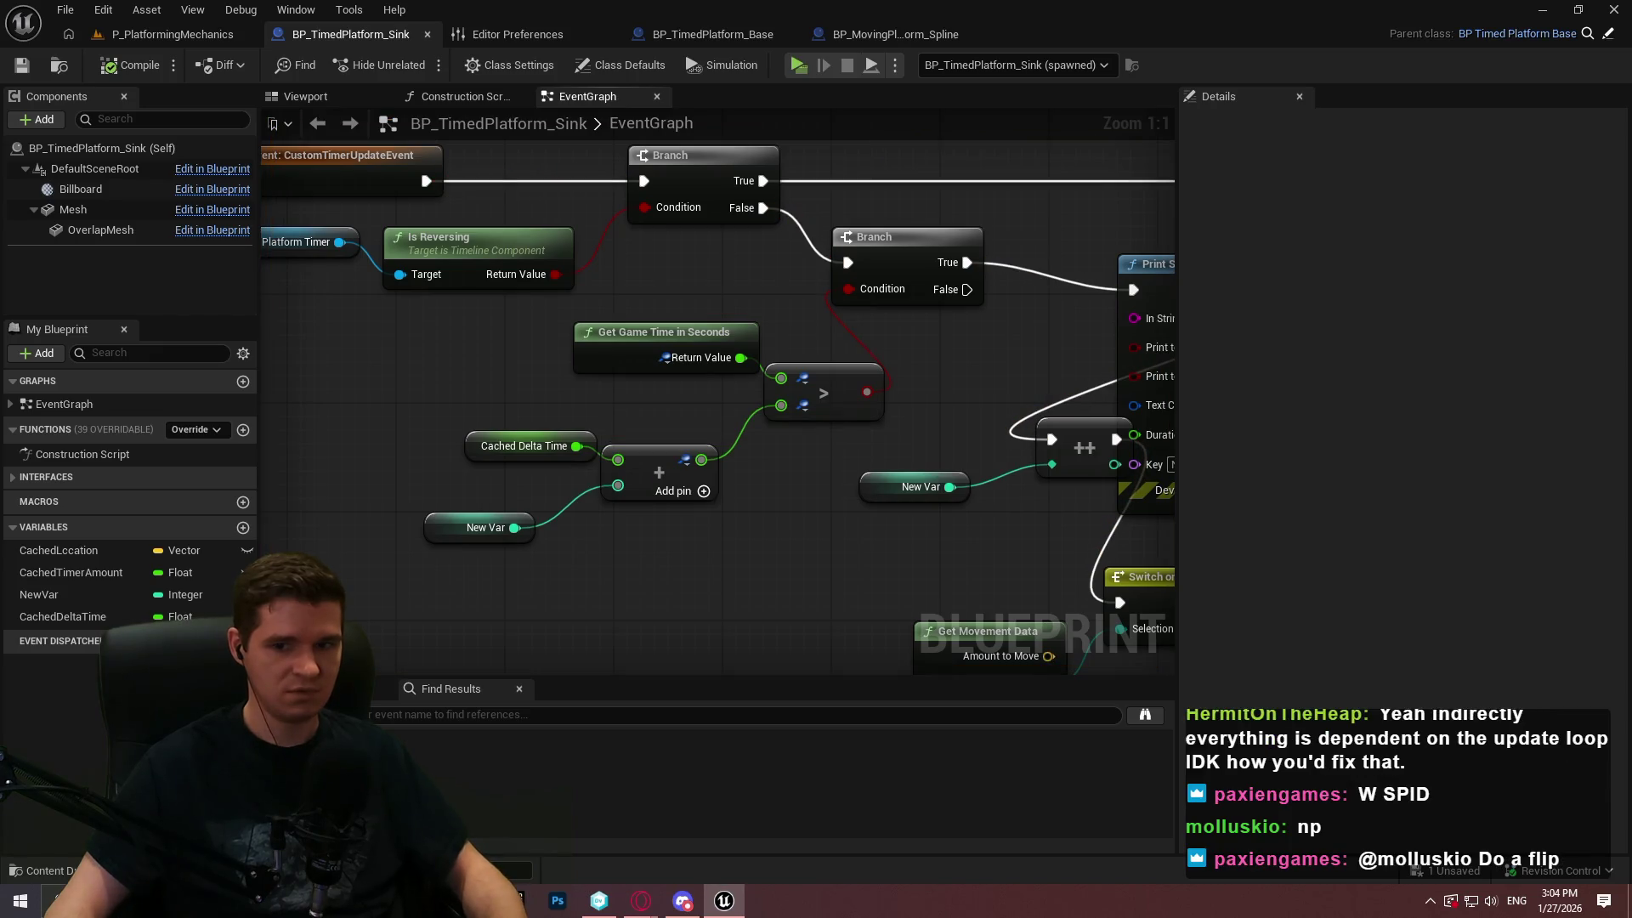
mouse_move(944, 517)
left_mouse_down()
mouse_move(807, 494)
mouse_move(666, 506)
left_mouse_up()
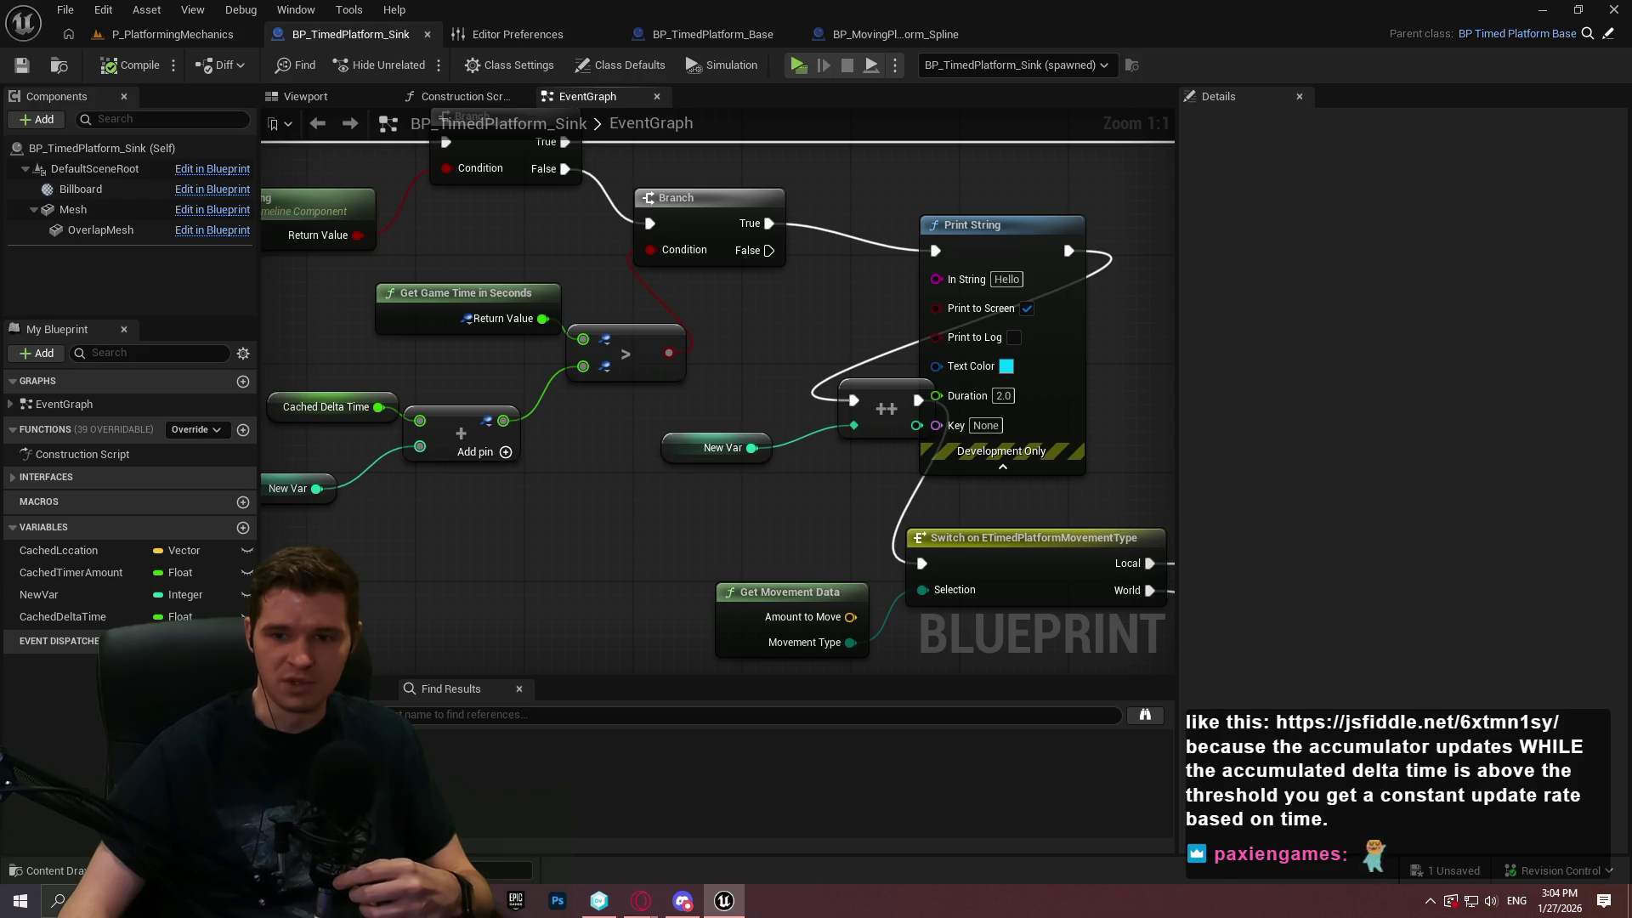
Move the Print String node off the ++ increment node and pan to check its placement
mouse_move(610, 525)
left_mouse_down()
mouse_move(941, 549)
mouse_move(657, 523)
left_mouse_up()
left_click(371, 500)
left_click(569, 480)
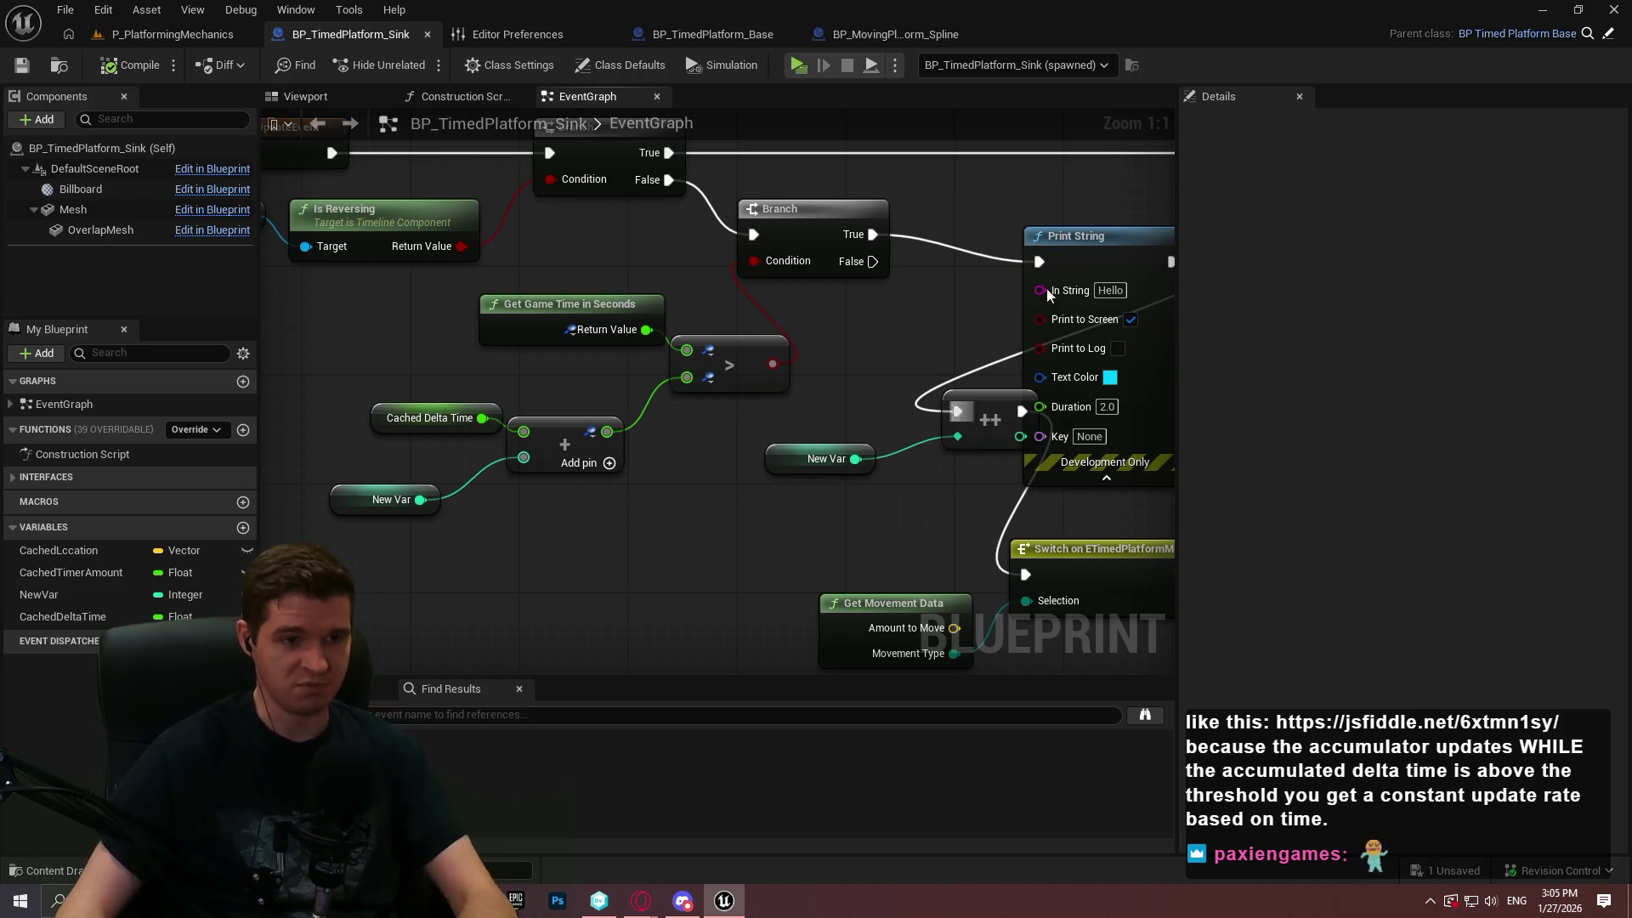
mouse_move(1076, 242)
left_mouse_down()
mouse_move(1010, 209)
mouse_move(1094, 214)
left_mouse_up()
left_click(849, 406)
mouse_move(969, 418)
left_mouse_down()
mouse_move(902, 416)
mouse_move(936, 425)
left_mouse_up()
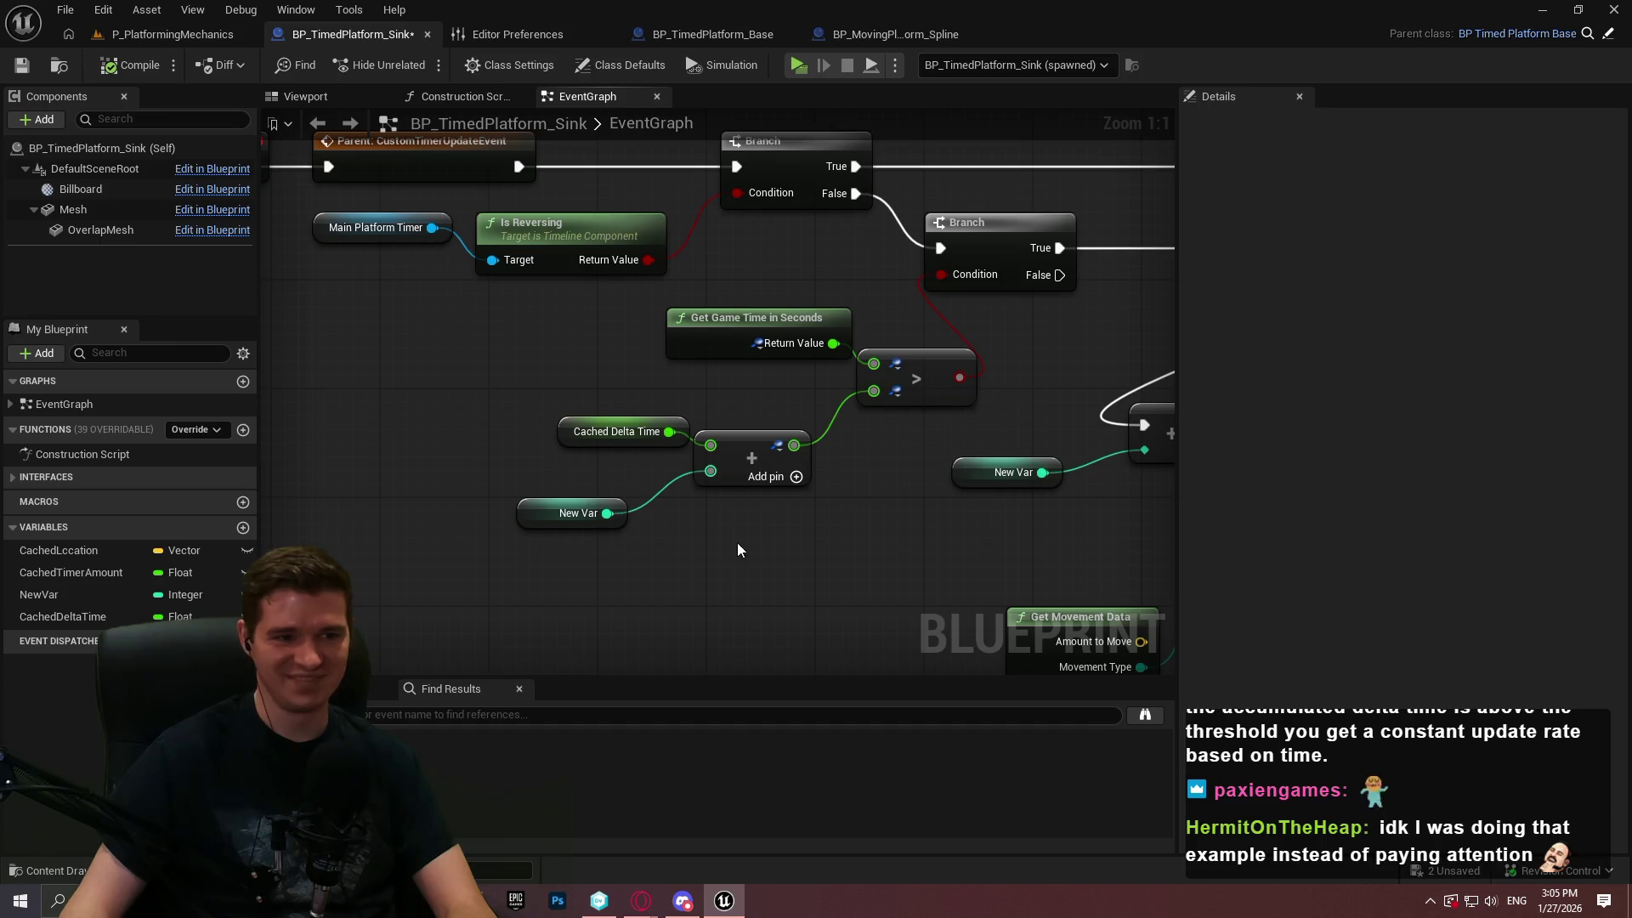
left_click_drag(737, 551, 711, 497)
scroll(772, 327, "down", 3)
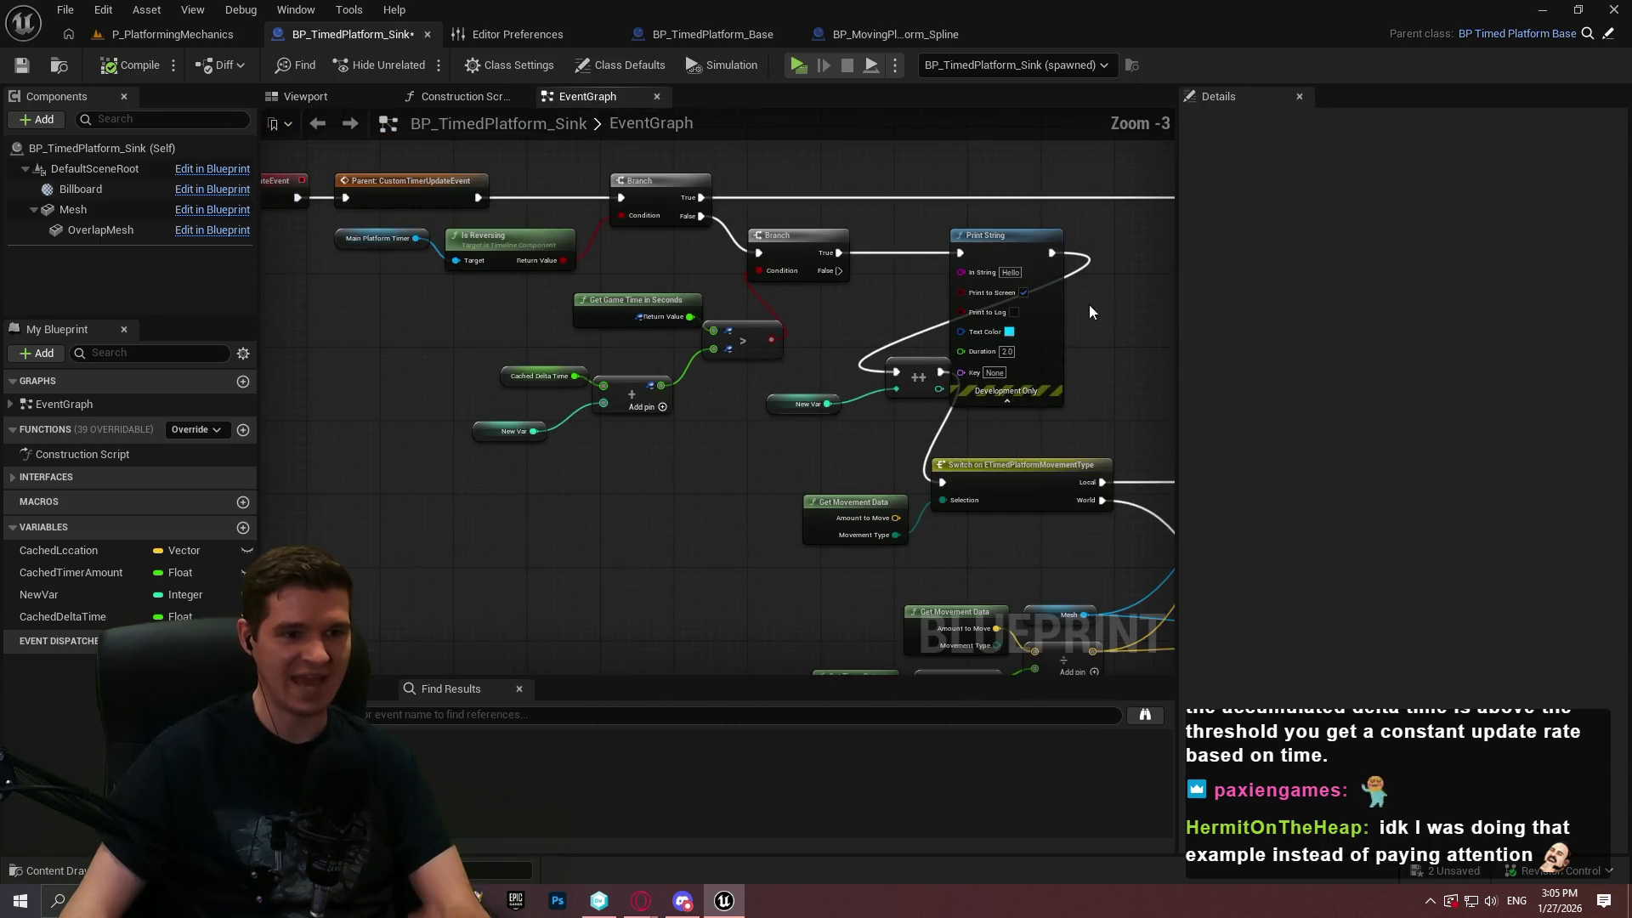
scroll(521, 240, "down", 1)
scroll(884, 345, "up", 3)
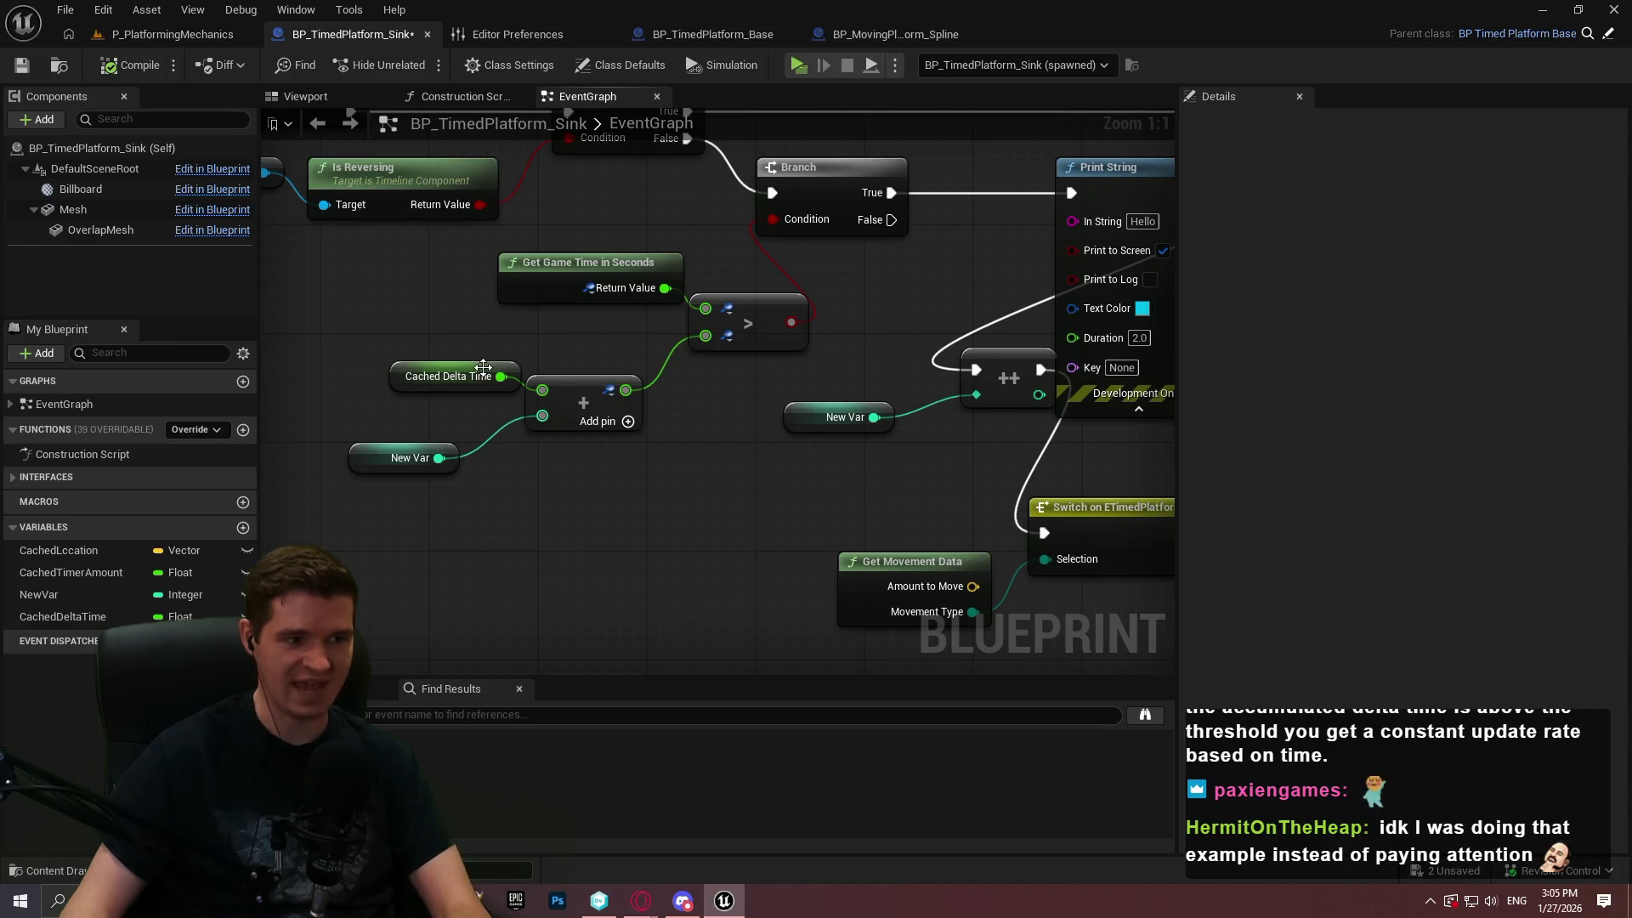
mouse_move(717, 419)
left_mouse_down()
mouse_move(559, 471)
mouse_move(419, 474)
left_mouse_up()
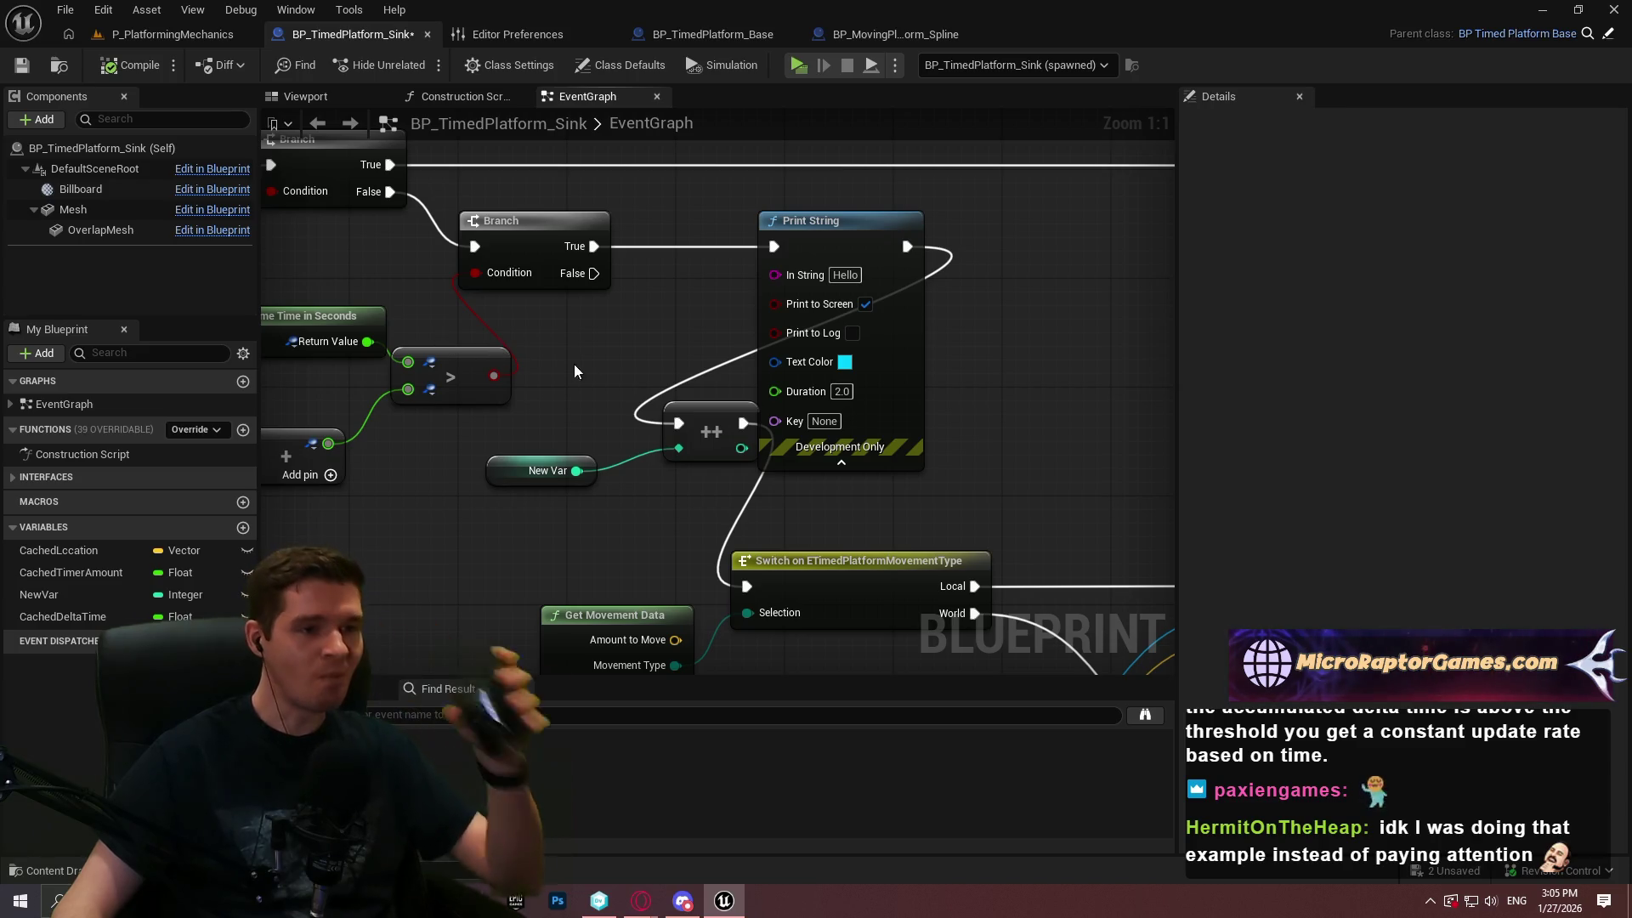
mouse_move(971, 379)
left_mouse_down()
mouse_move(1170, 346)
mouse_move(1042, 314)
left_mouse_up()
Delete the Print String node, the increment node with its NewVar getter, and the integer NewVar variable
left_click(902, 329)
left_click_drag(901, 329, 989, 350)
key("Delete")
mouse_move(1015, 437)
left_mouse_down()
mouse_move(746, 441)
mouse_move(932, 431)
left_mouse_up()
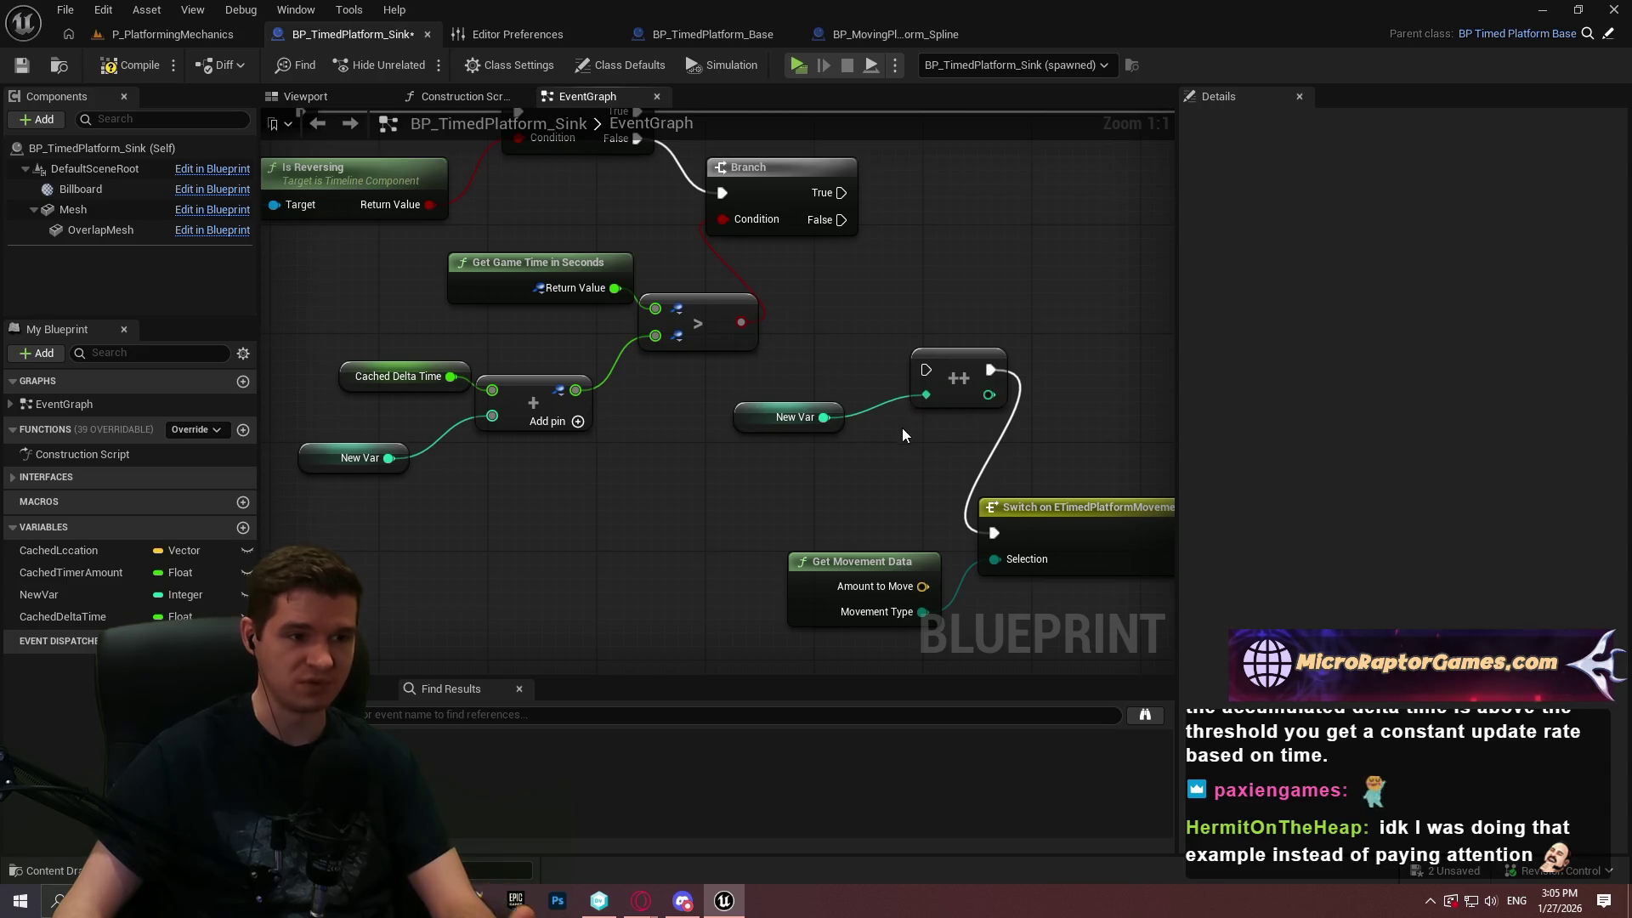
left_click_drag(966, 442, 750, 386)
key("Delete")
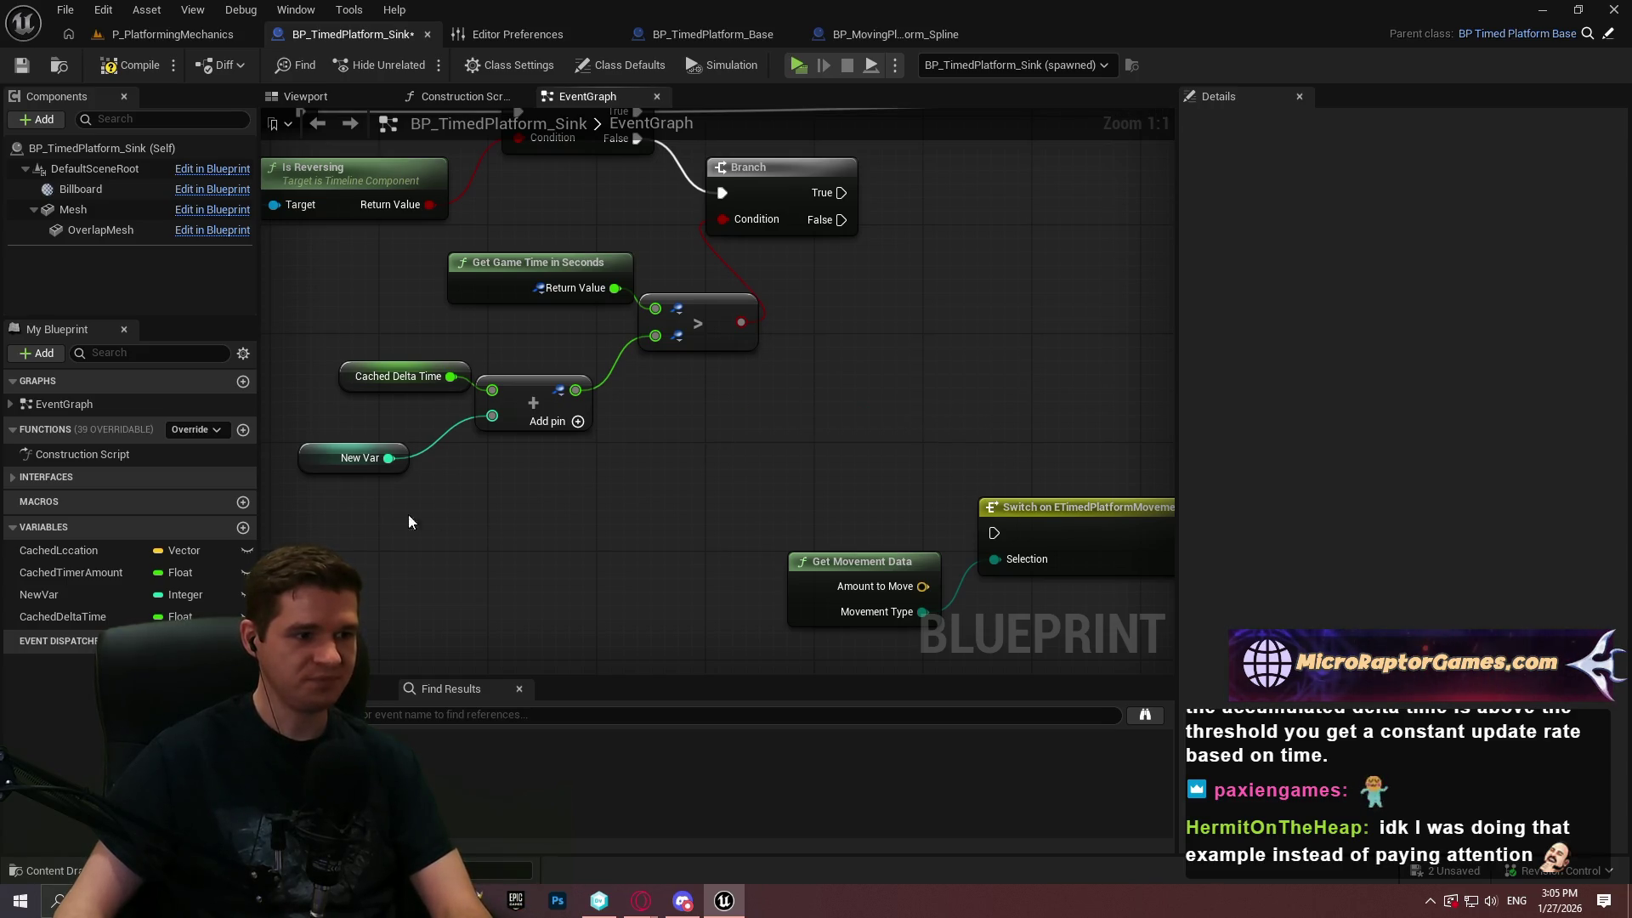
left_click(58, 597)
key("Delete")
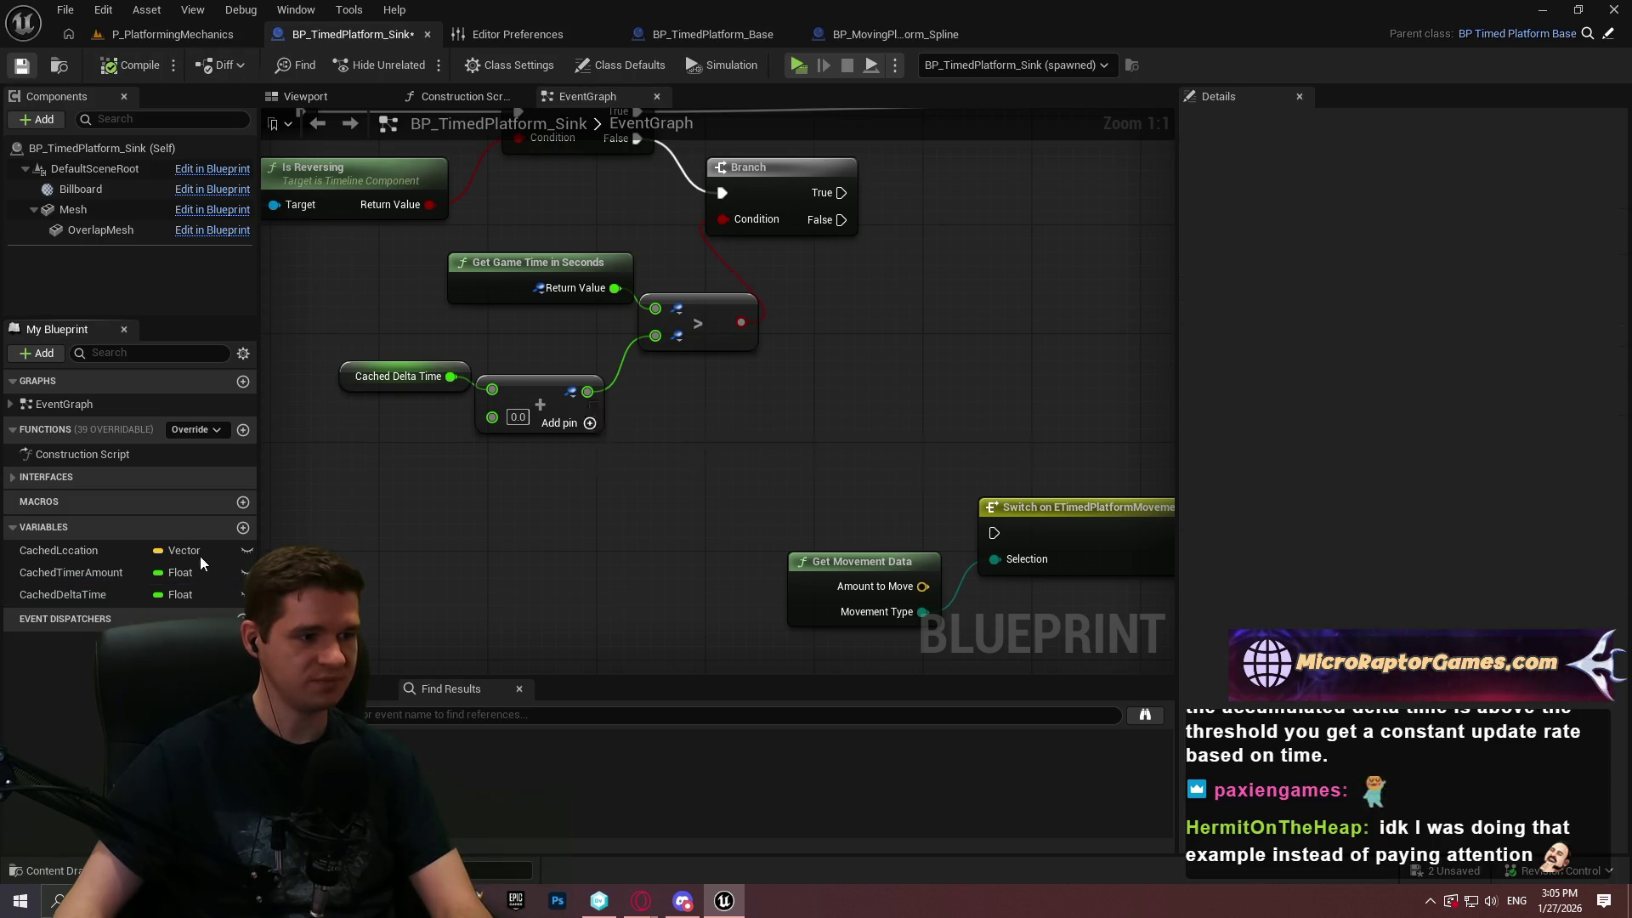
Create a new Float variable named UpdateThreshold
left_click(243, 527)
left_click(186, 616)
left_click(186, 617)
left_click(185, 617)
left_click(192, 363)
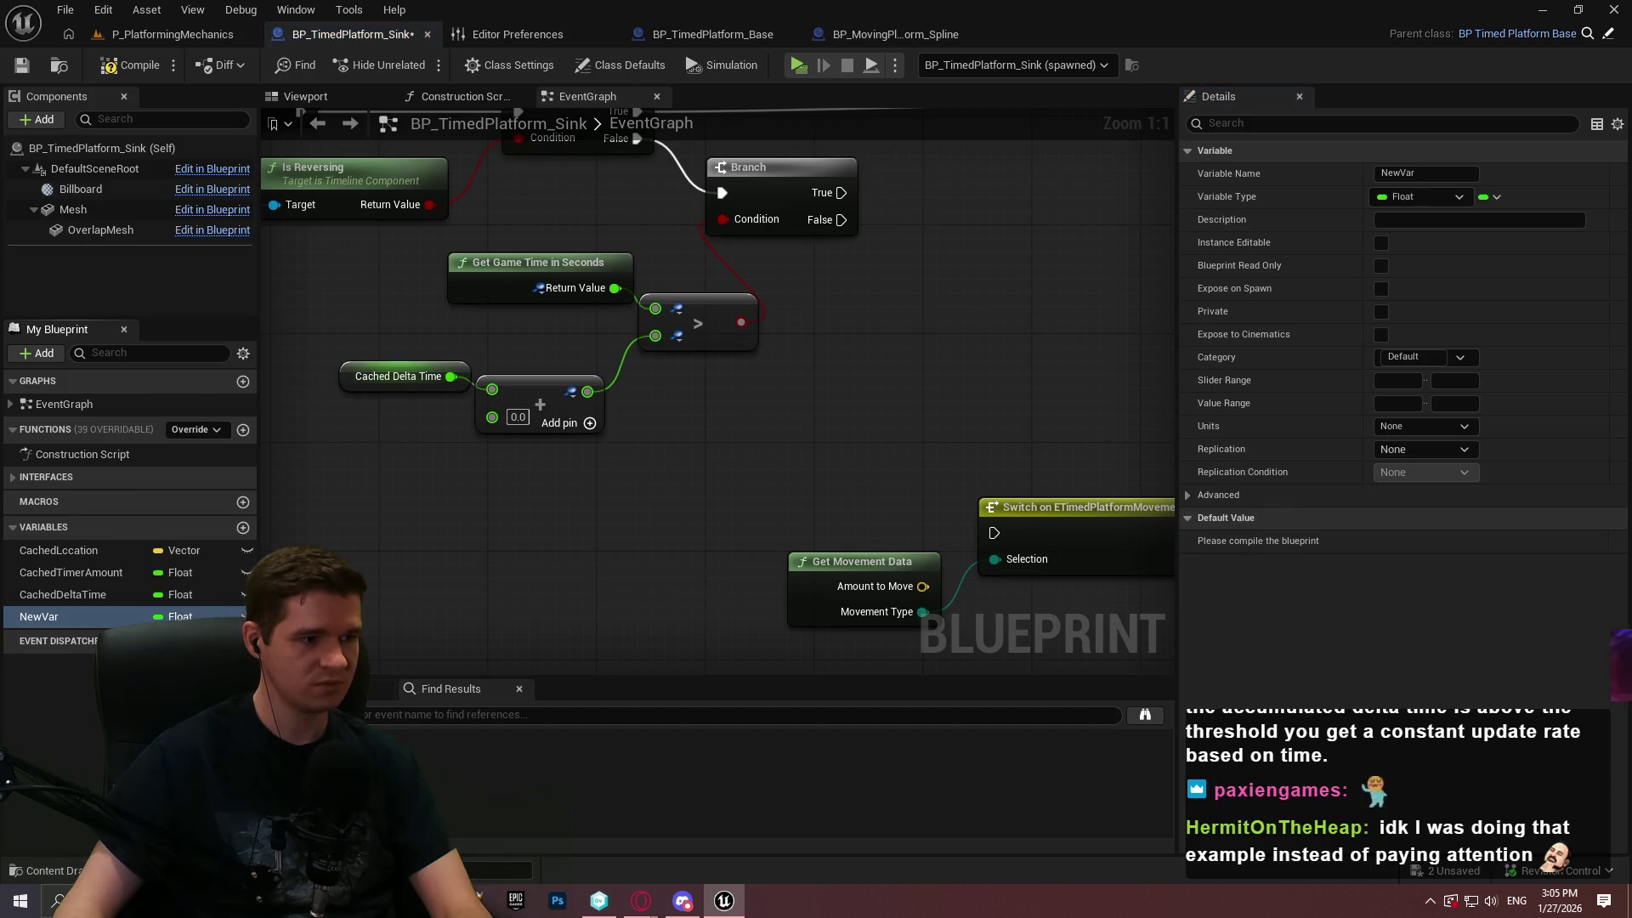
left_click(42, 621)
type("UpdateThresho")
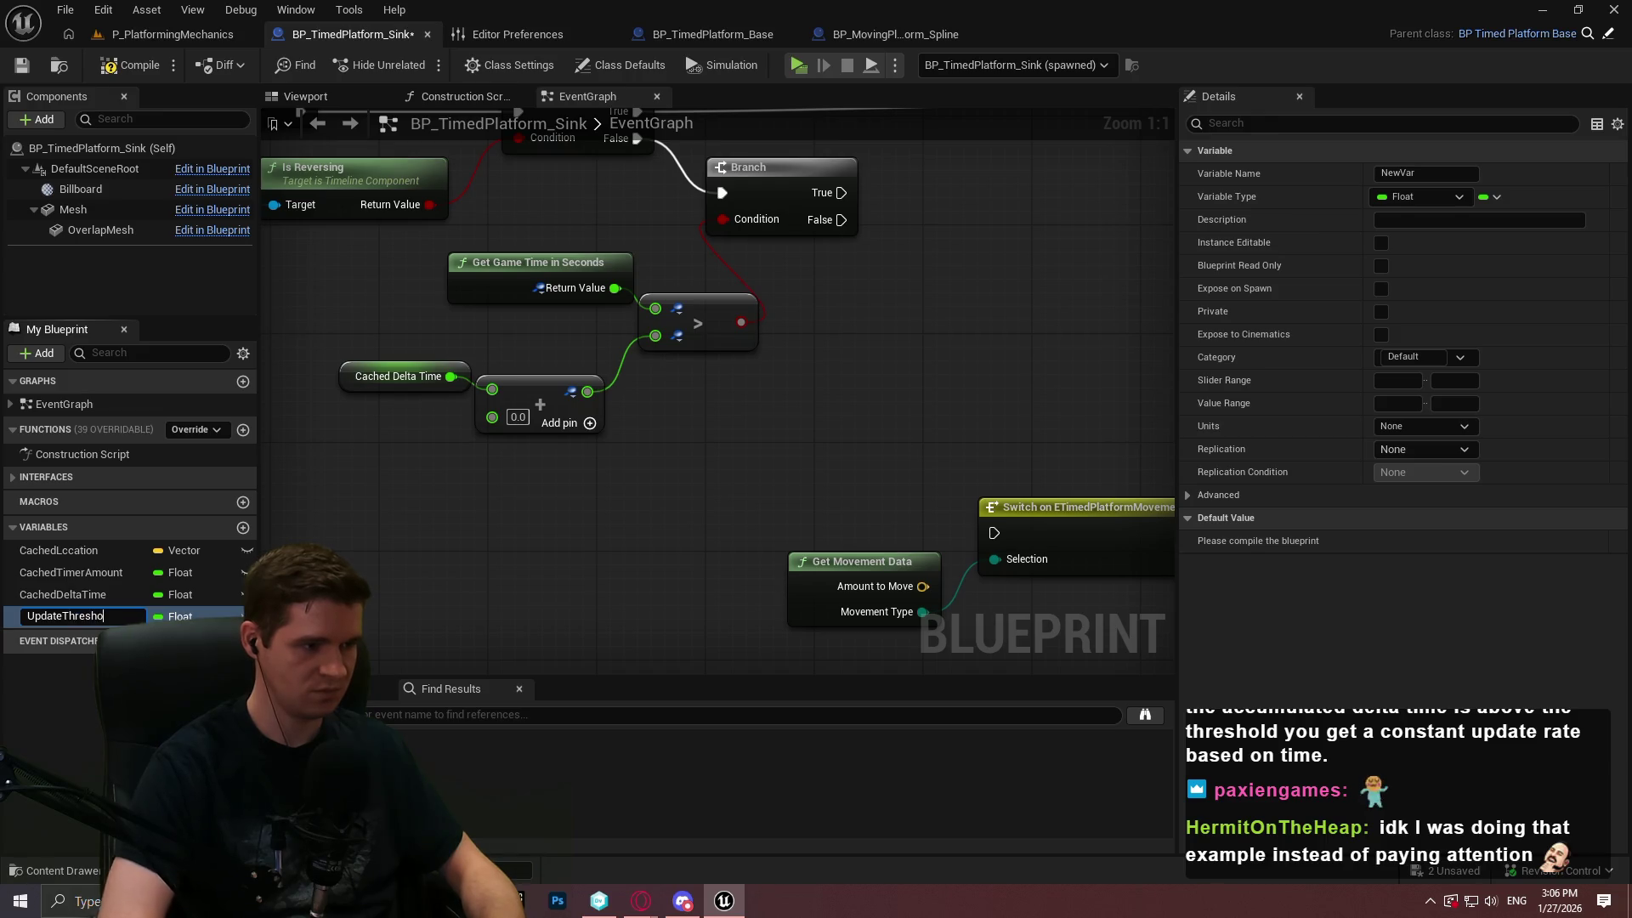
type("ld")
key("Return")
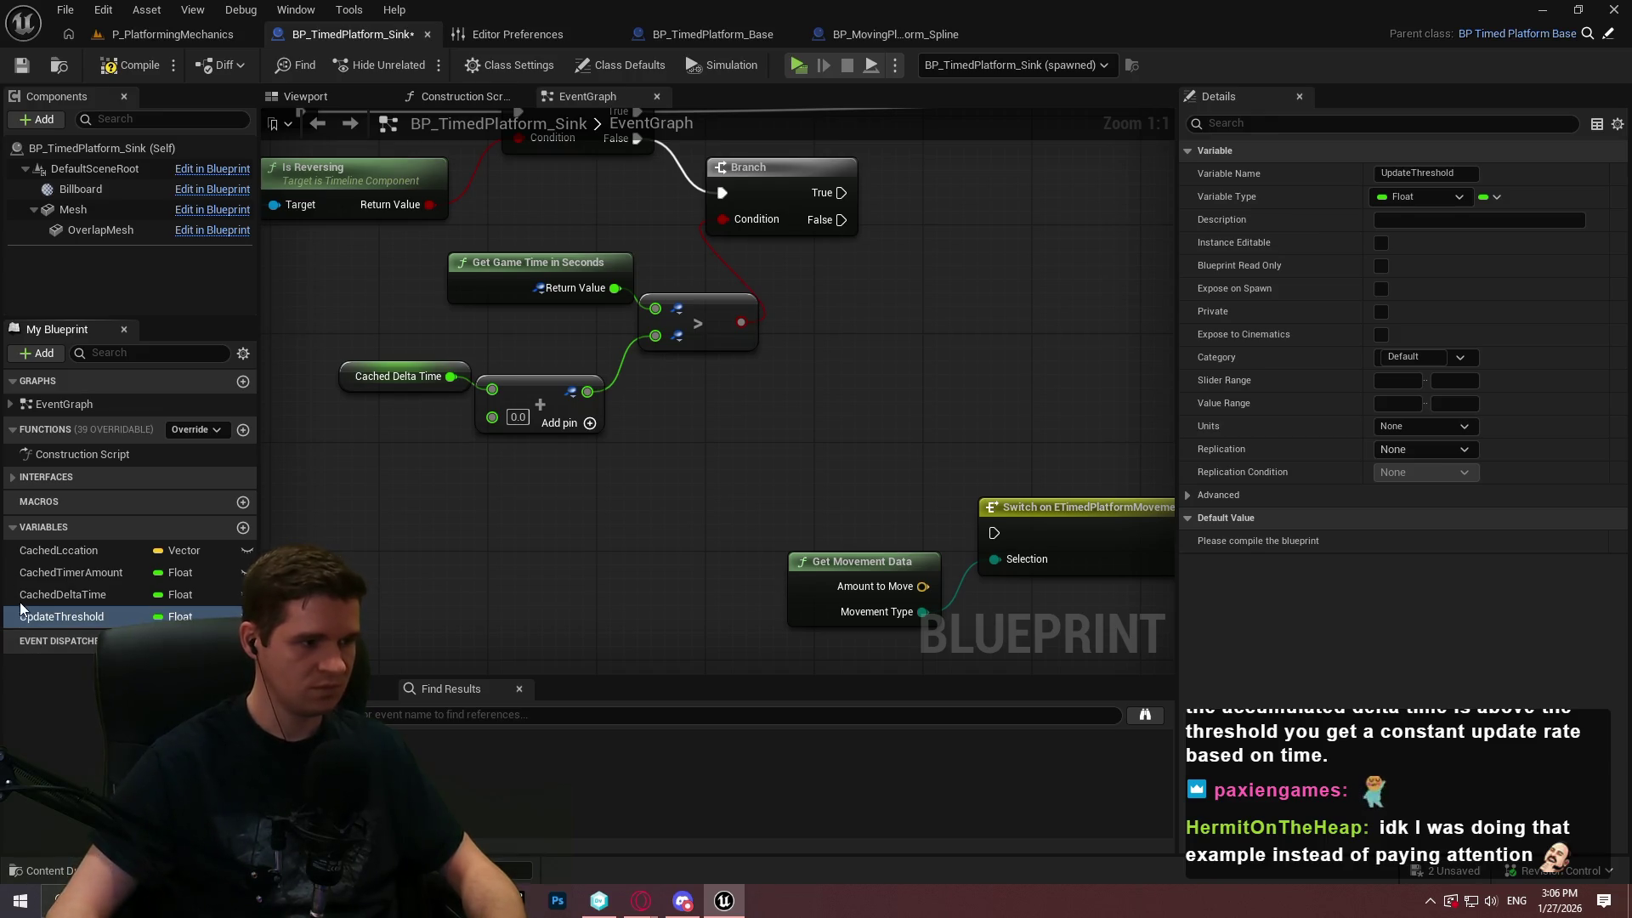
Place an Update Threshold getter, compile, and set its default value to 0
mouse_move(59, 617)
left_mouse_down()
mouse_move(366, 534)
mouse_move(327, 470)
mouse_move(502, 421)
mouse_move(529, 525)
left_mouse_up()
left_click(379, 475)
key("Escape")
mouse_move(433, 457)
left_mouse_down()
mouse_move(420, 485)
mouse_move(600, 459)
left_mouse_up()
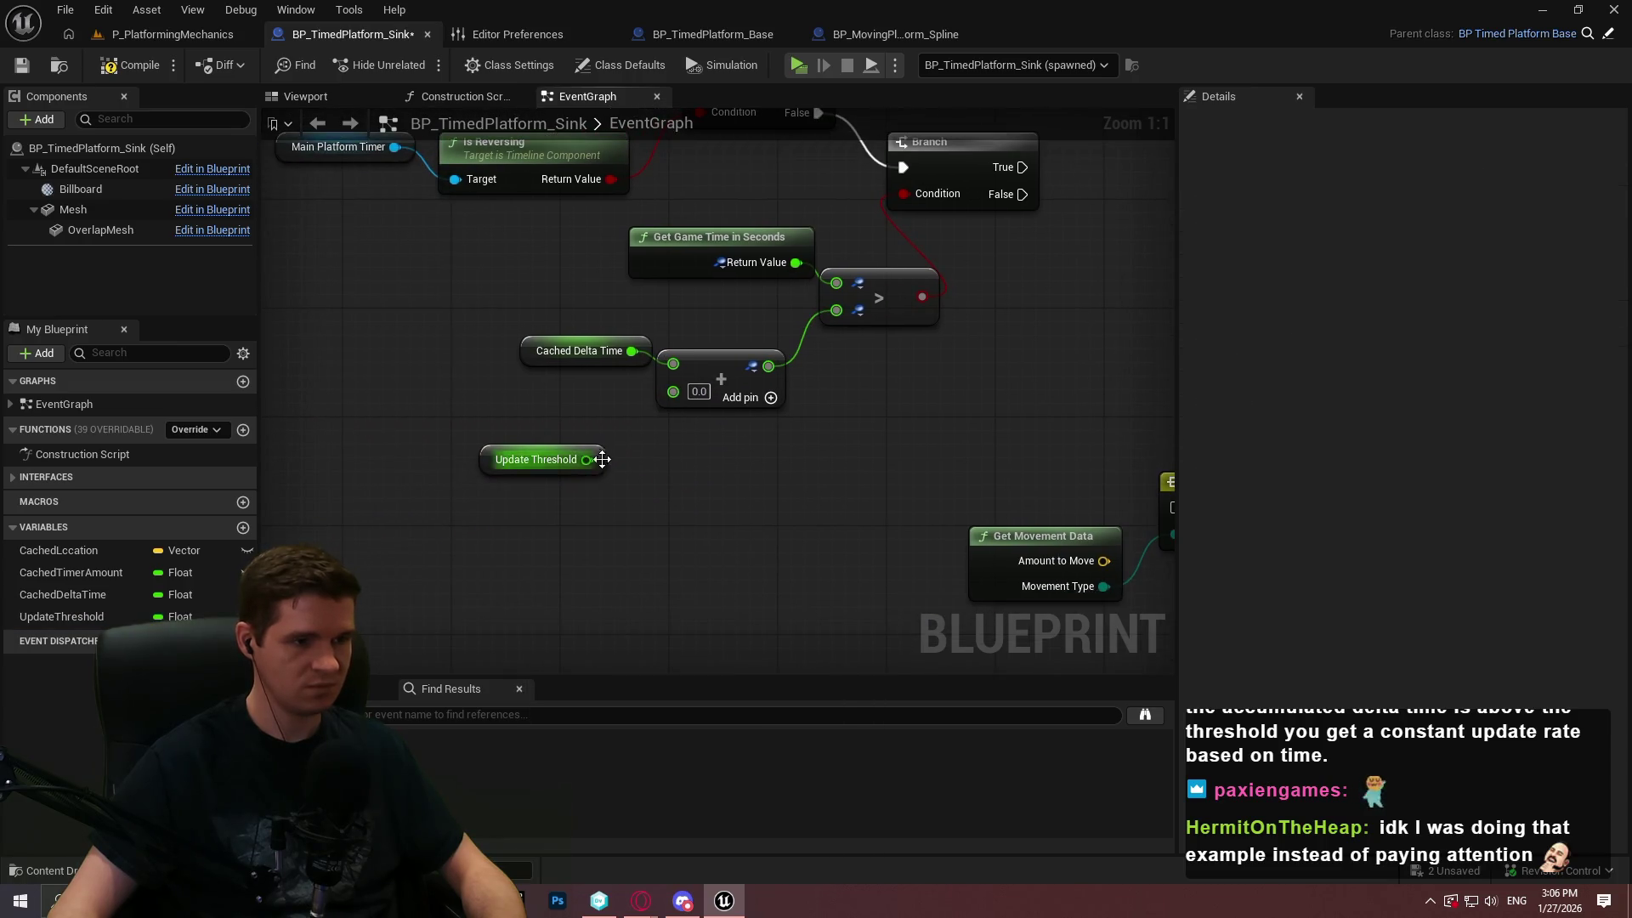
left_click(108, 68)
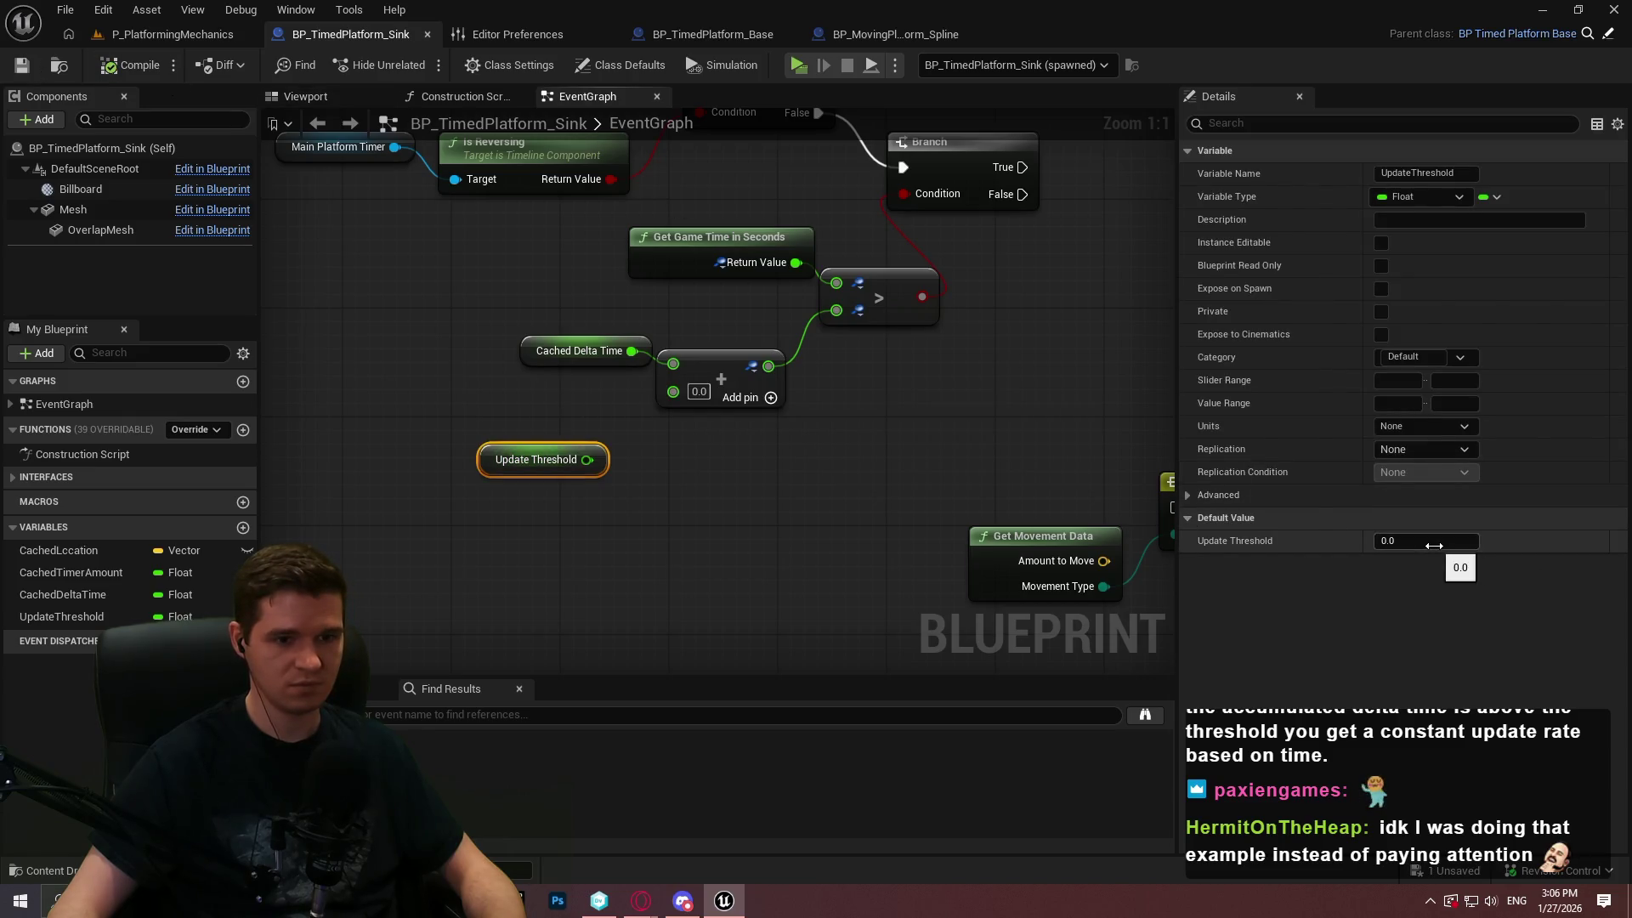
left_click(1434, 546)
type("0")
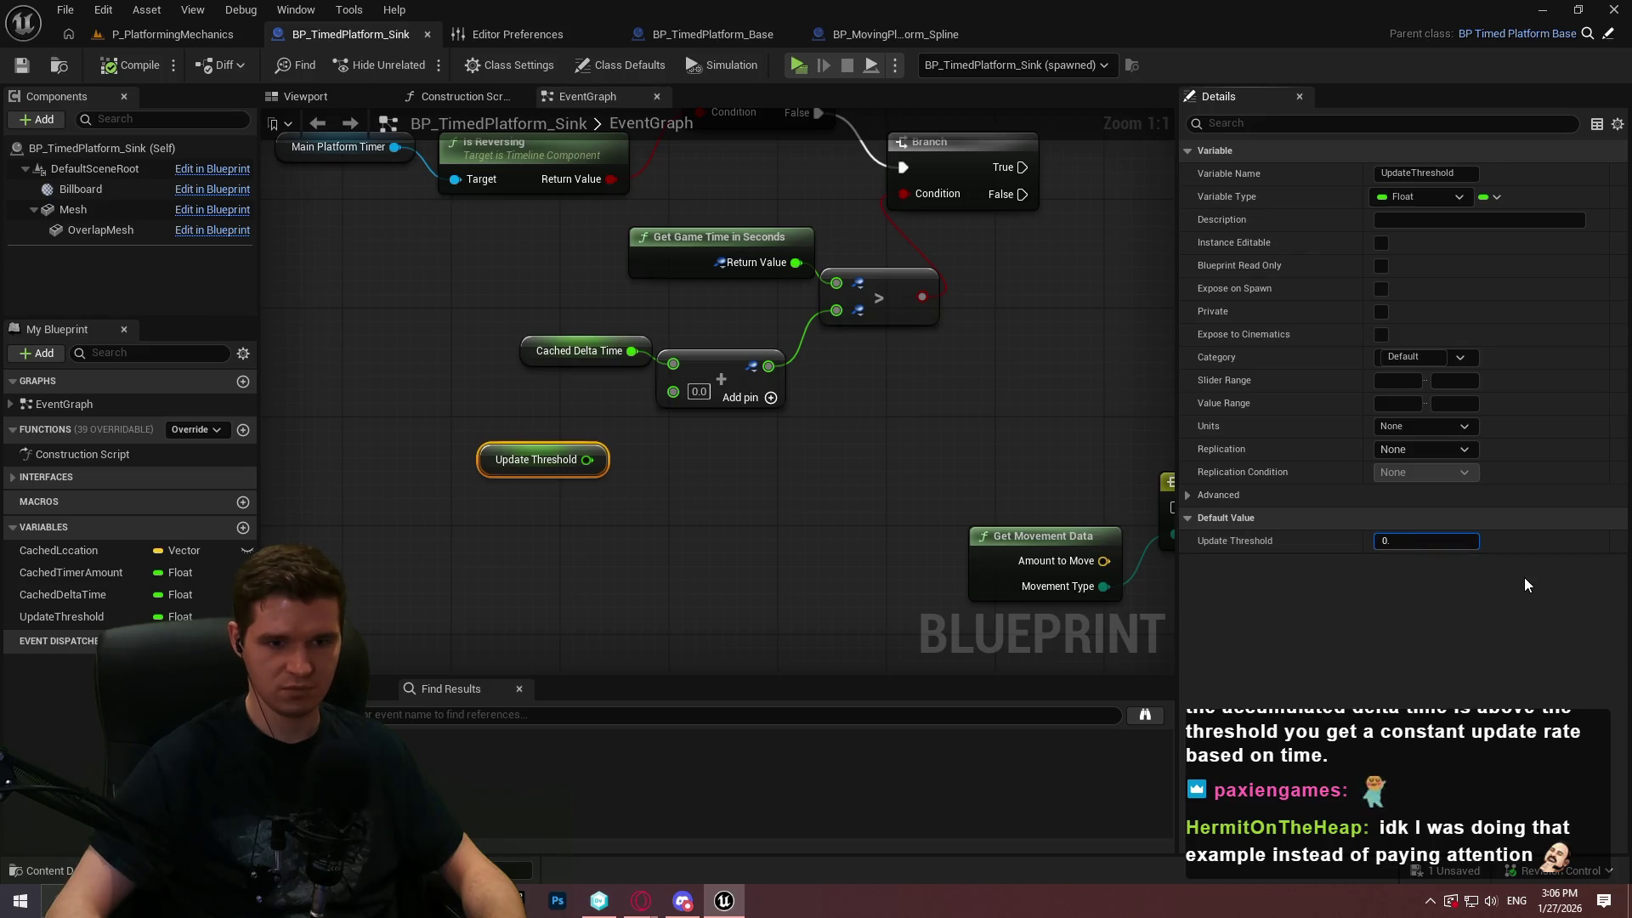
left_click(633, 520)
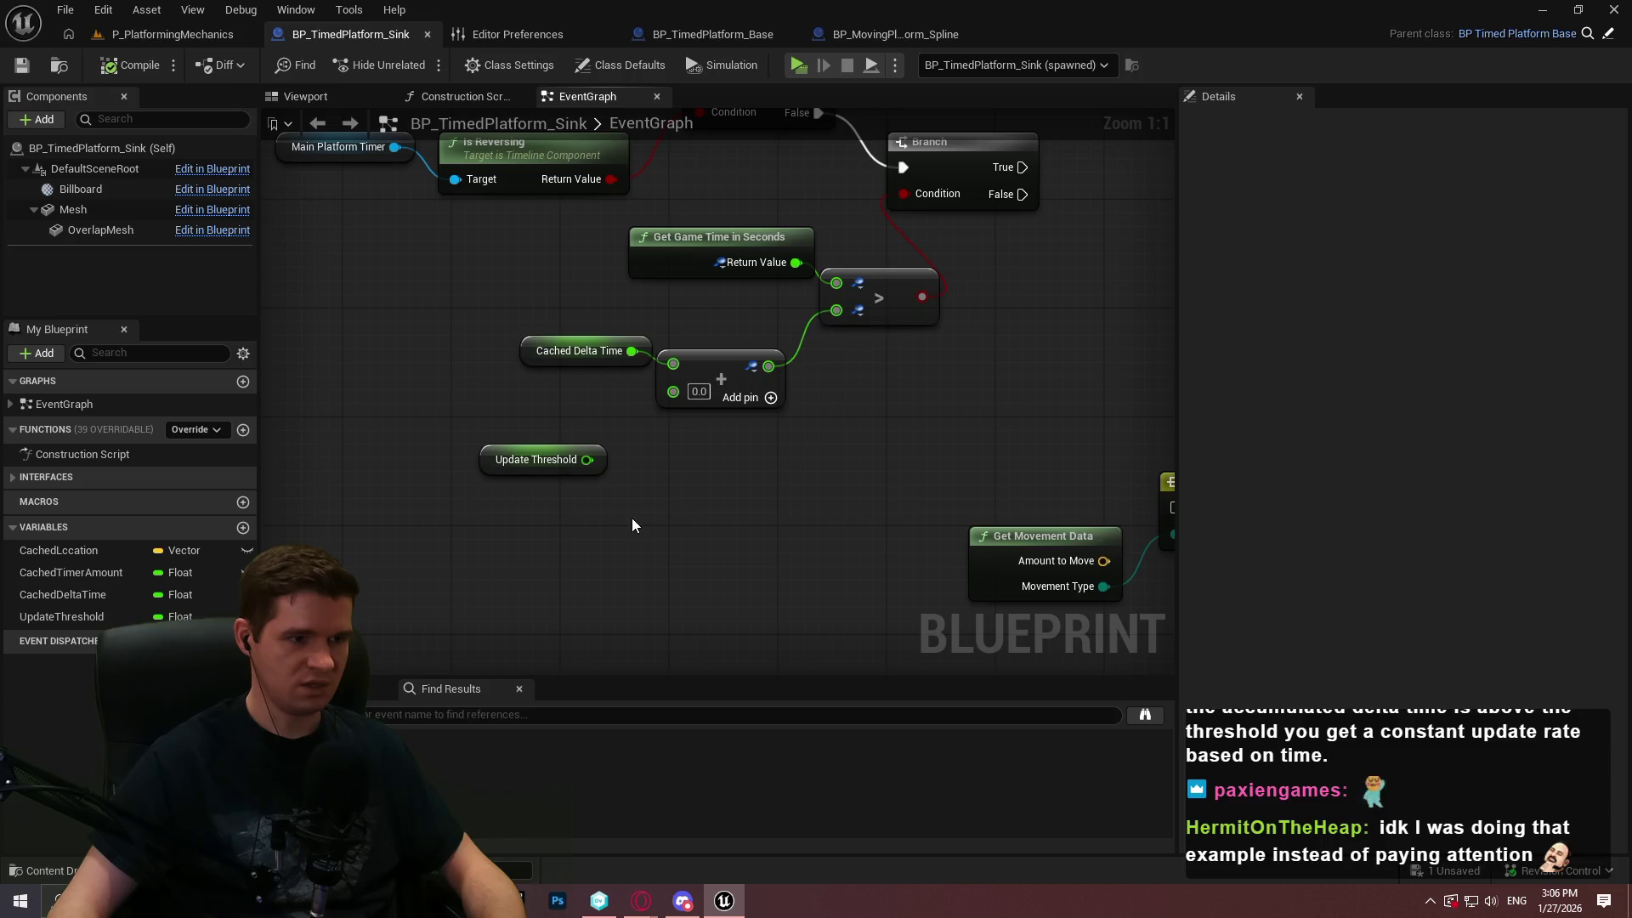
Duplicate UpdateThreshold as CurrentUpdateTime and place a SET Current Update Time node
left_click(46, 616)
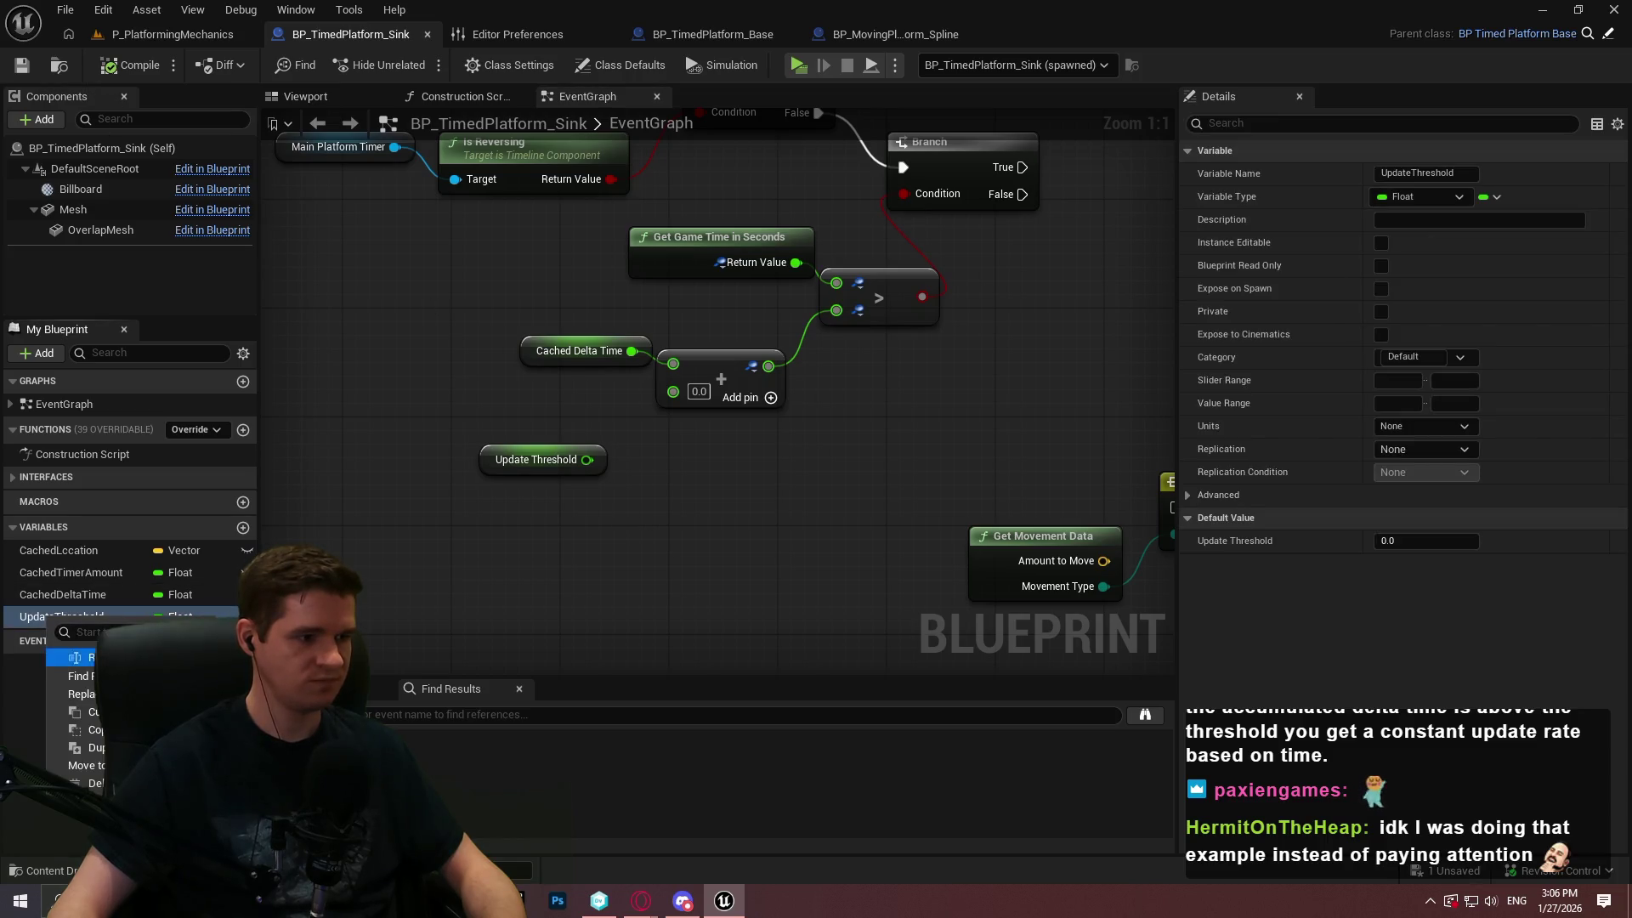
key("ctrl+d")
type("CurrentUpdate")
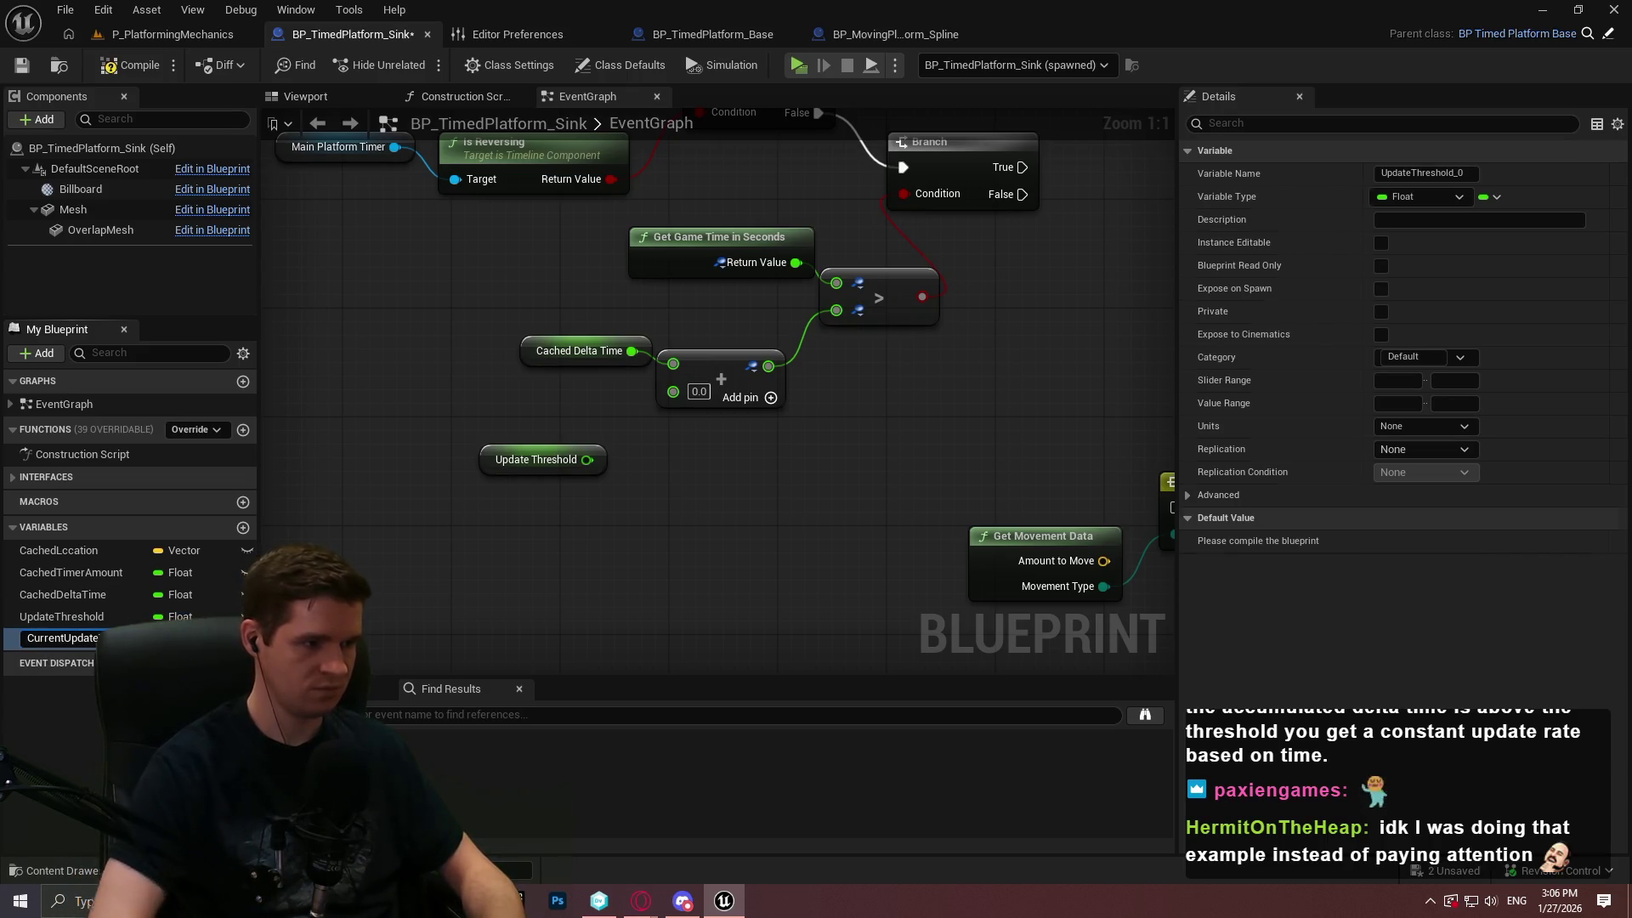
type("Time")
key("Return")
mouse_move(45, 641)
left_mouse_down()
mouse_move(1046, 315)
mouse_move(758, 362)
mouse_move(944, 330)
left_mouse_up()
left_click(1088, 366)
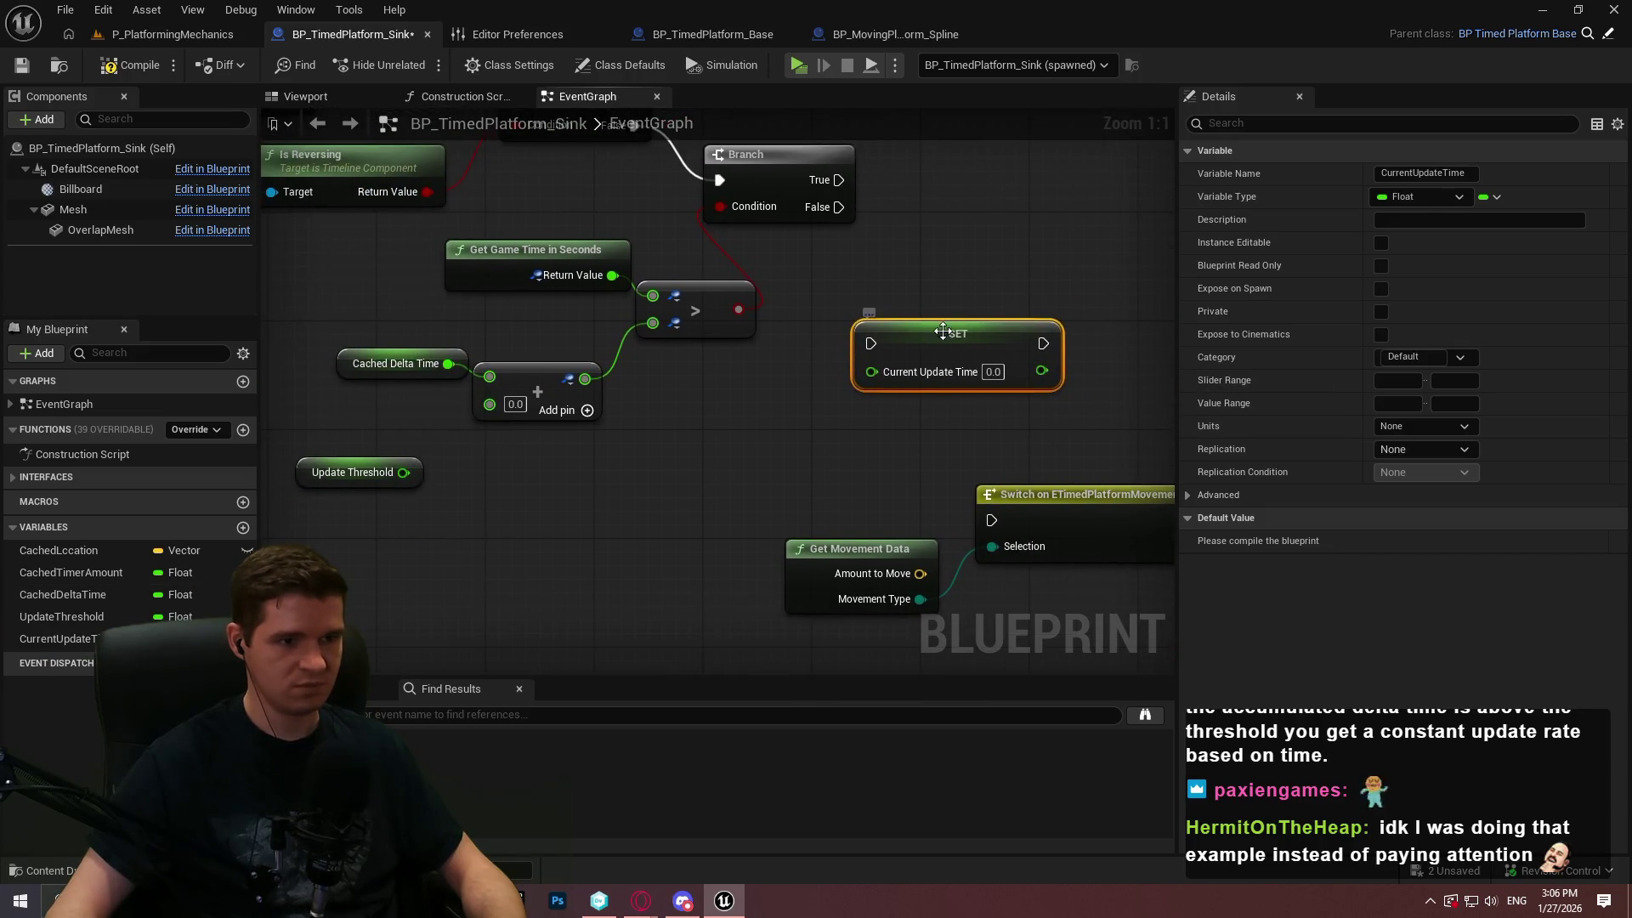
Add a third pin to the Add node and wire Update Threshold and Current Update Time into it
left_click(539, 391)
left_click(585, 411)
mouse_move(404, 473)
left_mouse_down()
mouse_move(538, 391)
mouse_move(490, 402)
left_mouse_up()
left_click_drag(417, 469, 449, 416)
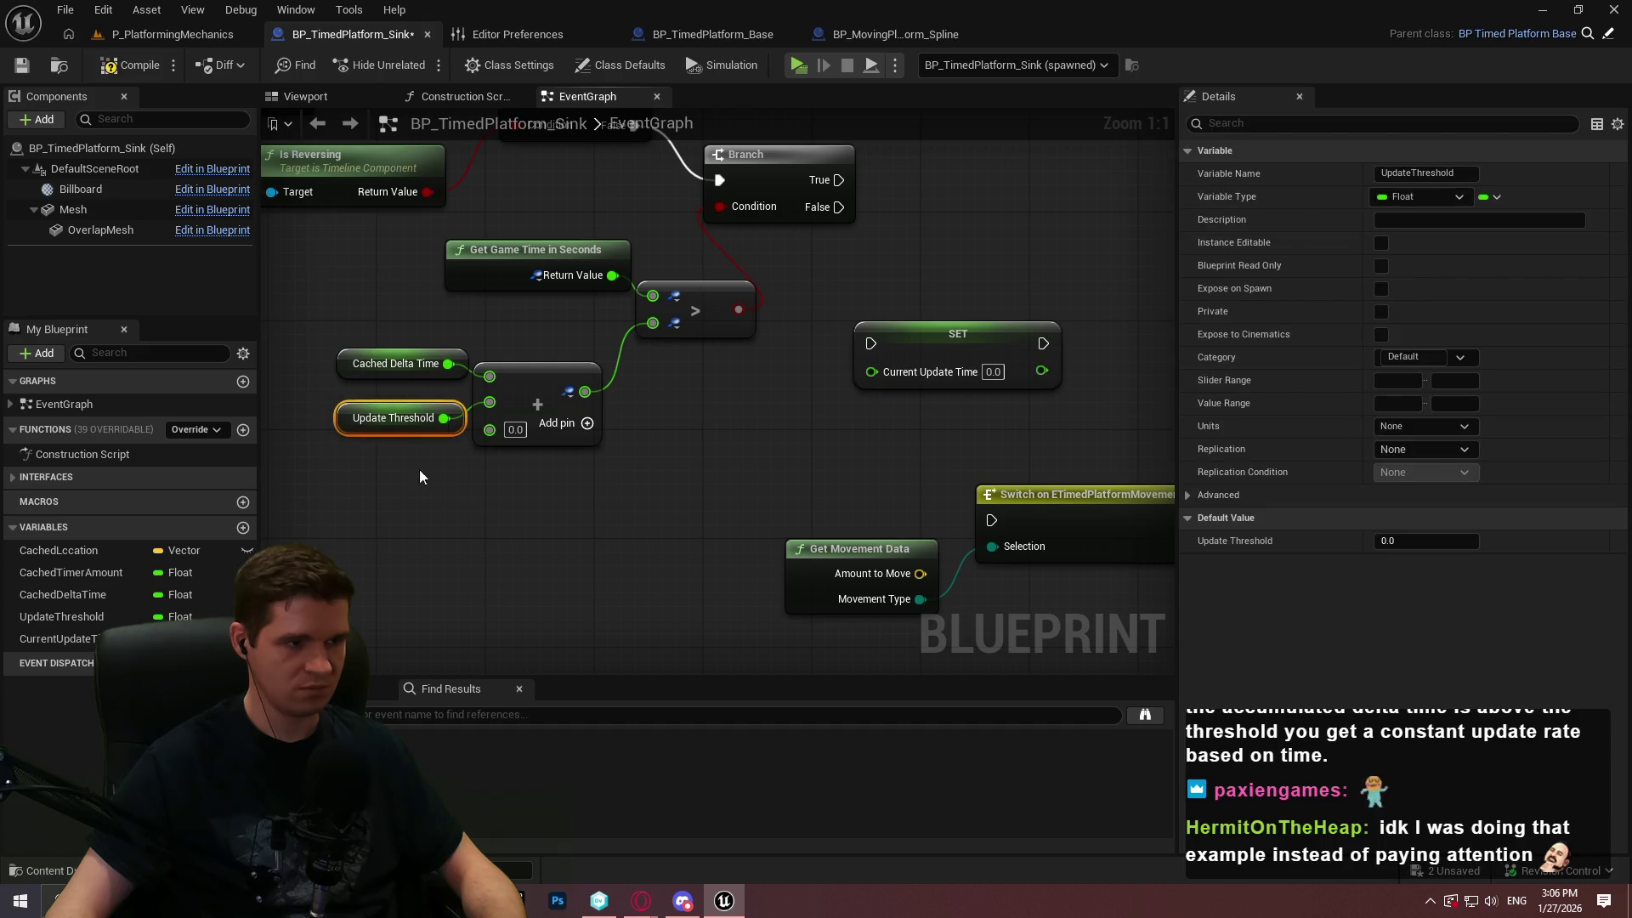
left_click_drag(57, 638, 490, 427)
left_click(463, 481)
mouse_move(465, 486)
left_mouse_down()
mouse_move(464, 460)
mouse_move(338, 331)
left_mouse_up()
left_click(547, 479)
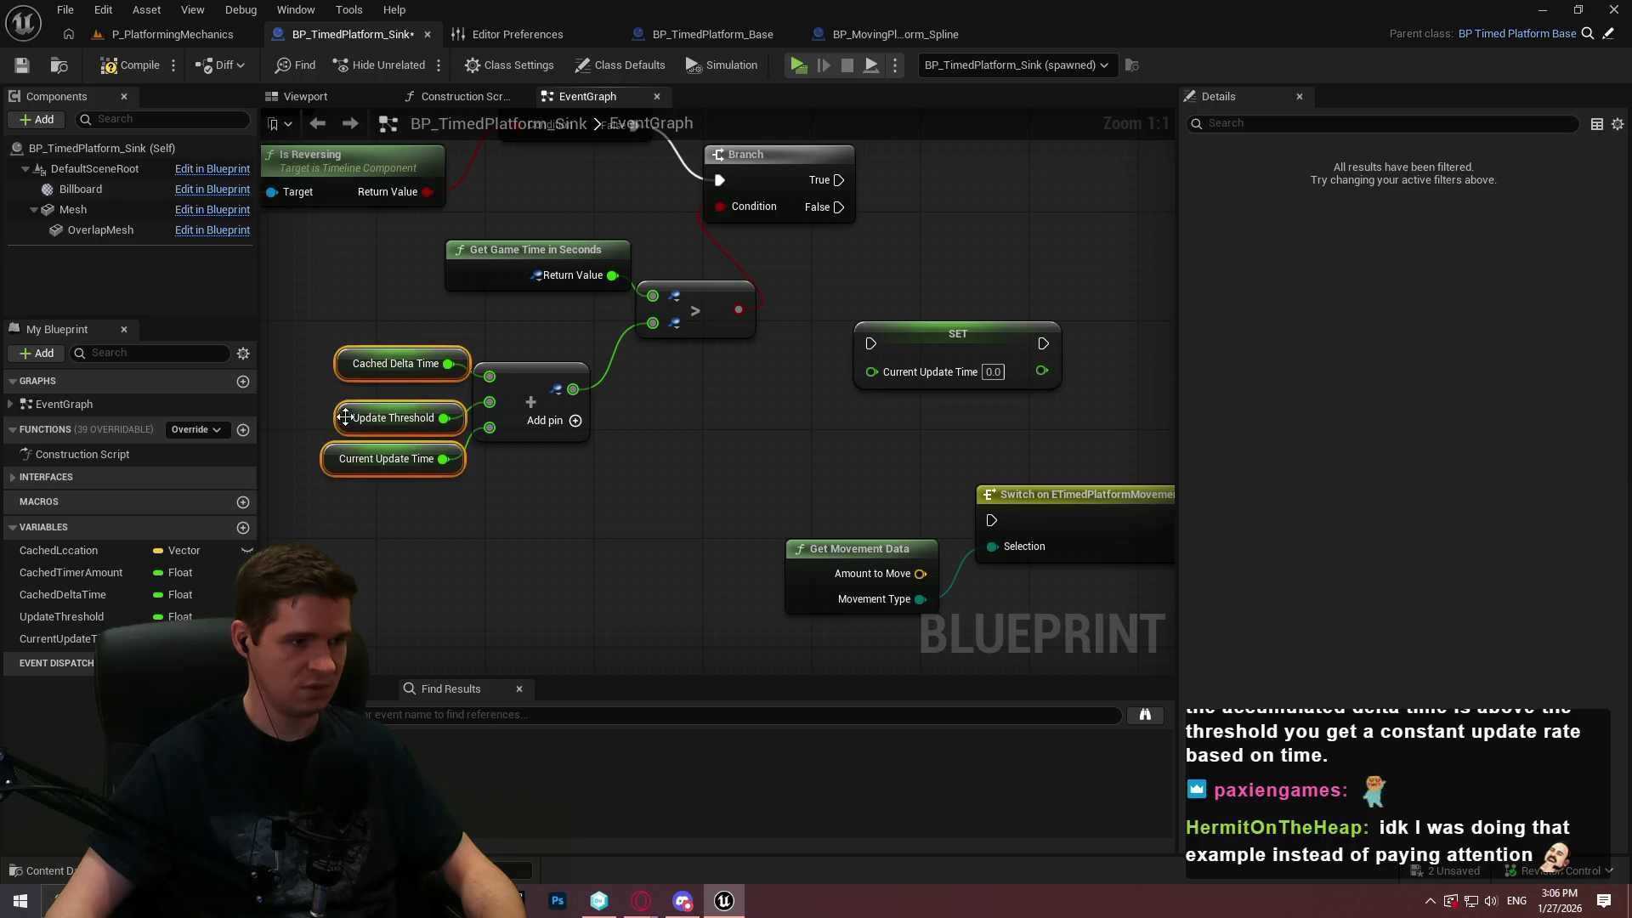
Move the SET Current Update Time node up and right beside the earlier Branch
left_click(901, 312)
left_click_drag(901, 312, 709, 412)
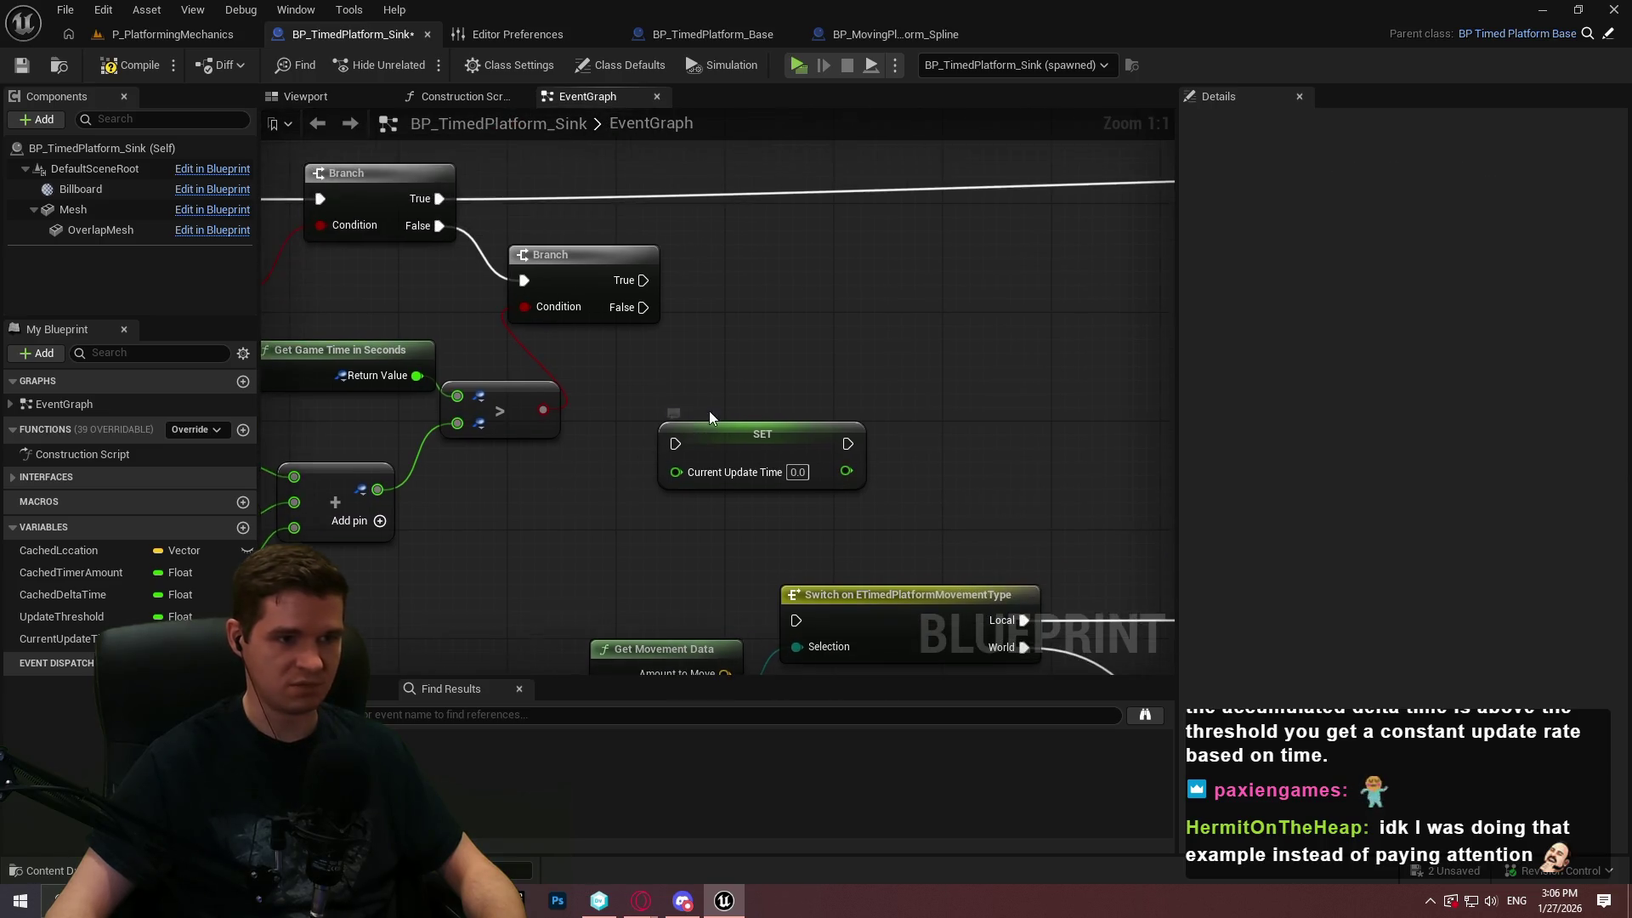
left_click(910, 282)
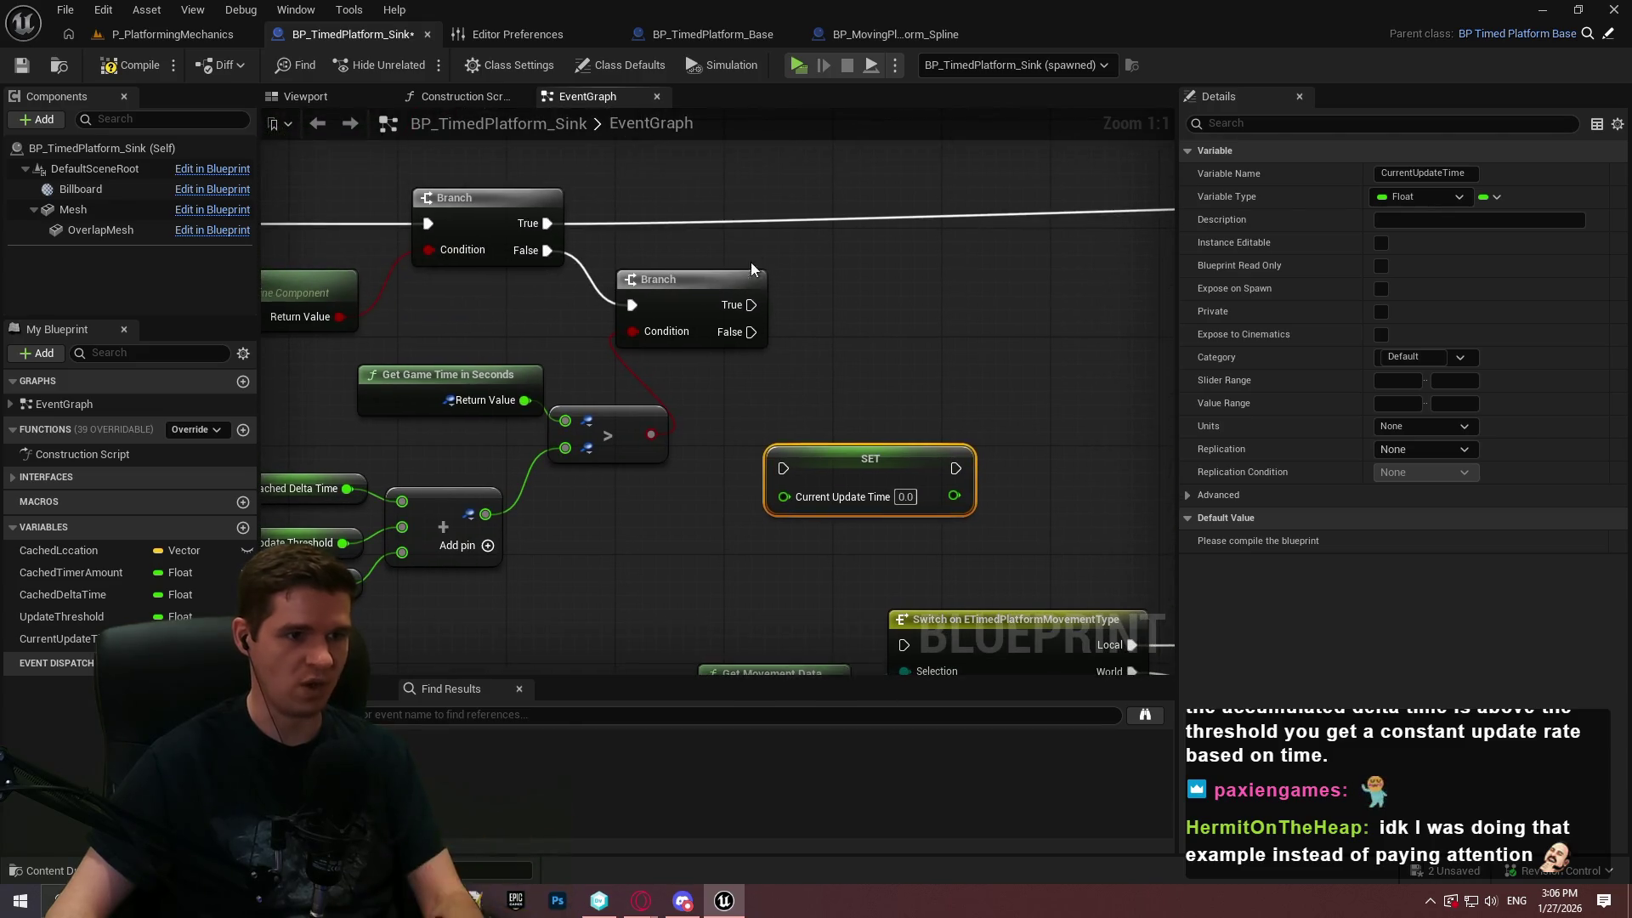
mouse_move(793, 469)
left_mouse_down()
mouse_move(845, 413)
mouse_move(901, 402)
left_mouse_up()
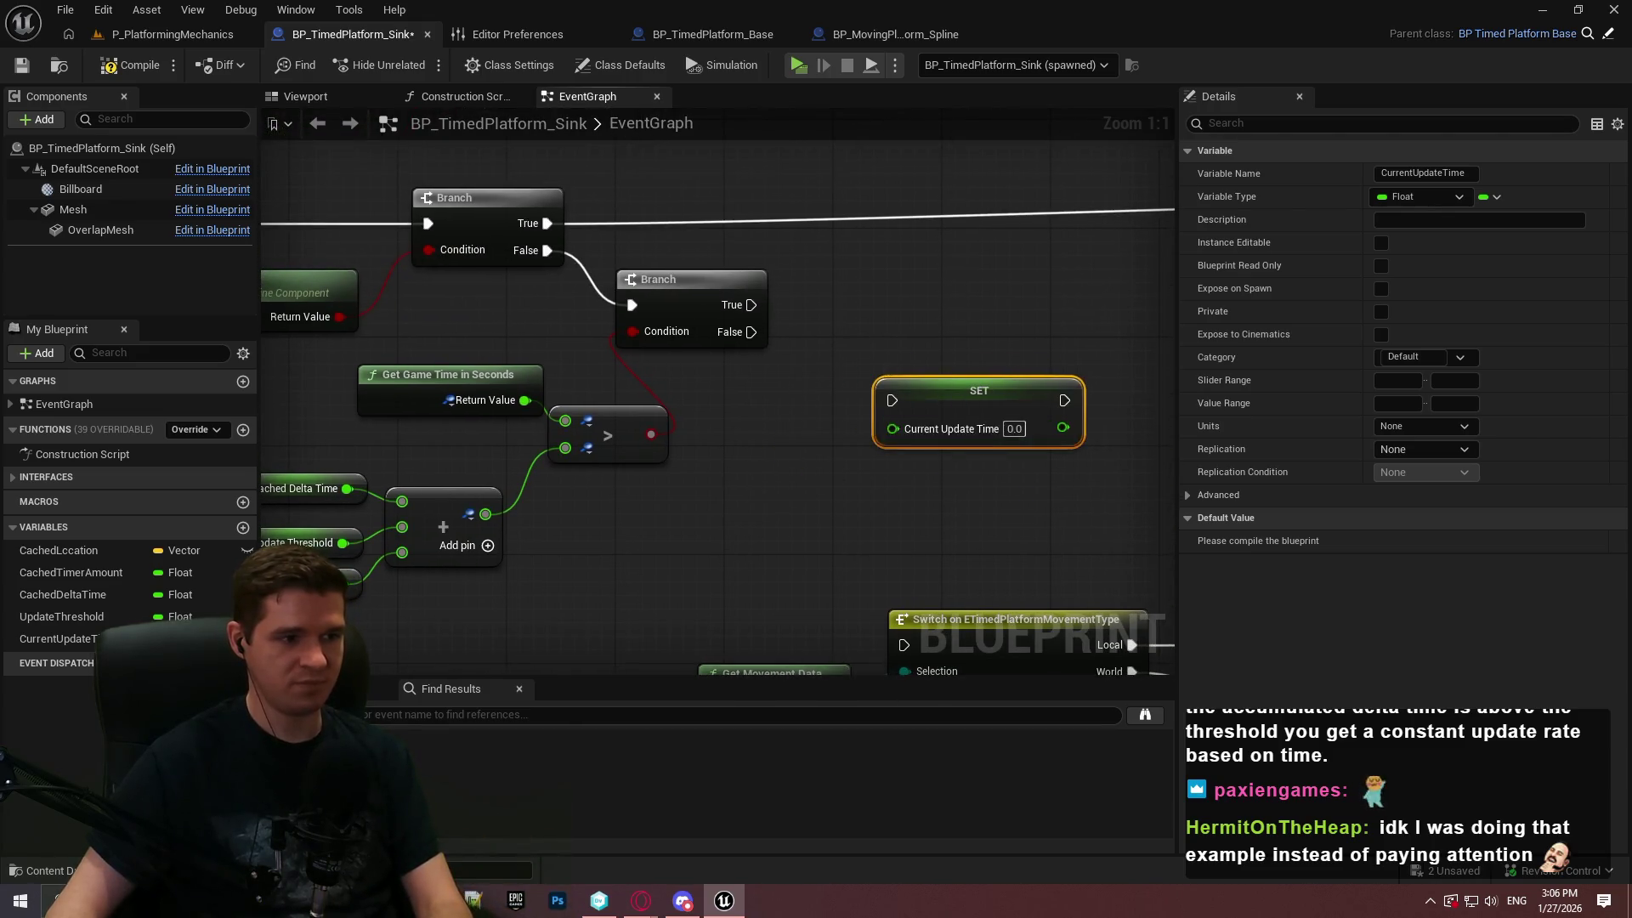
scroll(731, 390, "down", 5)
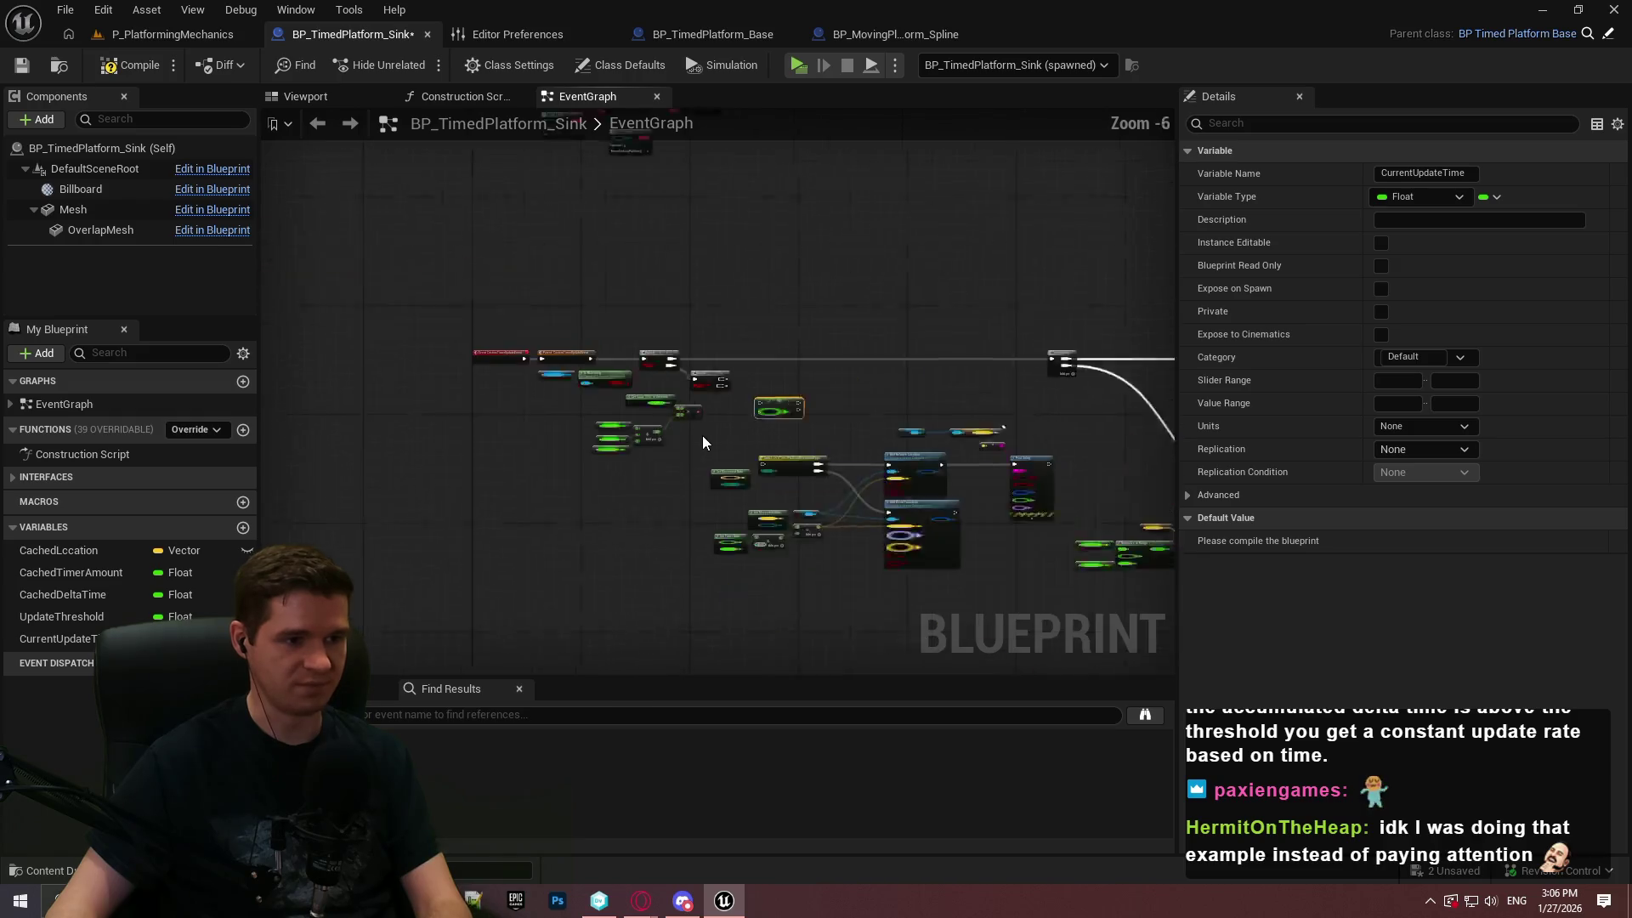
scroll(755, 389, "up", 1)
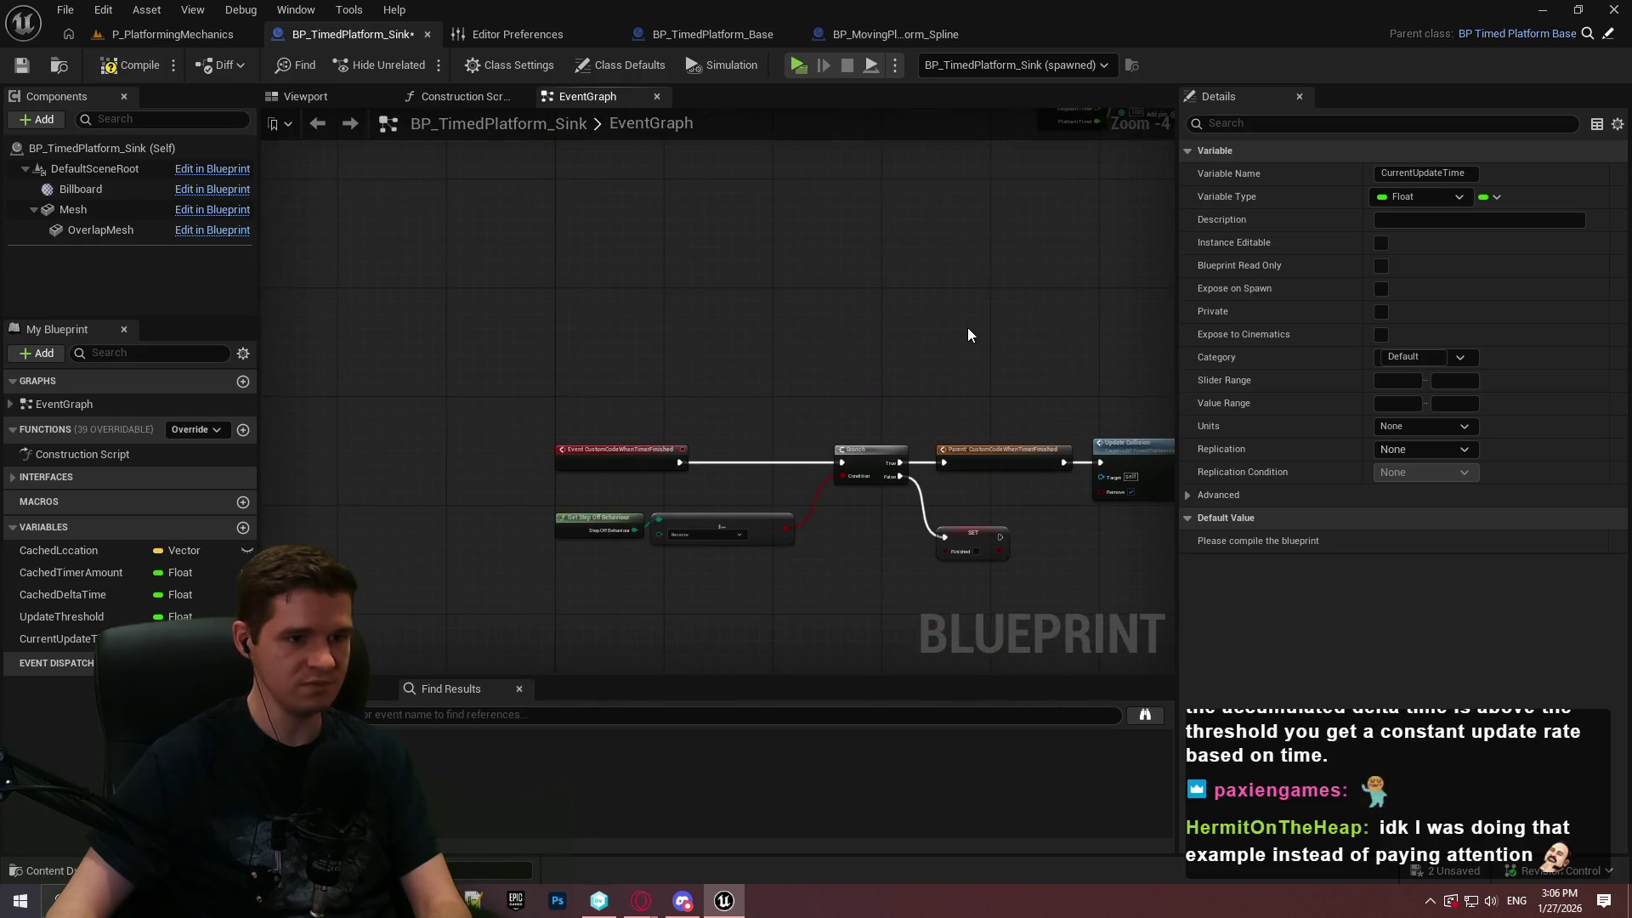
left_click_drag(993, 402, 737, 272)
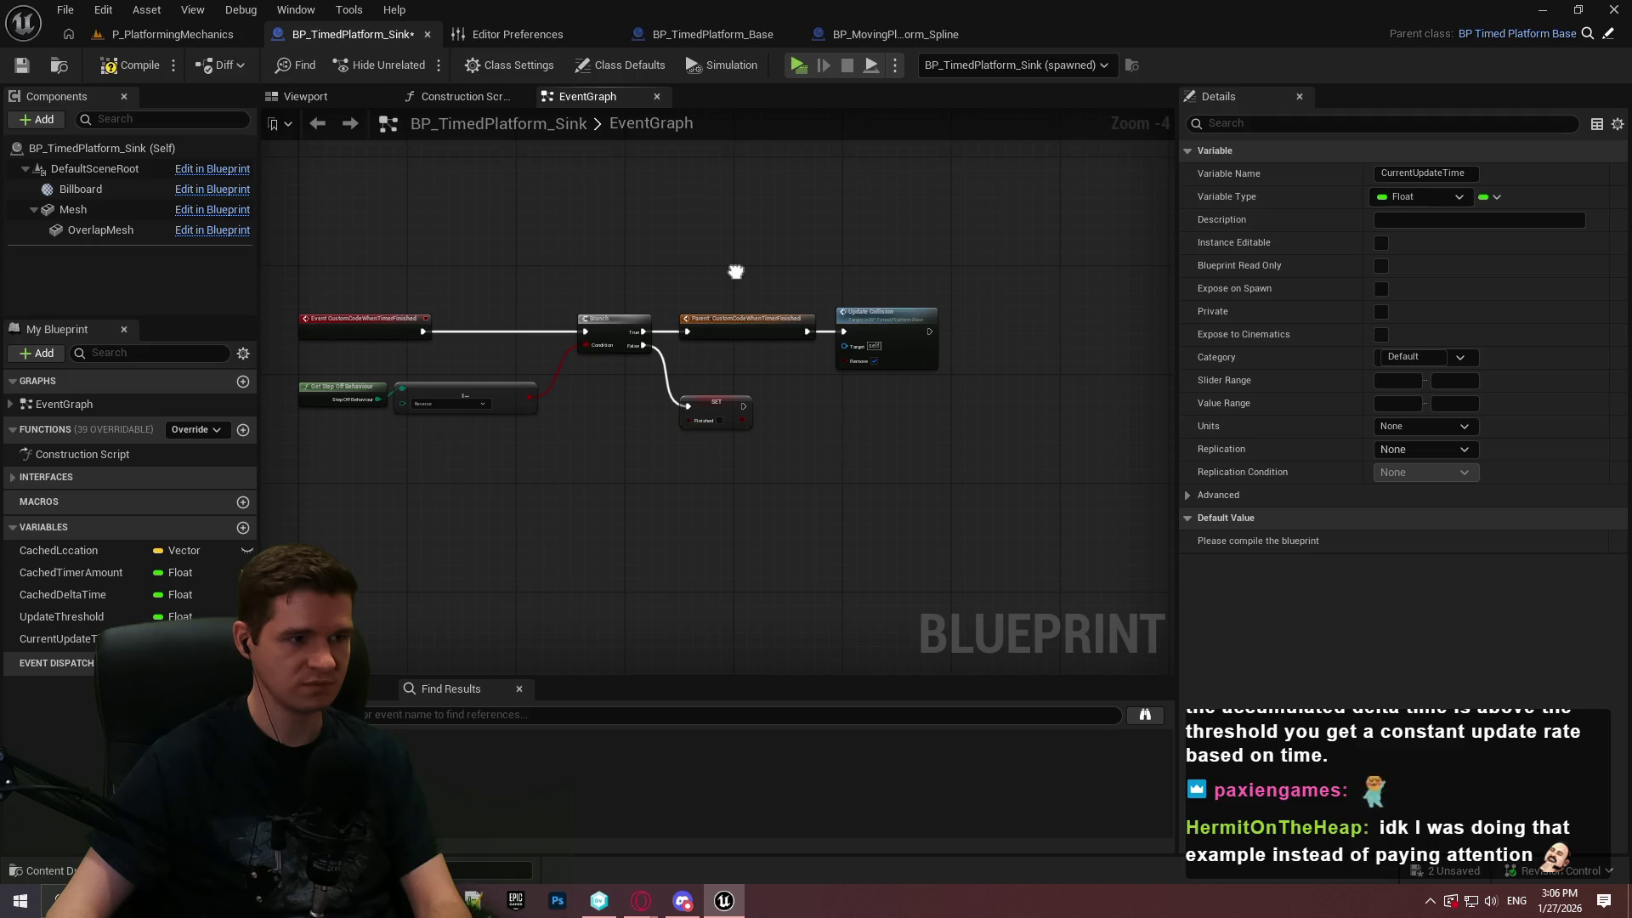
In the CustomTimerUpdateEvent chain, shift Get Game Time in Seconds left and the compare node down
scroll(514, 393, "up", 1)
left_click_drag(517, 395, 887, 153)
scroll(912, 268, "up", 1)
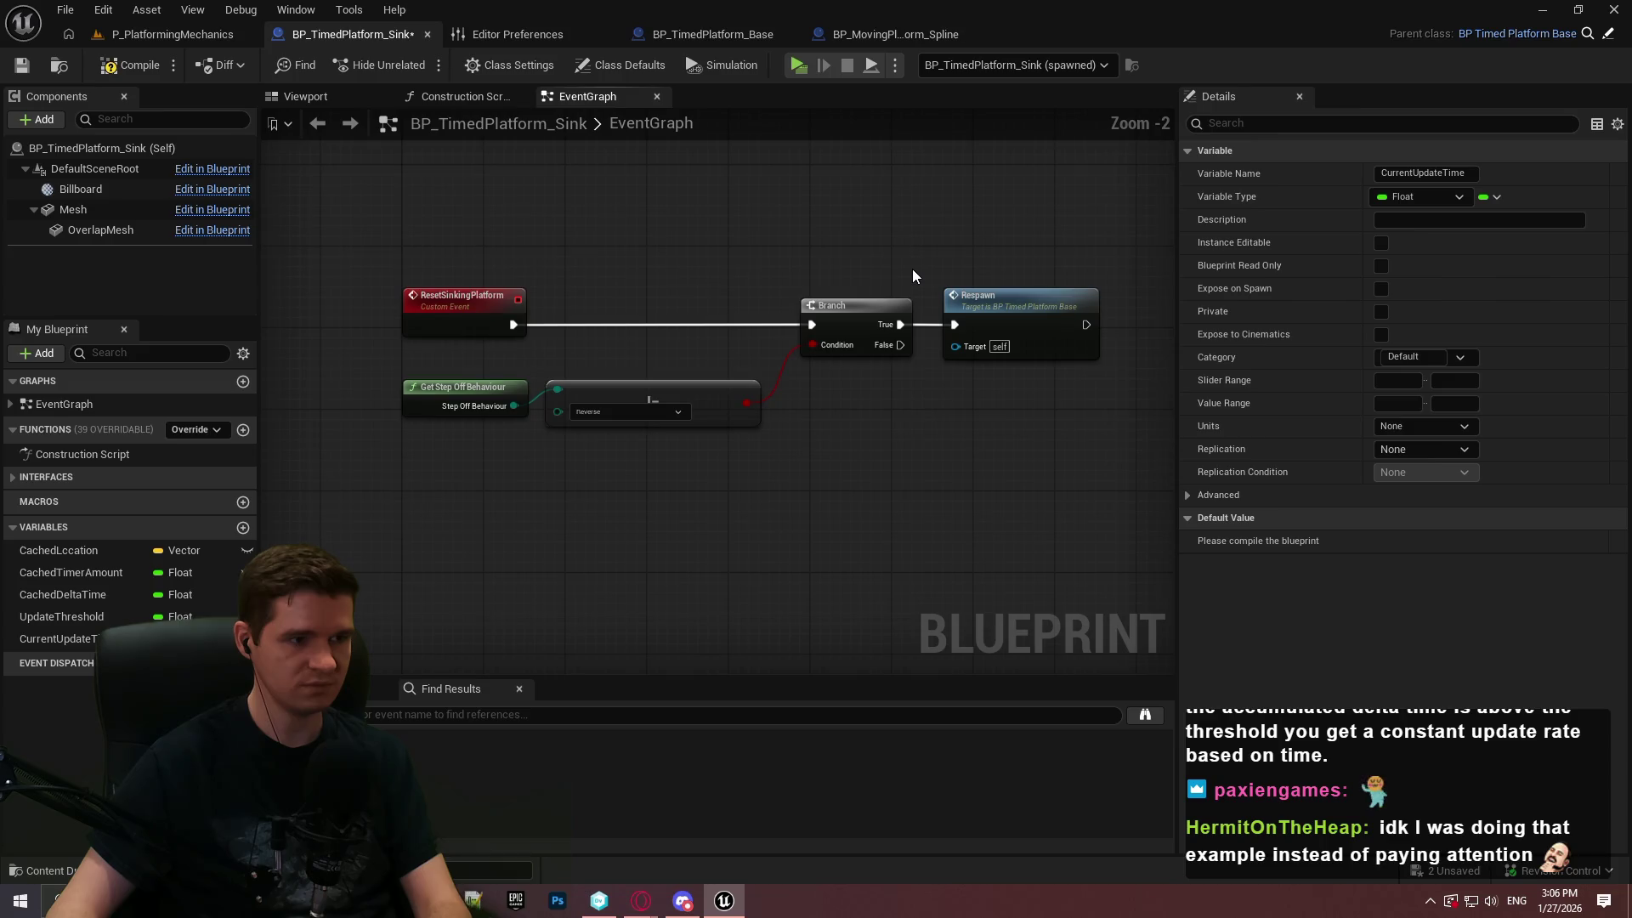
scroll(942, 267, "down", 1)
mouse_move(942, 267)
left_mouse_down()
mouse_move(875, 232)
mouse_move(729, 468)
left_mouse_up()
scroll(732, 461, "up", 3)
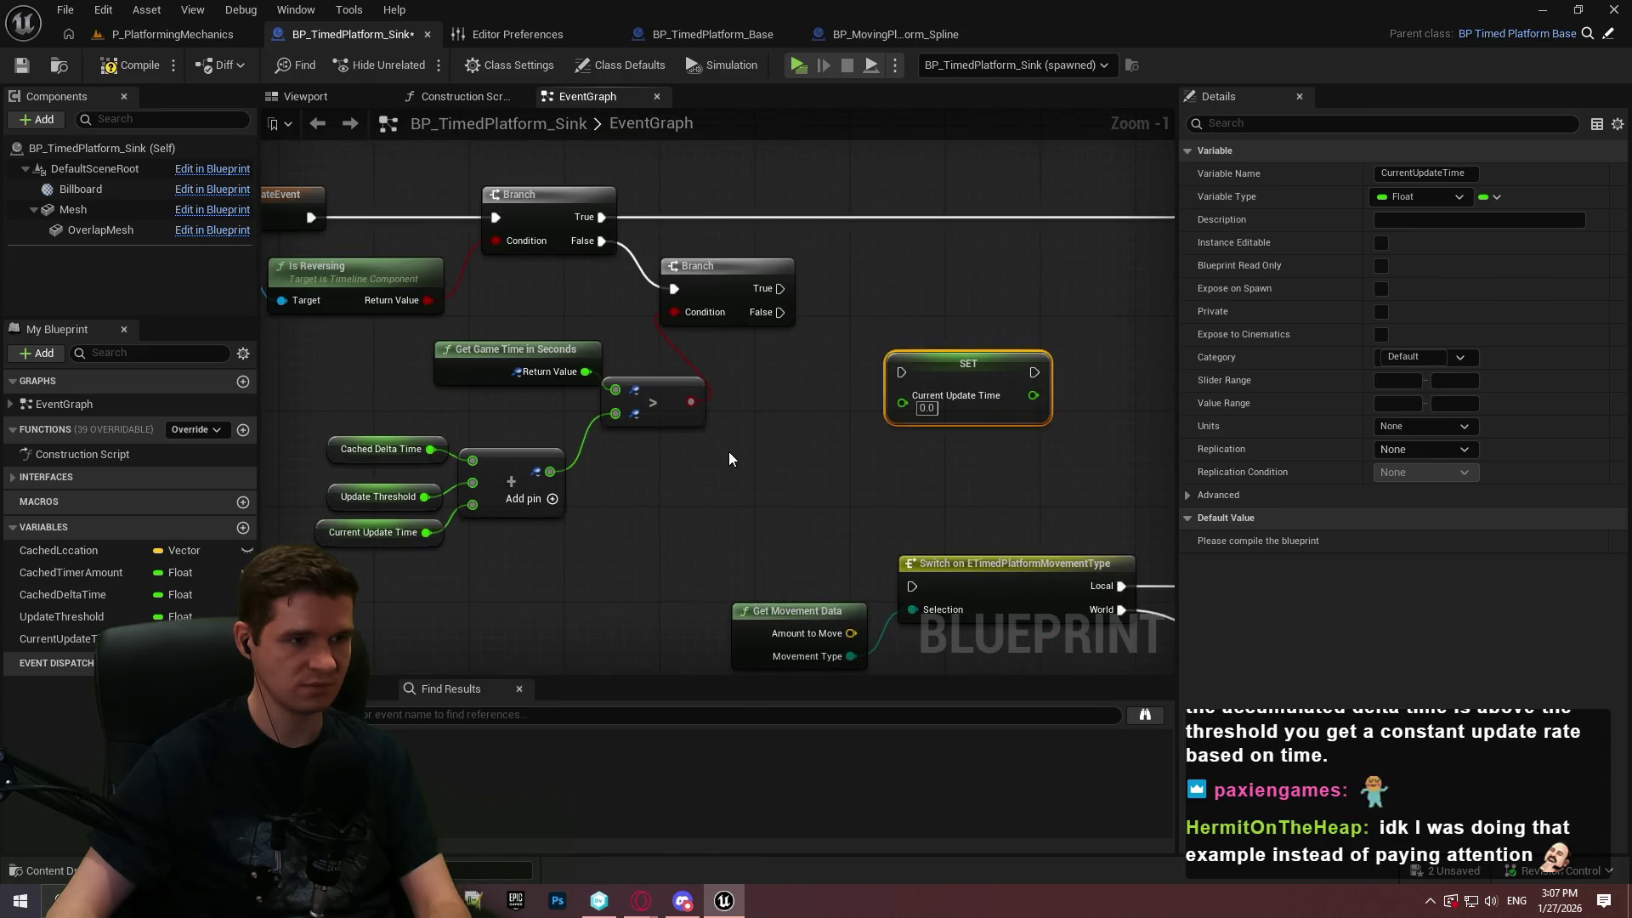
mouse_move(491, 381)
left_mouse_down()
mouse_move(407, 359)
mouse_move(437, 371)
left_mouse_up()
left_click_drag(665, 390, 665, 415)
Reposition the second Branch and the SET node, and drag CurrentUpdateTime into the graph
left_click(854, 369)
mouse_move(702, 276)
left_mouse_down()
mouse_move(784, 286)
mouse_move(809, 335)
left_mouse_up()
left_click_drag(958, 364, 1043, 344)
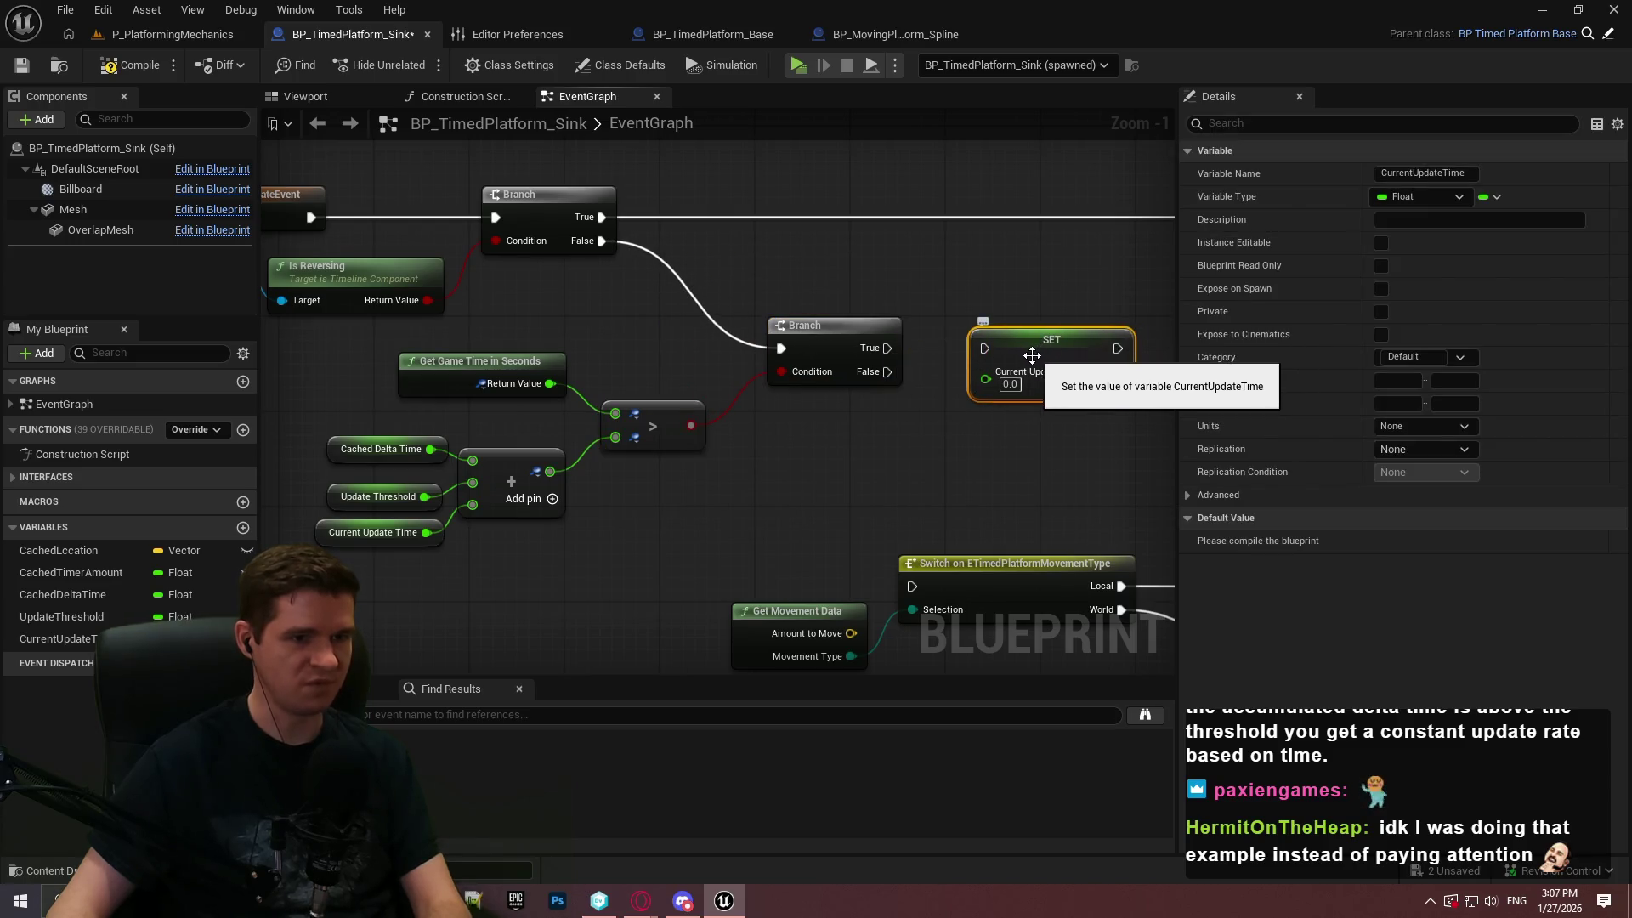
left_click(855, 438)
scroll(855, 439, "up", 1)
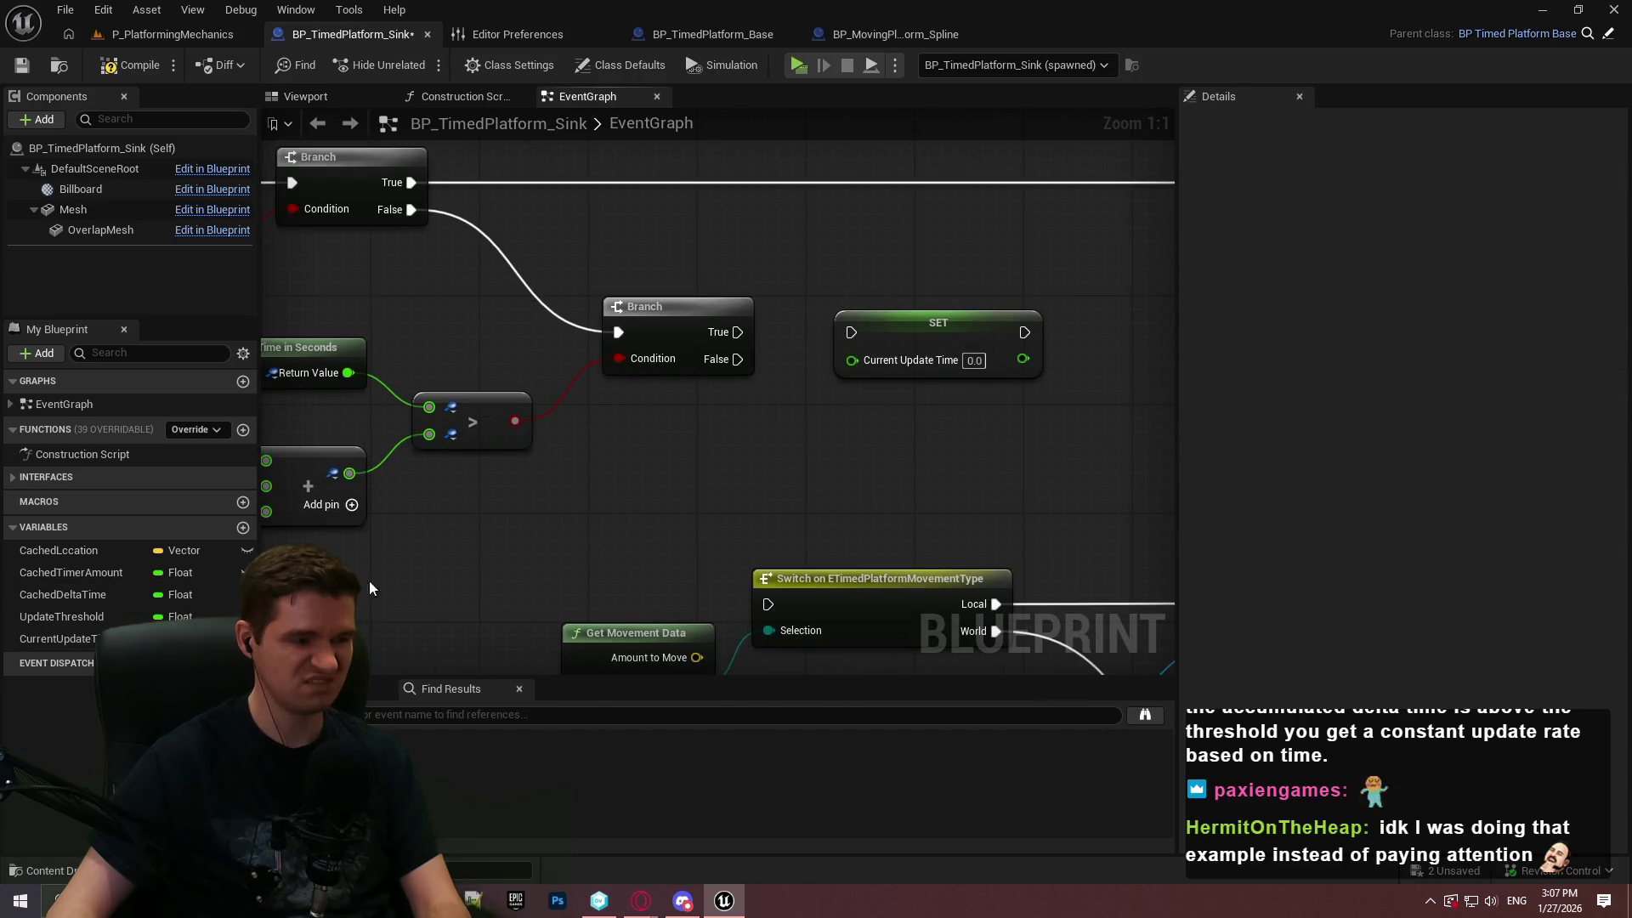
mouse_move(46, 637)
left_mouse_down()
mouse_move(644, 439)
mouse_move(673, 475)
left_mouse_up()
Add an Add node summing Current Update Time and Update Threshold getters
left_click(673, 474)
left_click_drag(61, 616, 672, 510)
left_click(672, 514)
left_click_drag(750, 433, 766, 444)
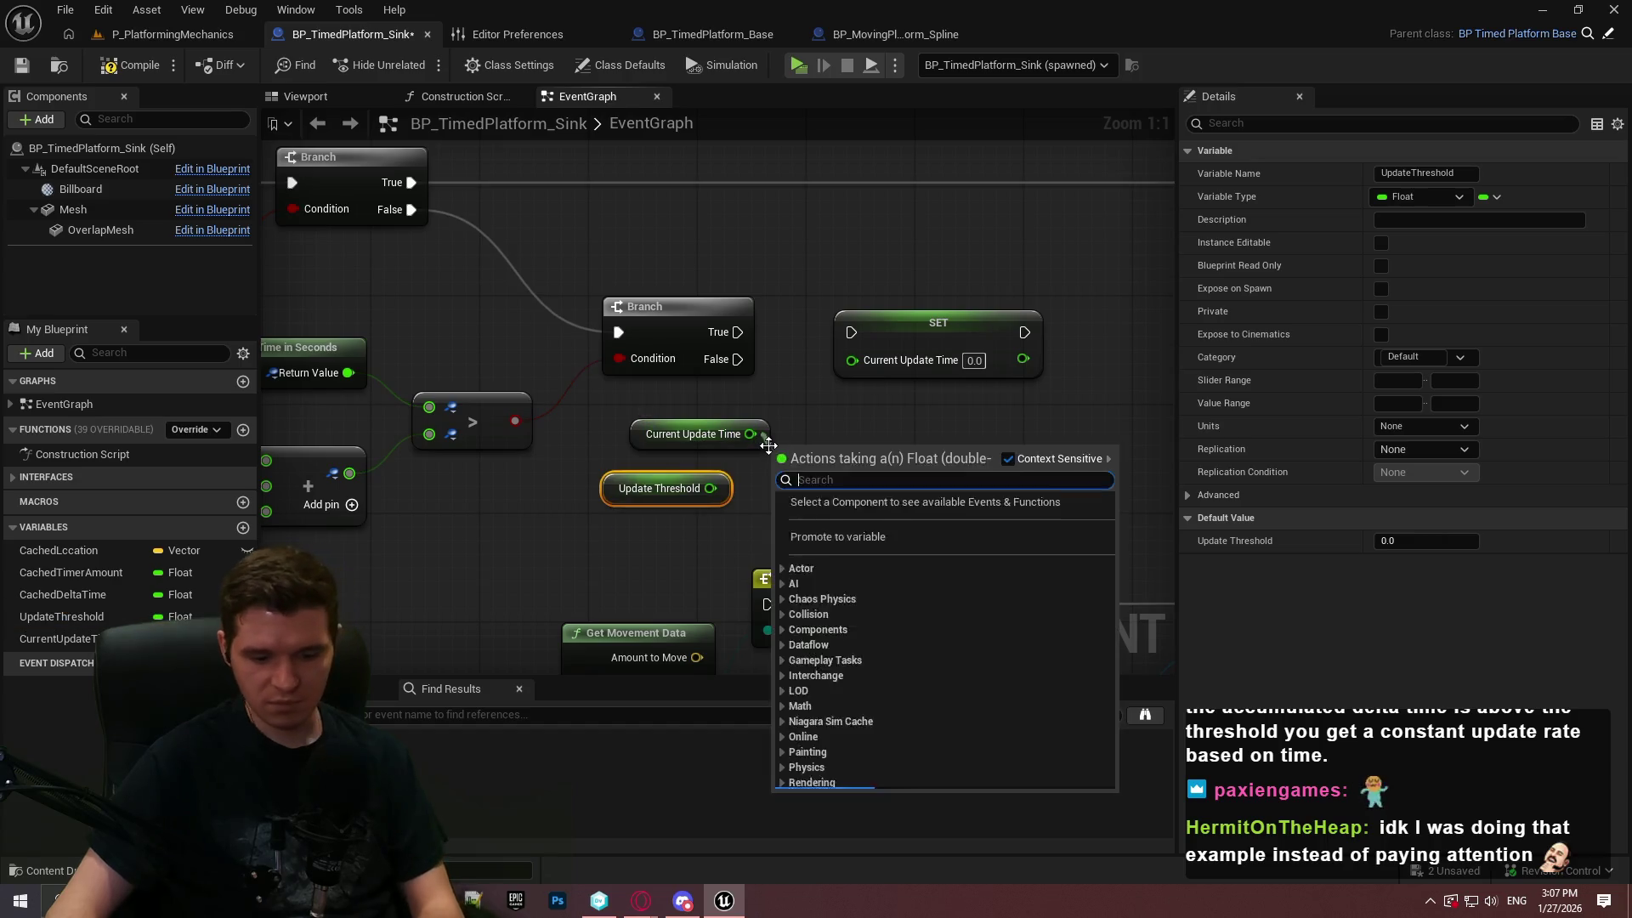
type("+")
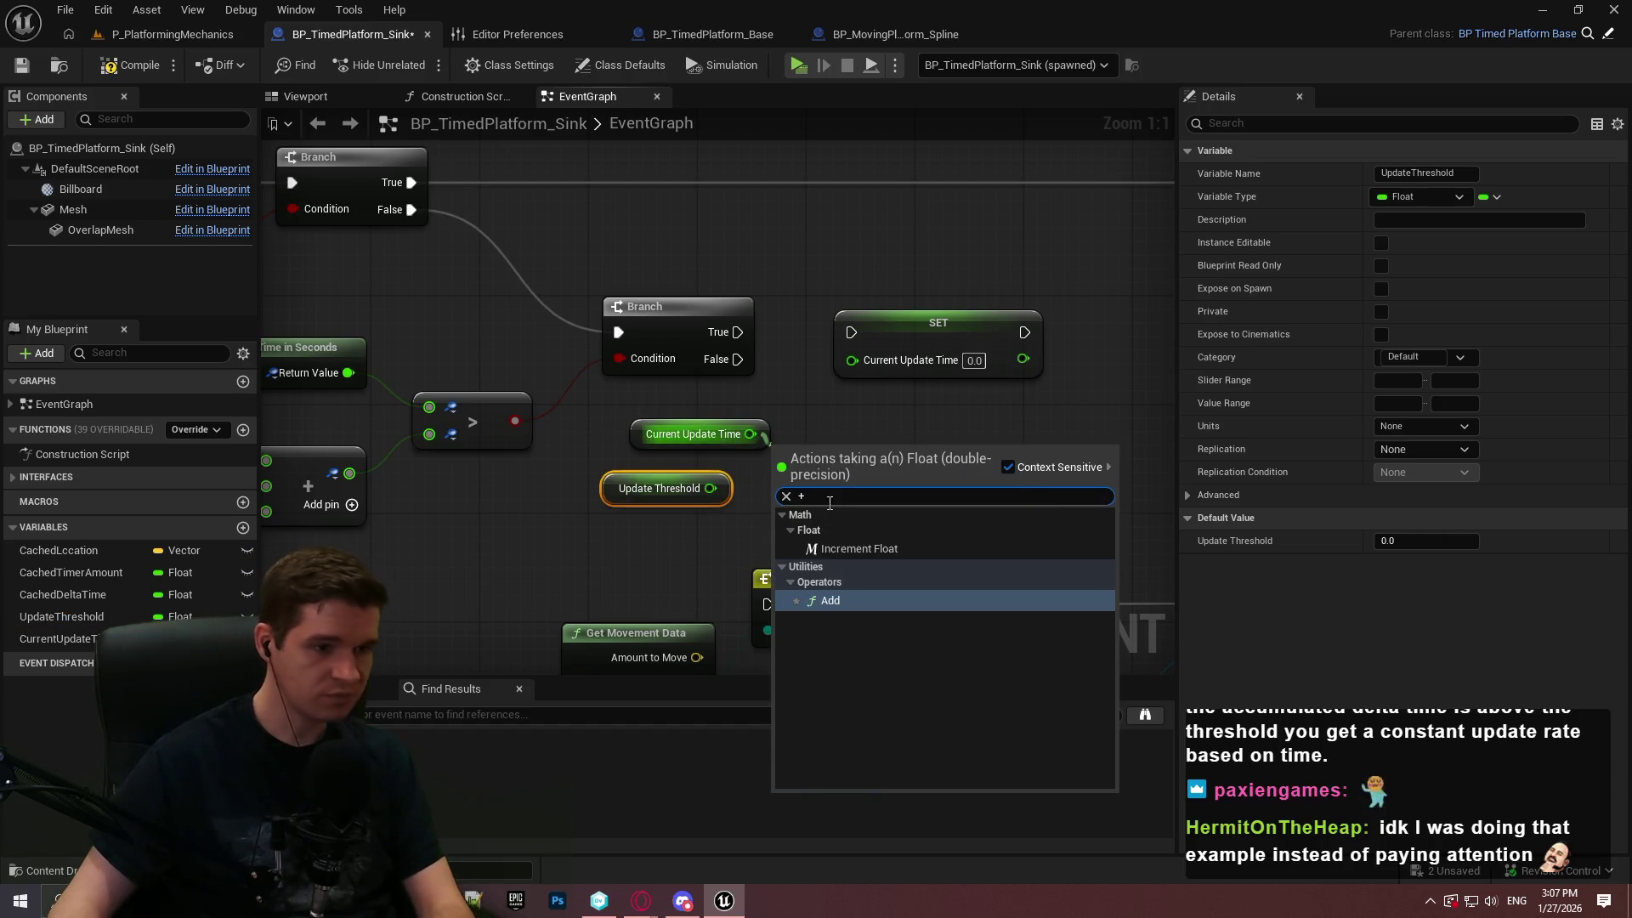
left_click(831, 601)
left_click_drag(710, 488, 783, 472)
left_click_drag(706, 434, 677, 433)
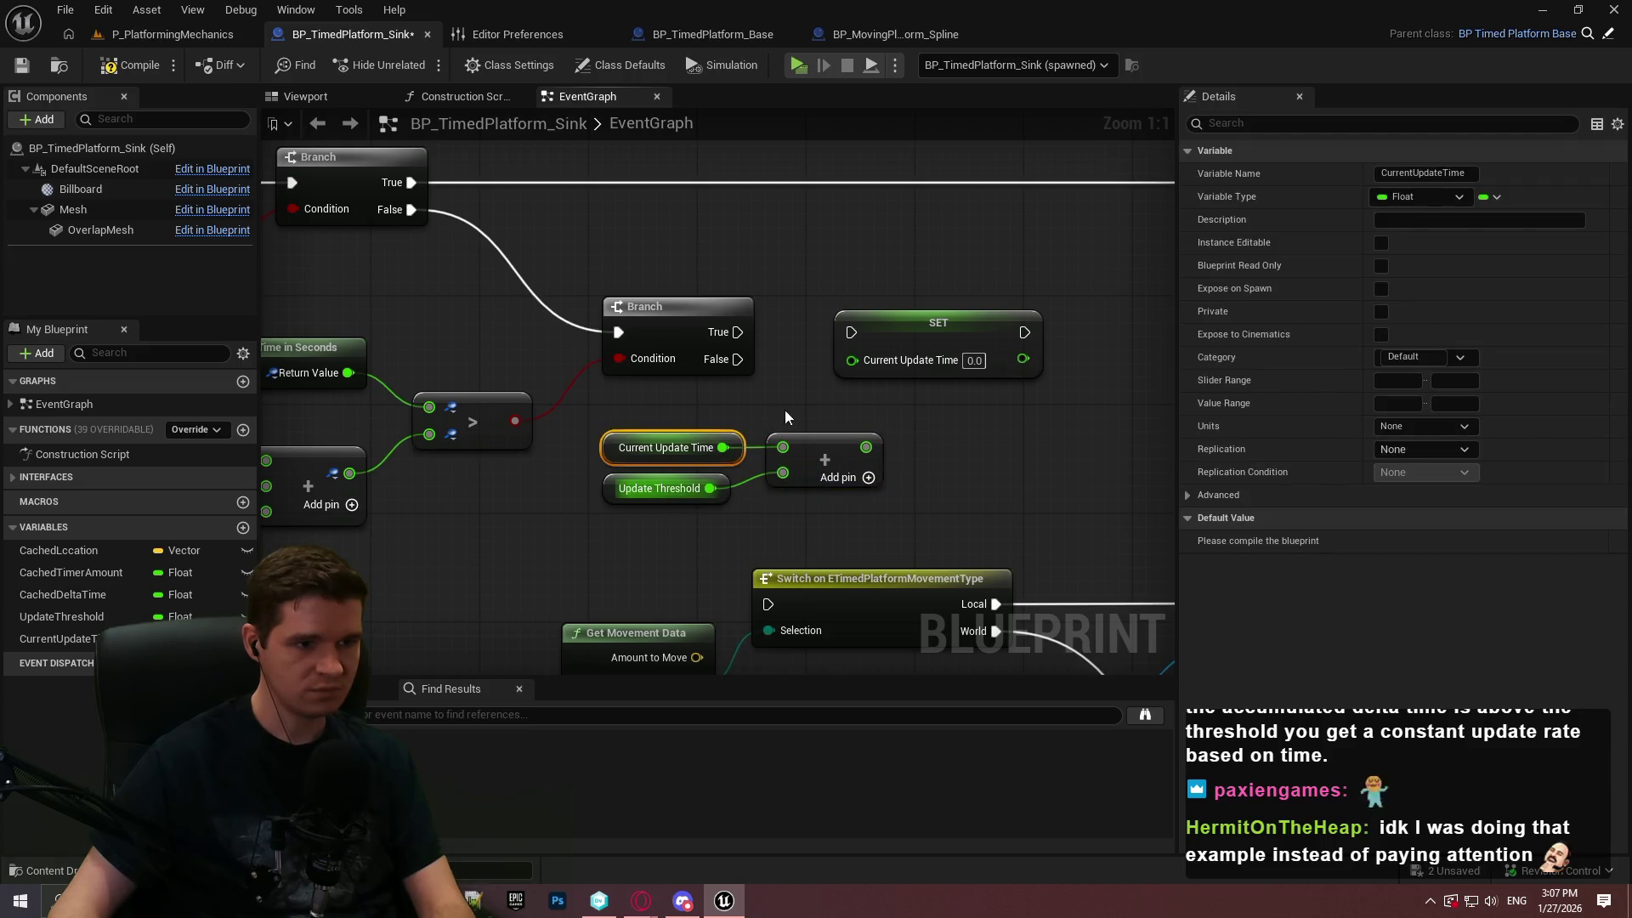
left_click(814, 458)
Tidy the Current Update Time getter and edit Update Threshold's default value (typing '0.')
mouse_move(946, 437)
left_mouse_down()
mouse_move(616, 451)
mouse_move(568, 486)
left_mouse_up()
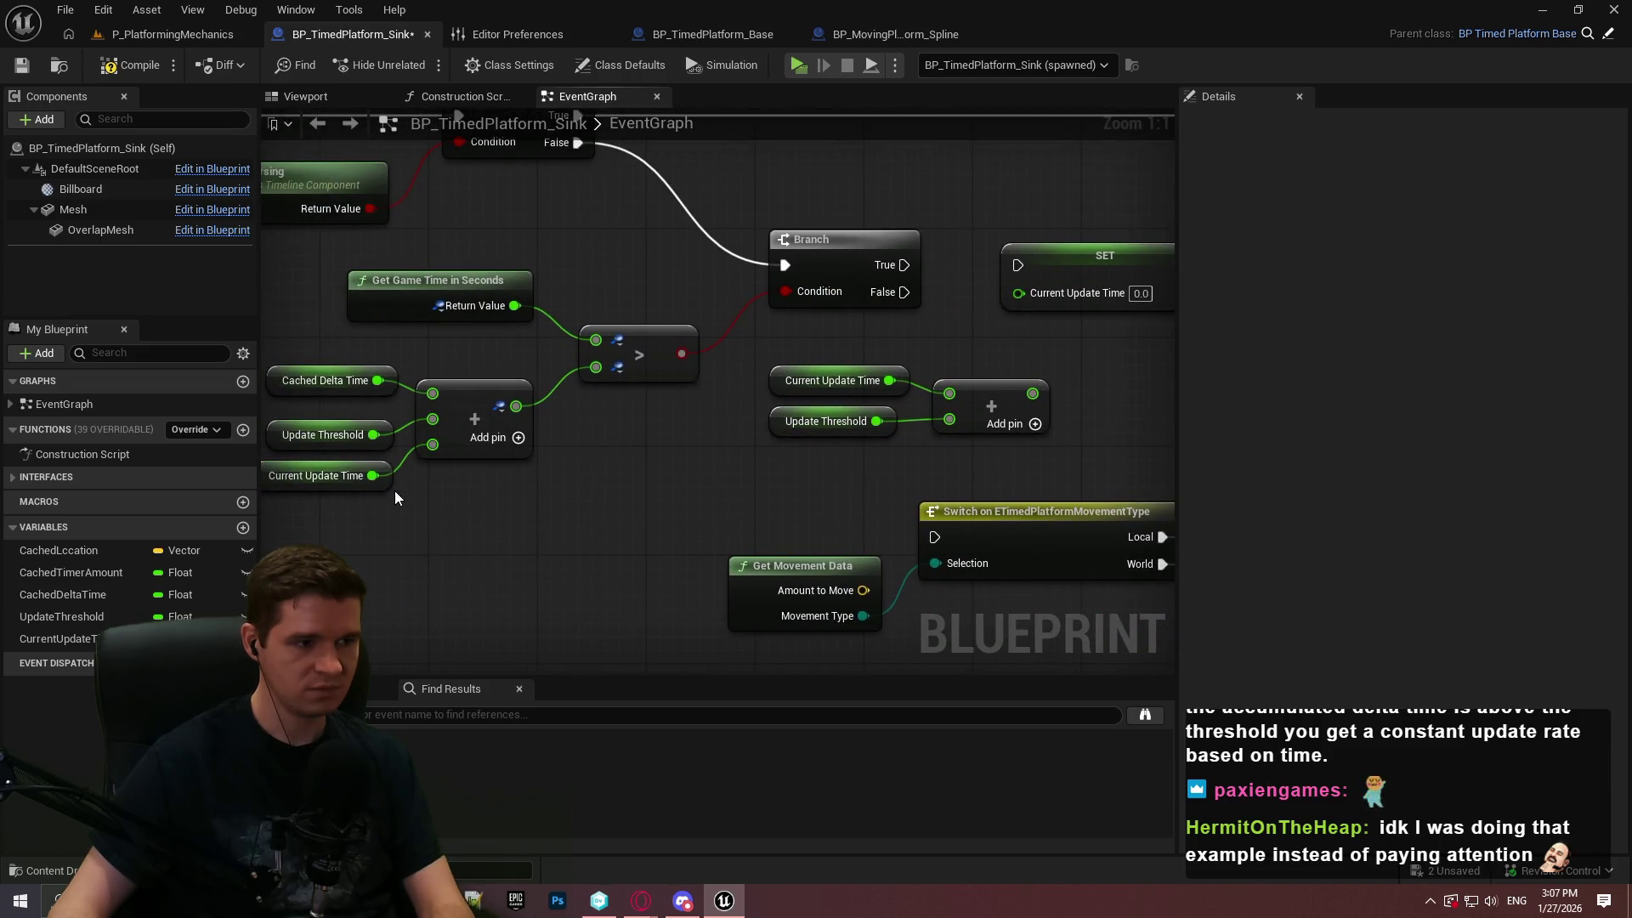
left_click_drag(388, 487, 388, 500)
left_click(472, 497)
left_click(366, 438)
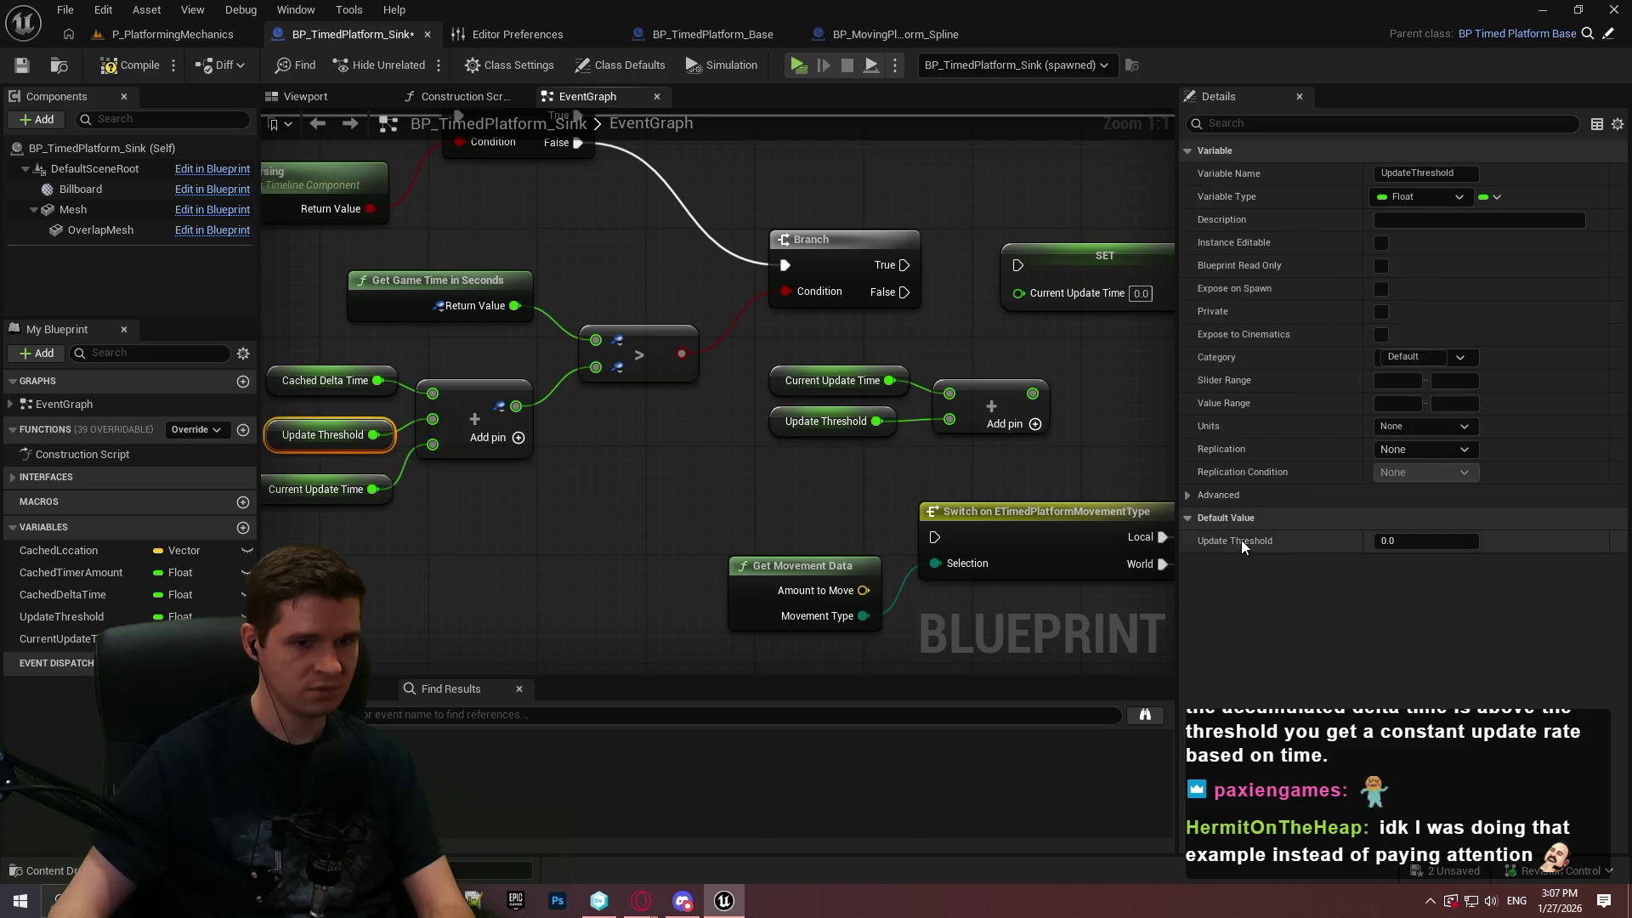
left_click(1378, 540)
type("0.")
Wire the SET node's exec output into Switch on ETimedPlatformMovementType, then survey the graph
mouse_move(1155, 391)
left_mouse_down()
mouse_move(825, 445)
mouse_move(792, 342)
mouse_move(677, 316)
left_mouse_up()
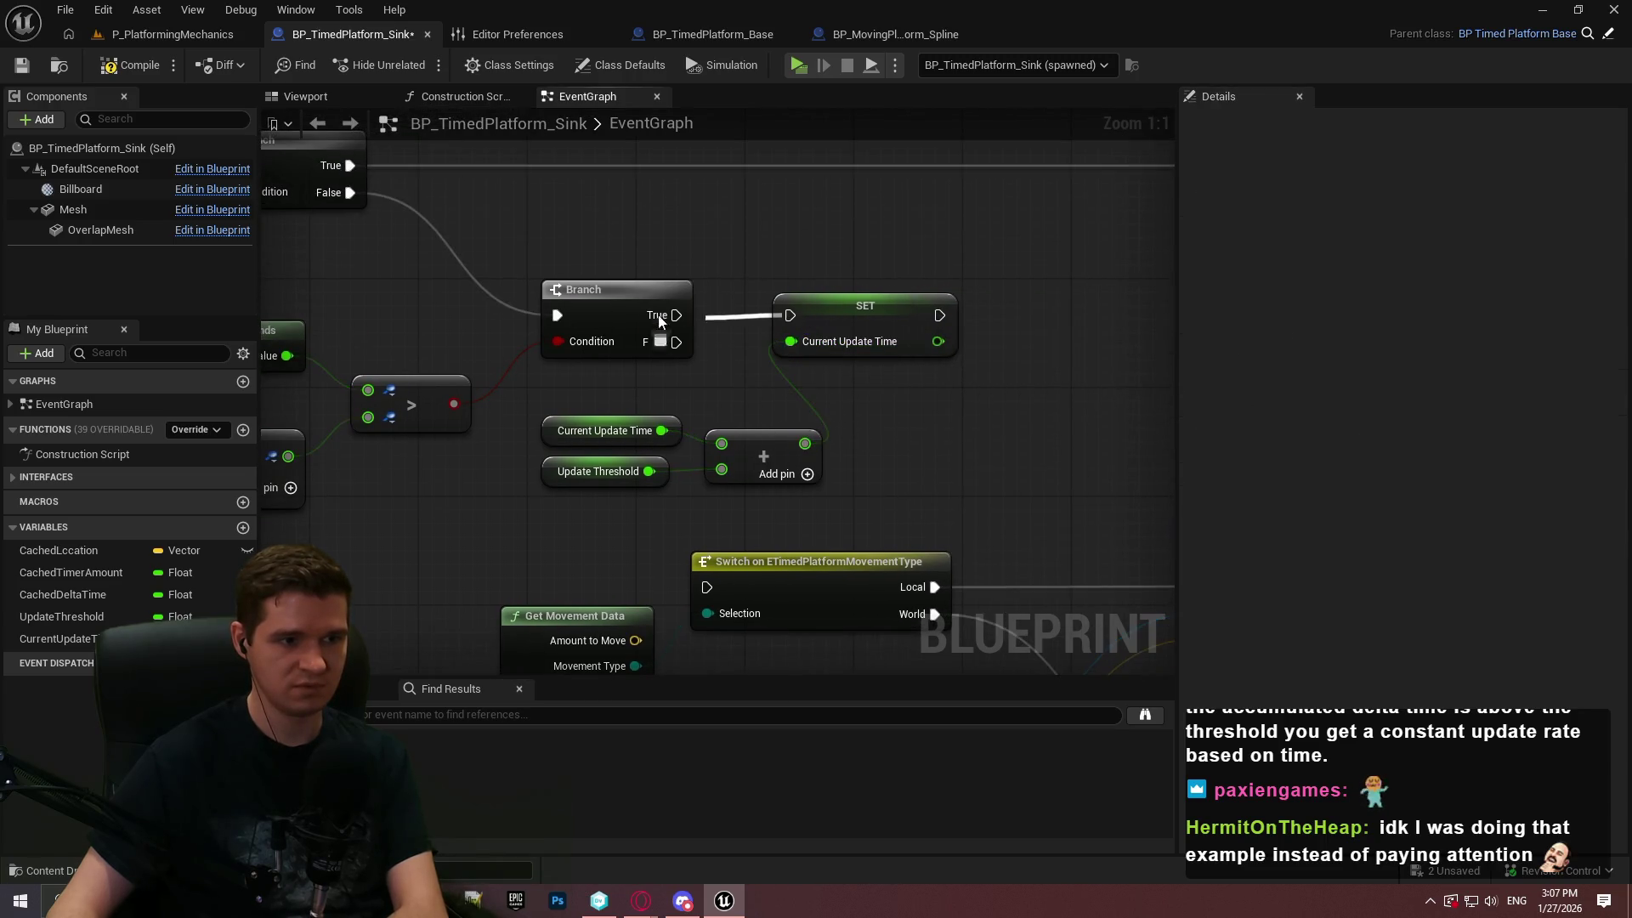
left_click_drag(939, 315, 706, 586)
left_click_drag(742, 368, 925, 348)
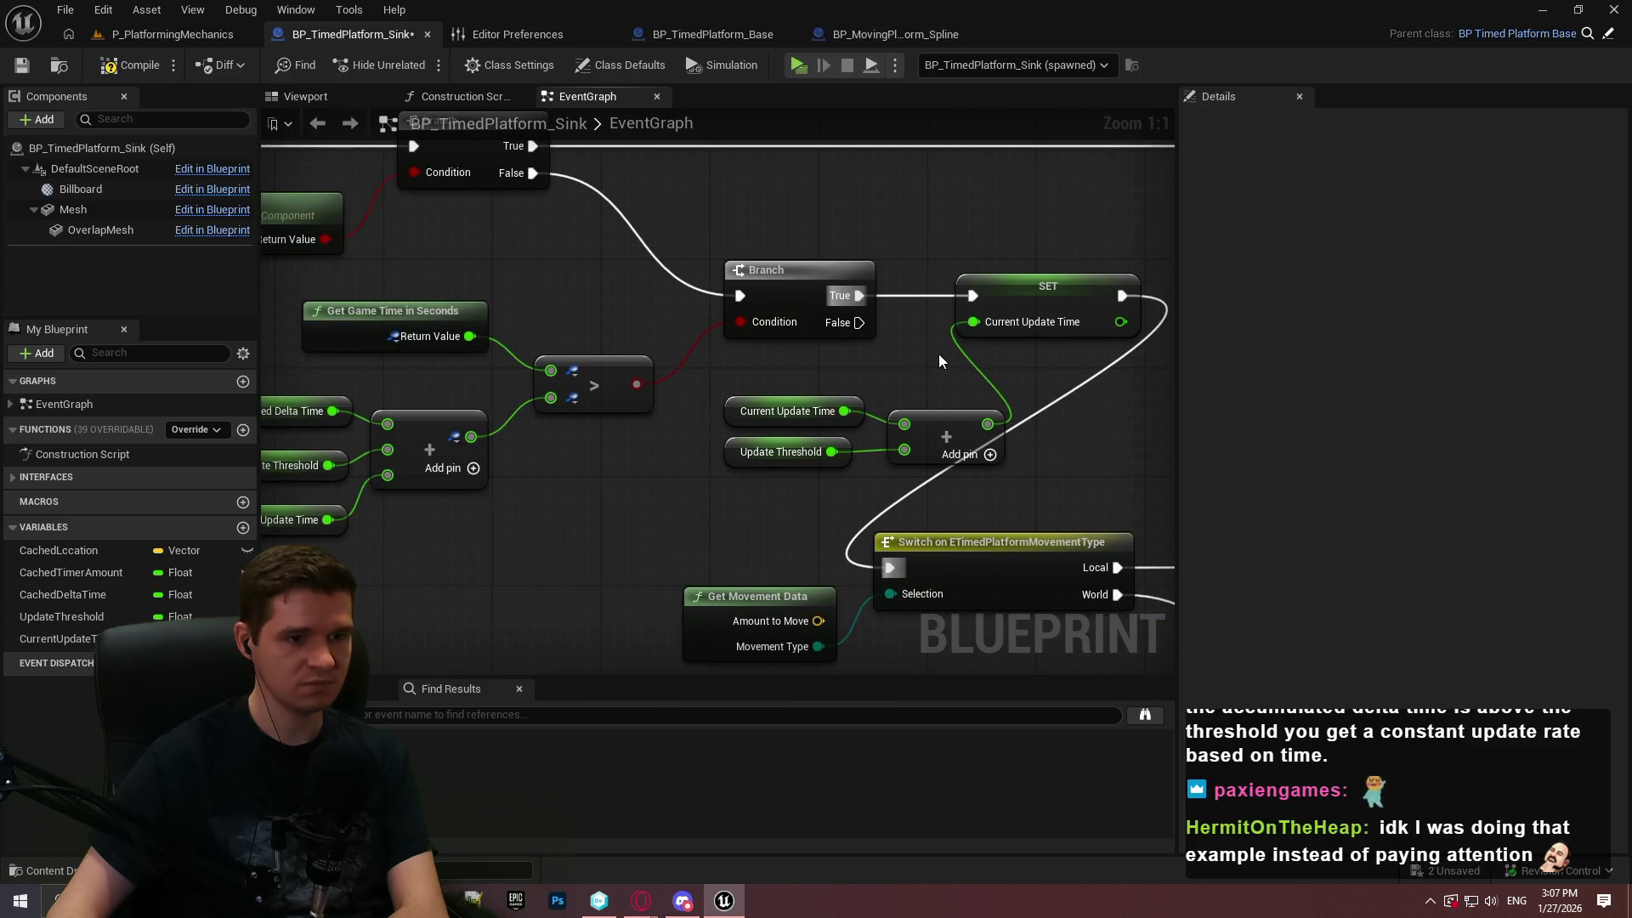
scroll(945, 353, "down", 2)
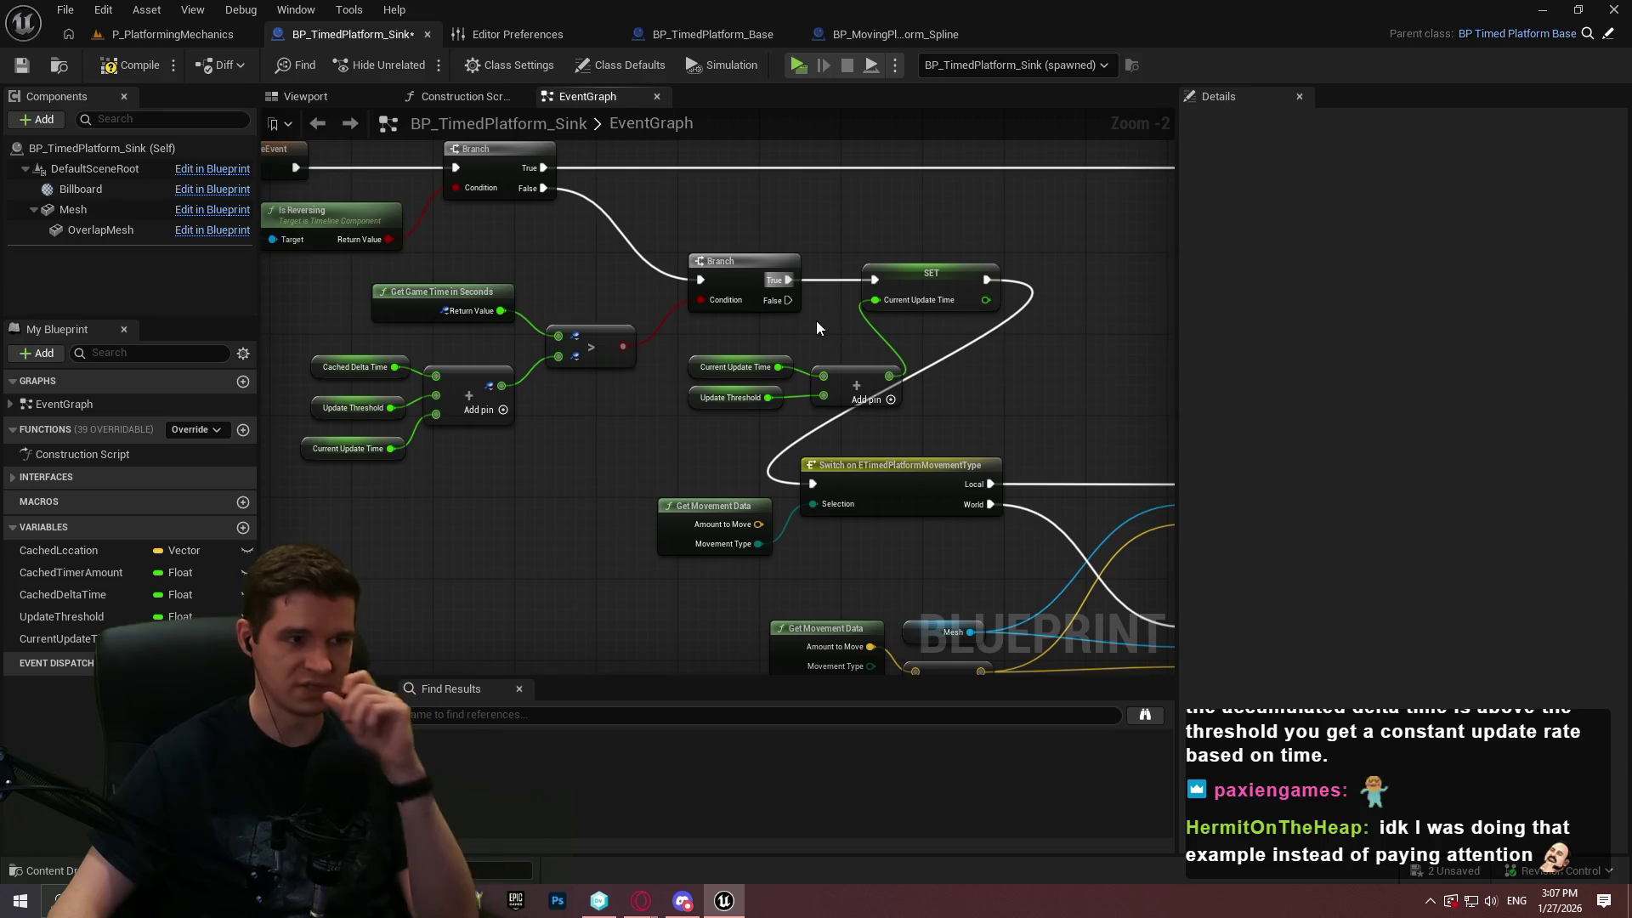
scroll(765, 335, "down", 3)
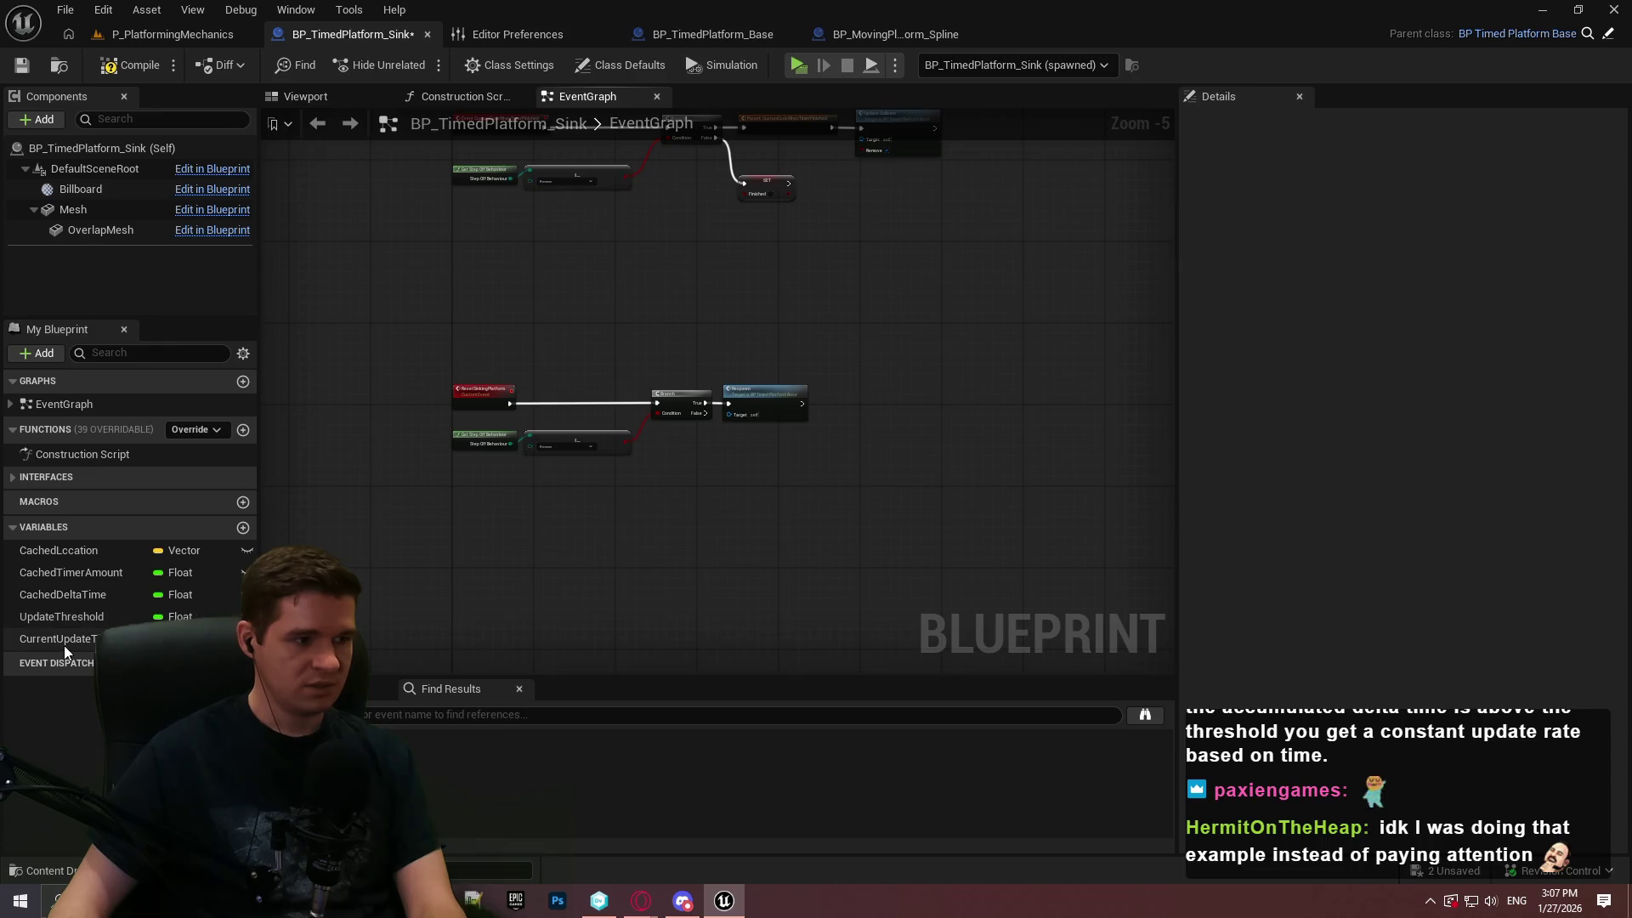
scroll(578, 441, "up", 3)
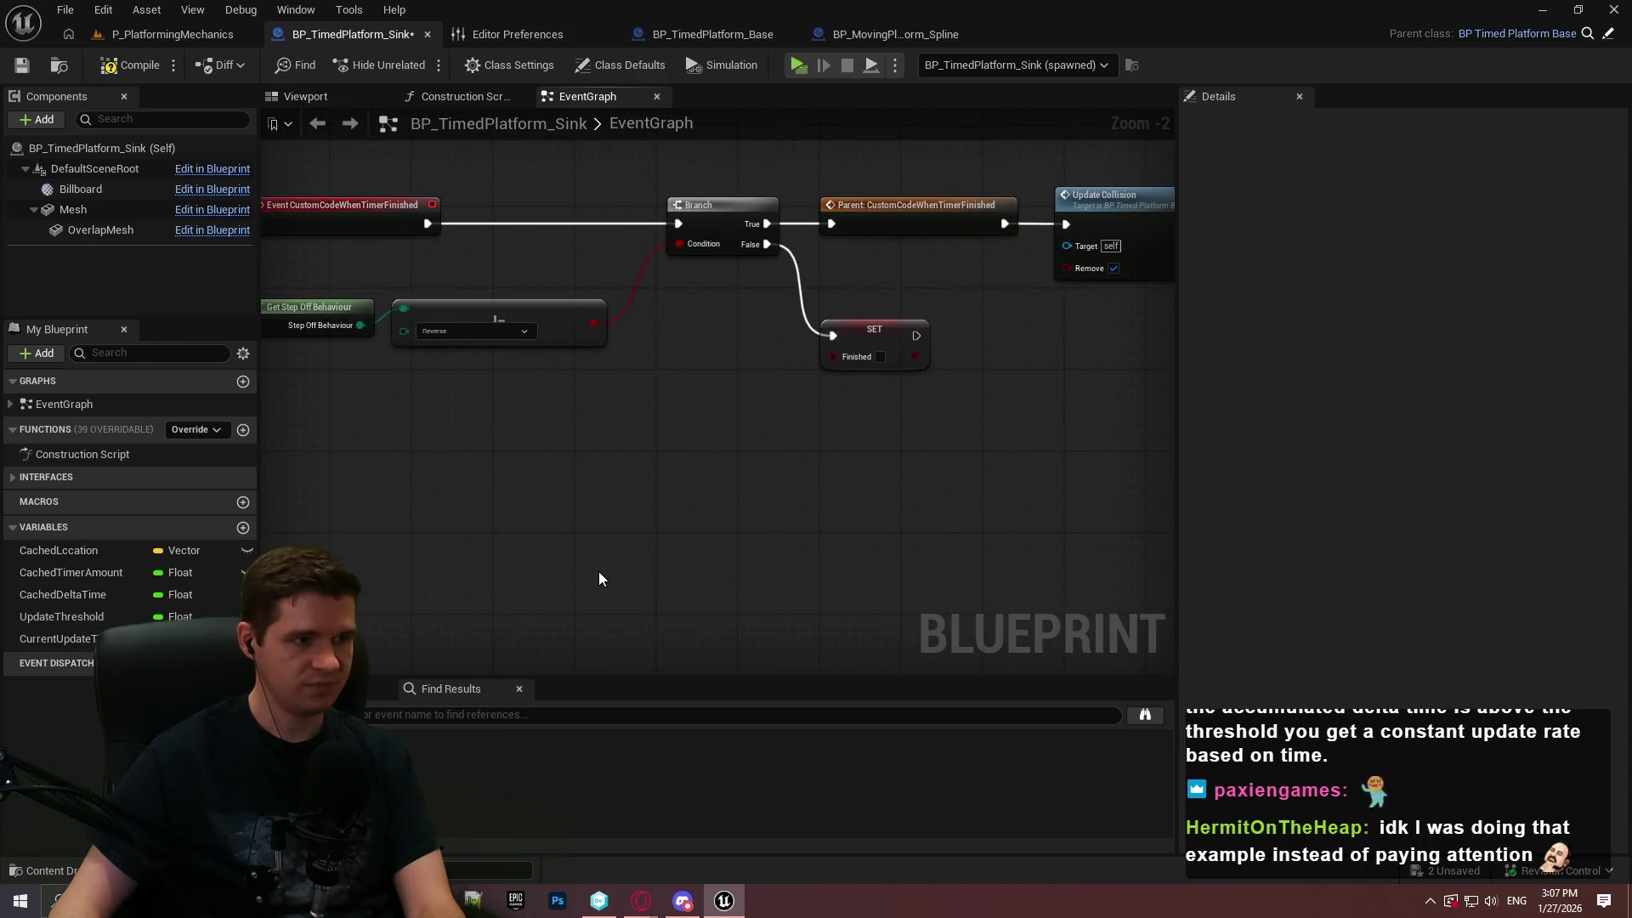
scroll(729, 267, "down", 2)
scroll(631, 337, "up", 4)
left_click_drag(631, 337, 856, 436)
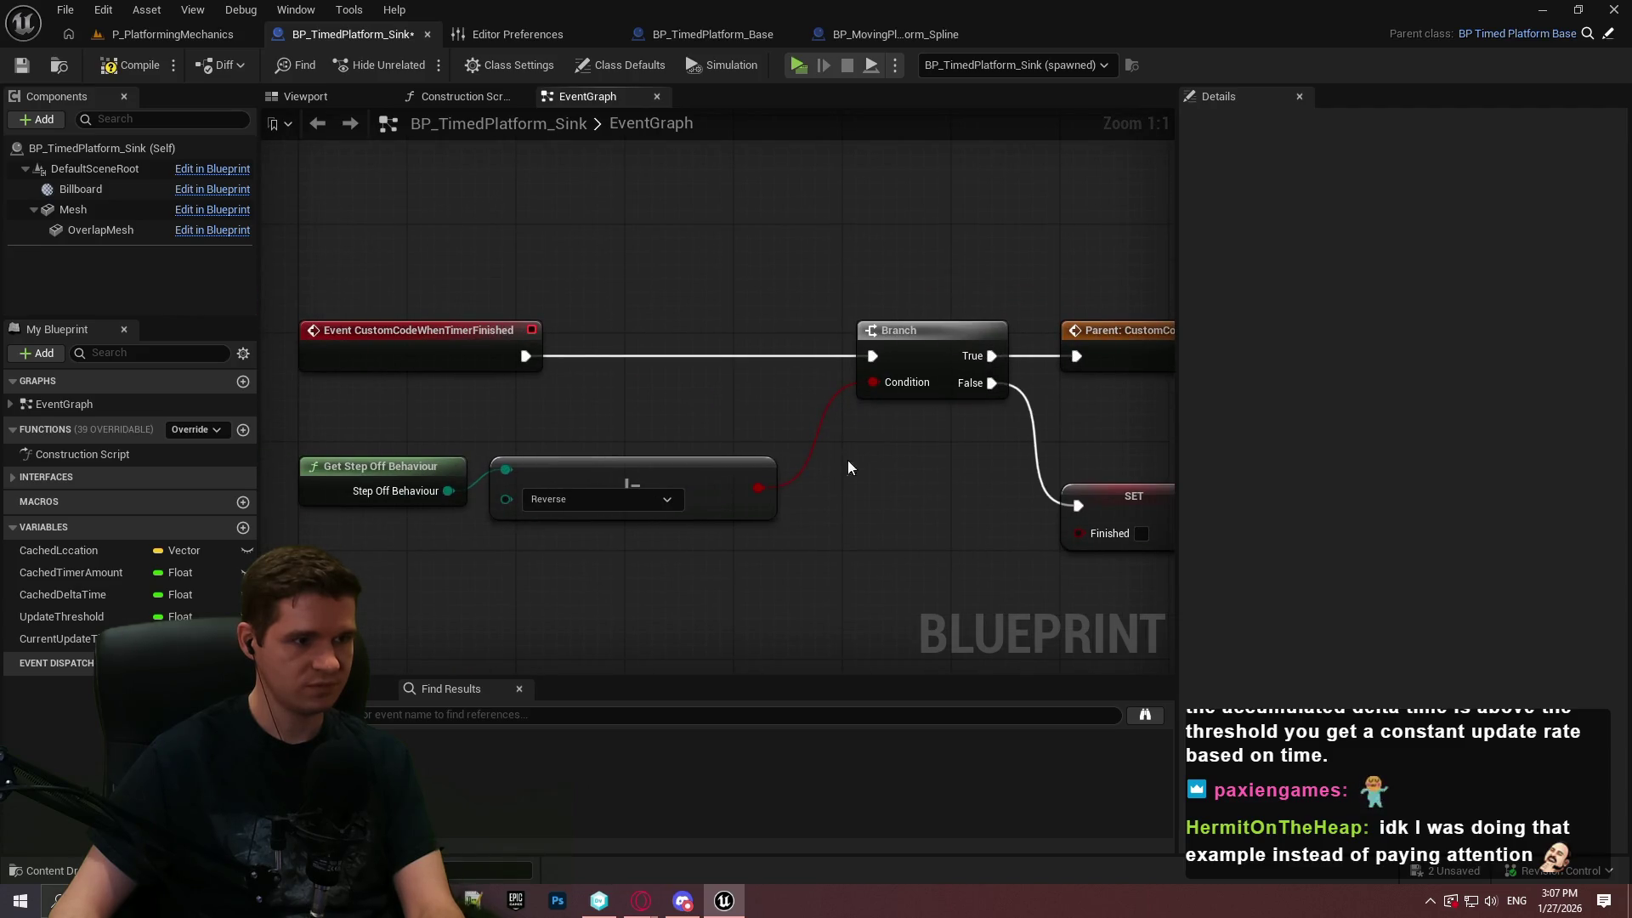
scroll(737, 167, "down", 2)
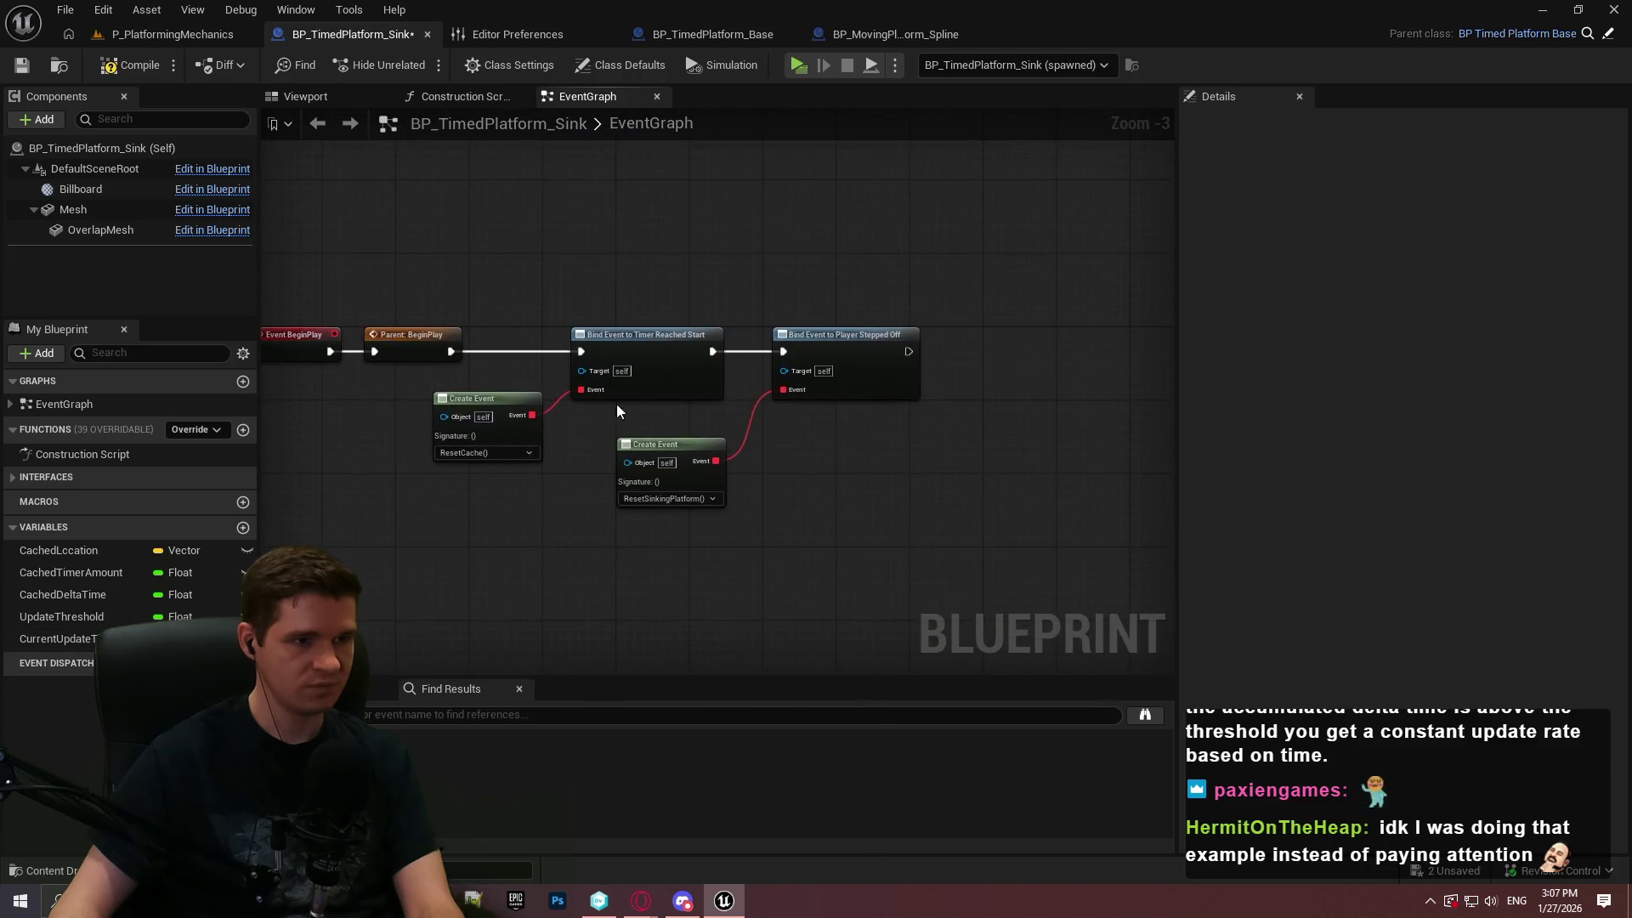
Pan across the graph from the Branch and Switch nodes to the ResetSinkingPlatform event
scroll(705, 457, "up", 2)
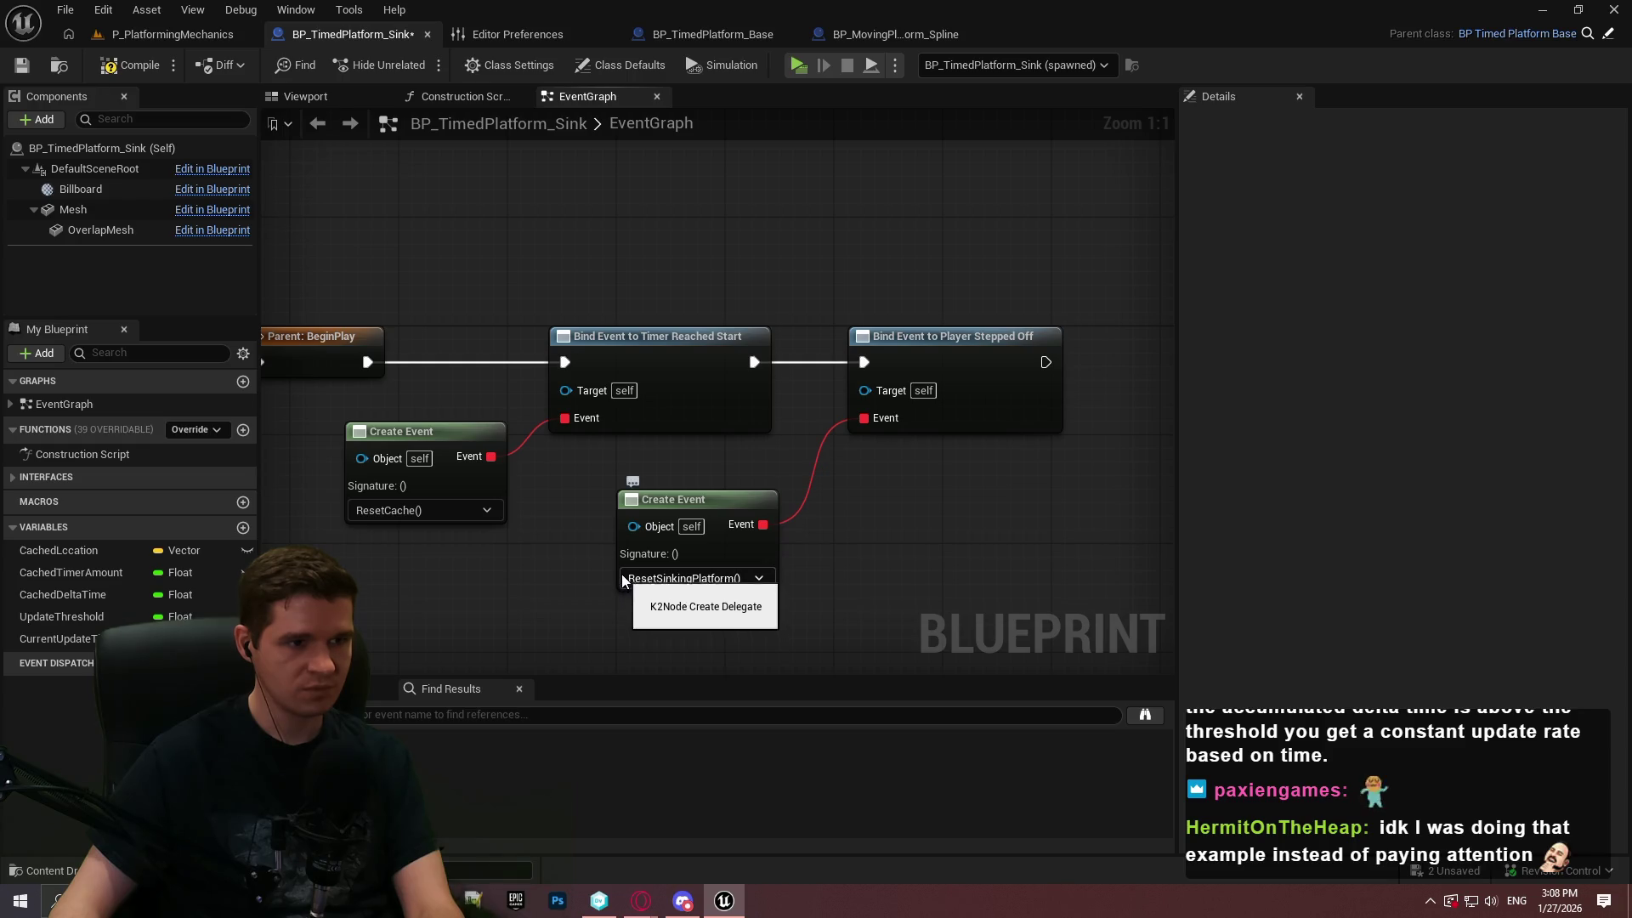
scroll(621, 573, "down", 5)
left_click_drag(860, 554, 667, 527)
scroll(666, 528, "up", 3)
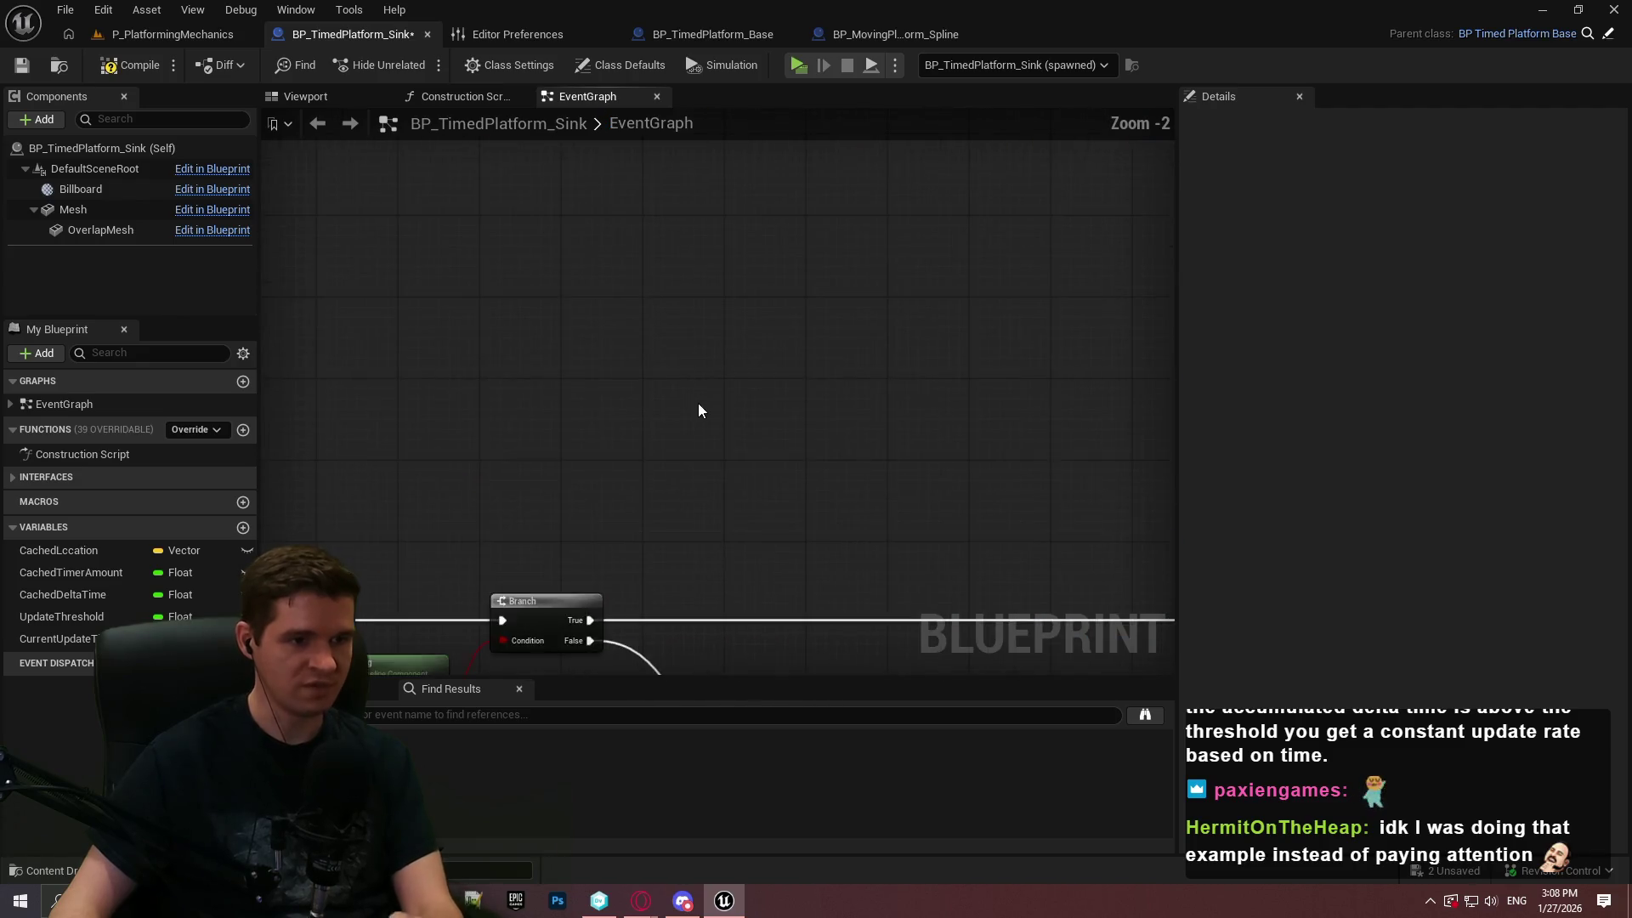
left_click_drag(696, 393, 837, 106)
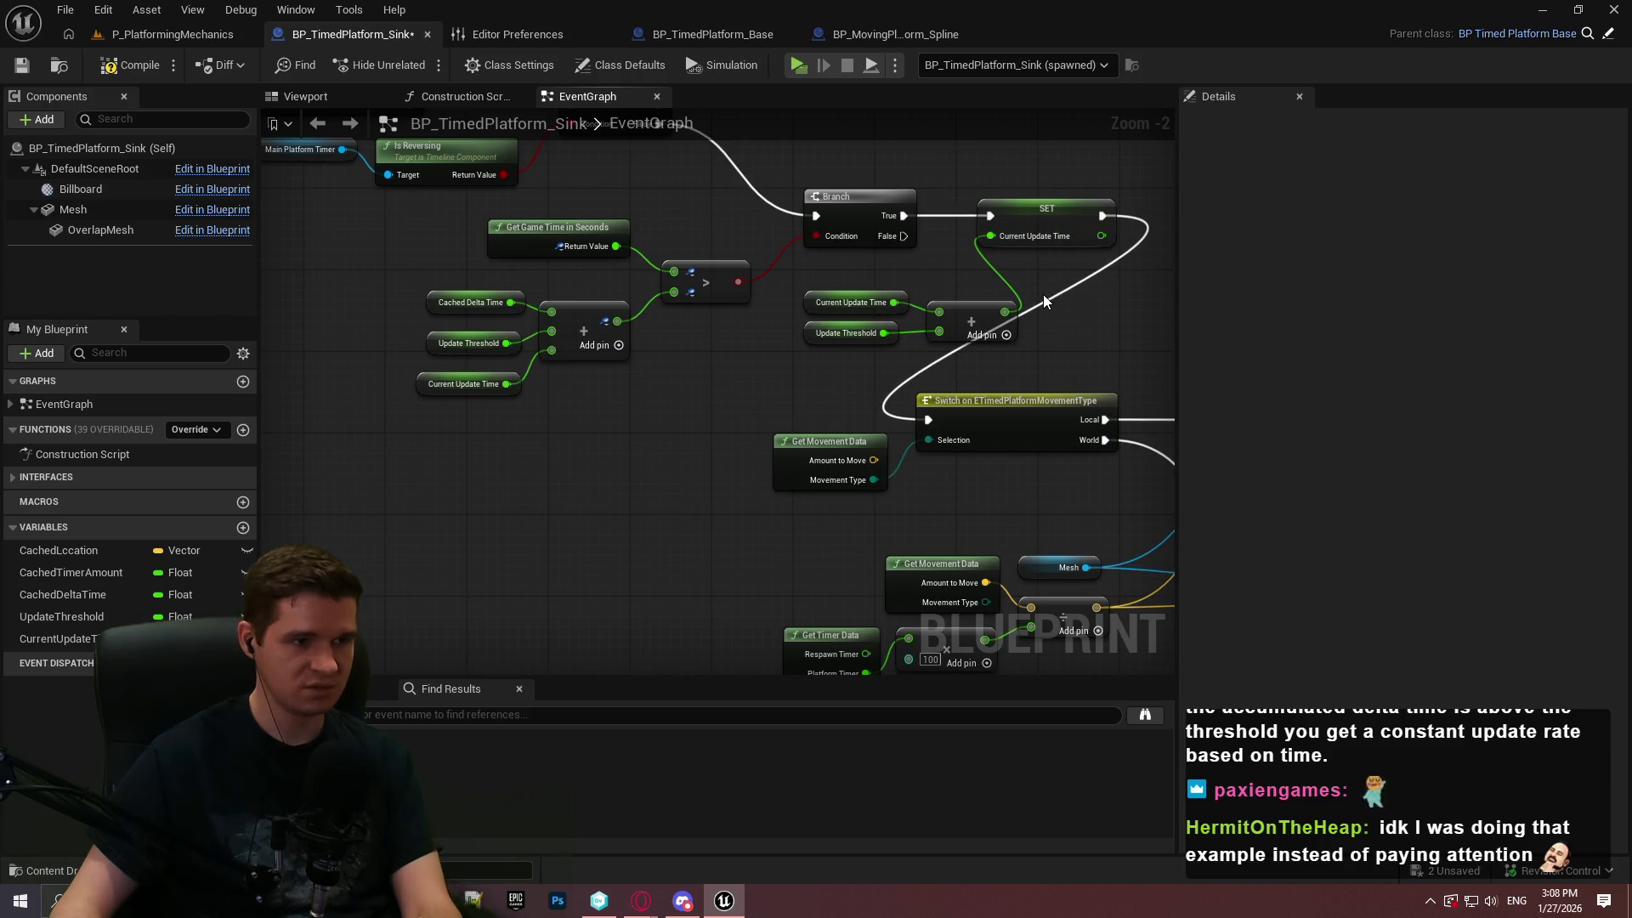
mouse_move(1043, 294)
left_mouse_down()
mouse_move(807, 204)
mouse_move(680, 277)
mouse_move(408, 325)
left_mouse_up()
left_click_drag(693, 246, 1105, 127)
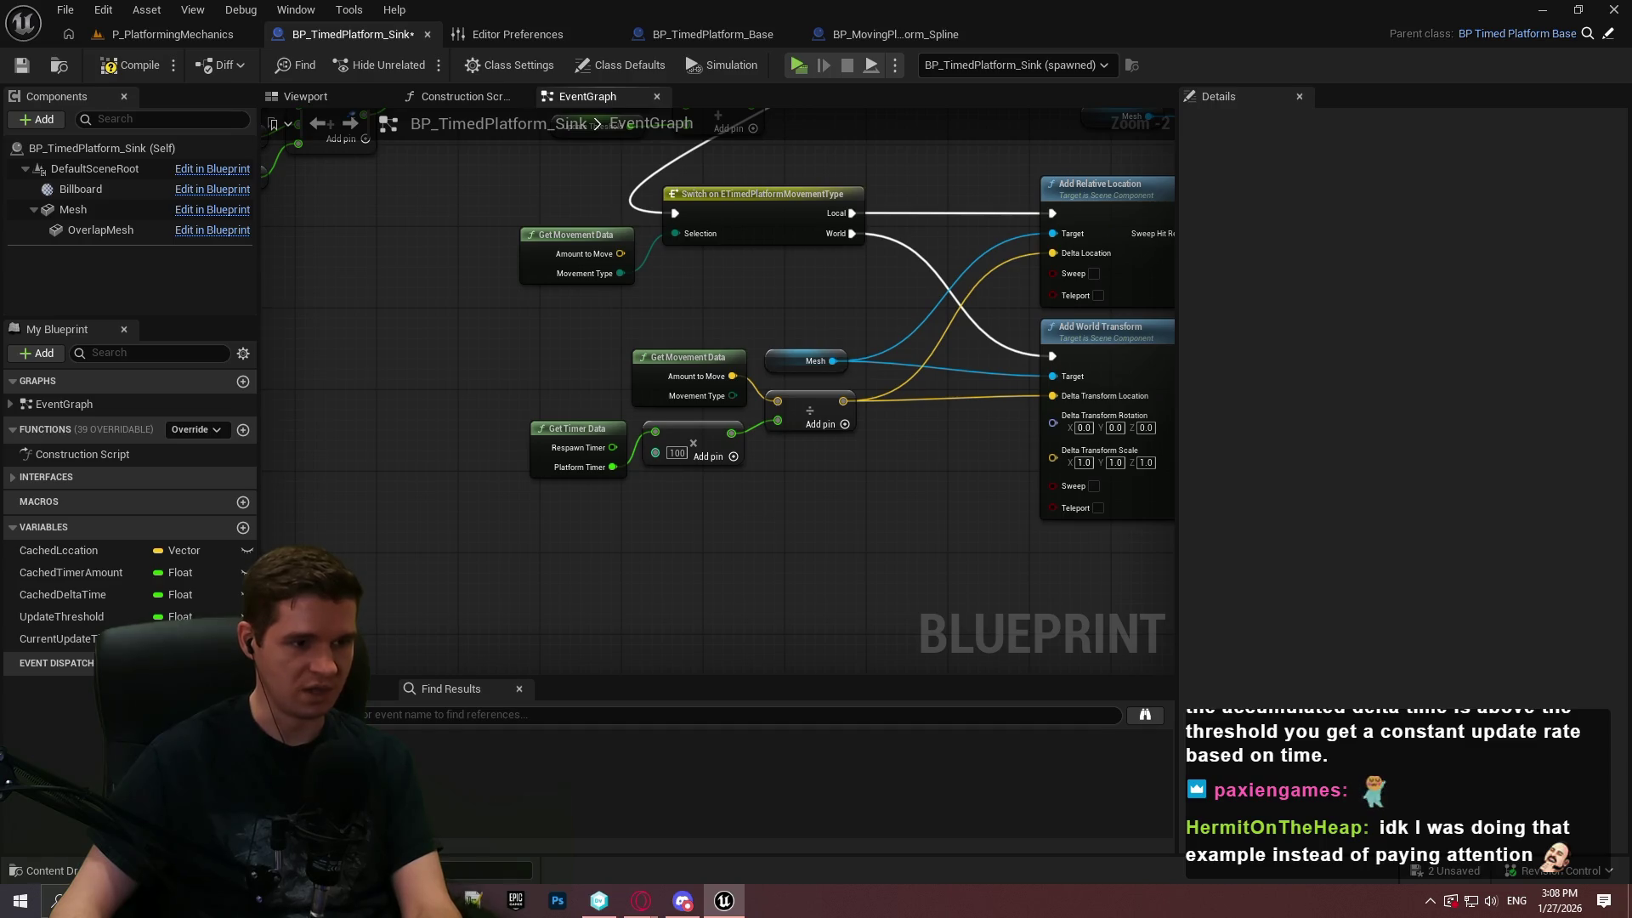
left_click_drag(791, 110, 1027, 476)
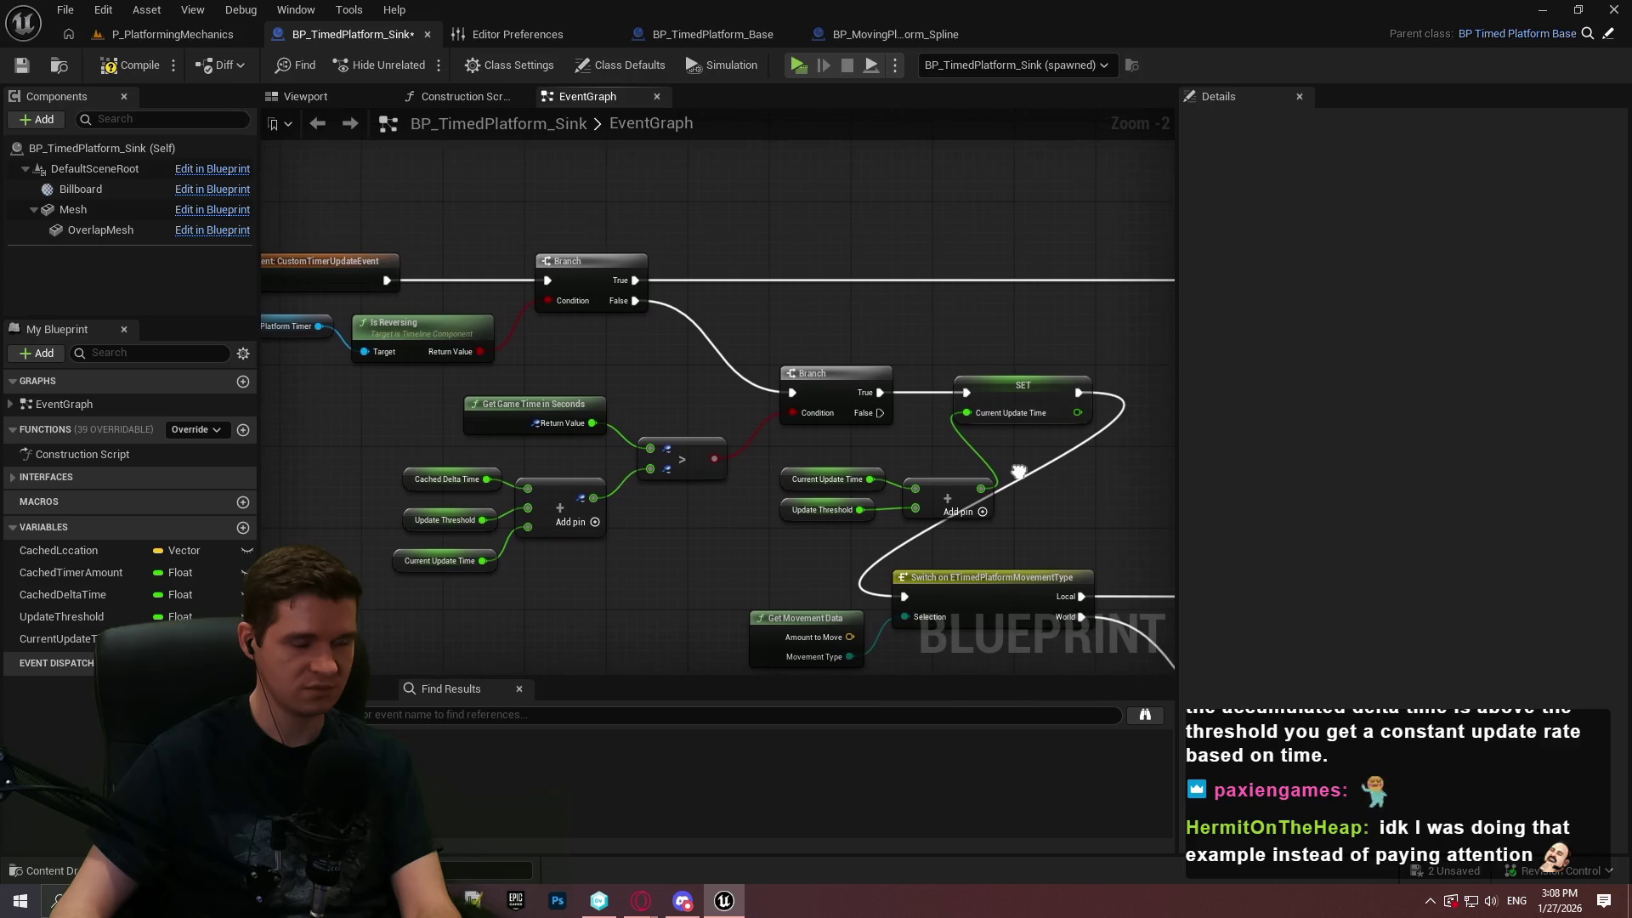
left_click_drag(1027, 476, 1027, 766)
mouse_move(714, 382)
left_mouse_down()
mouse_move(659, 493)
mouse_move(638, 740)
mouse_move(583, 740)
mouse_move(532, 833)
left_mouse_up()
left_click_drag(476, 510, 381, 437)
Add a SET Current Update Time (0.0) node before ResetSinkingPlatform's Branch, then start a play test
mouse_move(85, 638)
left_mouse_down()
mouse_move(421, 395)
mouse_move(599, 220)
mouse_move(605, 246)
mouse_move(728, 250)
left_mouse_up()
left_click(619, 253)
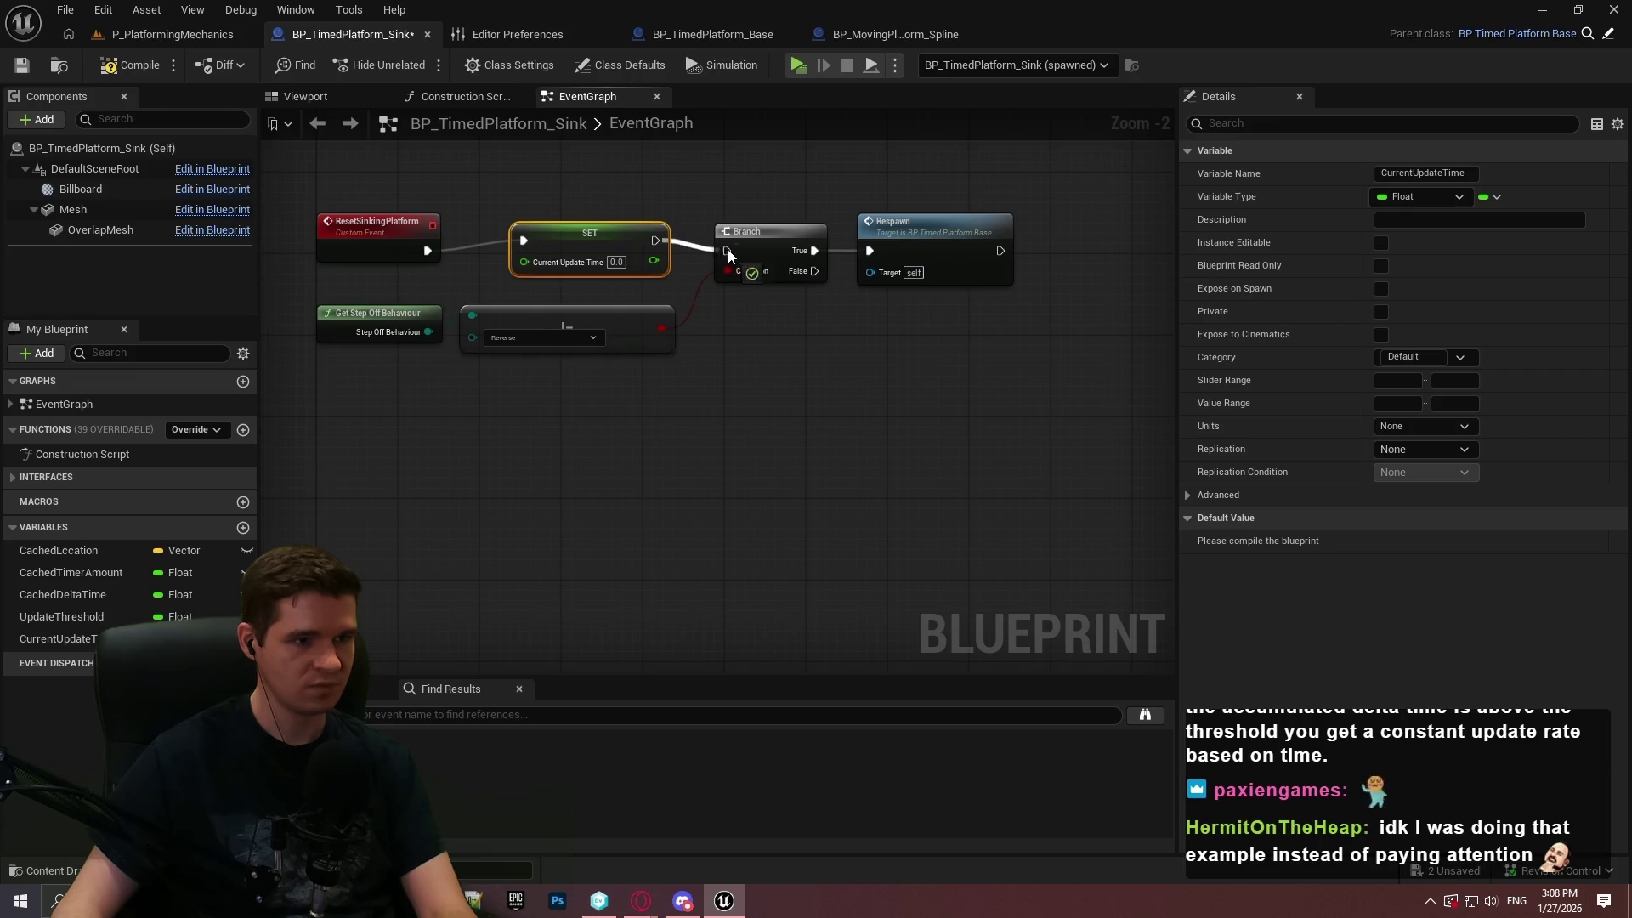
left_click_drag(543, 237, 533, 246)
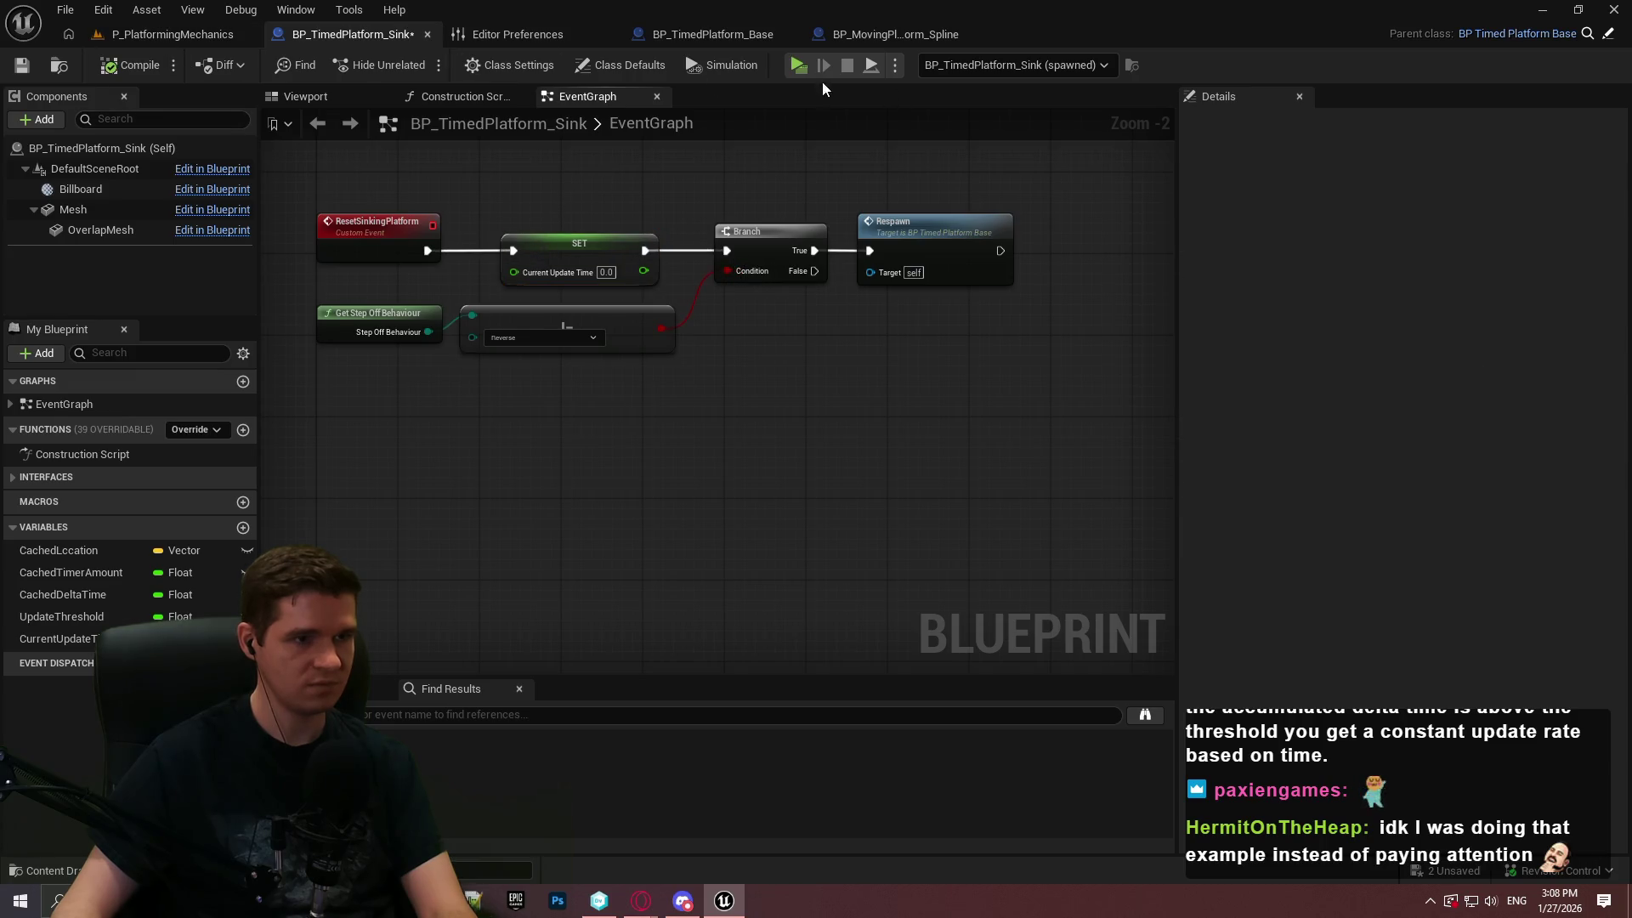
left_click(792, 70)
left_click(855, 735)
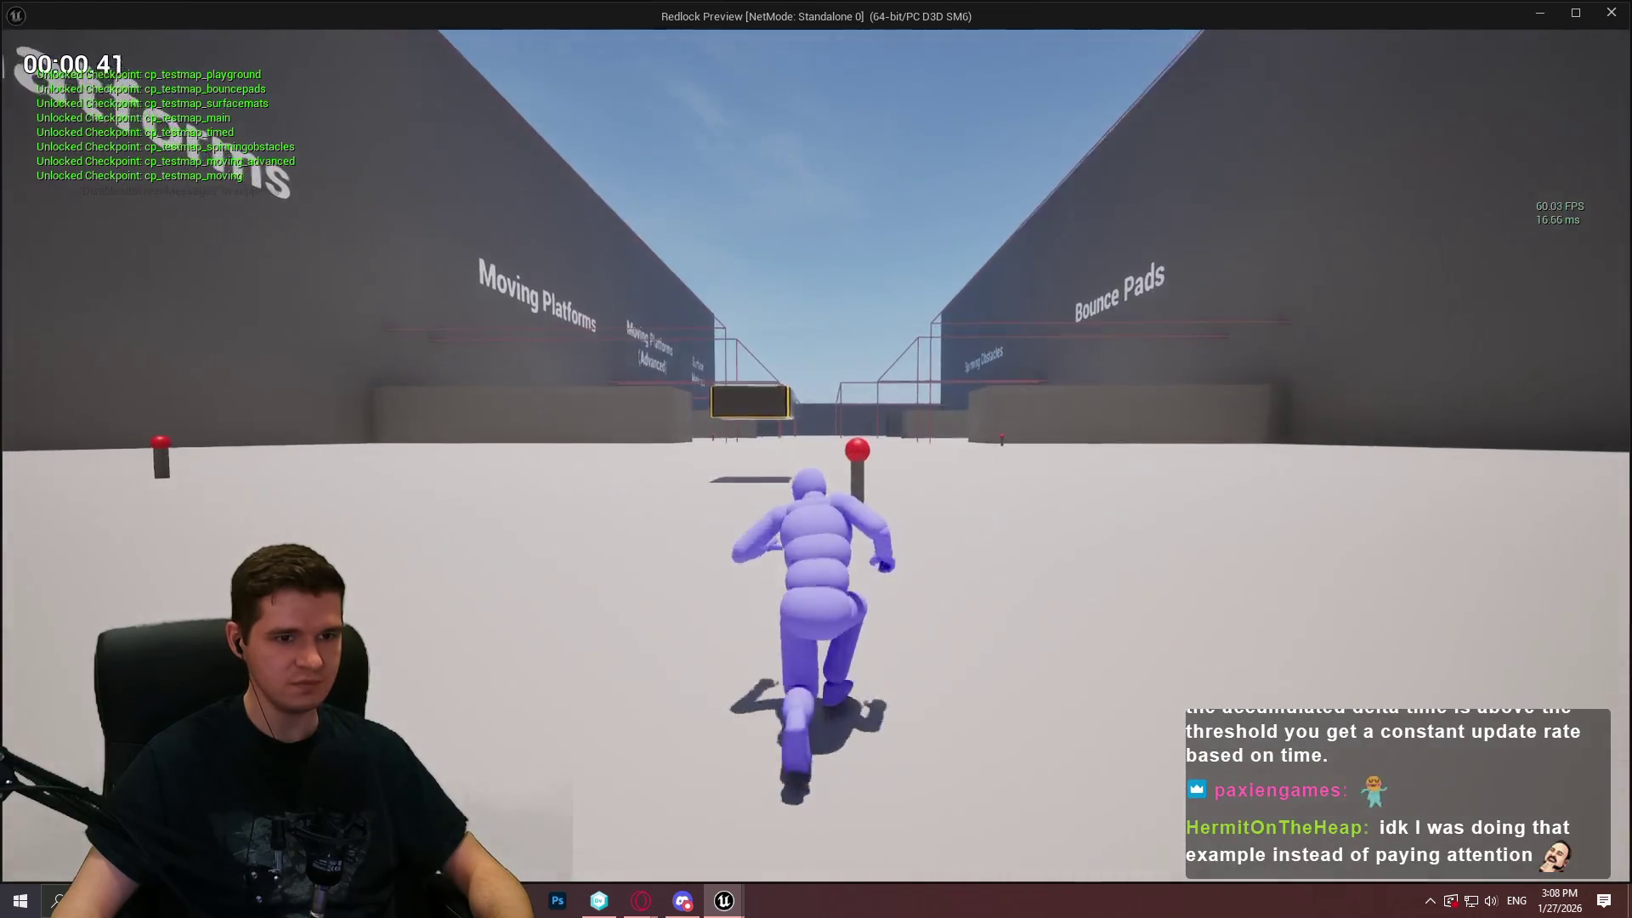
key("w")
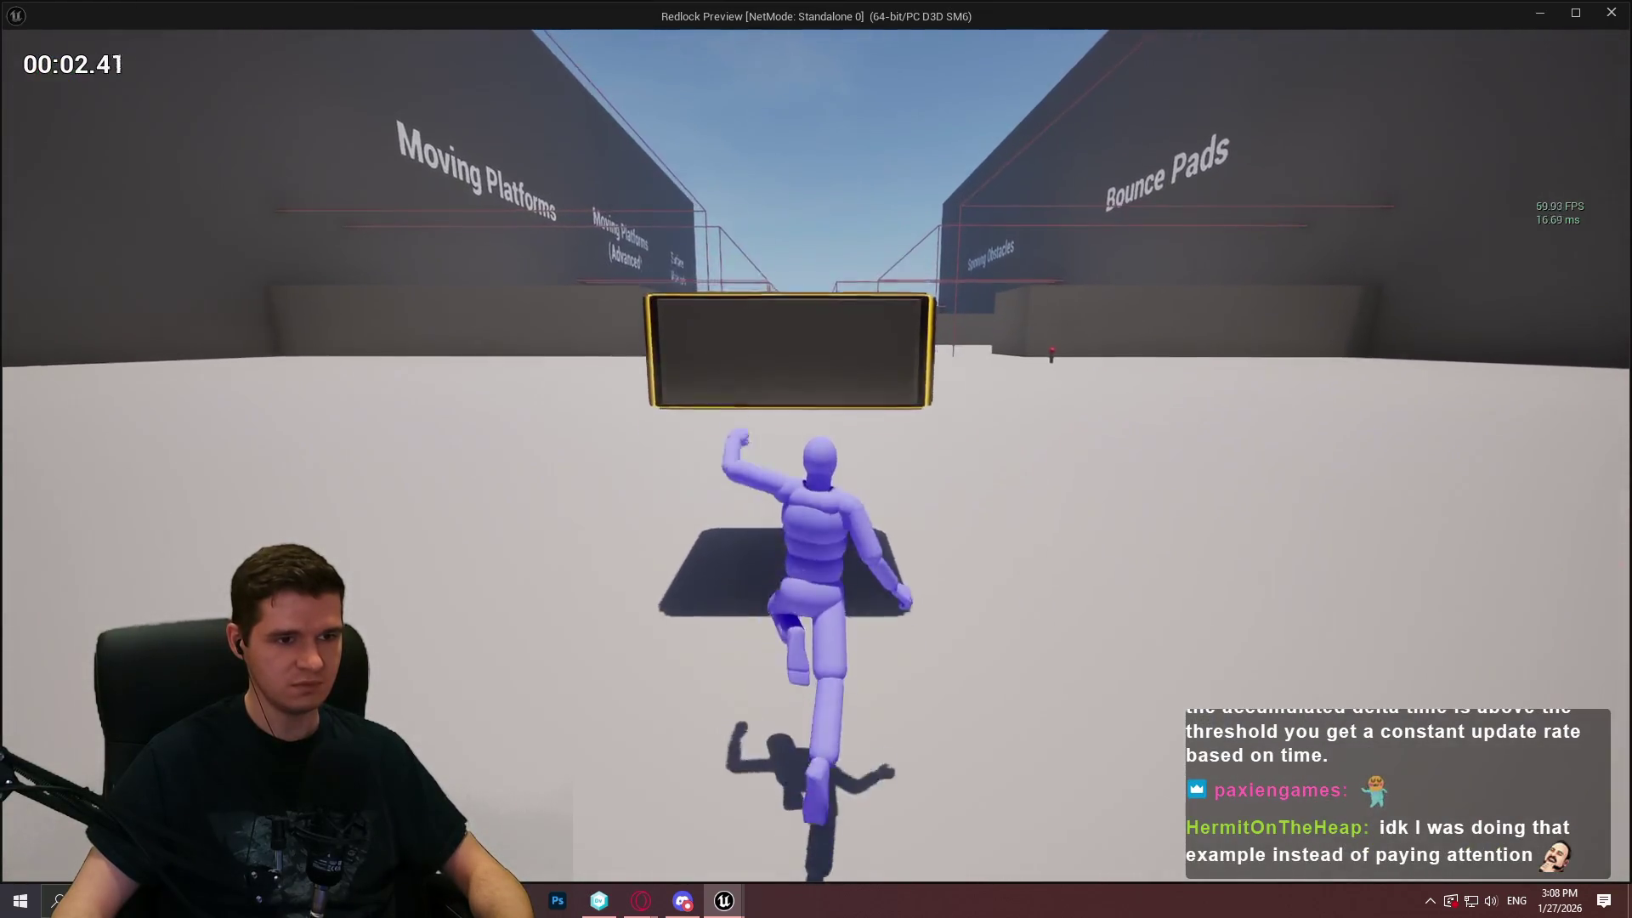
key("space")
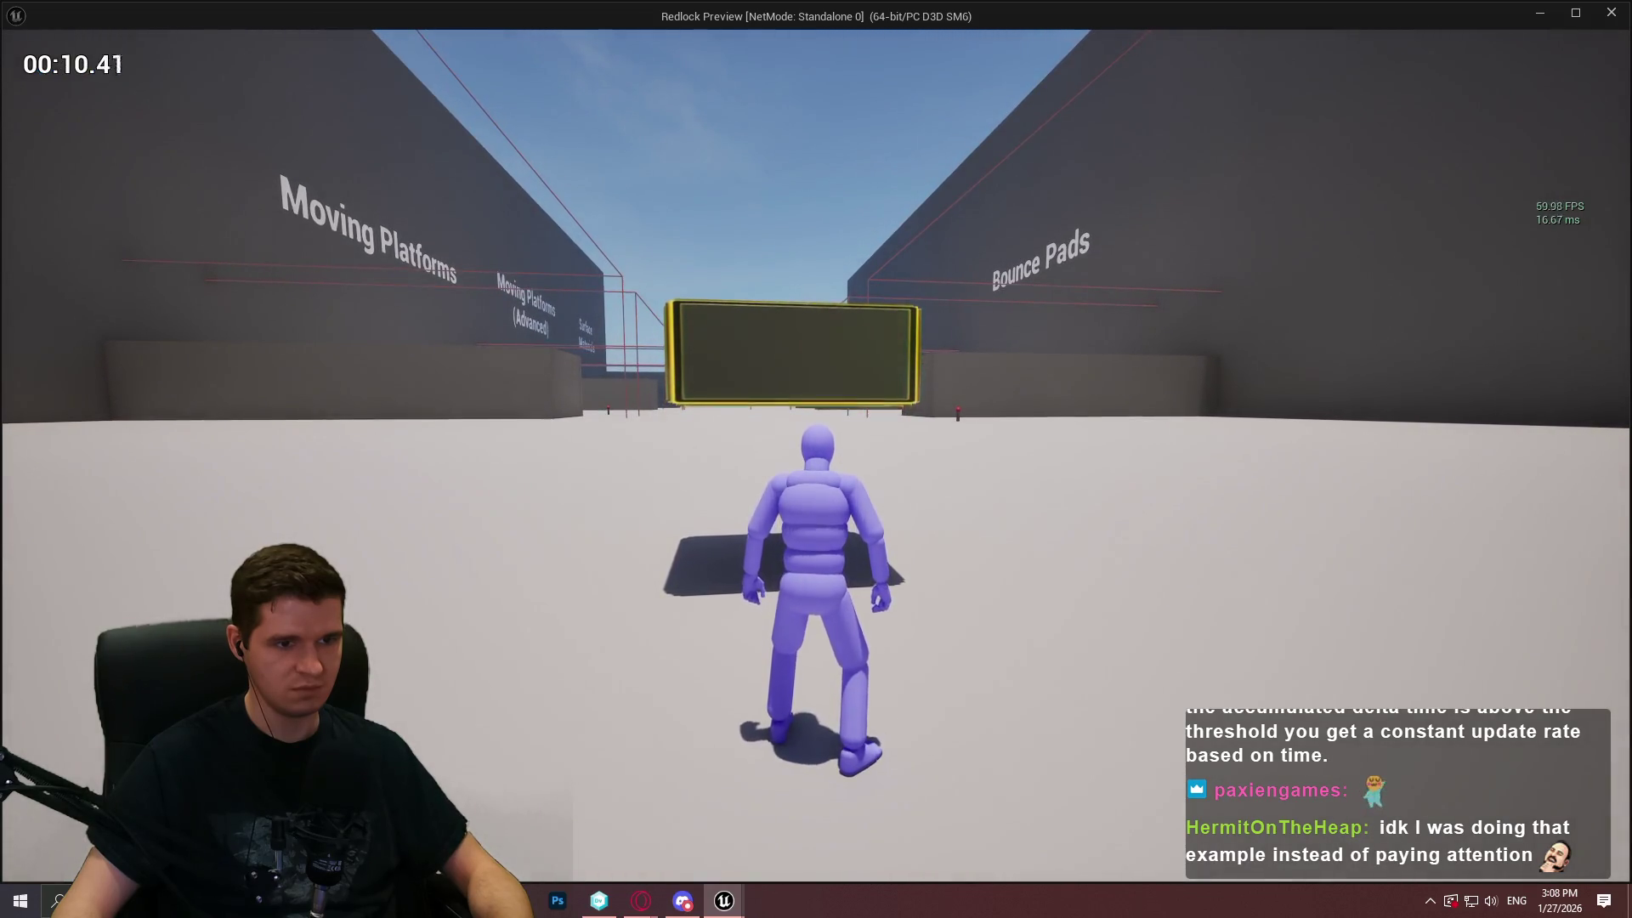
key("w")
key("space")
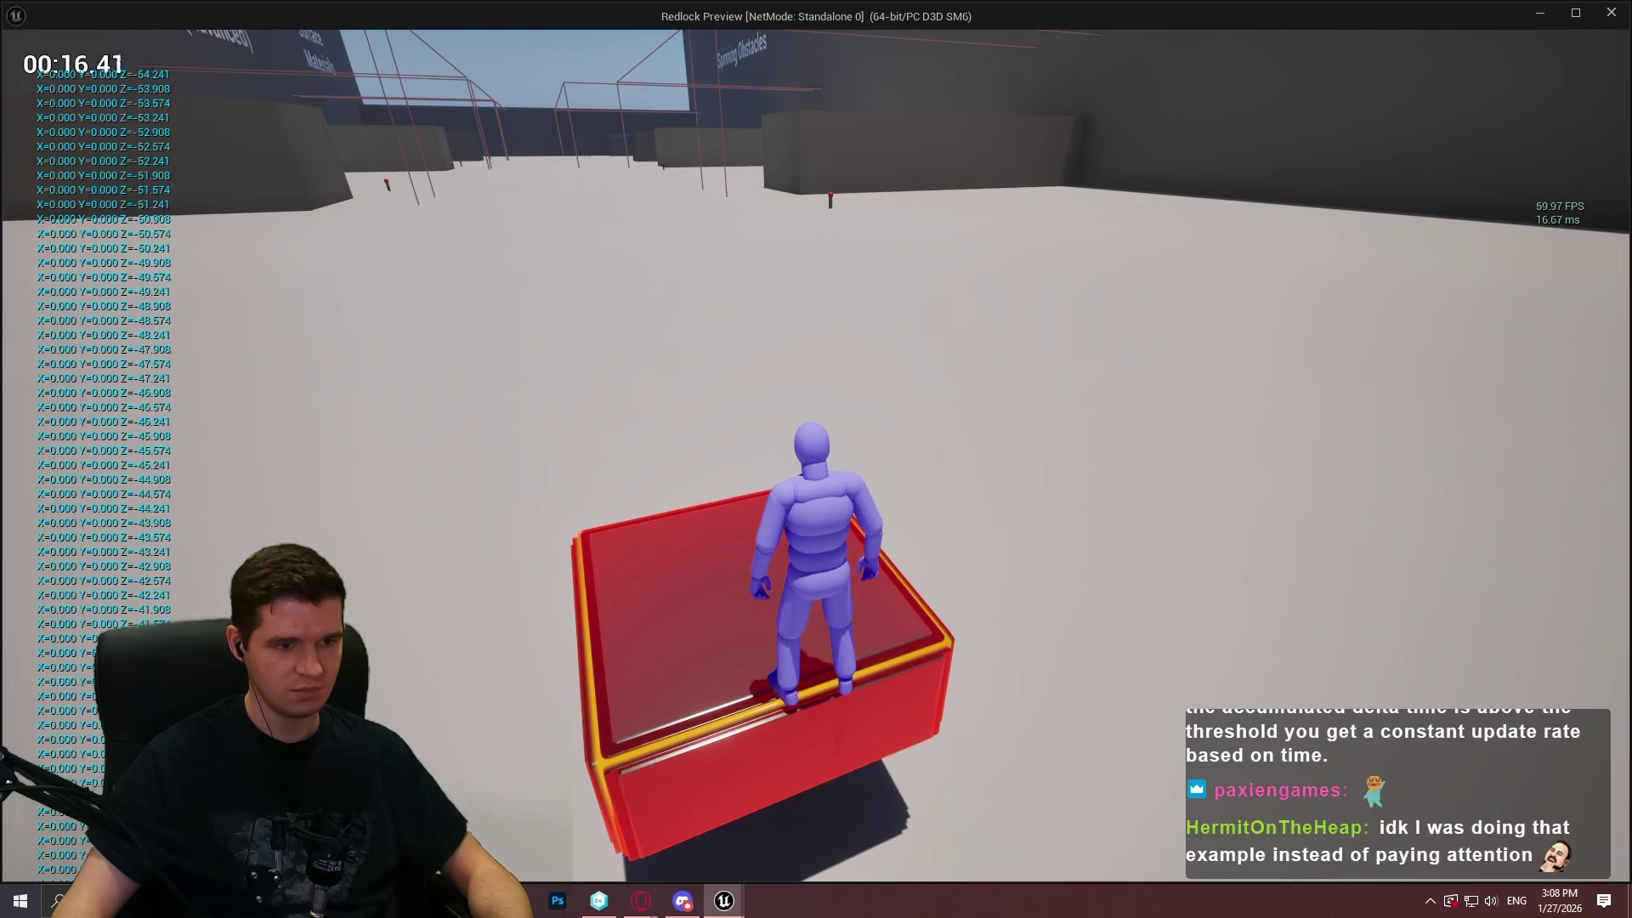
key("s")
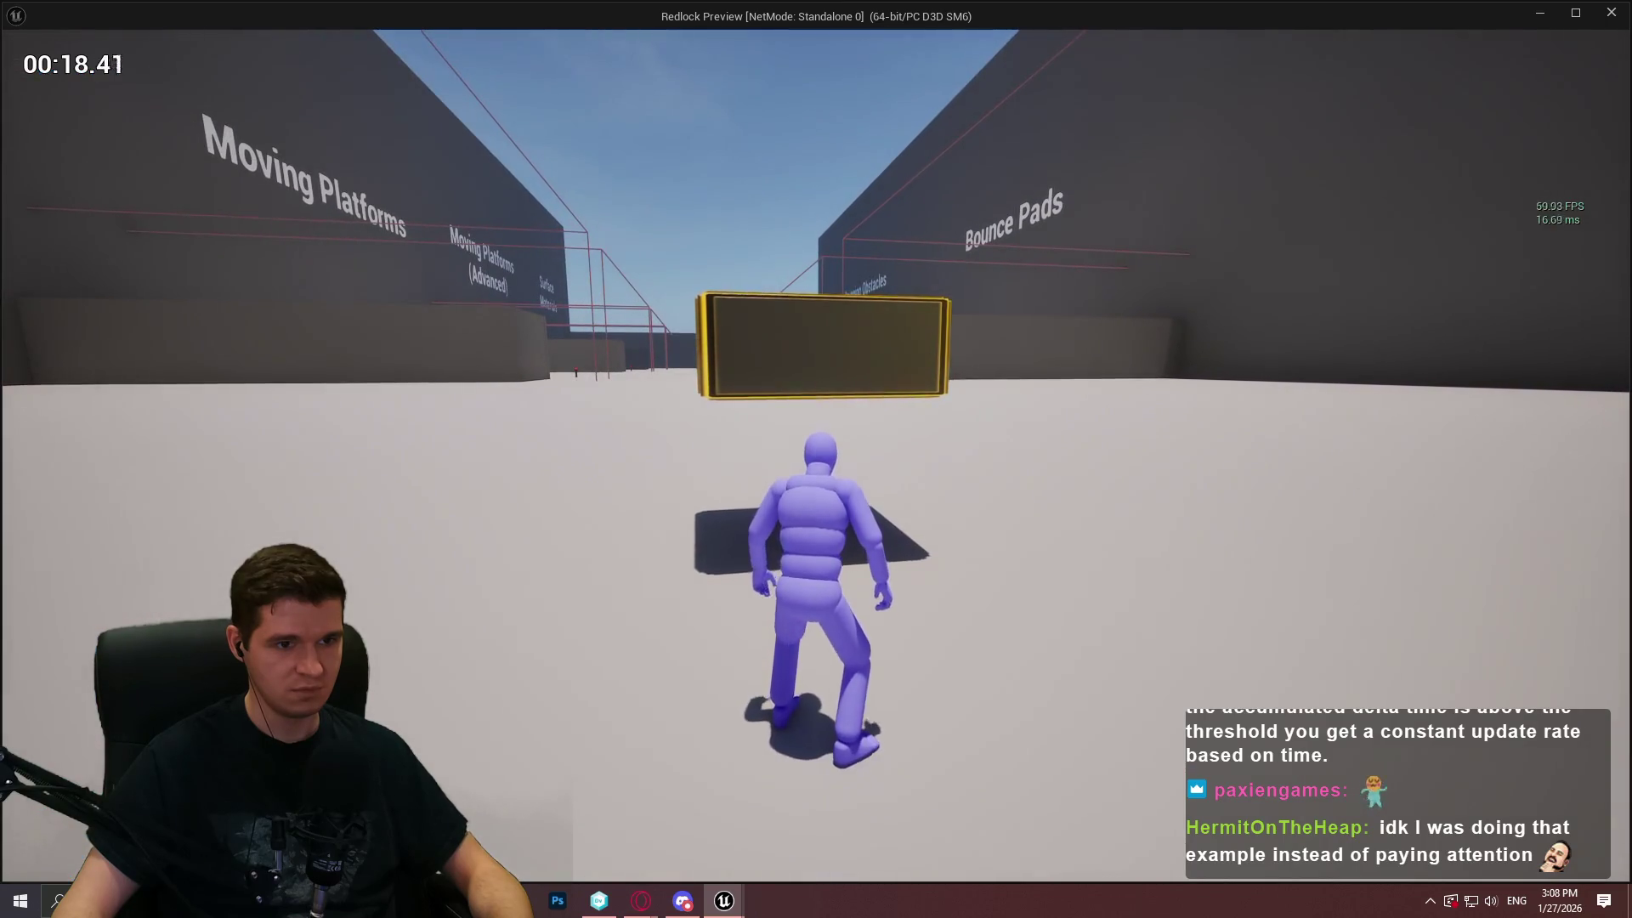
key("w")
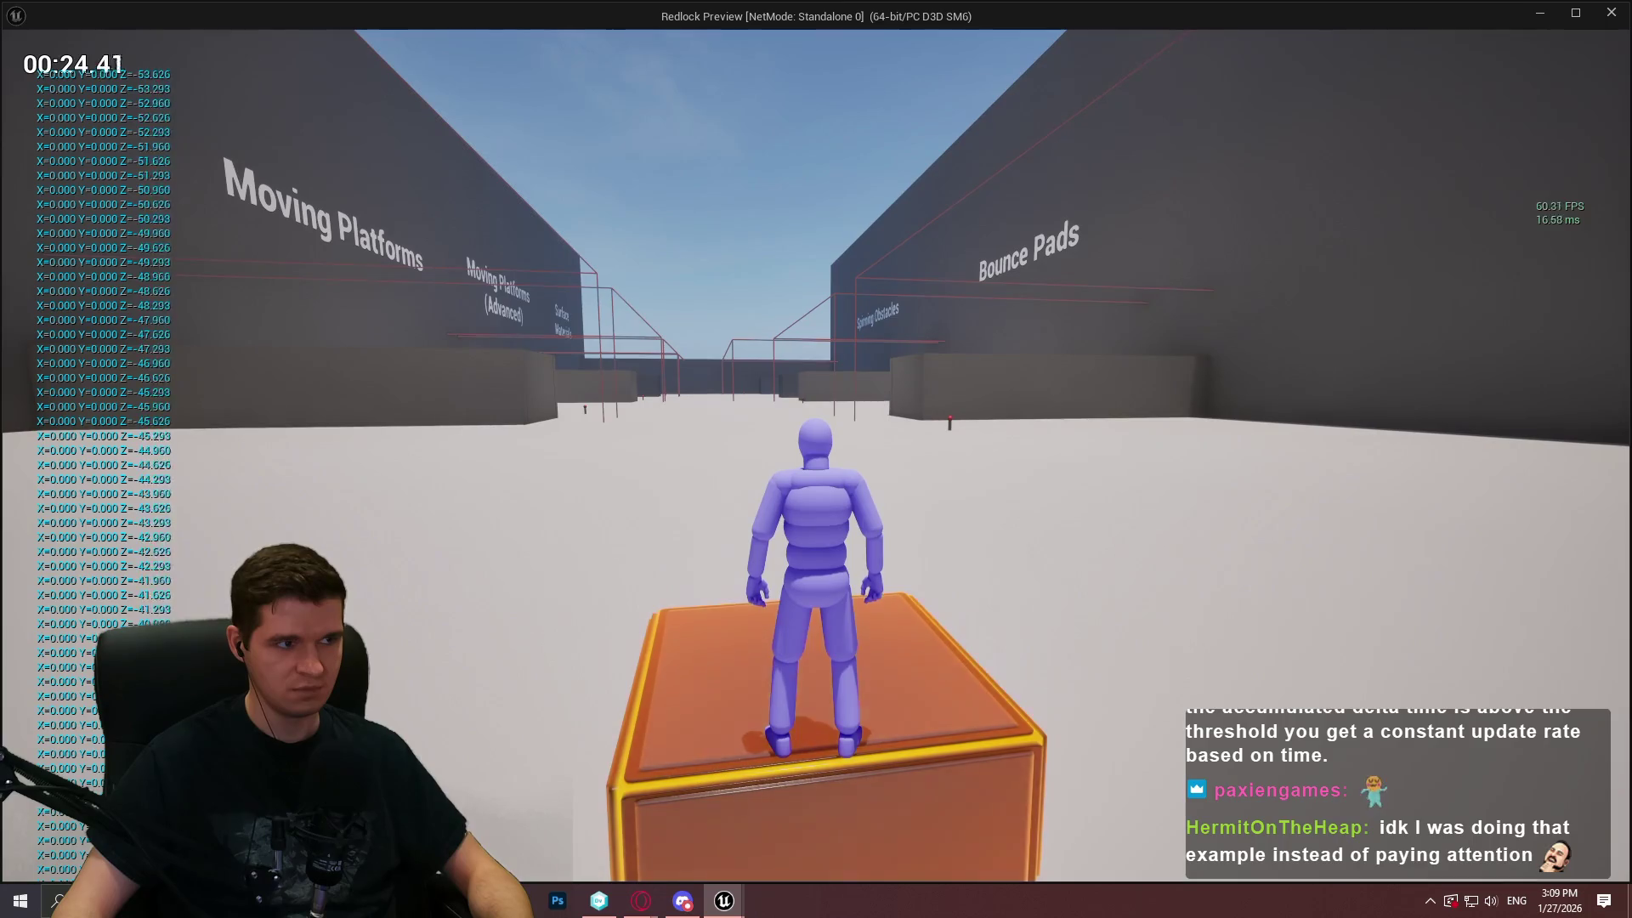
key("s")
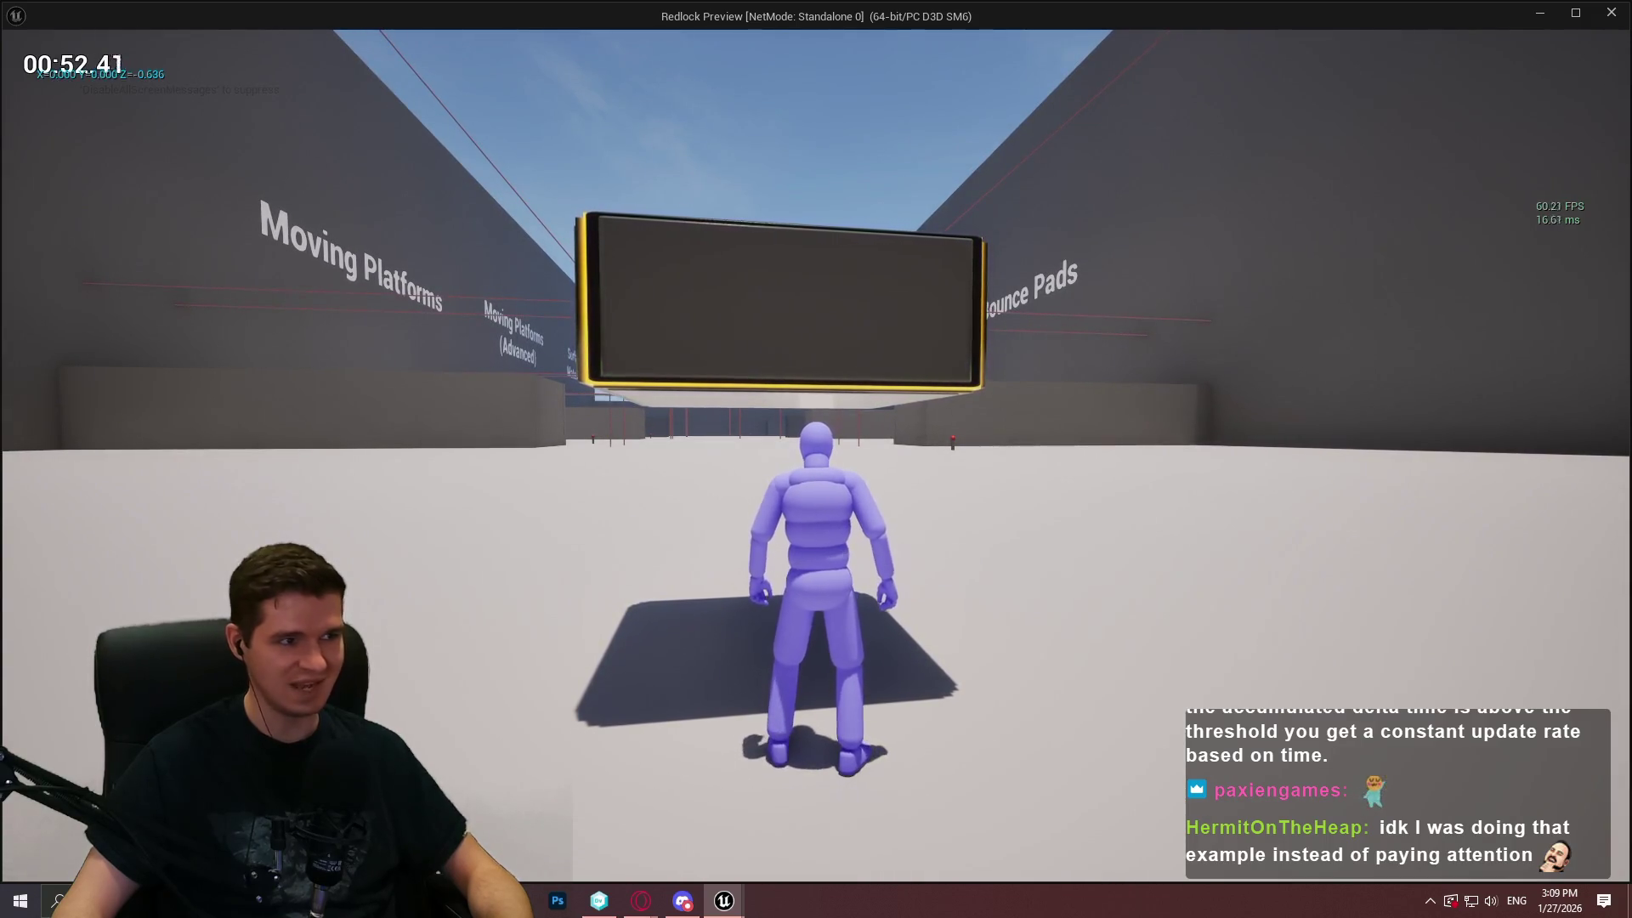
key("Escape")
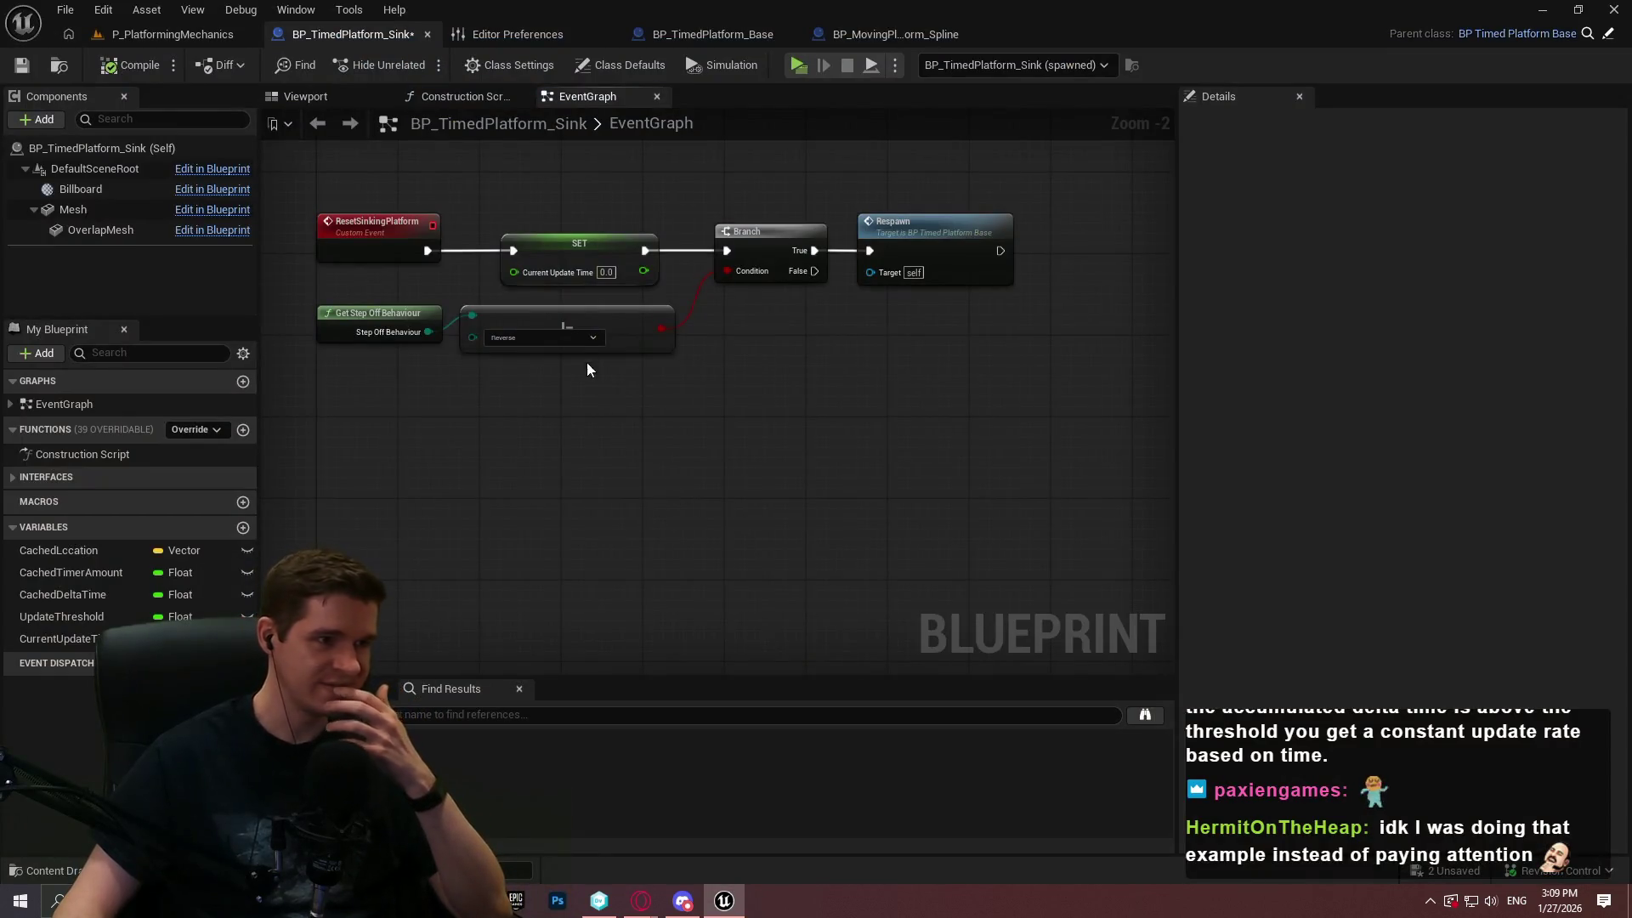
scroll(791, 450, "down", 5)
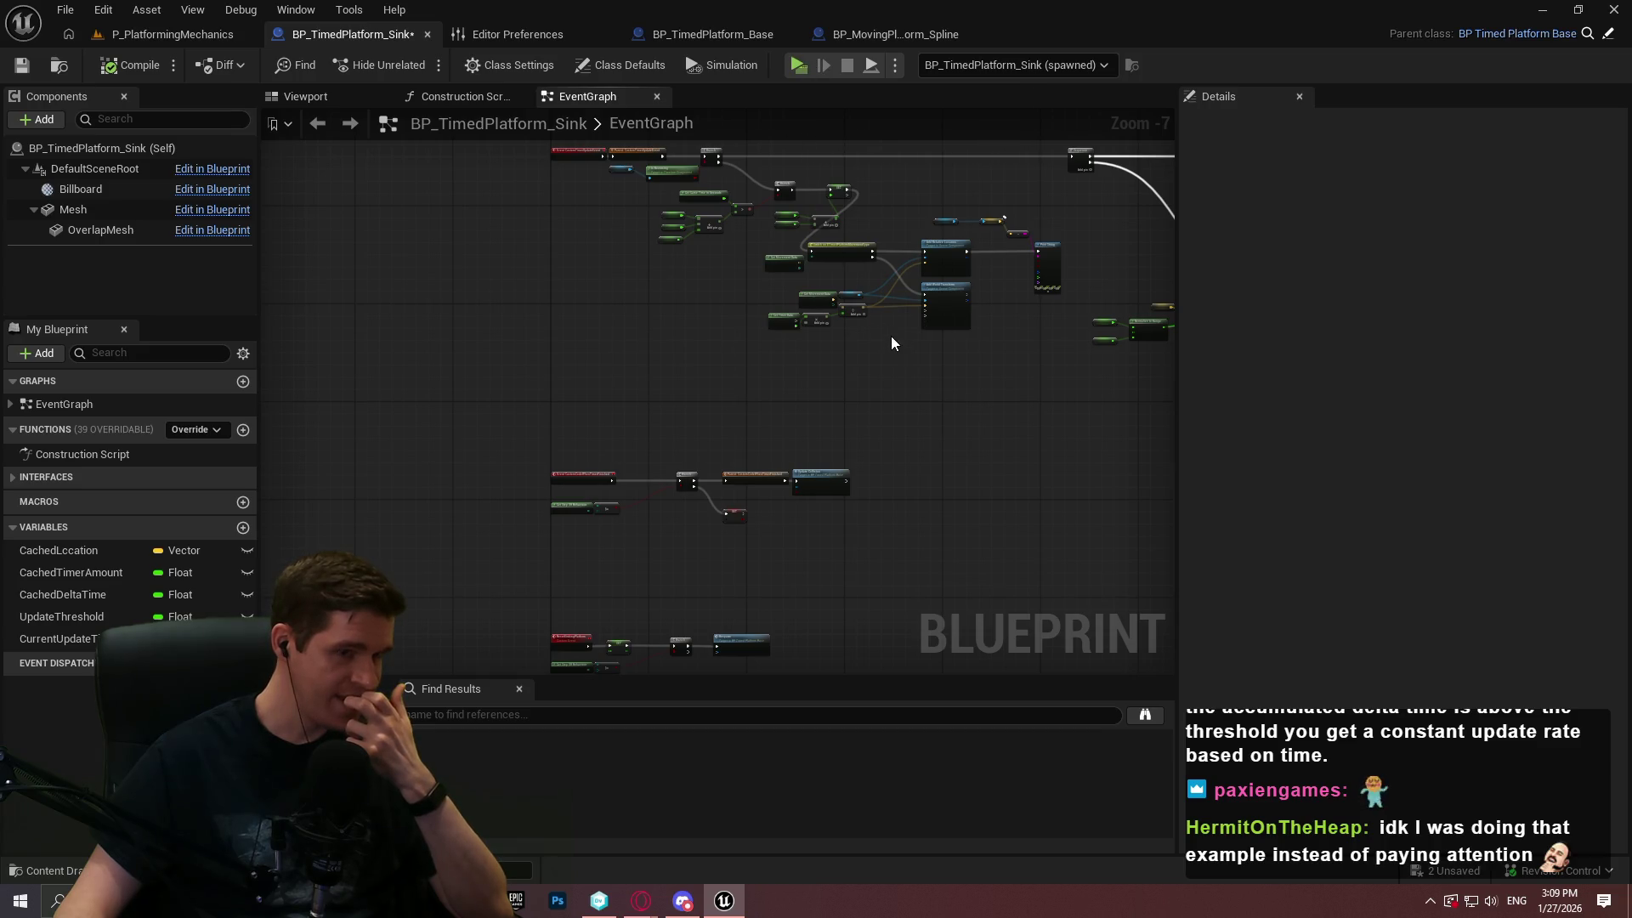
scroll(727, 476, "up", 1)
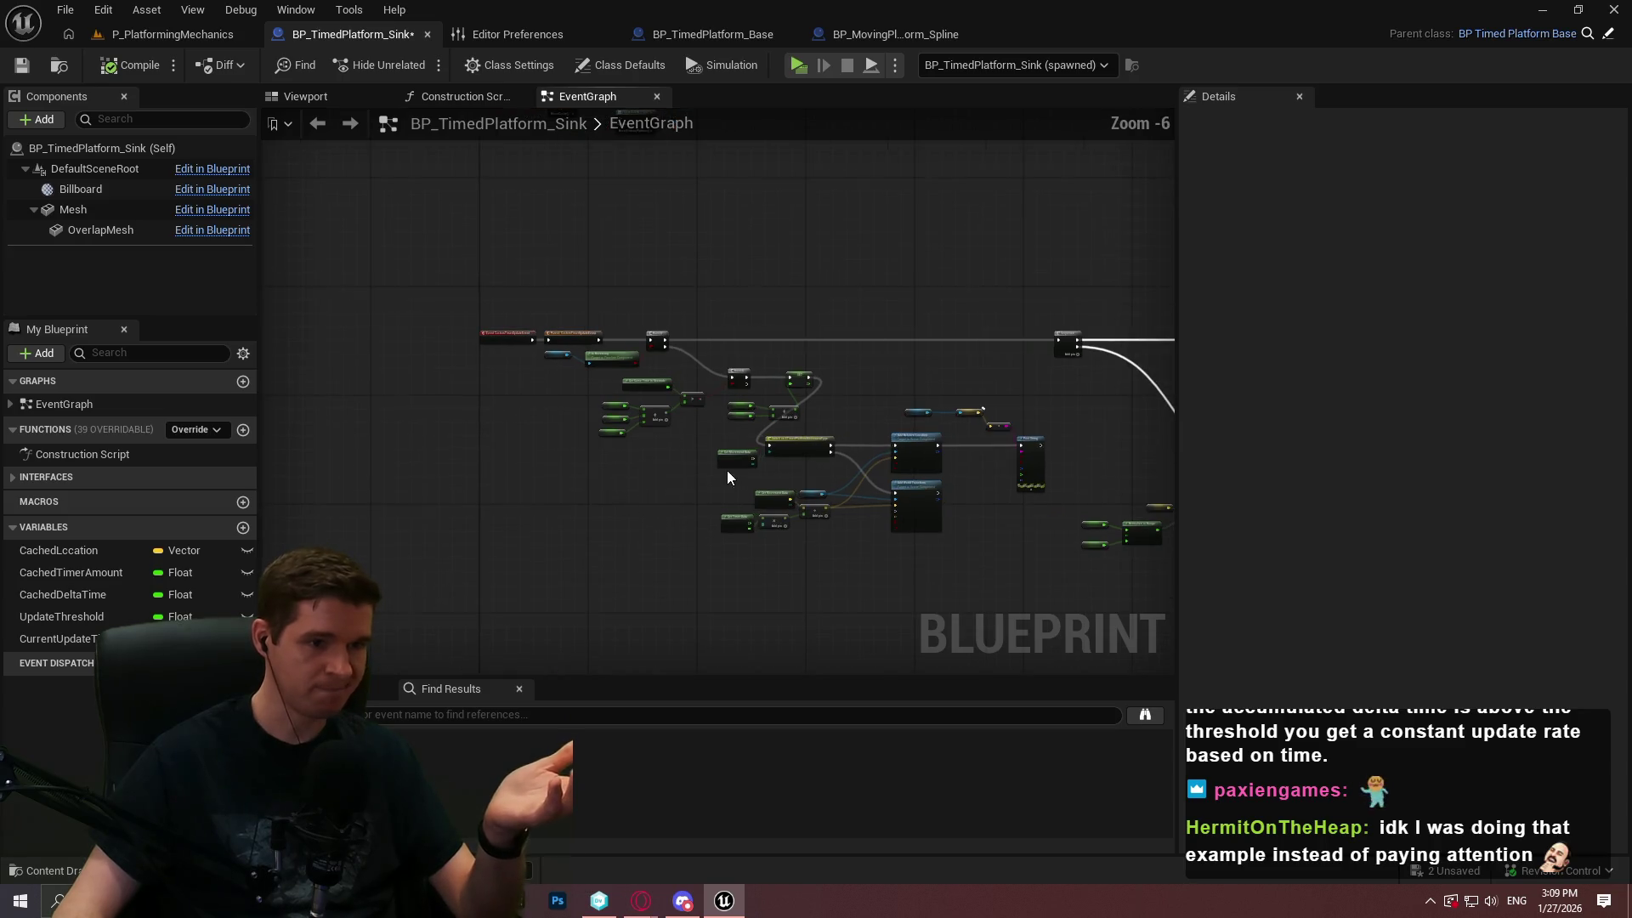
scroll(727, 477, "up", 2)
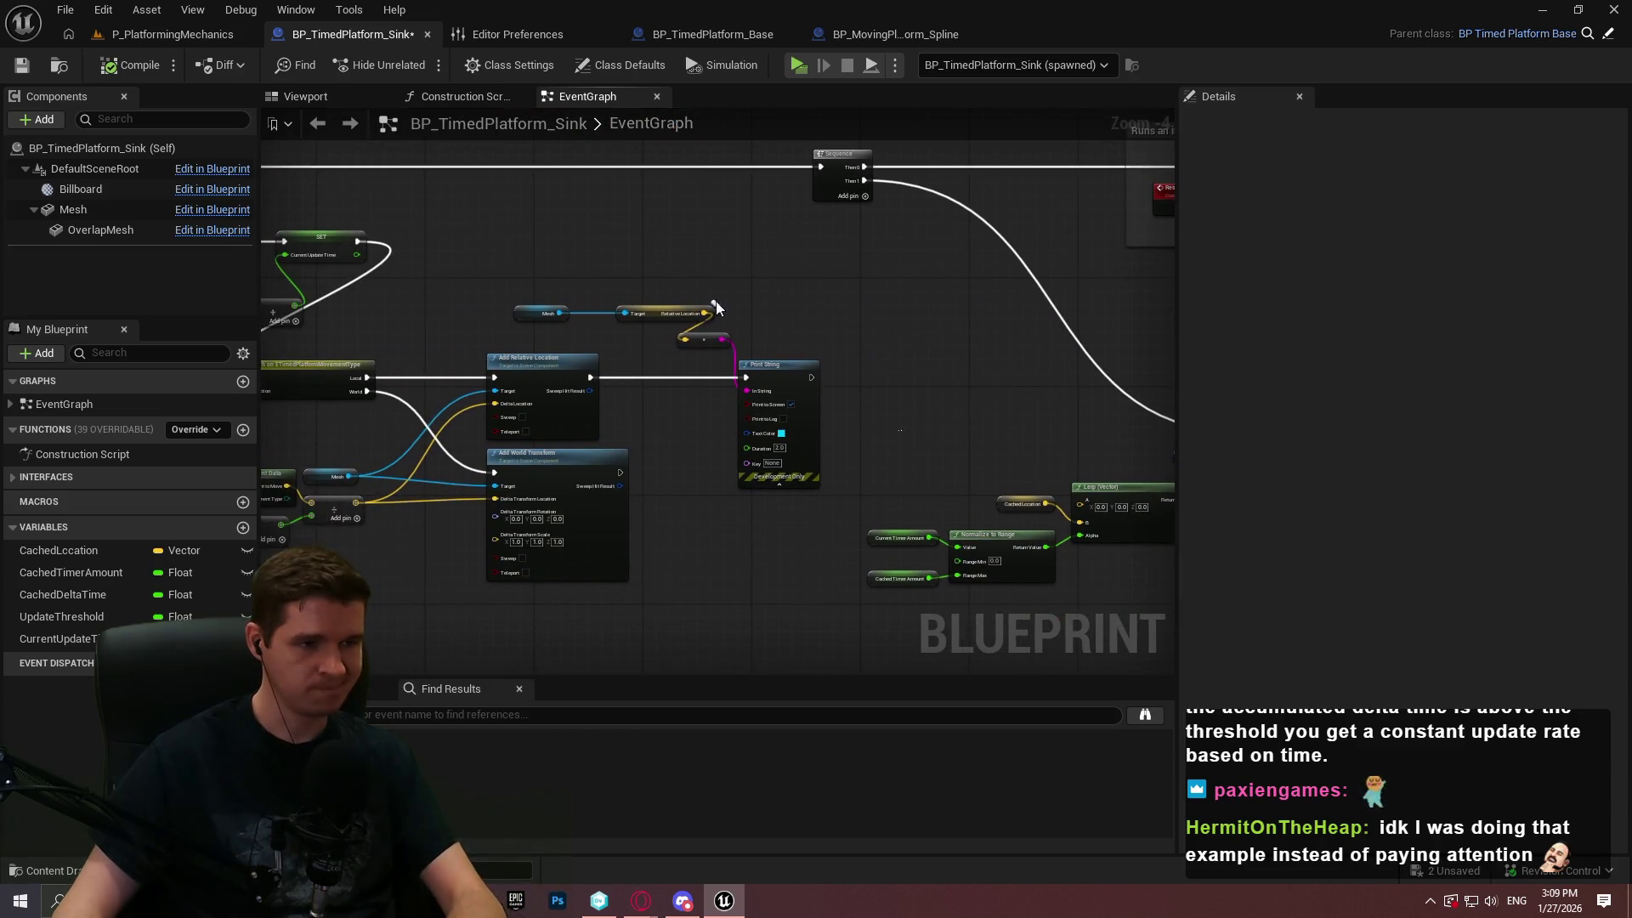
scroll(731, 255, "down", 2)
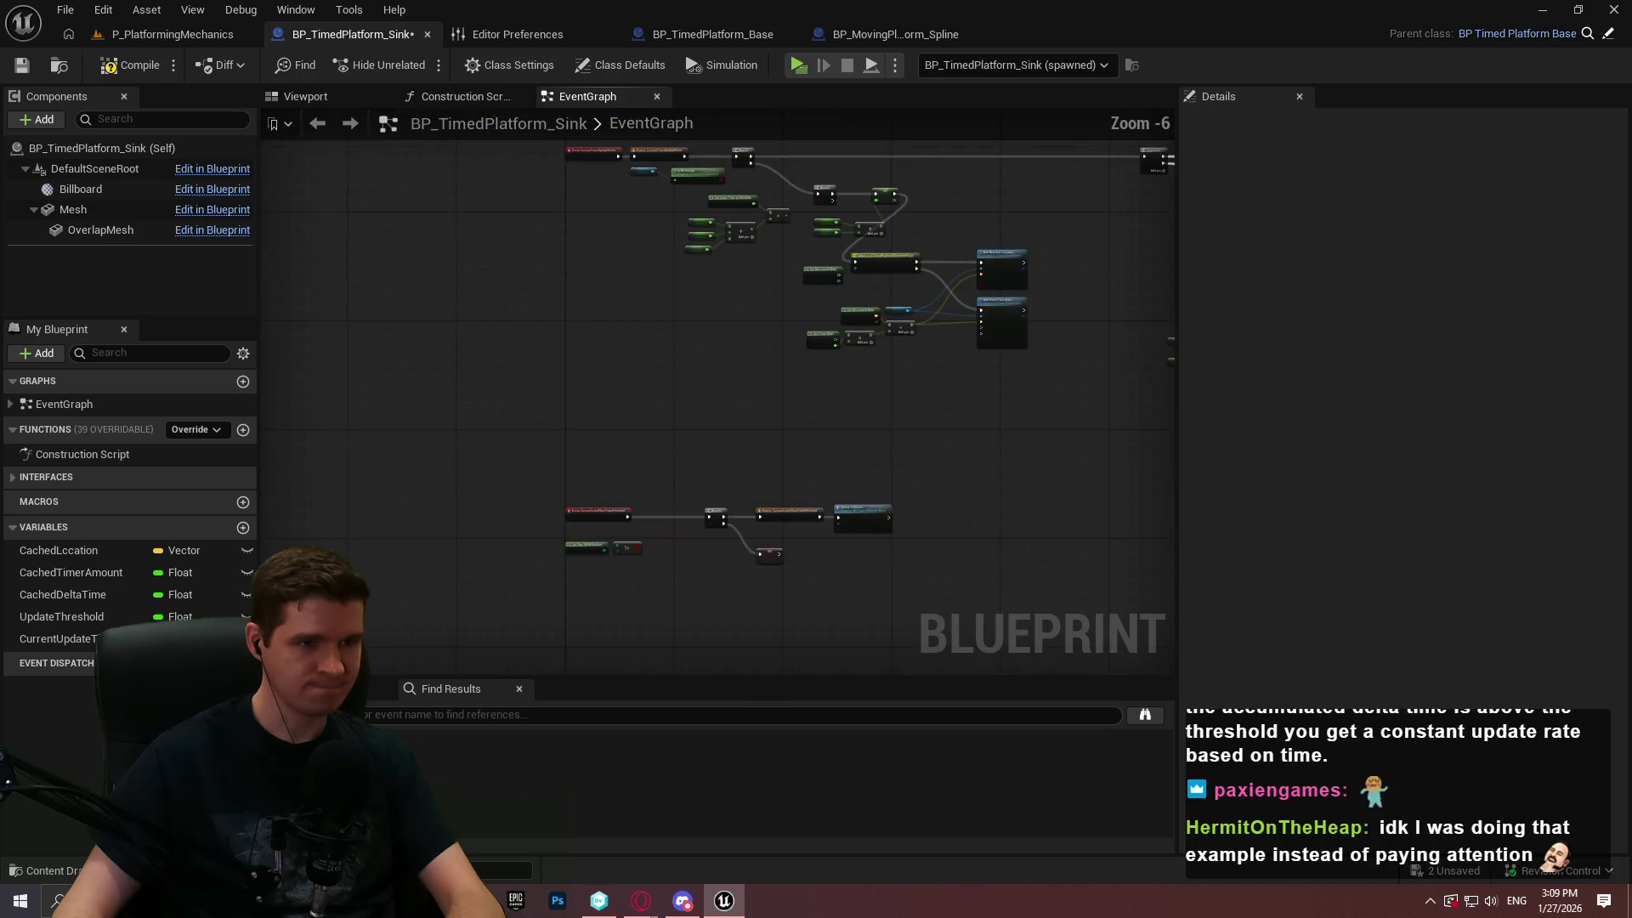
left_click_drag(431, 407, 687, 430)
scroll(981, 457, "down", 1)
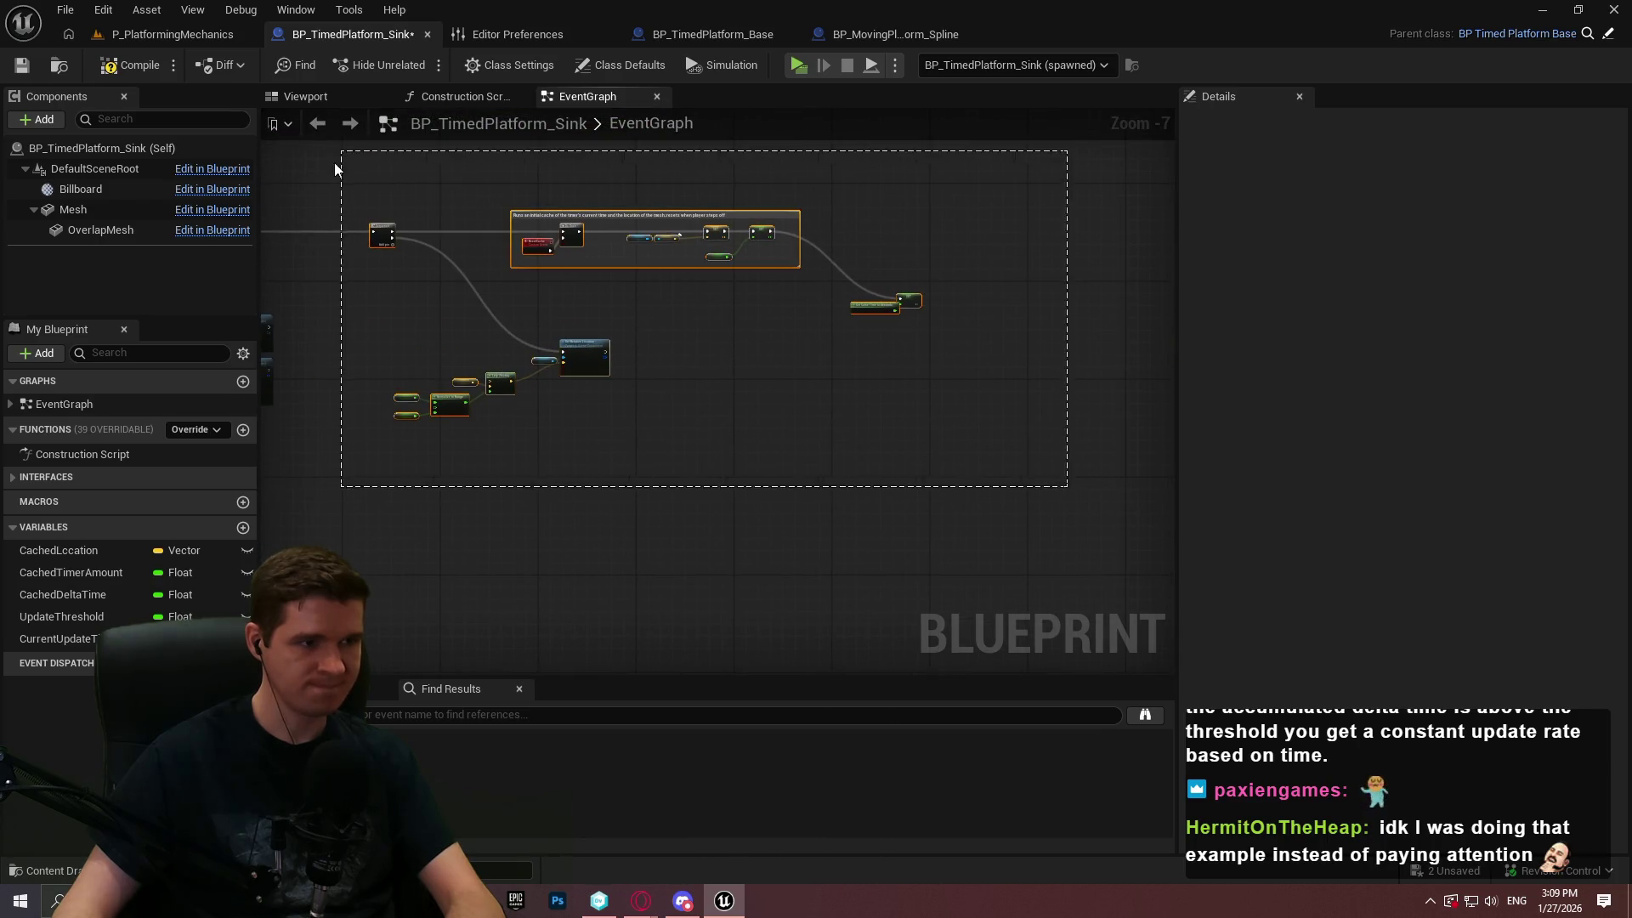
scroll(904, 266, "up", 3)
left_click_drag(711, 269, 961, 265)
scroll(935, 272, "up", 2)
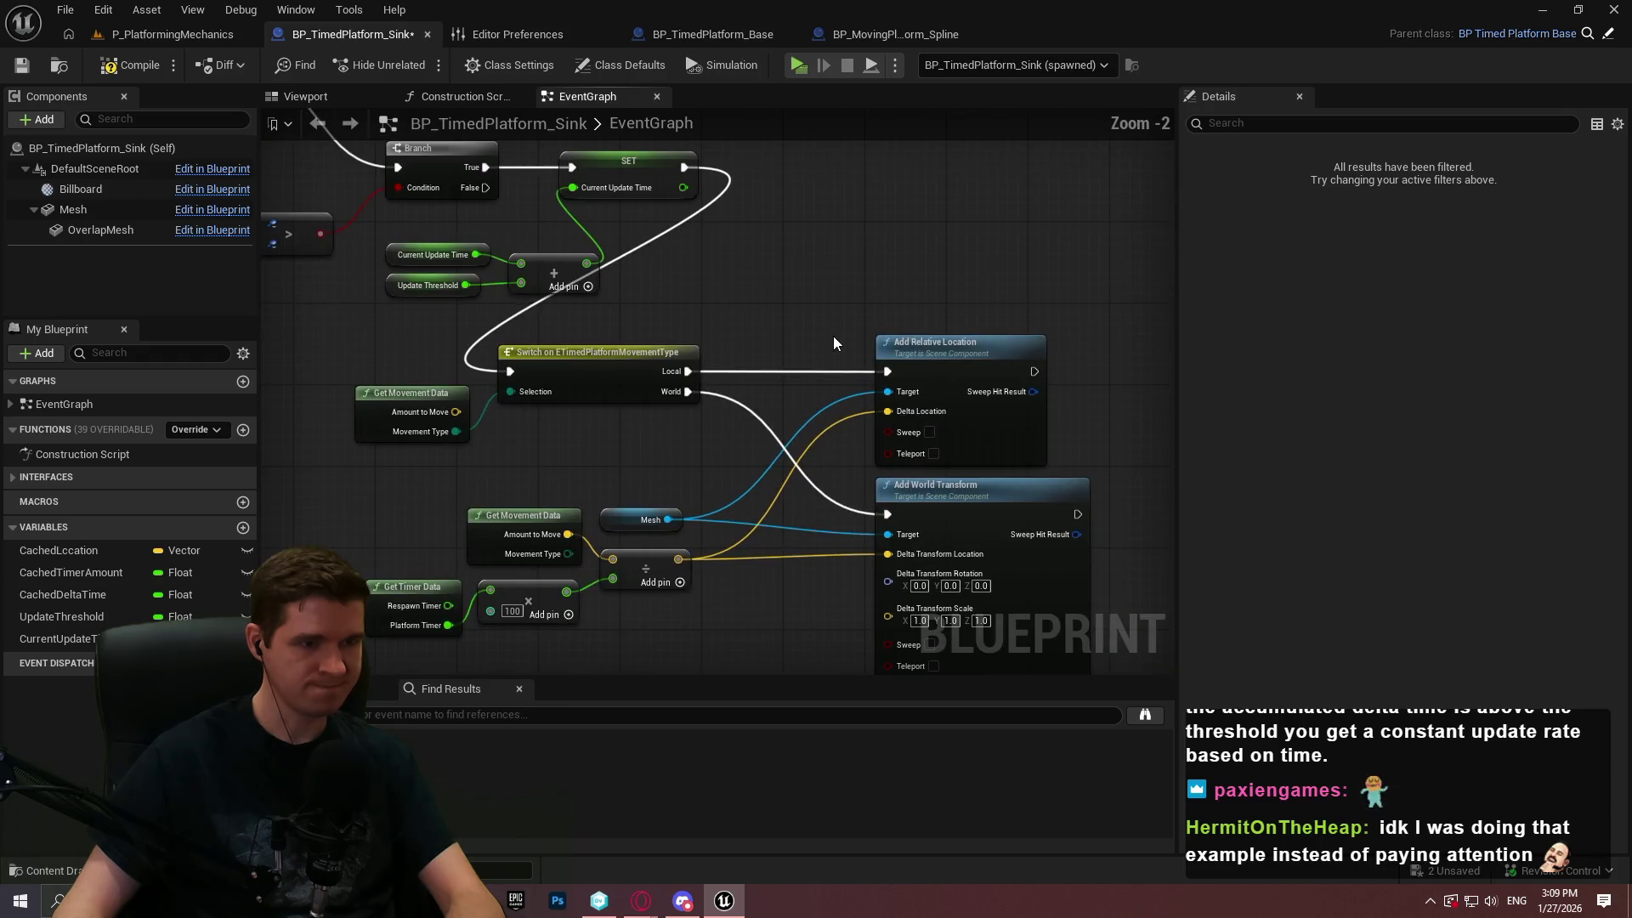
scroll(821, 360, "down", 3)
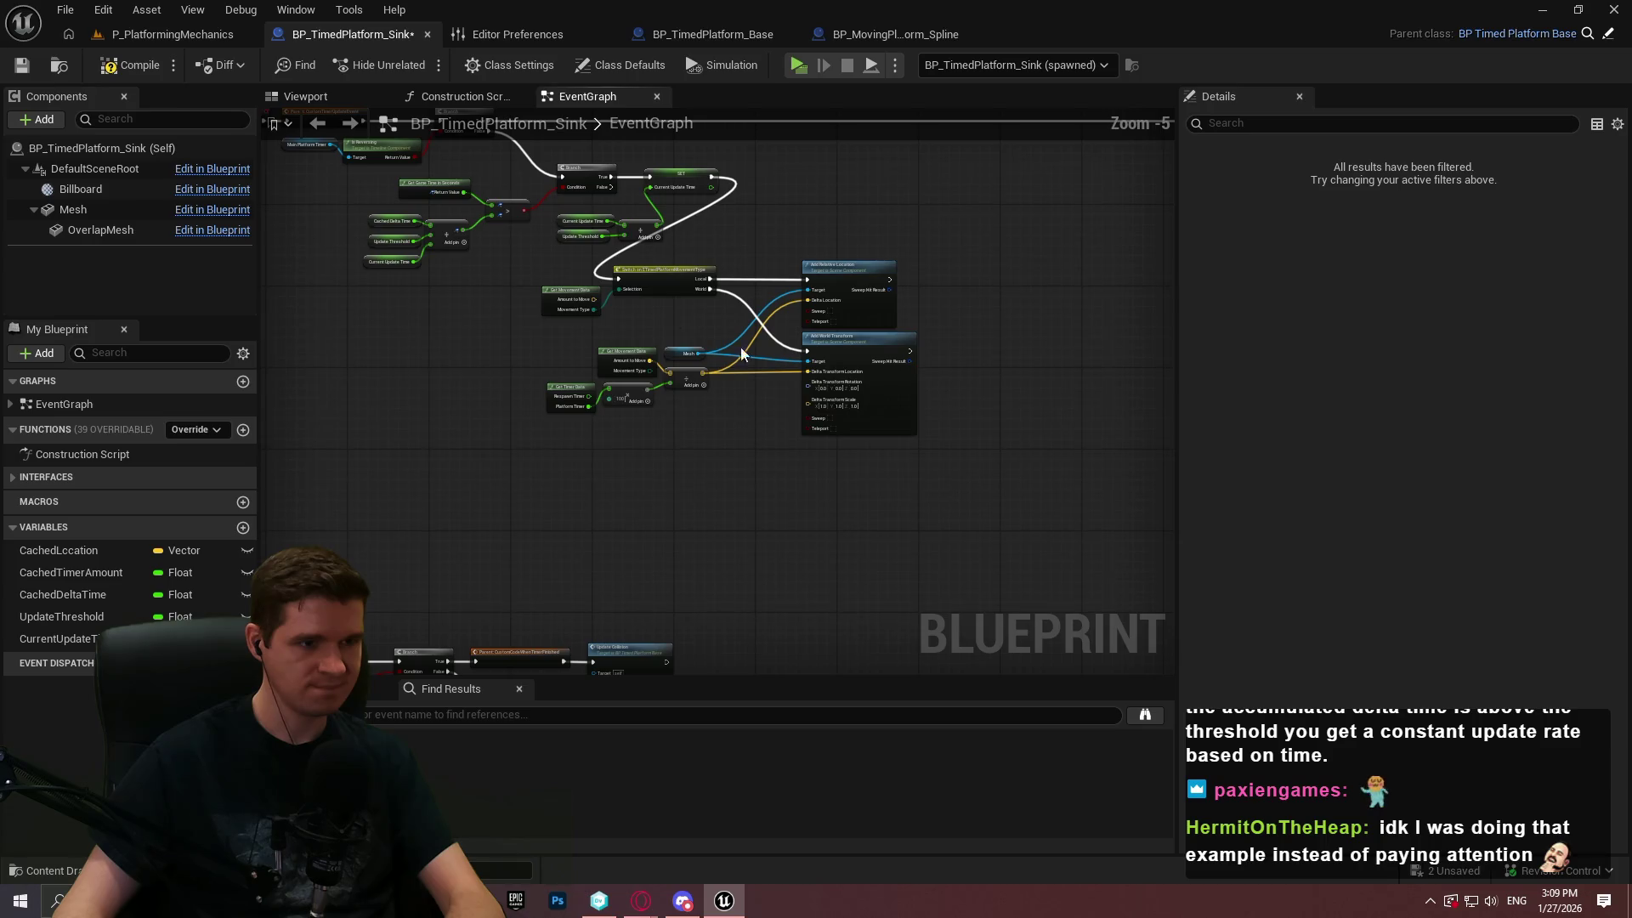
mouse_move(519, 260)
left_mouse_down()
mouse_move(865, 361)
mouse_move(951, 254)
mouse_move(929, 219)
left_mouse_up()
scroll(553, 266, "up", 3)
scroll(893, 217, "down", 2)
scroll(765, 255, "up", 2)
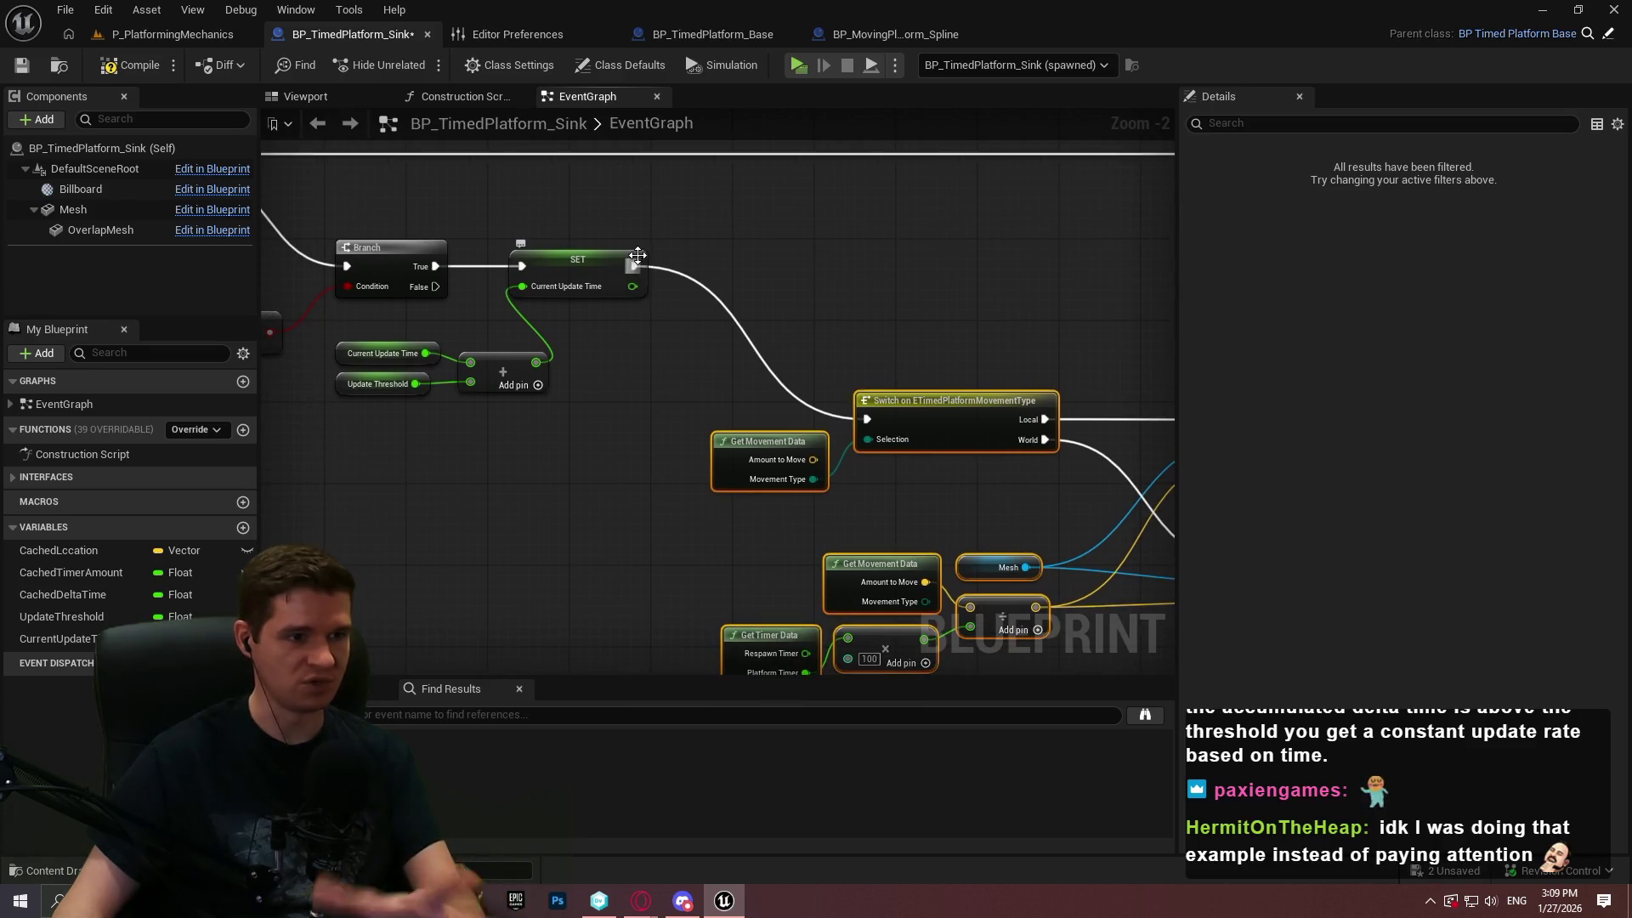
left_click_drag(719, 301, 1048, 329)
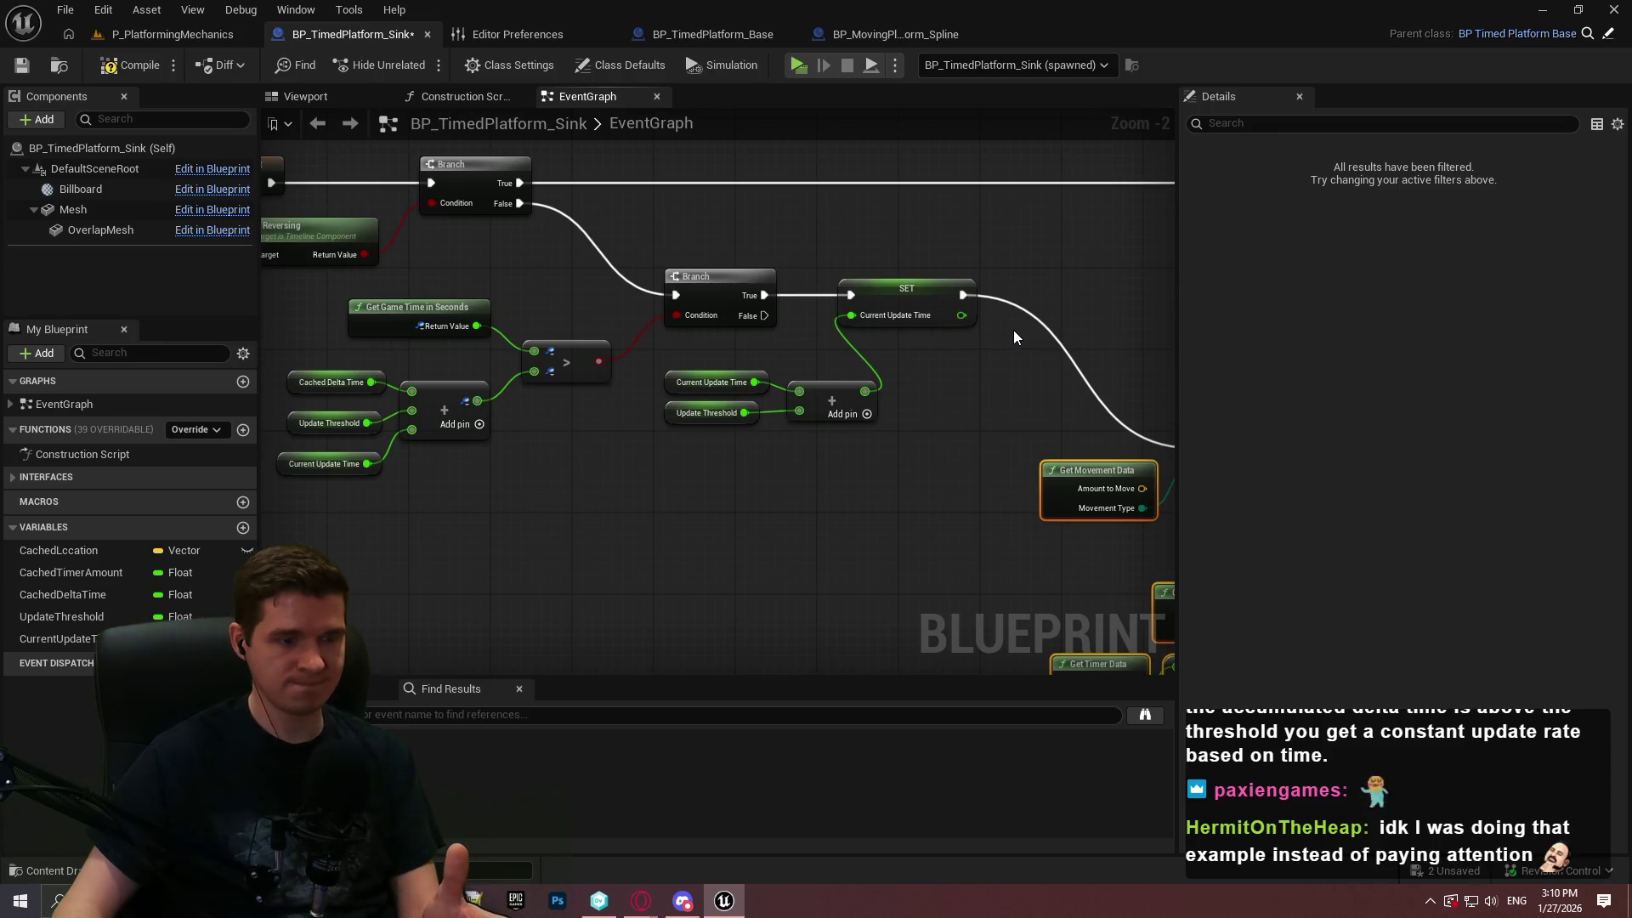
left_click_drag(993, 319, 854, 333)
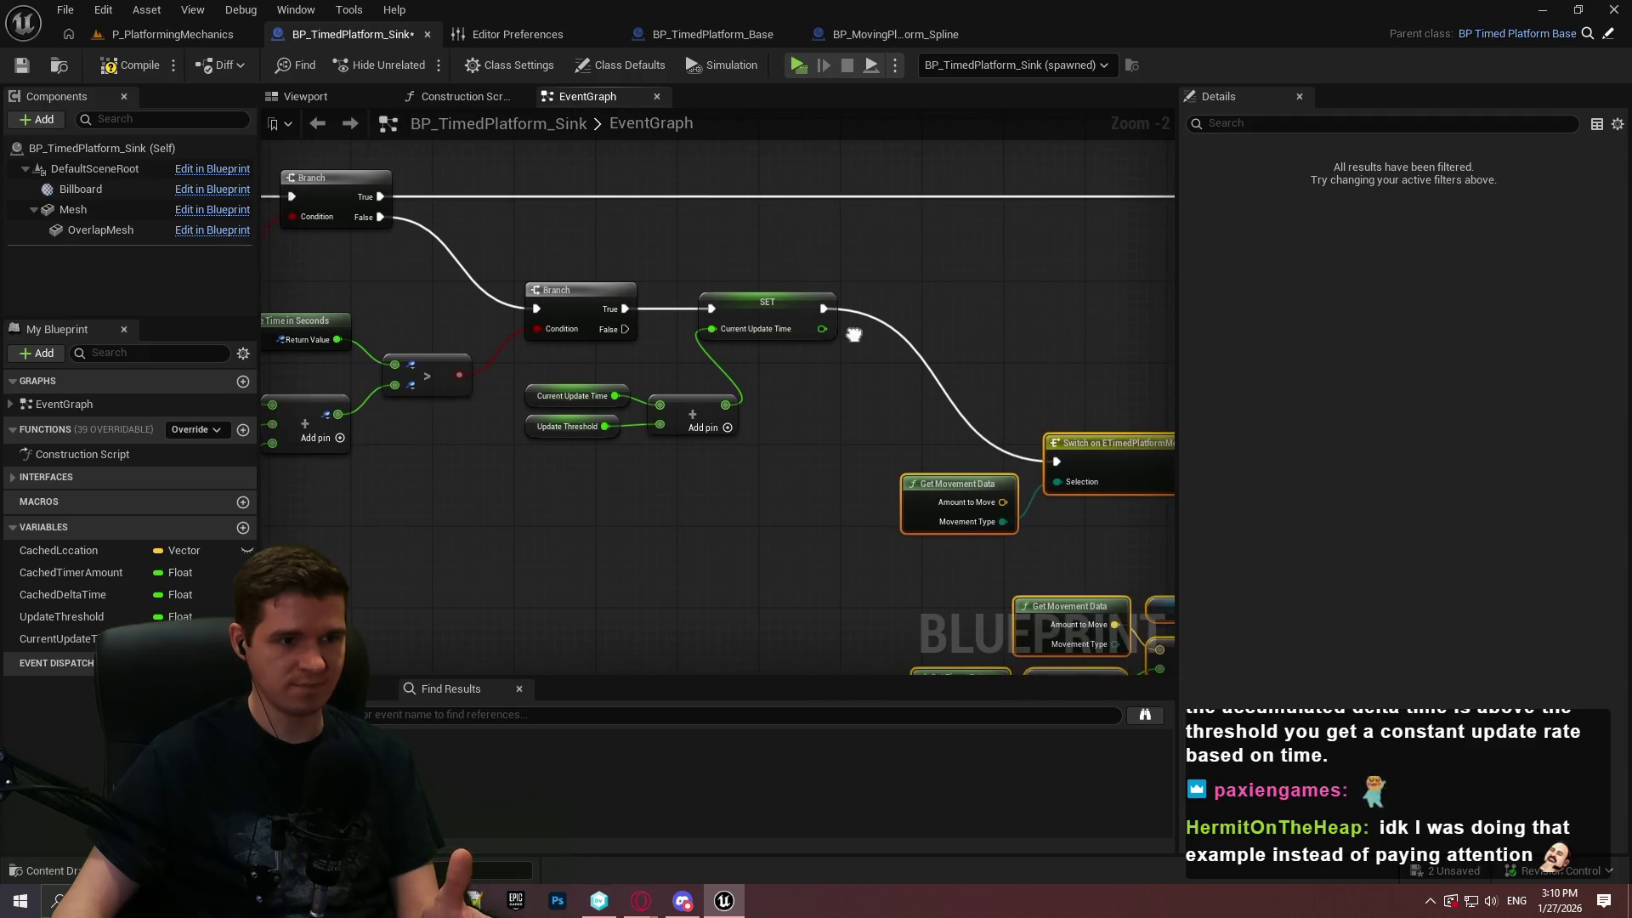
Create an integer variable named increments and place its getter in the graph
left_click(243, 528)
type("increments")
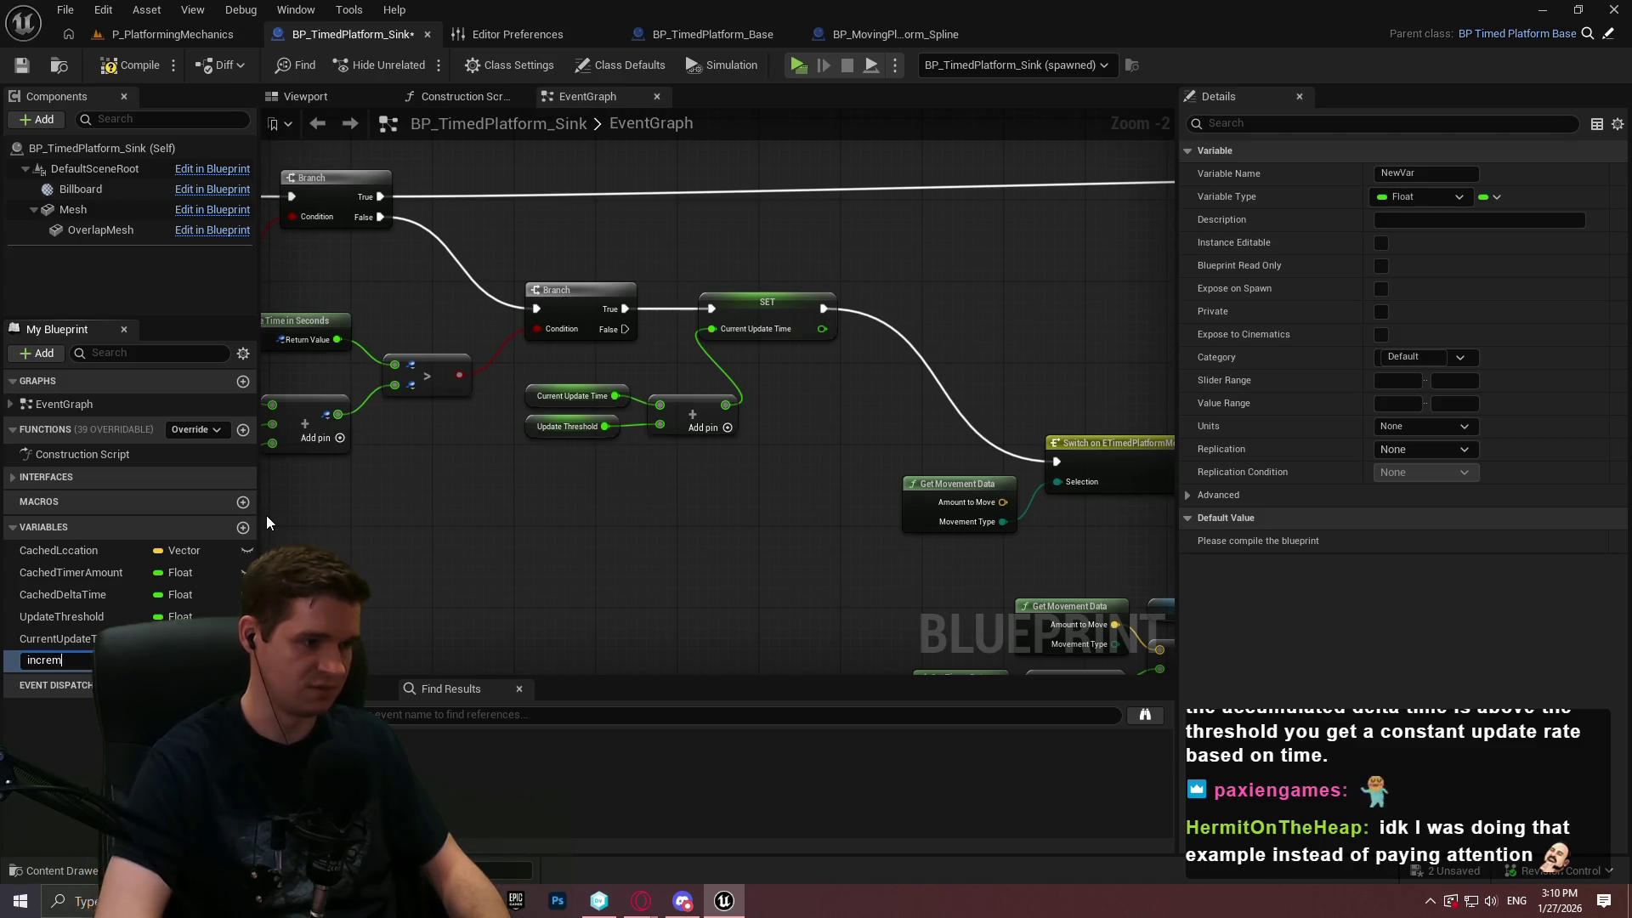
key("Return")
left_click(170, 661)
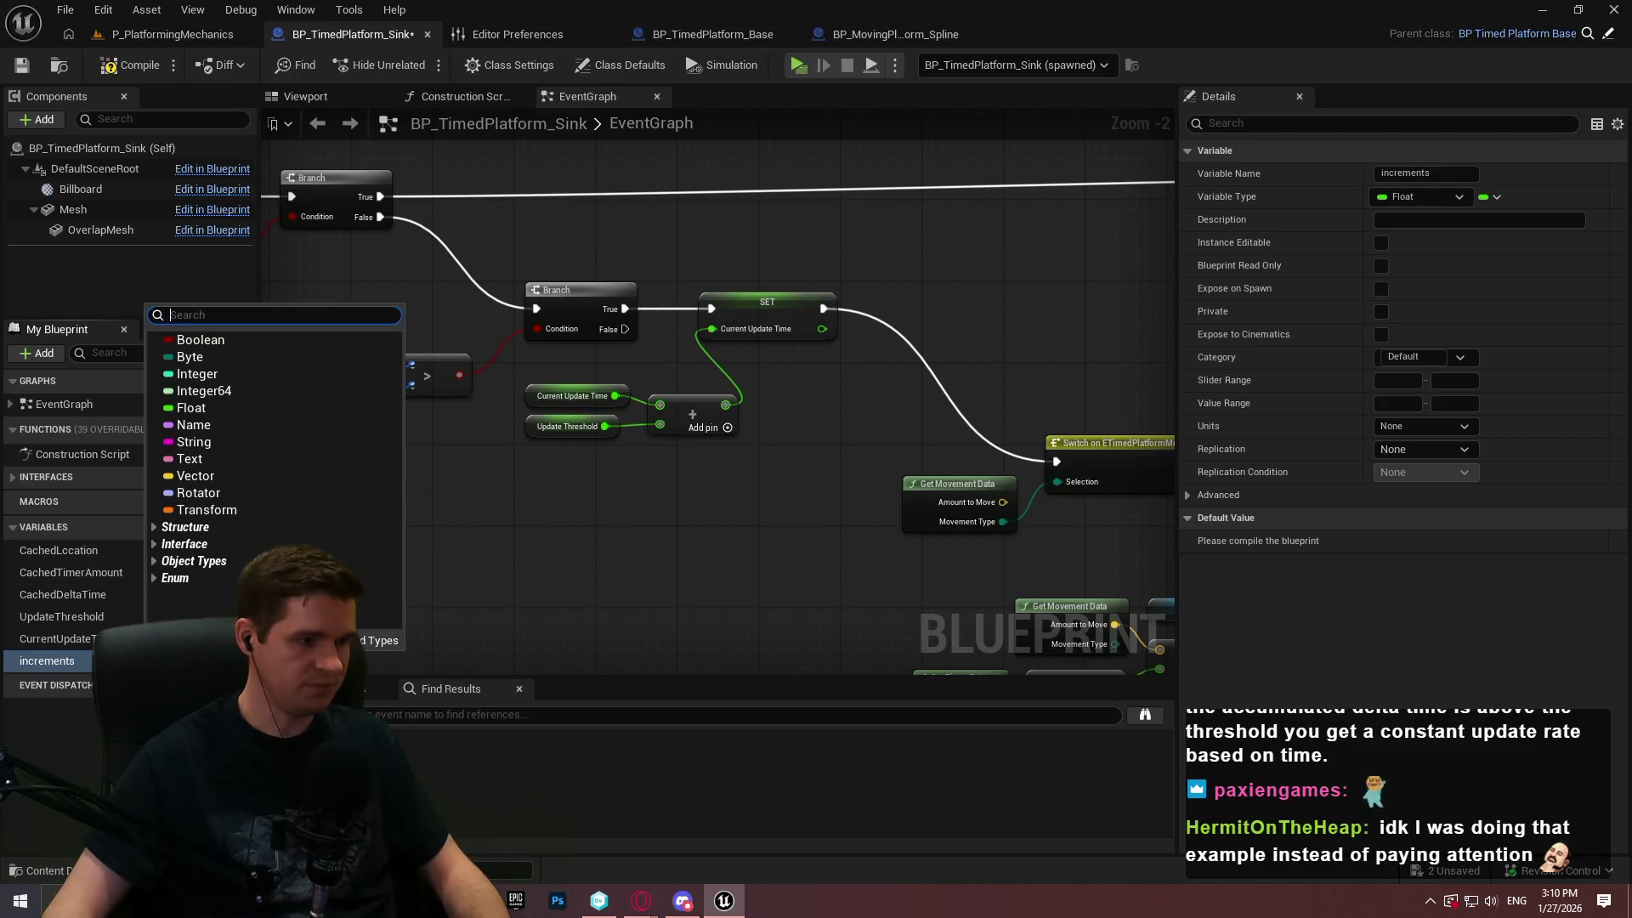
left_click(200, 376)
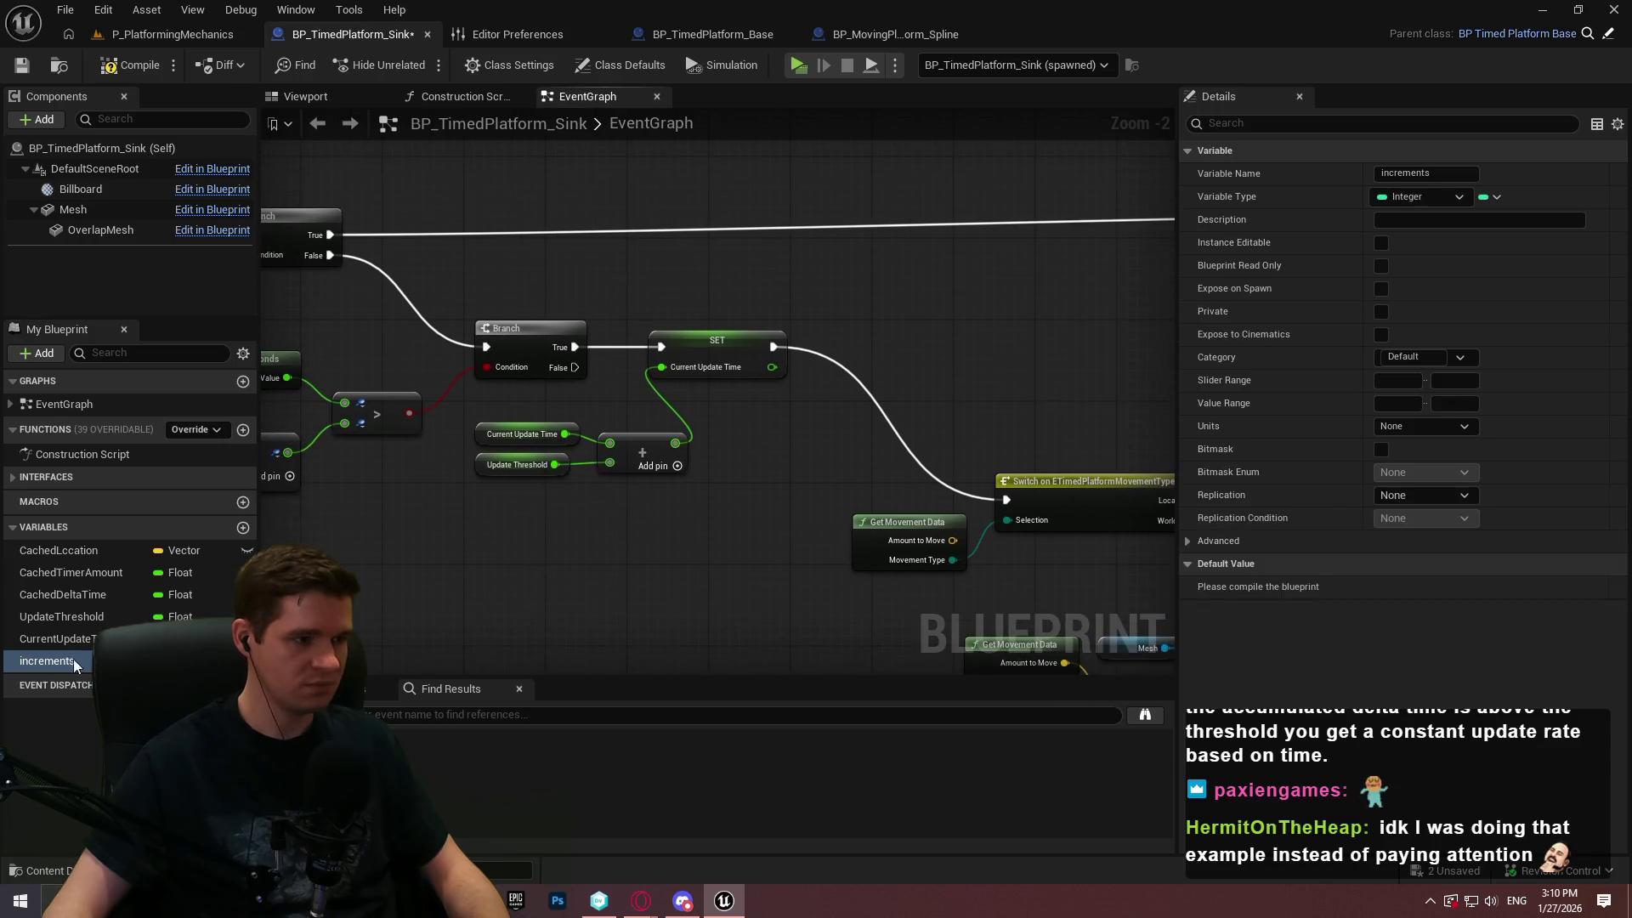
mouse_move(814, 290)
left_mouse_down()
mouse_move(837, 280)
mouse_move(734, 482)
left_mouse_up()
left_click(861, 309)
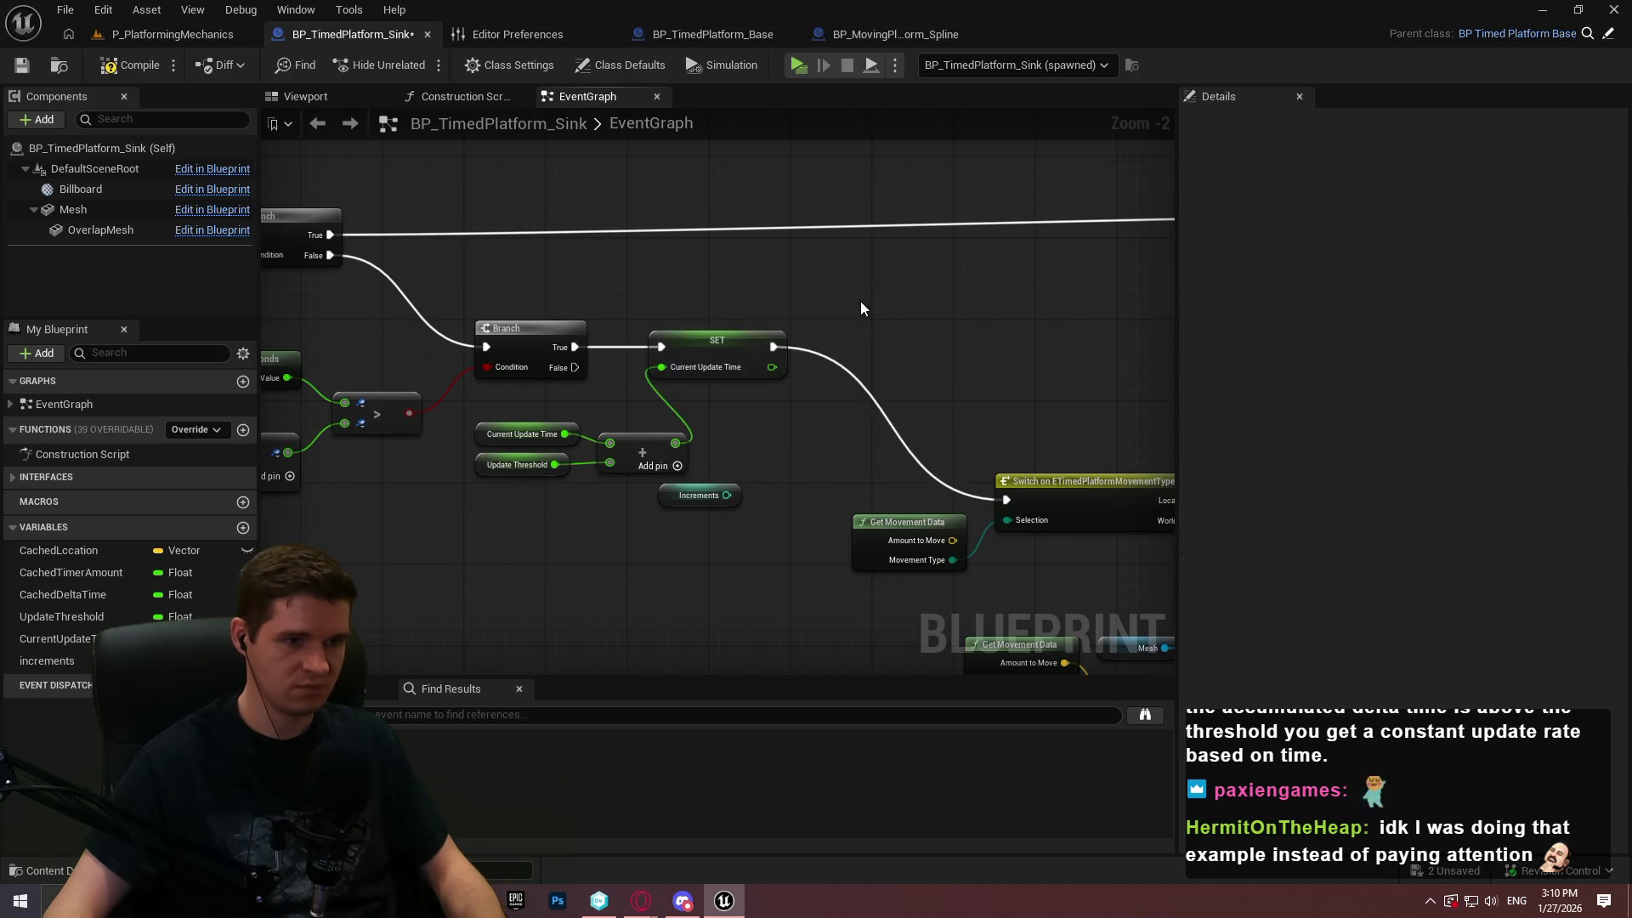
Add a Print String node after the SET Current Update Time node
left_click_drag(773, 346, 947, 264)
type("print string")
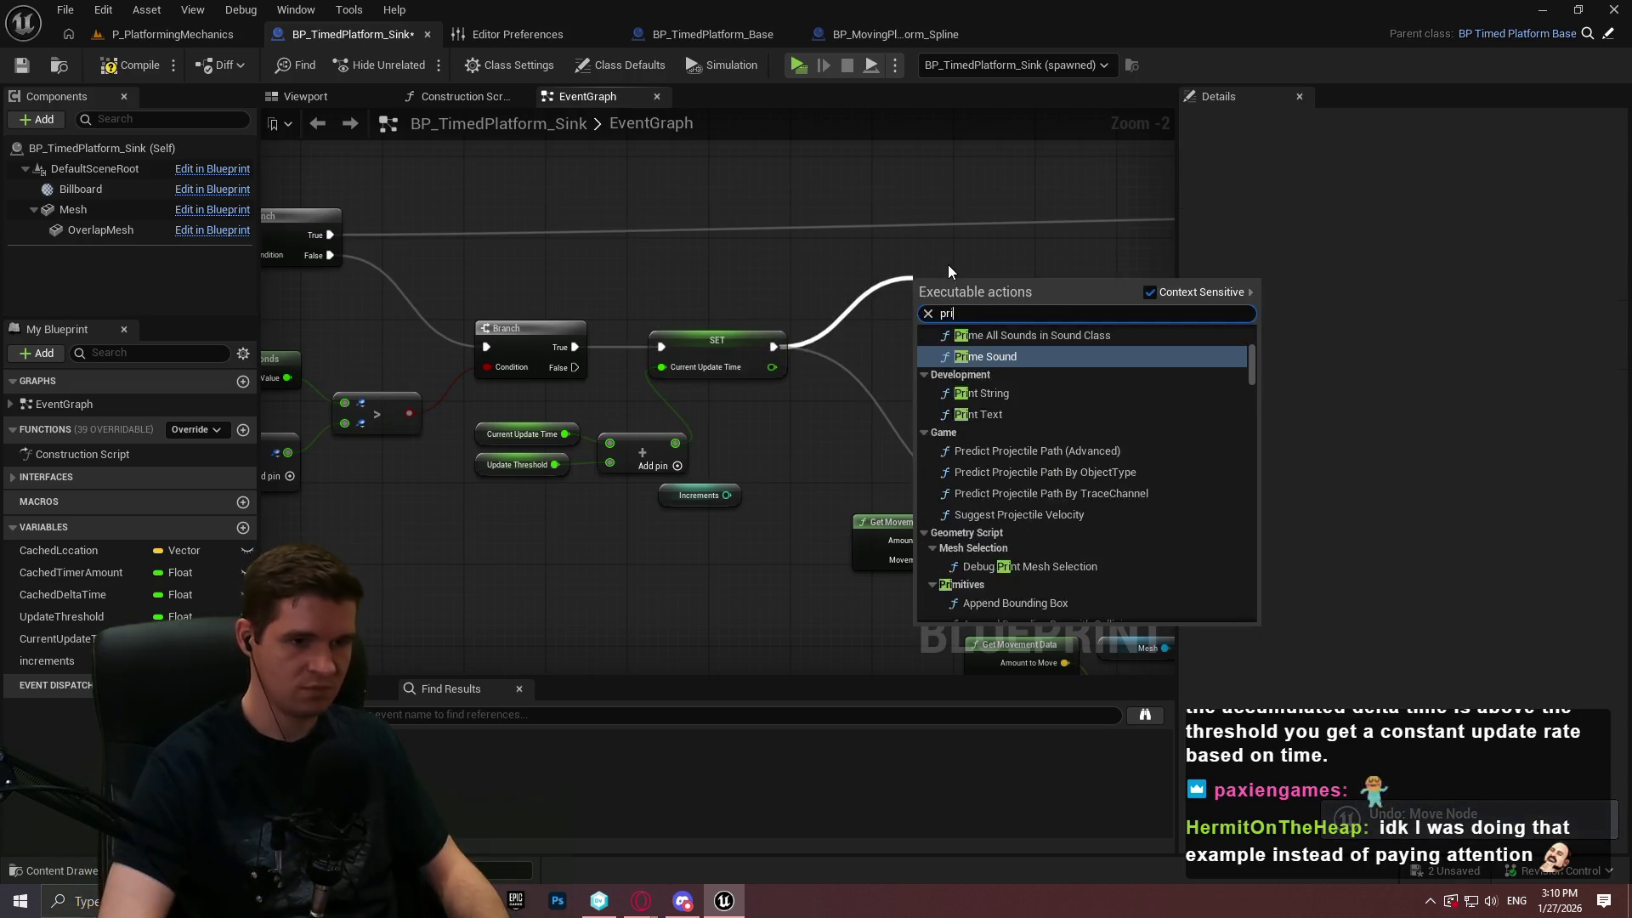
key("Return")
left_click(896, 393)
scroll(899, 344, "up", 2)
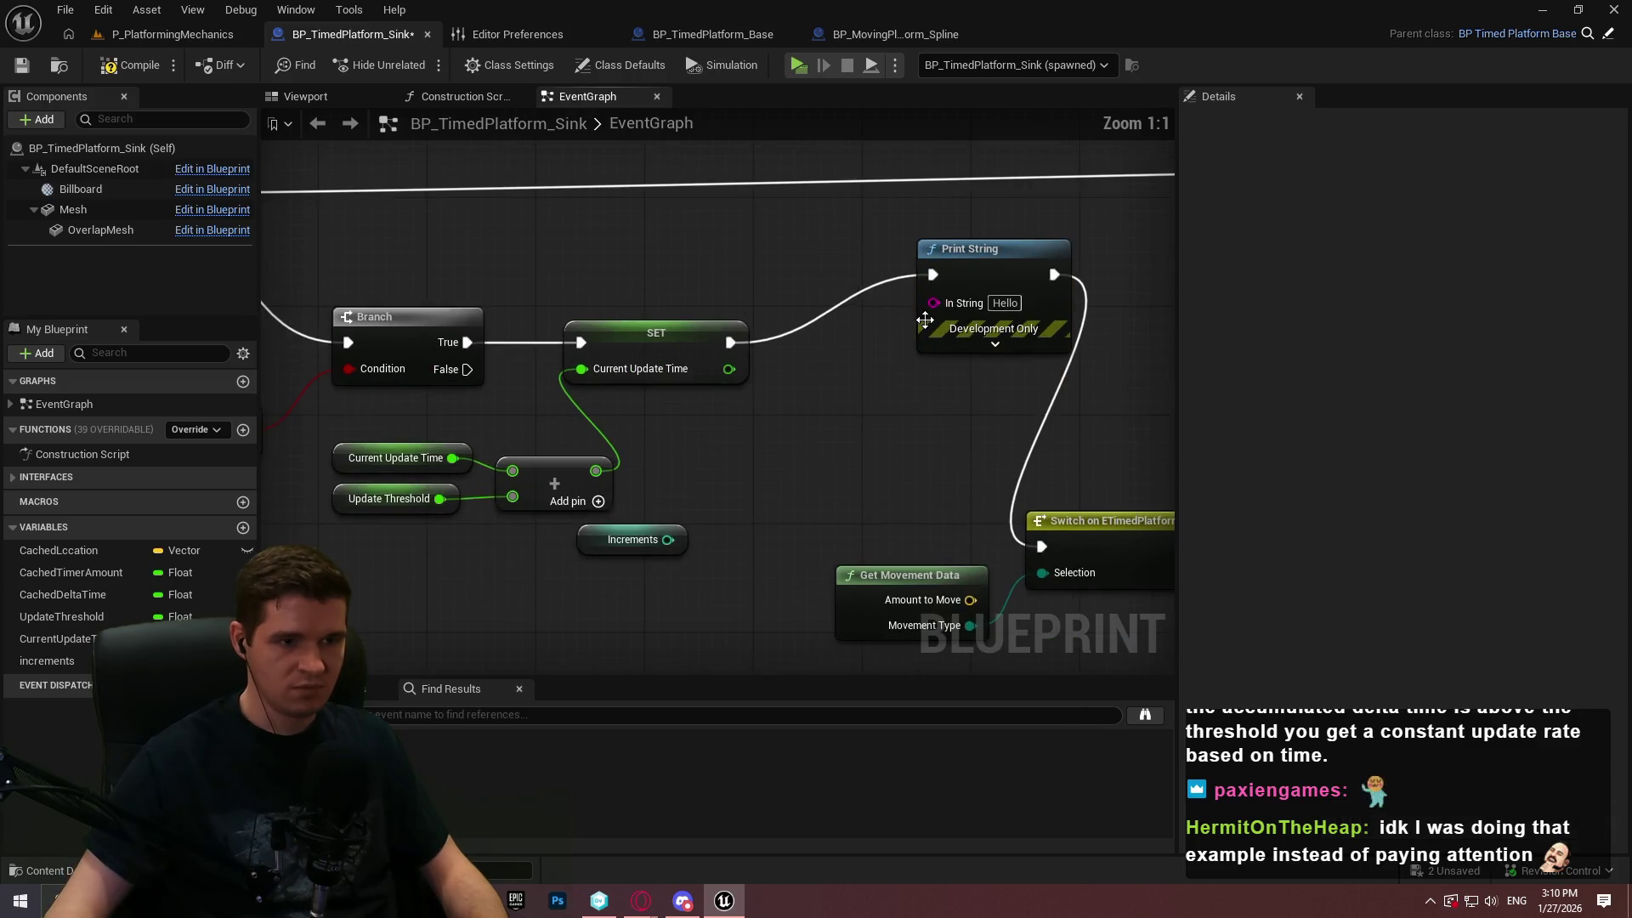
left_click(993, 347)
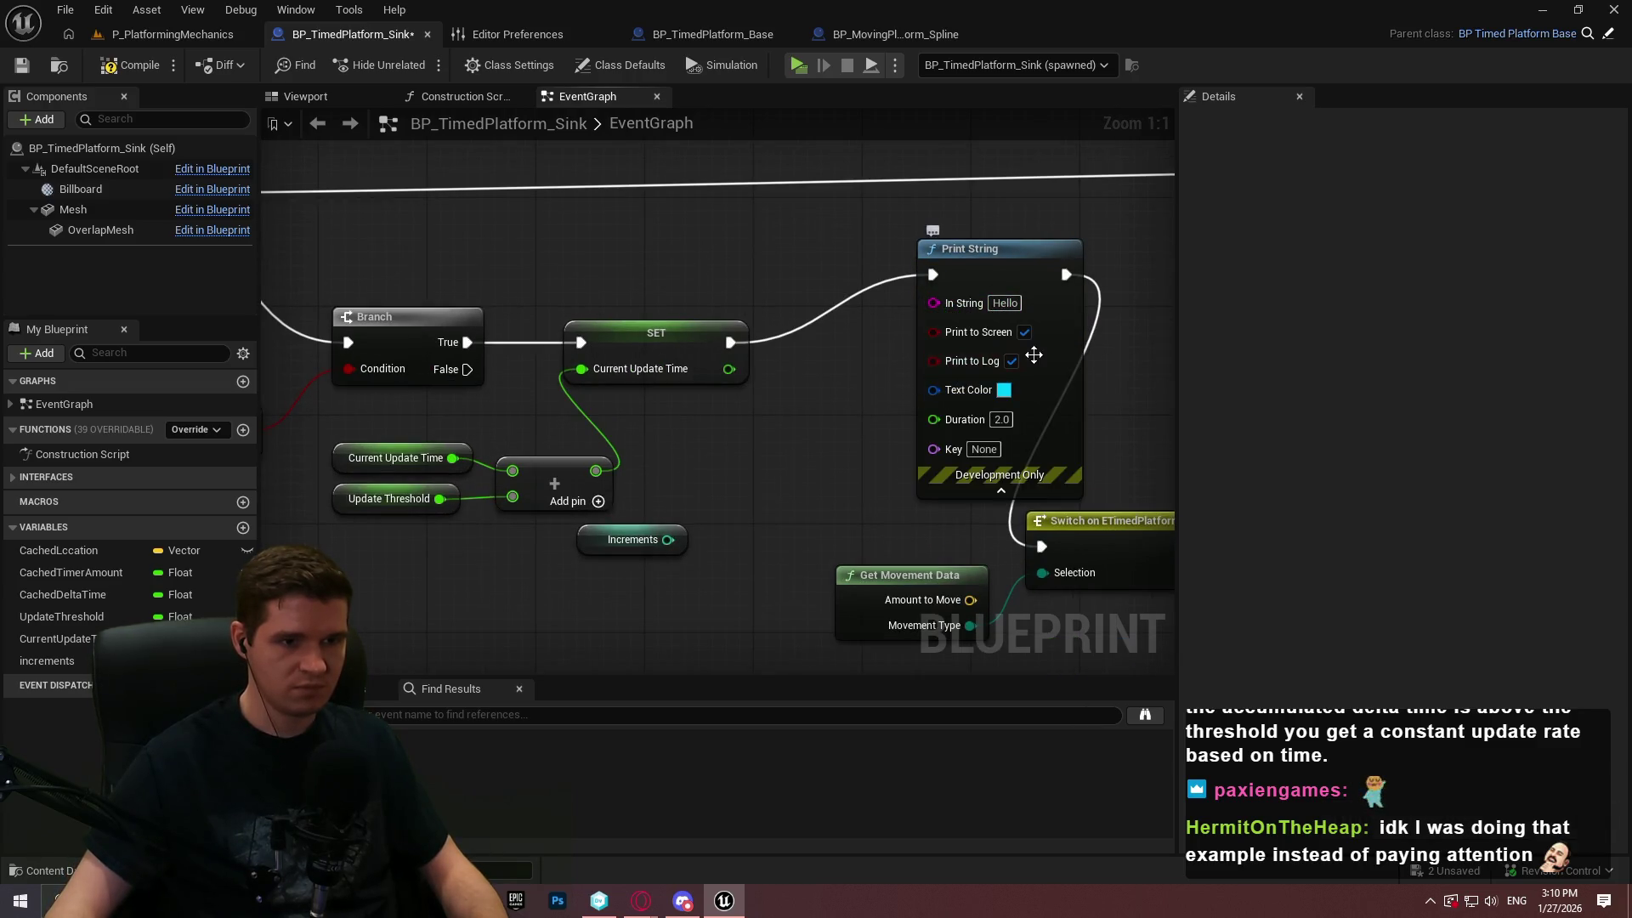
left_click_drag(1000, 274, 877, 330)
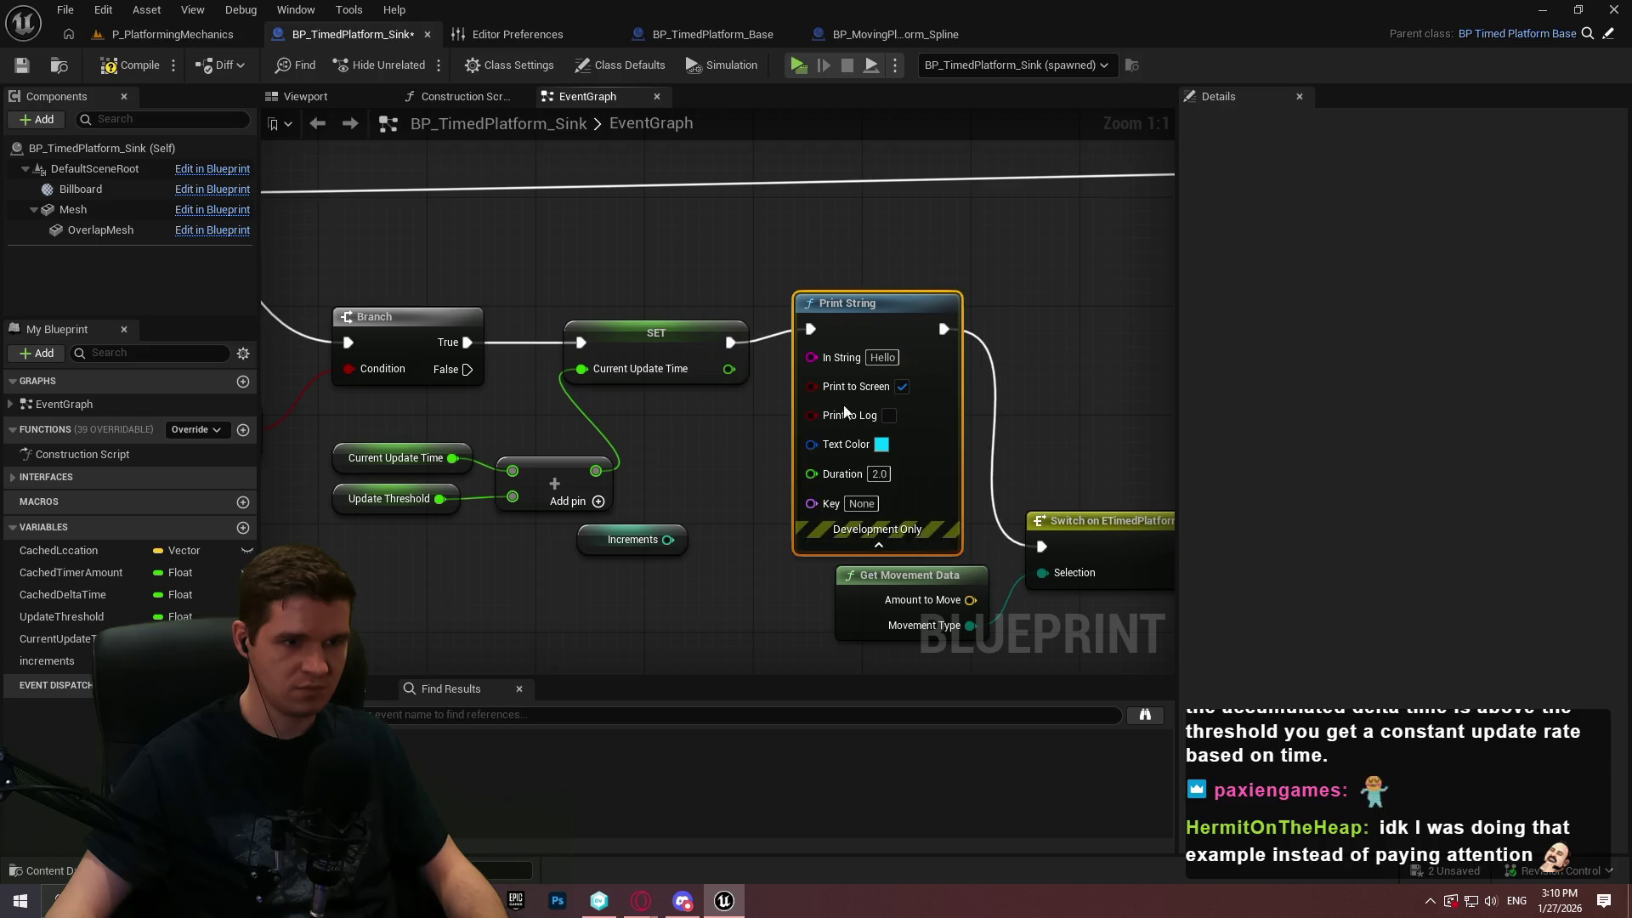
Add a ++ node after Print String, wire it on to the Switch, and print Increments
left_click_drag(1087, 356, 1081, 350)
type("++")
key("Return")
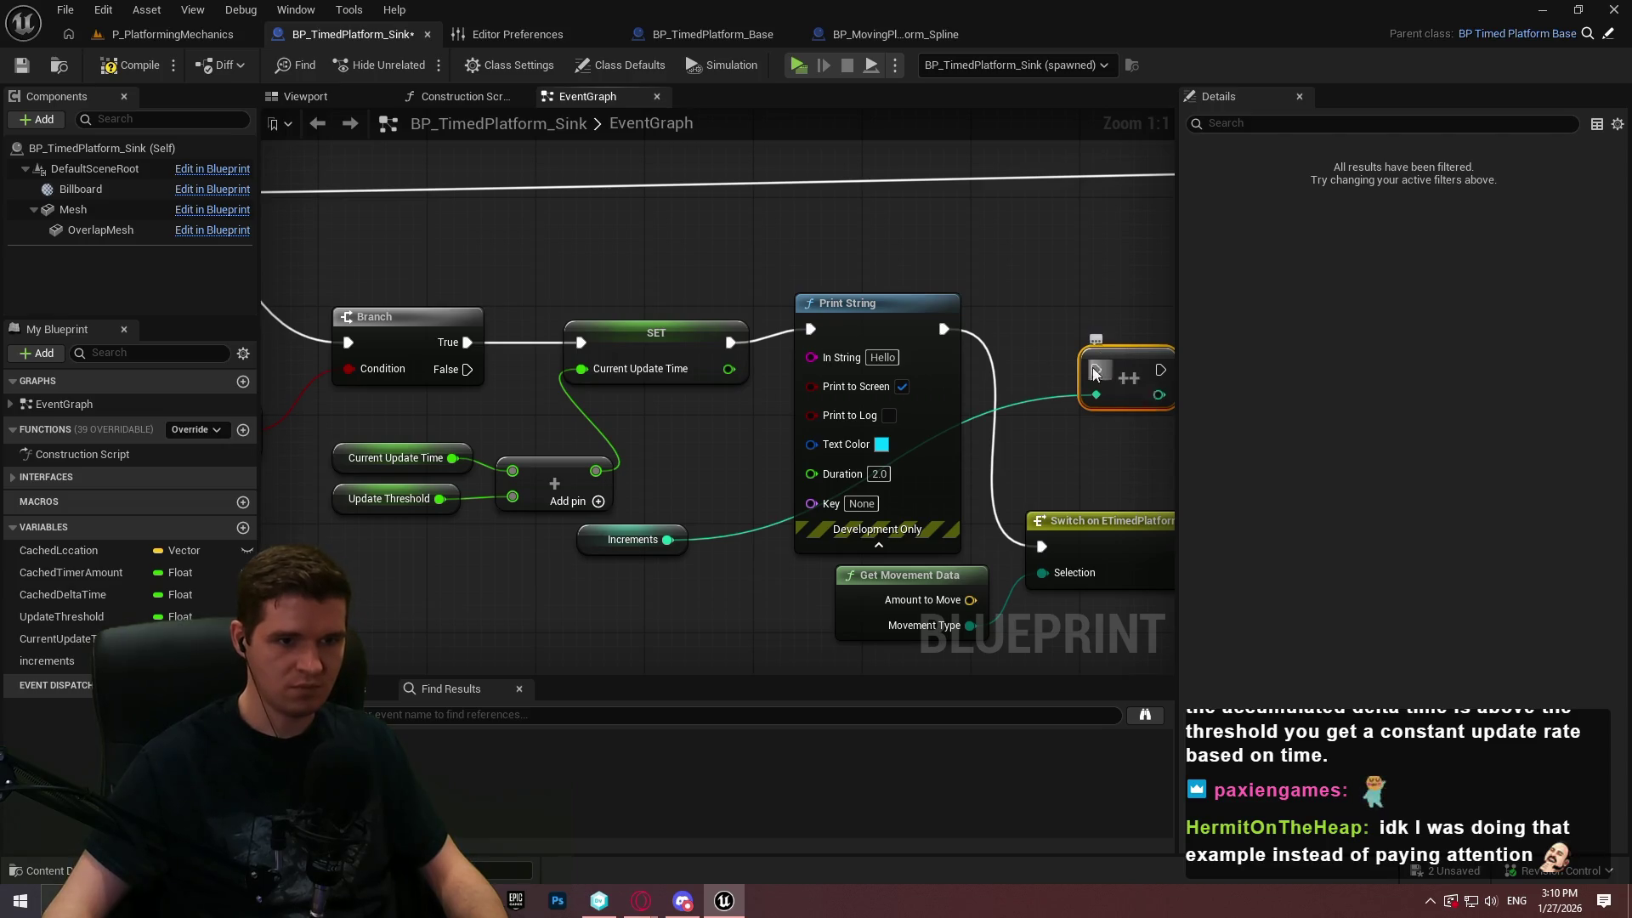
left_click_drag(1159, 395, 1055, 492)
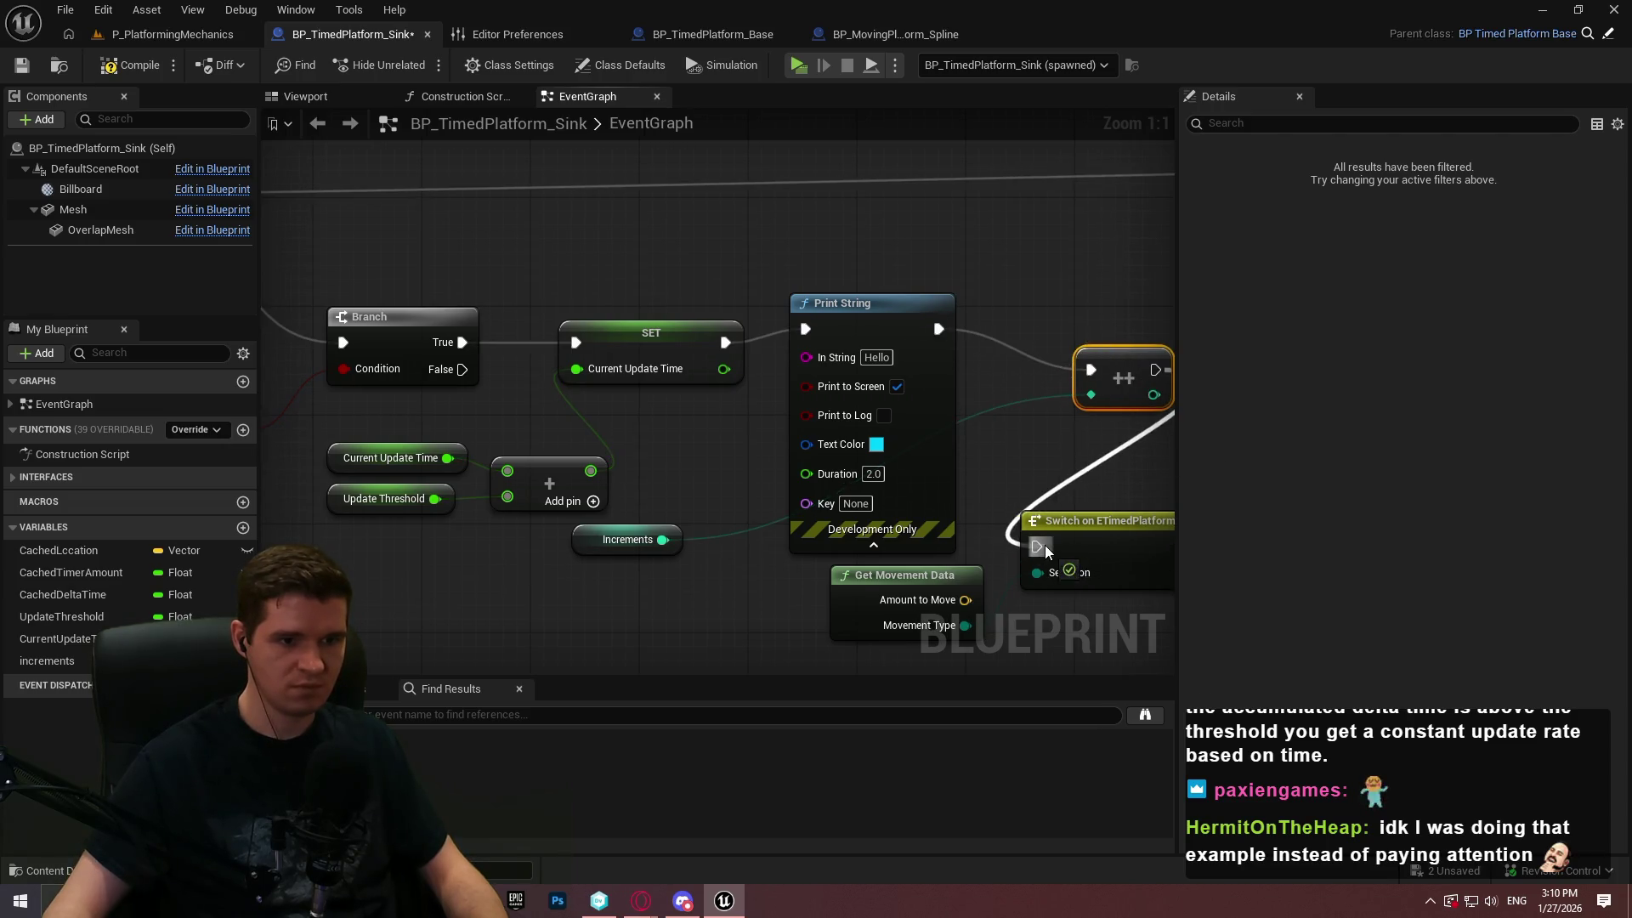
left_click_drag(663, 540, 808, 356)
Bring increments into the ResetSinkingPlatform reset logic
scroll(736, 511, "down", 2)
mouse_move(737, 511)
left_mouse_down()
mouse_move(976, 287)
mouse_move(918, 430)
mouse_move(630, 263)
mouse_move(418, 532)
left_mouse_up()
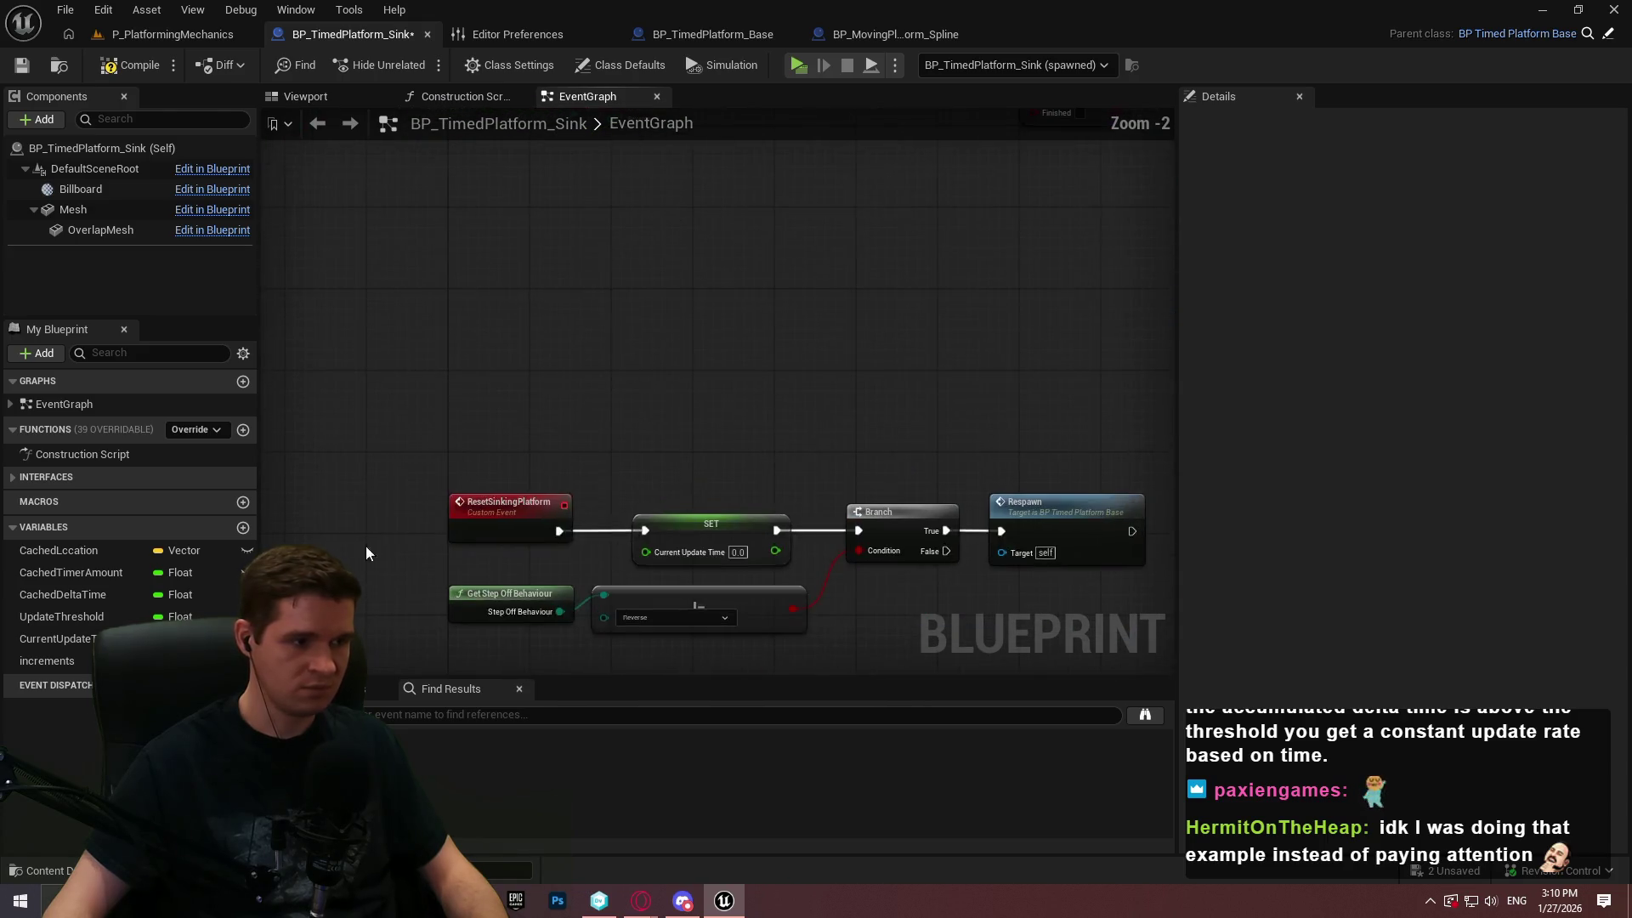
left_click_drag(51, 662, 843, 350)
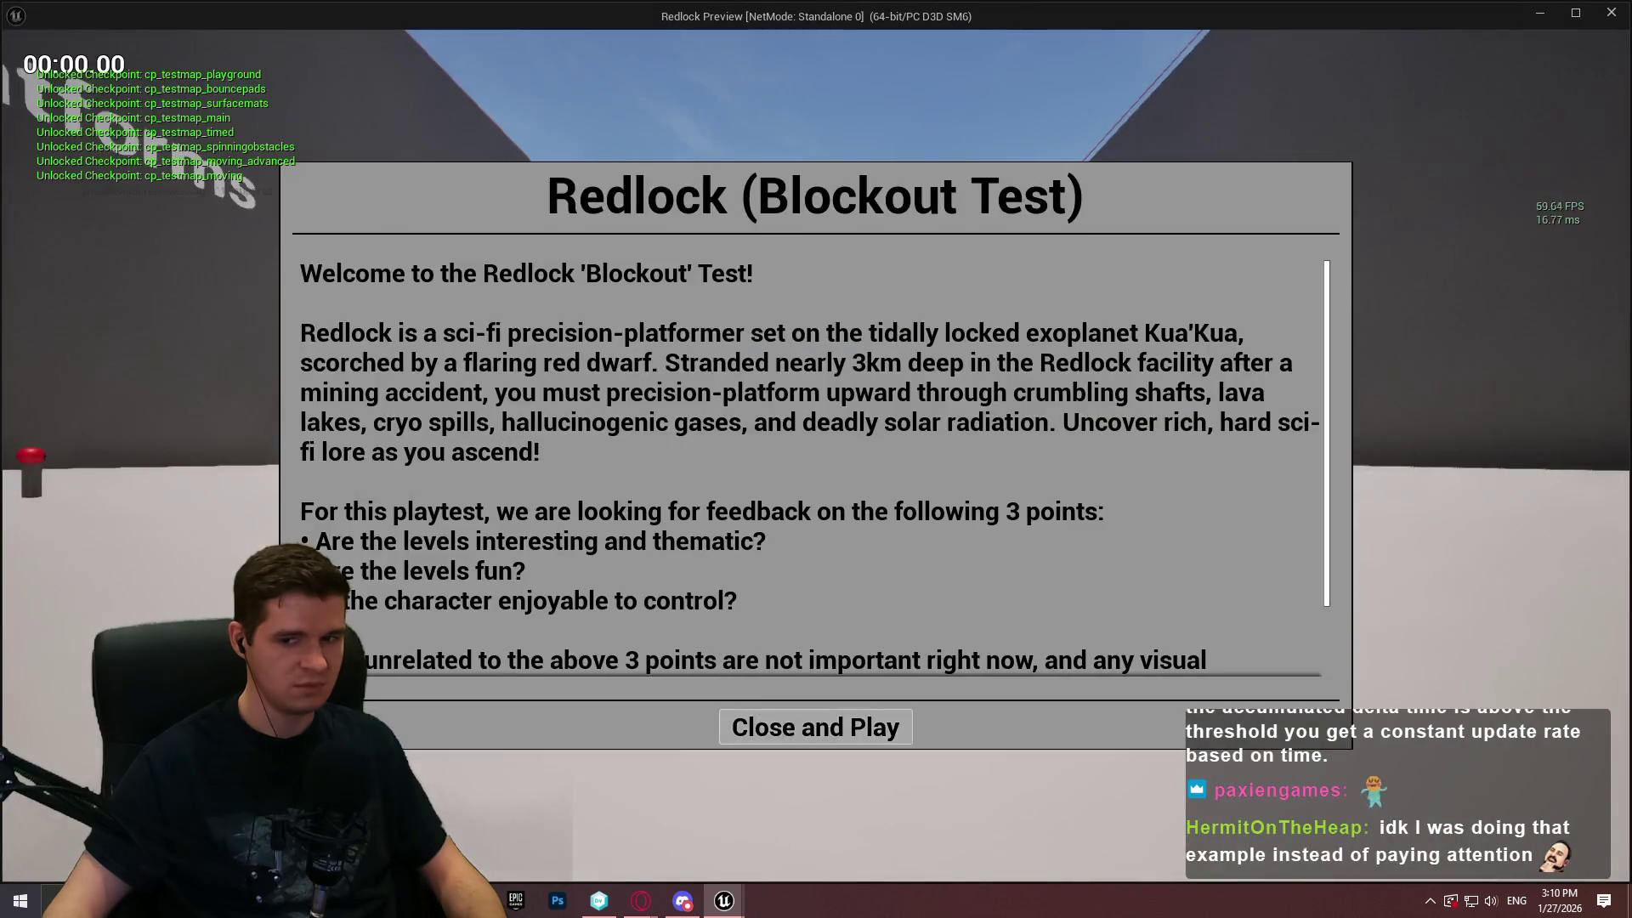
Play-test by running forward, jumping onto the sinking platform, then ending the session
key("Return")
key("w")
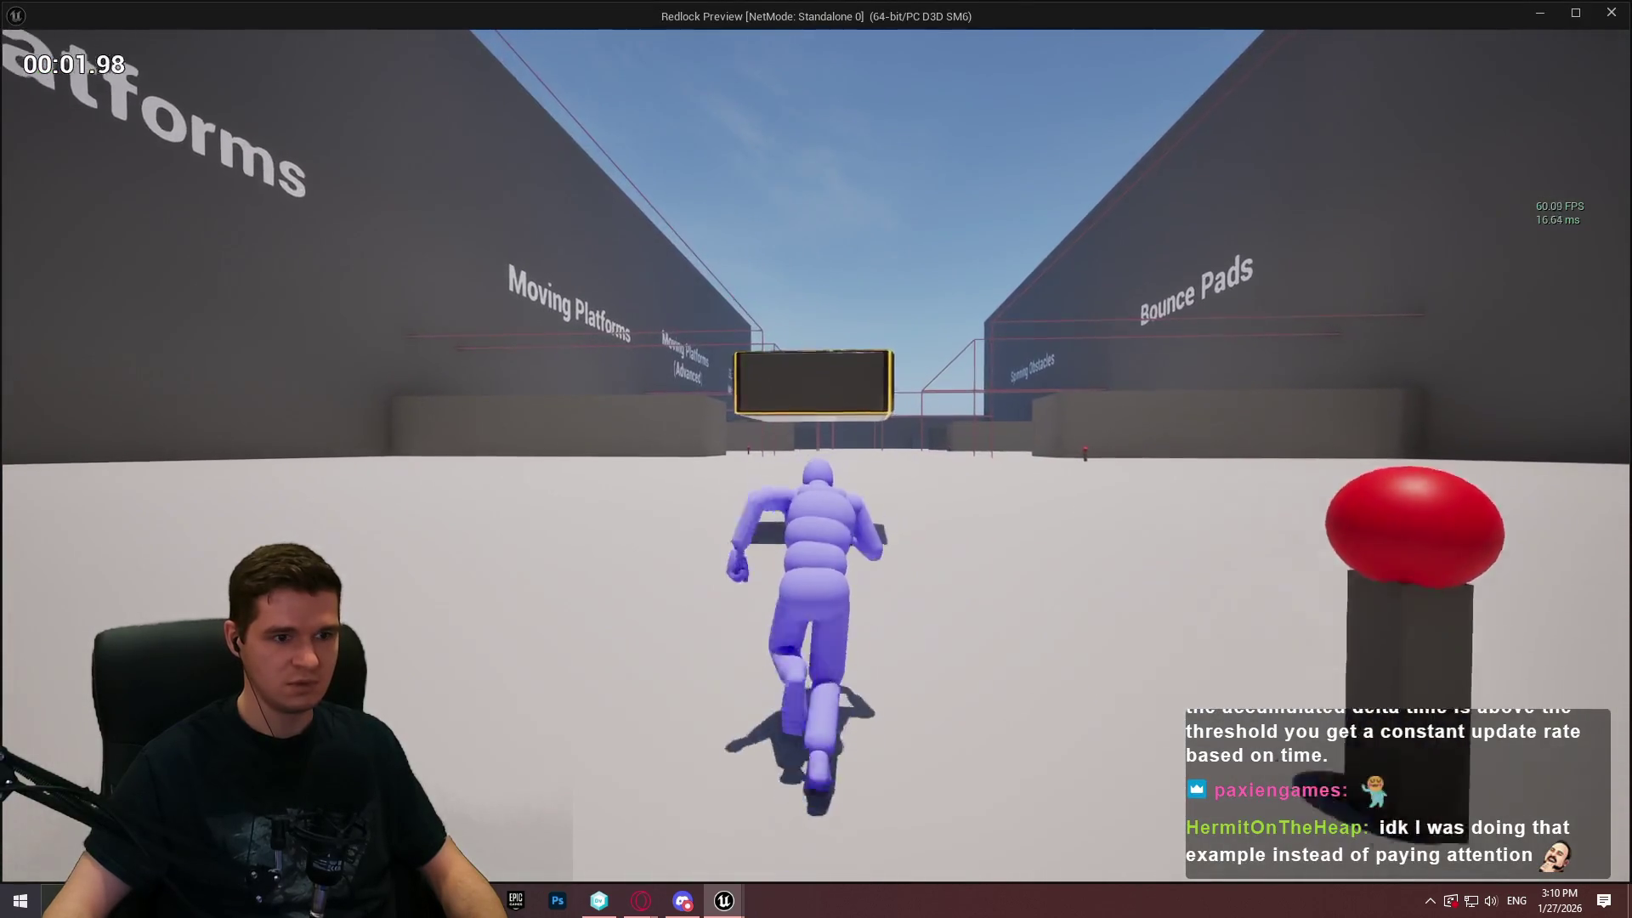
key("space")
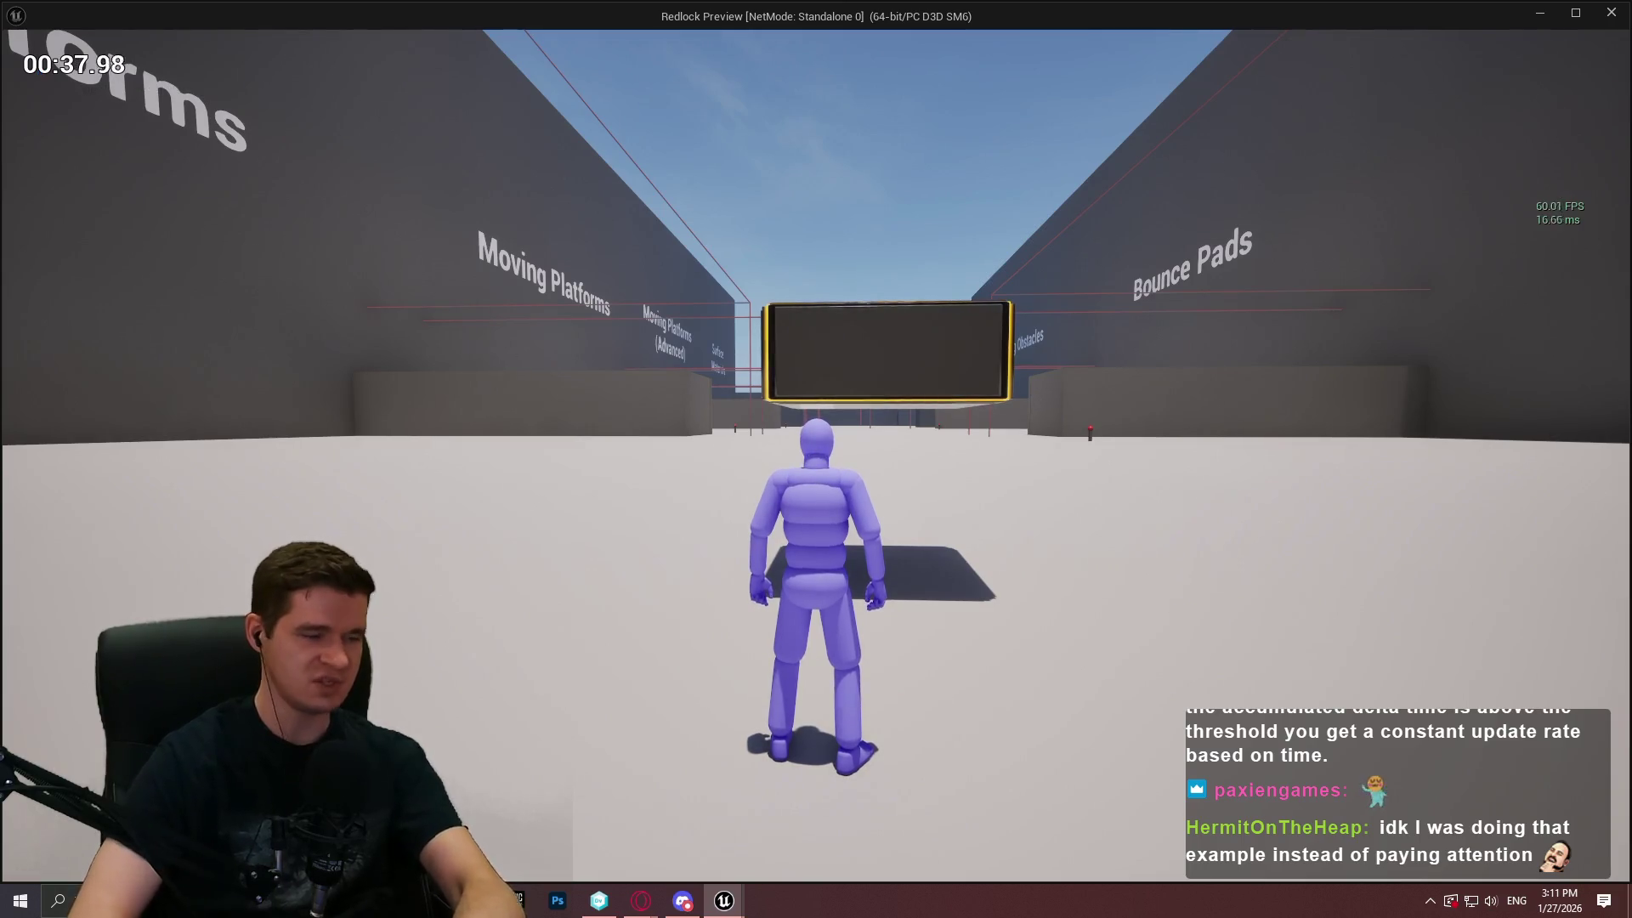
key("Escape")
Zoom and pan the EventGraph back to the Branch, SET and Print String nodes
scroll(939, 366, "down", 2)
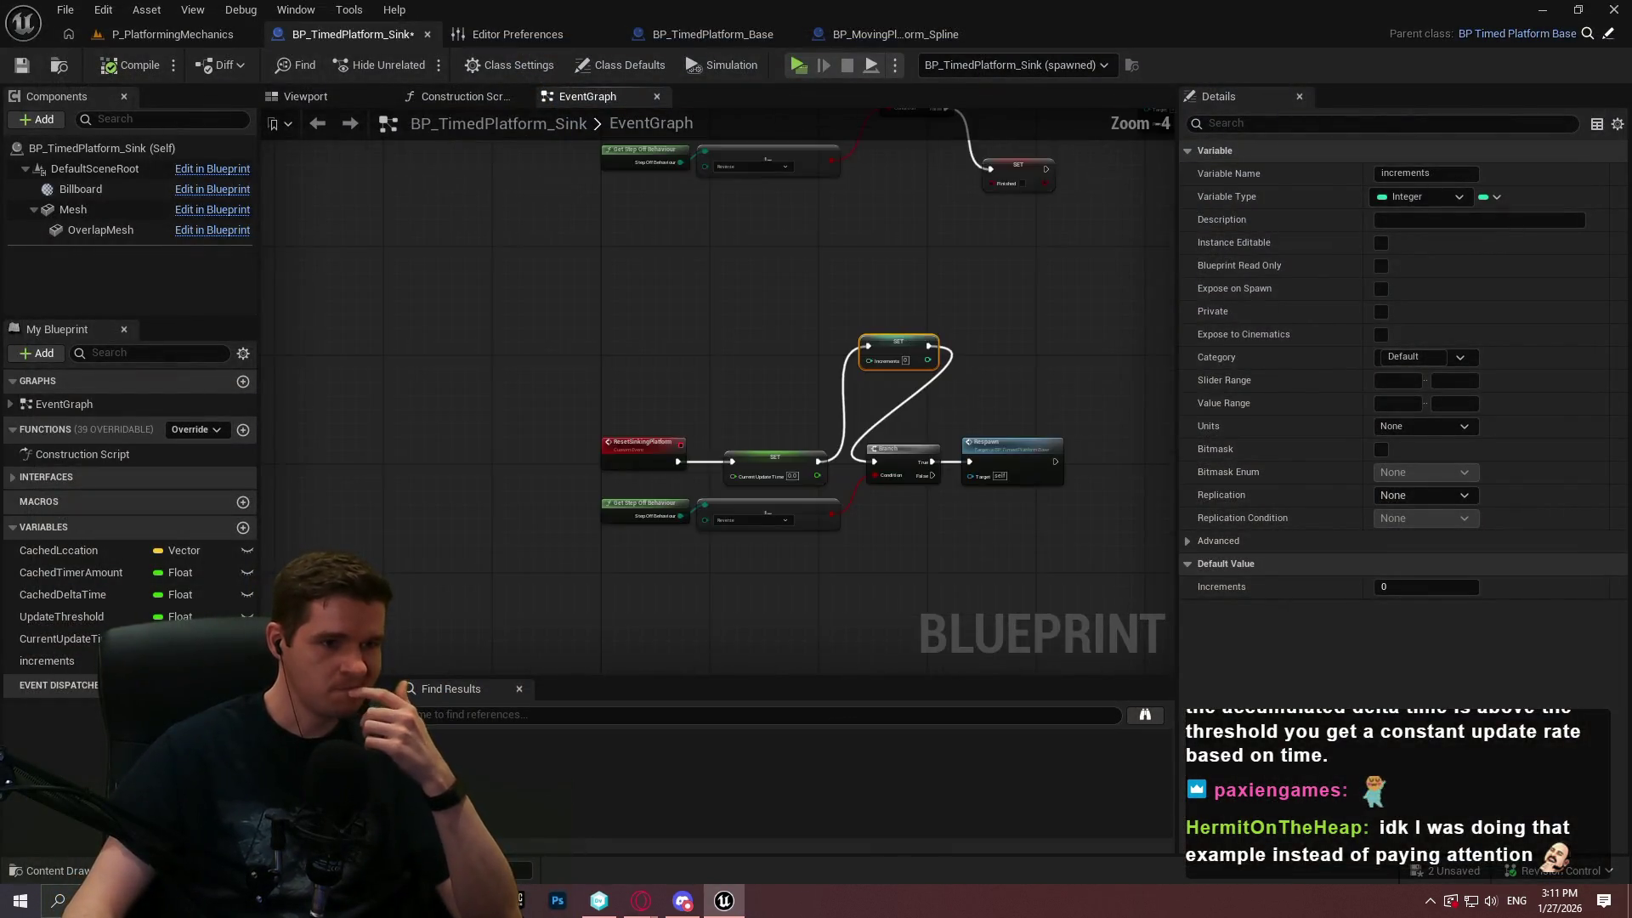
scroll(783, 367, "up", 5)
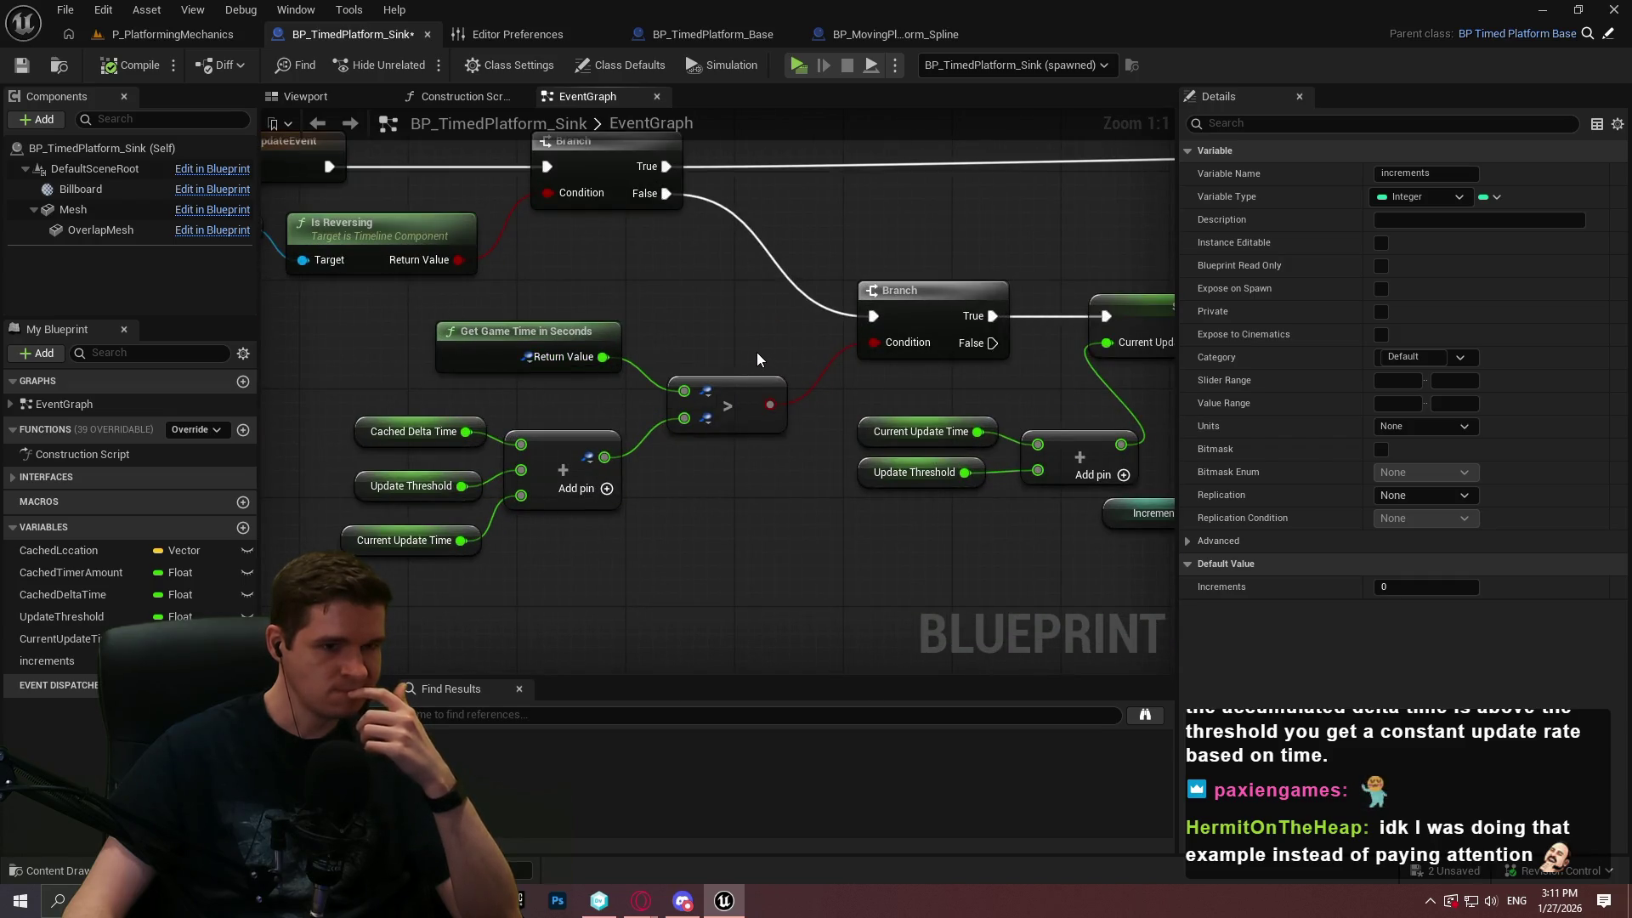
mouse_move(759, 360)
left_mouse_down()
mouse_move(623, 344)
mouse_move(673, 340)
left_mouse_up()
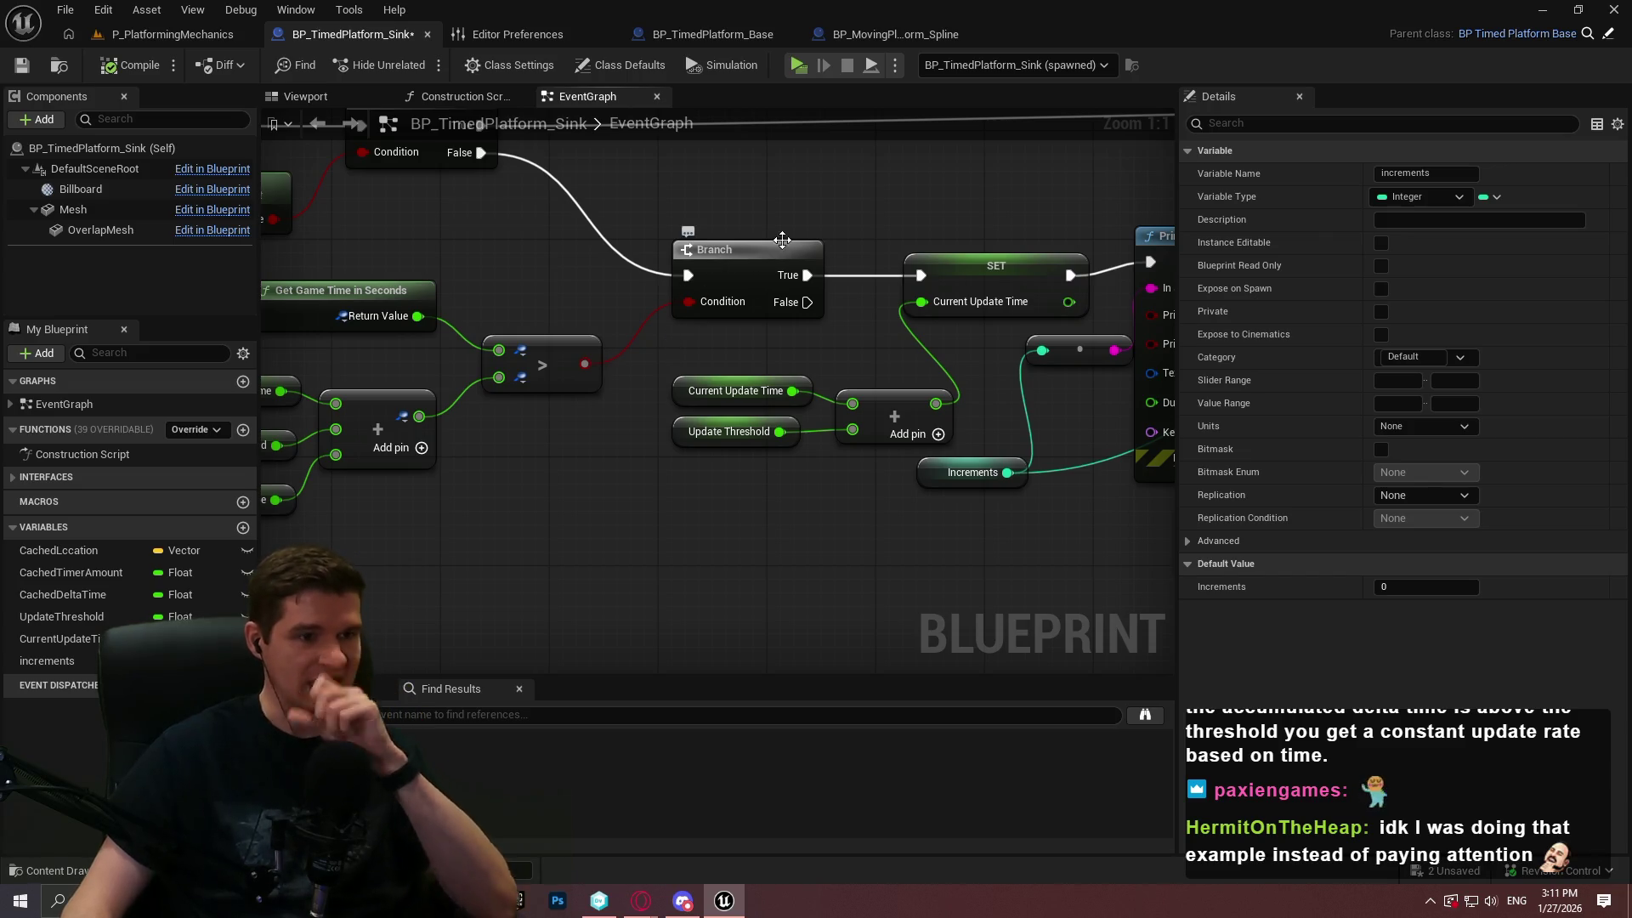
Add Do Once after the Branch's True output, then a Sequence whose Then 1 resets Do Once
left_click_drag(888, 231, 869, 337)
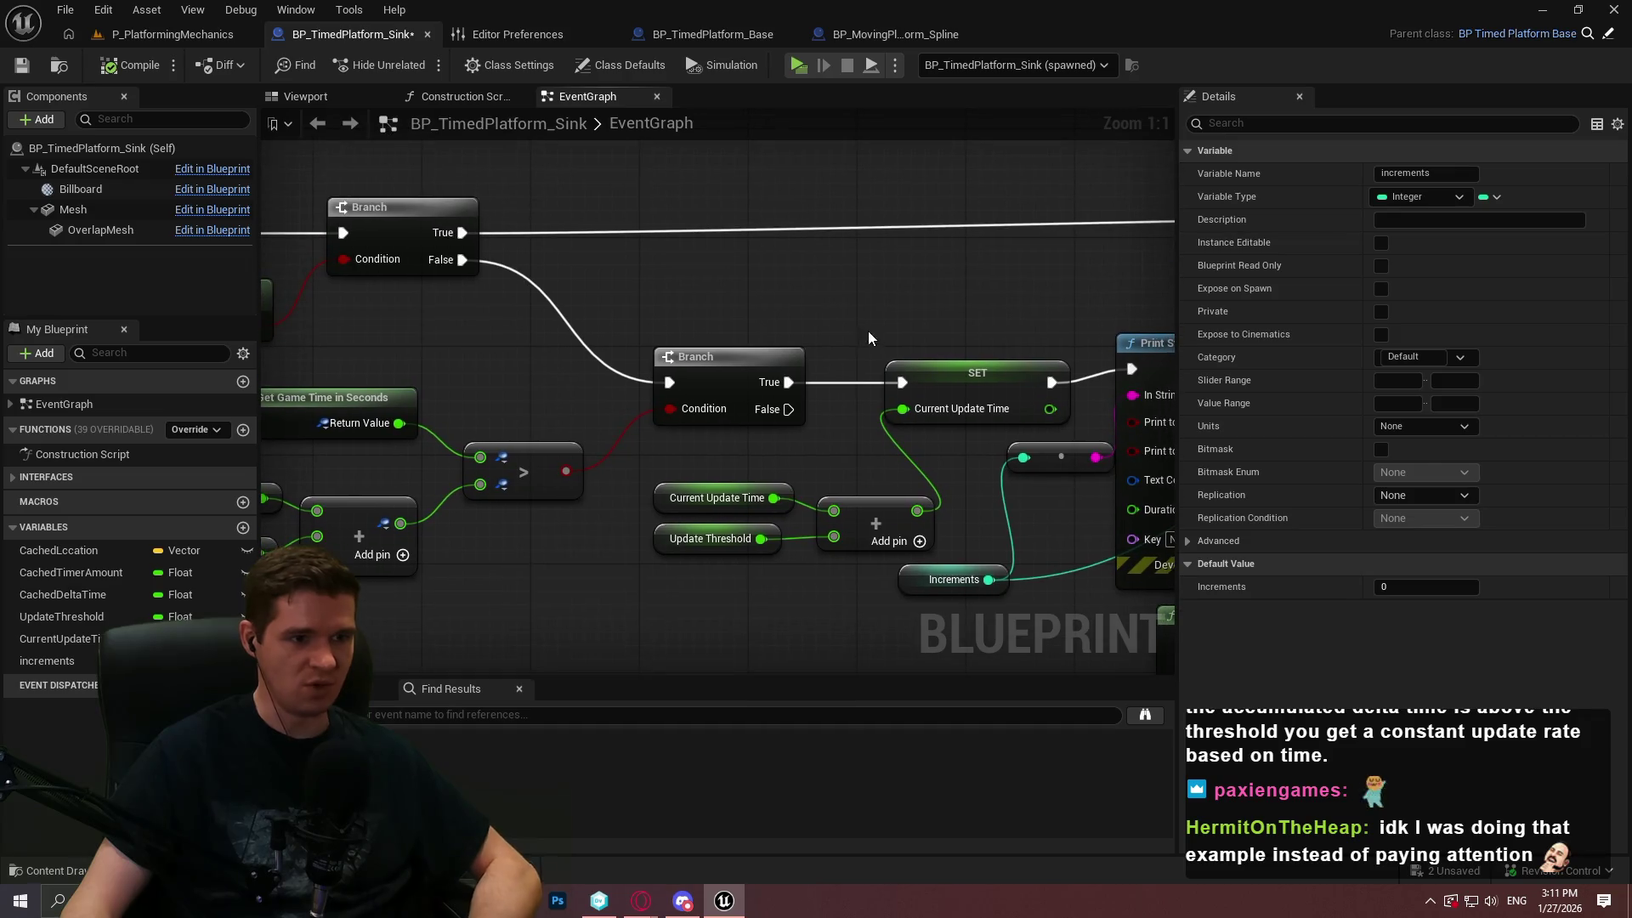
left_click_drag(789, 382, 834, 236)
type("d")
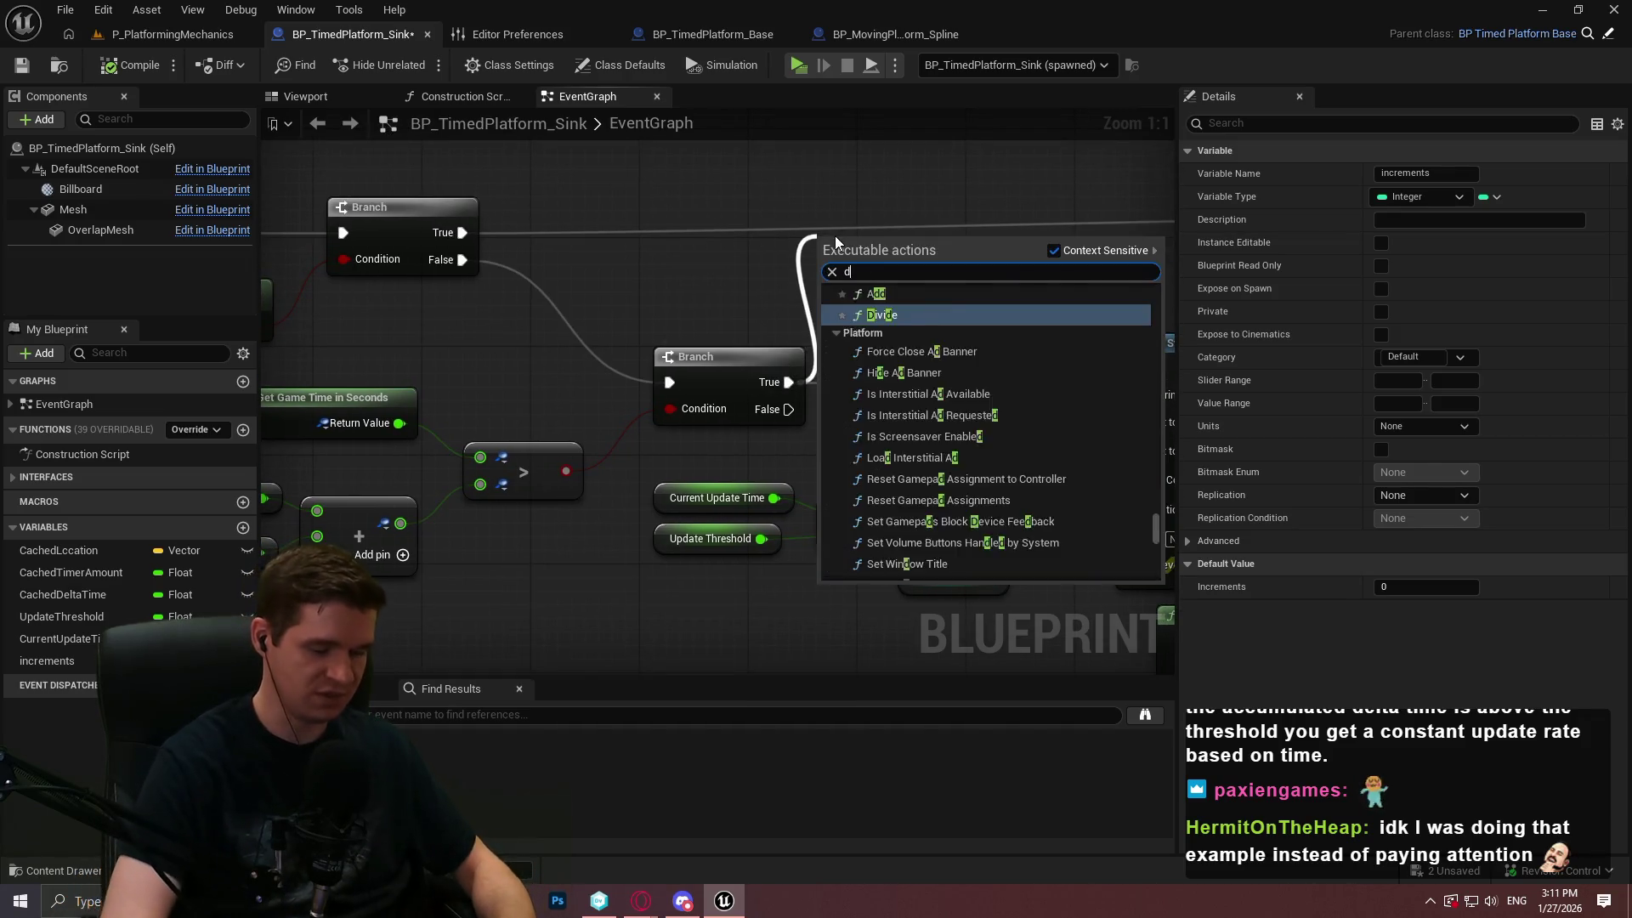
type("o once")
key("Return")
mouse_move(986, 252)
left_mouse_down()
mouse_move(830, 314)
mouse_move(853, 255)
left_mouse_up()
type("seq")
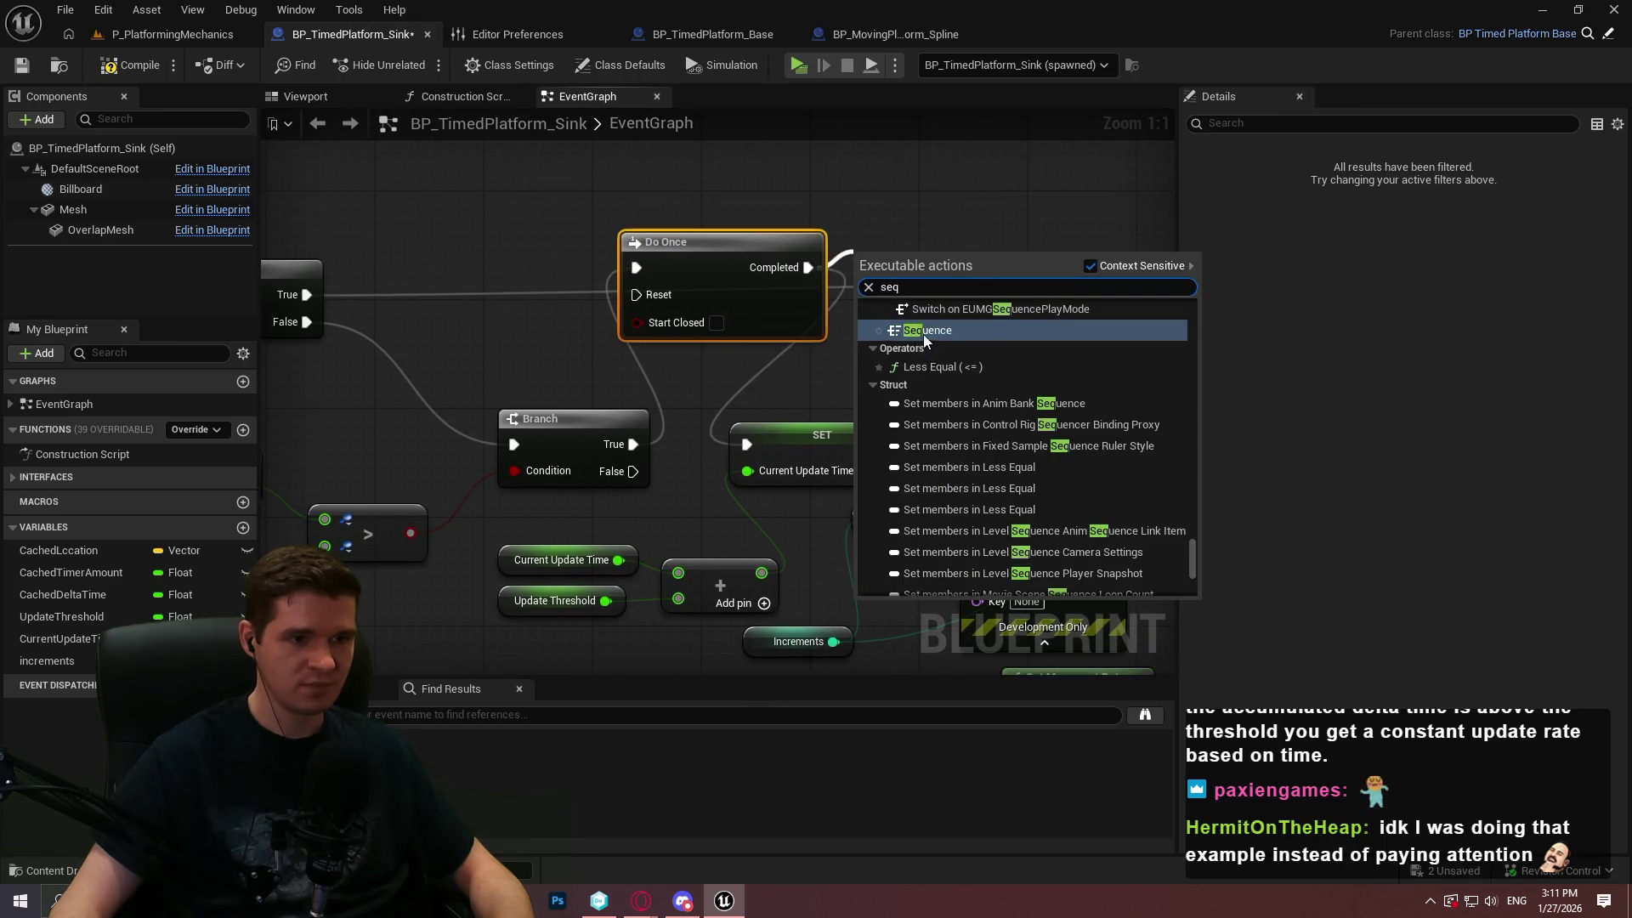
key("Return")
left_click_drag(940, 323, 639, 295)
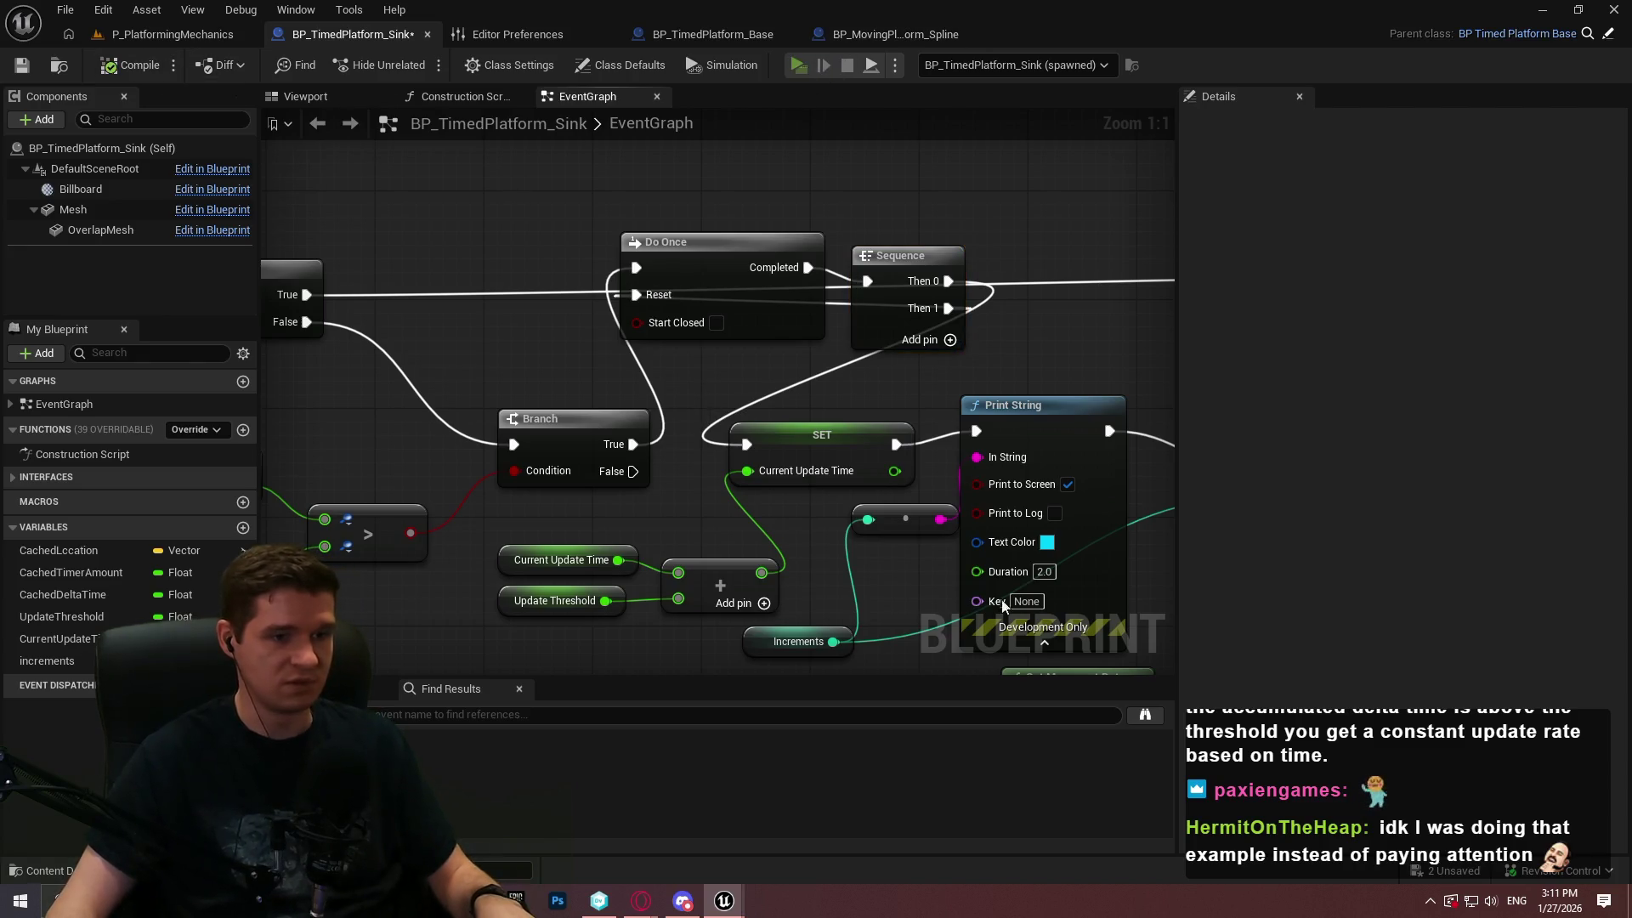
Launch the game preview and run the character forward to test
key("alt+p")
key("Return")
key("w")
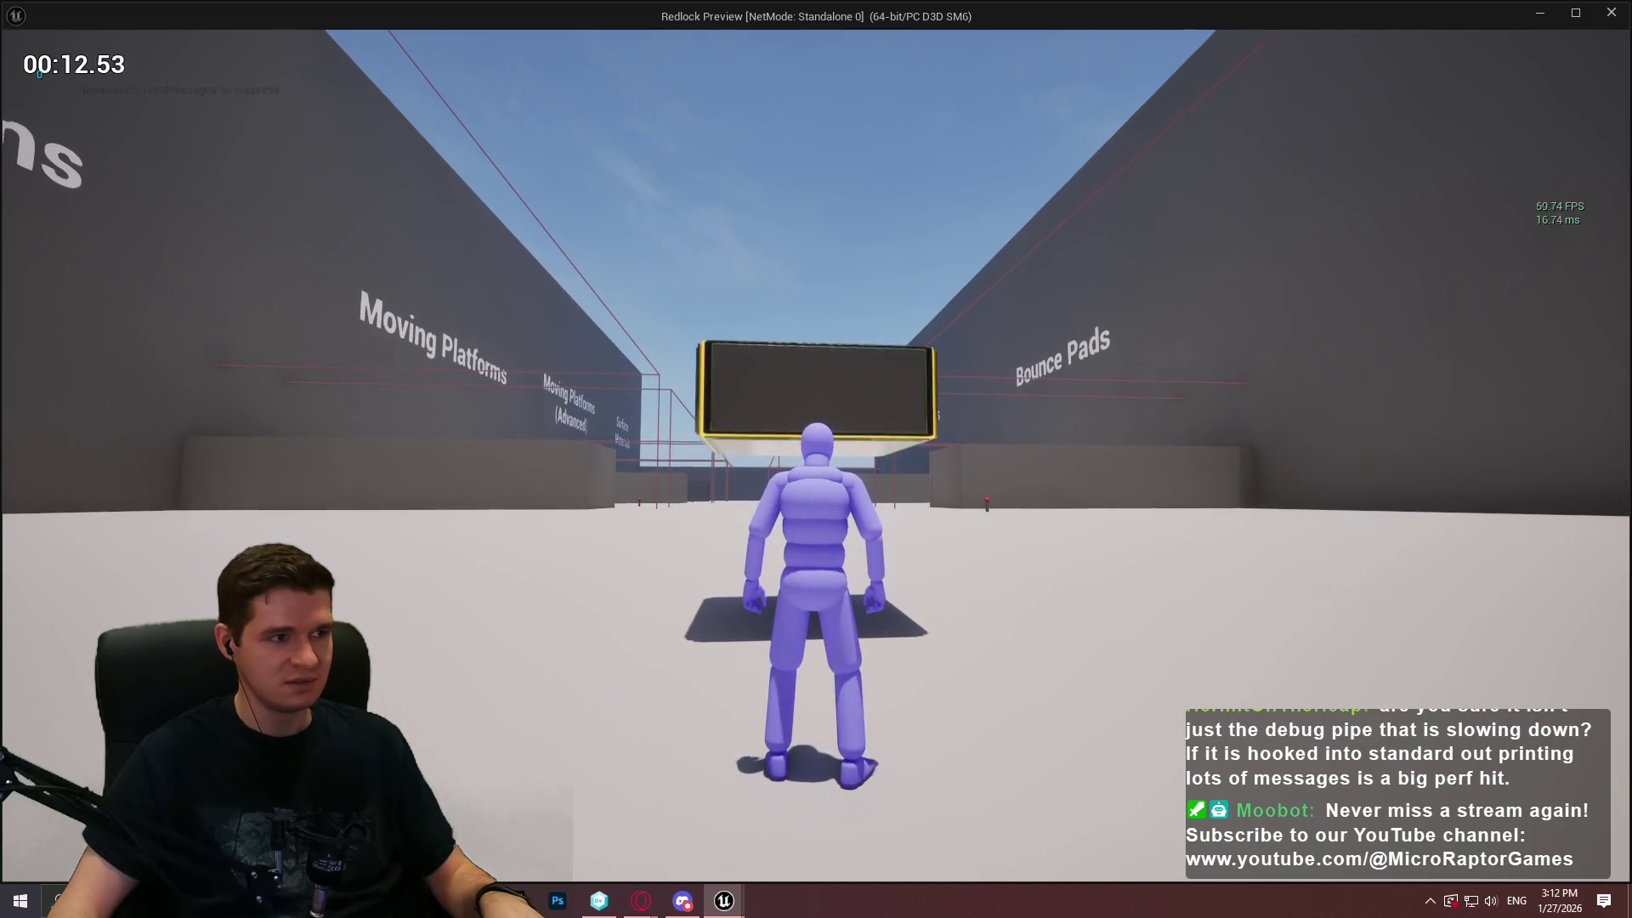
Jump onto the yellow-framed platform, then read watched game time 46.17 against the 43.24 threshold sum
key("w")
key("space")
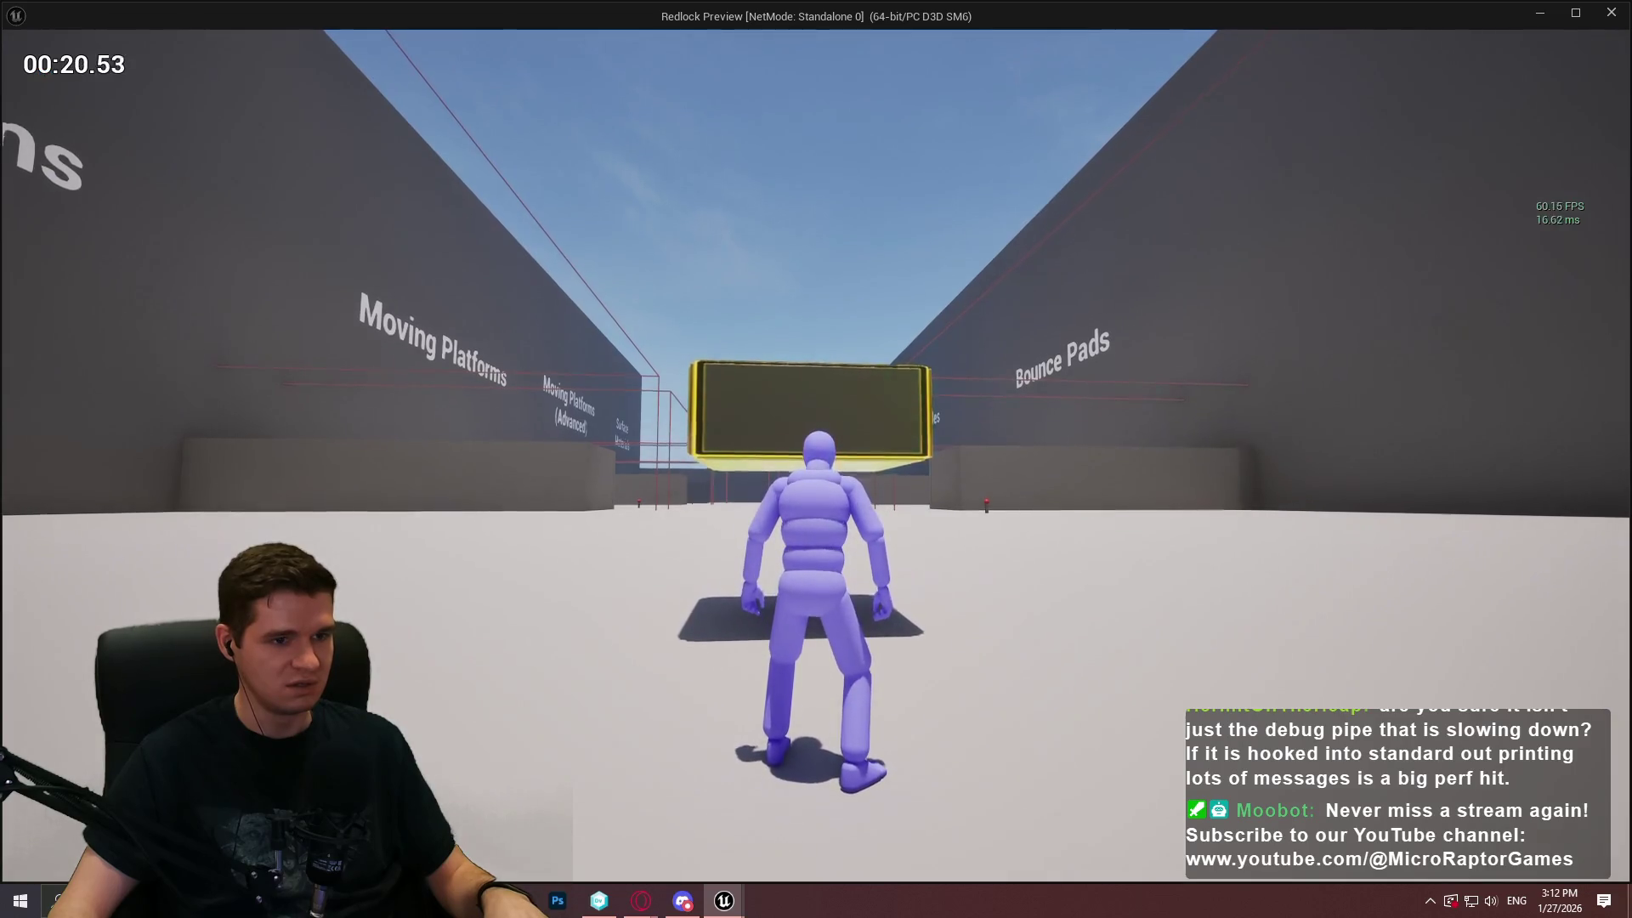
key("w")
key("space")
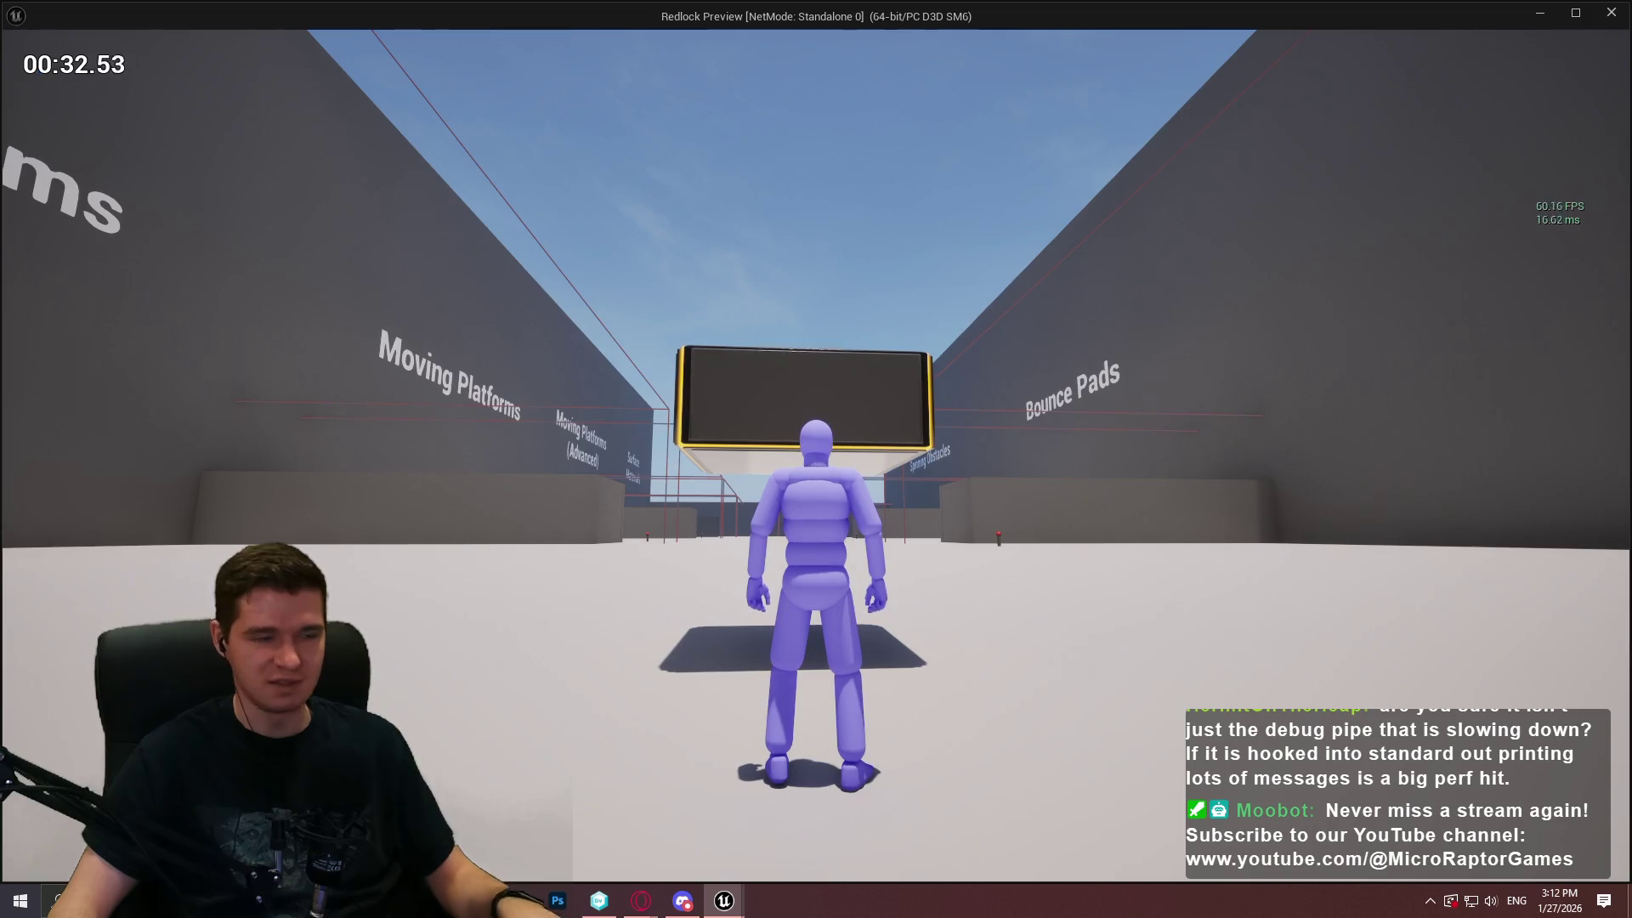
key("super")
mouse_move(398, 474)
left_mouse_down()
mouse_move(750, 397)
mouse_move(741, 351)
left_mouse_up()
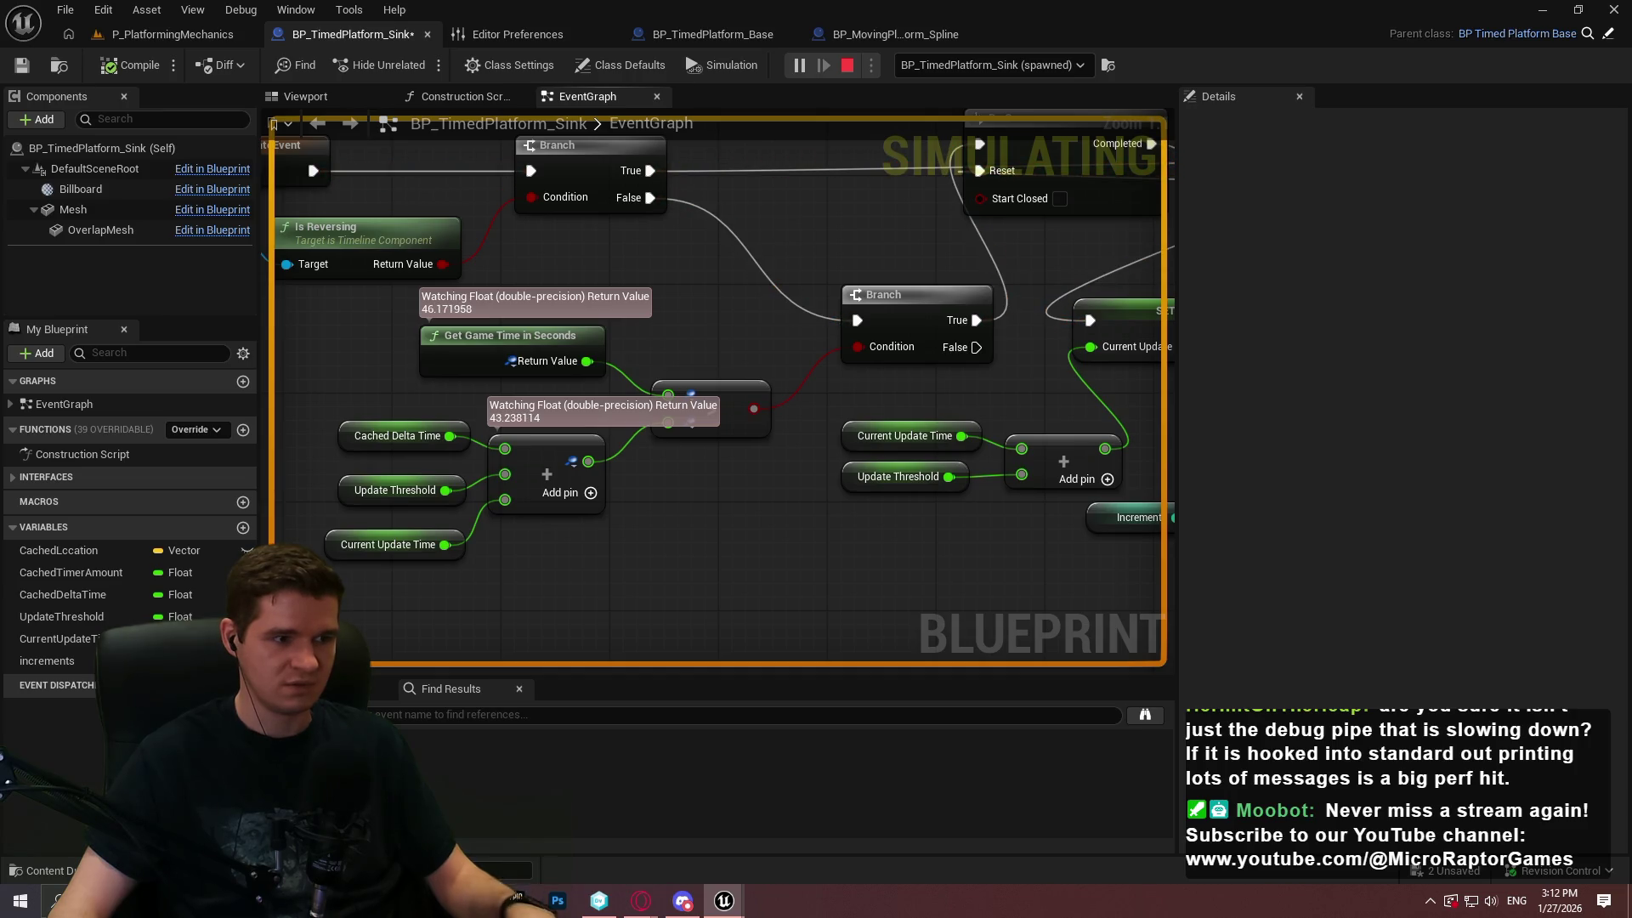
Stop the play session and inspect the Update Threshold and Current Update Time variables
key("Escape")
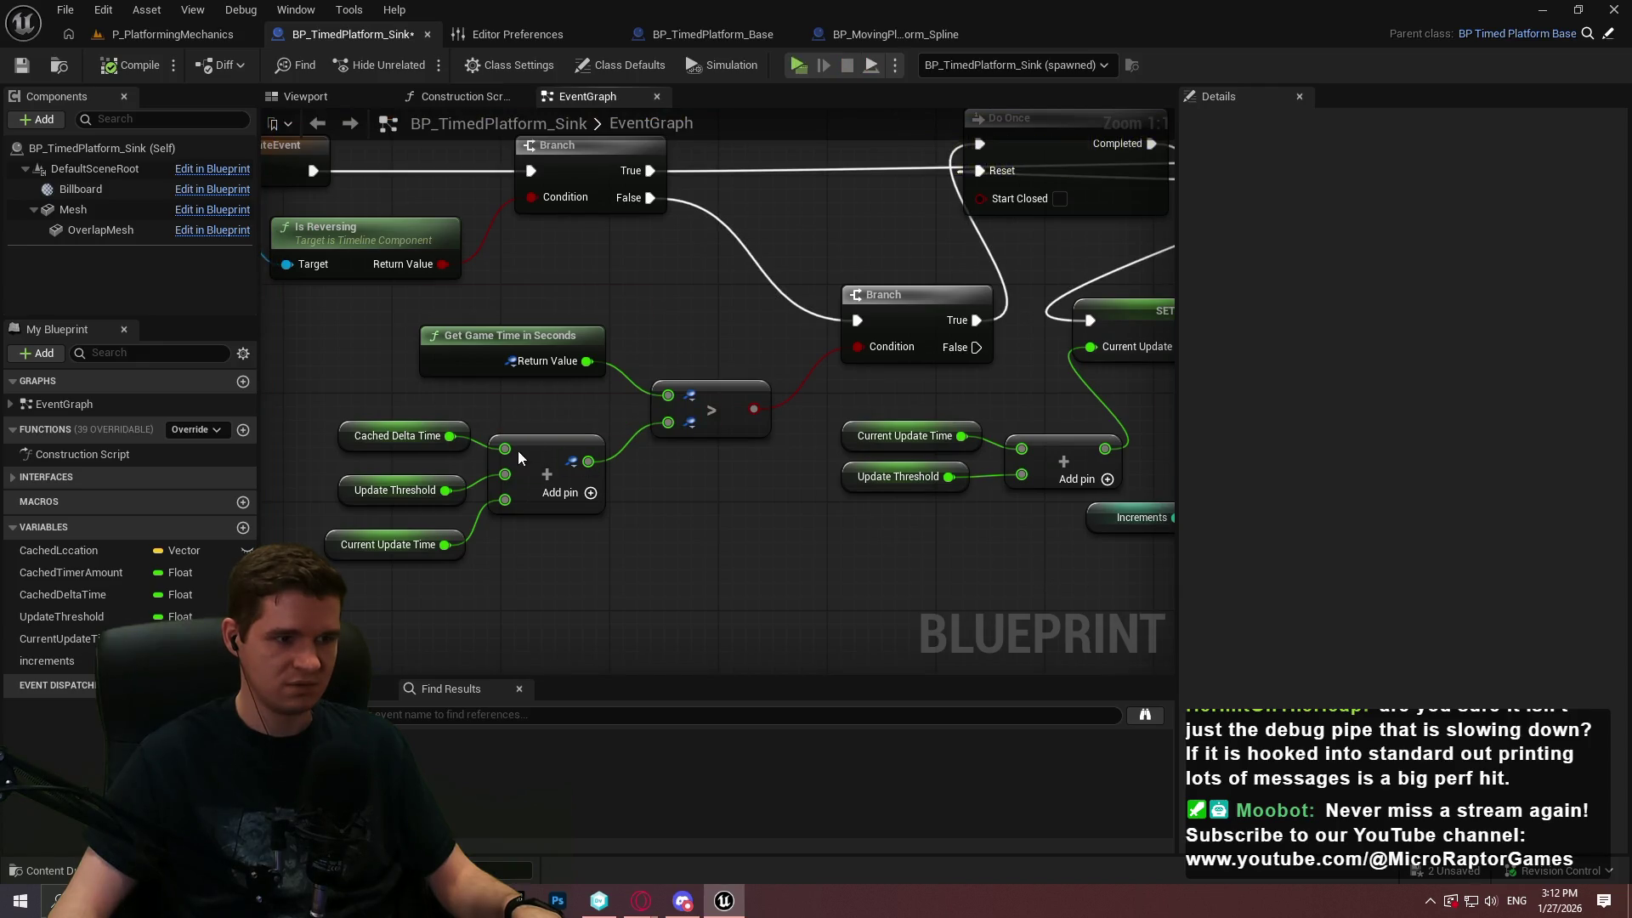
left_click_drag(1015, 359, 761, 362)
left_click_drag(855, 431, 1248, 378)
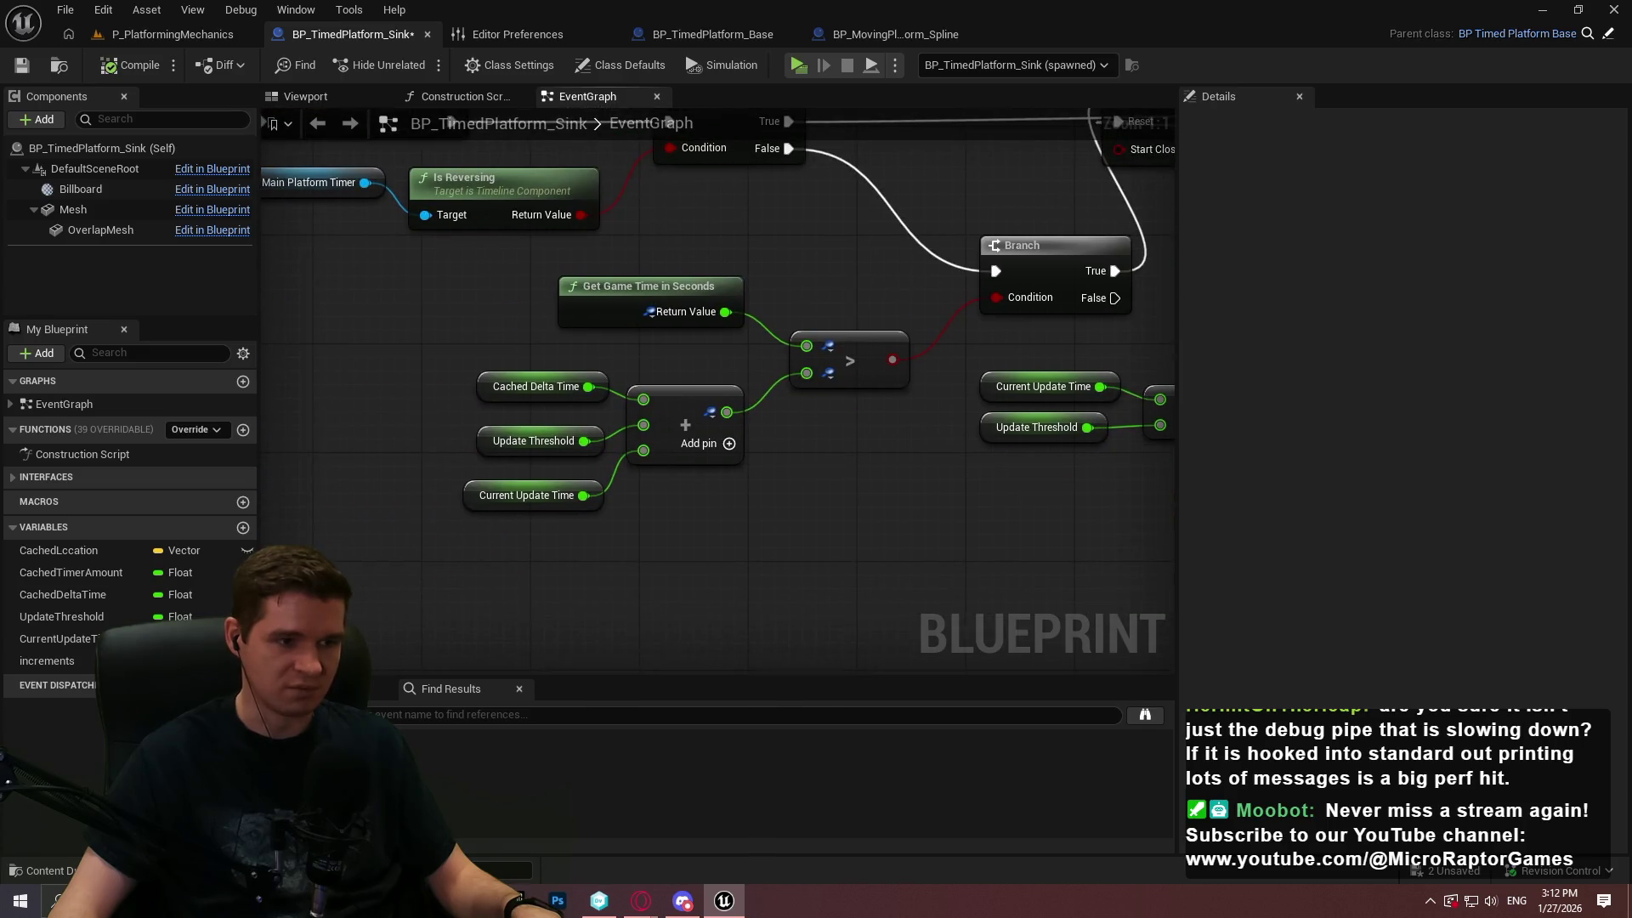
left_click_drag(1015, 415, 1006, 421)
left_click(587, 451)
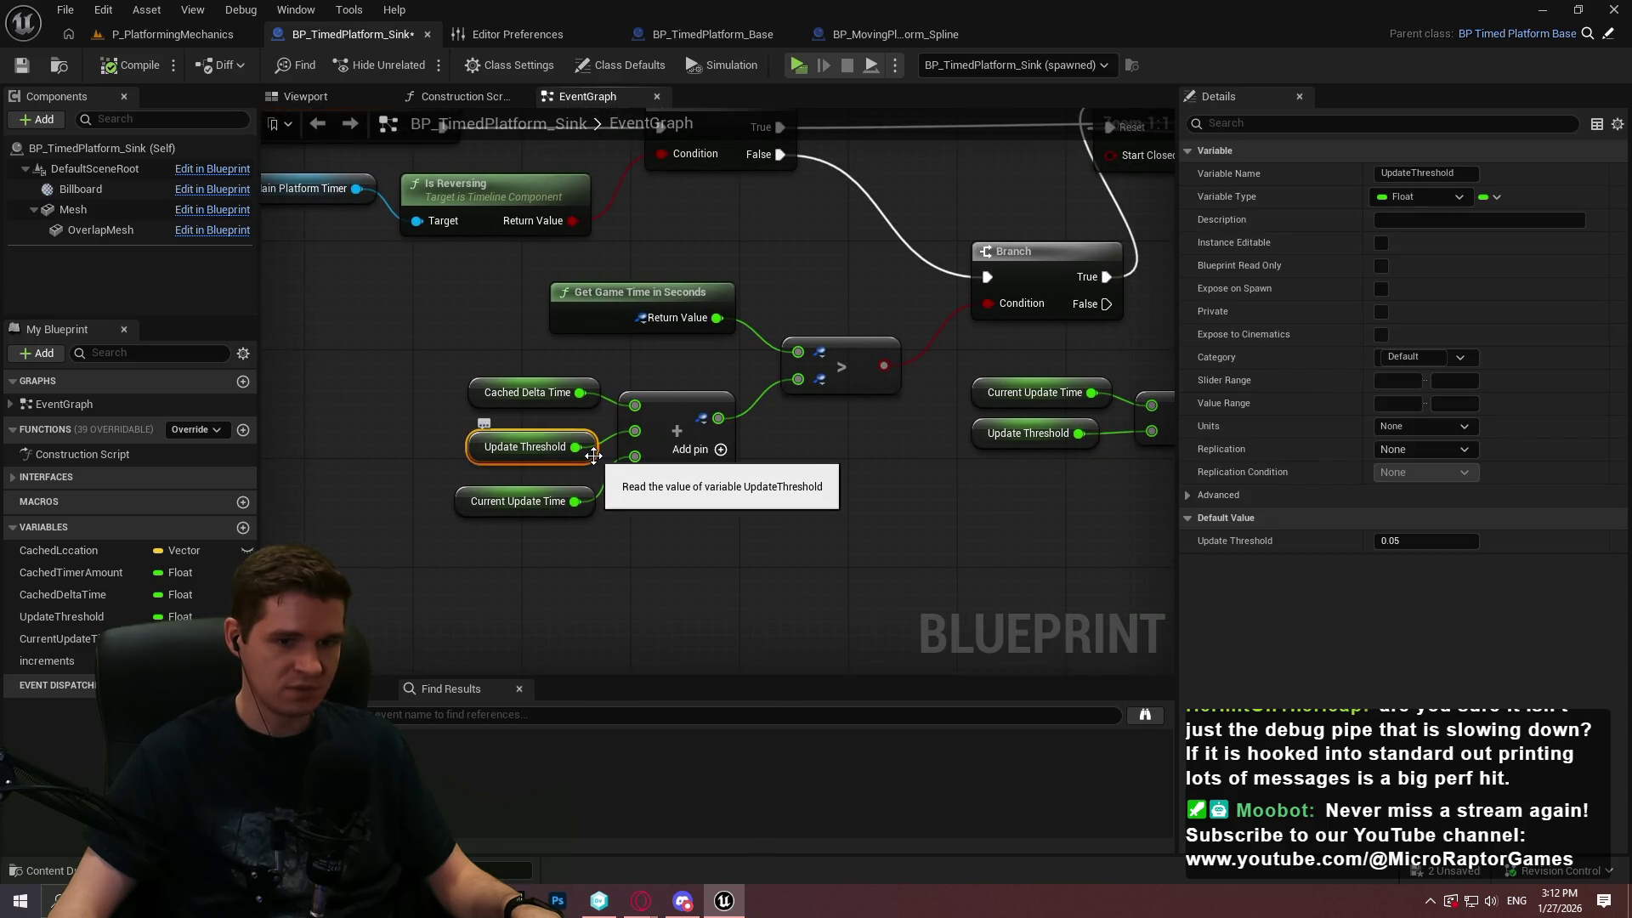
left_click(588, 507)
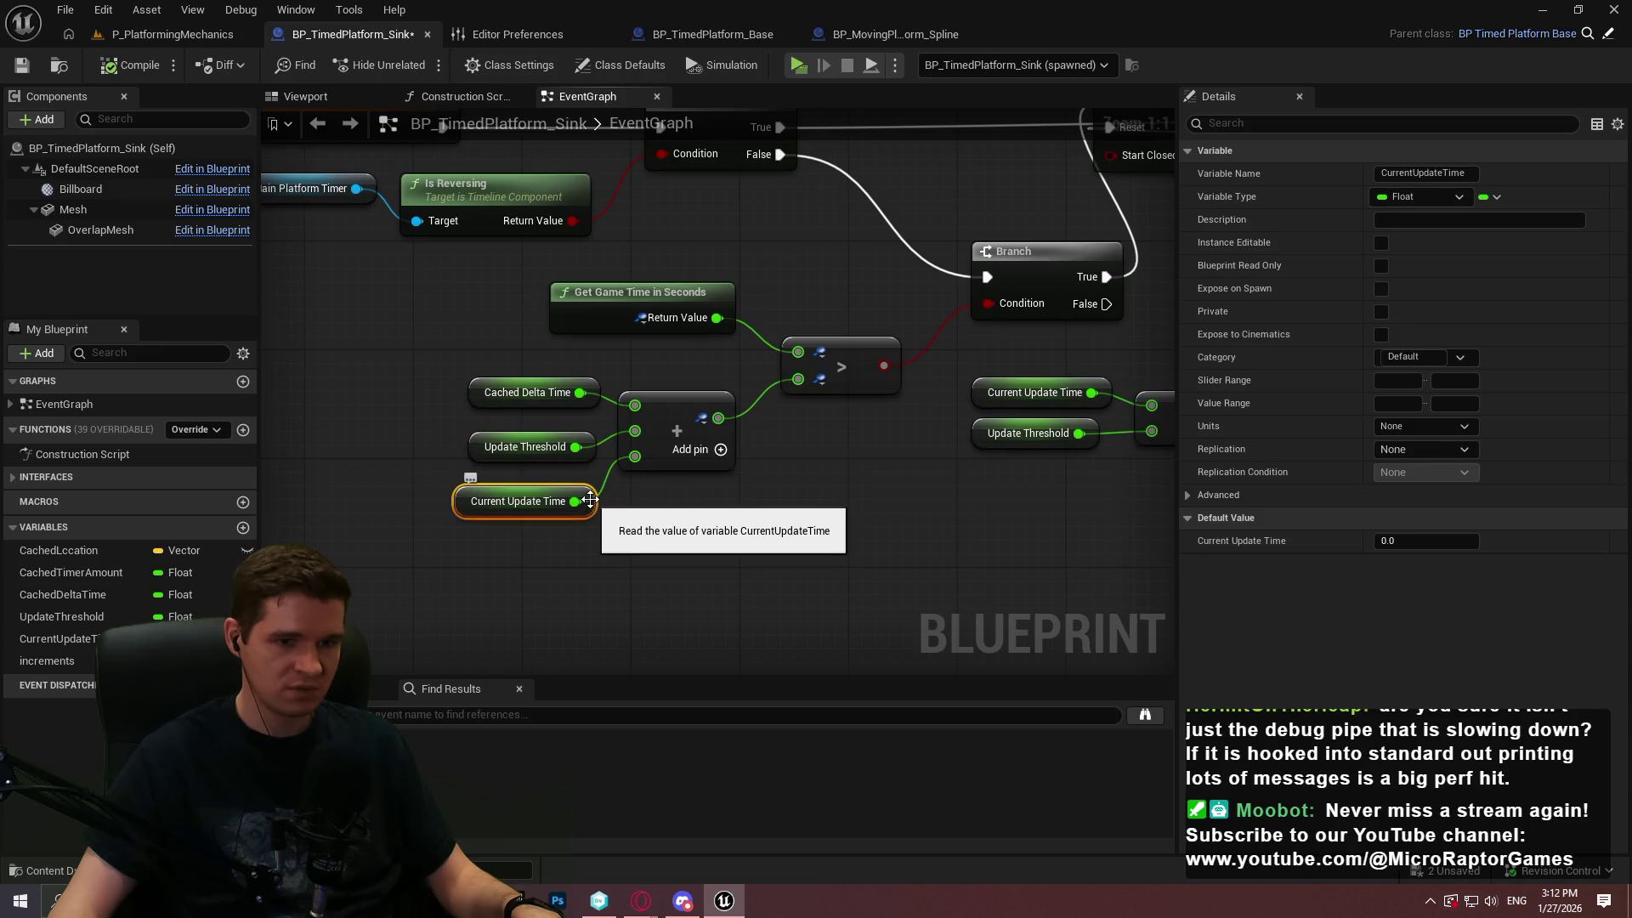
mouse_move(820, 488)
left_mouse_down()
mouse_move(581, 500)
mouse_move(781, 511)
mouse_move(873, 494)
left_mouse_up()
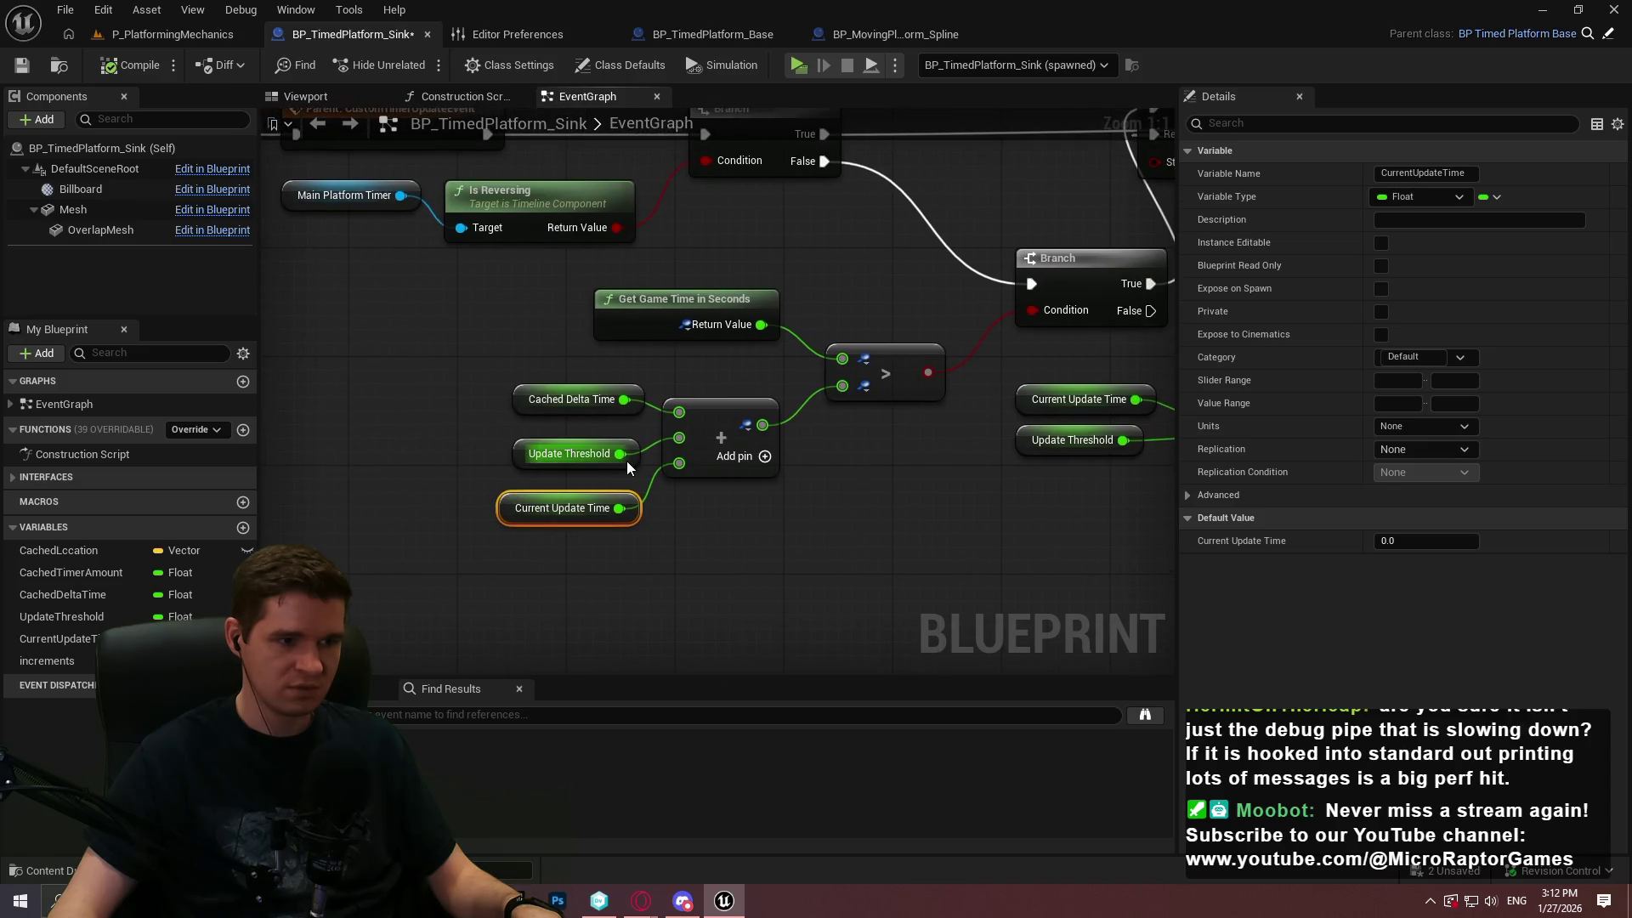
Check the default values of Update Threshold and Current Update Time, then view the SET and Increments nodes
scroll(925, 474, "down", 5)
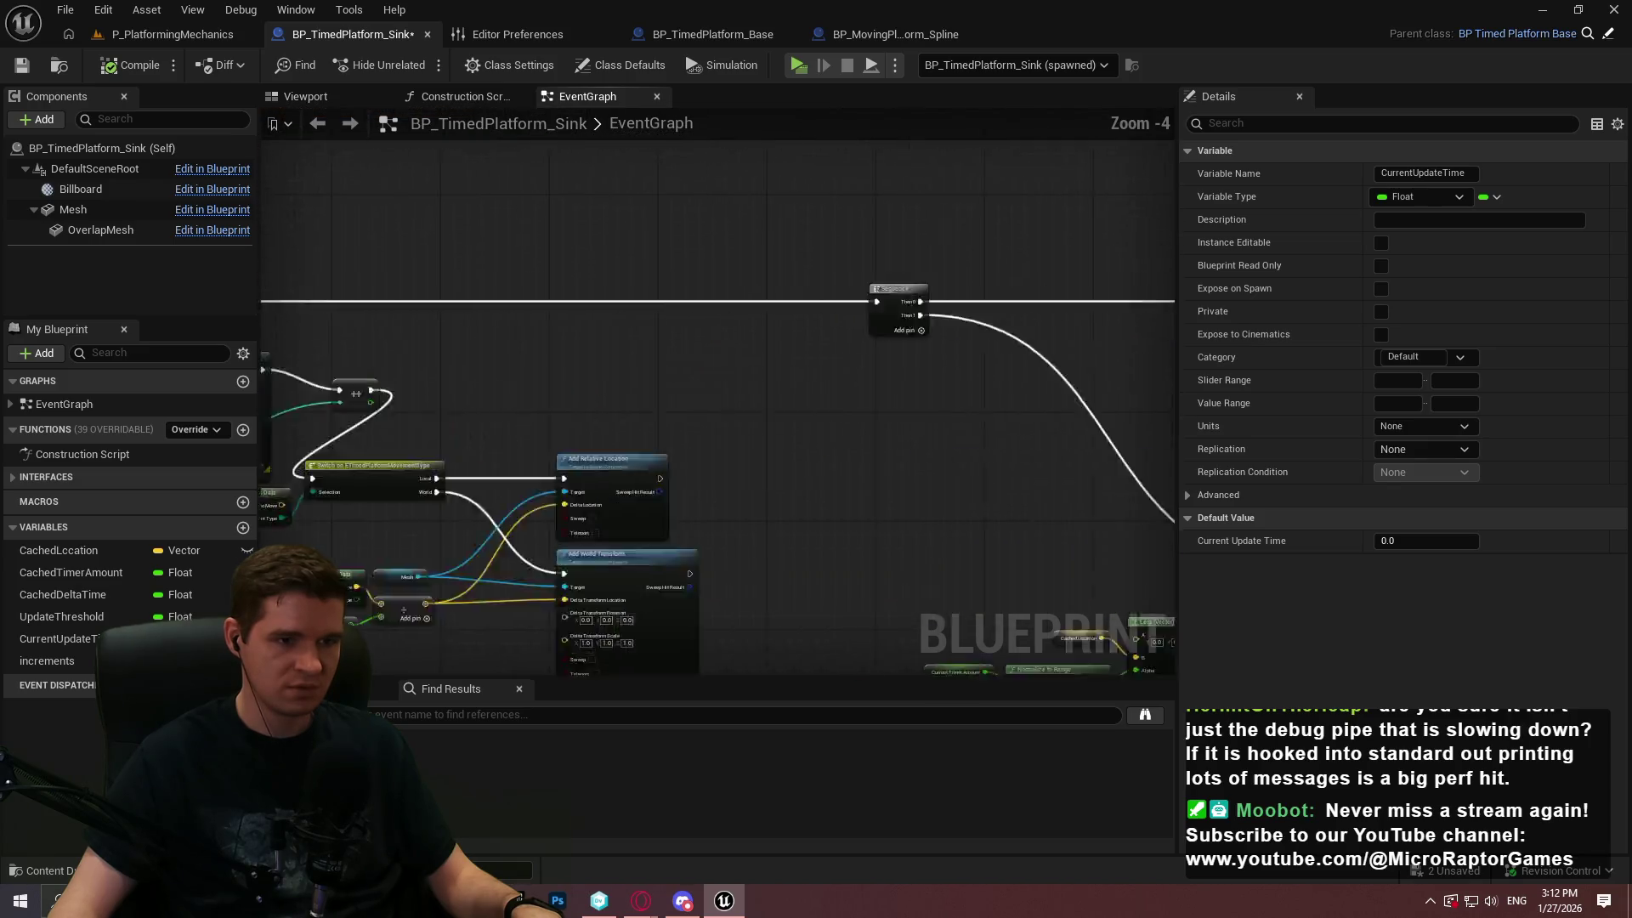
scroll(1002, 446, "up", 3)
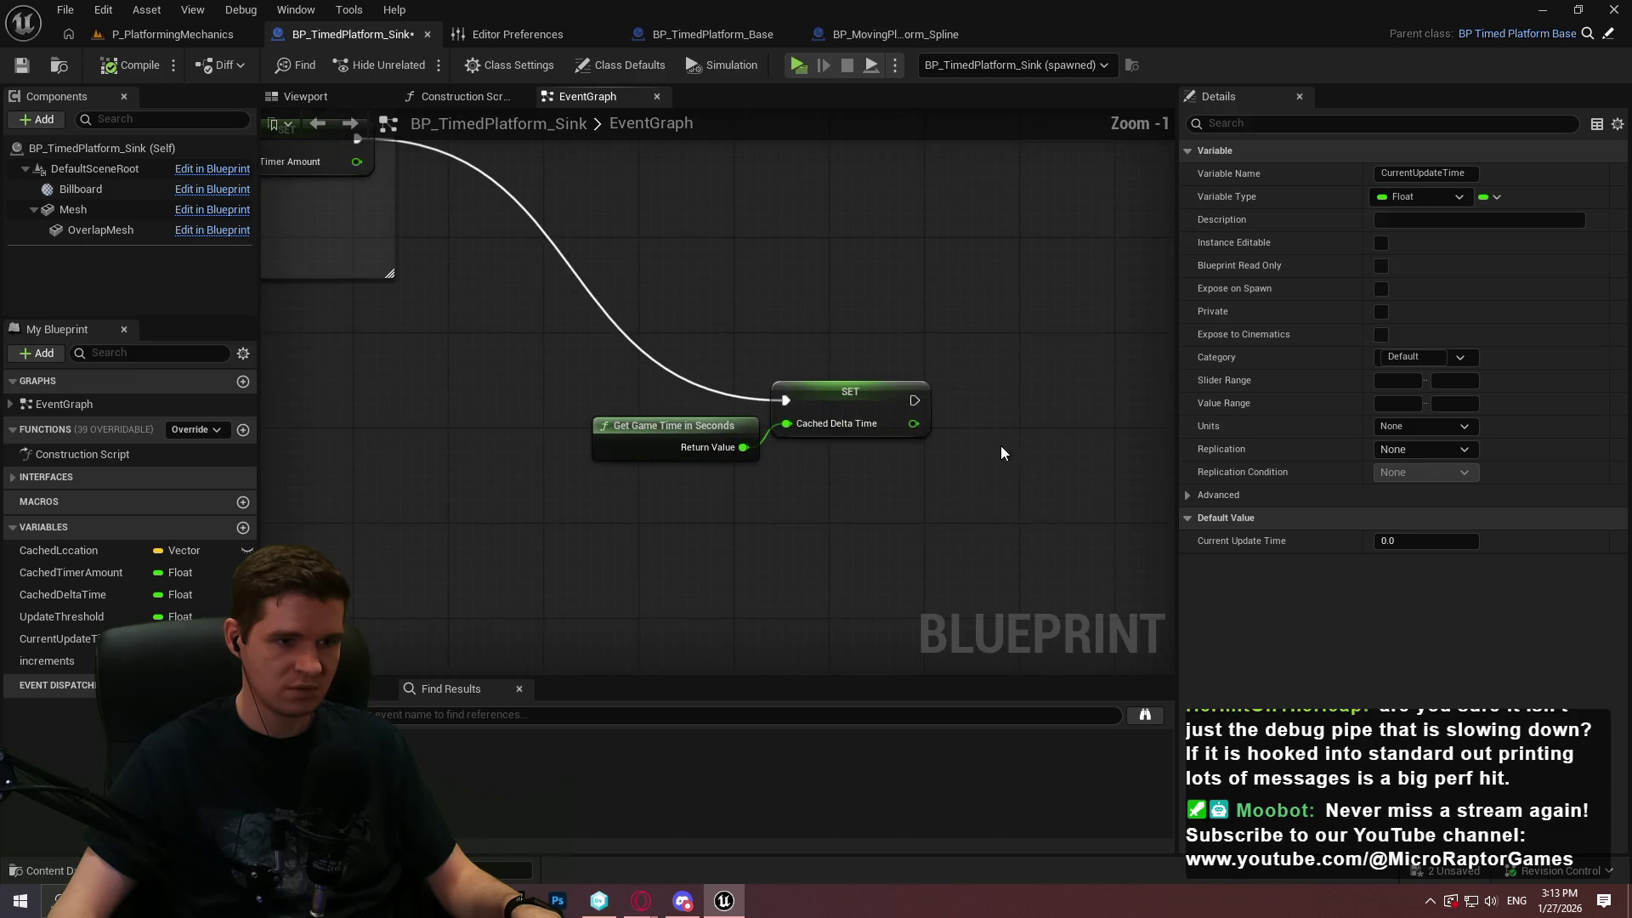
scroll(454, 380, "up", 1)
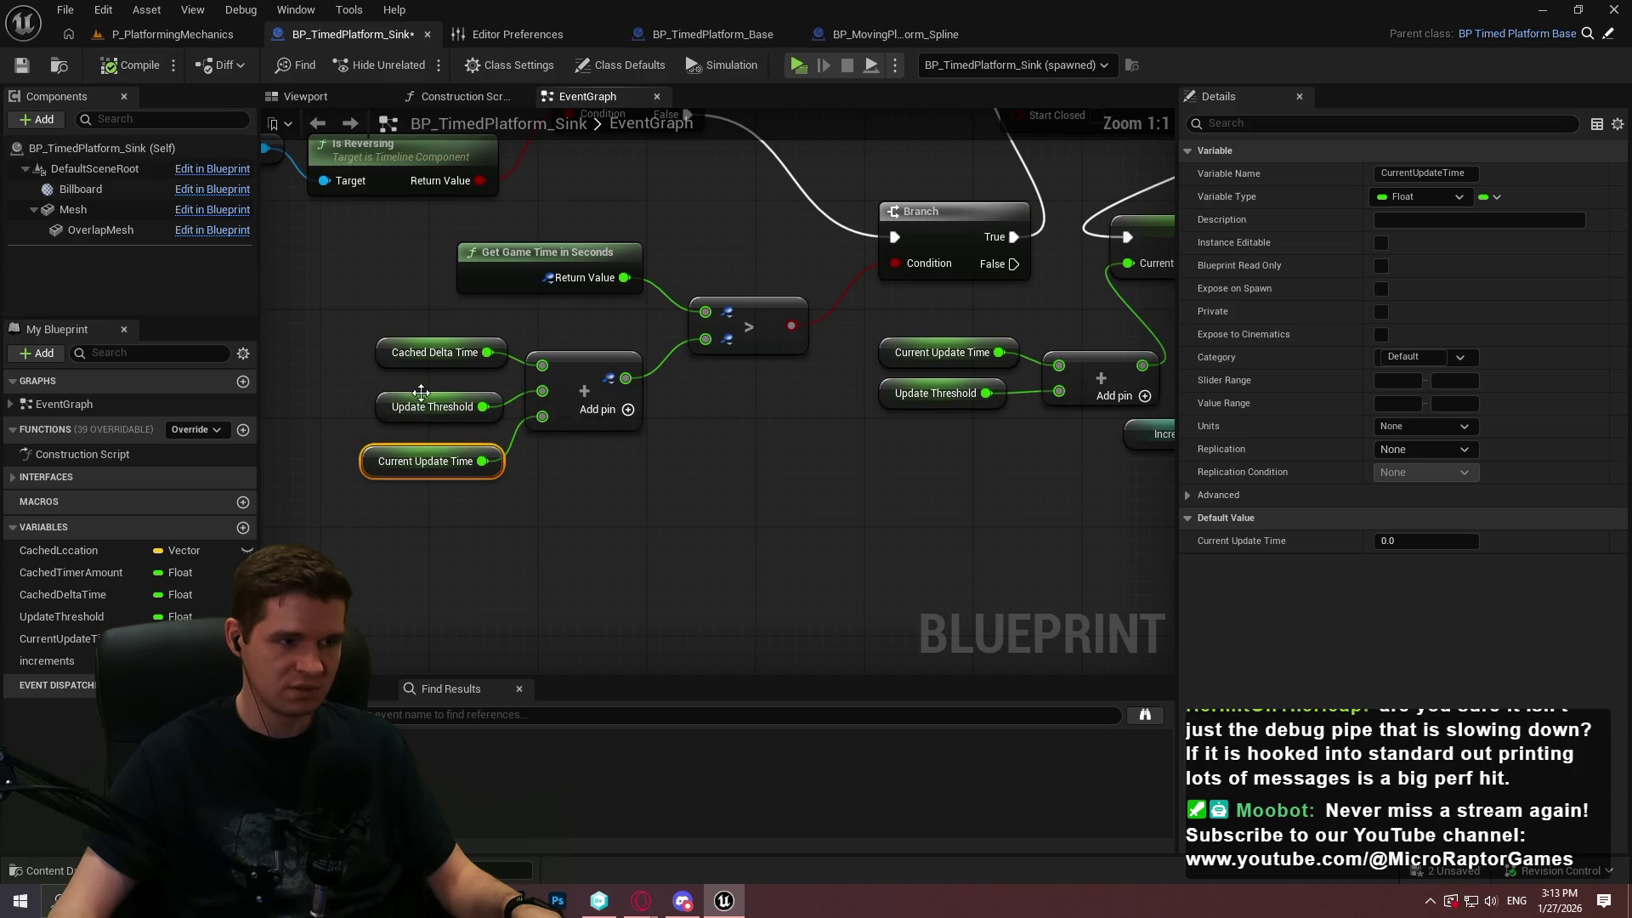
left_click(505, 421)
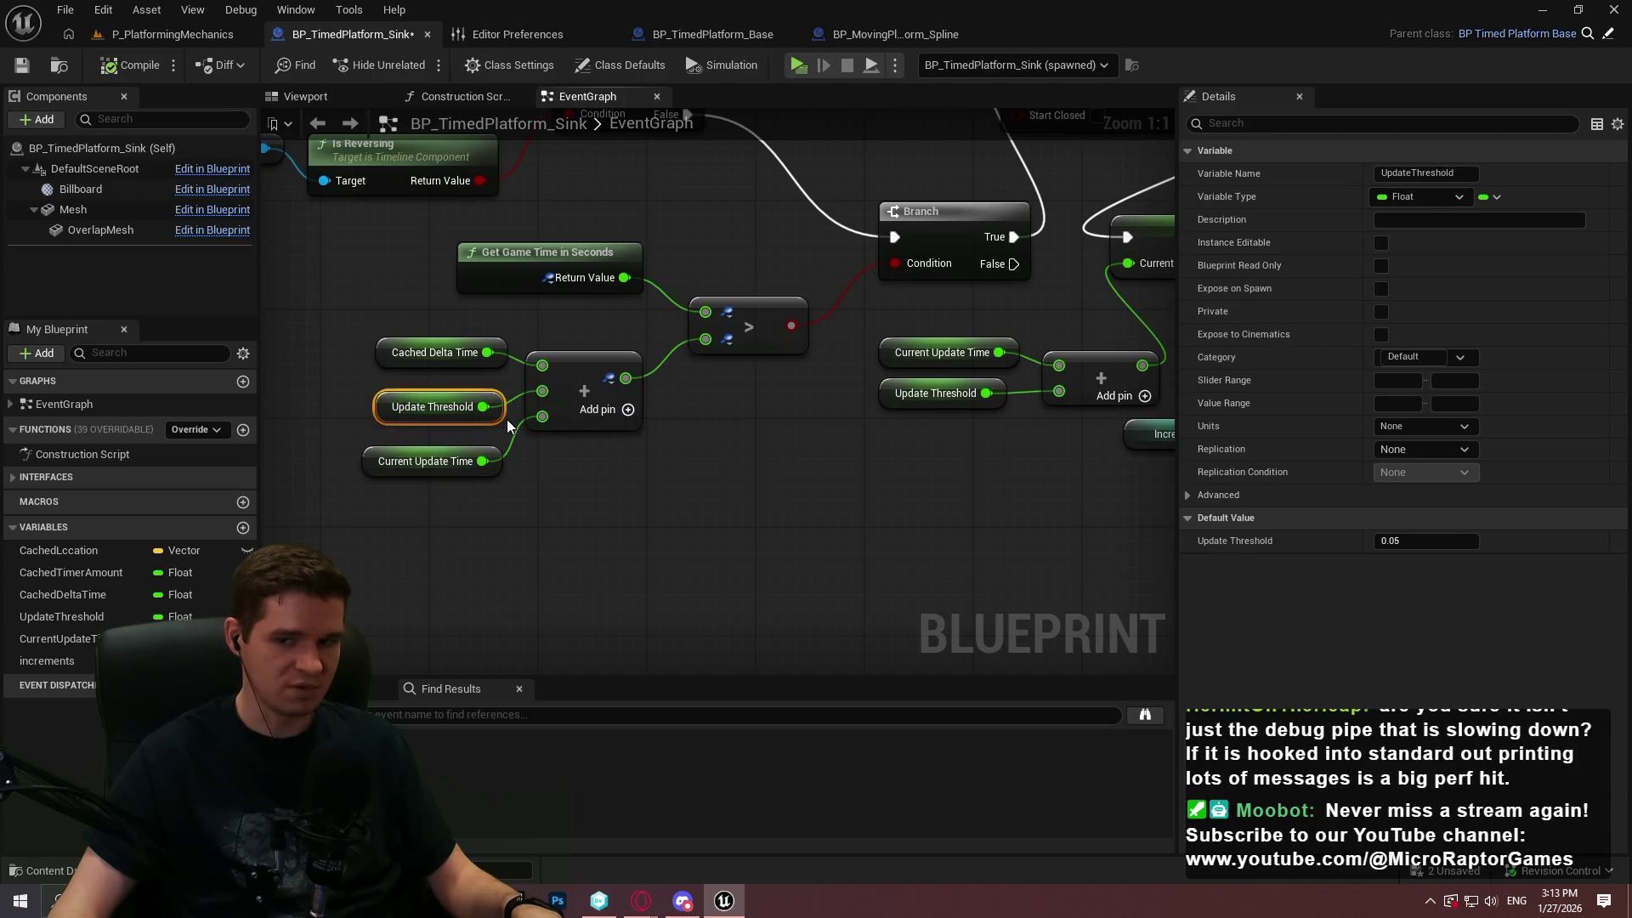
left_click(498, 460)
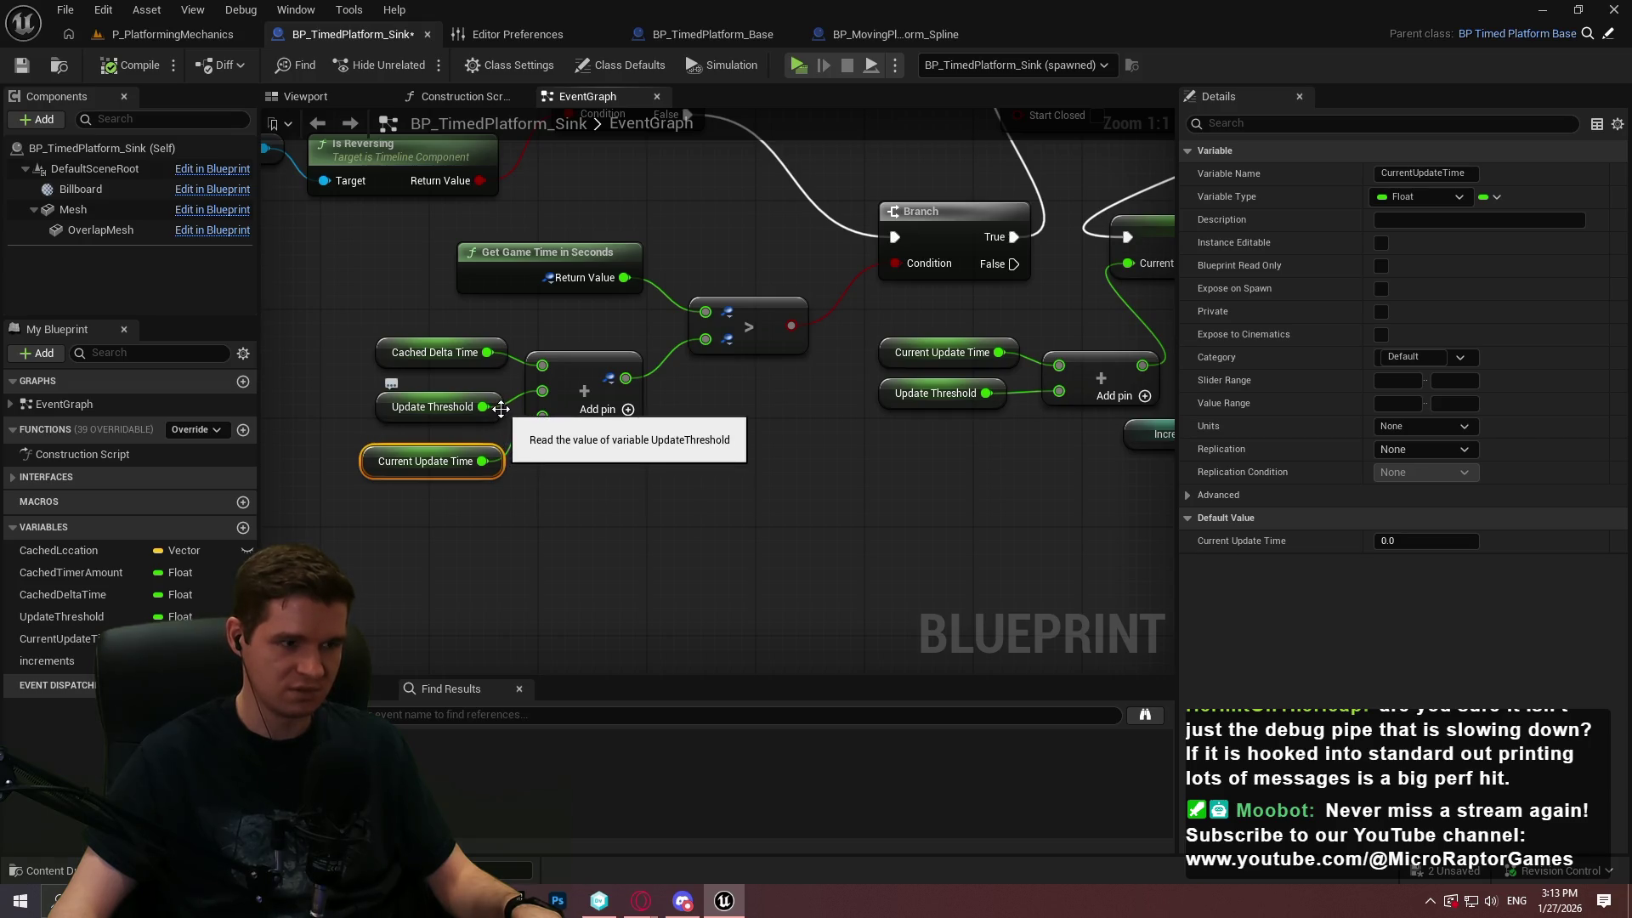
mouse_move(696, 437)
left_mouse_down()
mouse_move(619, 464)
mouse_move(795, 445)
left_mouse_up()
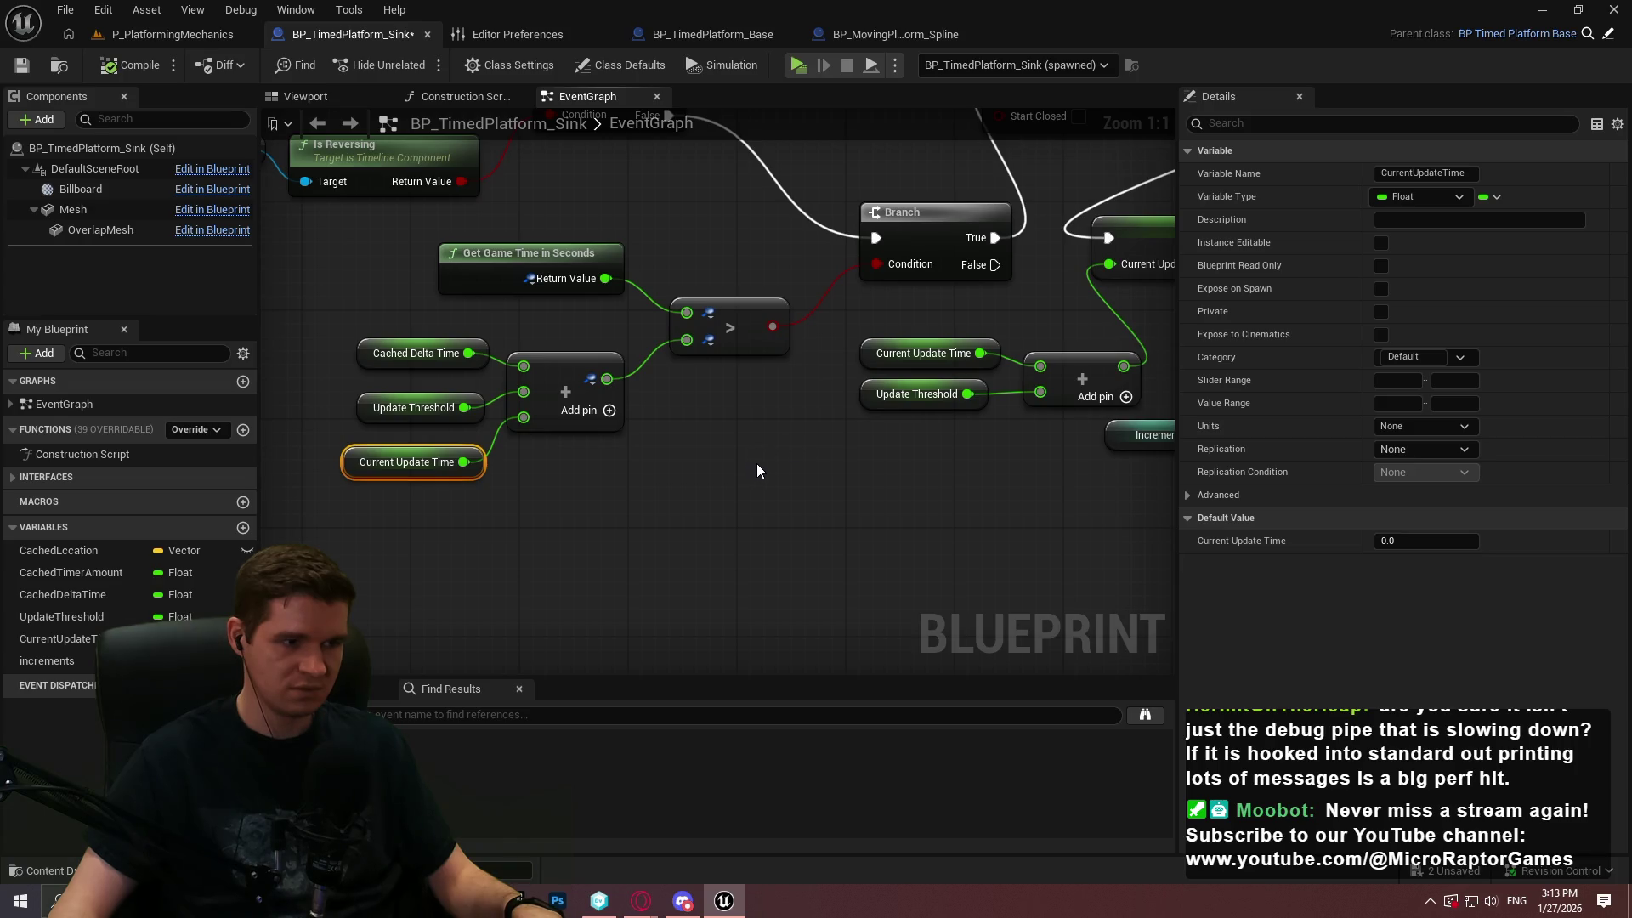
mouse_move(820, 459)
left_mouse_down()
mouse_move(693, 486)
mouse_move(732, 469)
left_mouse_up()
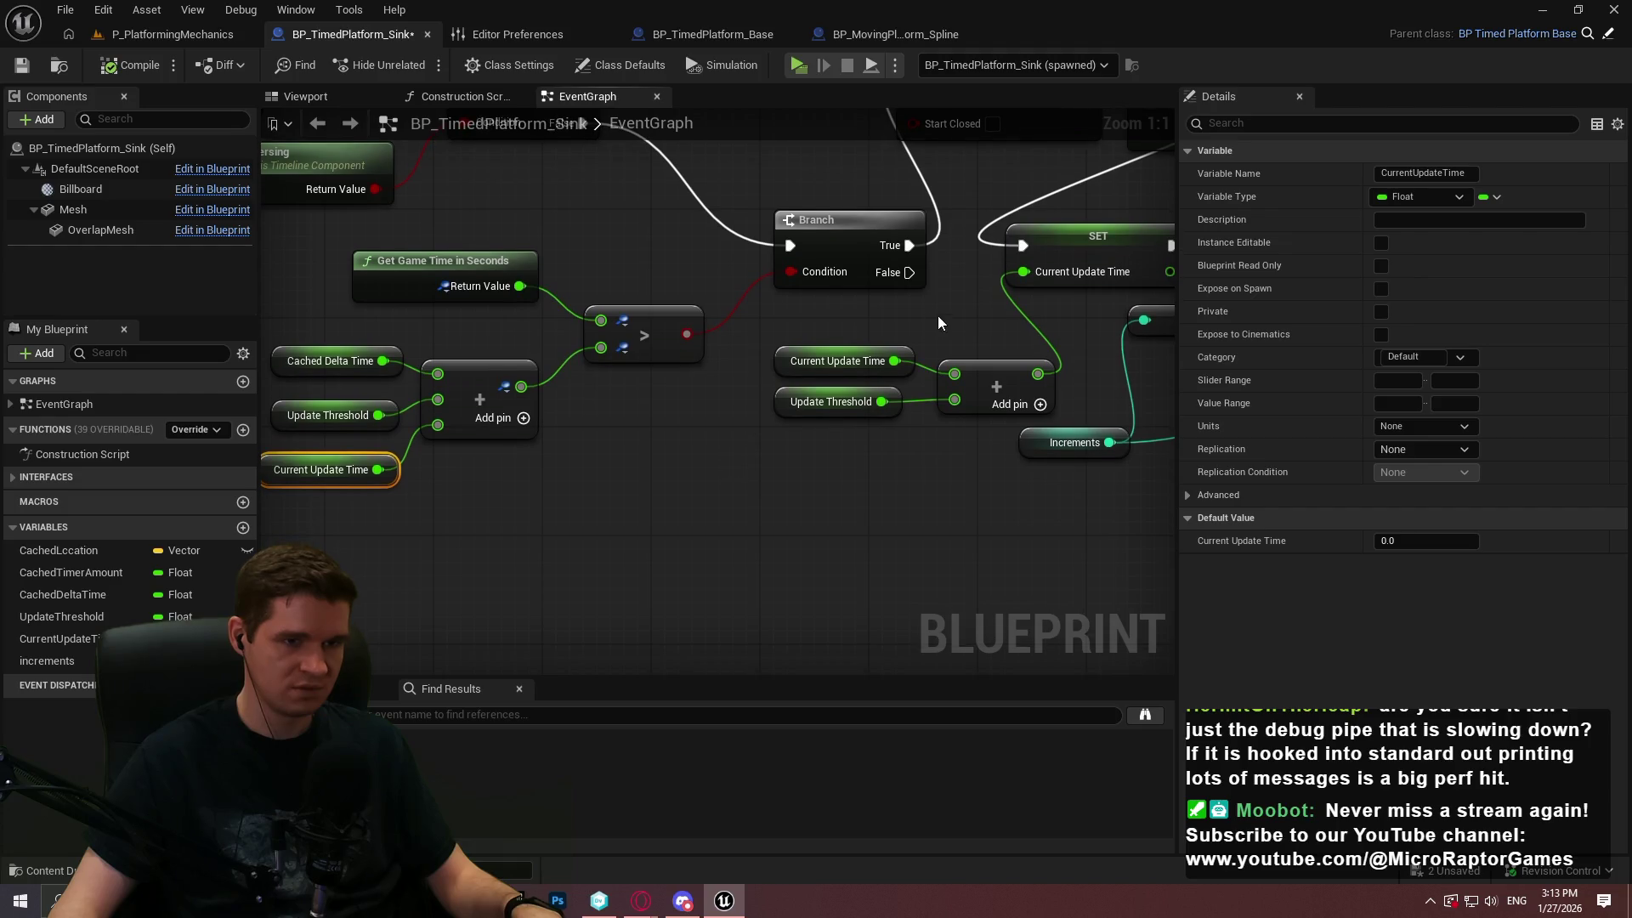
Watch the Current Update Time output pin and launch a new Play preview
right_click(1048, 274)
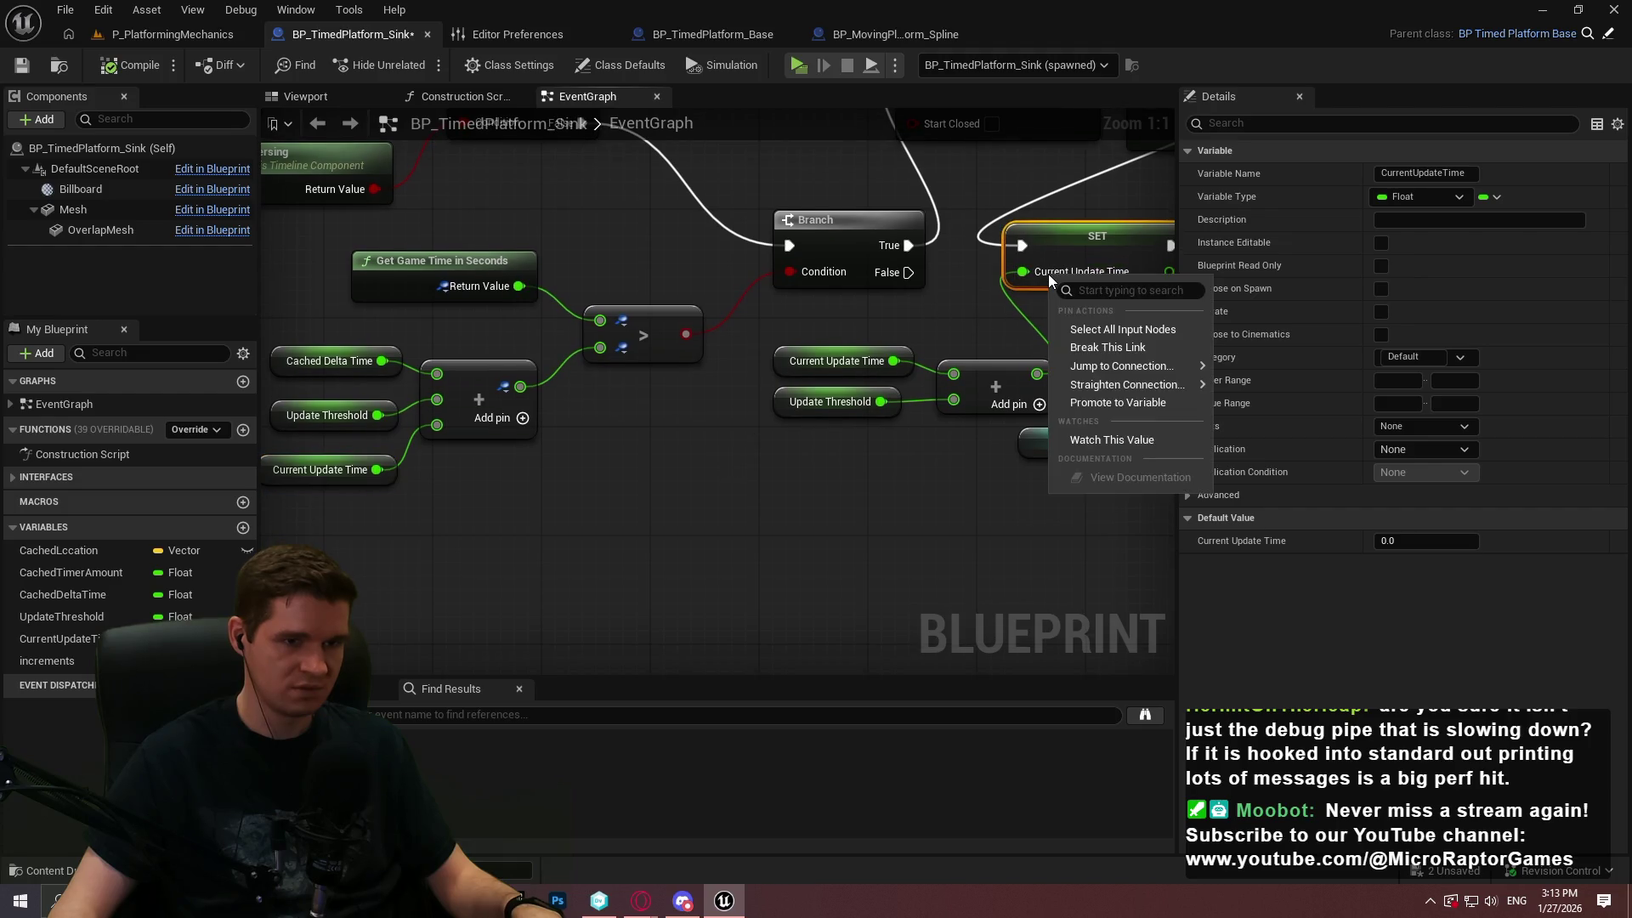
right_click(377, 470)
left_click(427, 636)
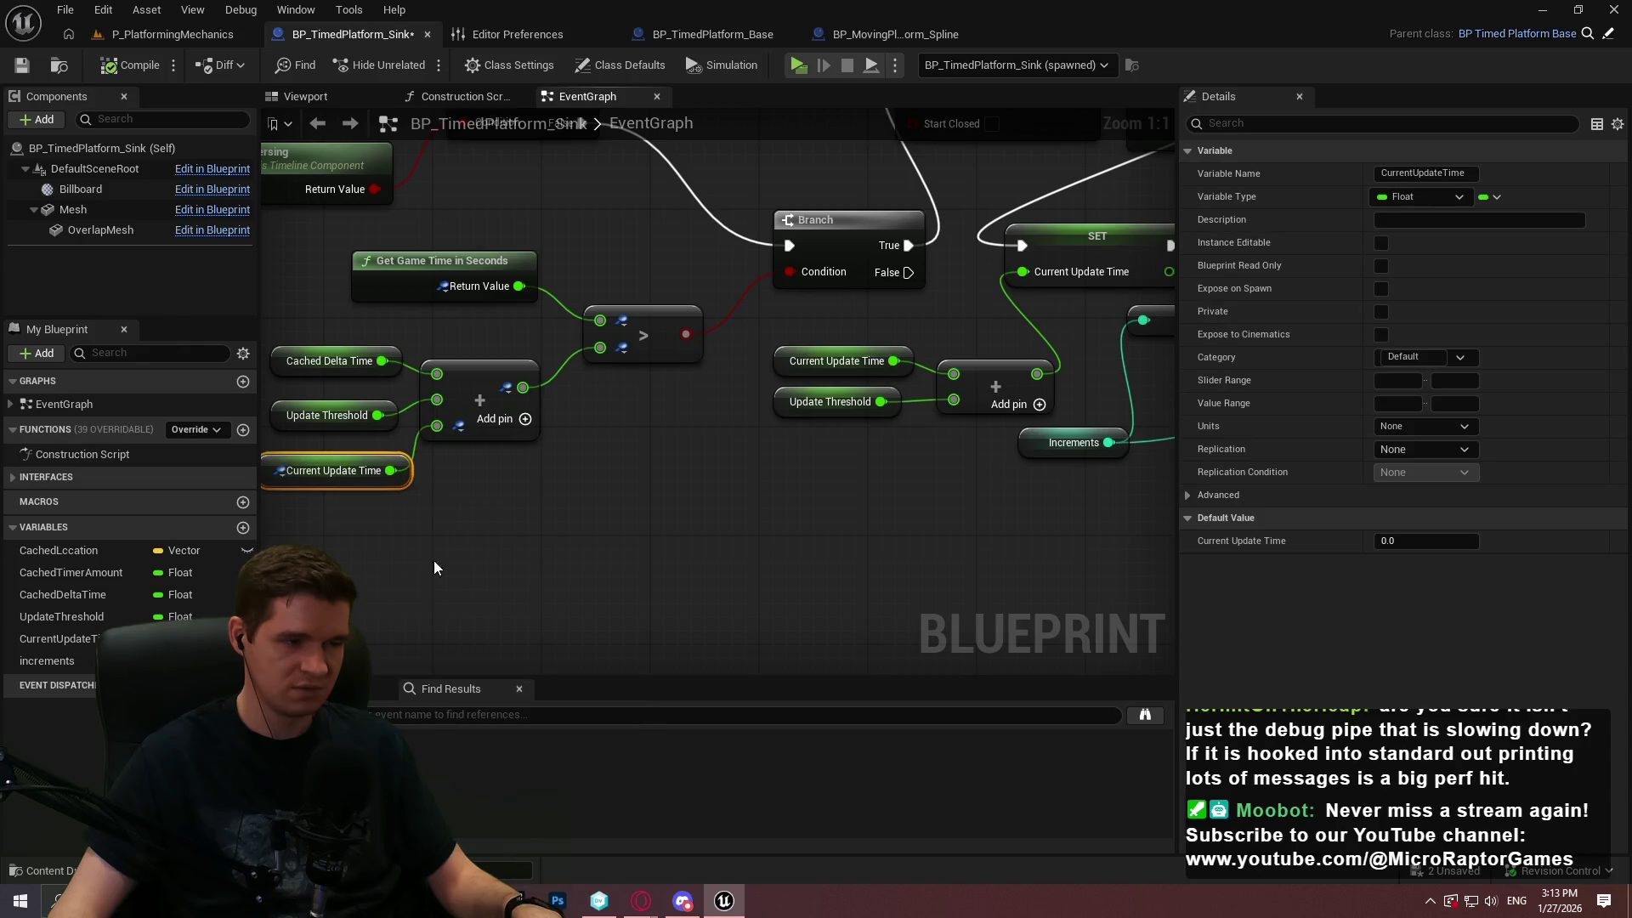
left_click(799, 64)
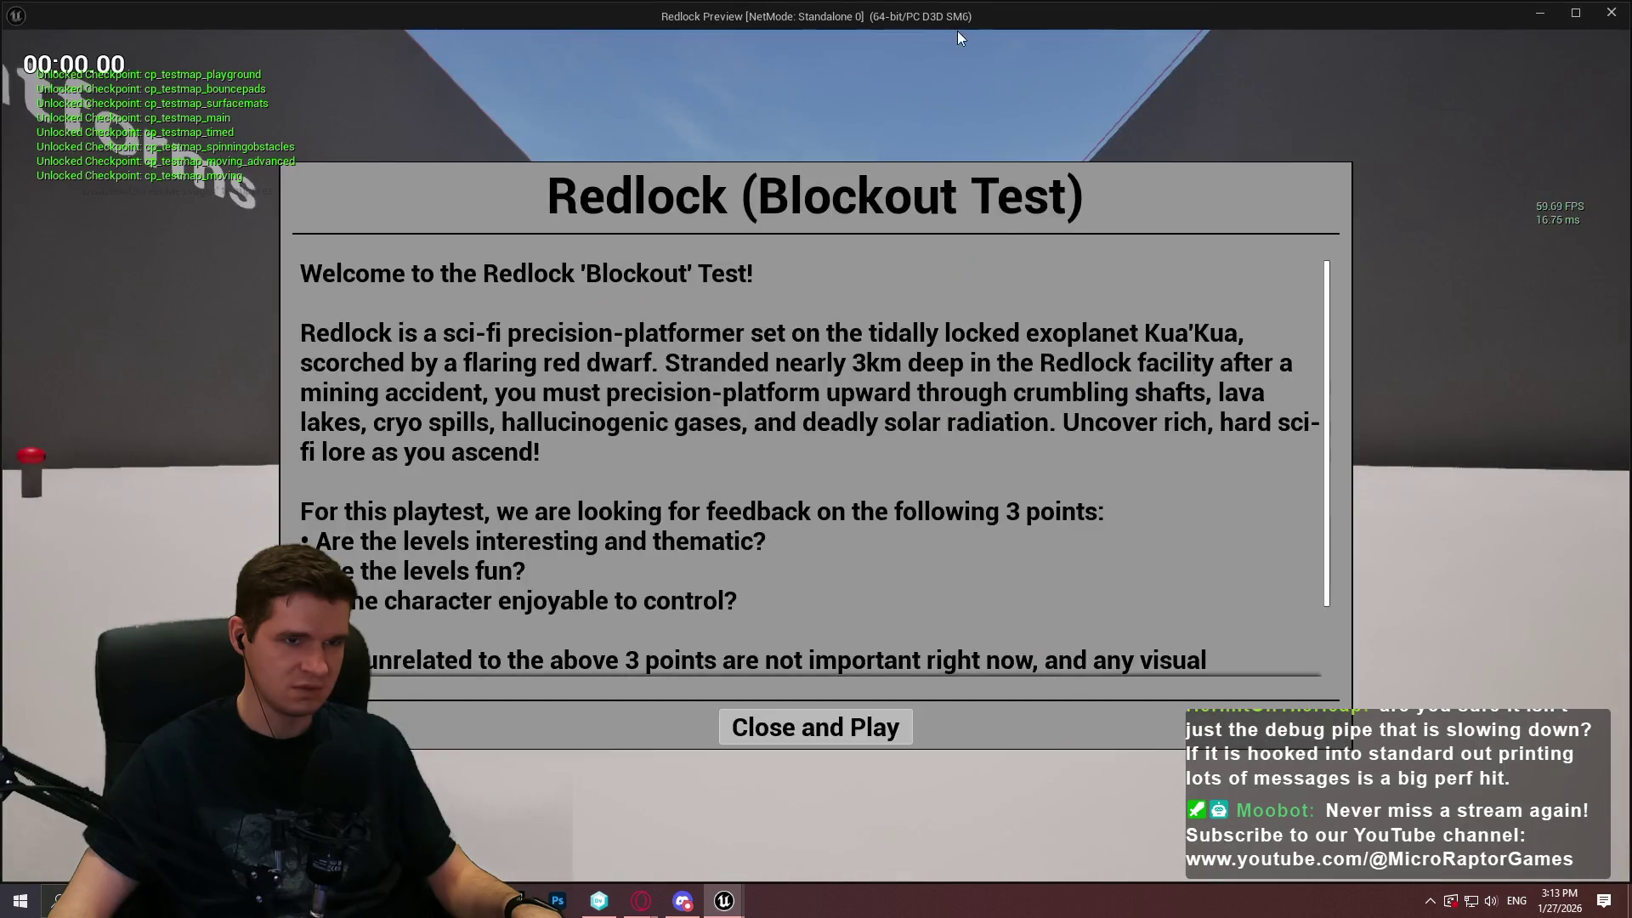
Return to the Blueprint editor, read the watched node values during play, then stop the simulation
key("super")
key("alt+Tab")
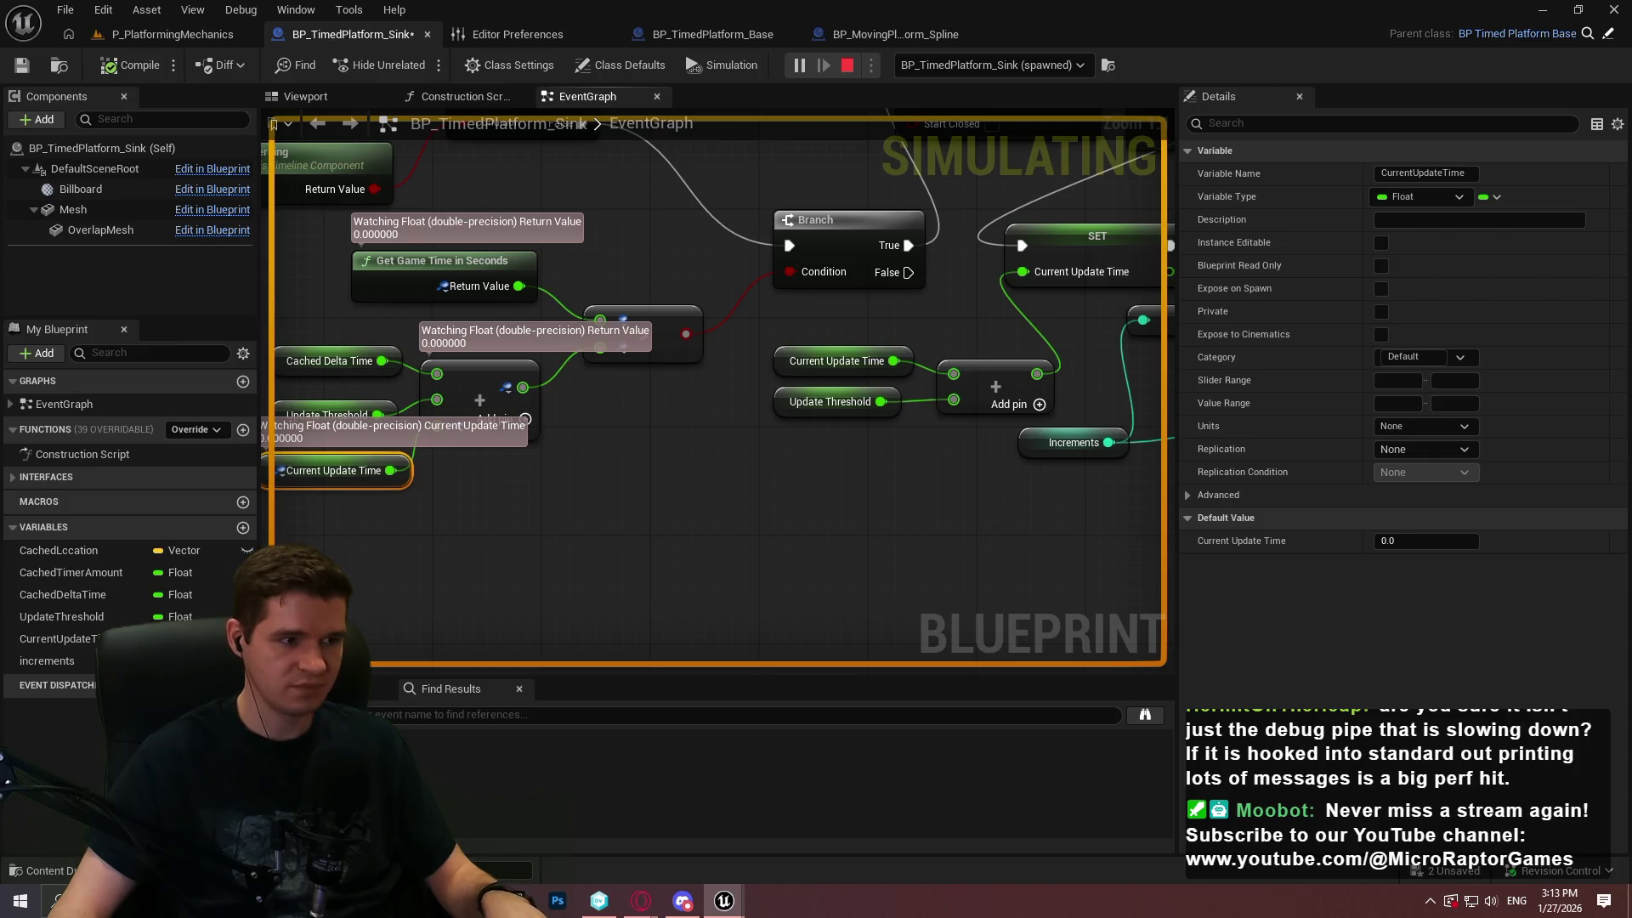
key("super")
left_click(638, 491)
left_click_drag(637, 492, 799, 474)
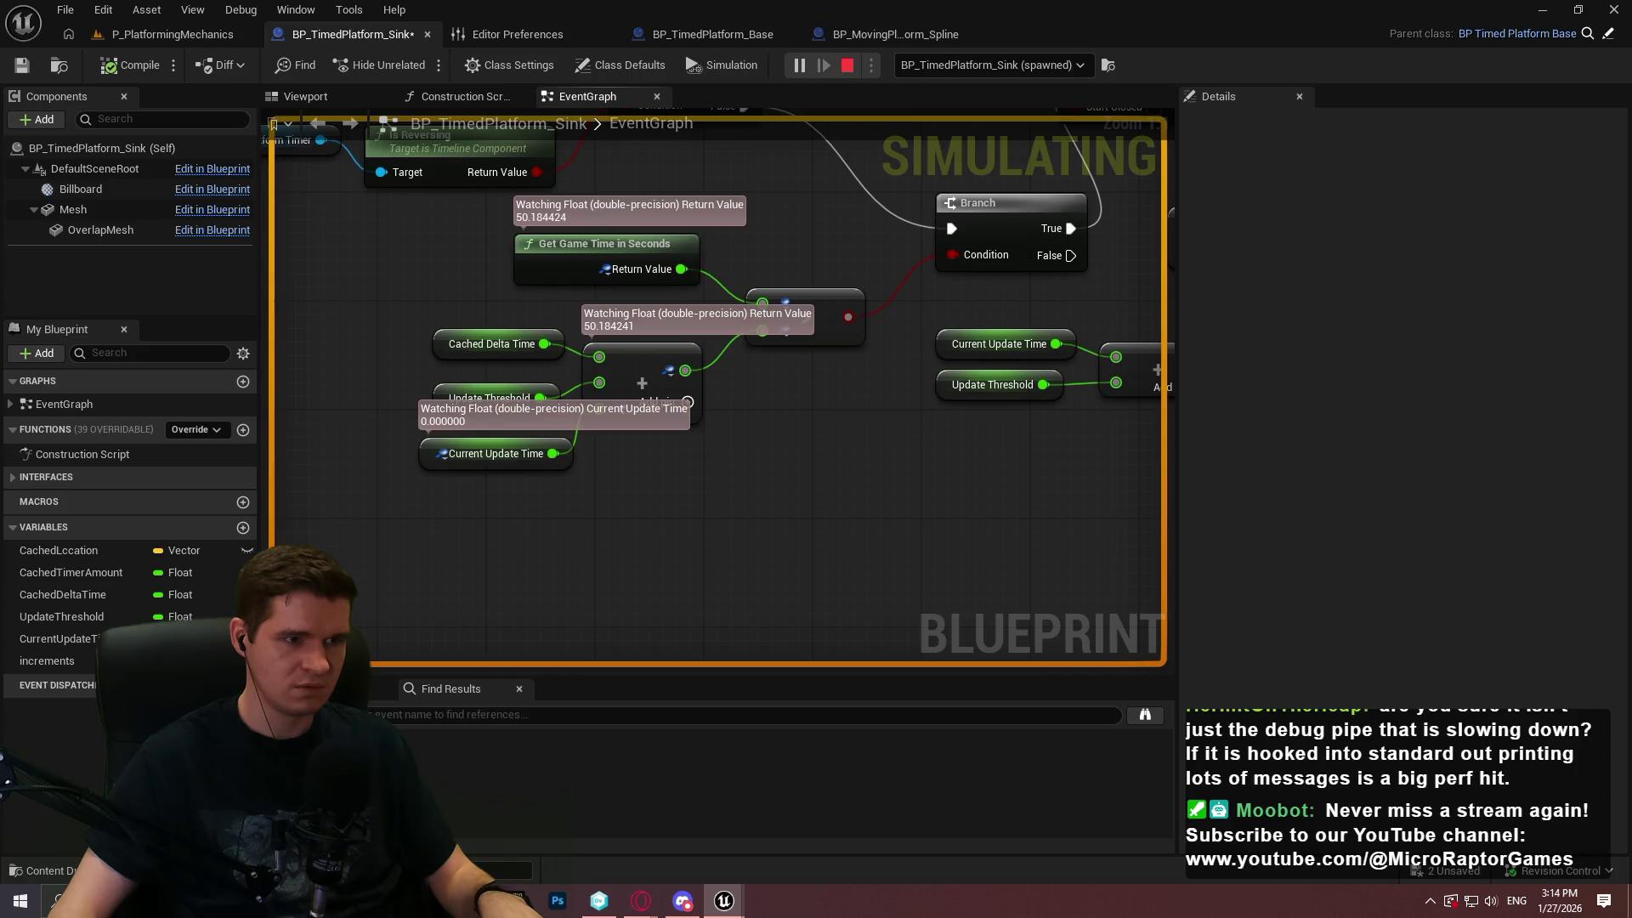
key("Escape")
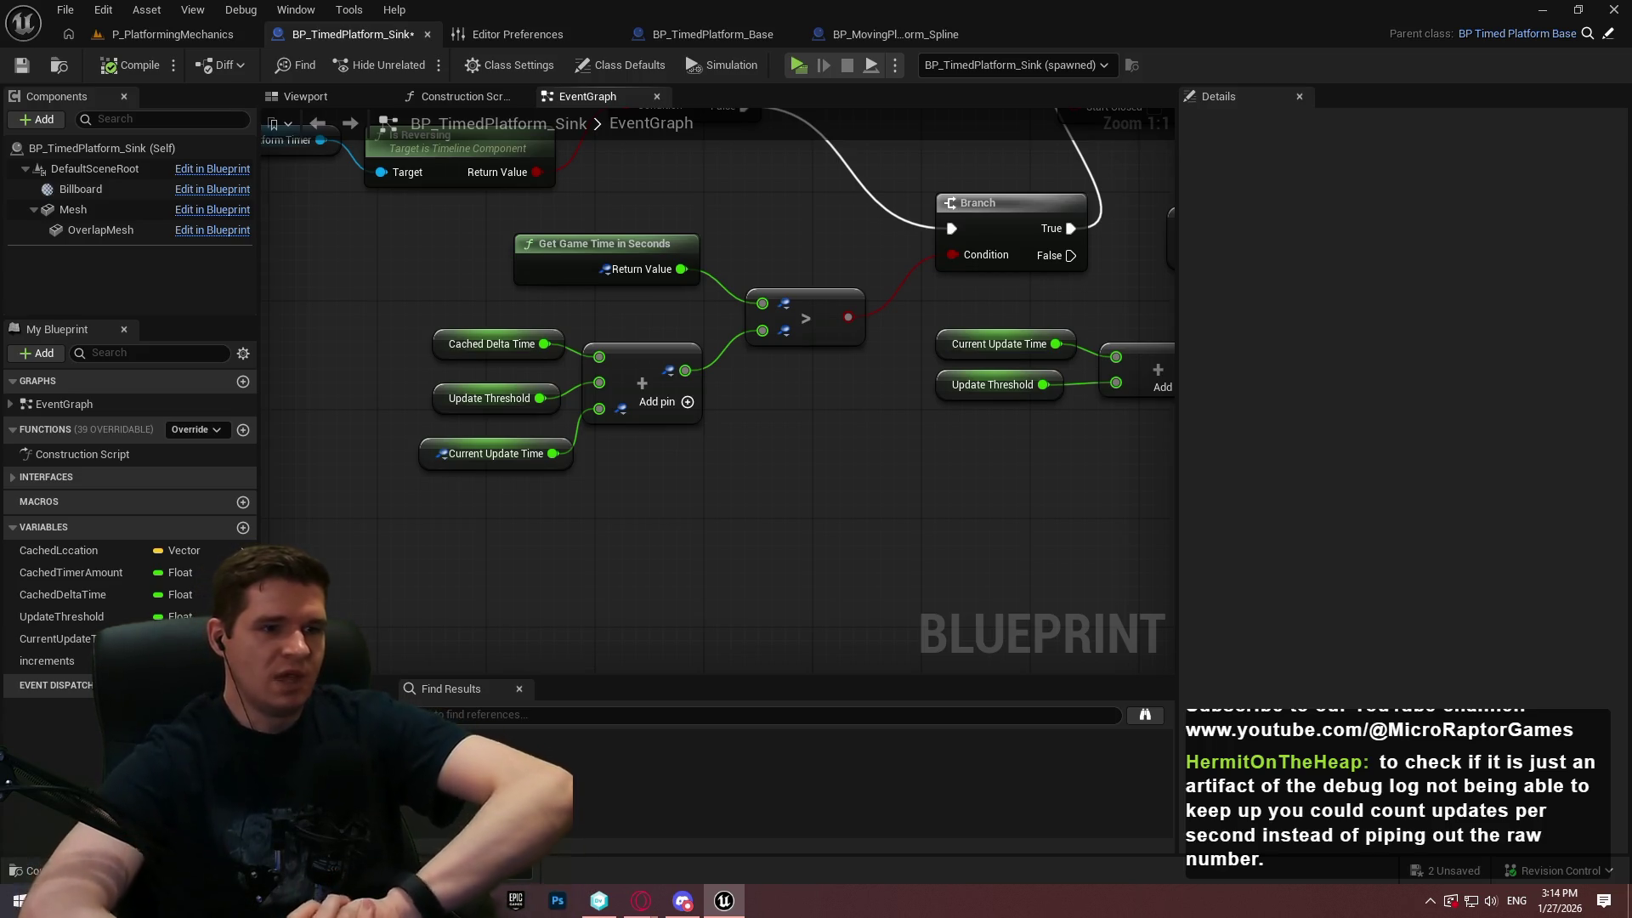
In P_PlatformingMechanics, select the sink platform and expand its Platform Data and TimerData details
left_click(165, 34)
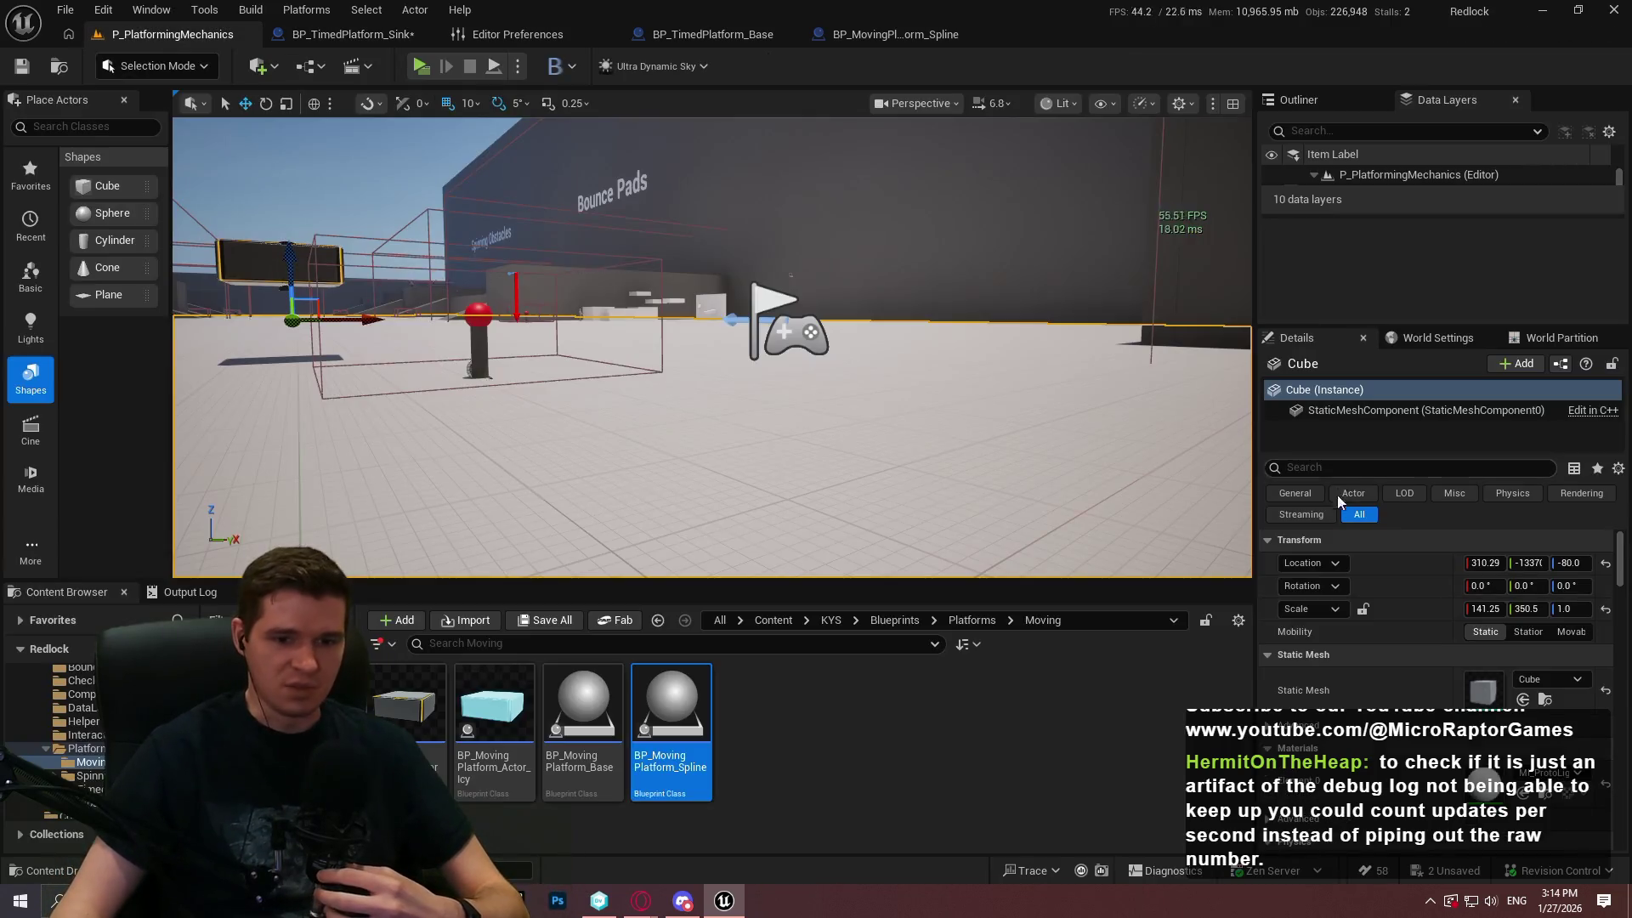
scroll(1446, 595, "down", 5)
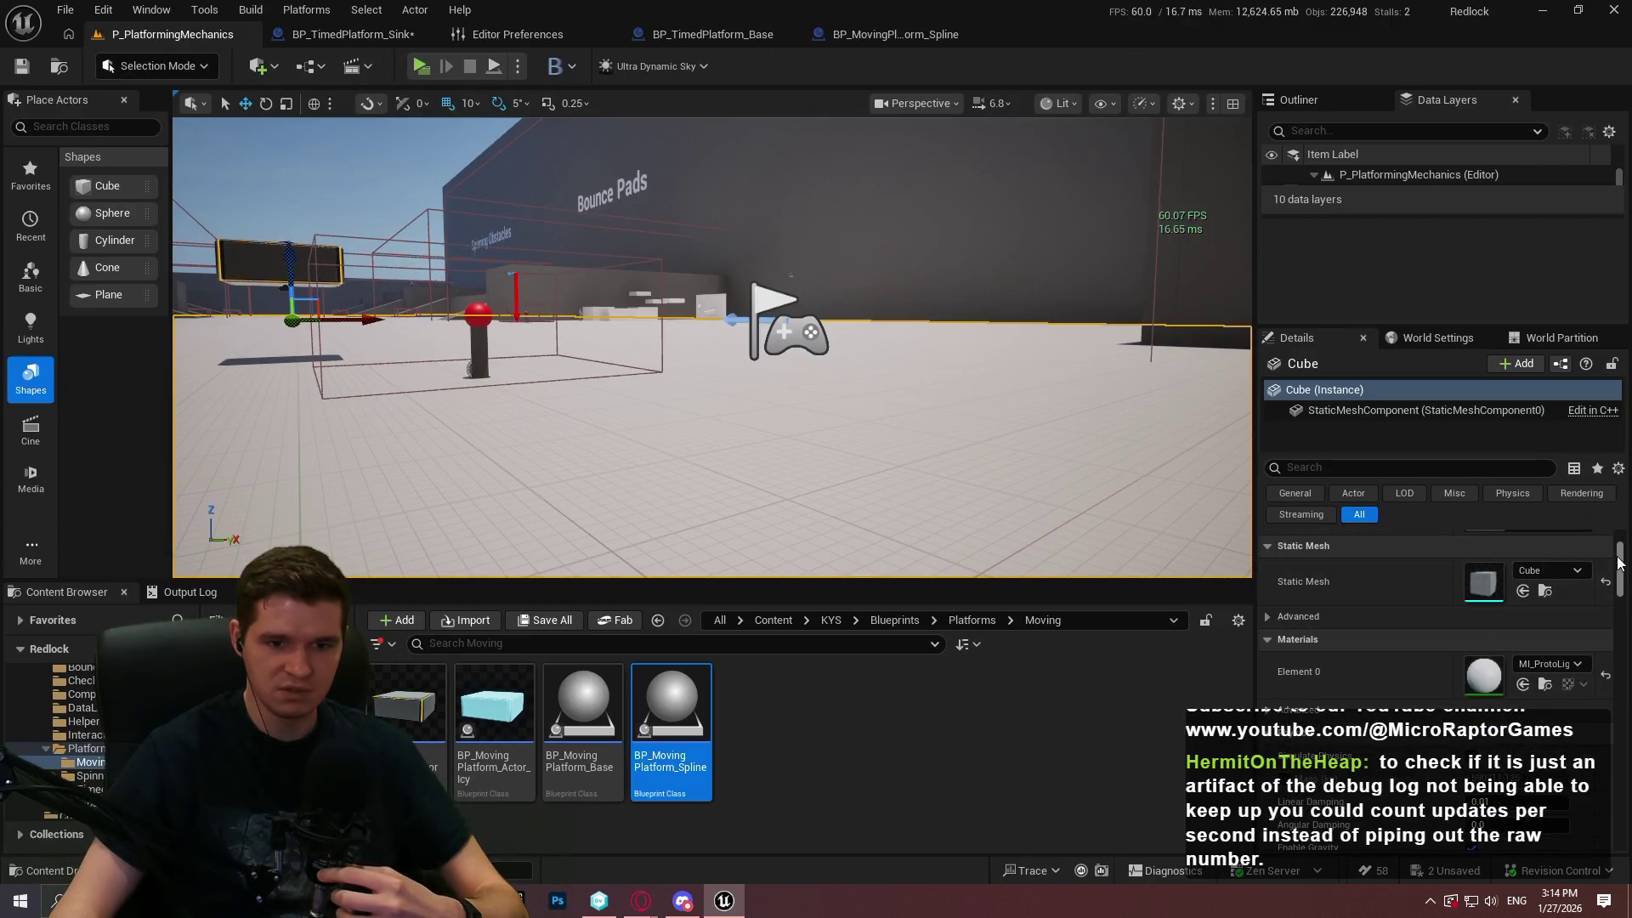
left_click_drag(1618, 582, 1618, 608)
scroll(1617, 608, "up", 10)
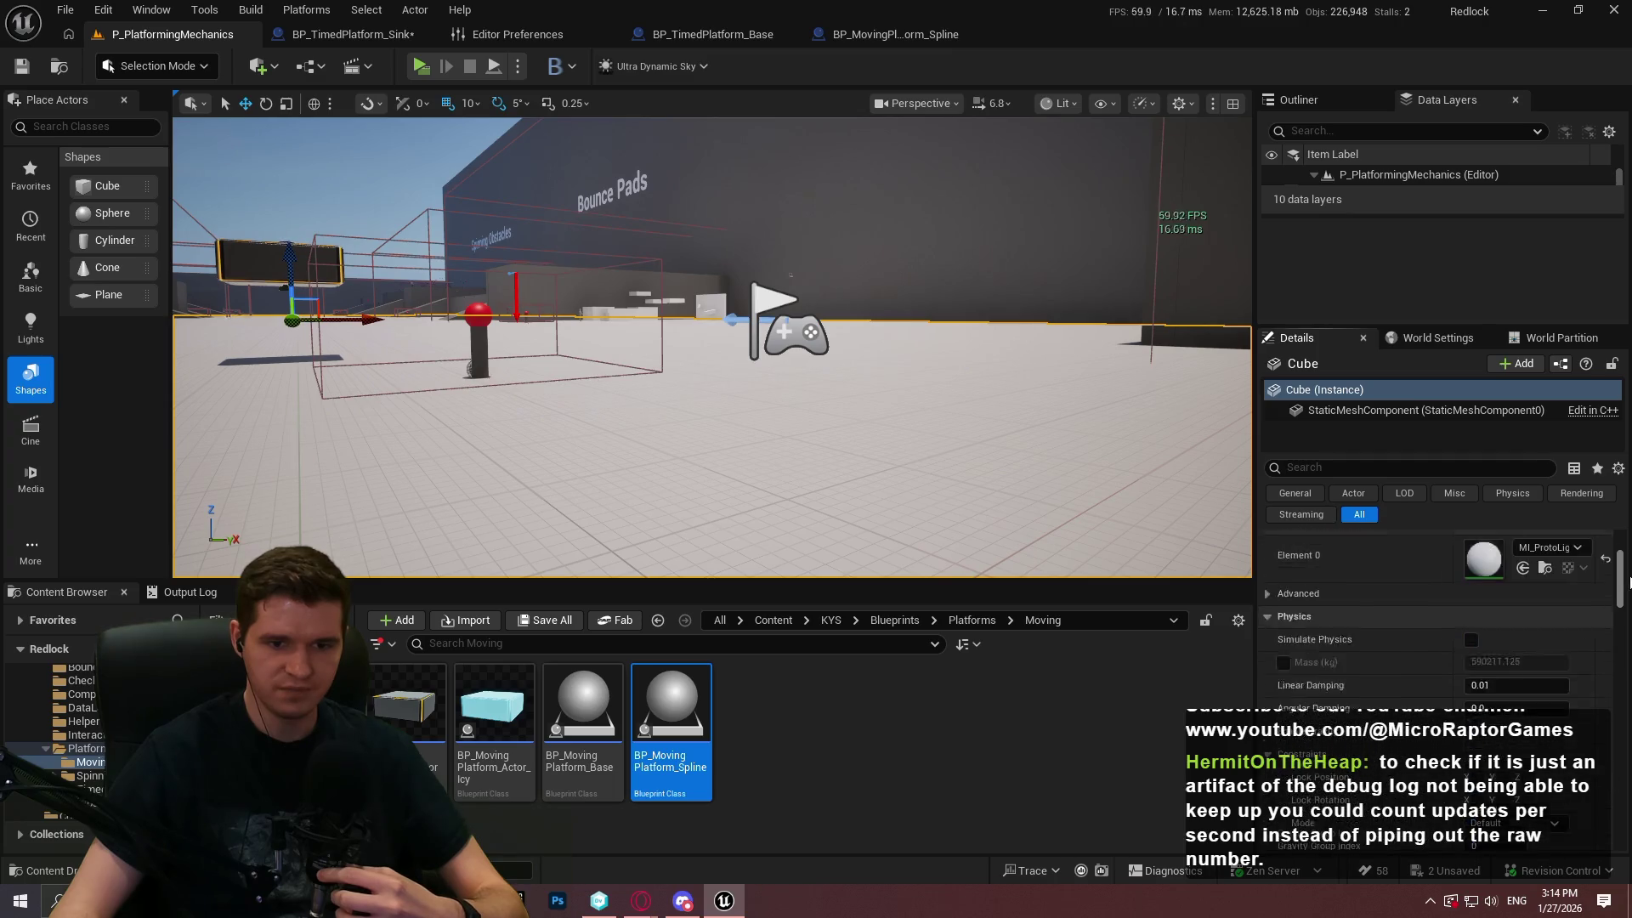
scroll(1437, 629, "down", 5)
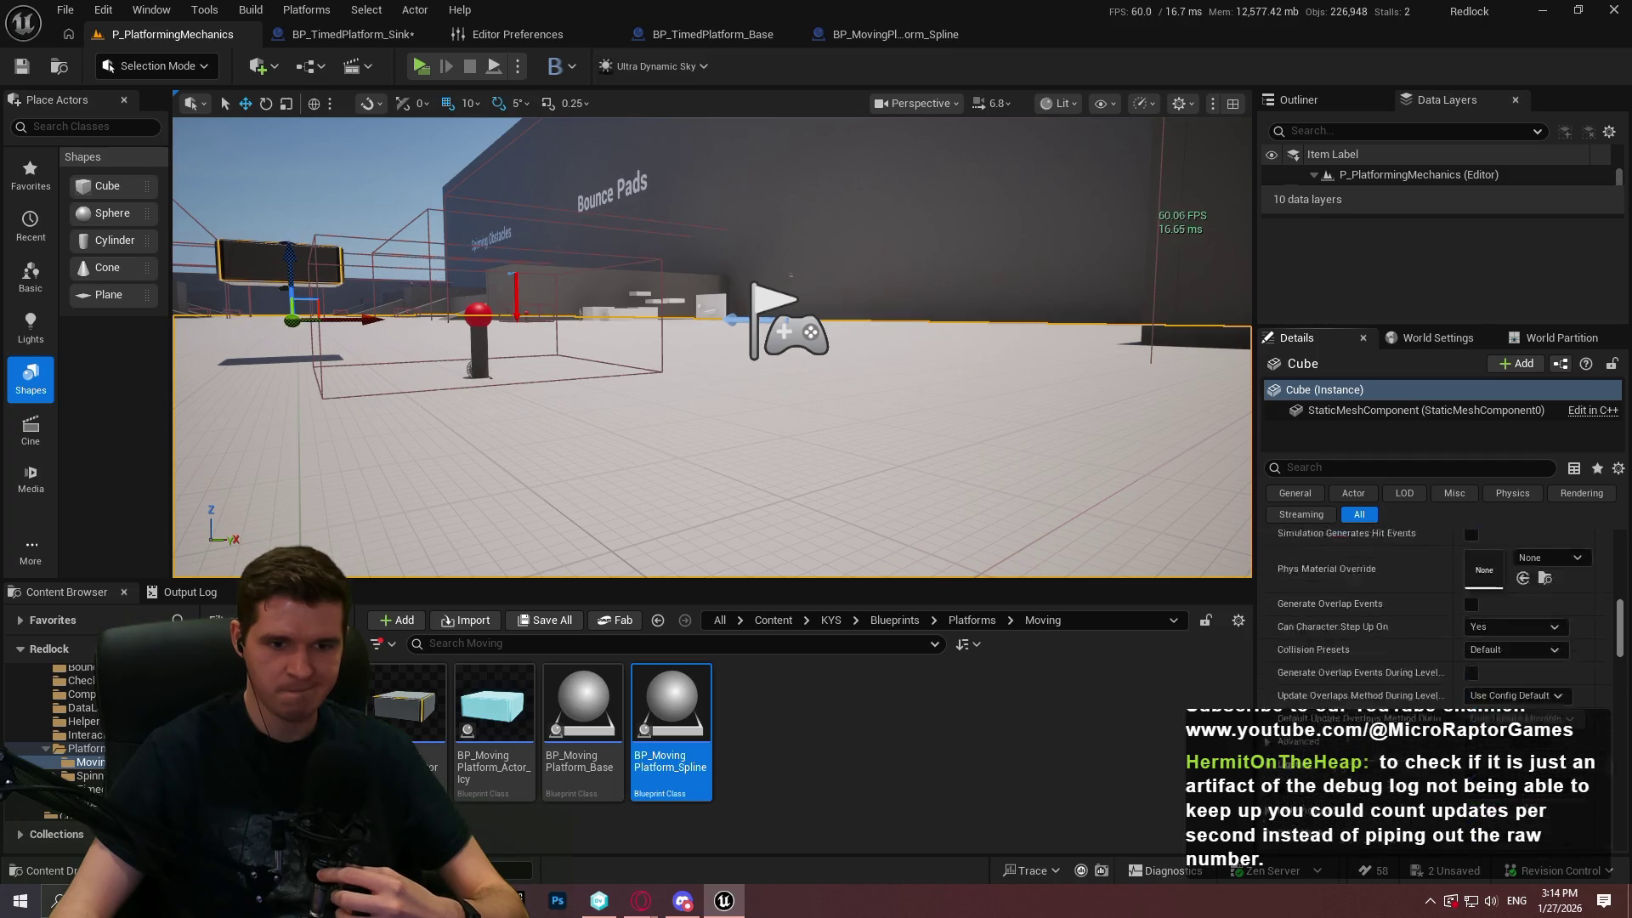
scroll(1388, 545, "up", 5)
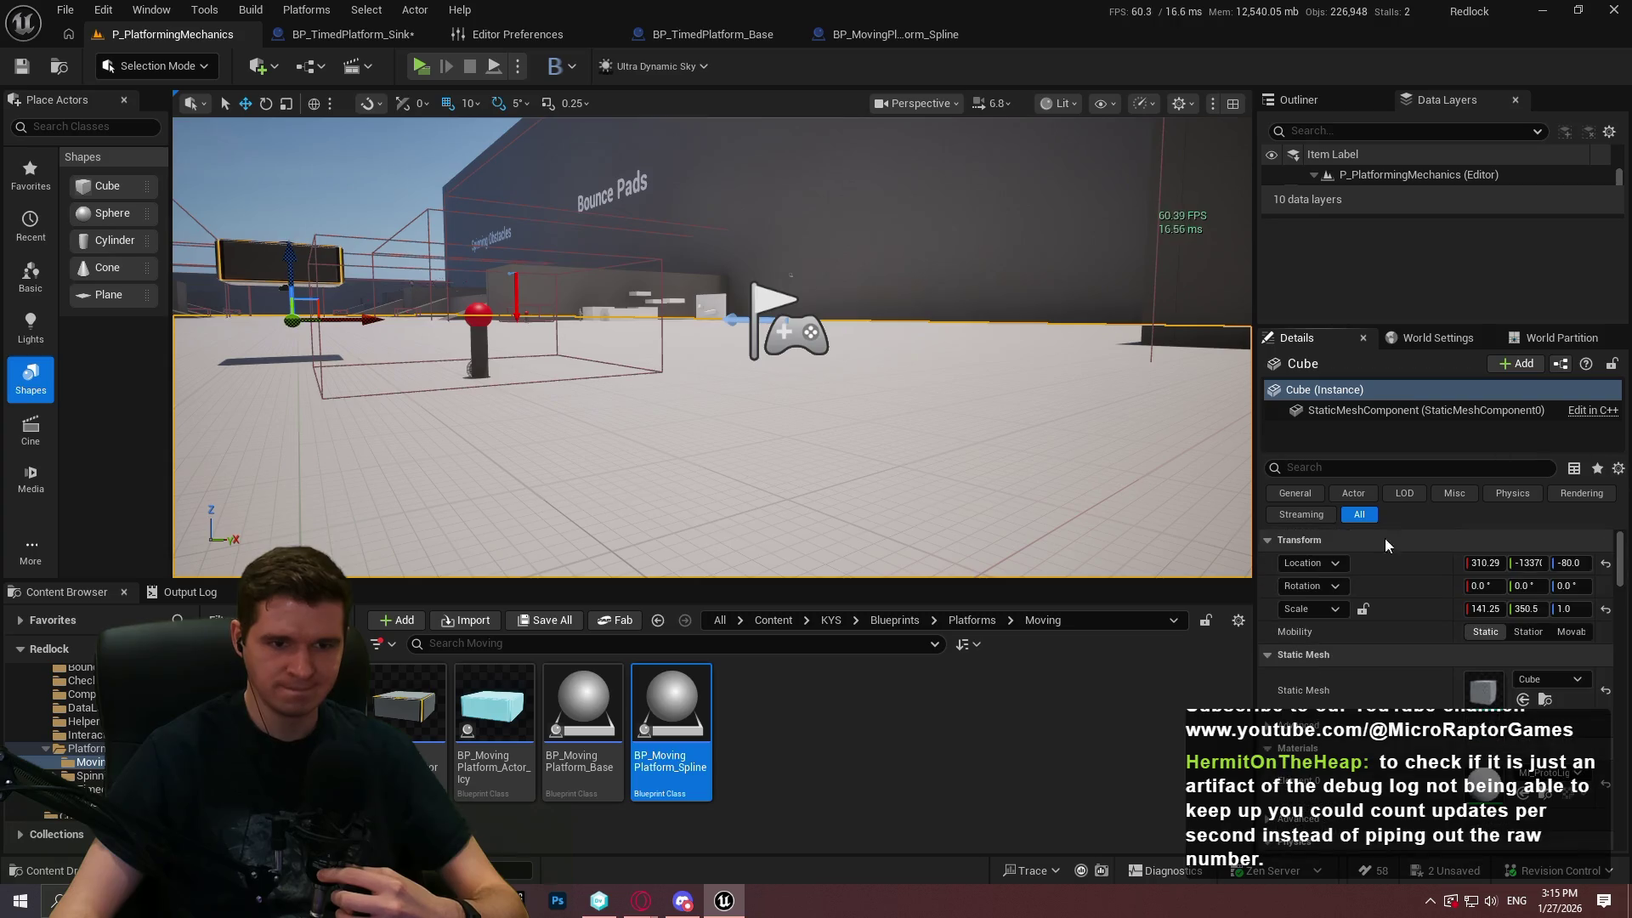
left_click(284, 251)
scroll(1364, 667, "down", 3)
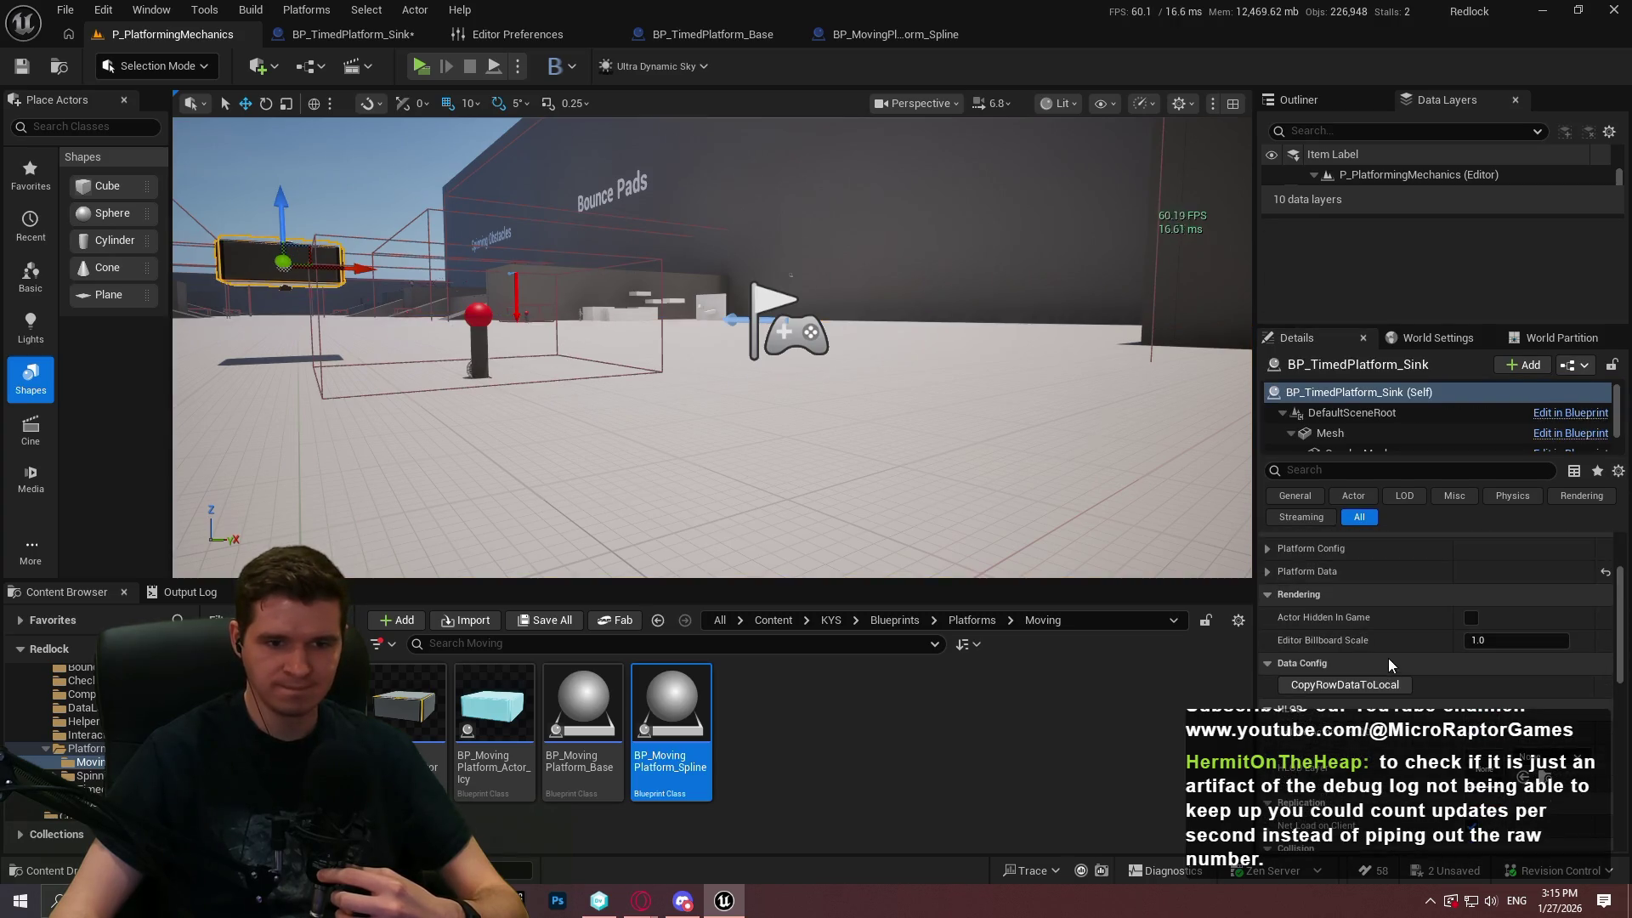
left_click(1270, 573)
left_click(1282, 688)
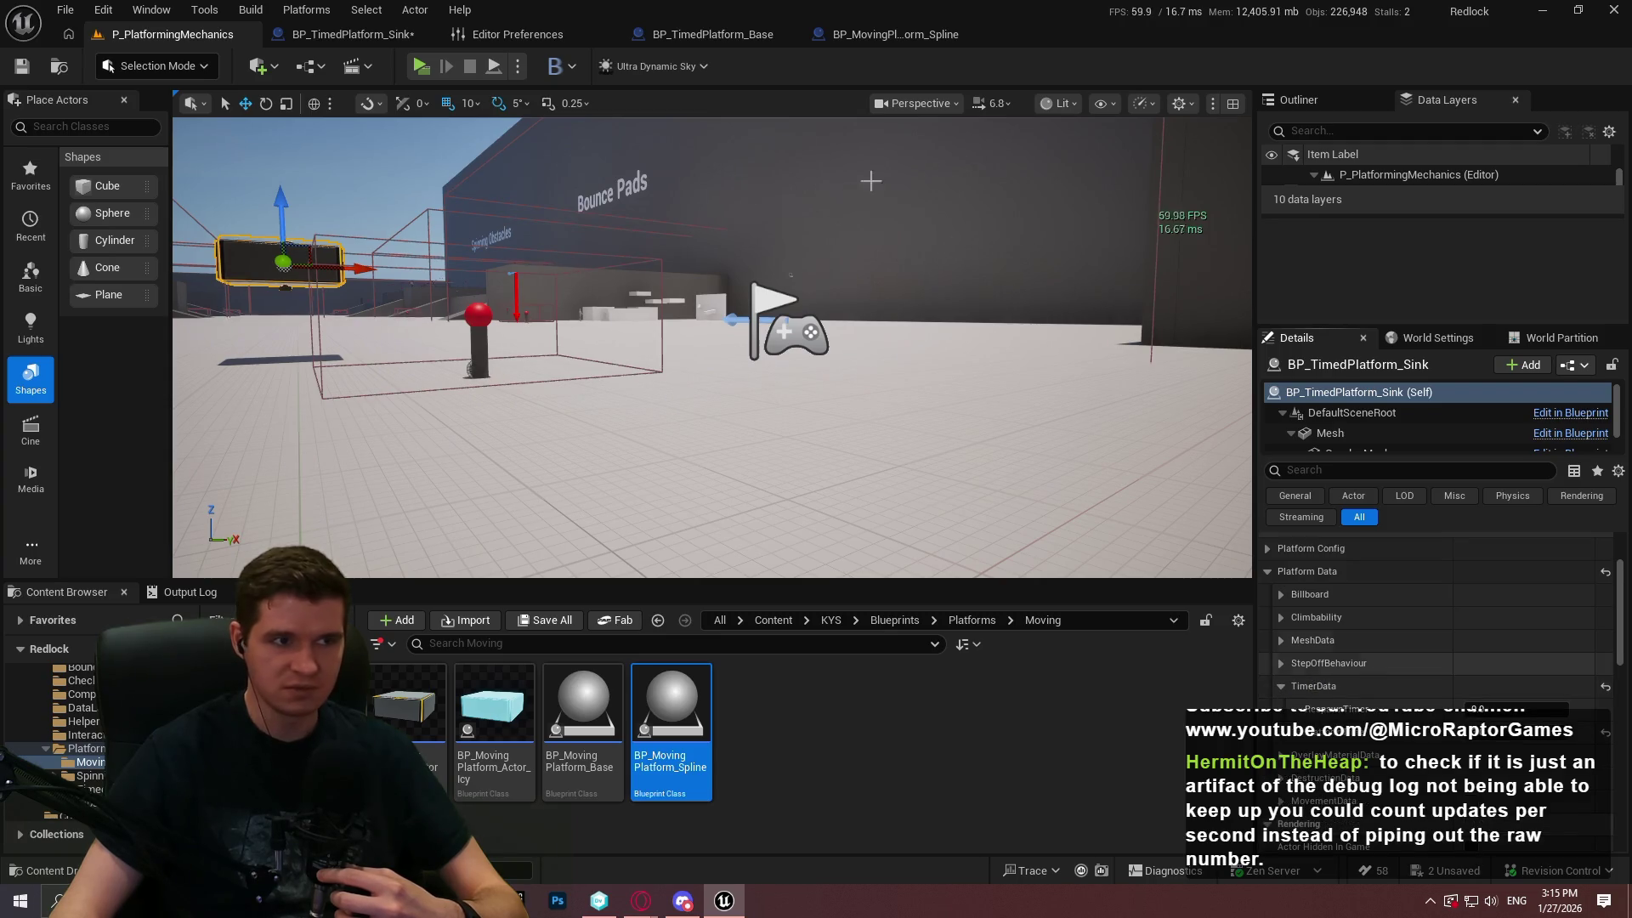
Go back to the BP_TimedPlatform_Sink graph showing the timer update event and Do Once
scroll(951, 248, "down", 1)
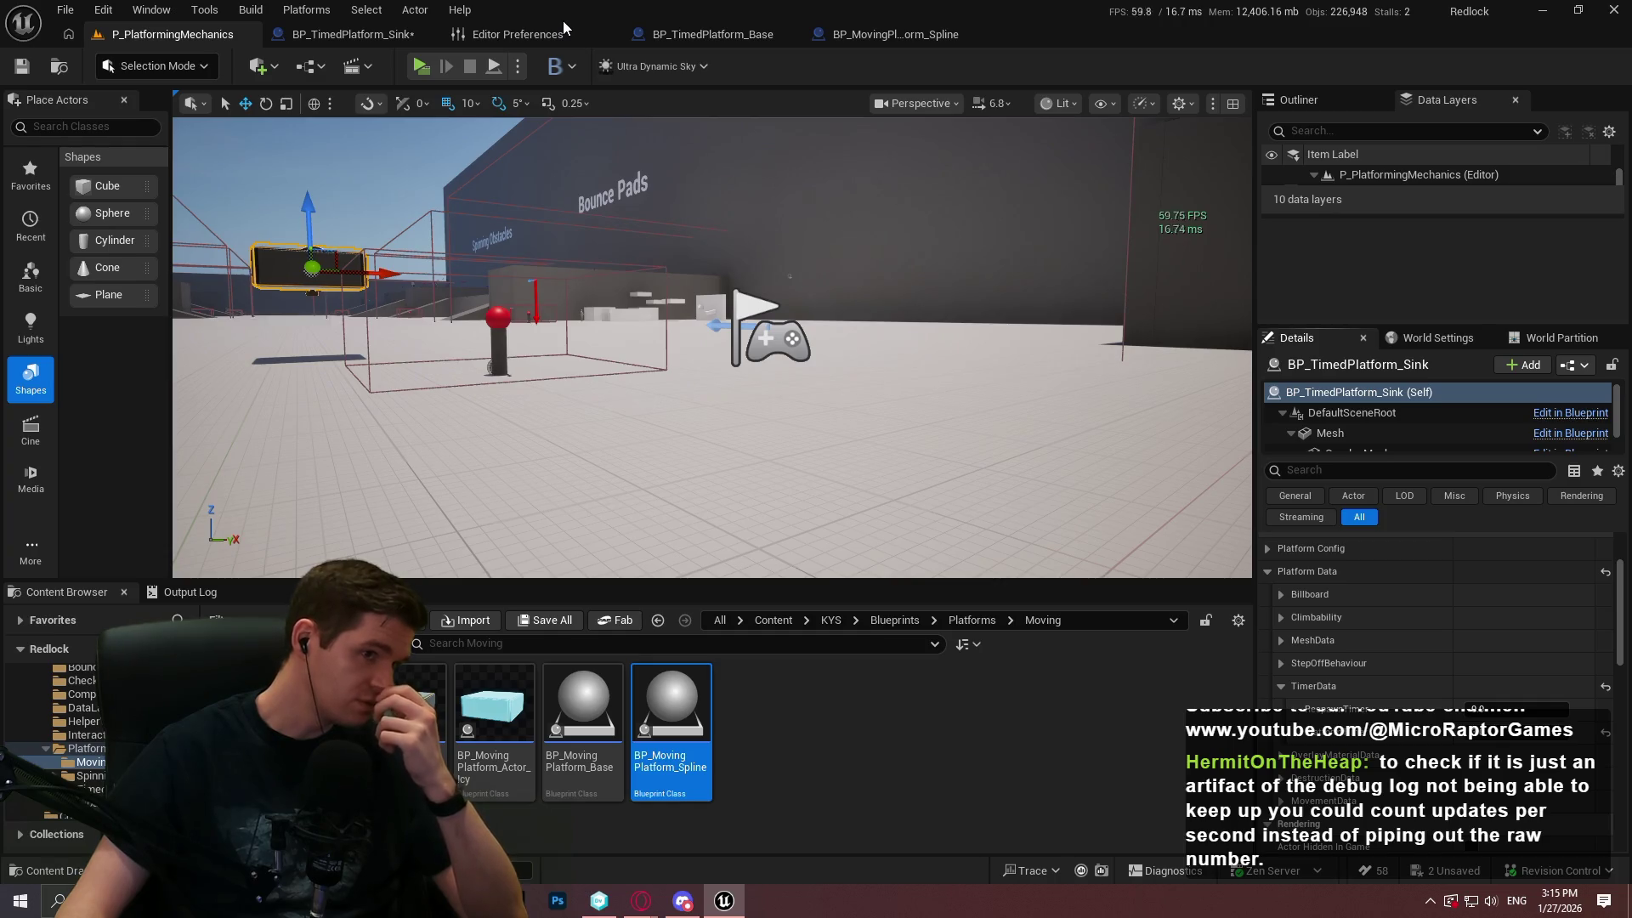
left_click(380, 35)
left_click_drag(712, 201, 787, 303)
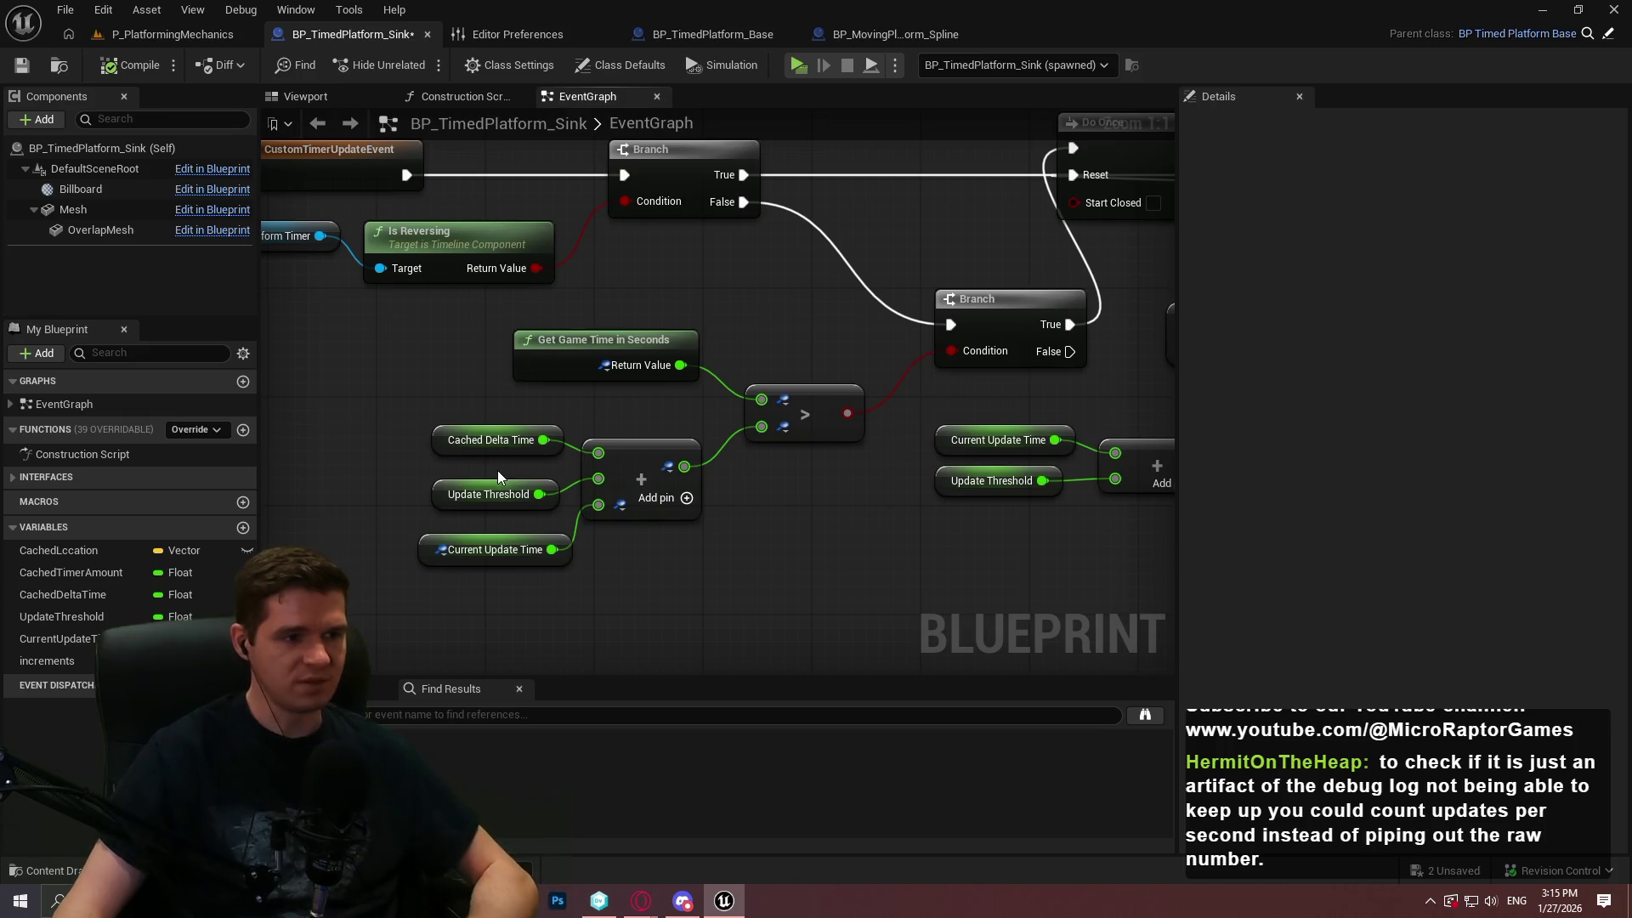
left_click(495, 491)
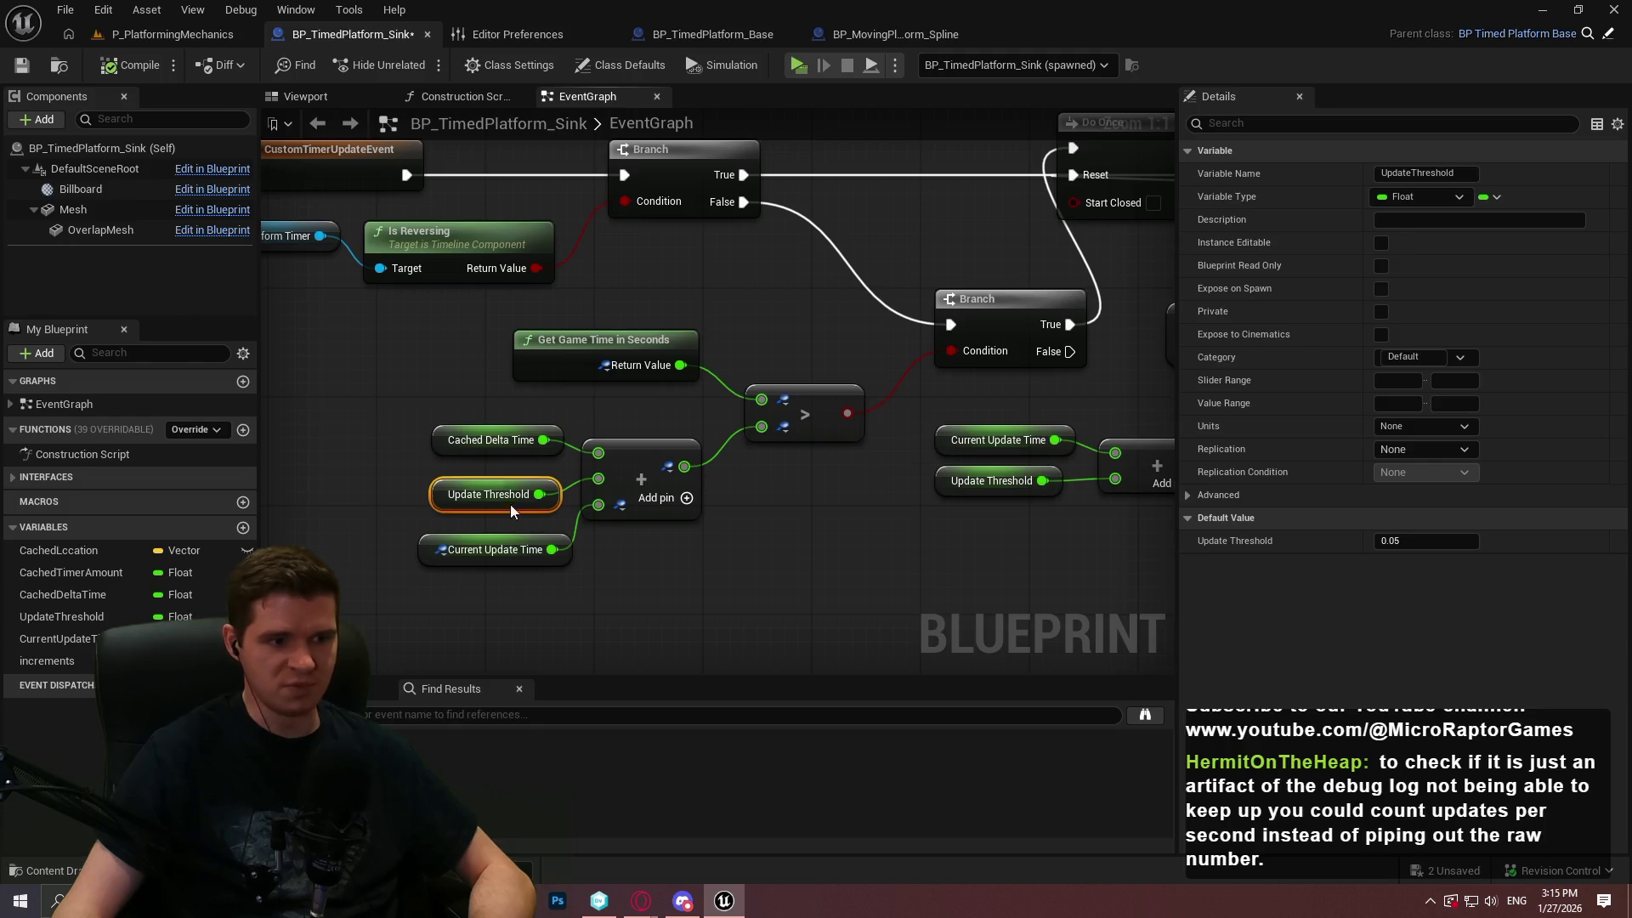
left_click_drag(899, 501, 748, 520)
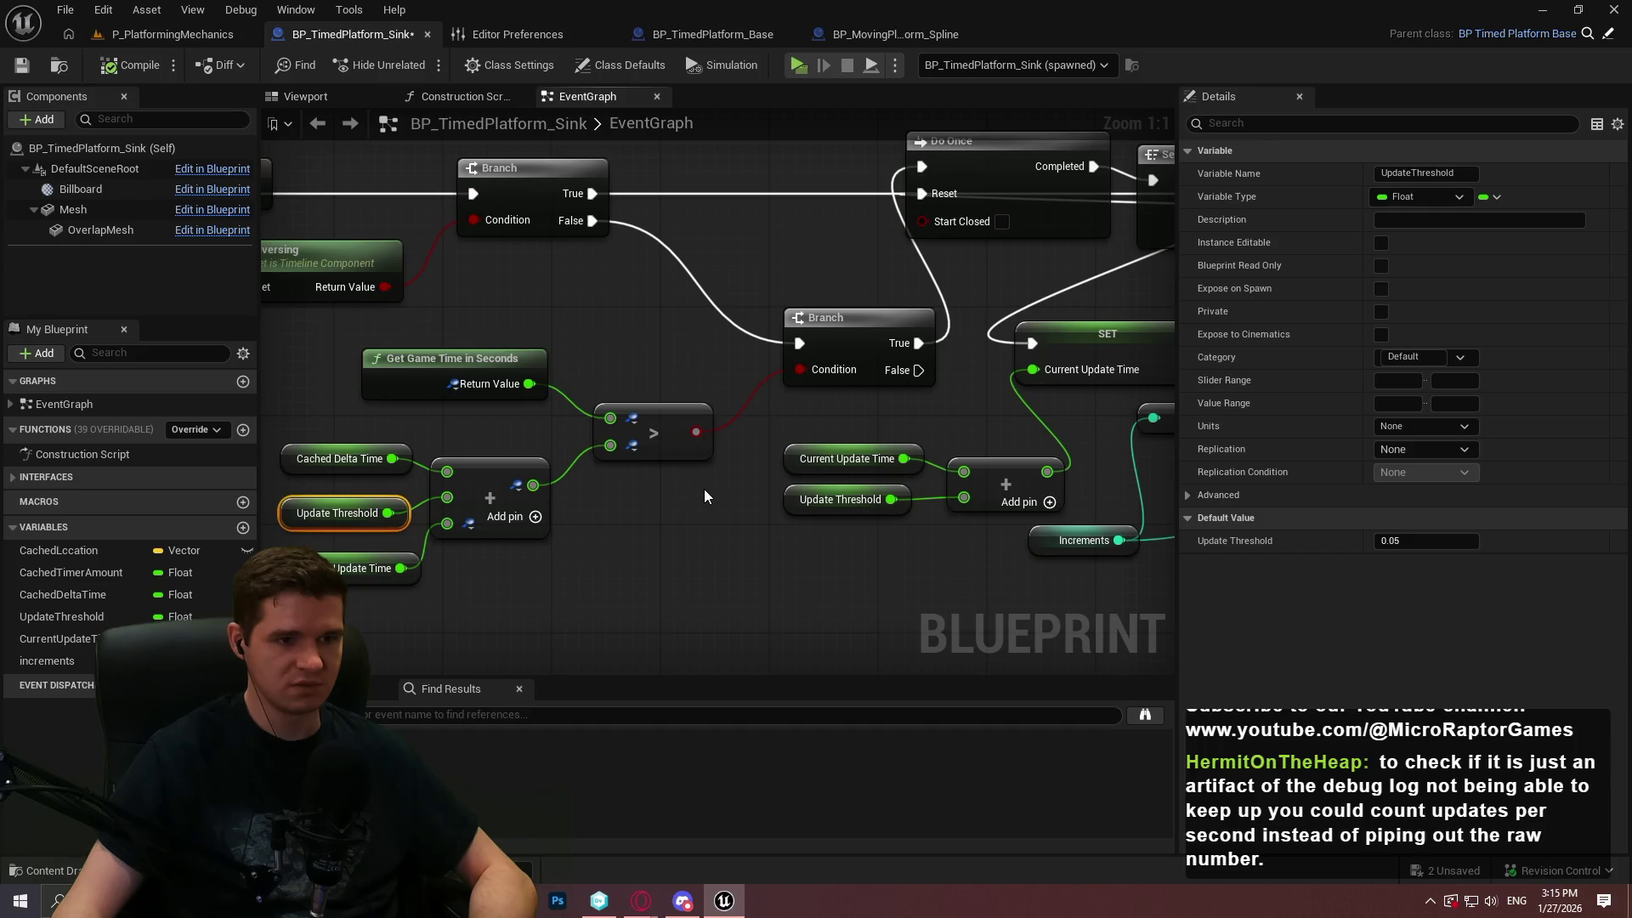
left_click_drag(794, 410, 553, 412)
left_click(799, 65)
key("Return")
key("w")
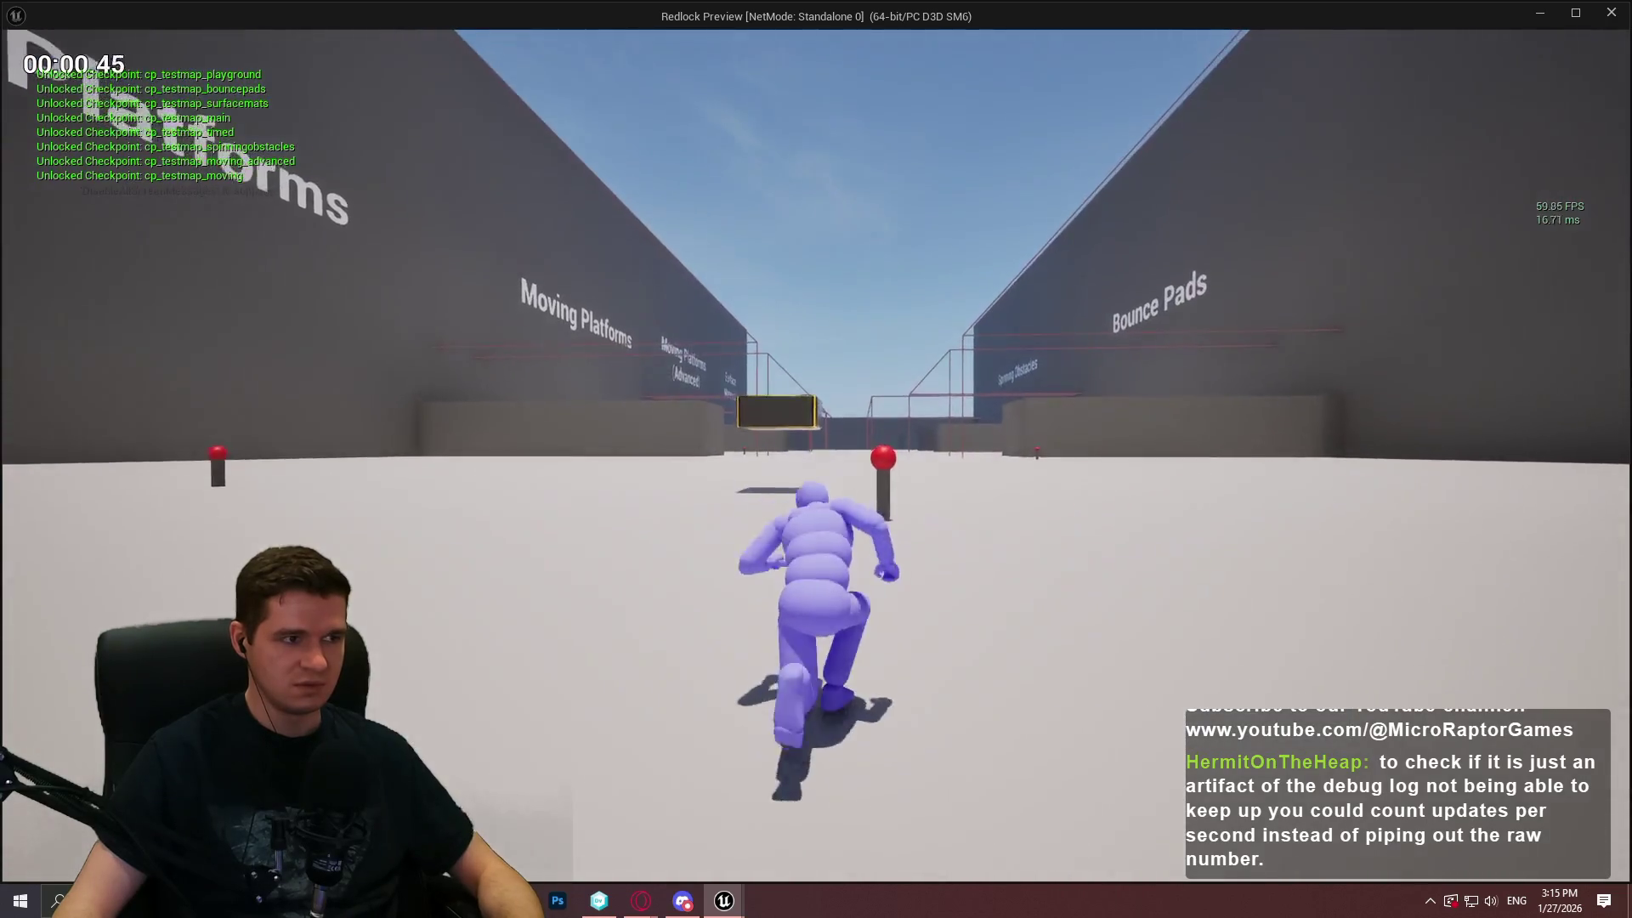
key("space")
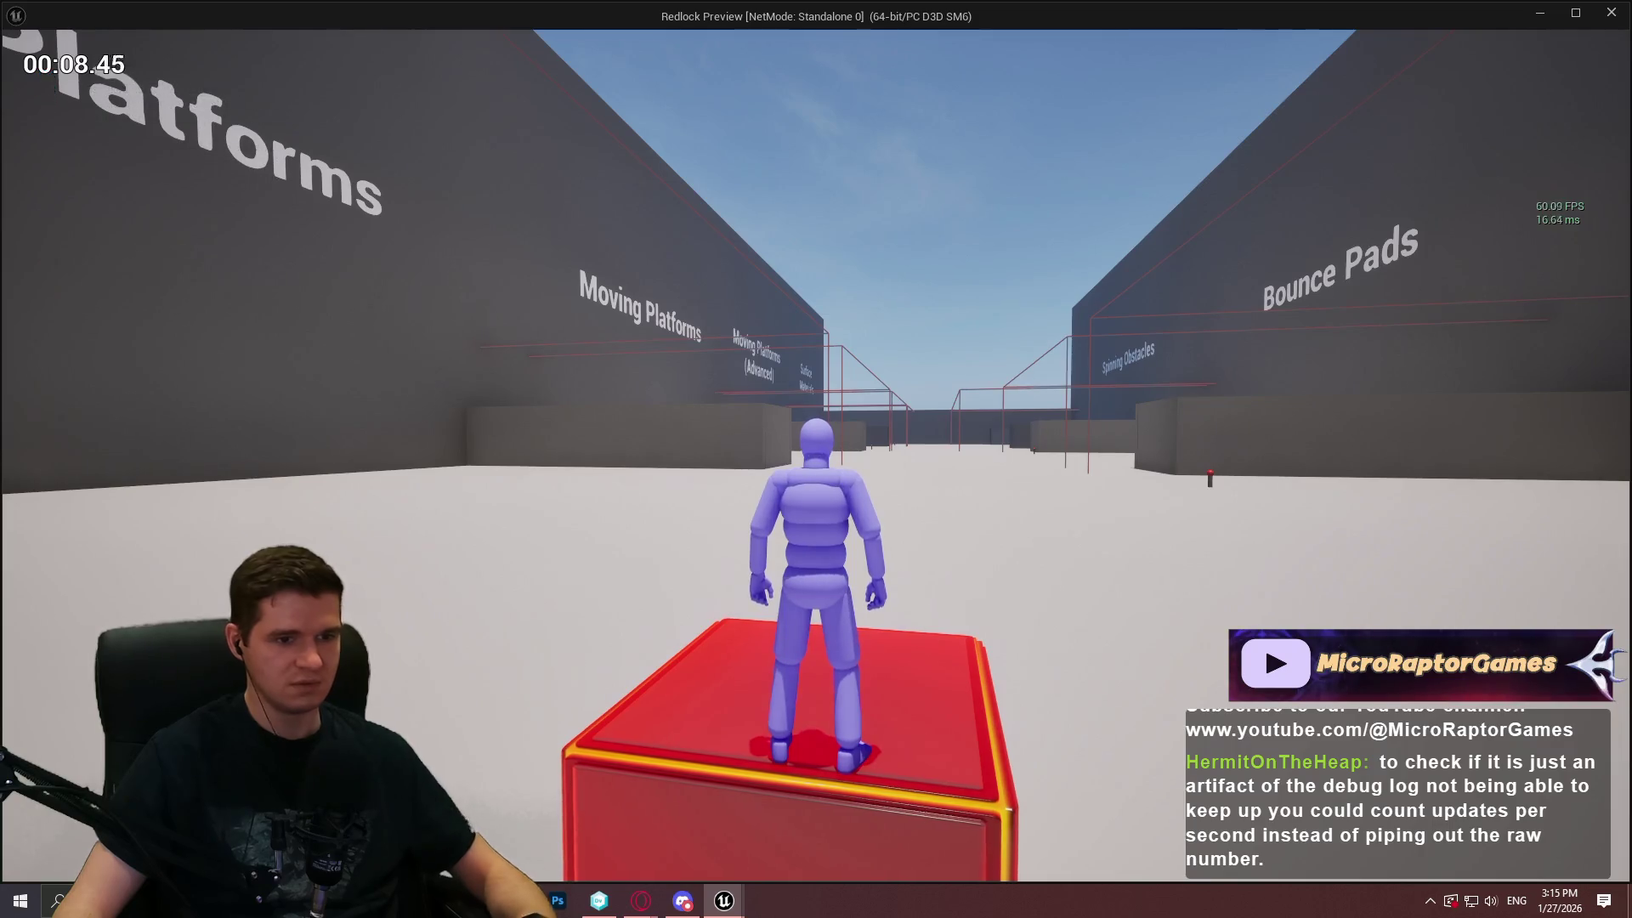
key("Escape")
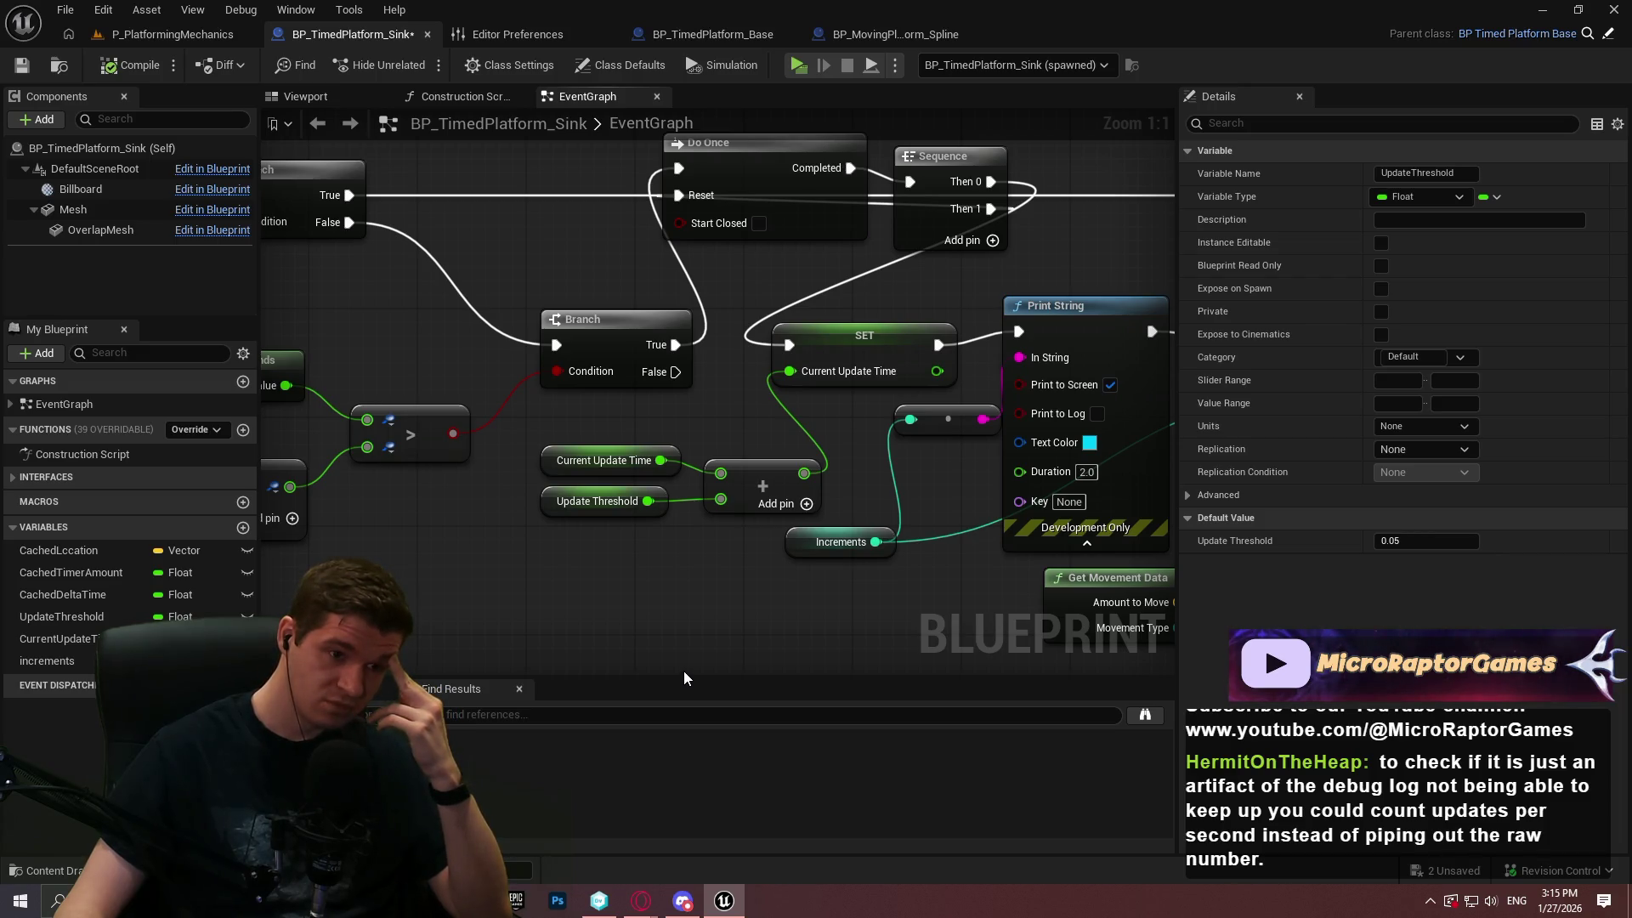
Break the Update Threshold link into the game-time comparison's Add node, leaving that input at 0.0
left_click_drag(684, 671, 1016, 629)
left_click(927, 598)
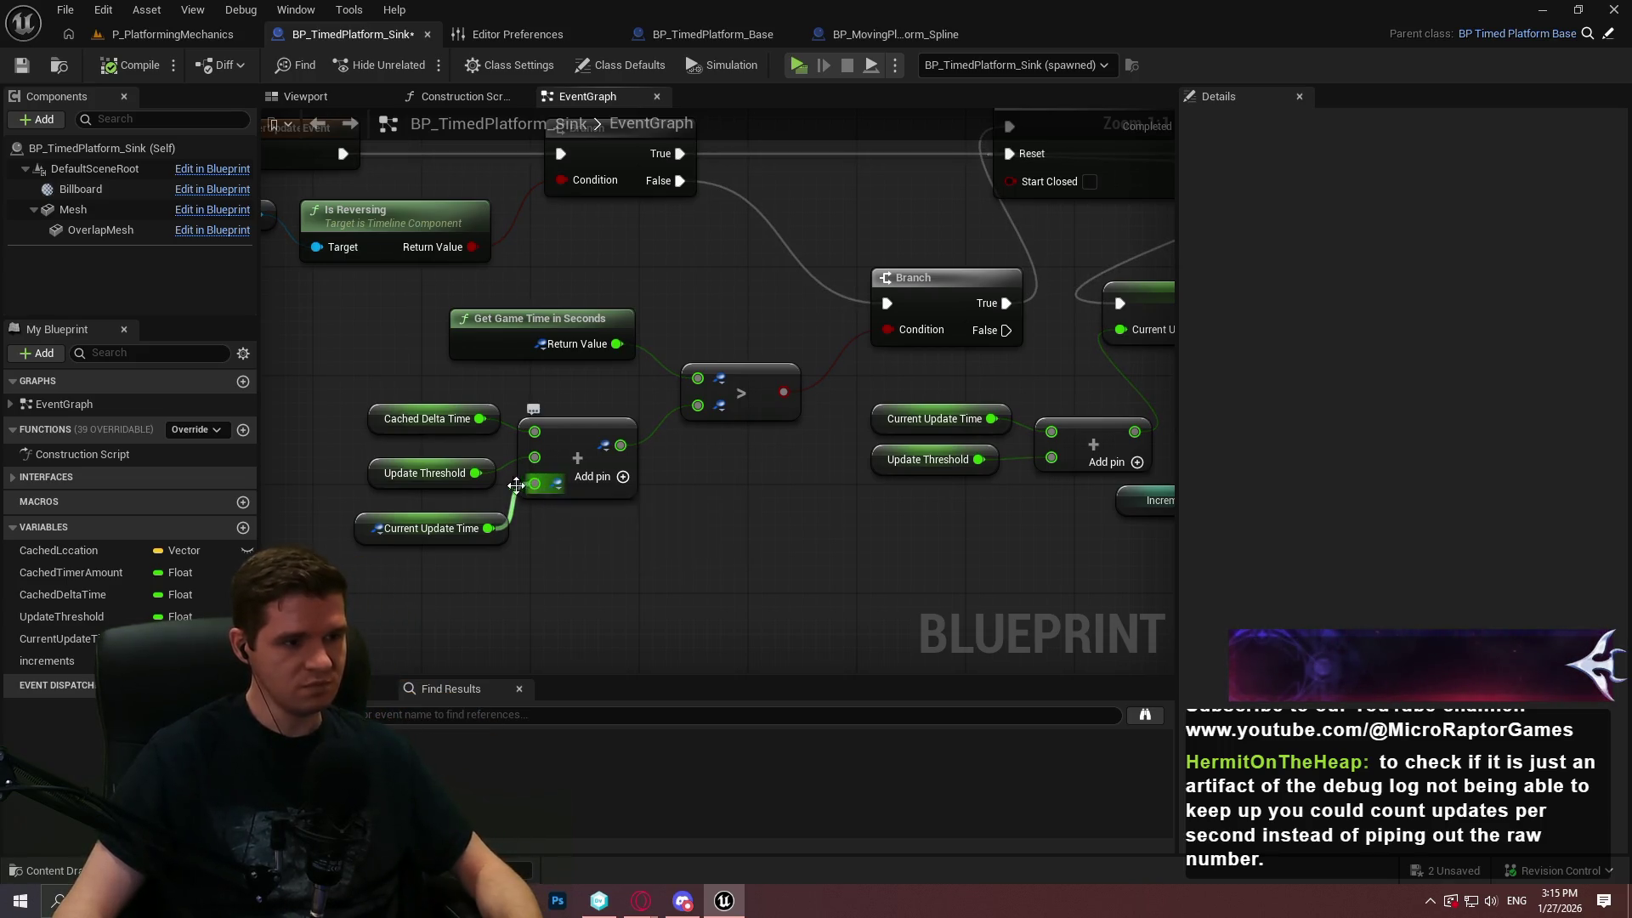
left_click(534, 459, "alt")
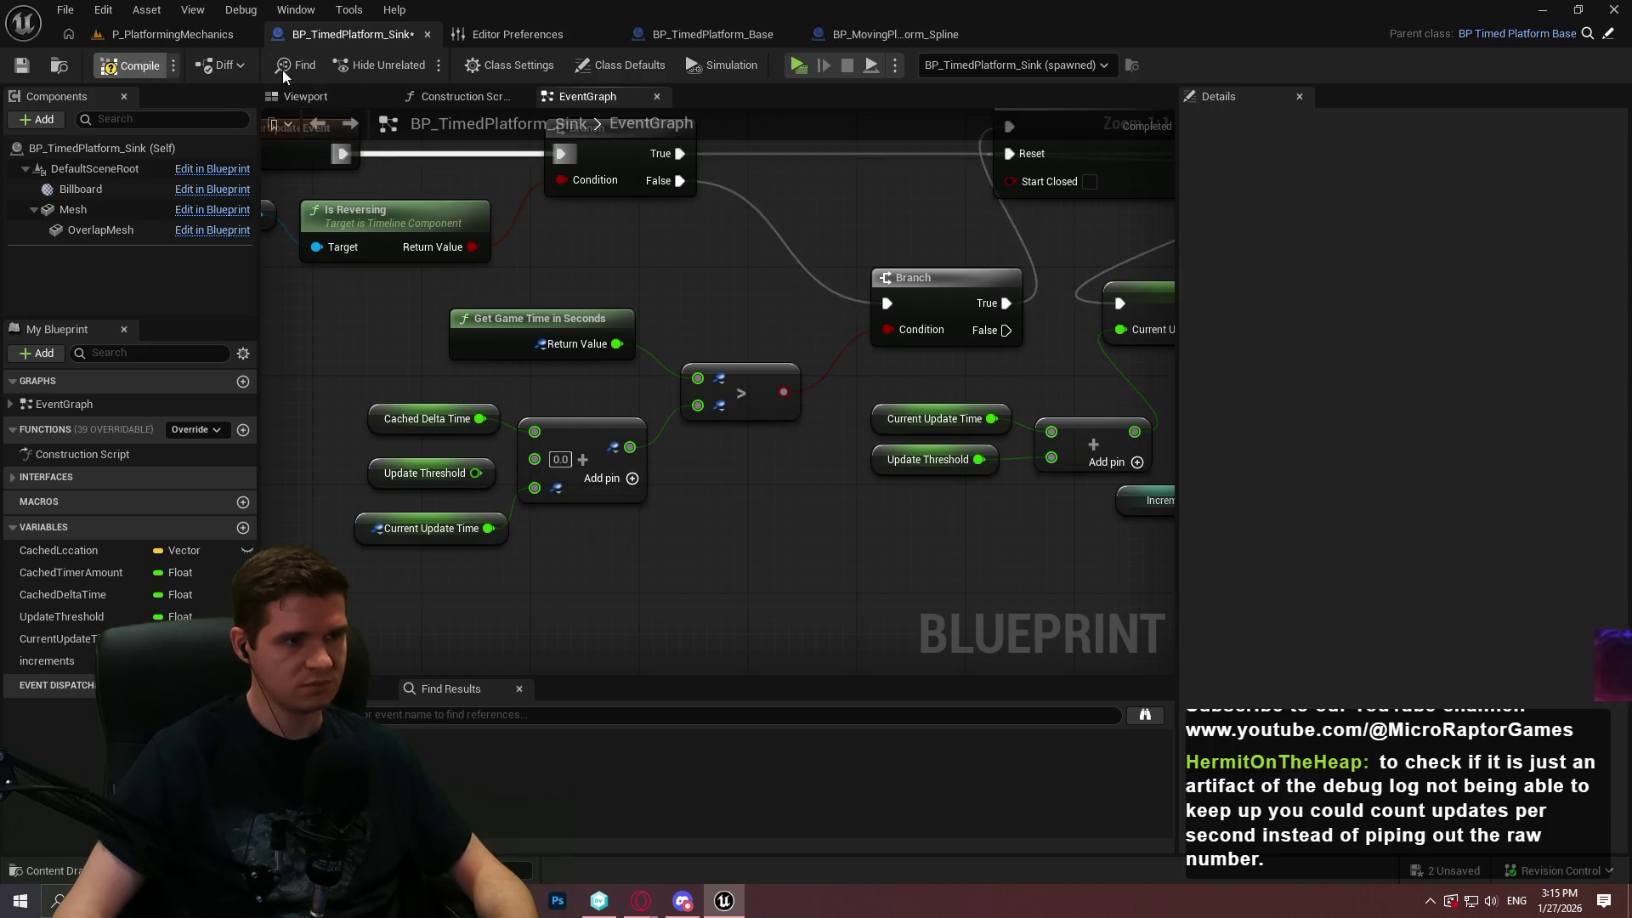
left_click(810, 65)
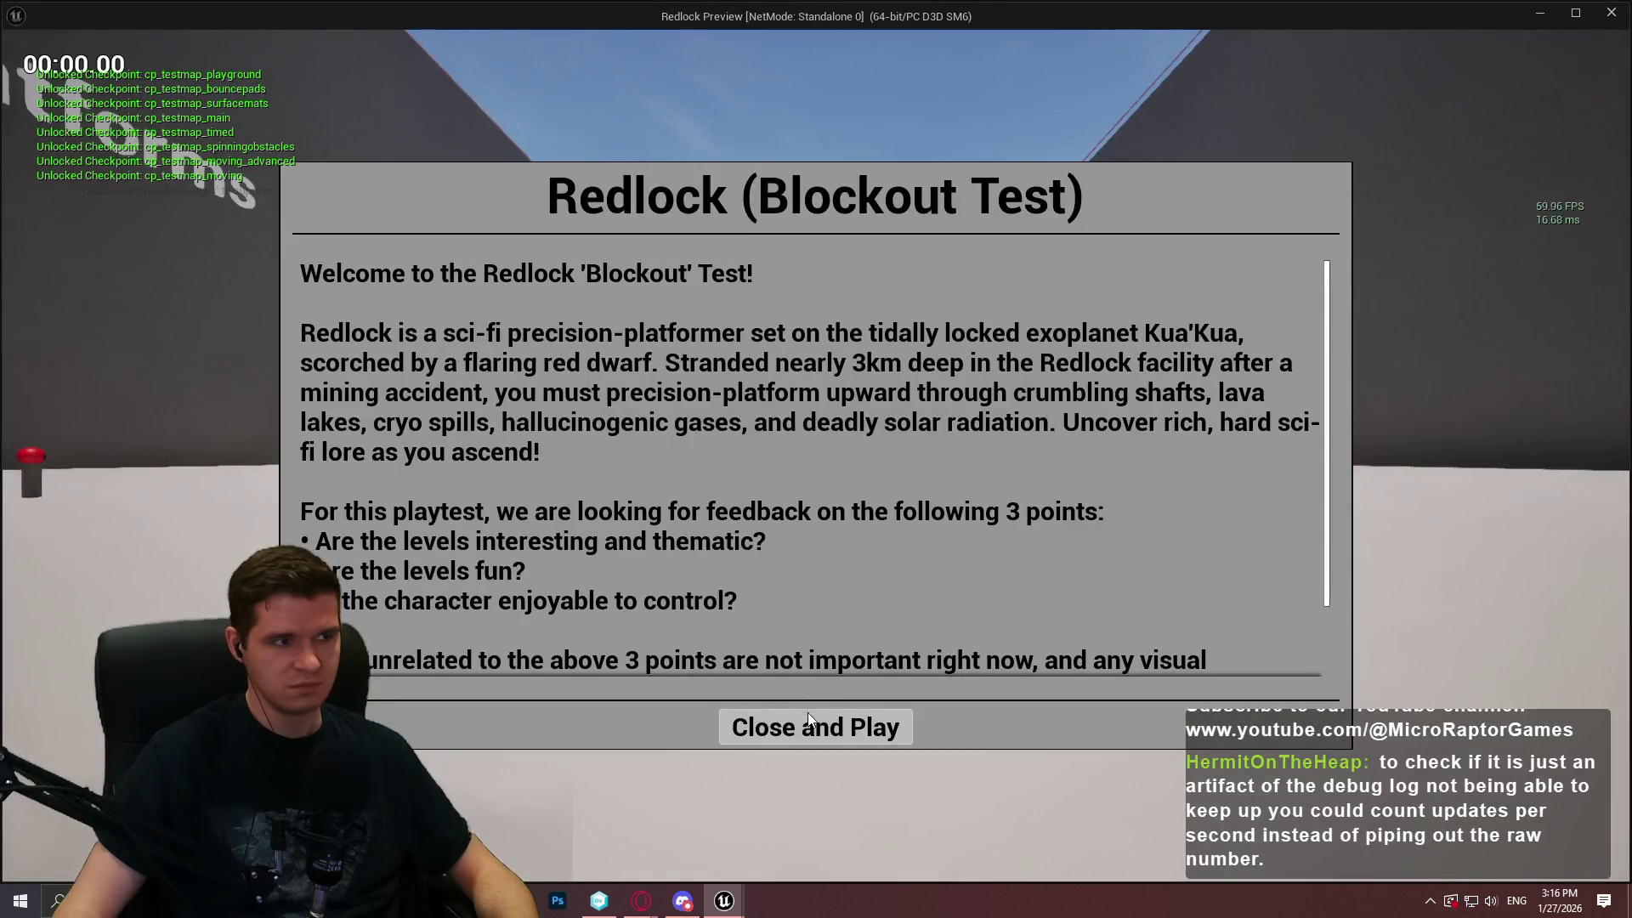
left_click(809, 714)
key("w")
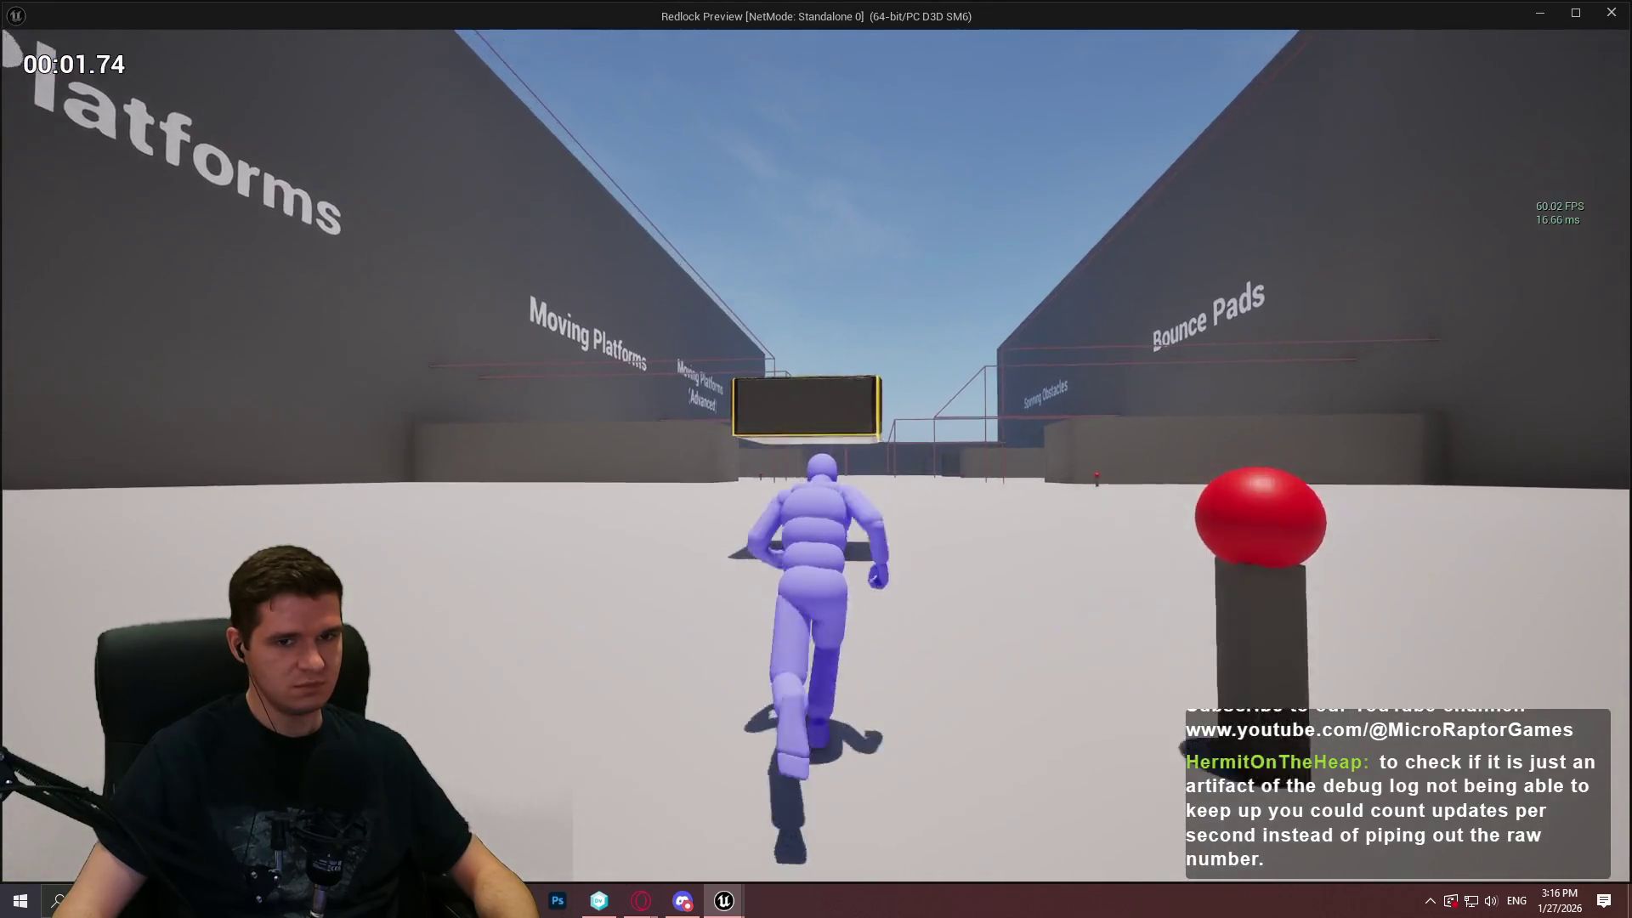
key("space")
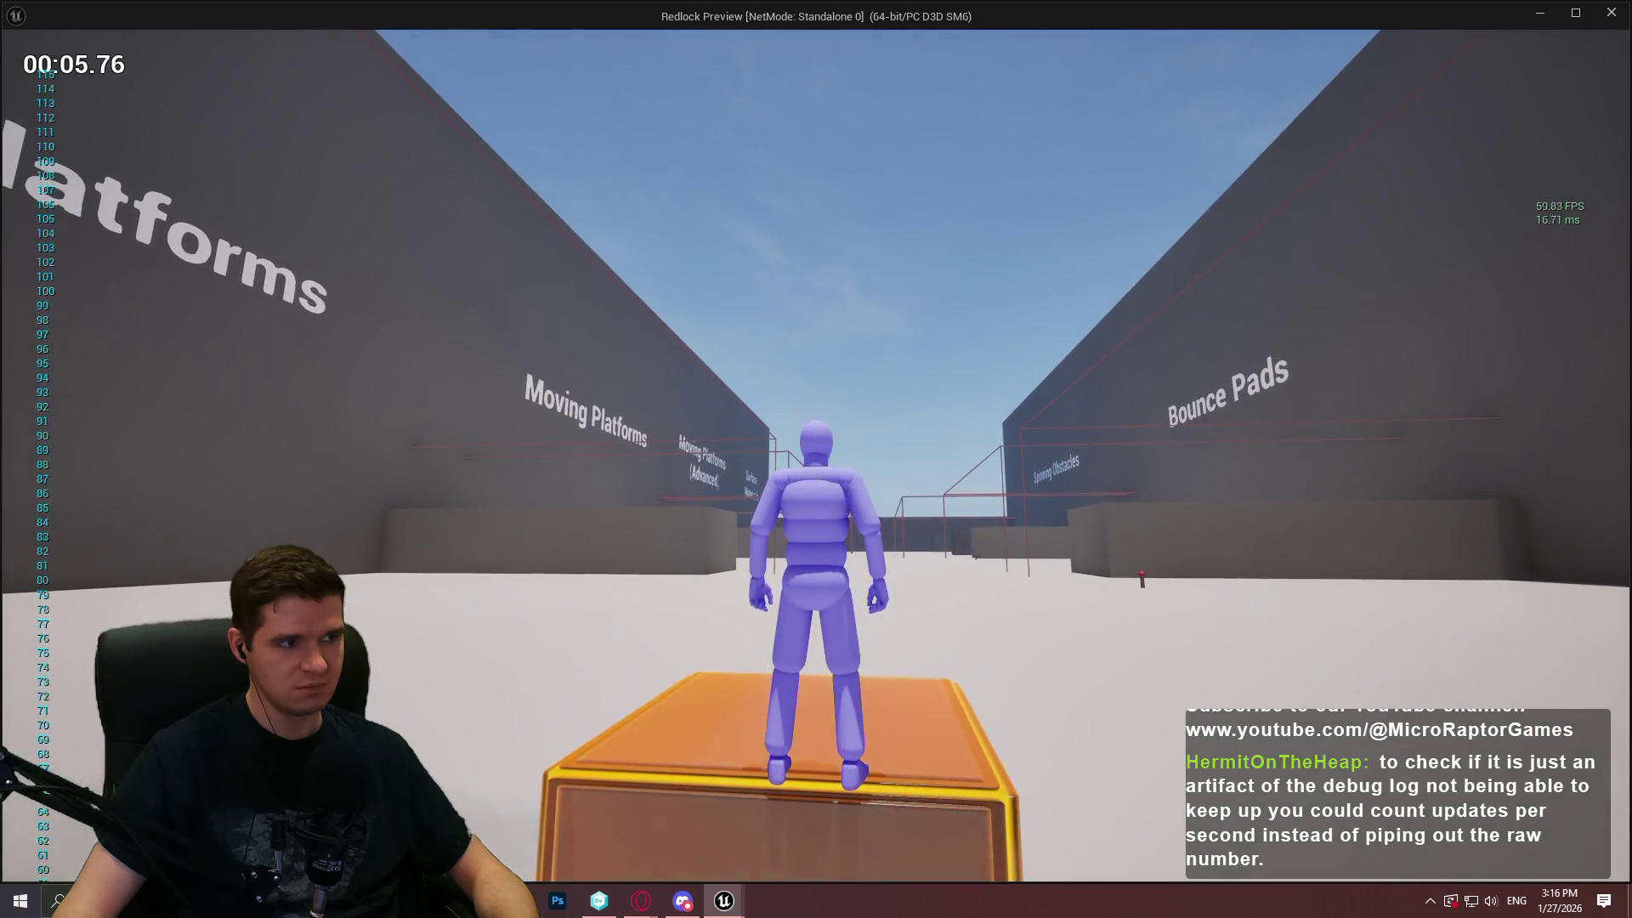
key("Escape")
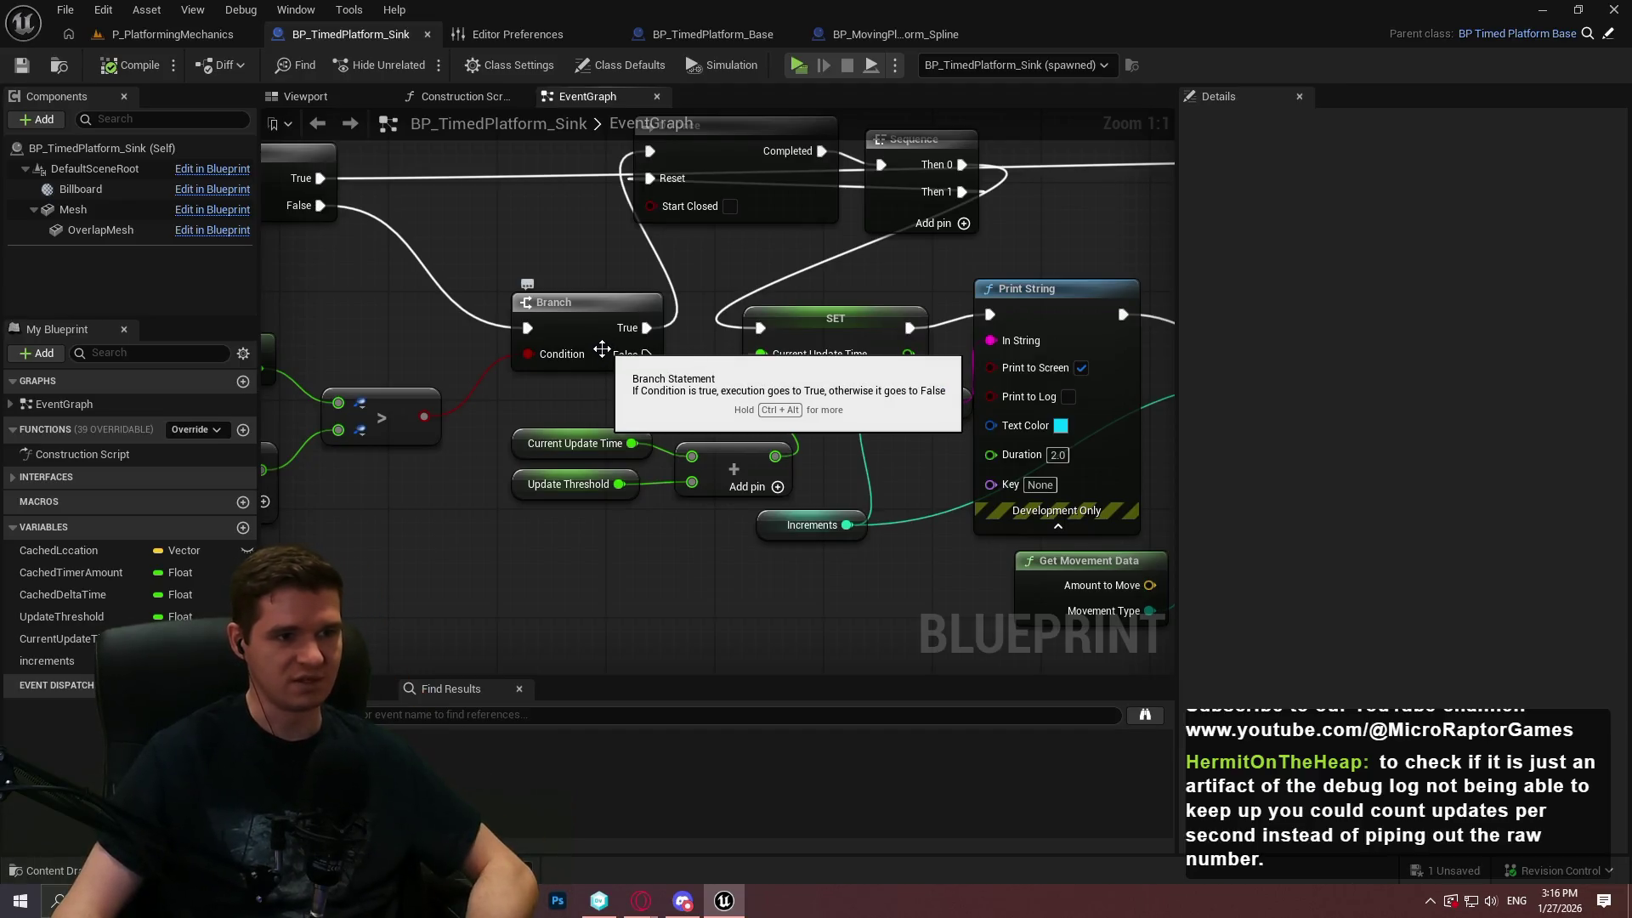
Insert a Delay Until Next Frame node after the Branch, beside Do Once, and save the Blueprint
left_click_drag(597, 354, 571, 378)
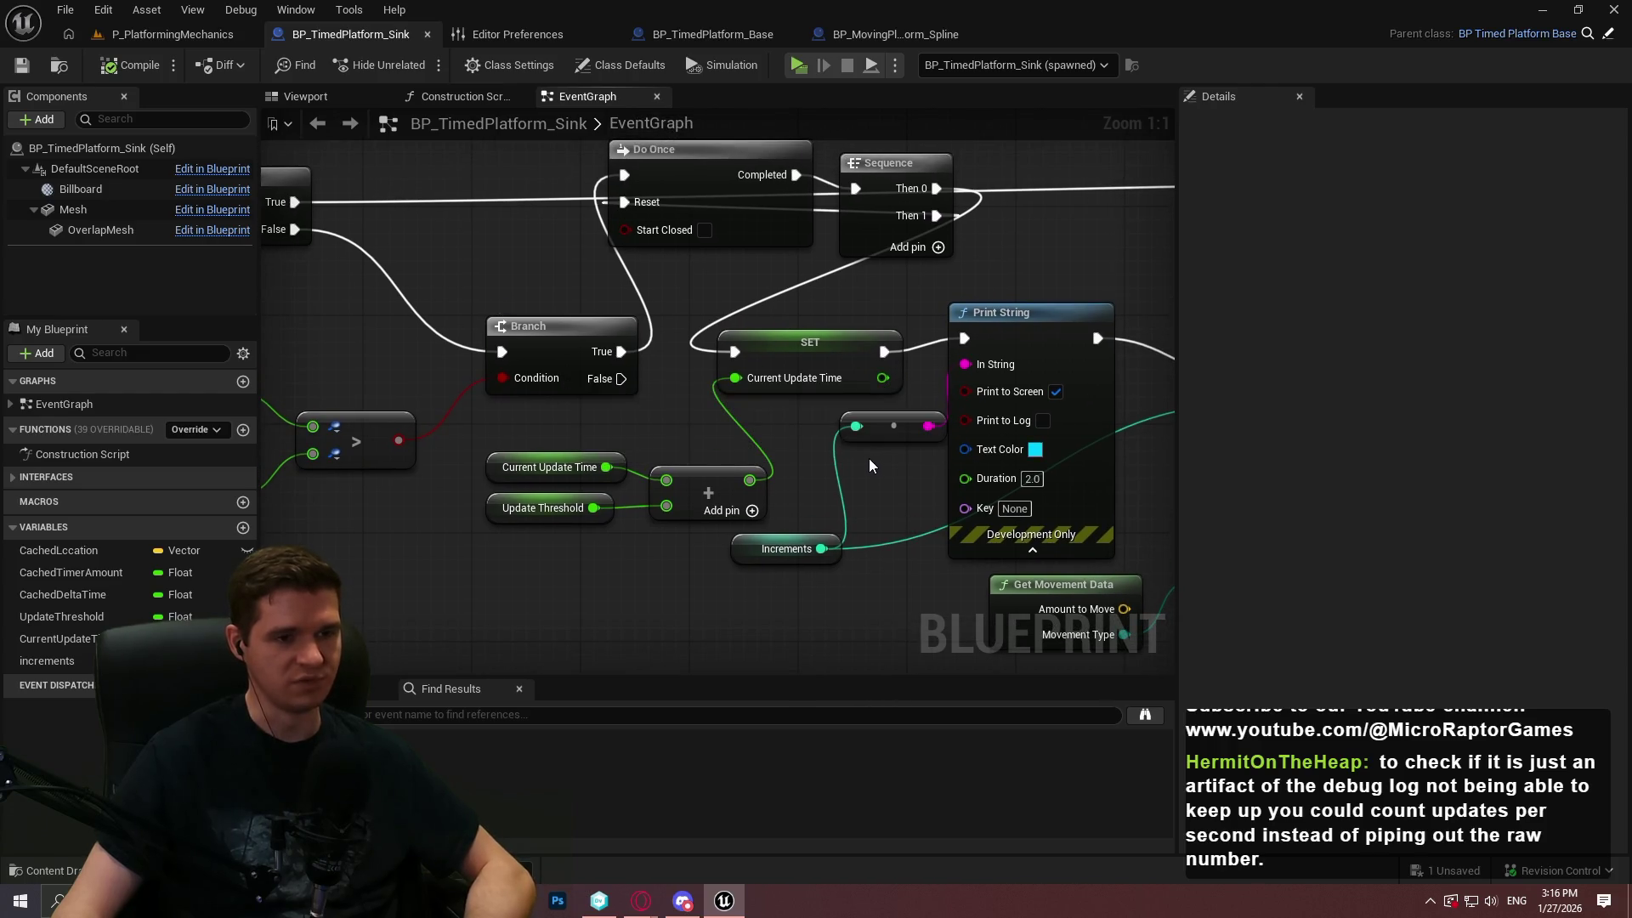
mouse_move(862, 452)
left_mouse_down()
mouse_move(596, 510)
mouse_move(190, 334)
left_mouse_up()
mouse_move(382, 357)
left_mouse_down()
mouse_move(516, 186)
mouse_move(643, 440)
mouse_move(678, 466)
mouse_move(771, 432)
mouse_move(685, 436)
mouse_move(697, 340)
left_mouse_up()
type("delay until")
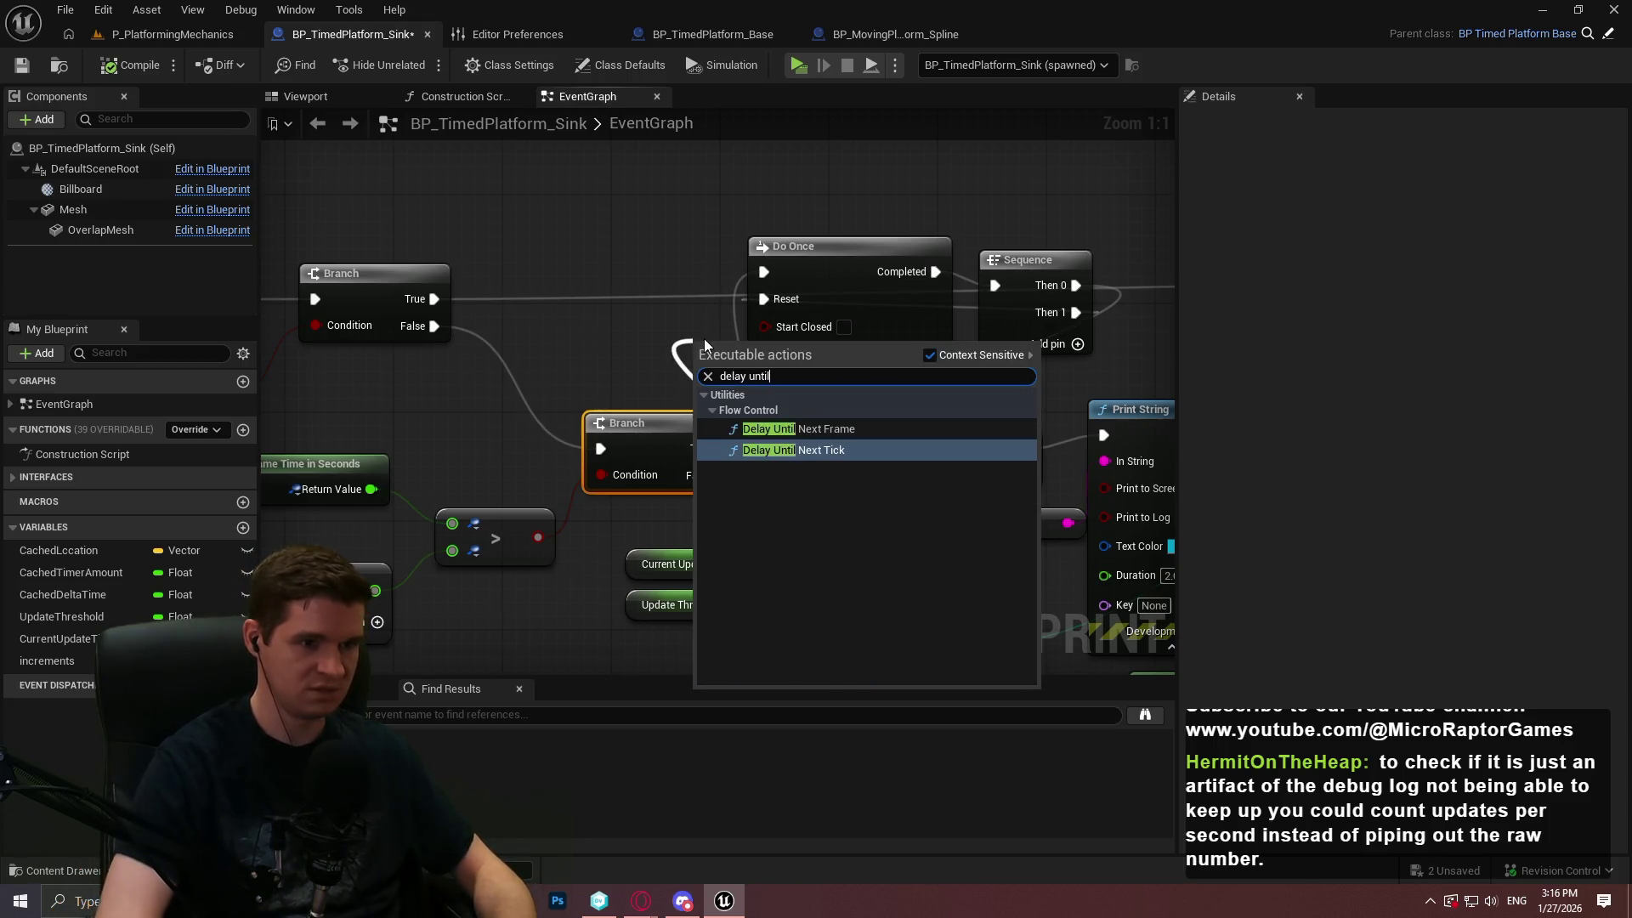
key("Up")
key("Return")
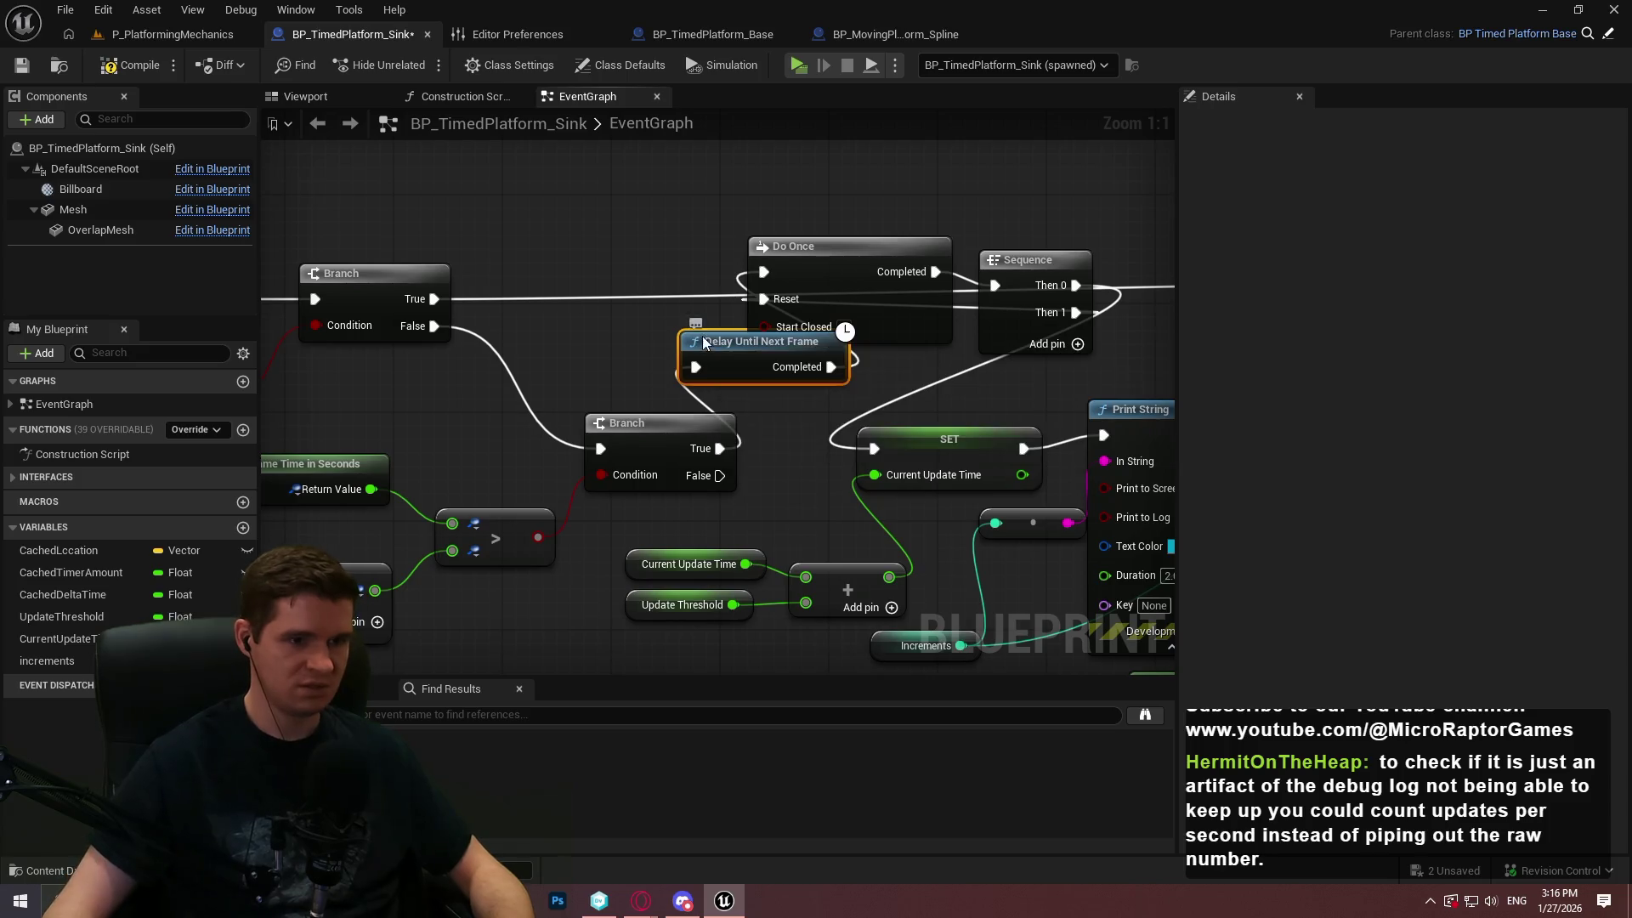
left_click_drag(703, 339, 578, 334)
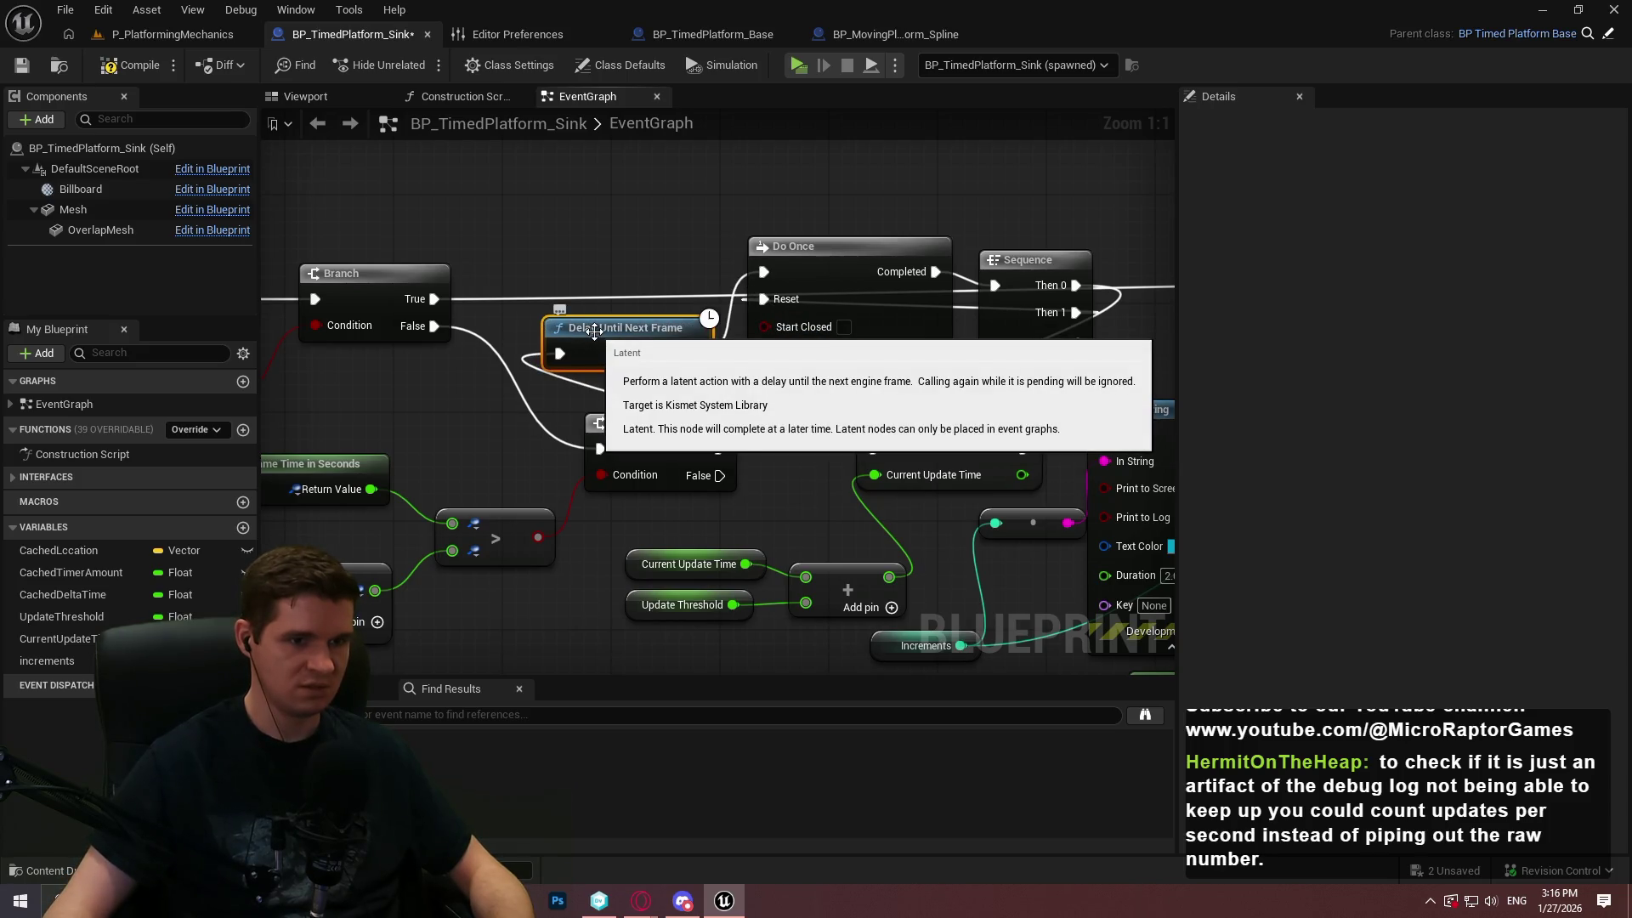
left_click(21, 65)
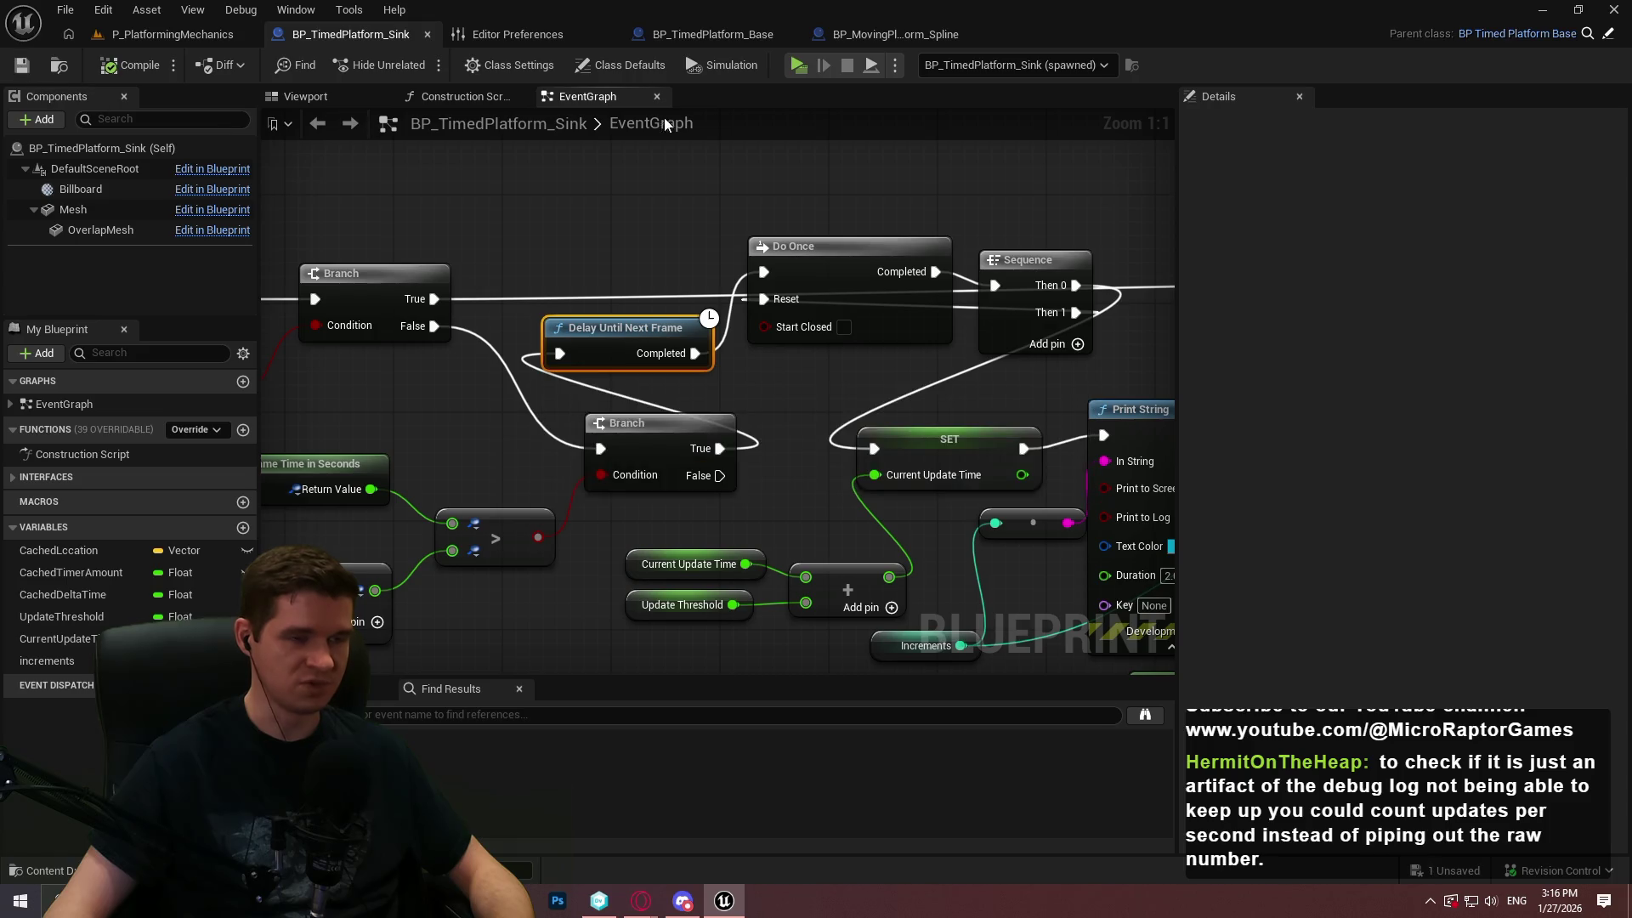
left_click(796, 68)
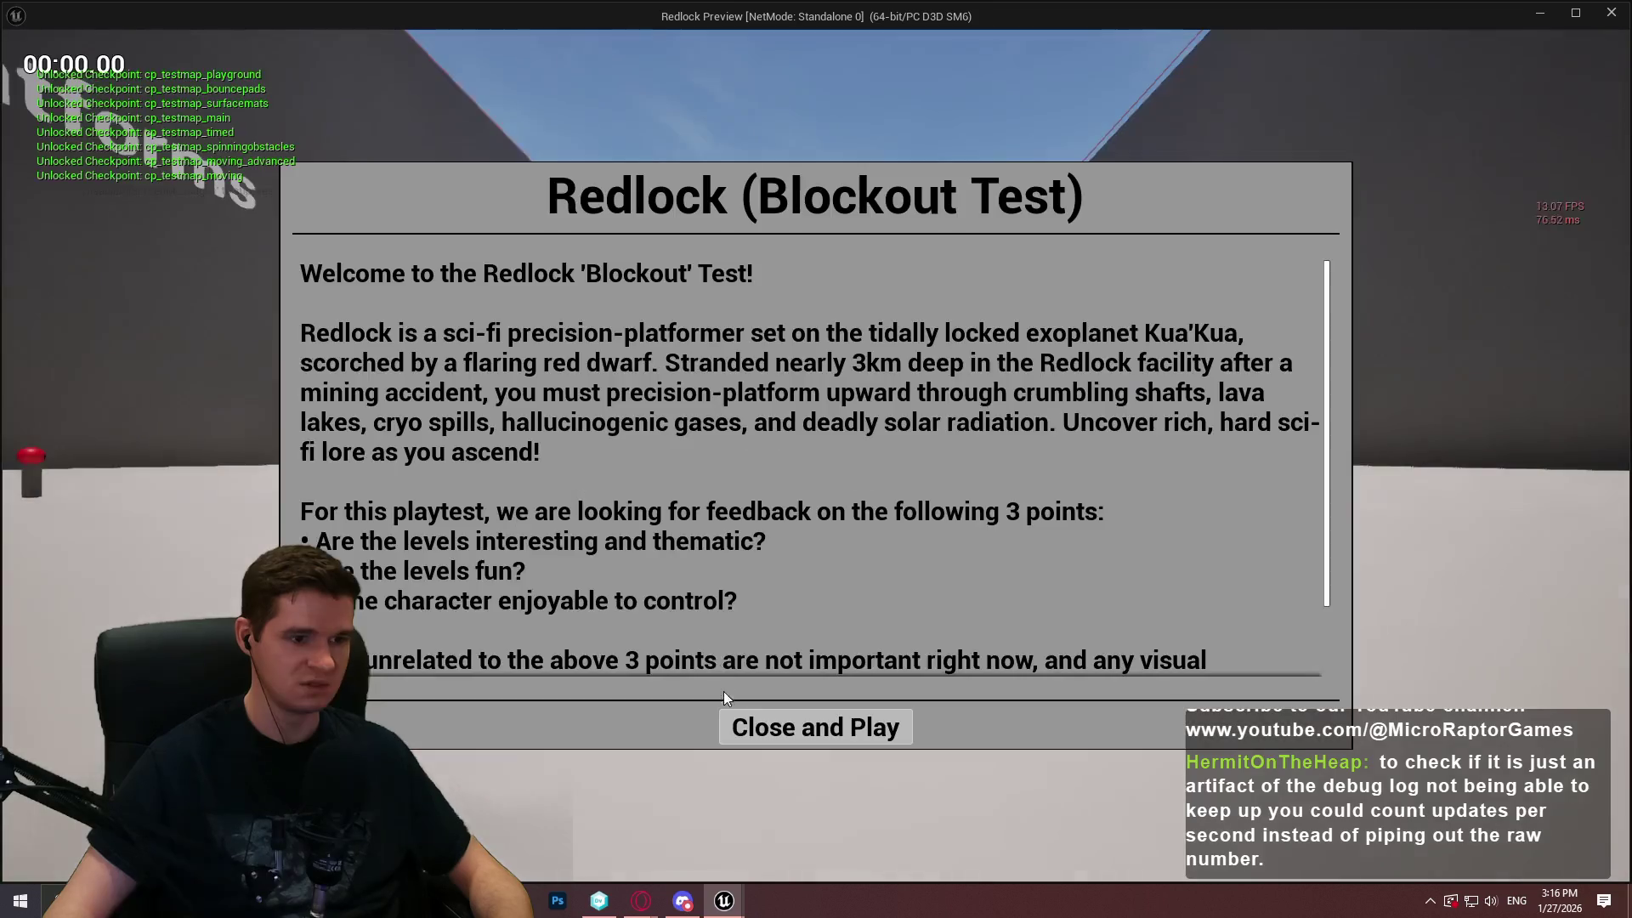
key("Return")
key("w")
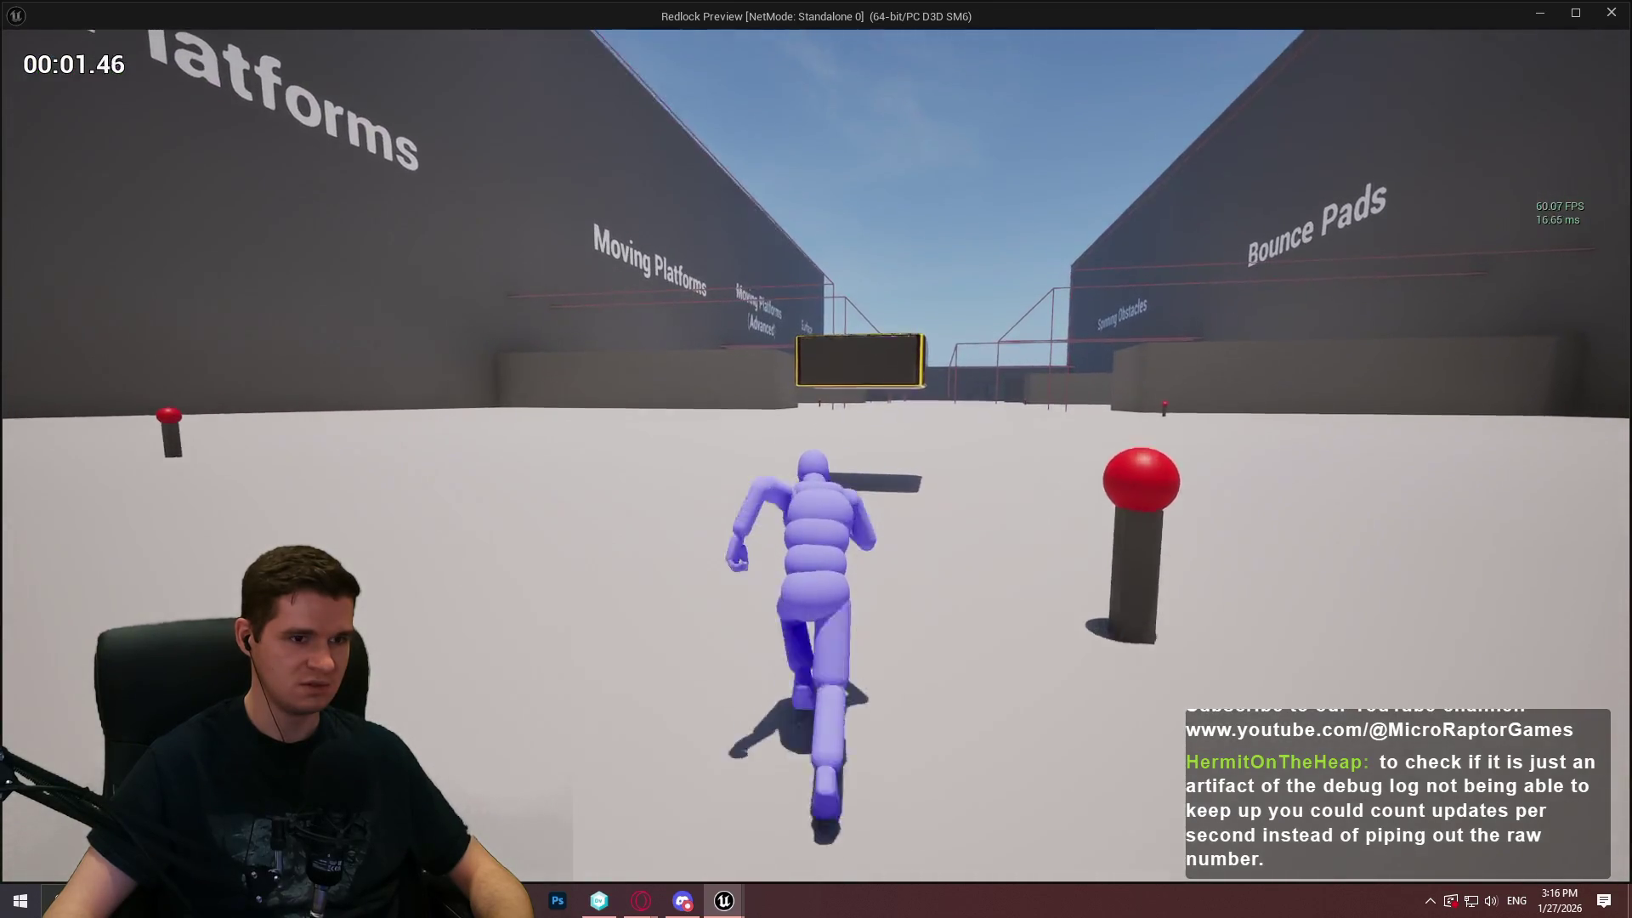
key("space")
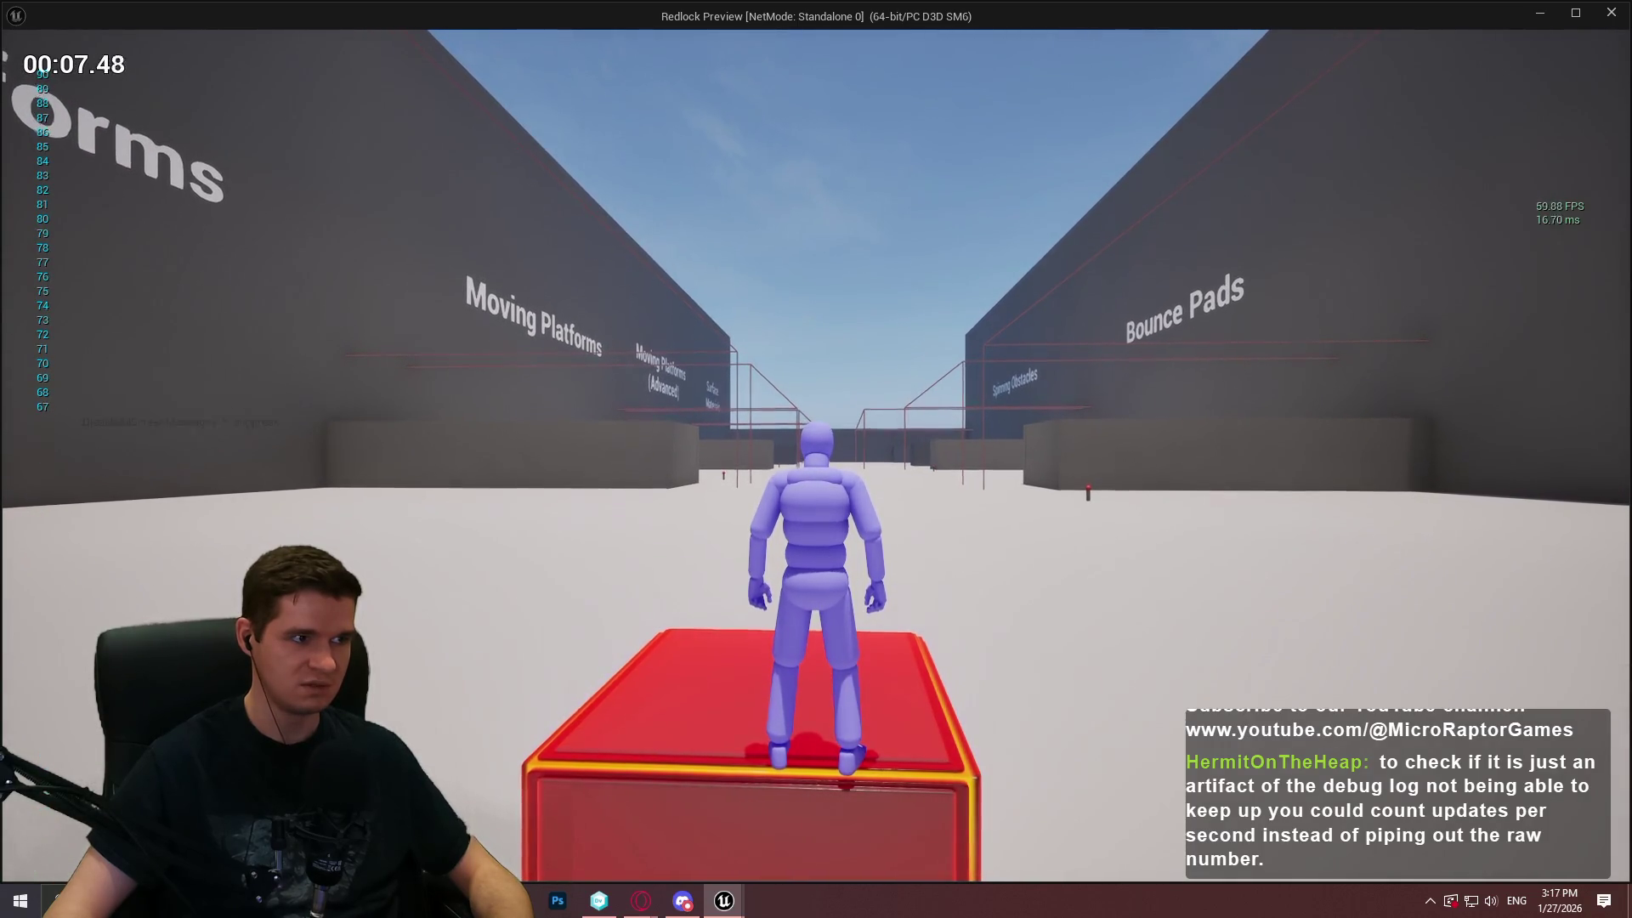
key("w")
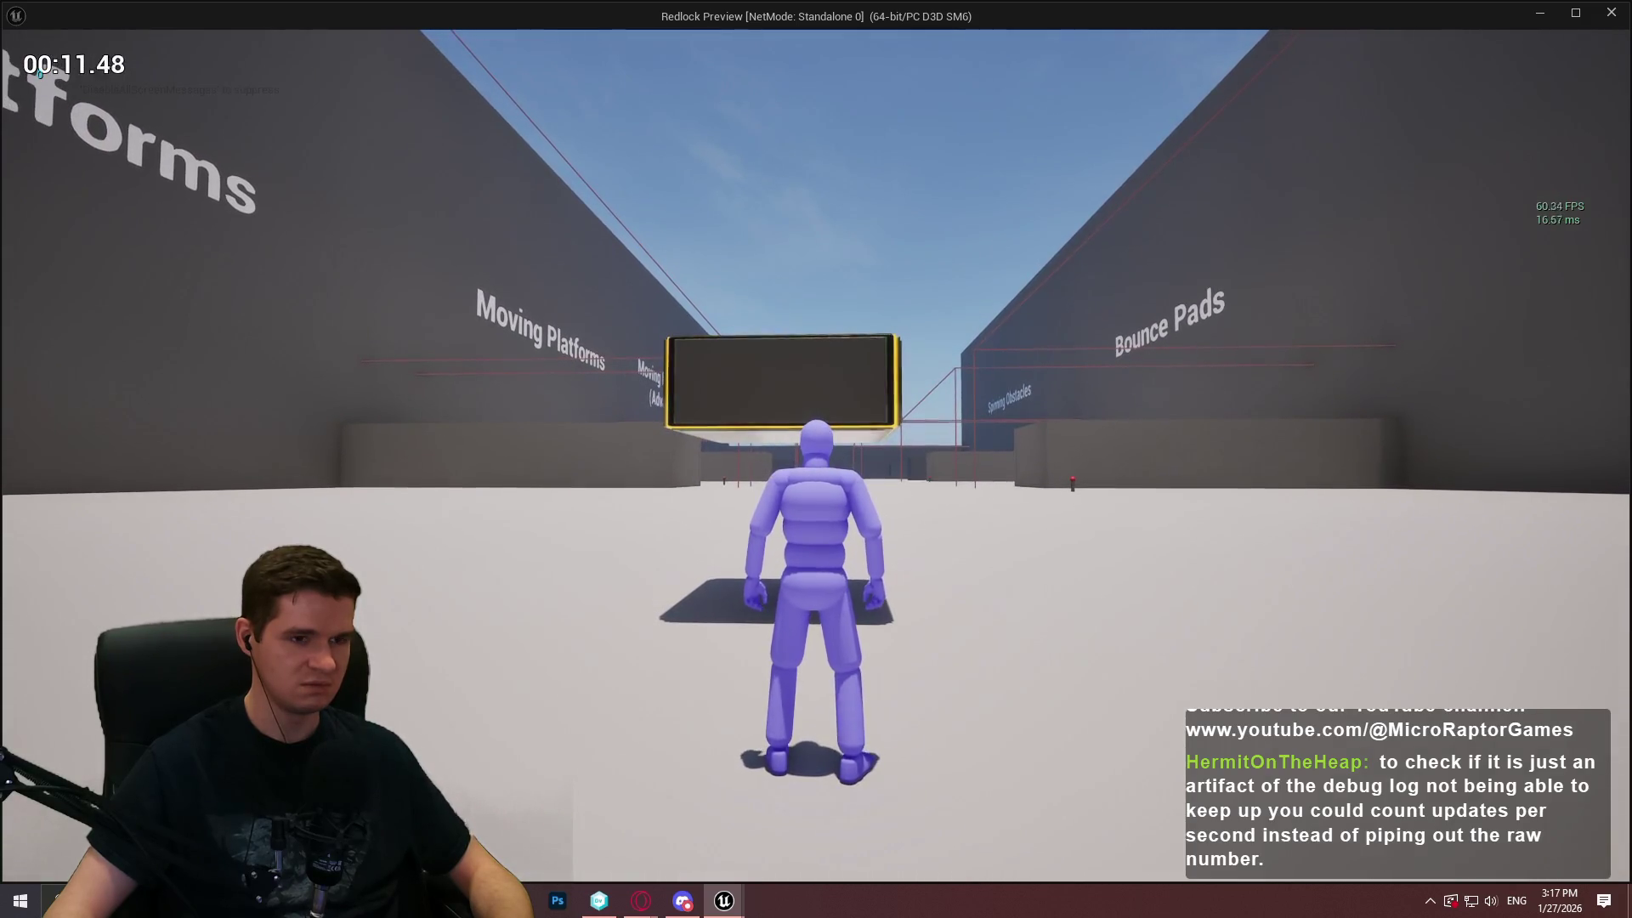
key("w")
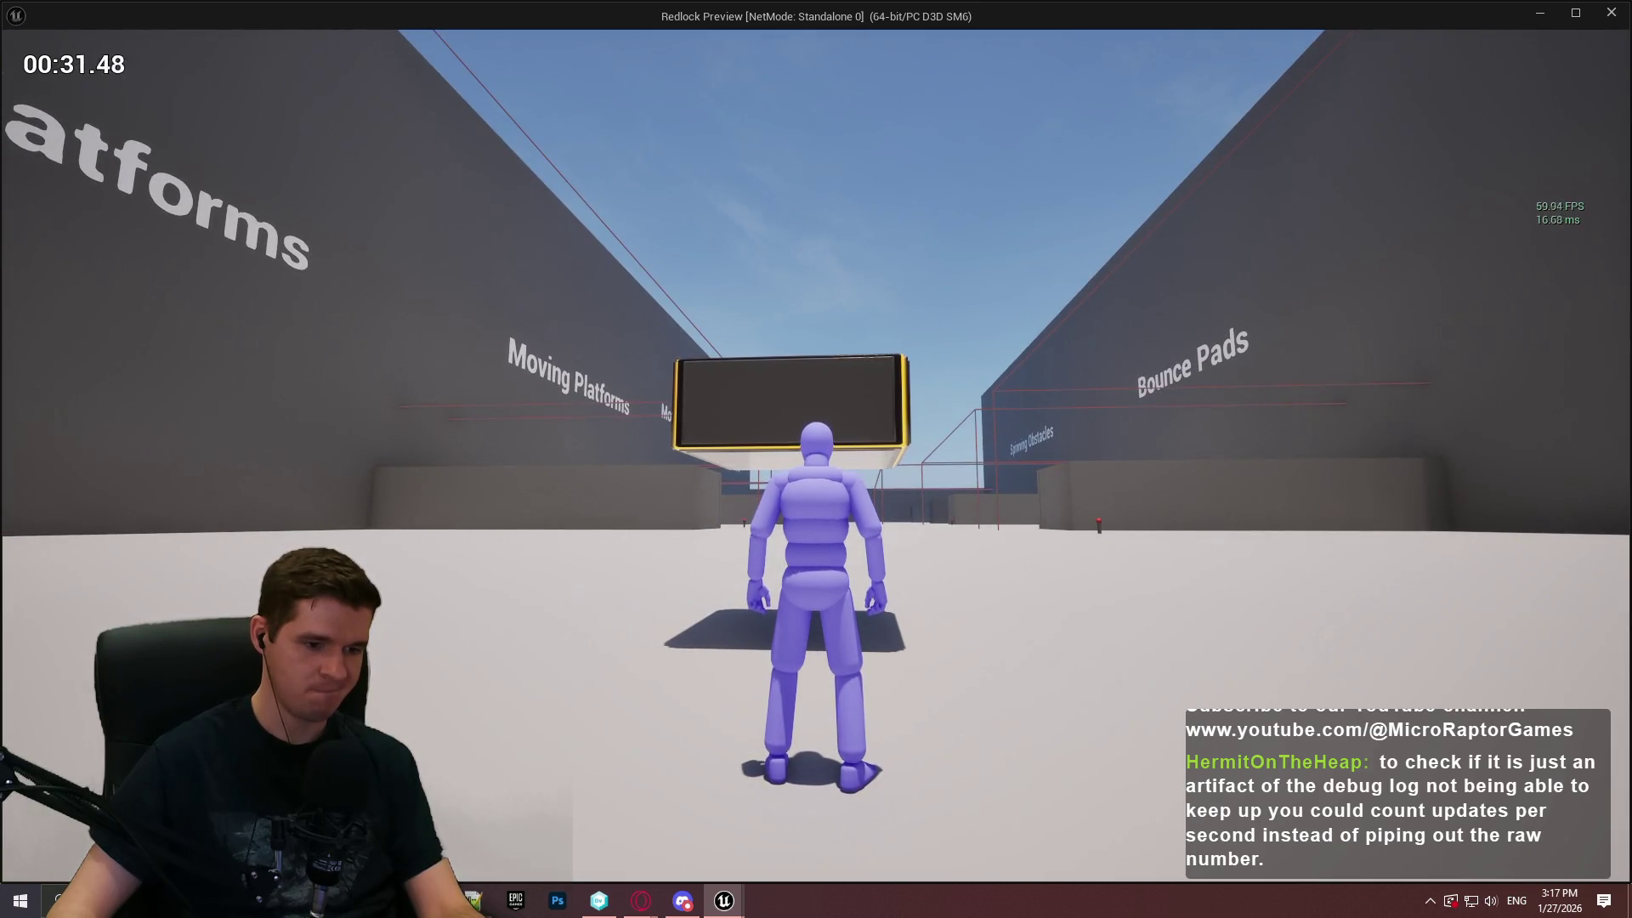
key("Escape")
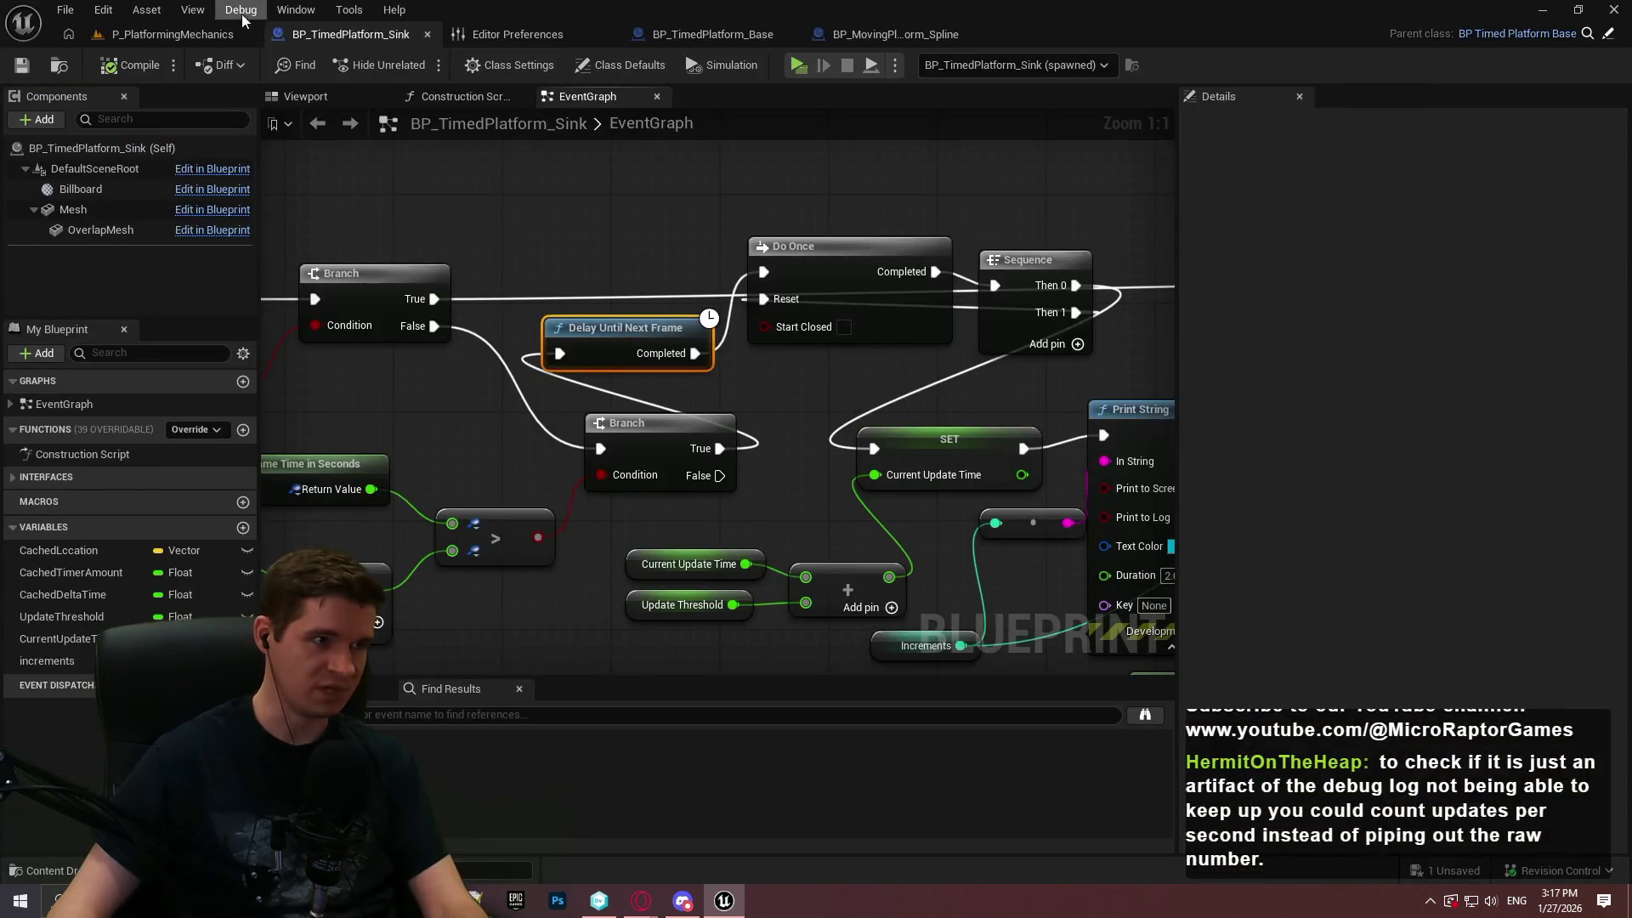
left_click(534, 32)
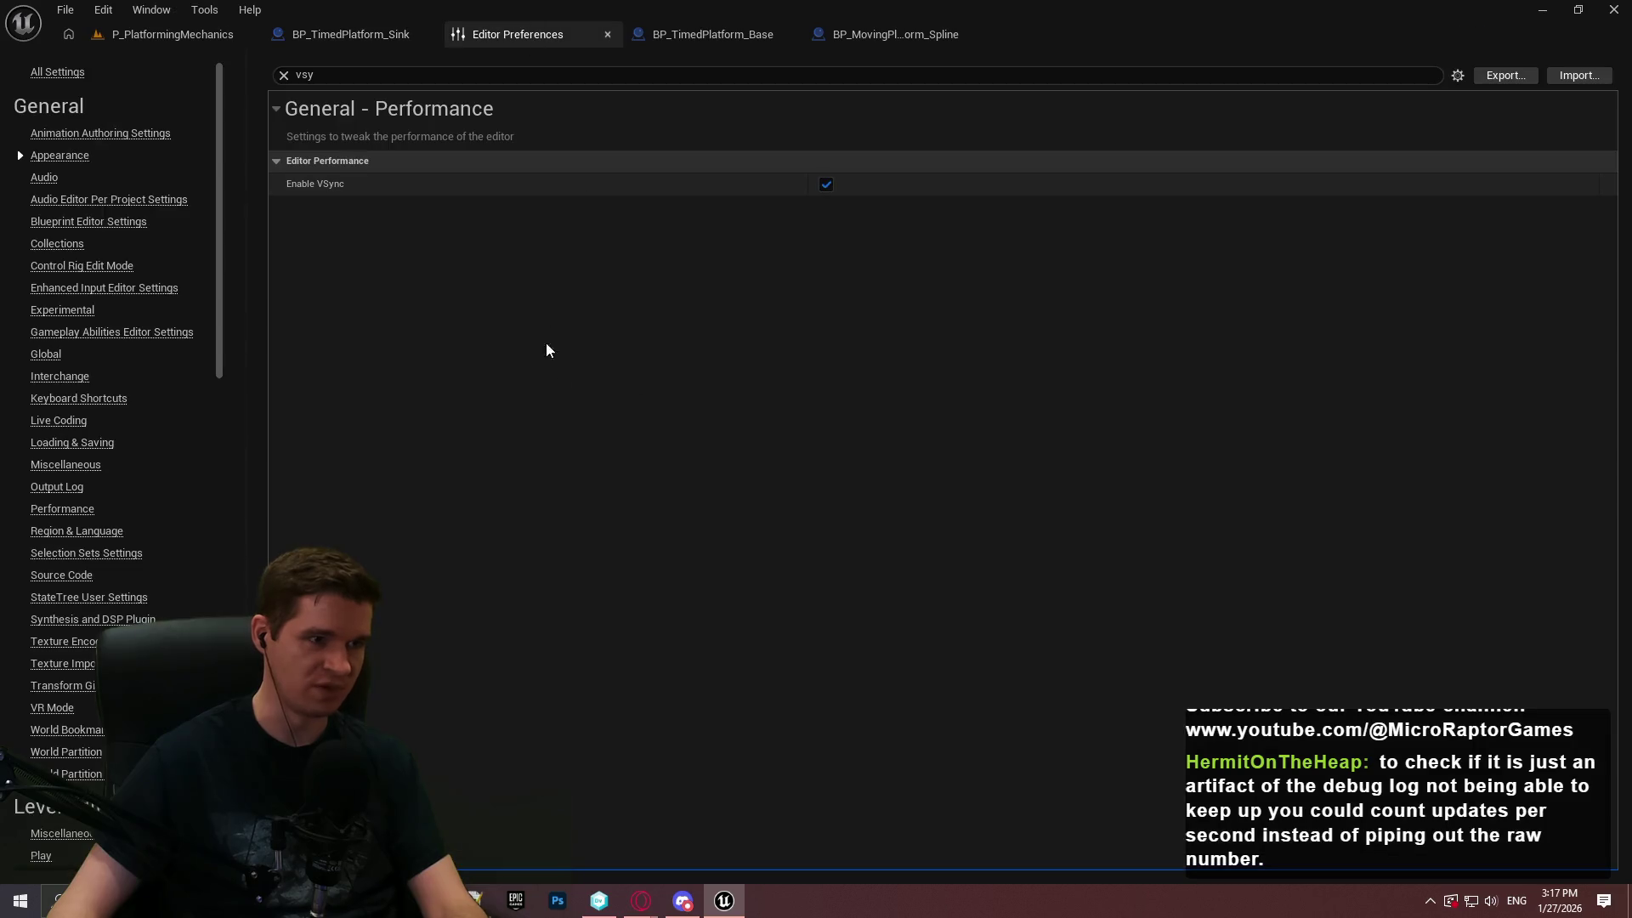
left_click(170, 34)
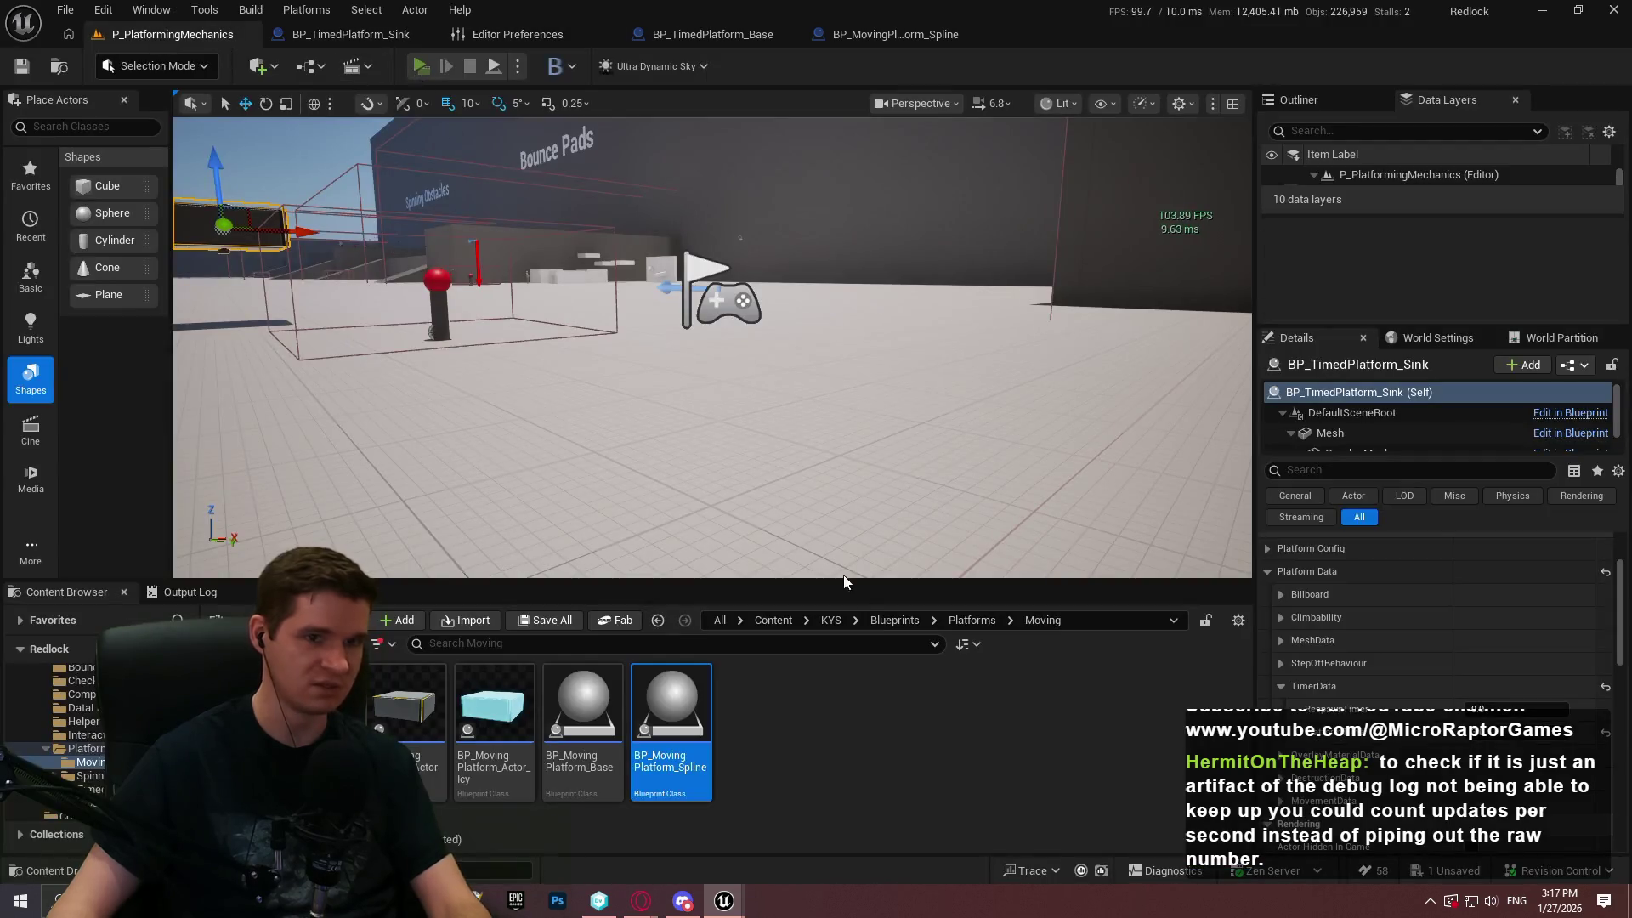
key("alt+p")
left_click(814, 736)
key("w")
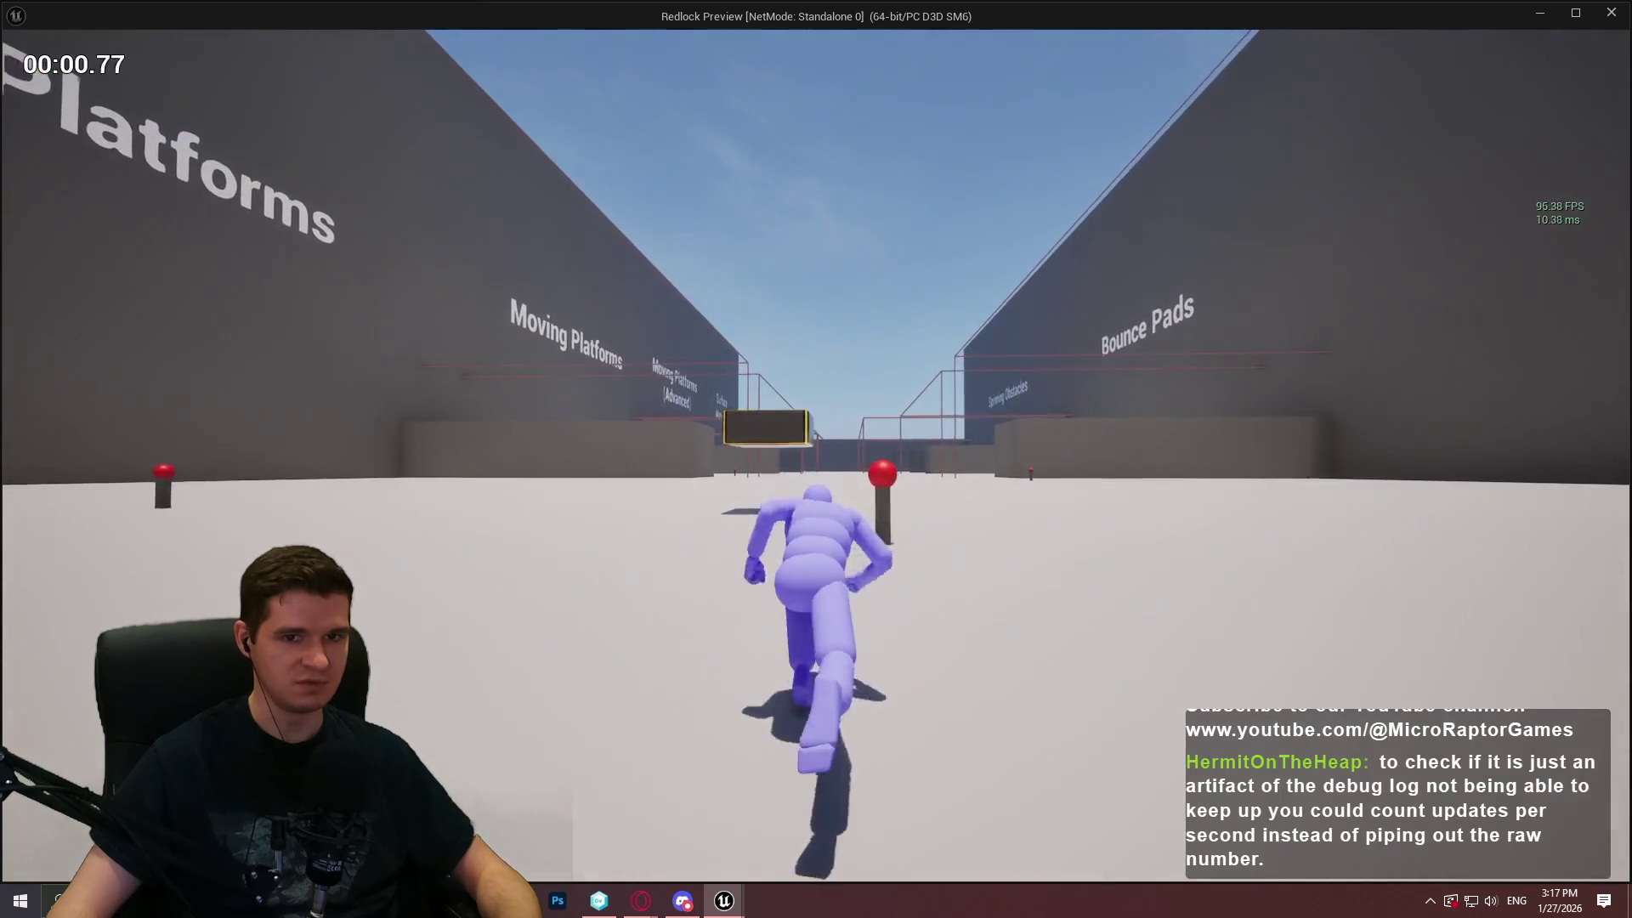
key("space")
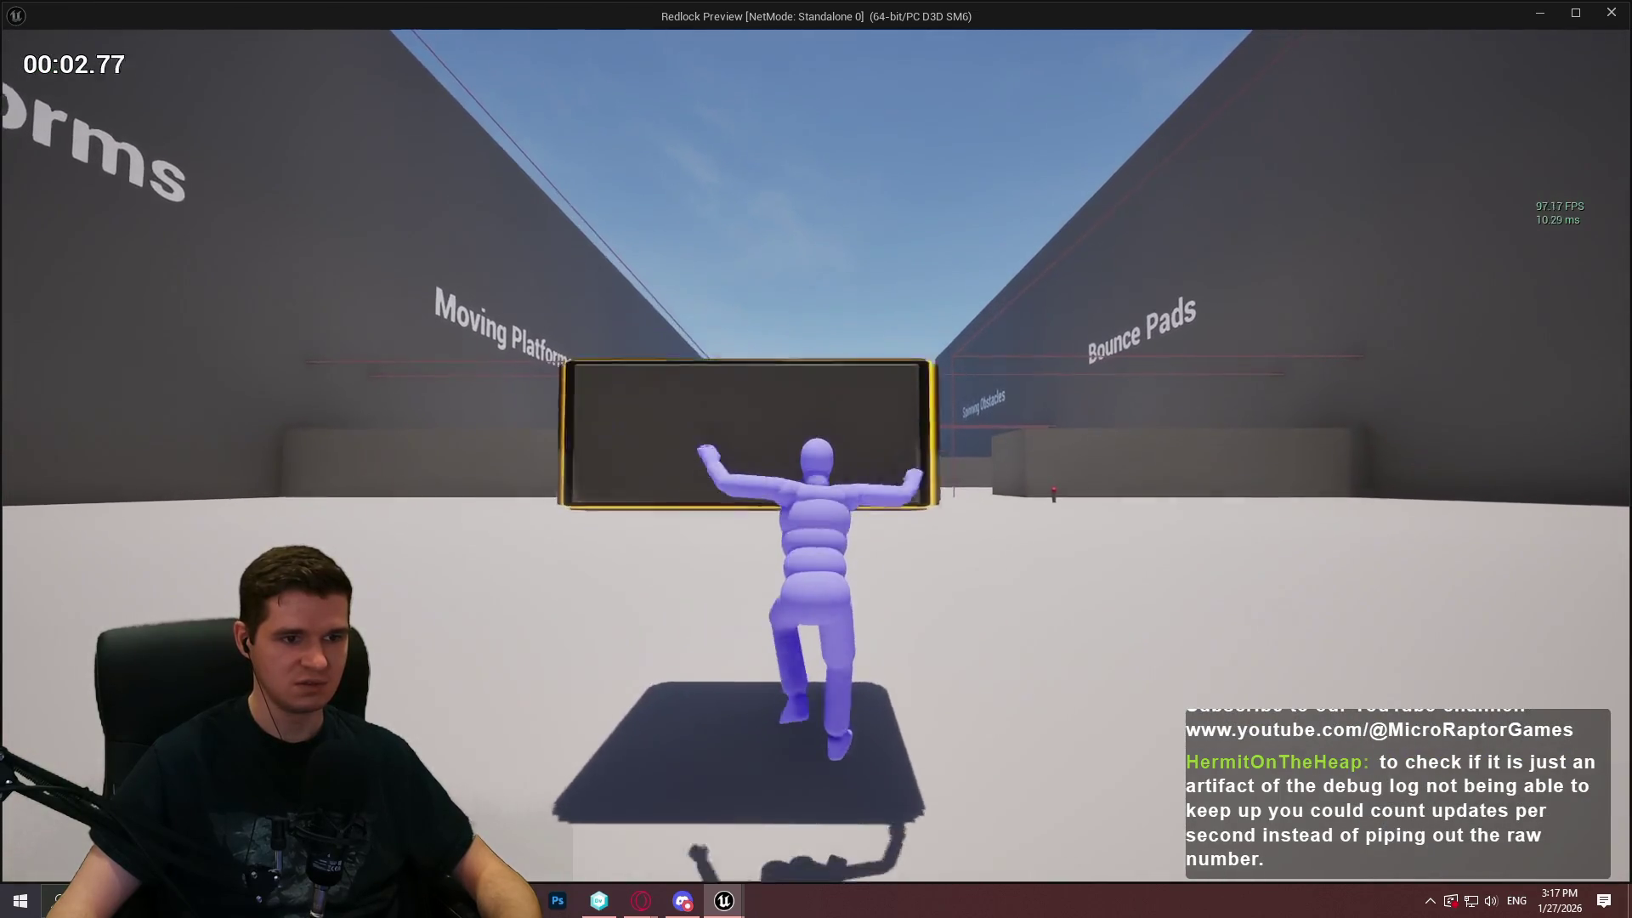
key("space")
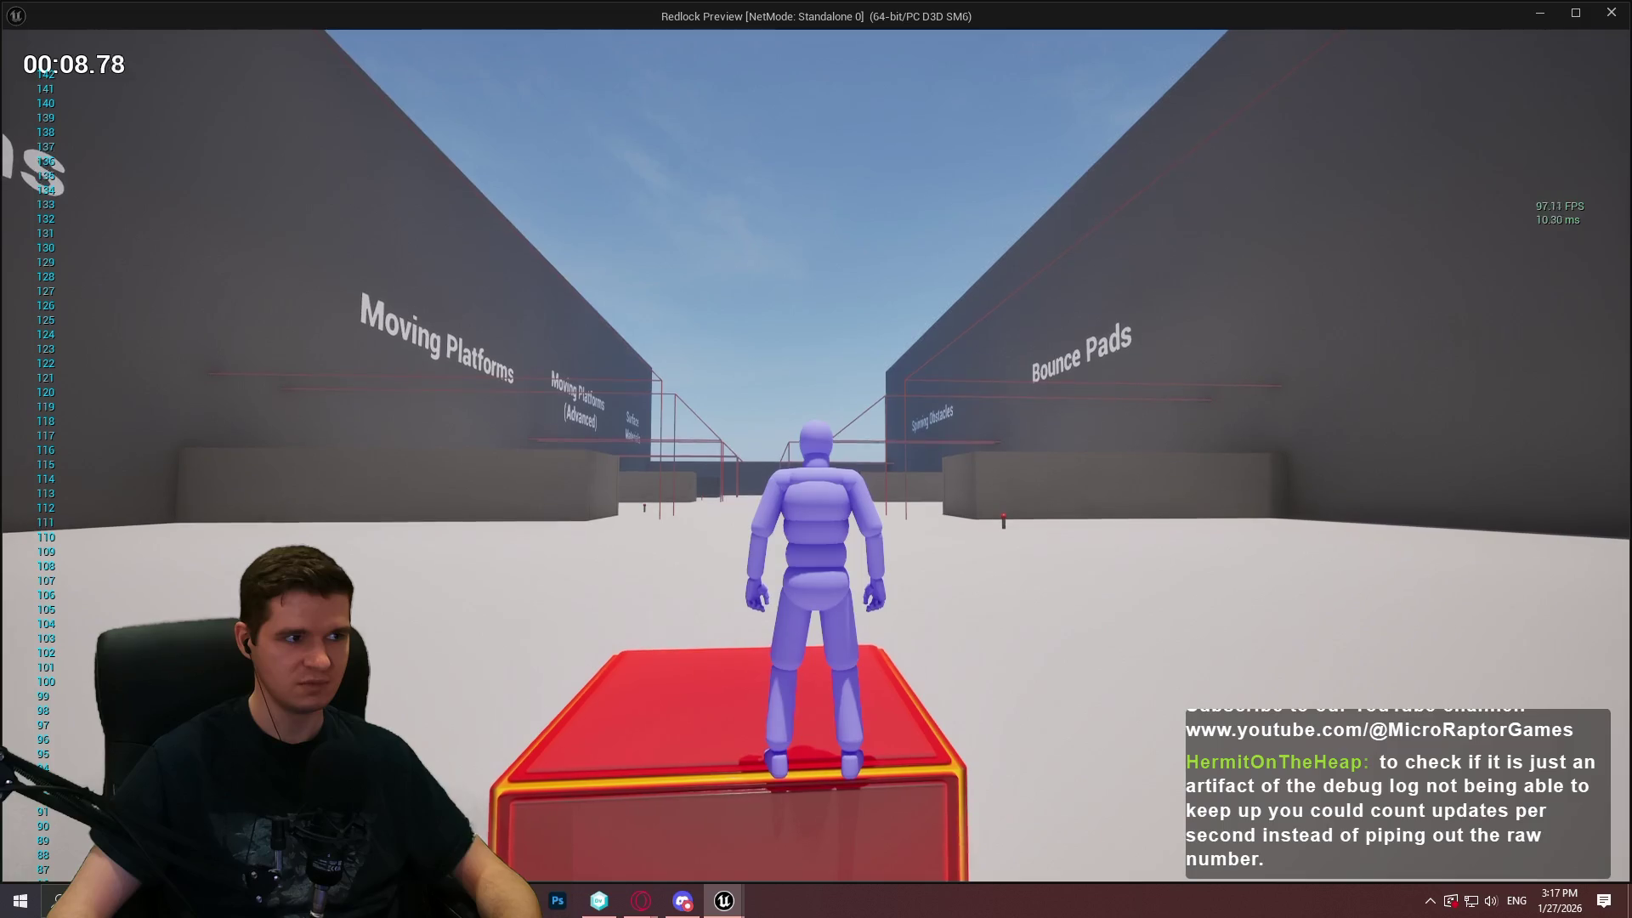
key("Escape")
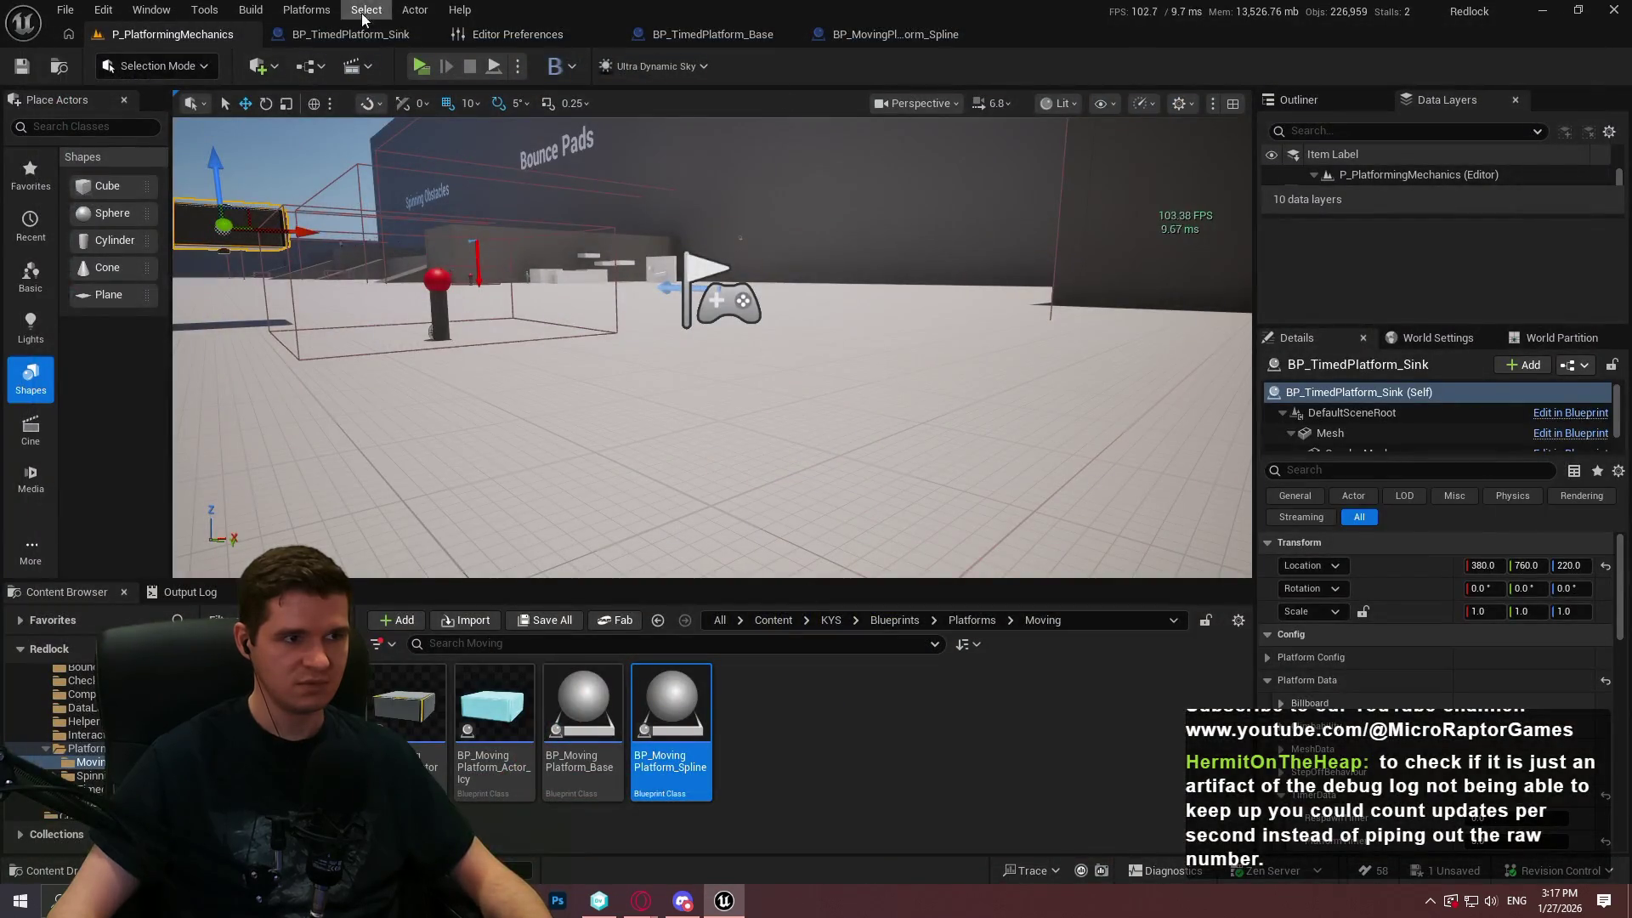
left_click(514, 34)
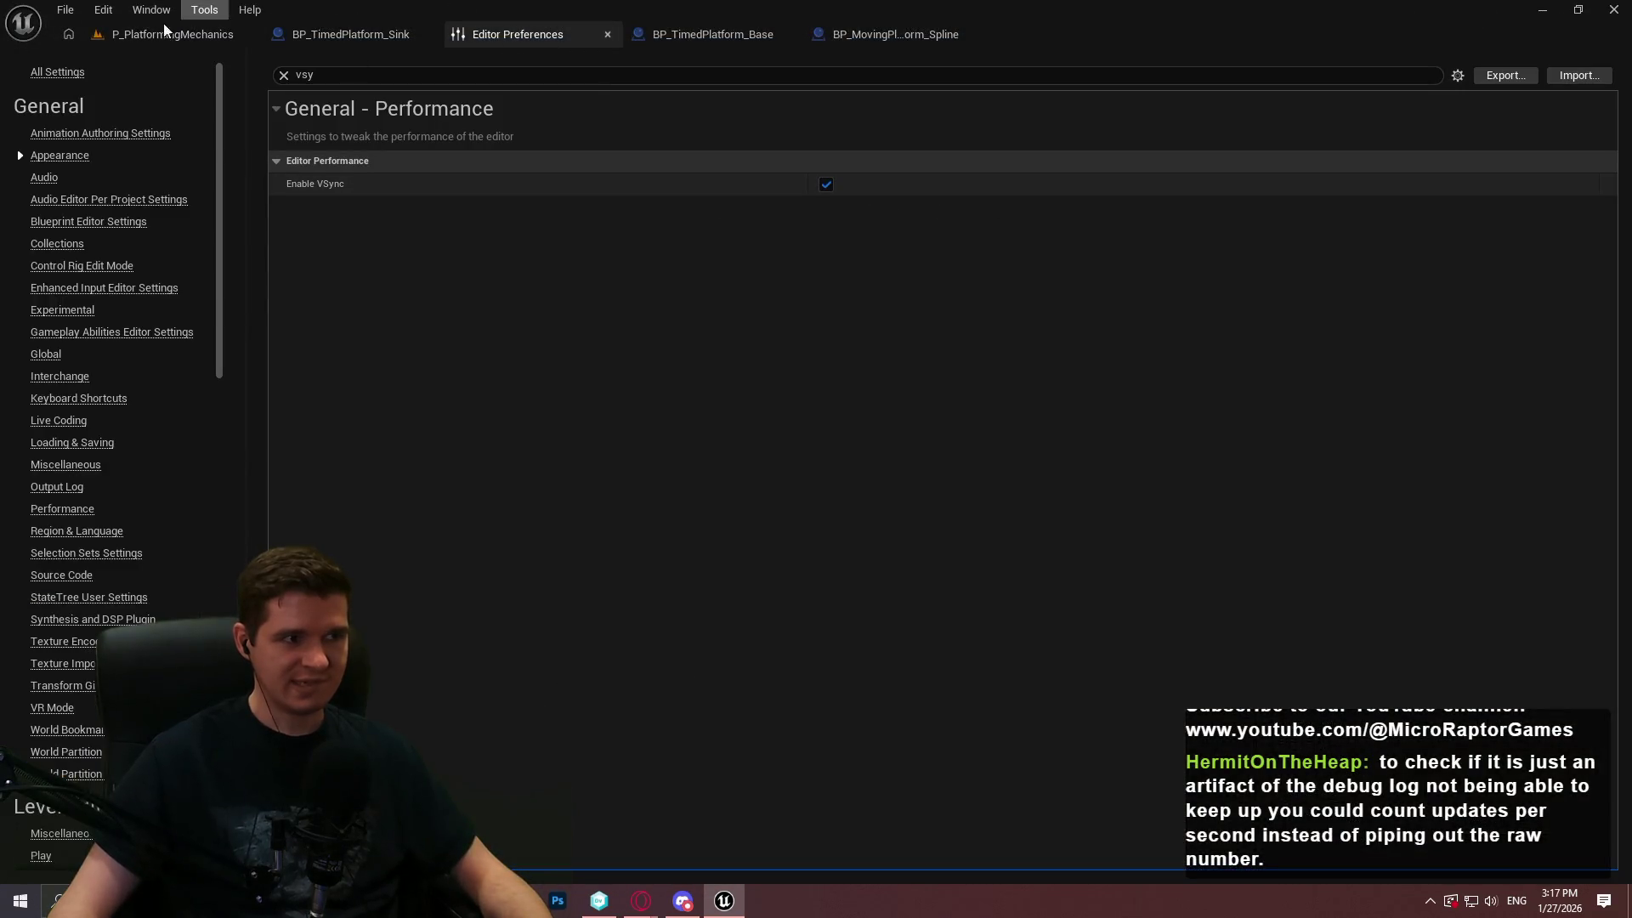
left_click(141, 34)
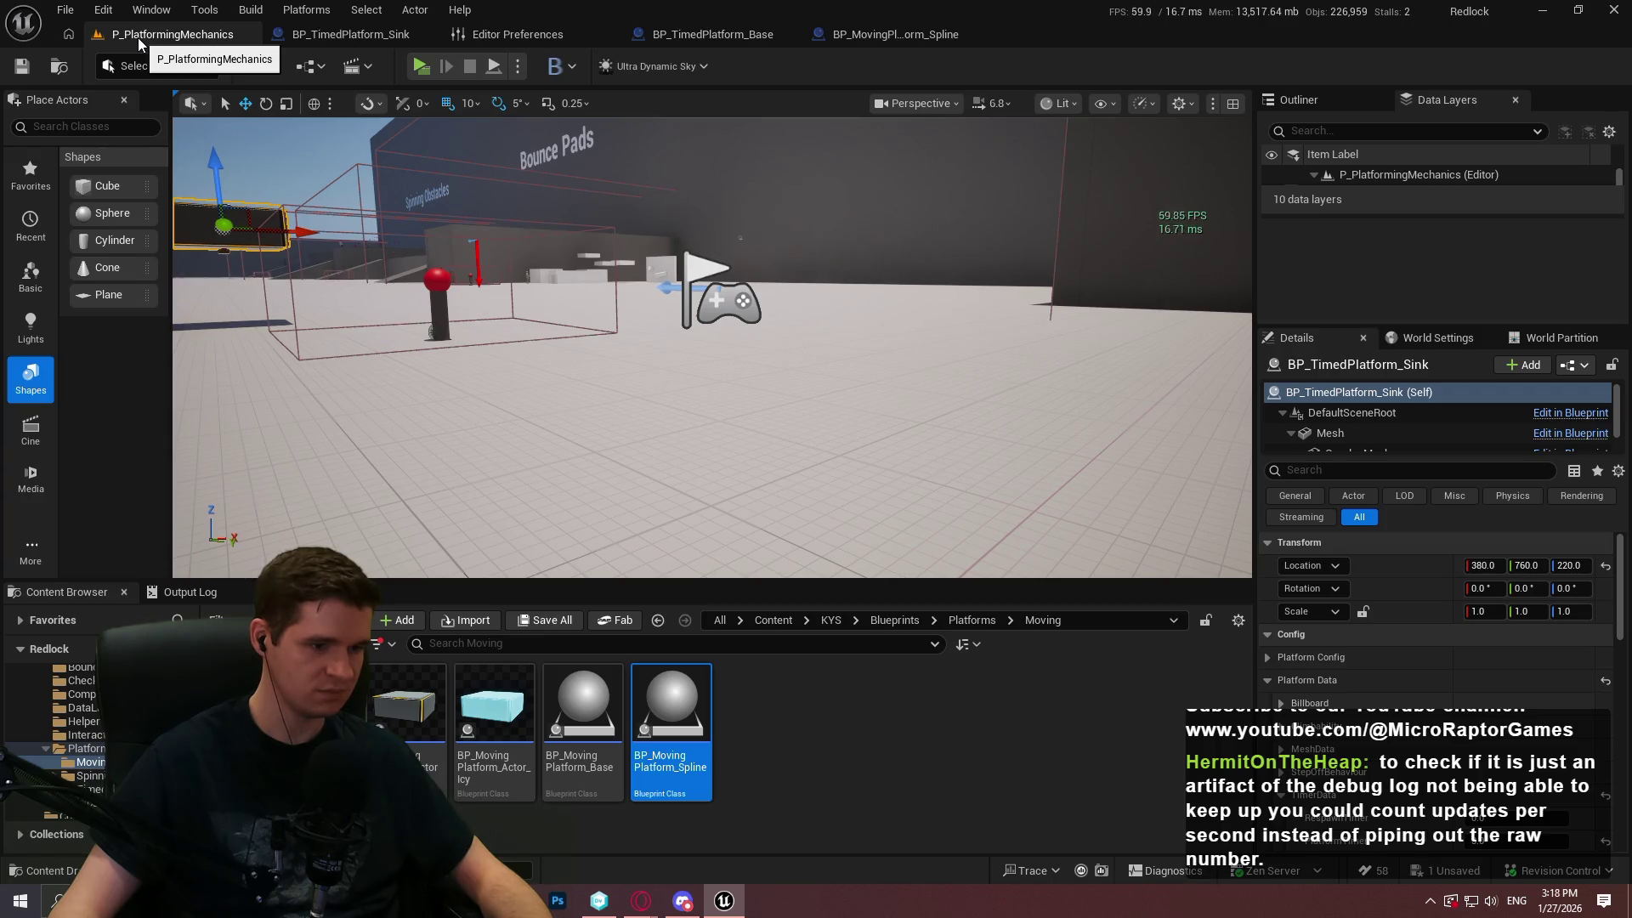
left_click(306, 34)
Delete the Delay Until Next Frame node from the sink graph
left_click(706, 223)
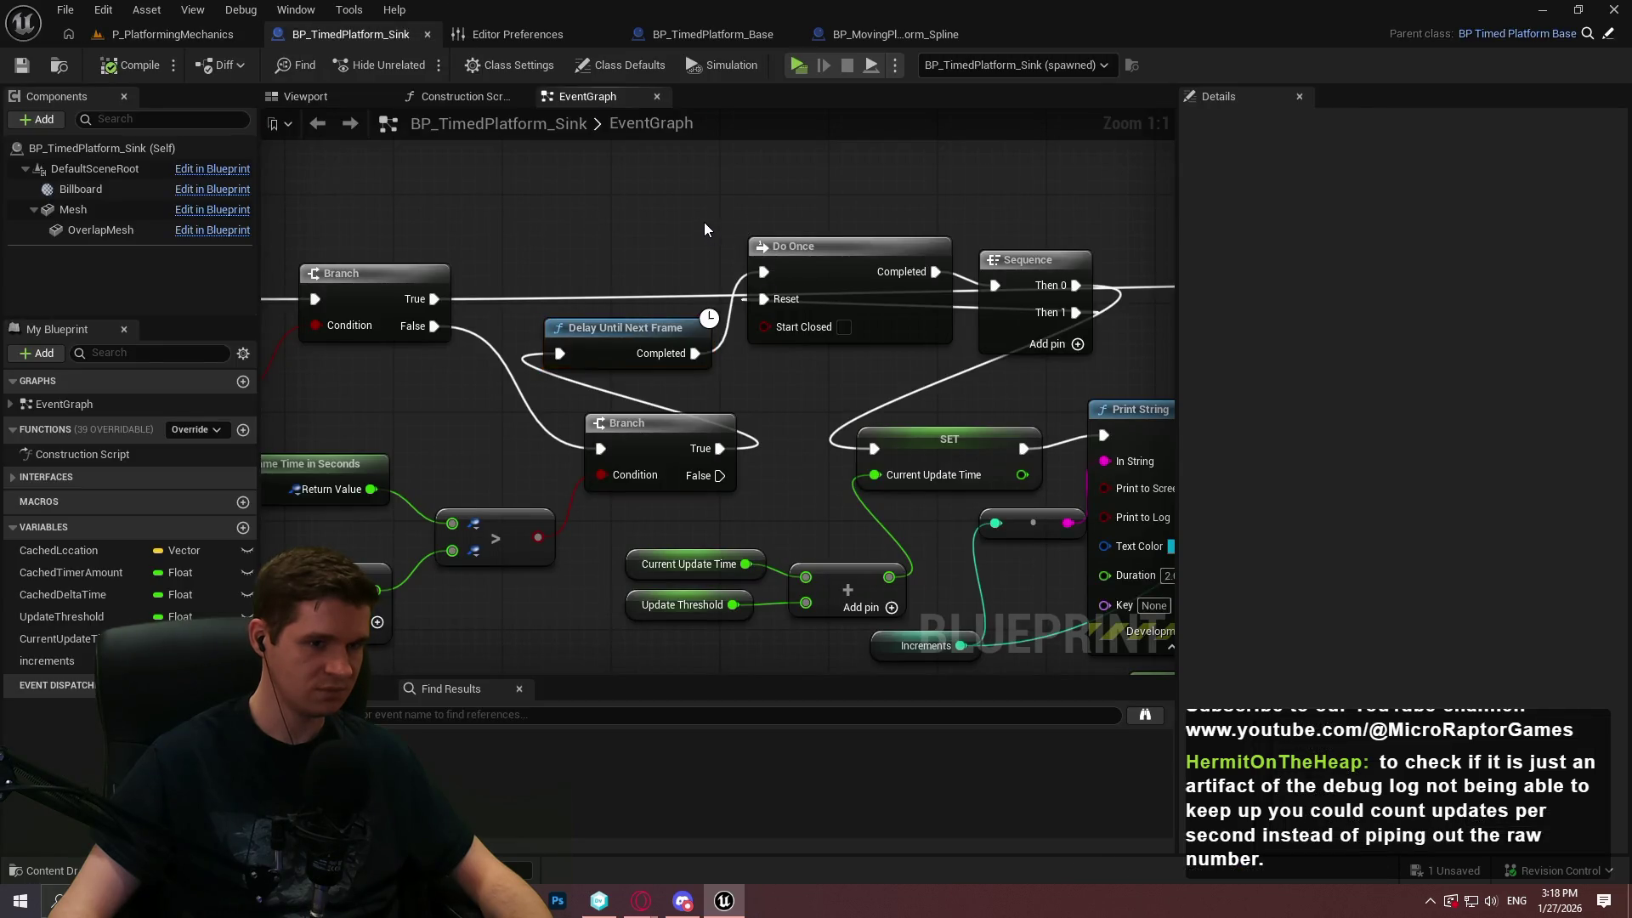
scroll(693, 226, "down", 2)
scroll(676, 247, "down", 2)
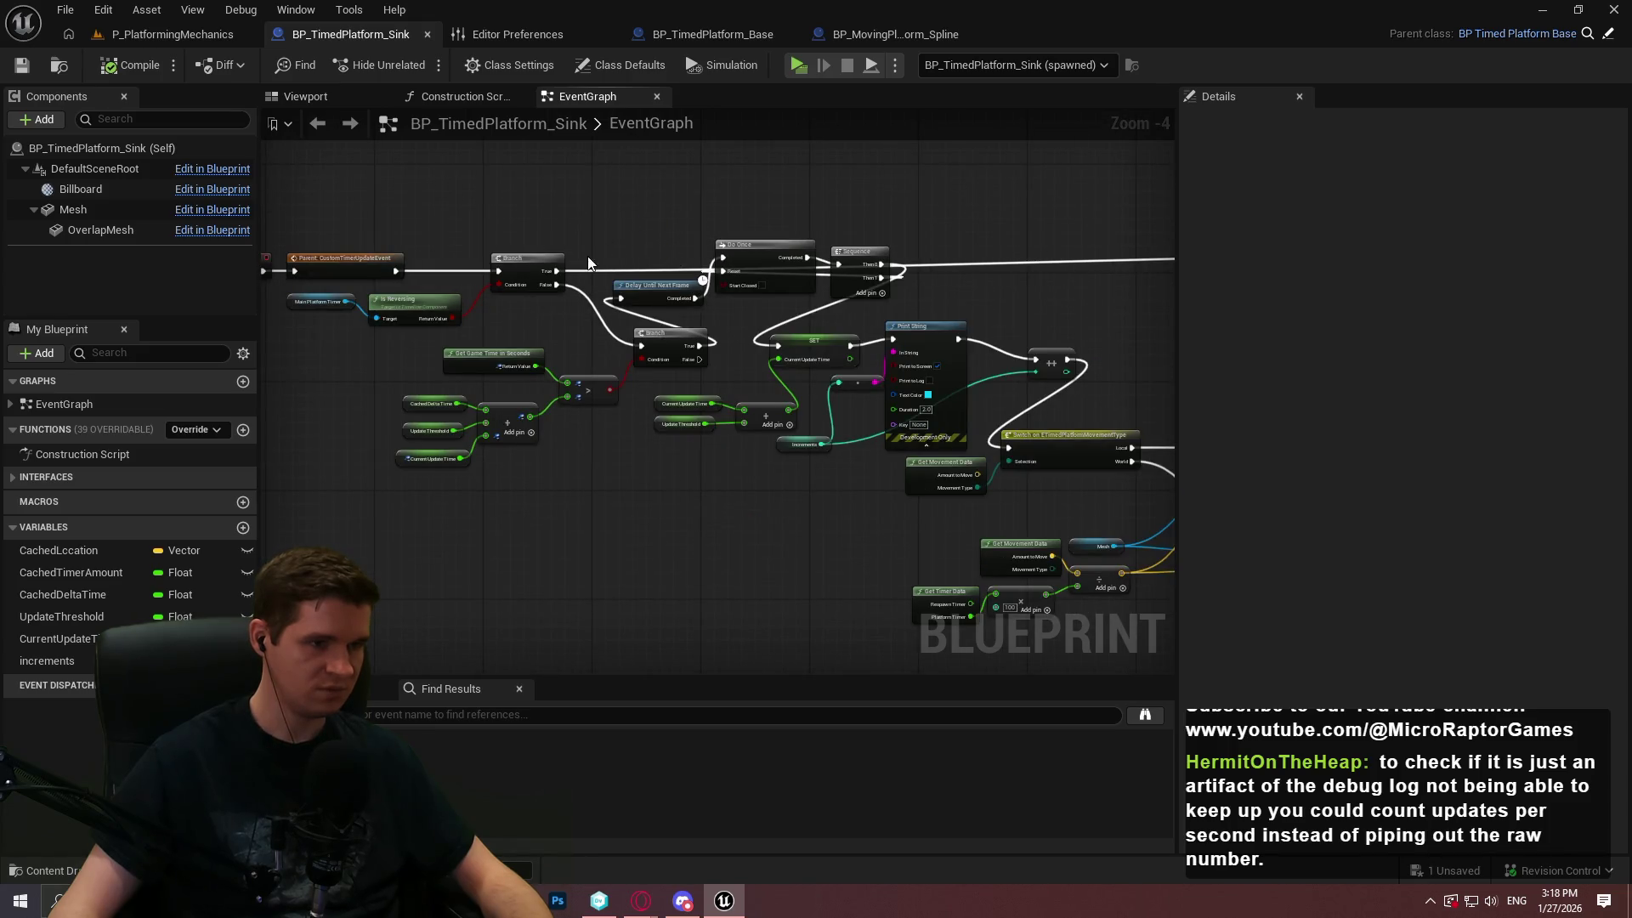
scroll(654, 259, "up", 2)
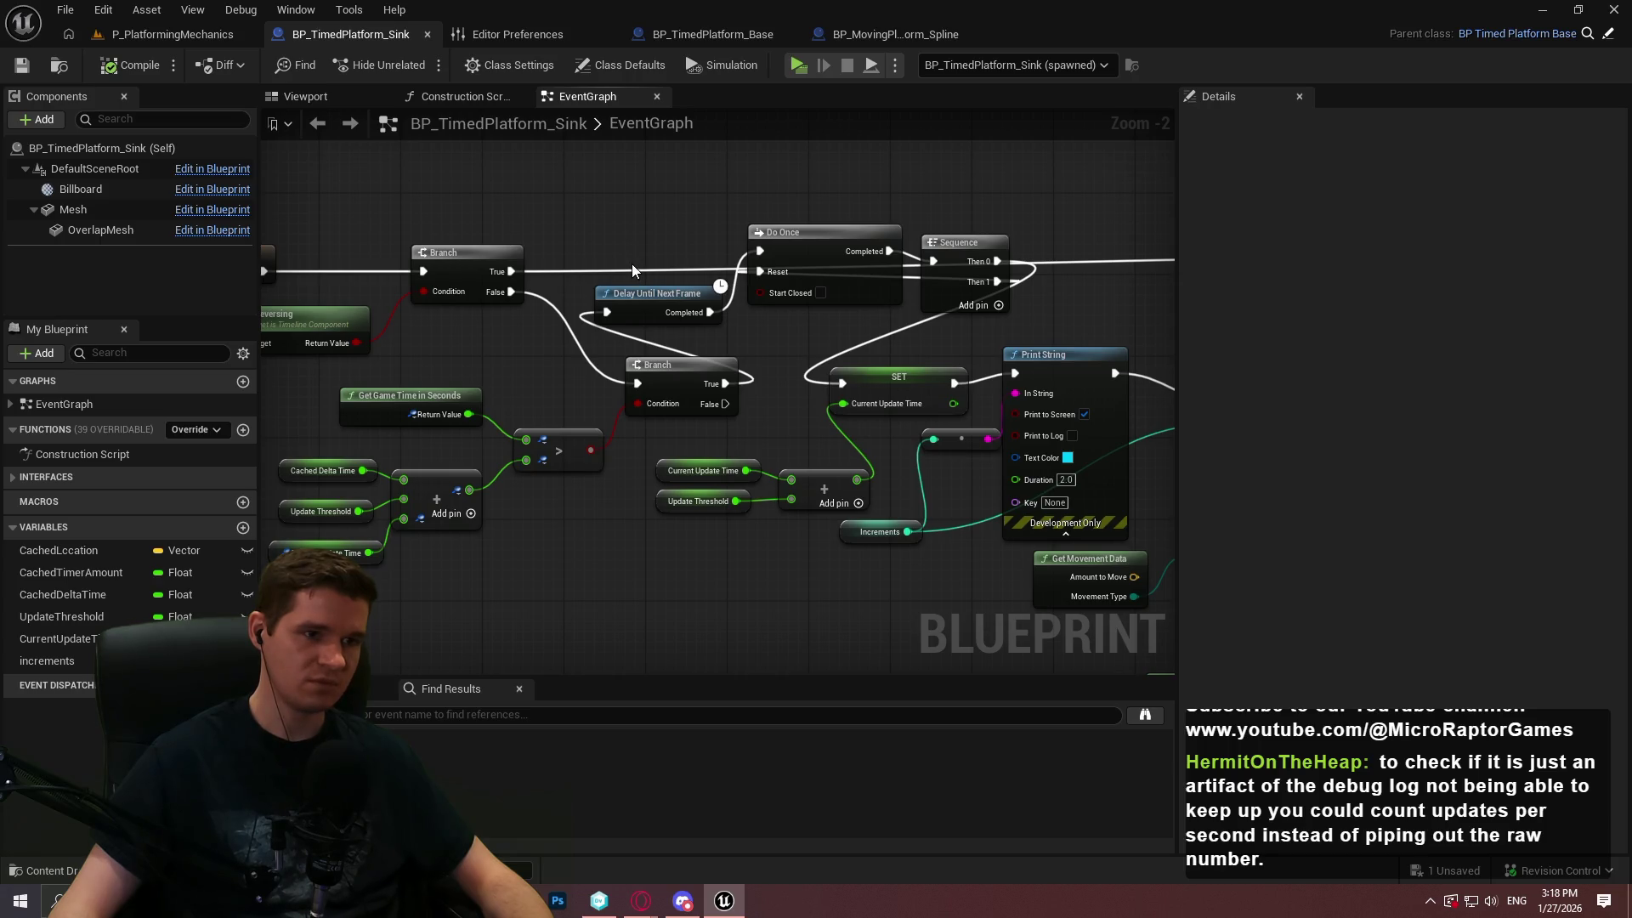
scroll(631, 264, "up", 2)
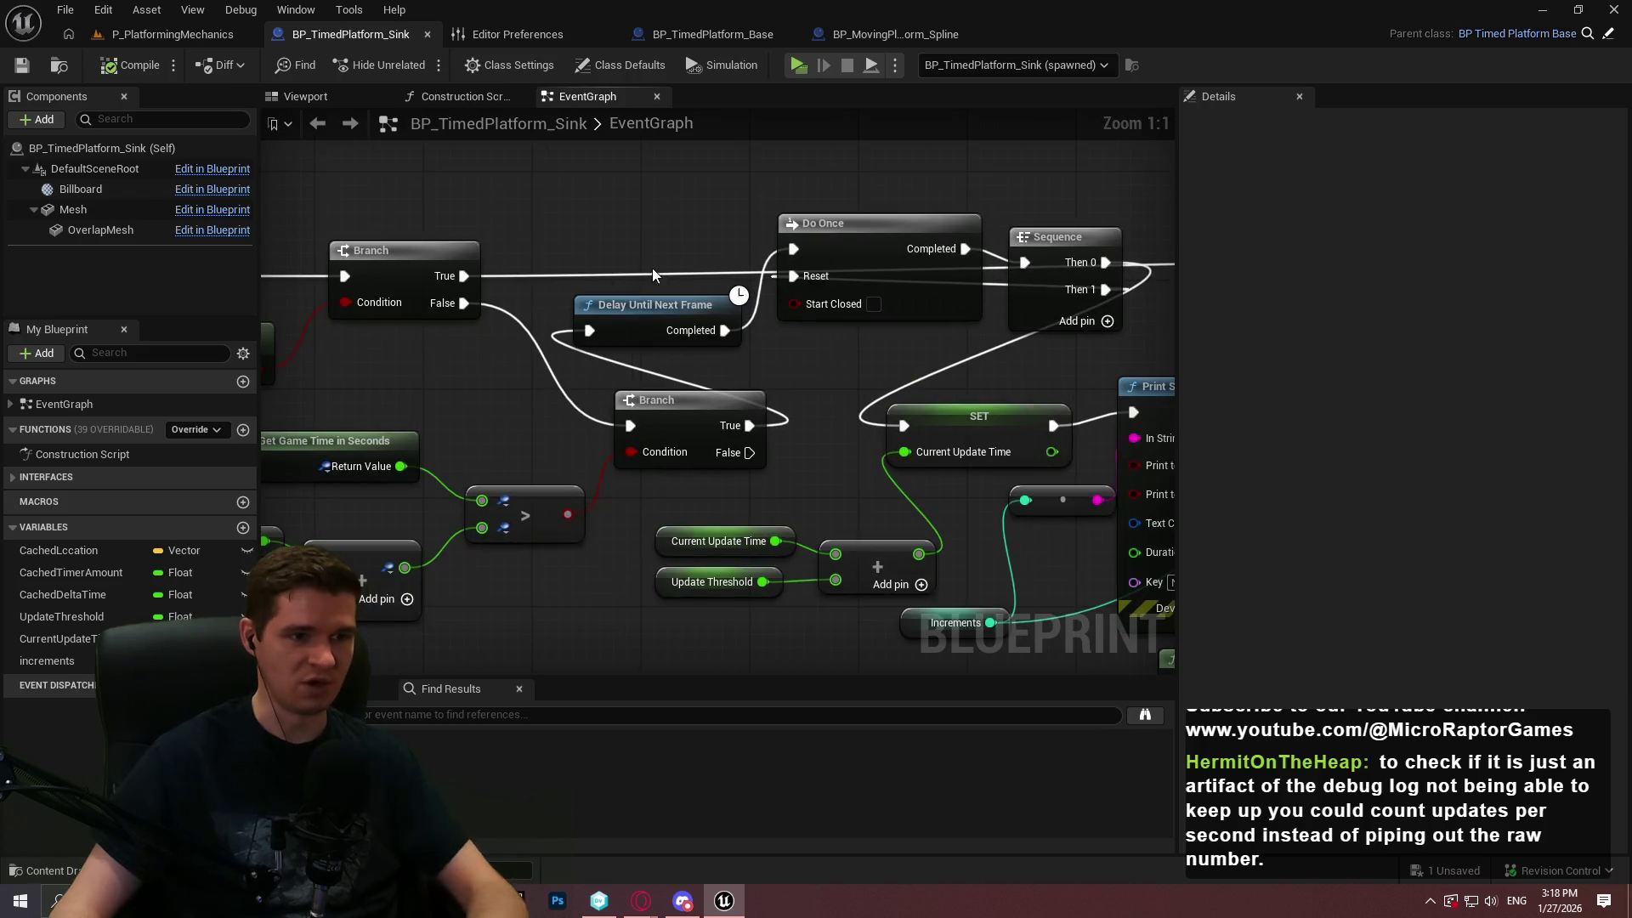
left_click_drag(643, 239, 635, 339)
key("Delete")
Add a 0.05 Delay from the Branch False output into Do Once, then start a play test
left_click_drag(466, 303, 544, 301)
type("delay")
key("Return")
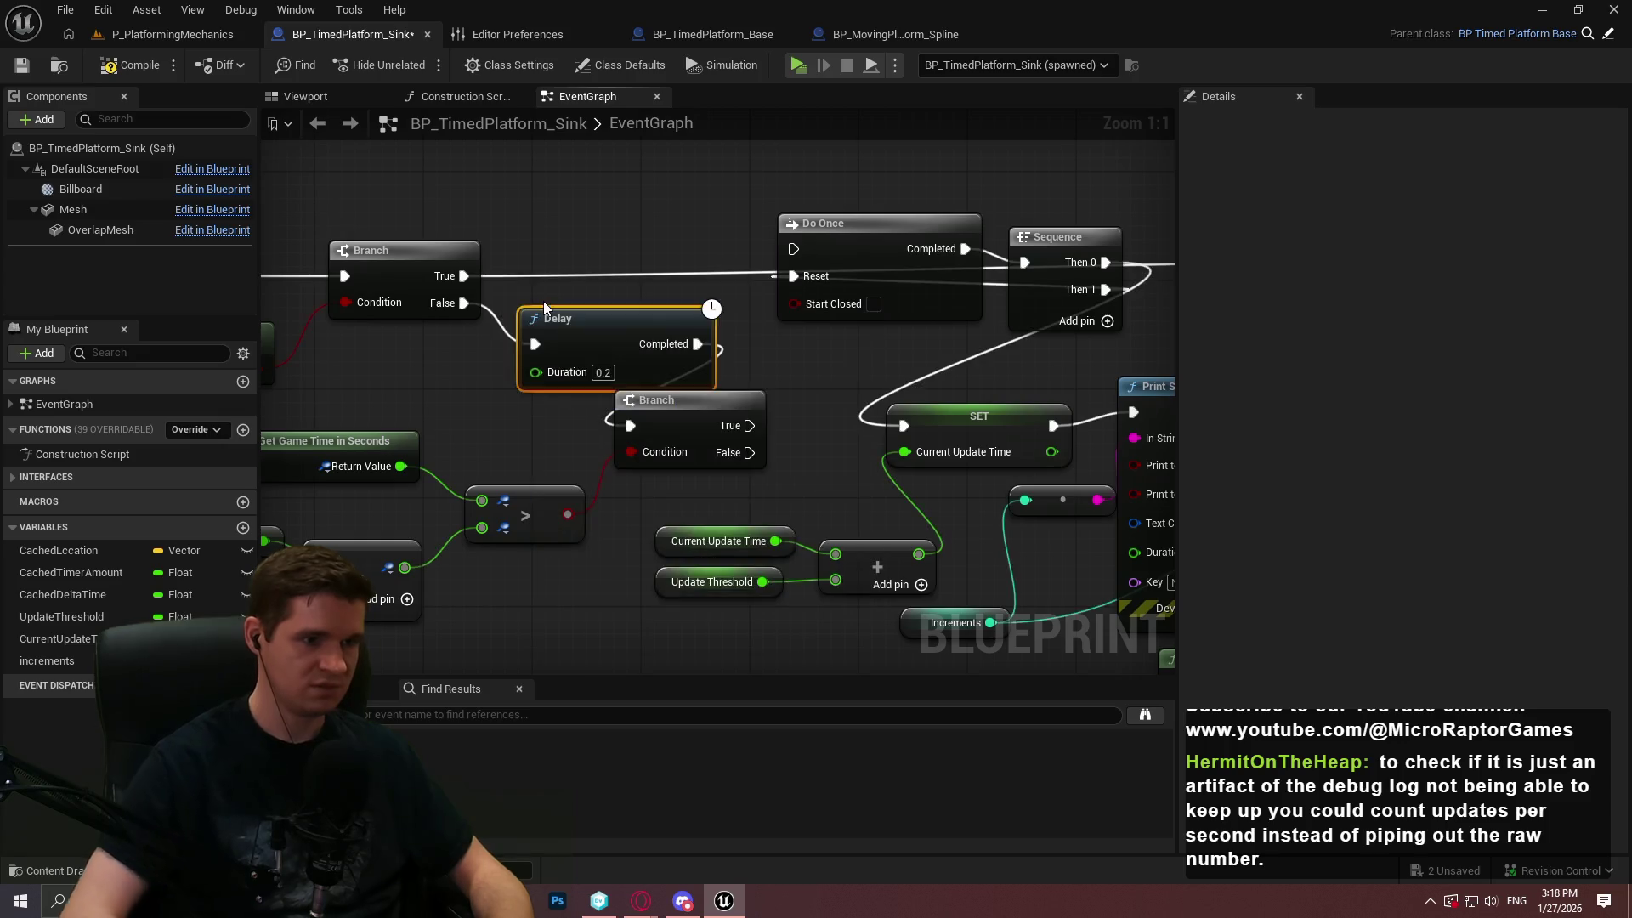
type("0.05")
left_click_drag(594, 318, 607, 277)
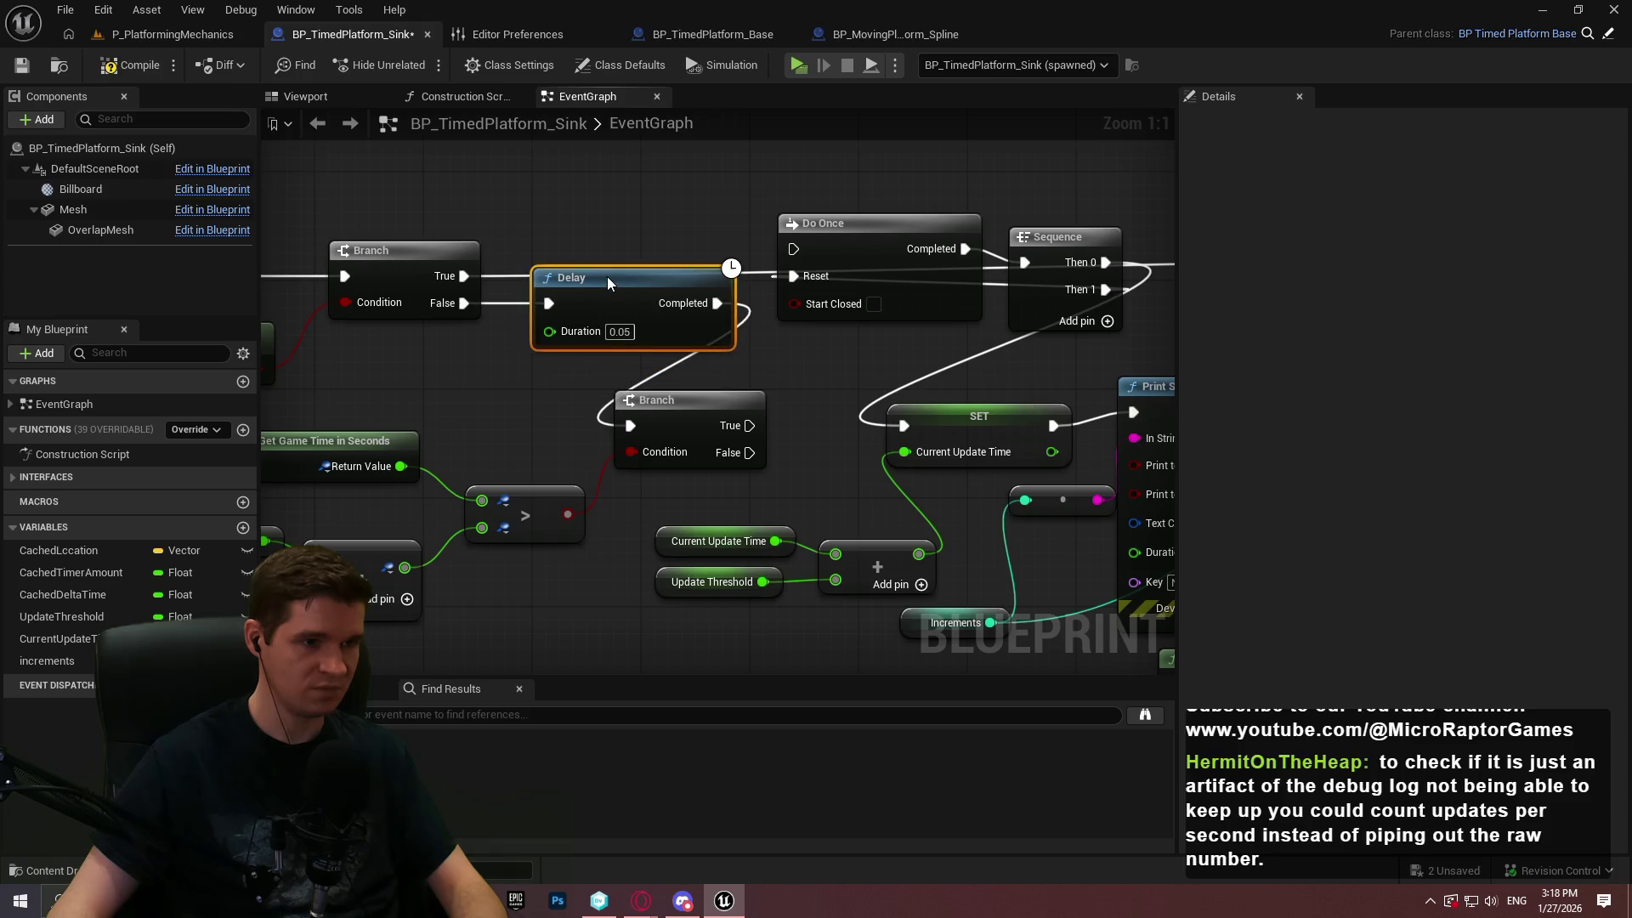
mouse_move(713, 305)
left_mouse_down()
mouse_move(792, 274)
mouse_move(796, 250)
left_mouse_up()
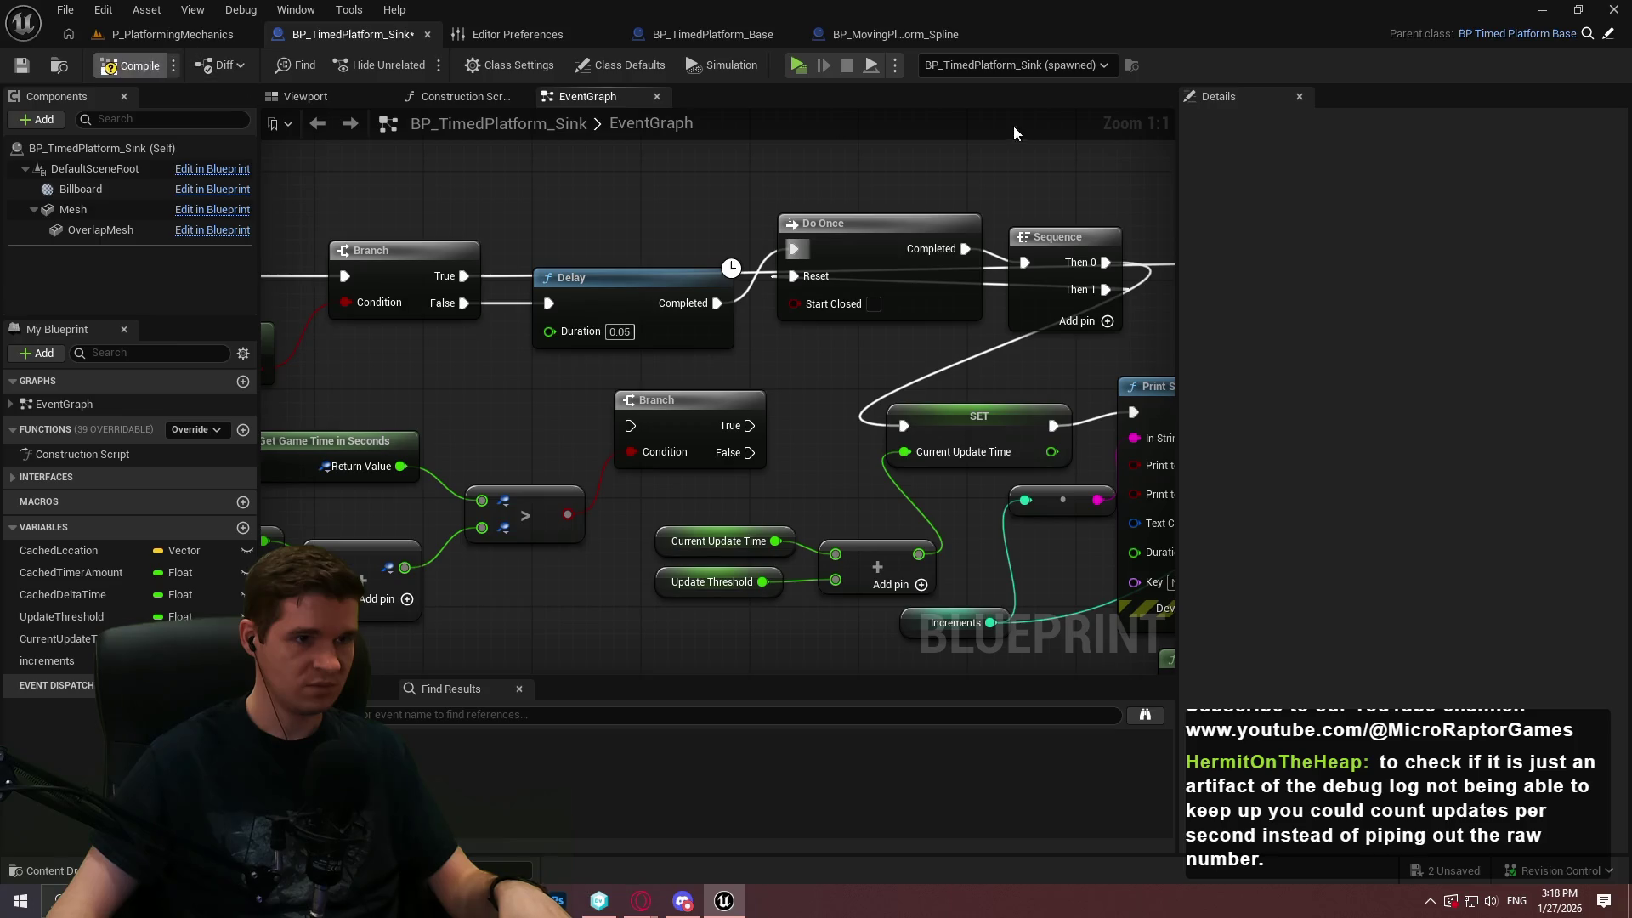
left_click(794, 67)
left_click(835, 731)
key("w")
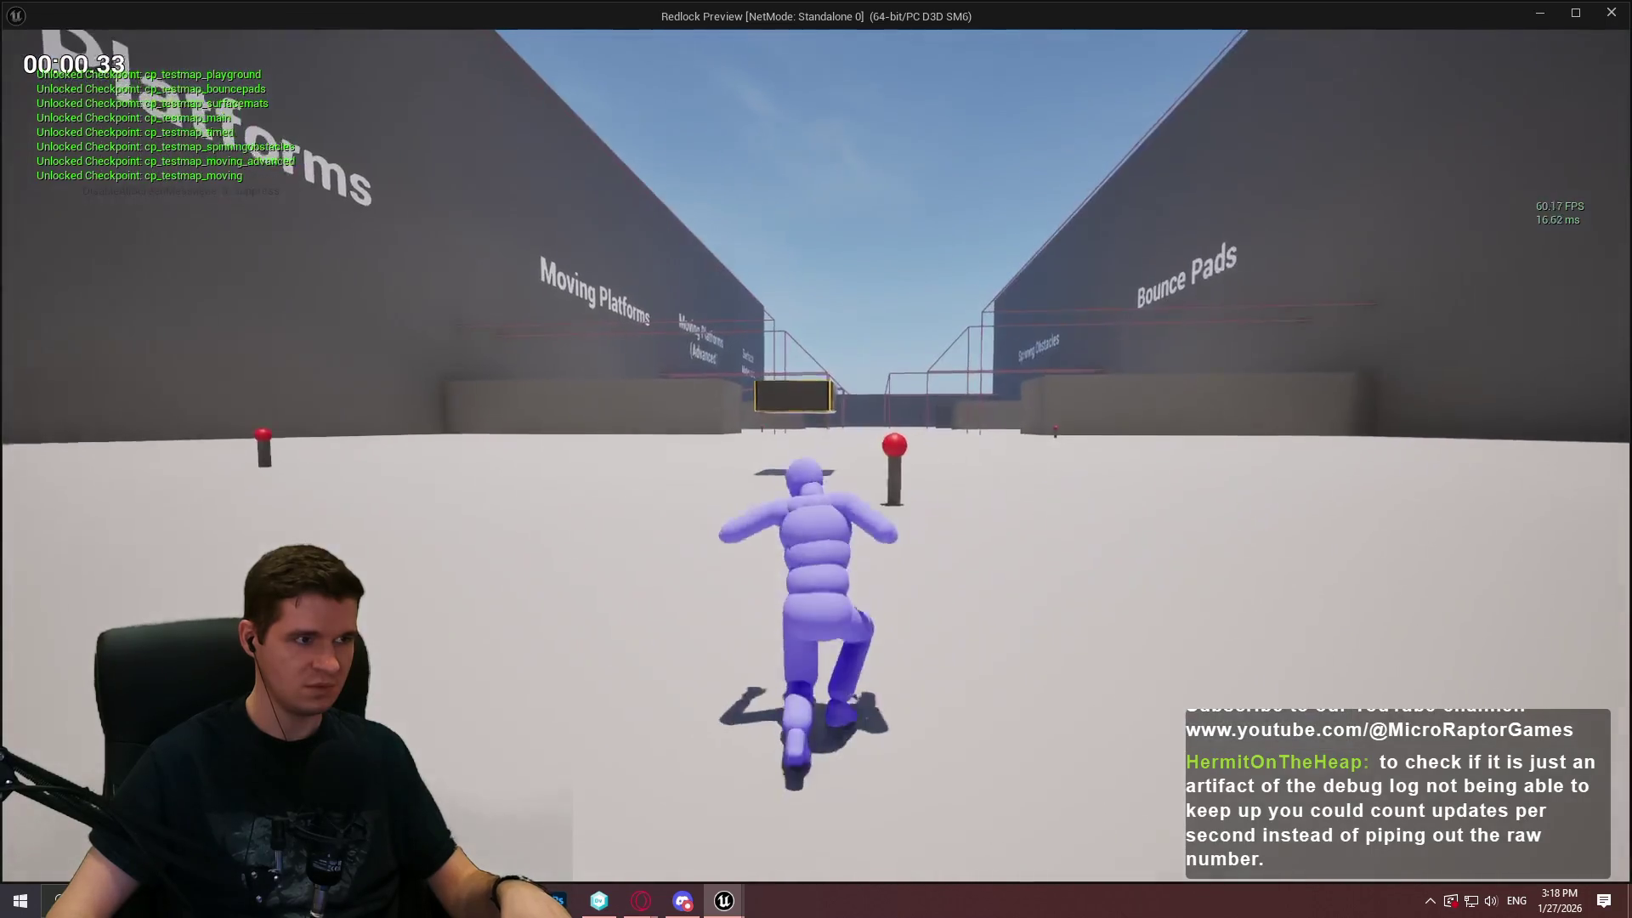
key("space")
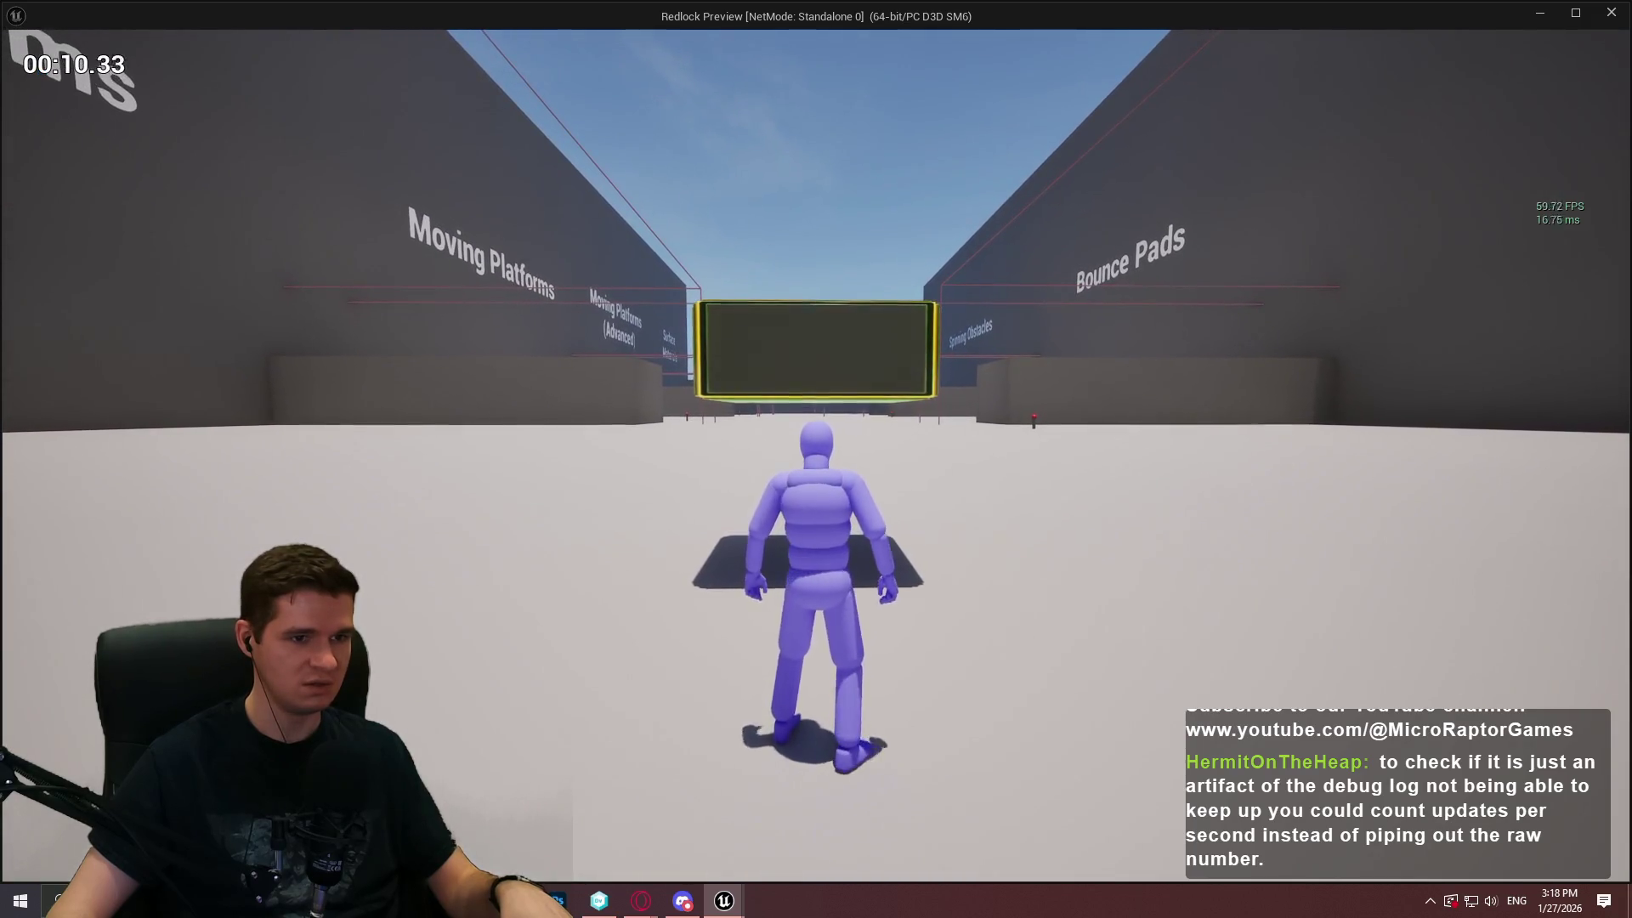
key("space")
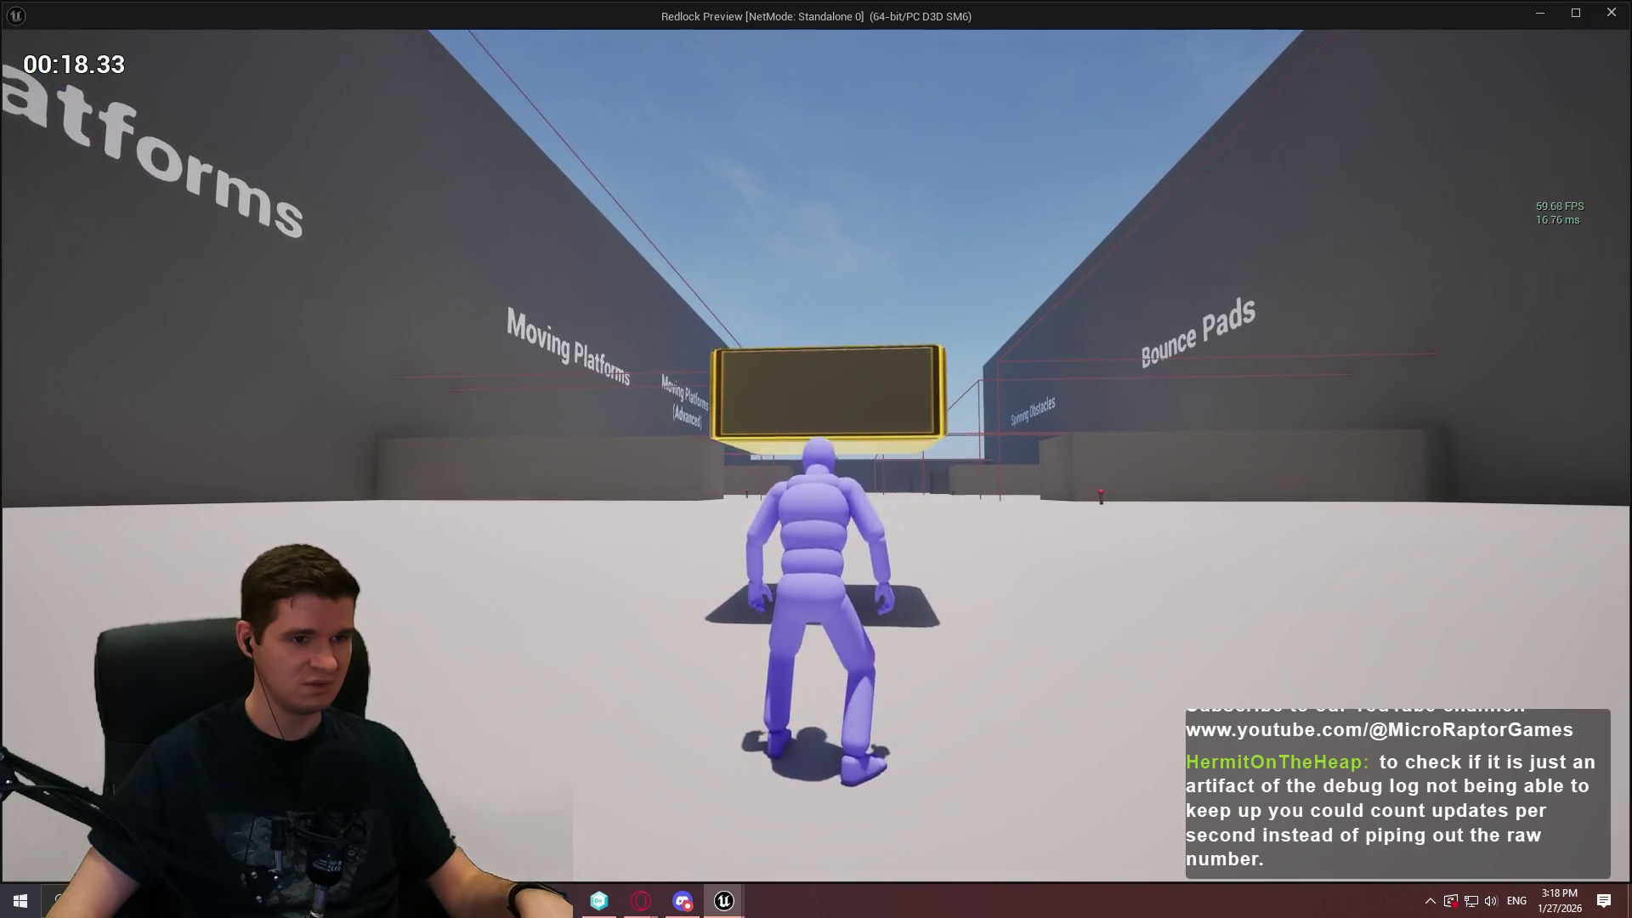
key("w")
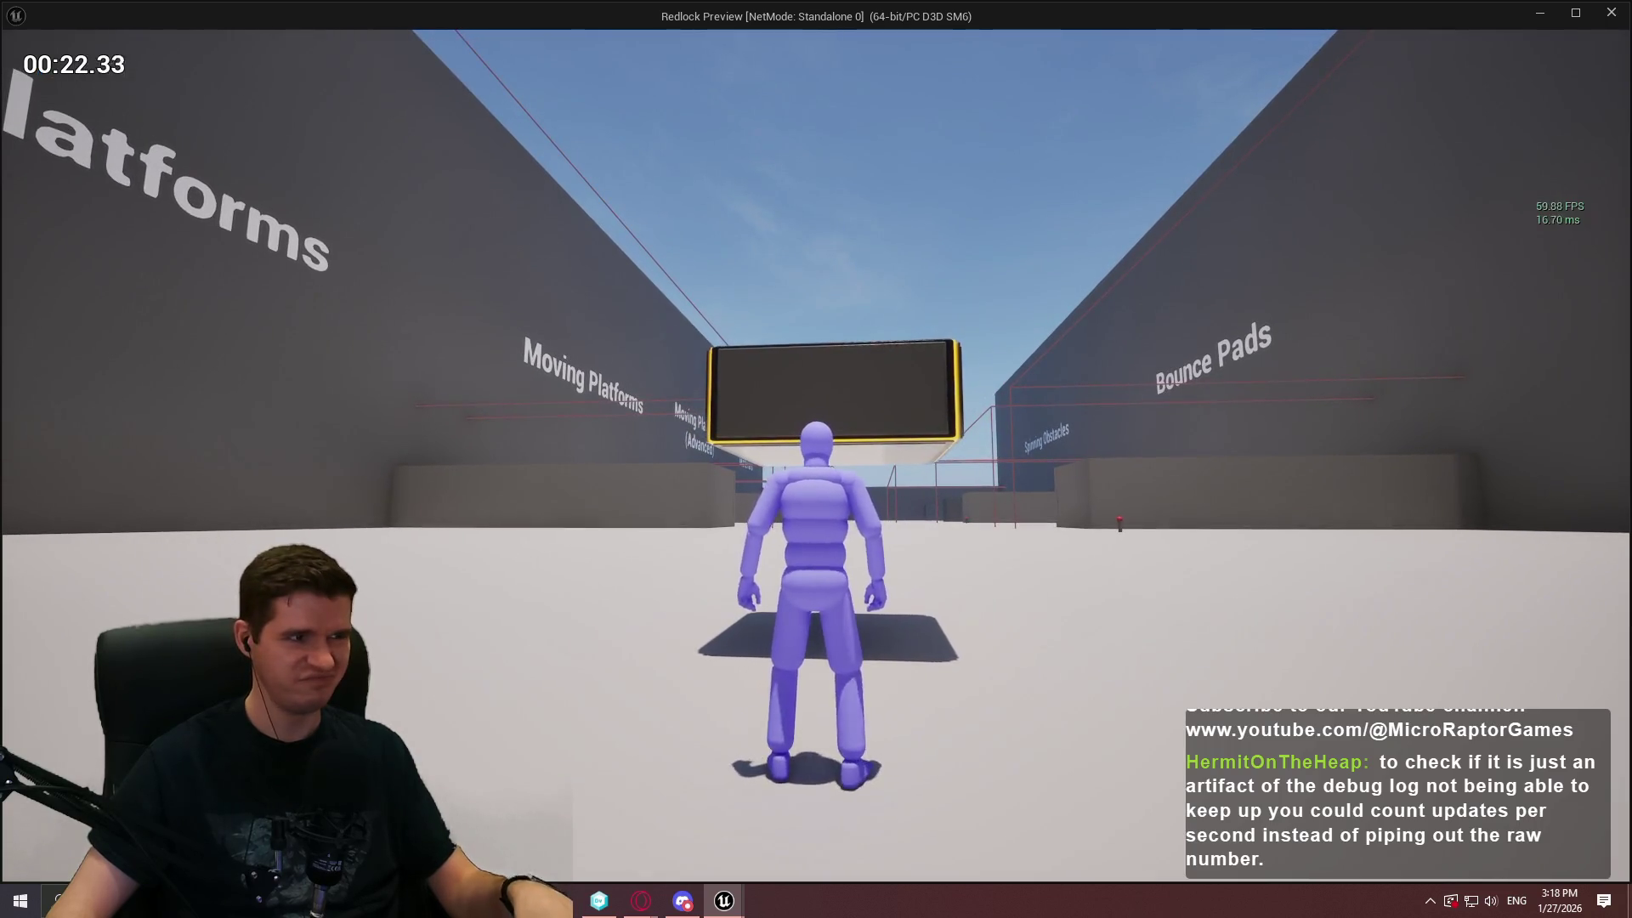
key("w")
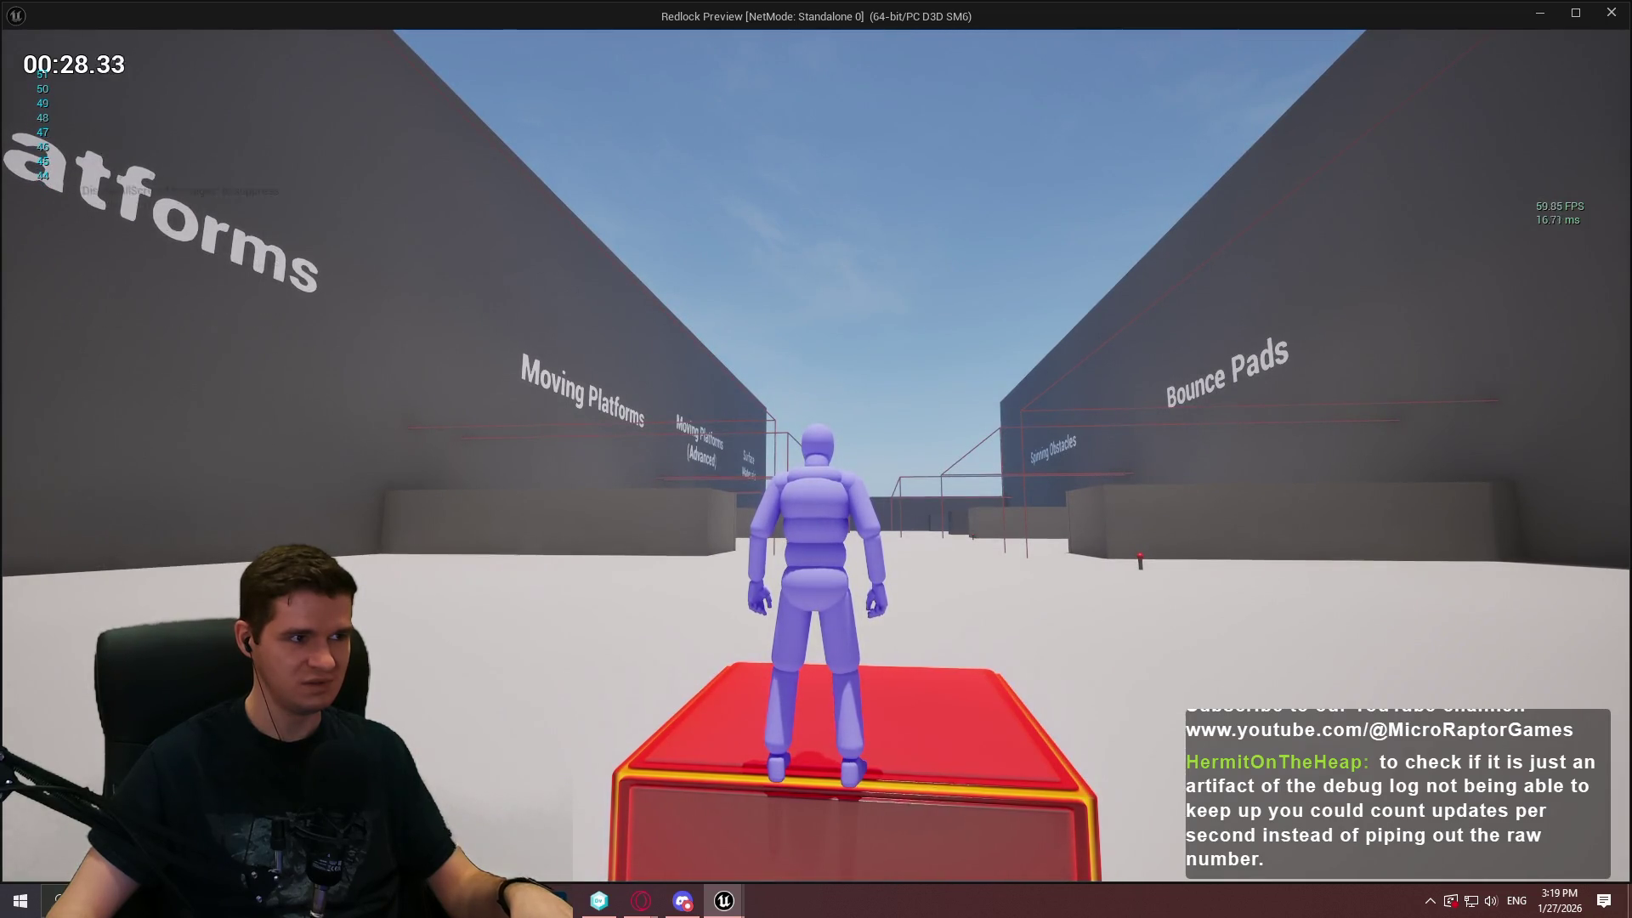
key("Escape")
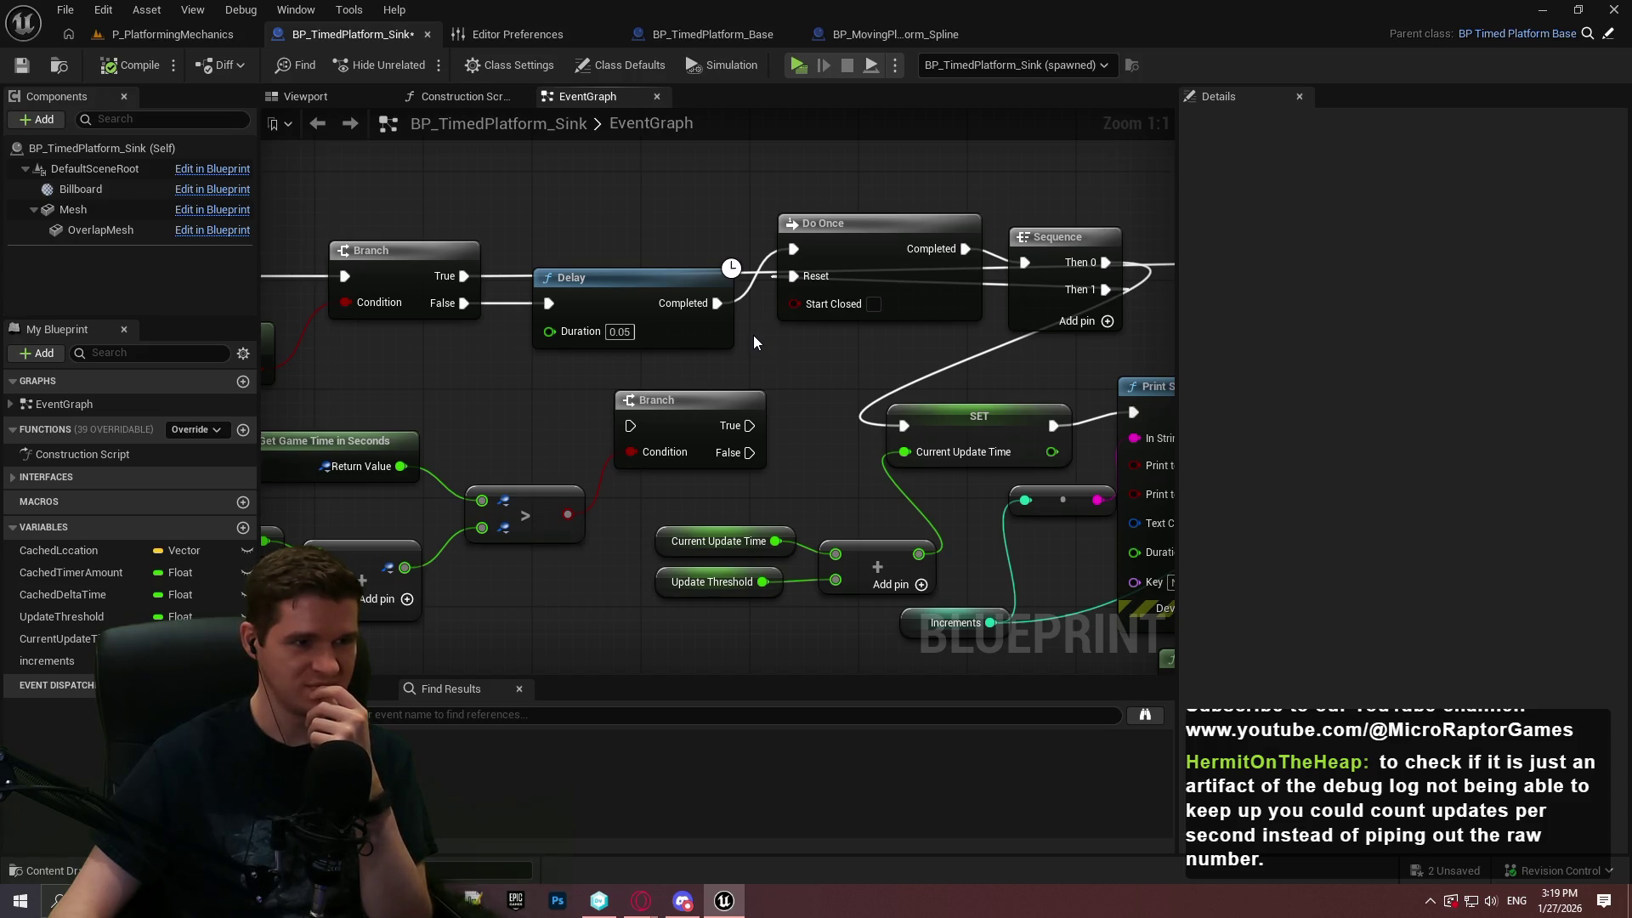
left_click(510, 34)
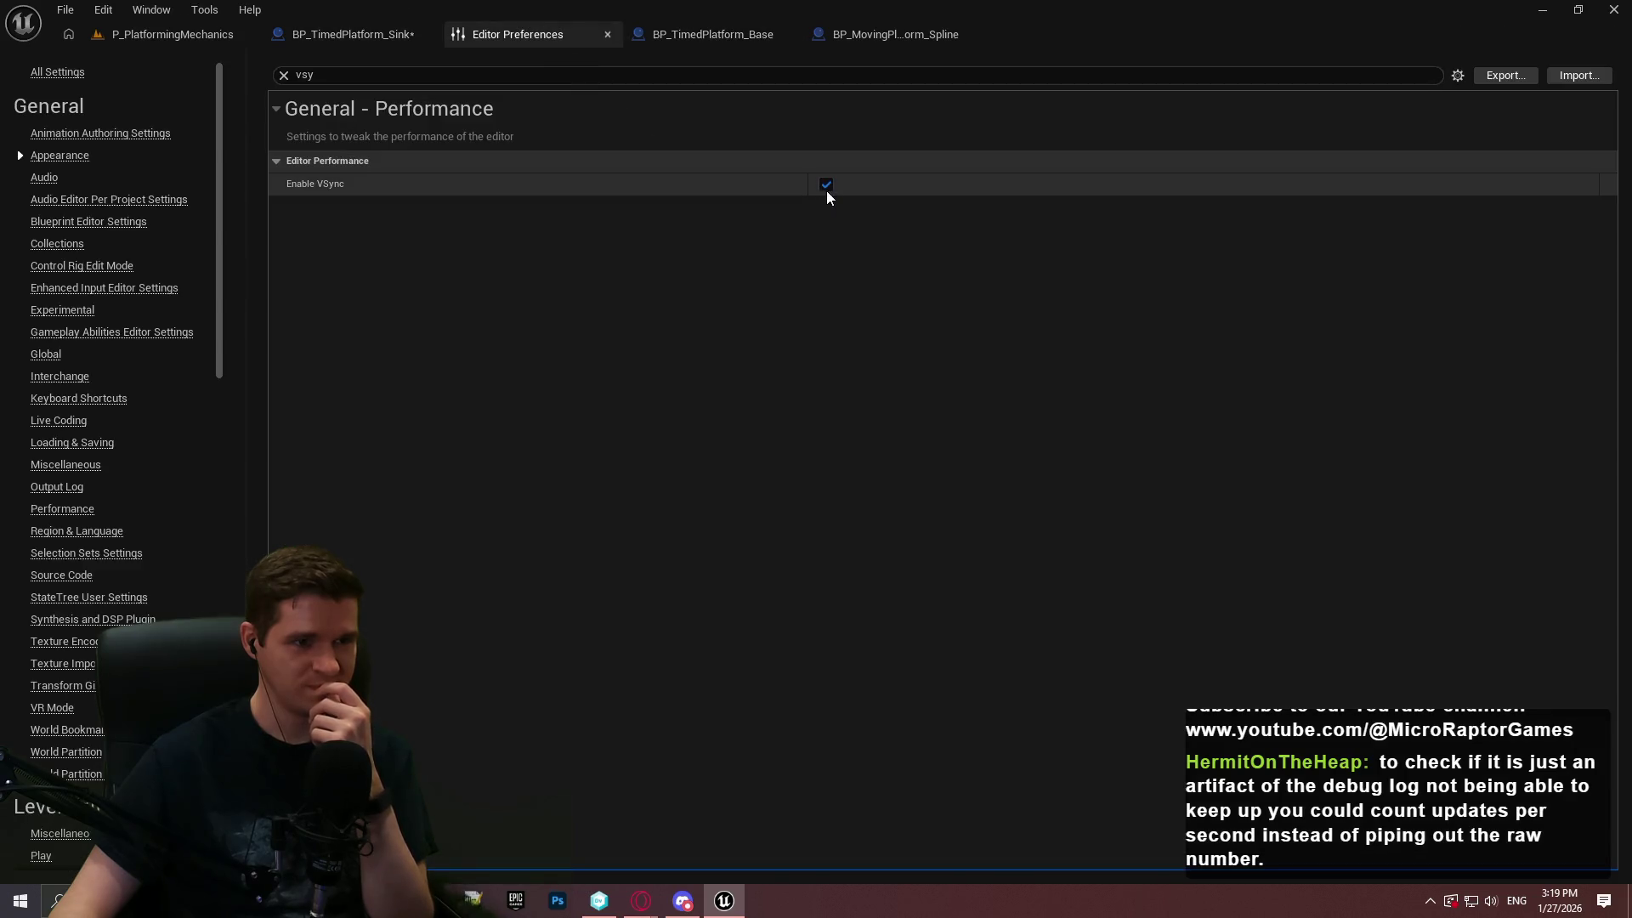
left_click(170, 34)
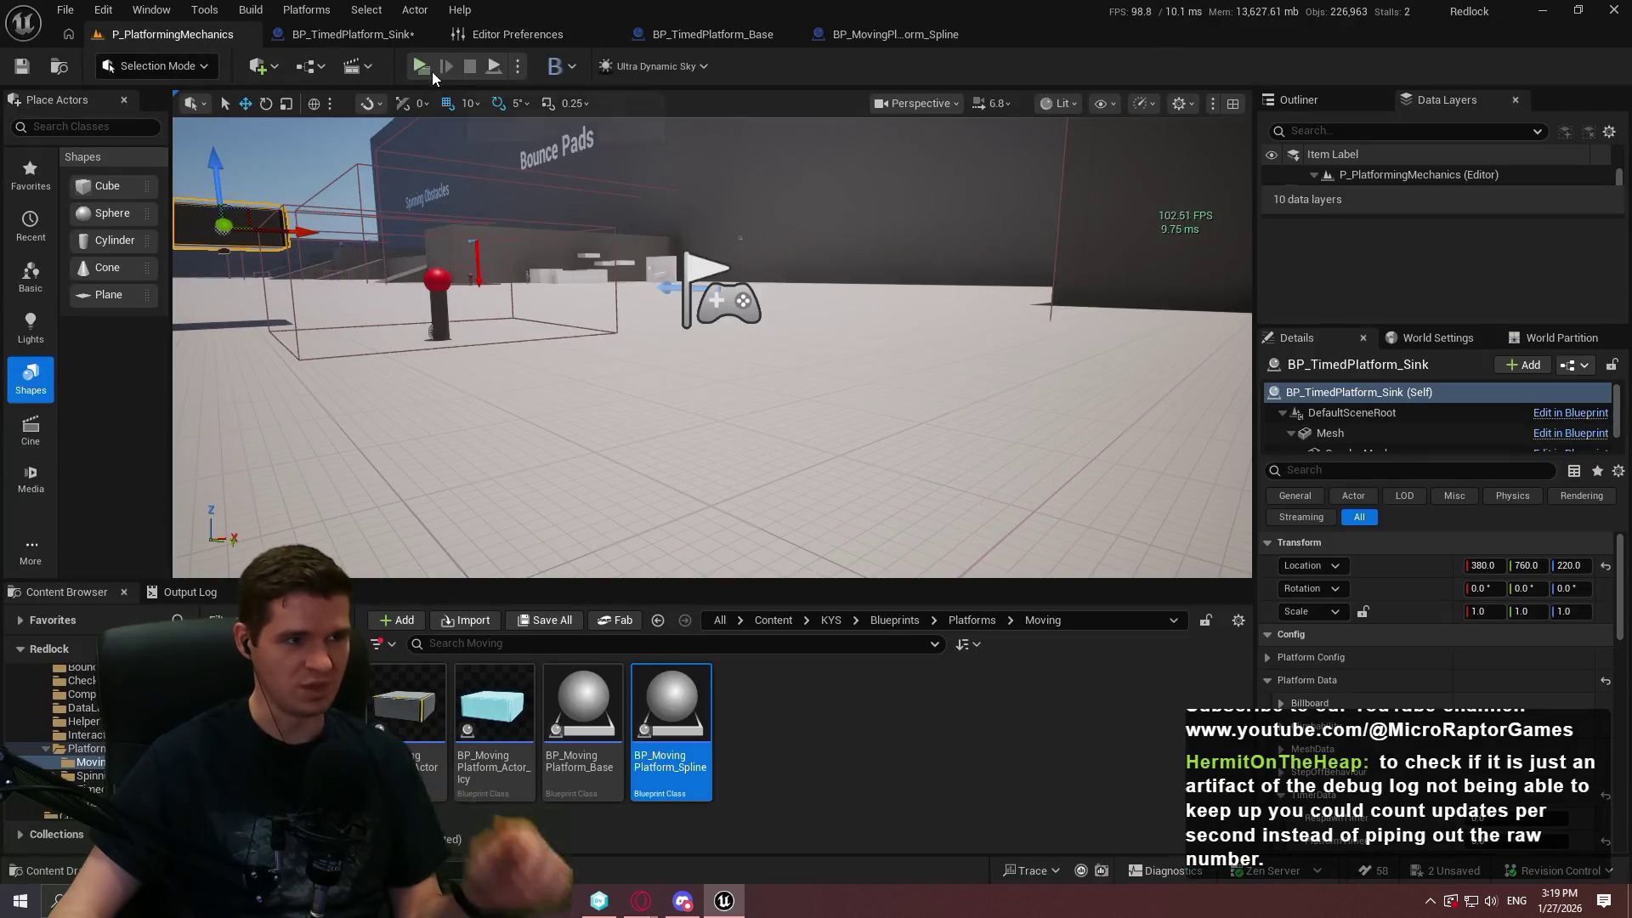
left_click(421, 67)
left_click(765, 757)
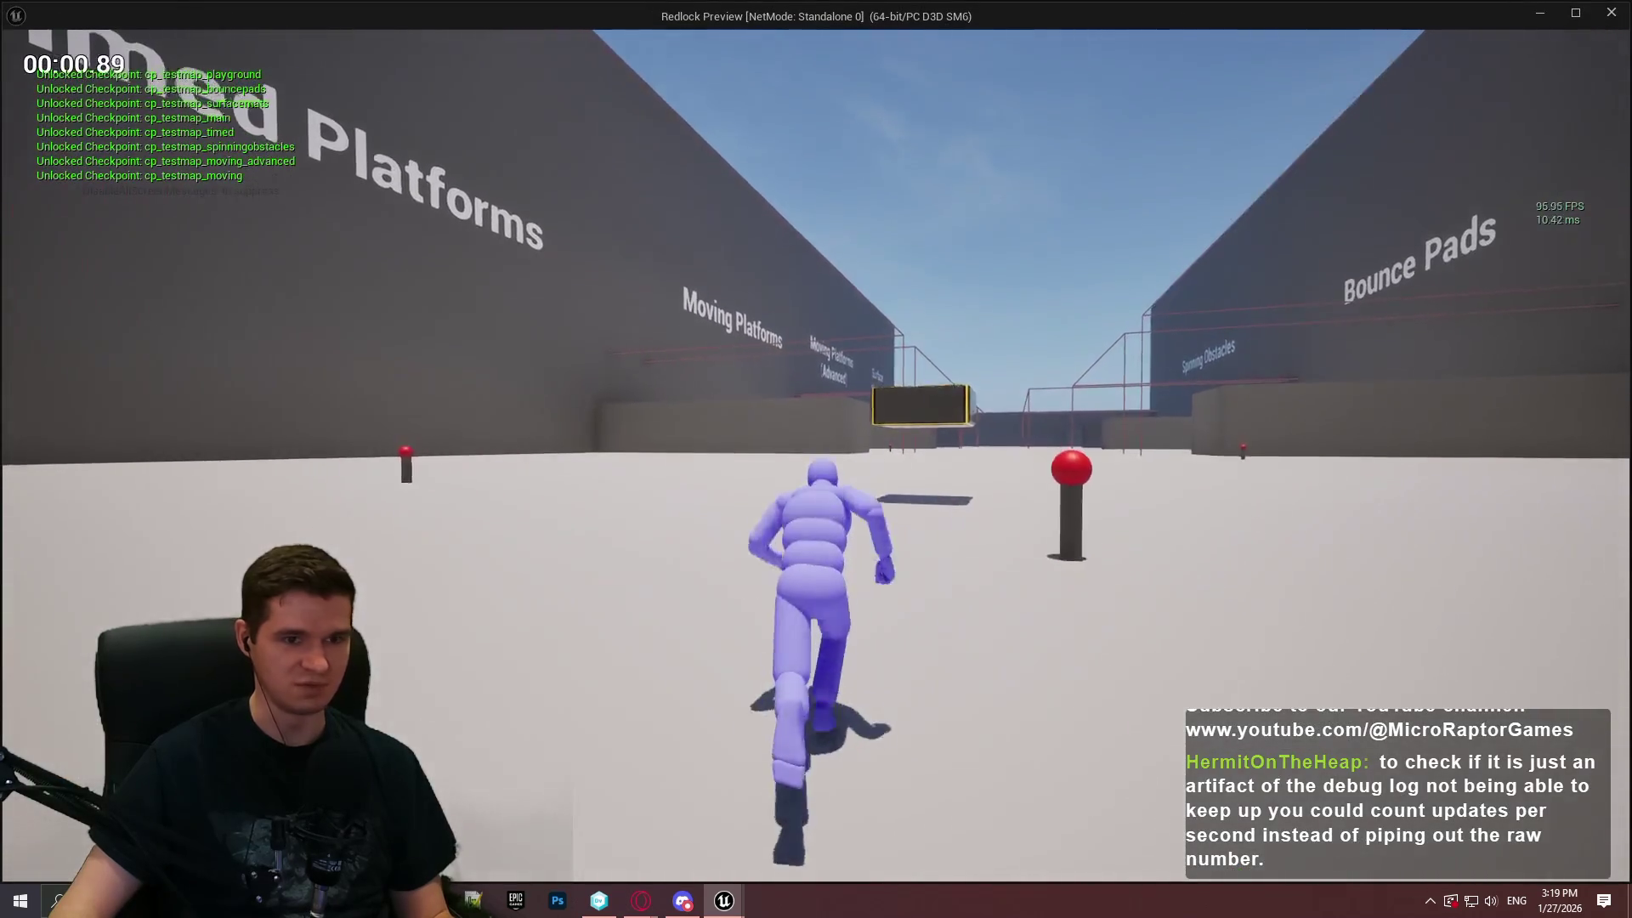
key("w")
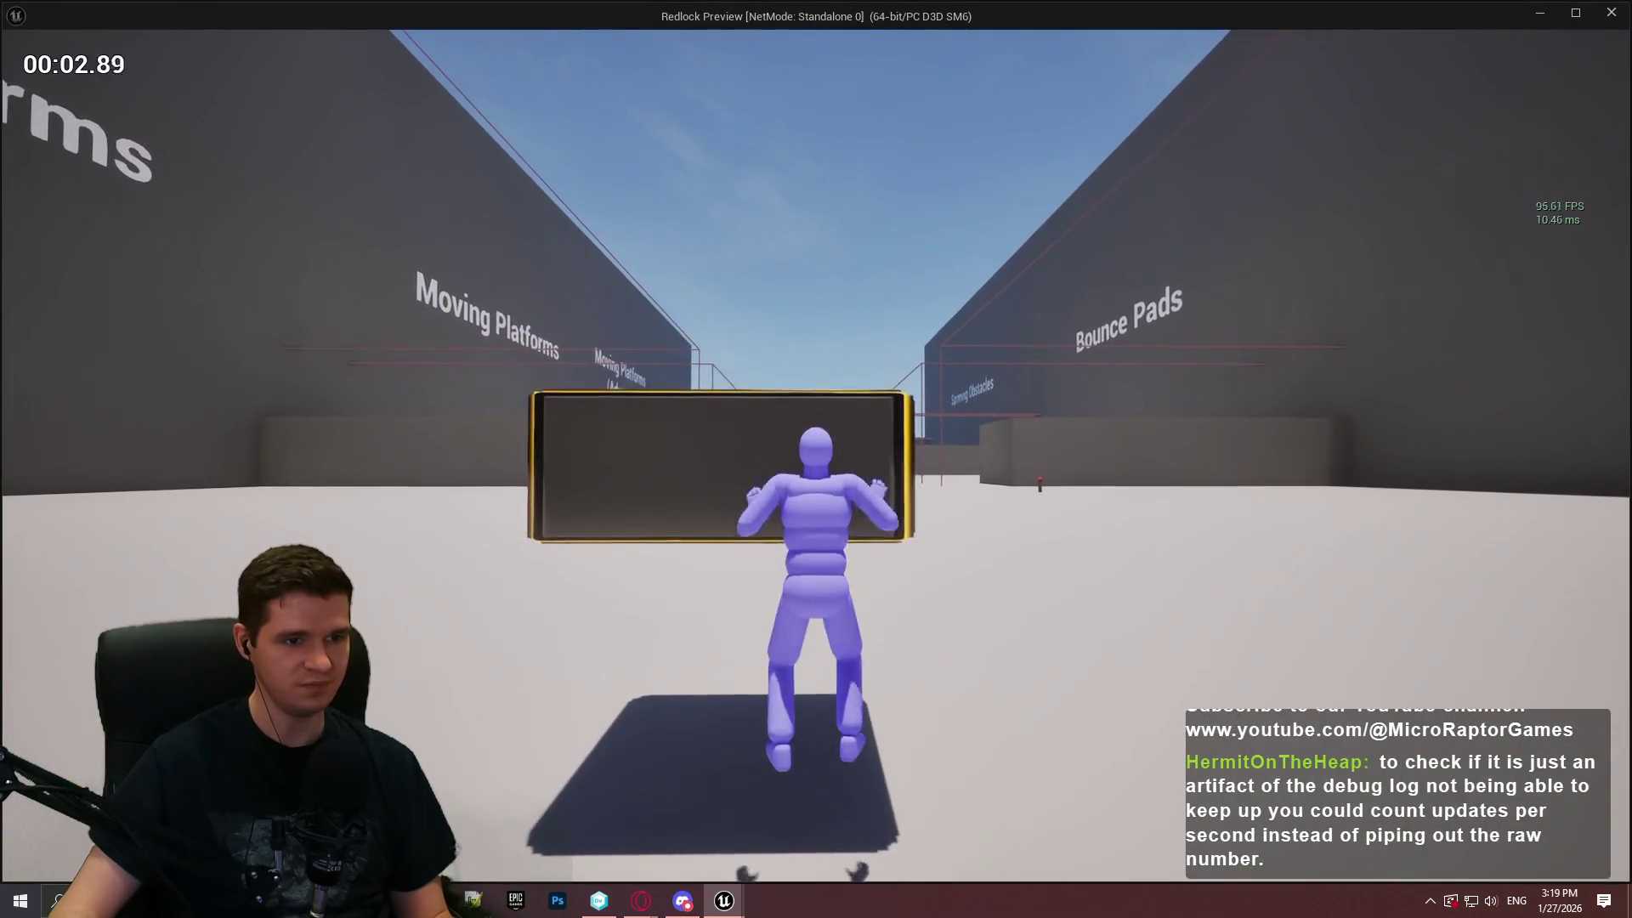
key("space")
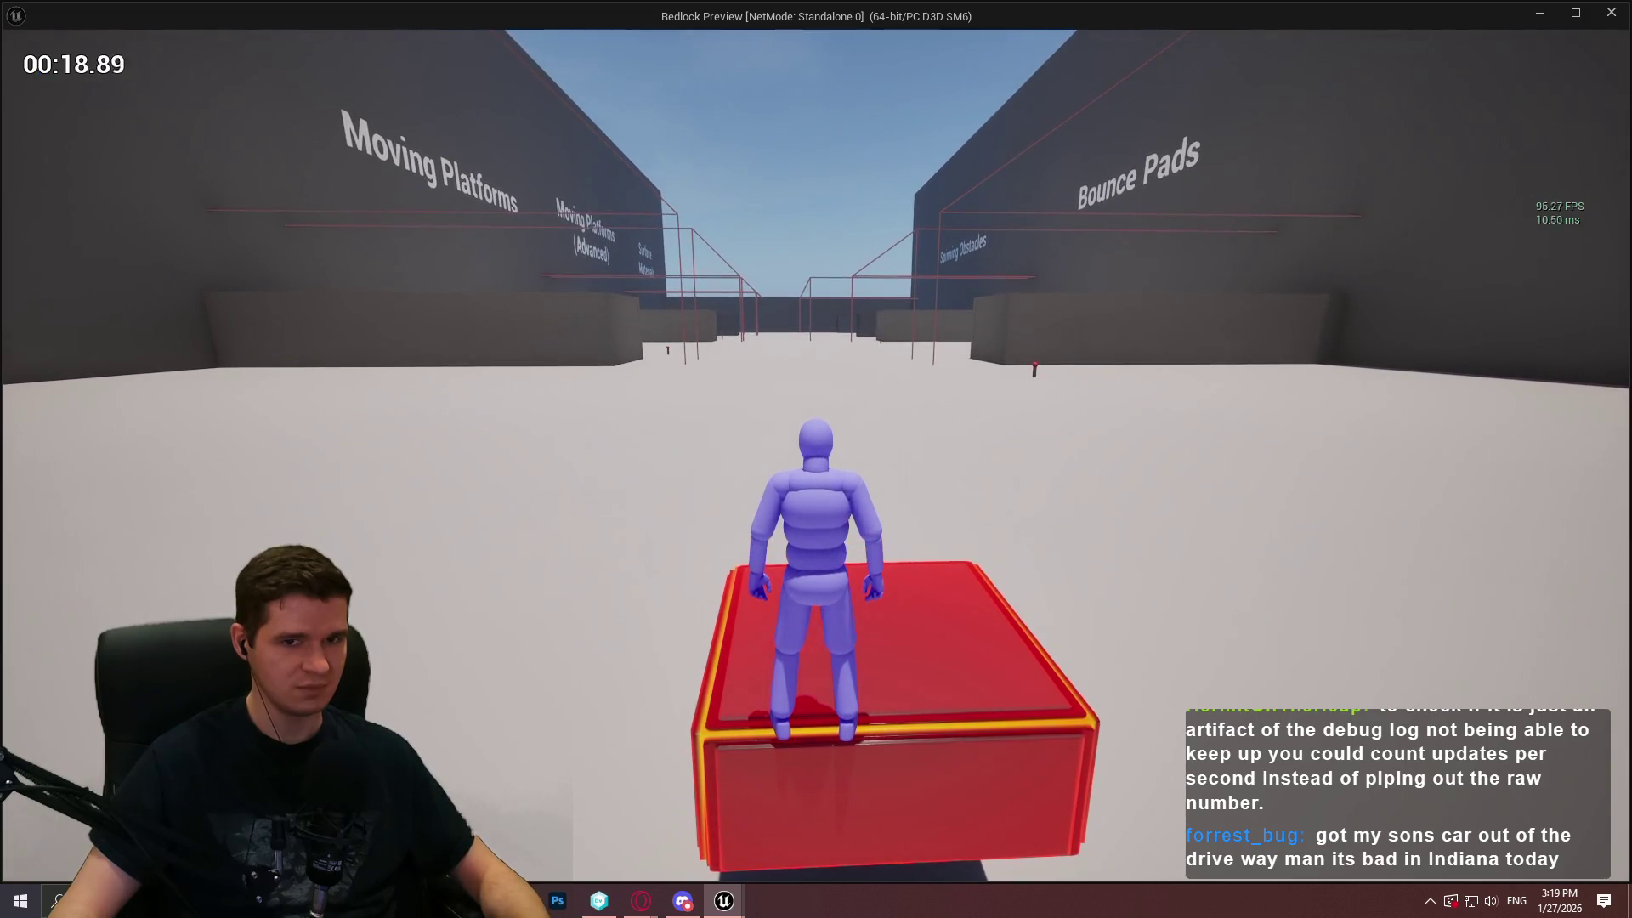
key("Escape")
left_click(491, 36)
left_click(825, 183)
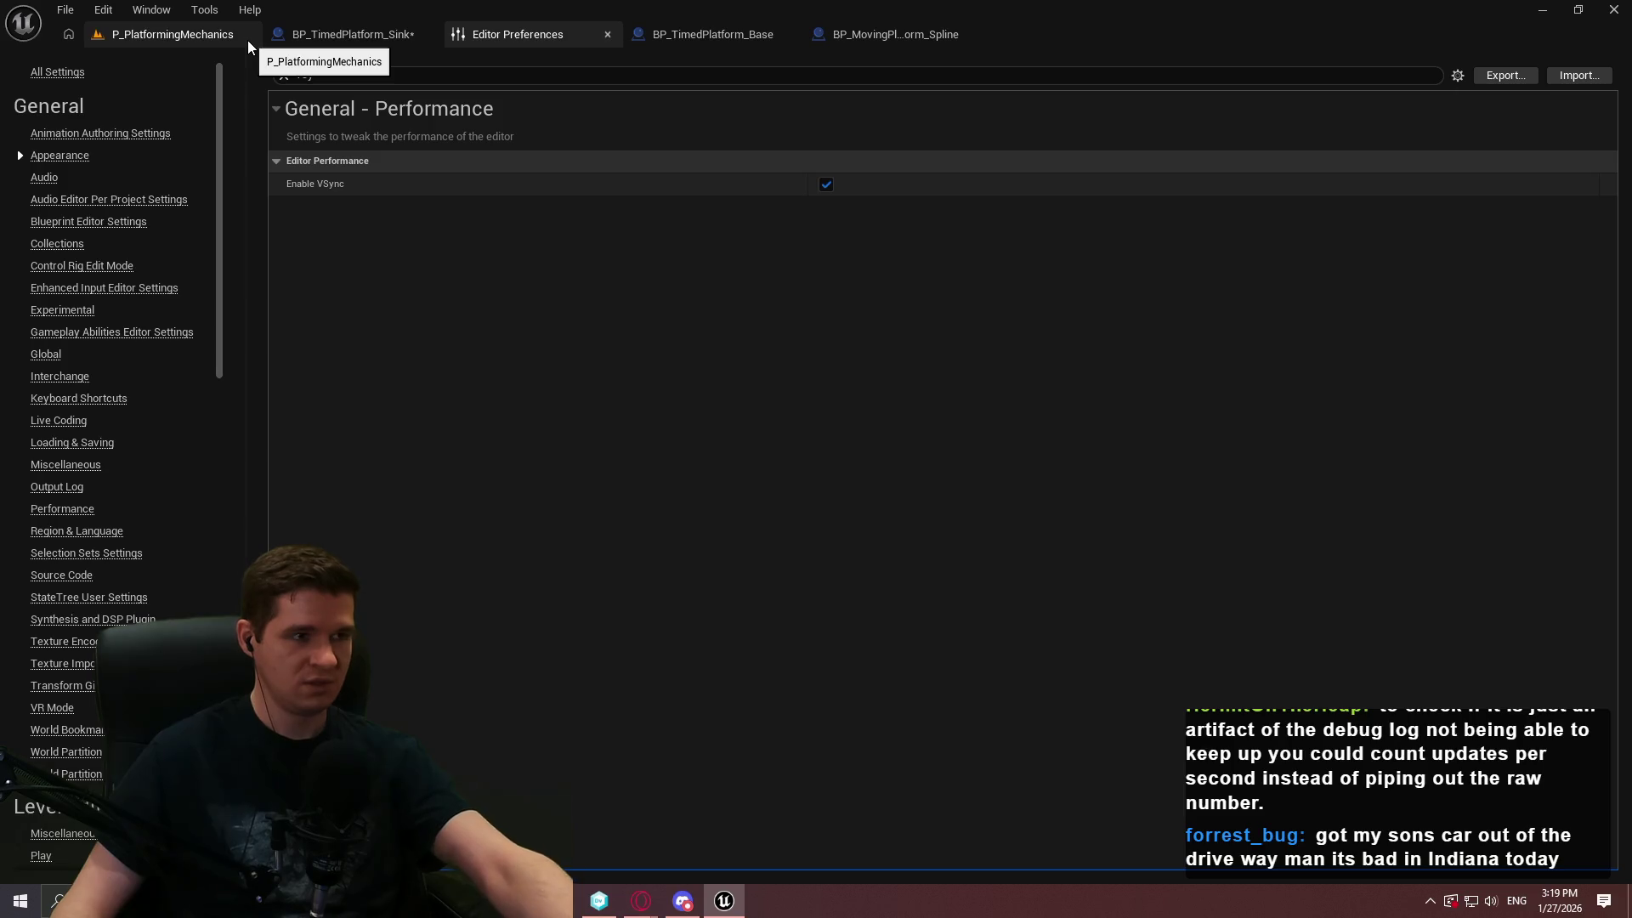
left_click(354, 34)
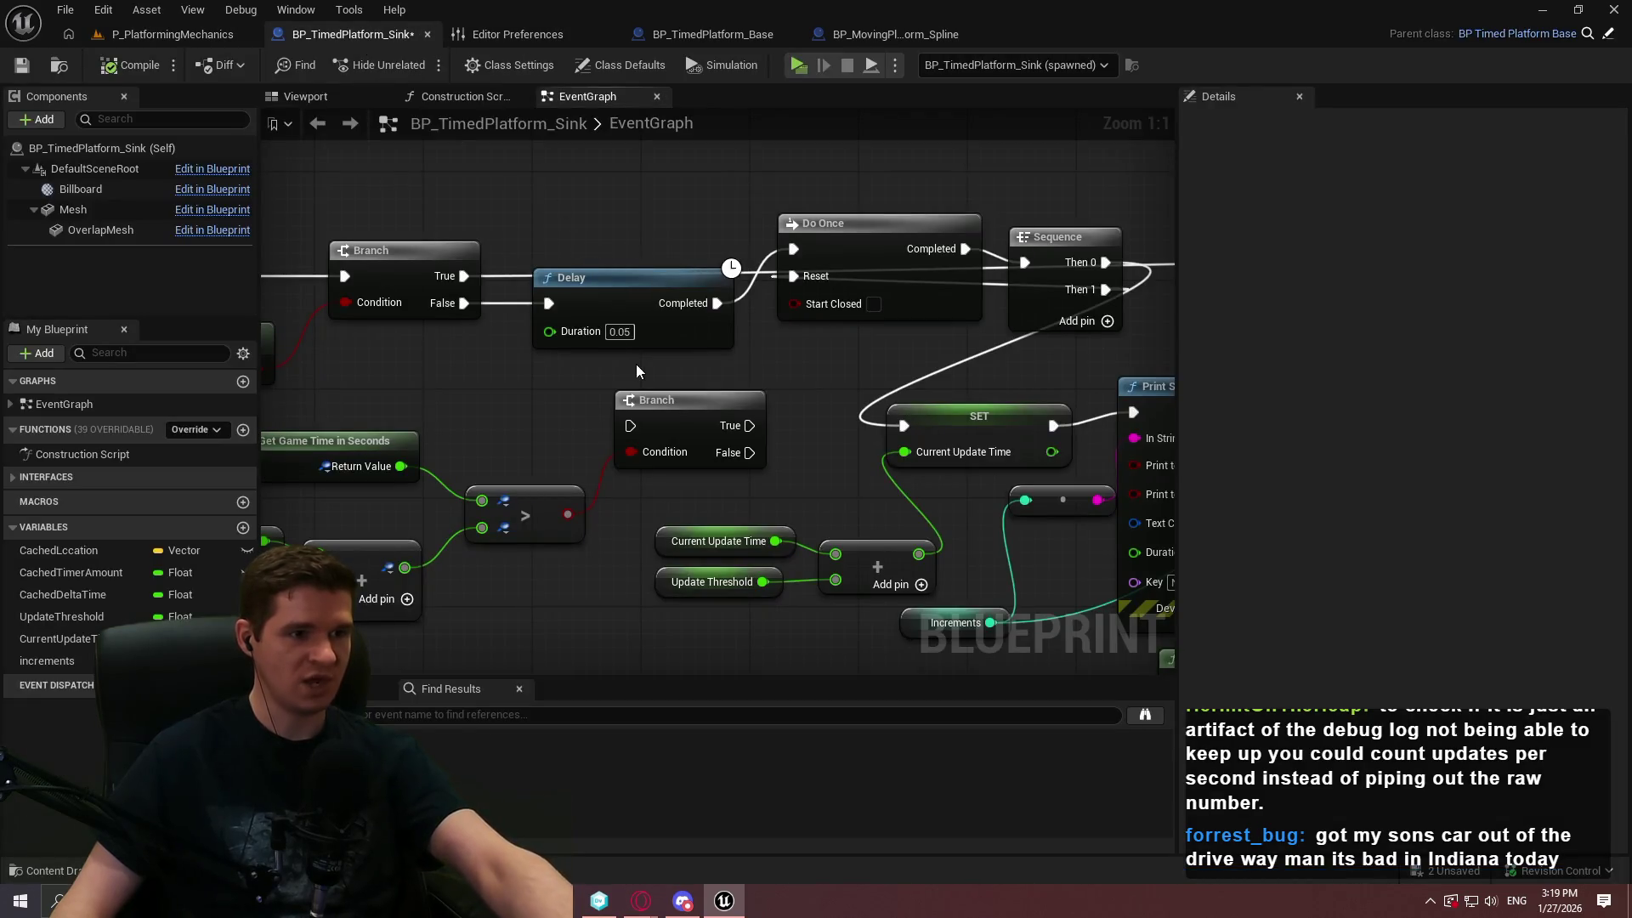
scroll(635, 364, "down", 7)
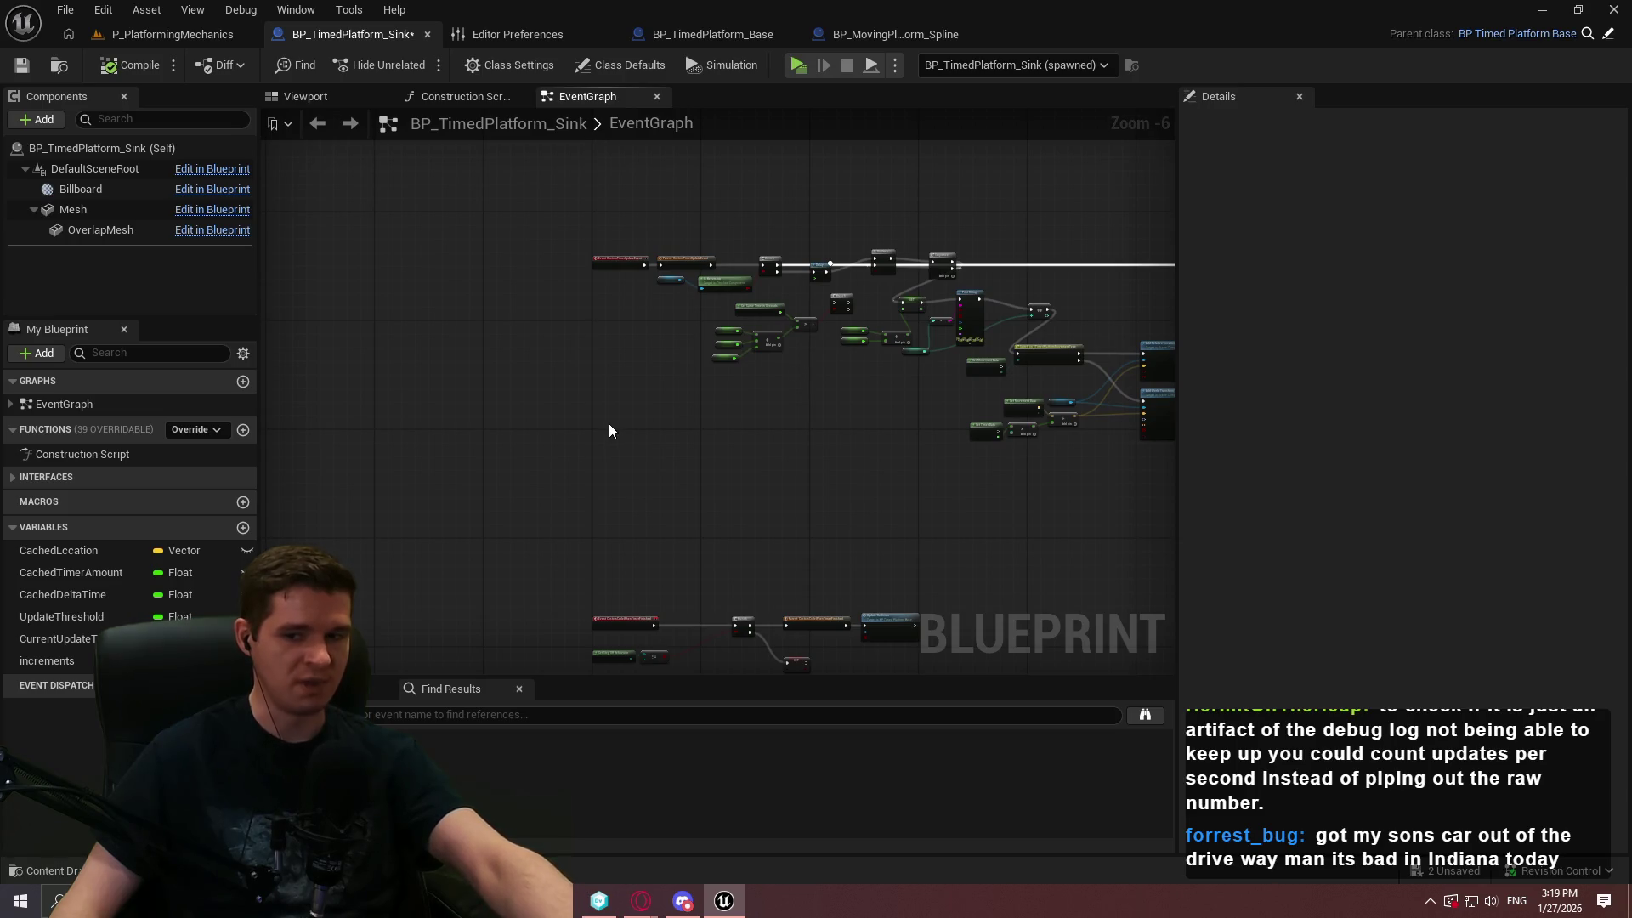
right_click(595, 459)
scroll(608, 446, "up", 3)
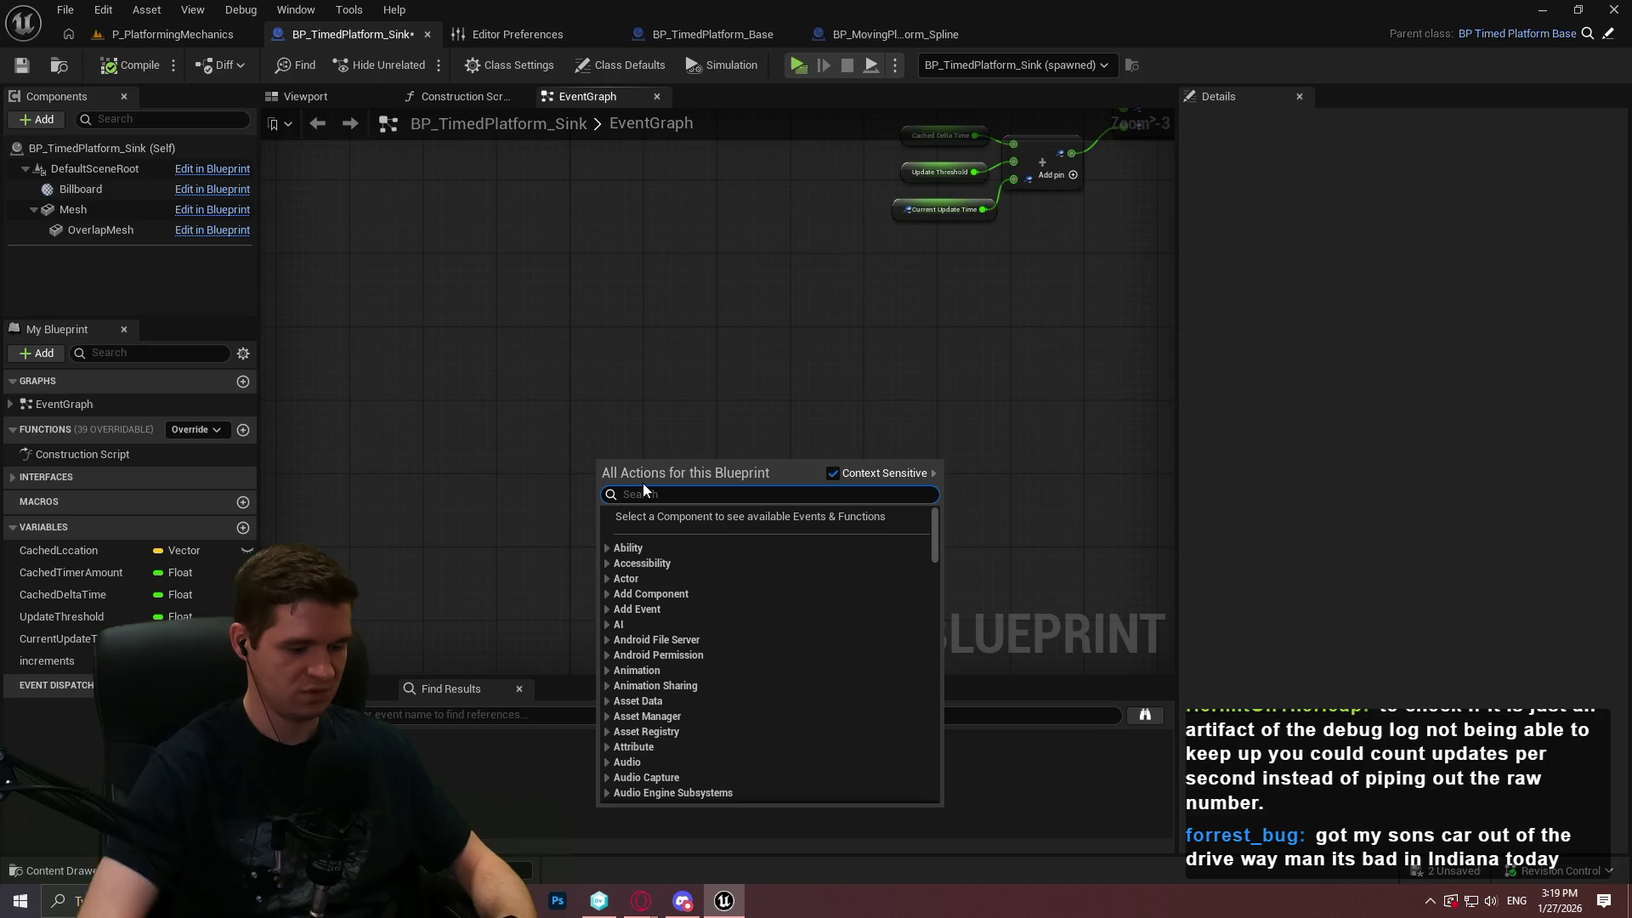
Add an Event Async Physics Tick node and move it higher in the graph
type("physics")
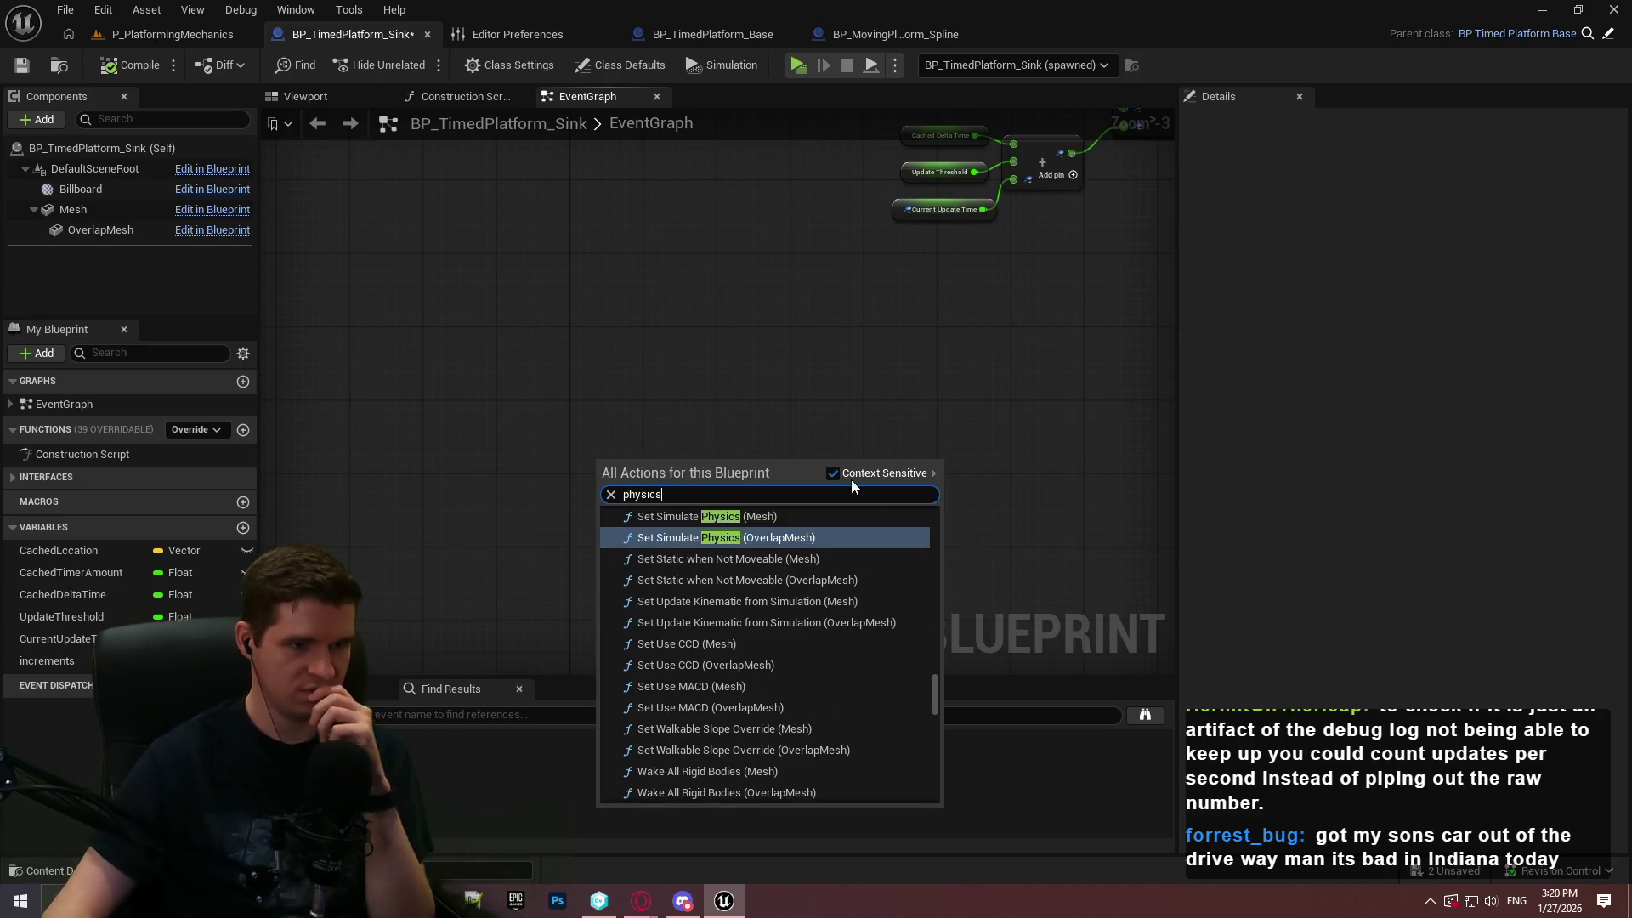
mouse_move(933, 691)
left_mouse_down()
mouse_move(941, 515)
mouse_move(942, 532)
left_mouse_up()
left_click(765, 609)
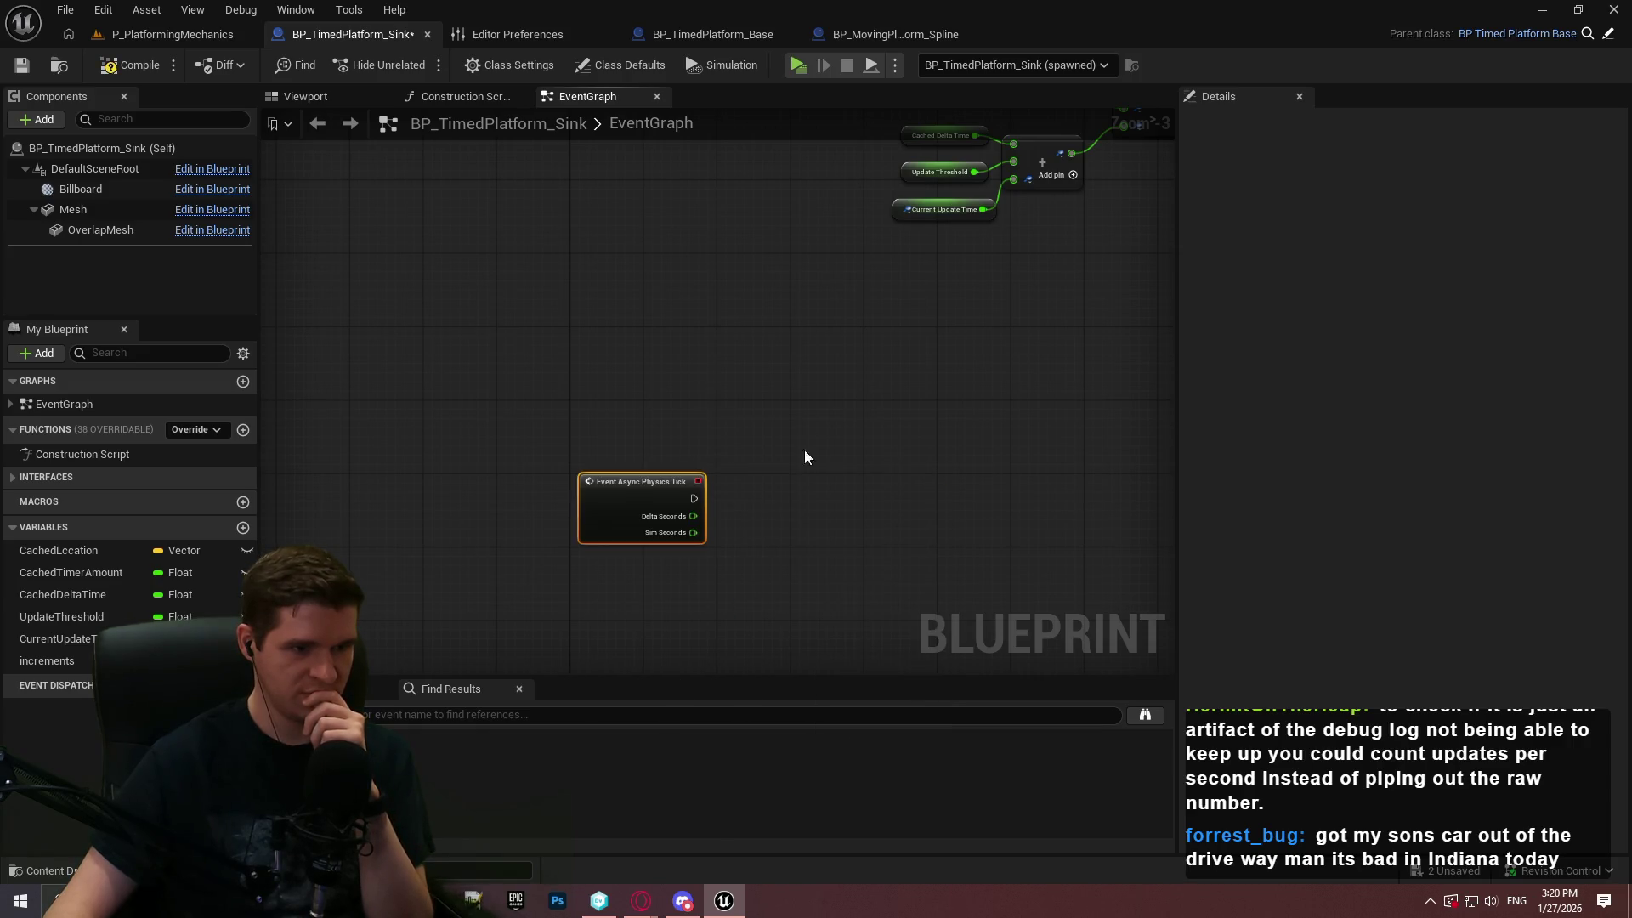
scroll(794, 476, "up", 1)
mouse_move(602, 514)
left_mouse_down()
mouse_move(651, 285)
mouse_move(580, 297)
left_mouse_up()
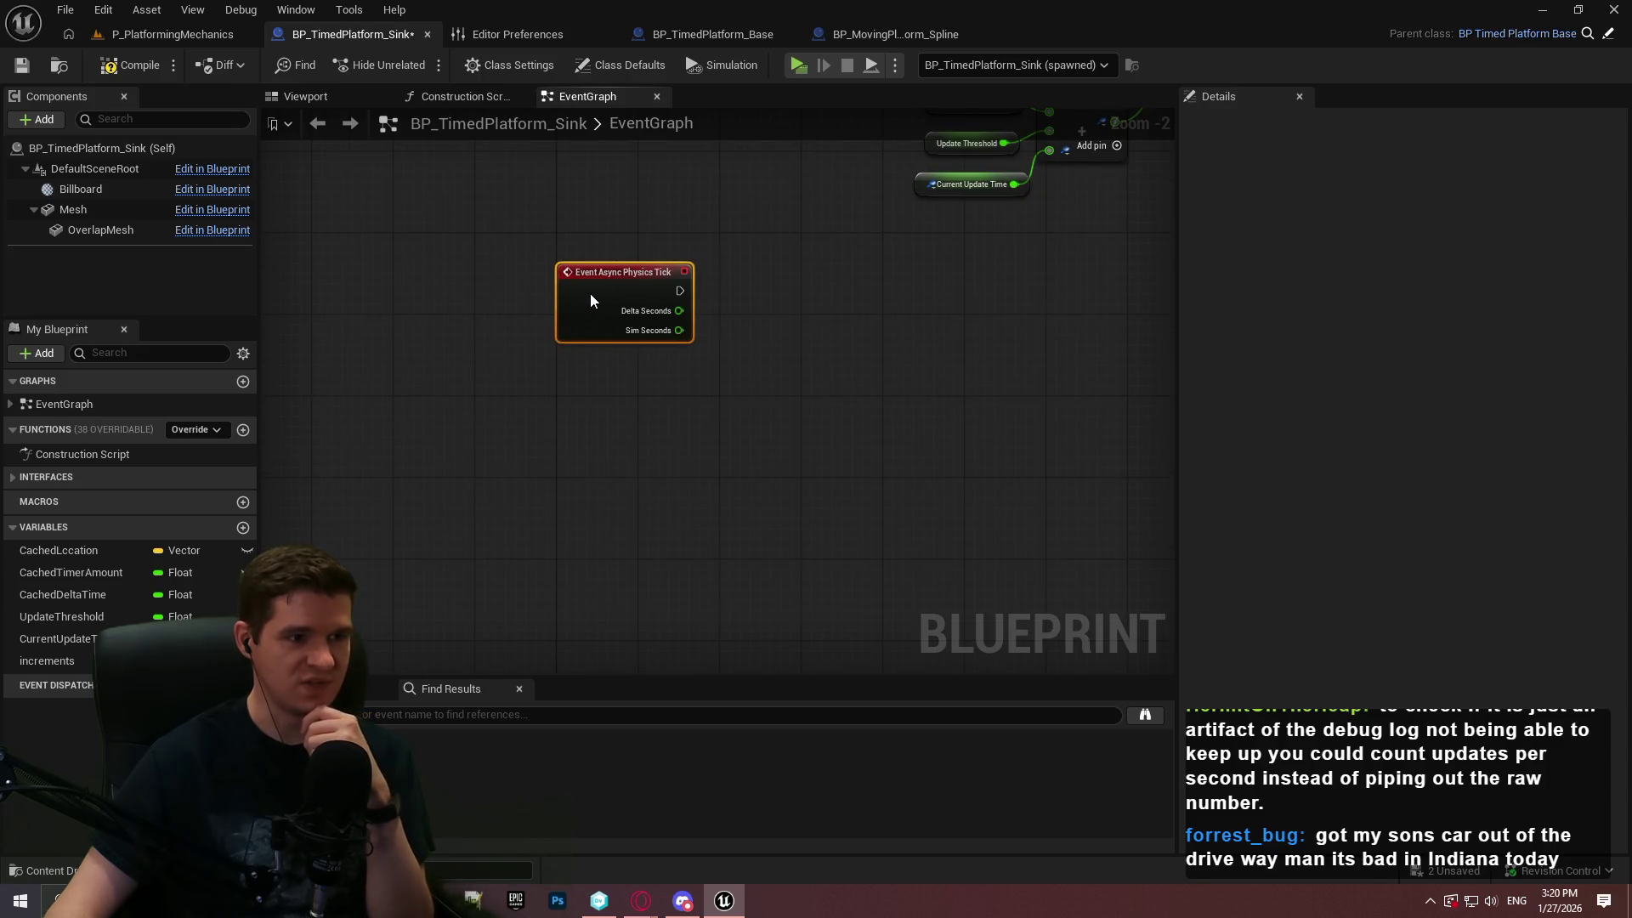
scroll(799, 297, "up", 2)
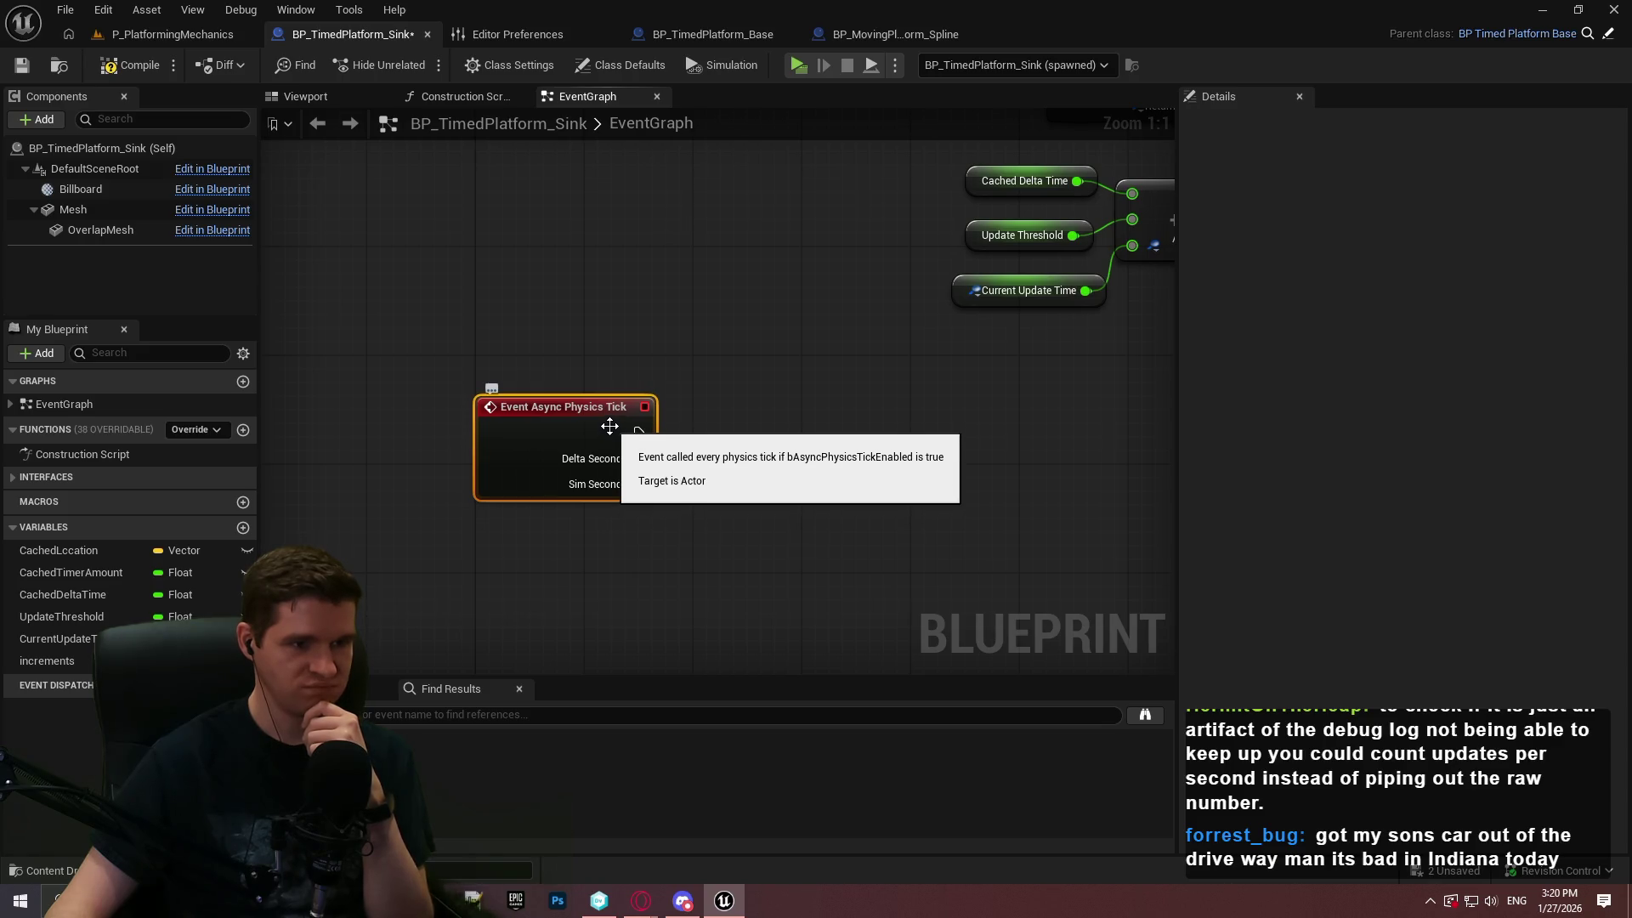
Connect a Print String printing 'Hello' to the Async Physics Tick, then start a play test
left_click_drag(639, 432, 706, 426)
type("print")
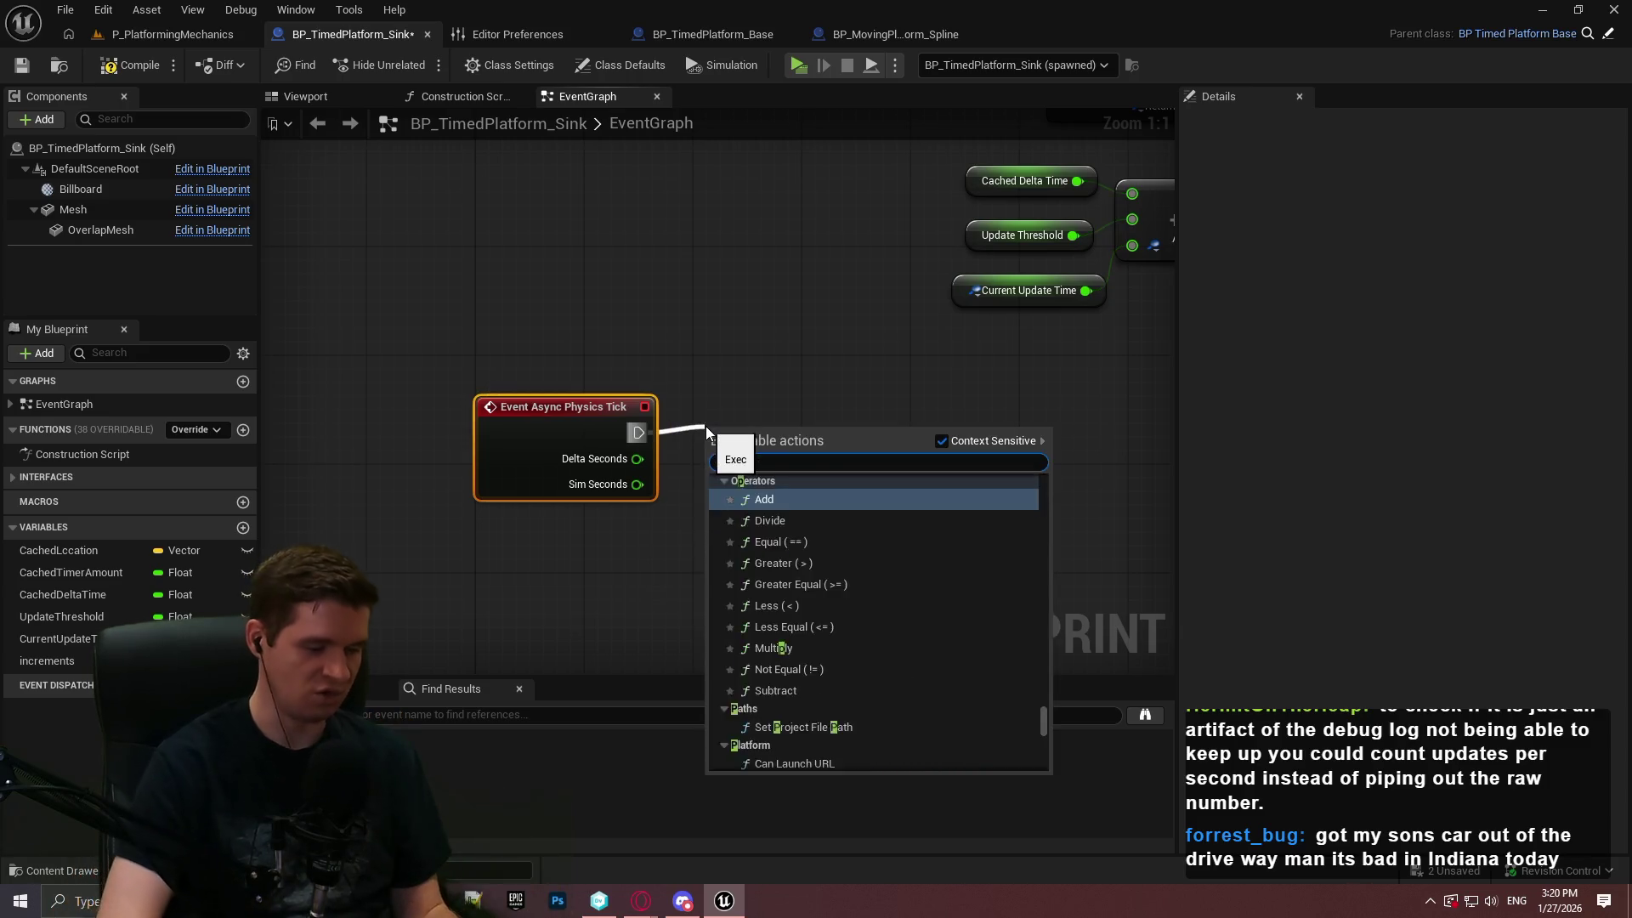
key("Return")
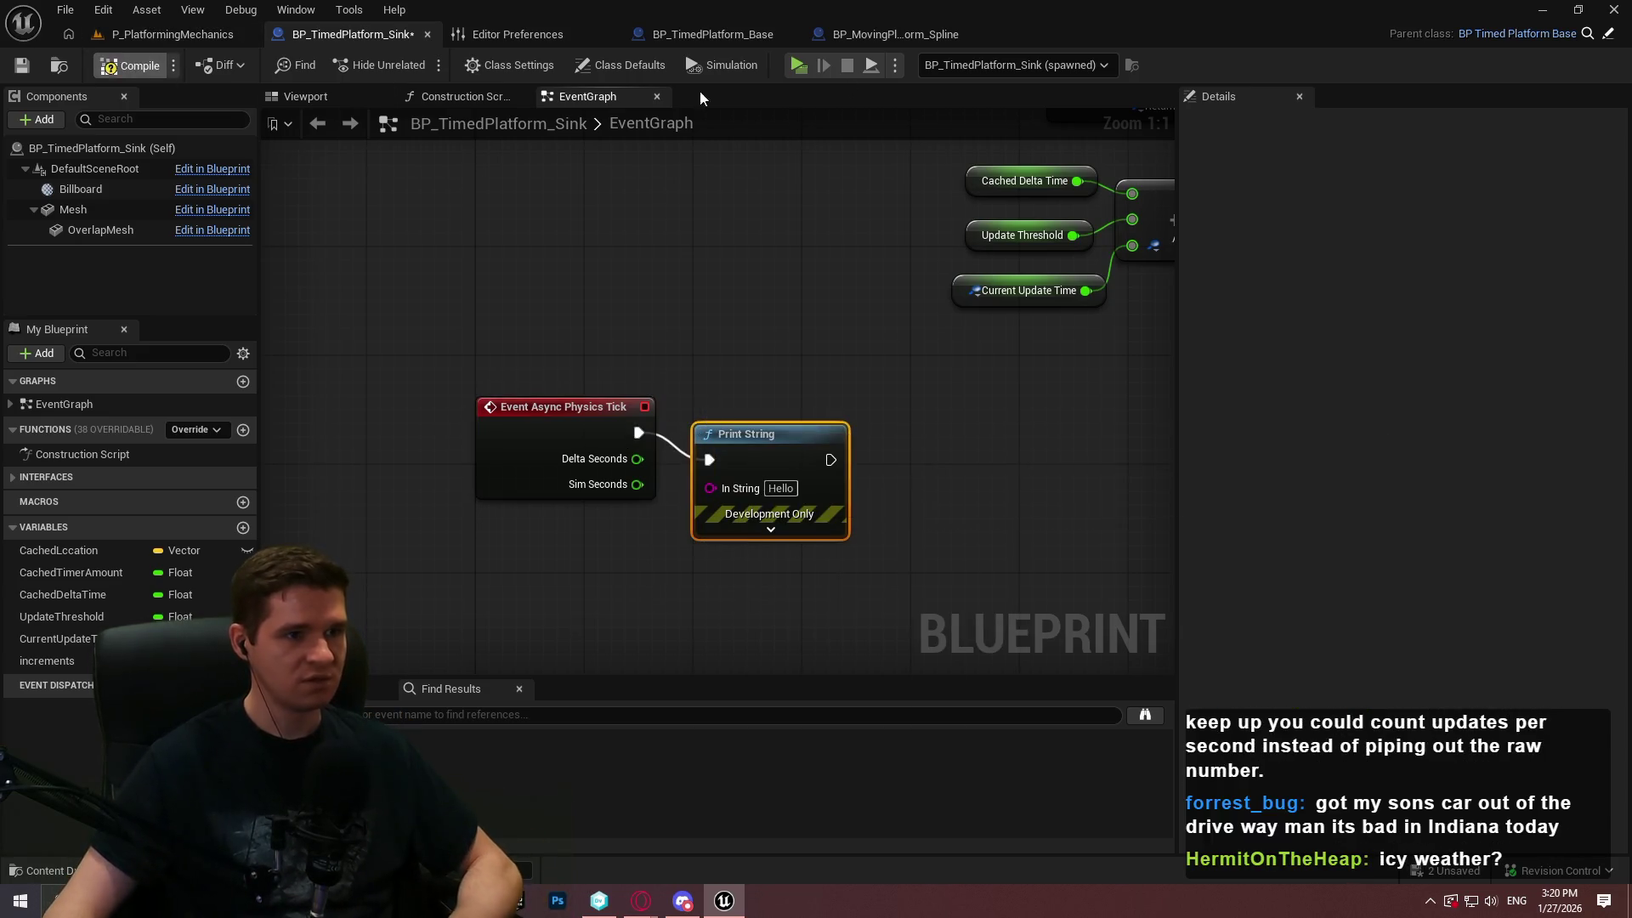
left_click(799, 68)
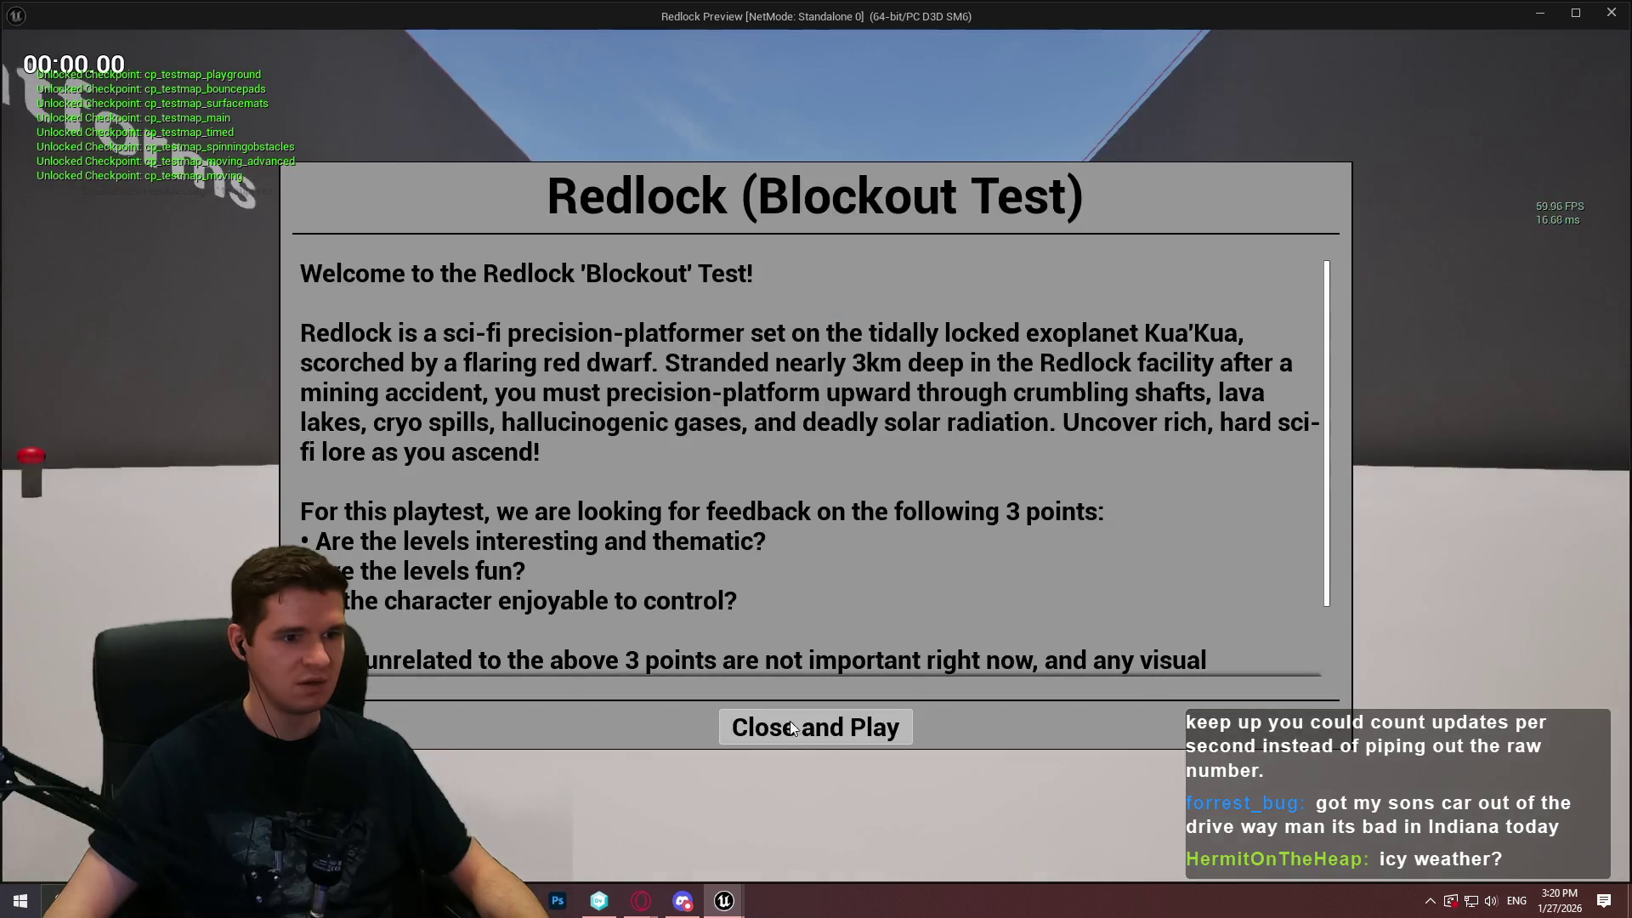
Run a quick play test, then enable Simulate Physics on the Mesh component
left_click(821, 732)
key("w")
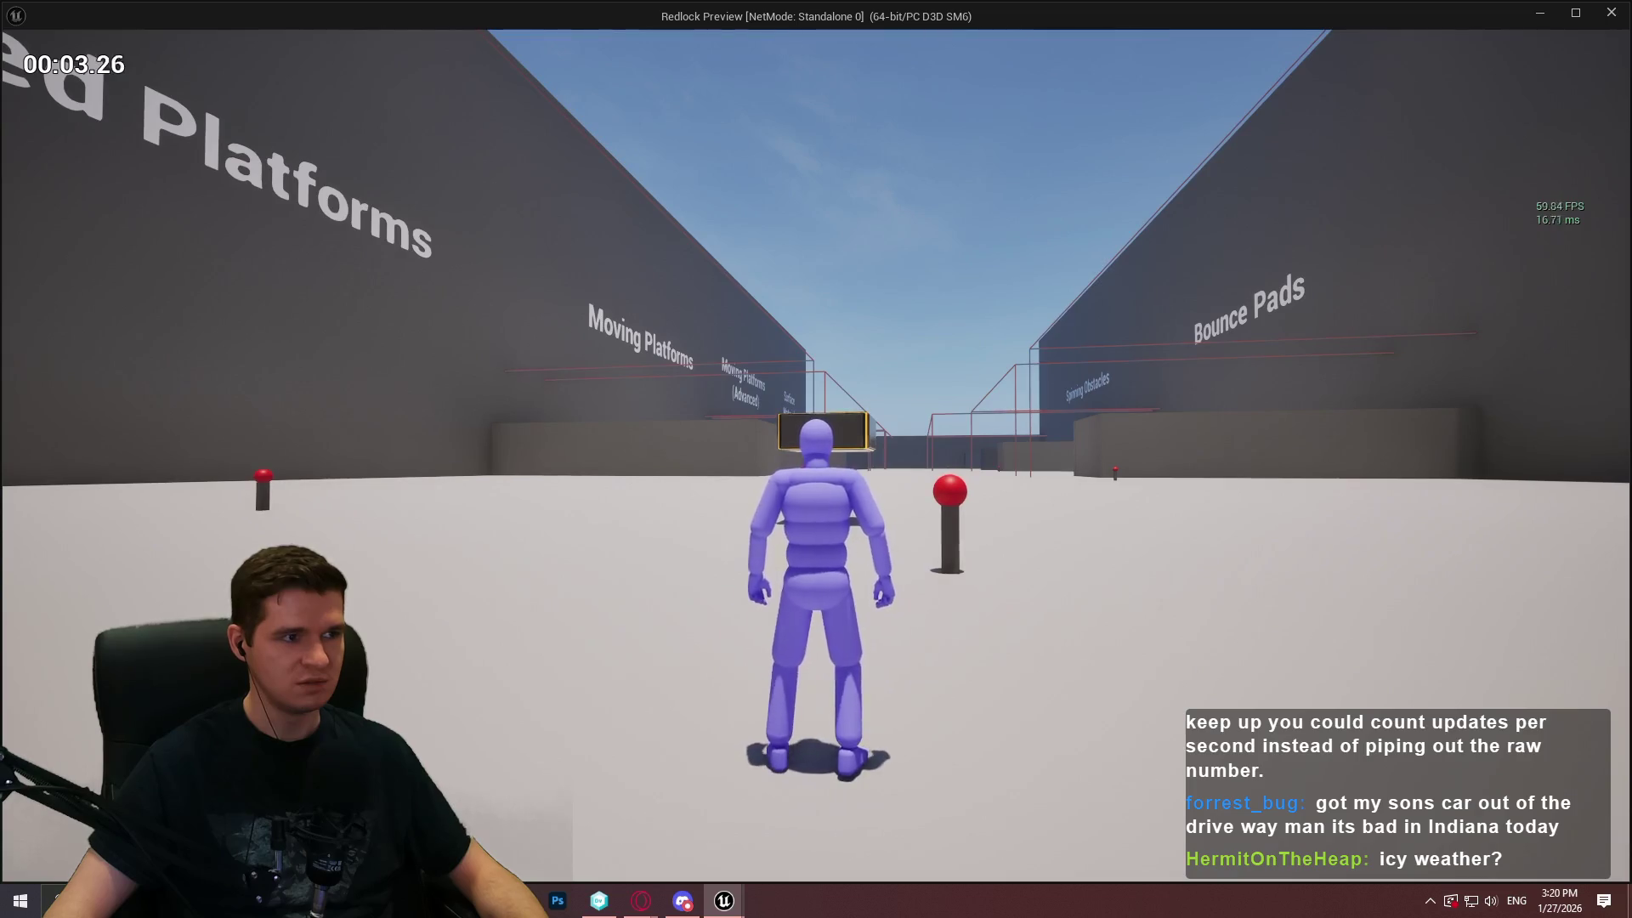
key("Escape")
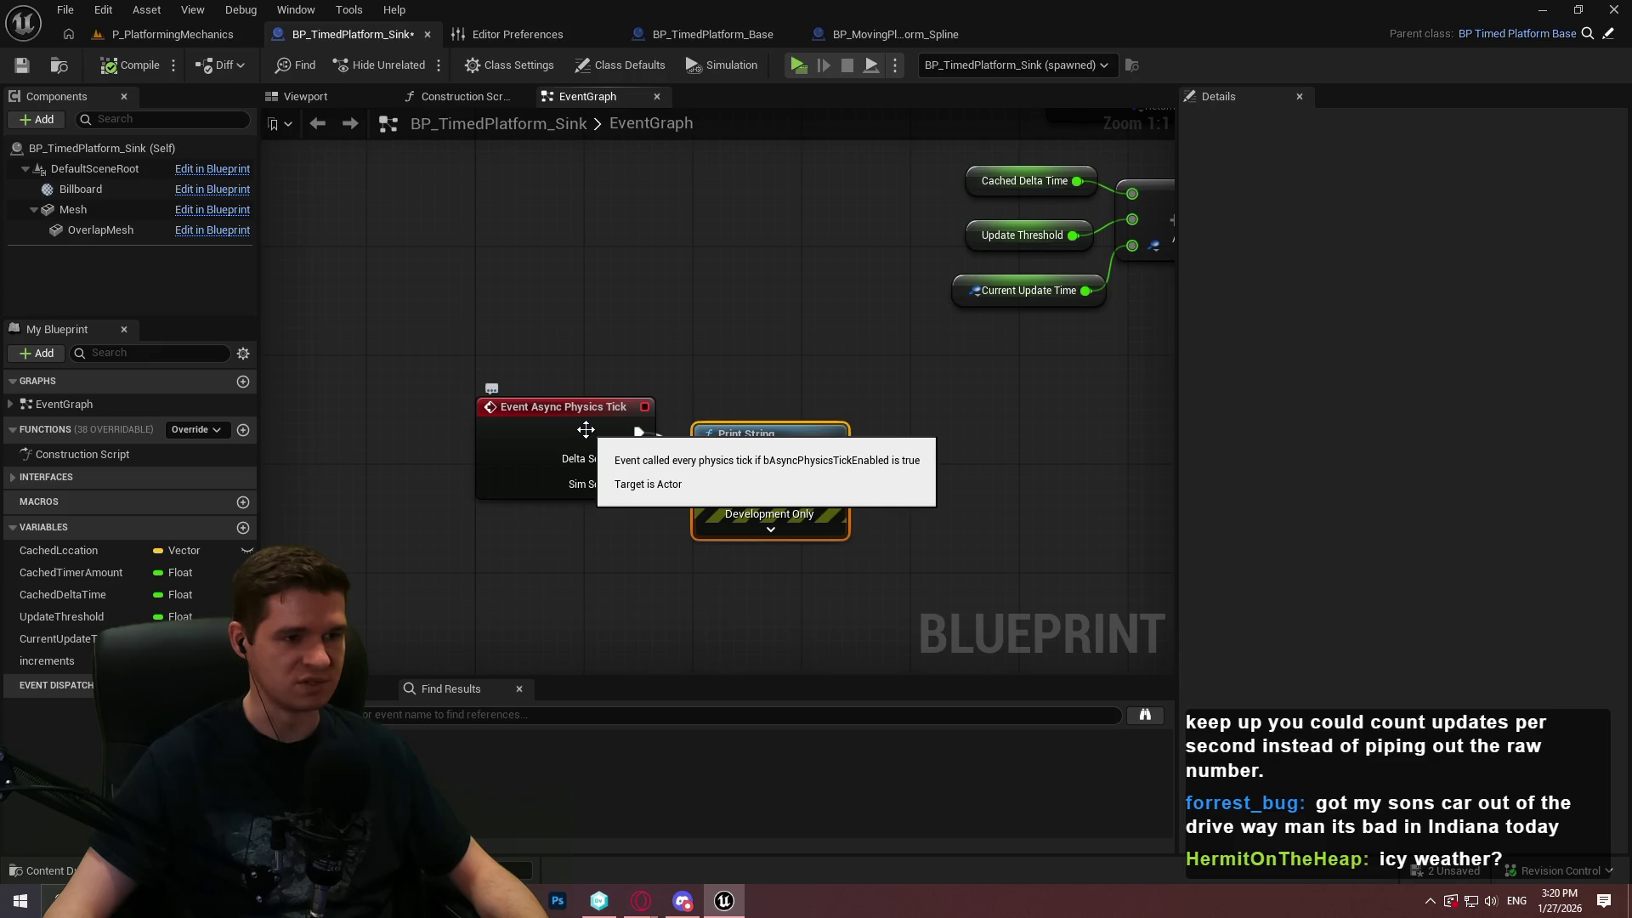
left_click(115, 208)
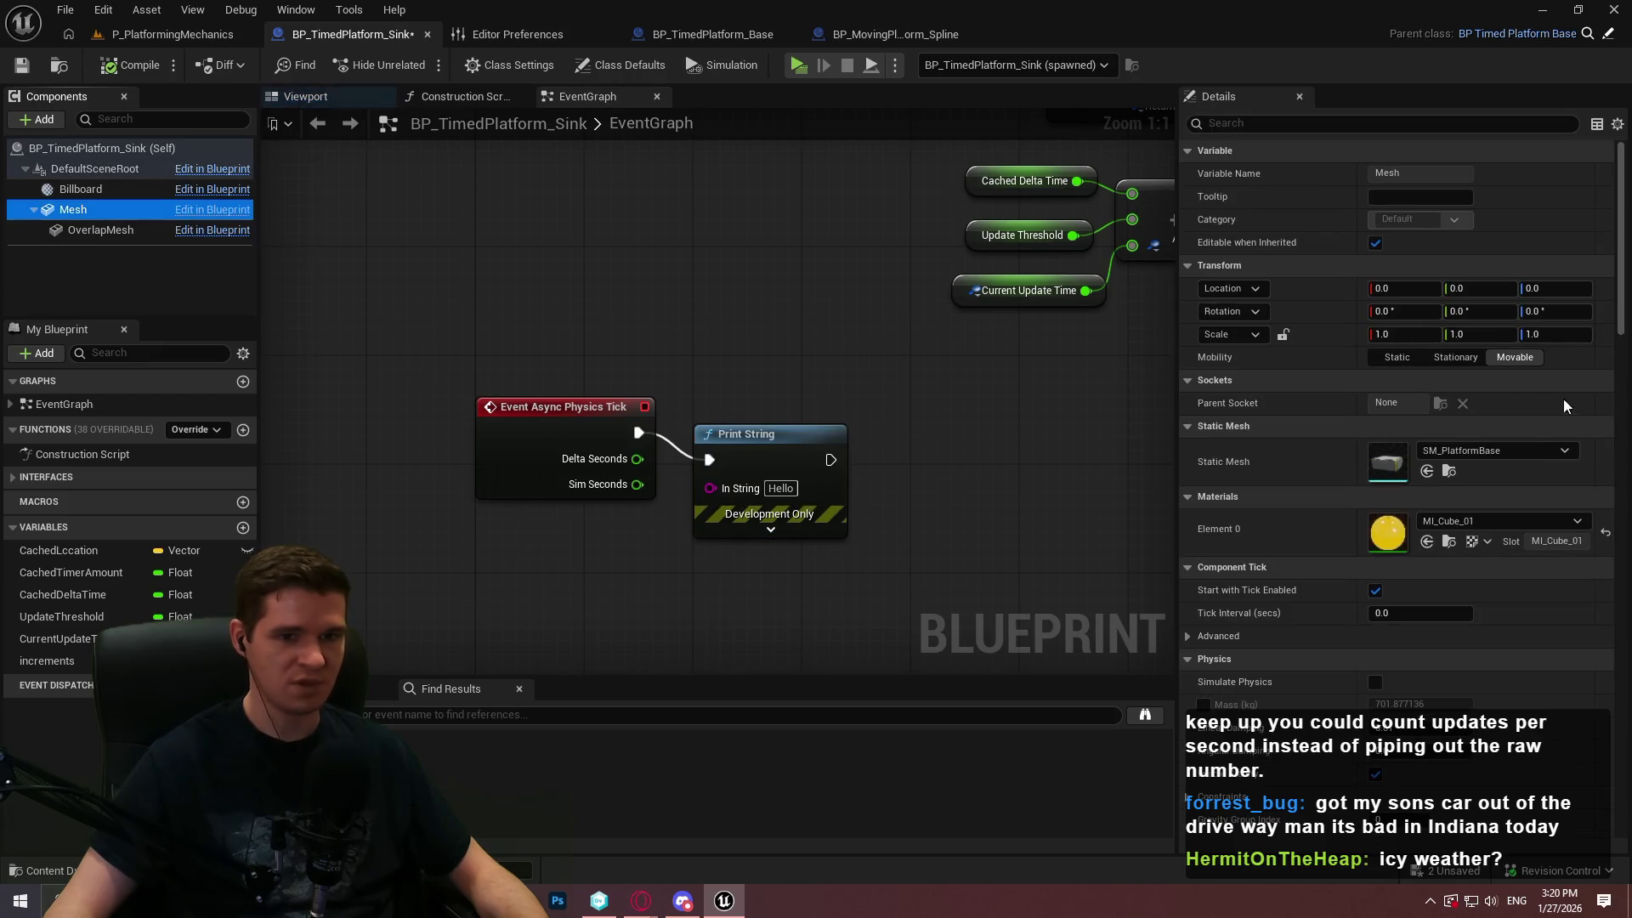
scroll(1366, 621, "down", 3)
left_click(1376, 573)
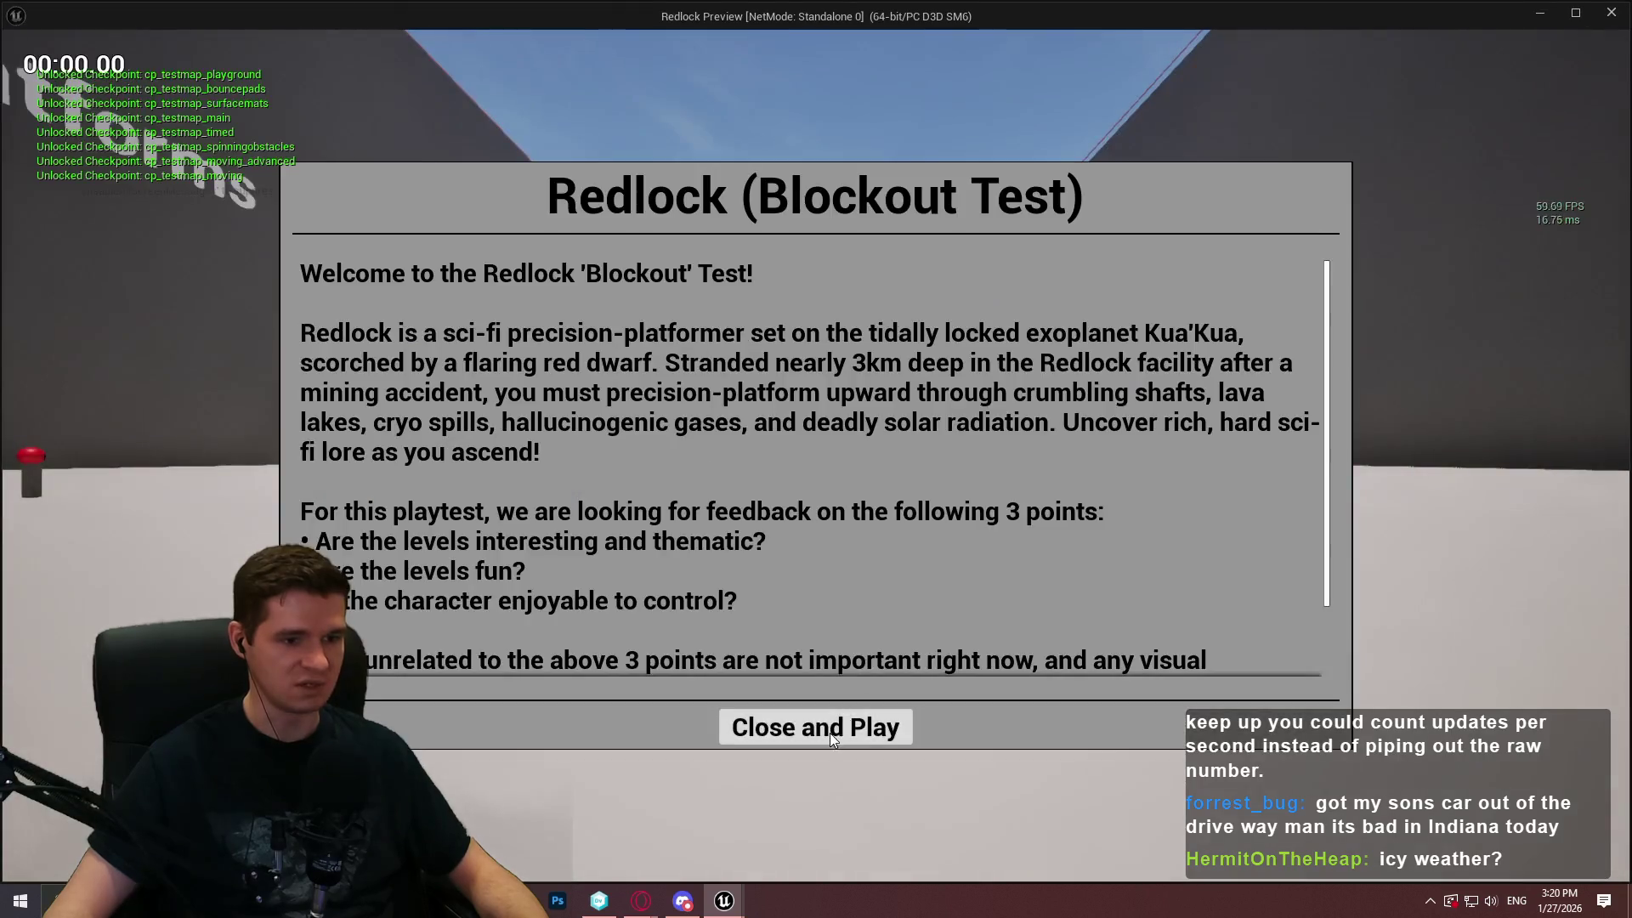
Play-test again with physics on, then delete the Print String node
left_click(830, 733)
key("w")
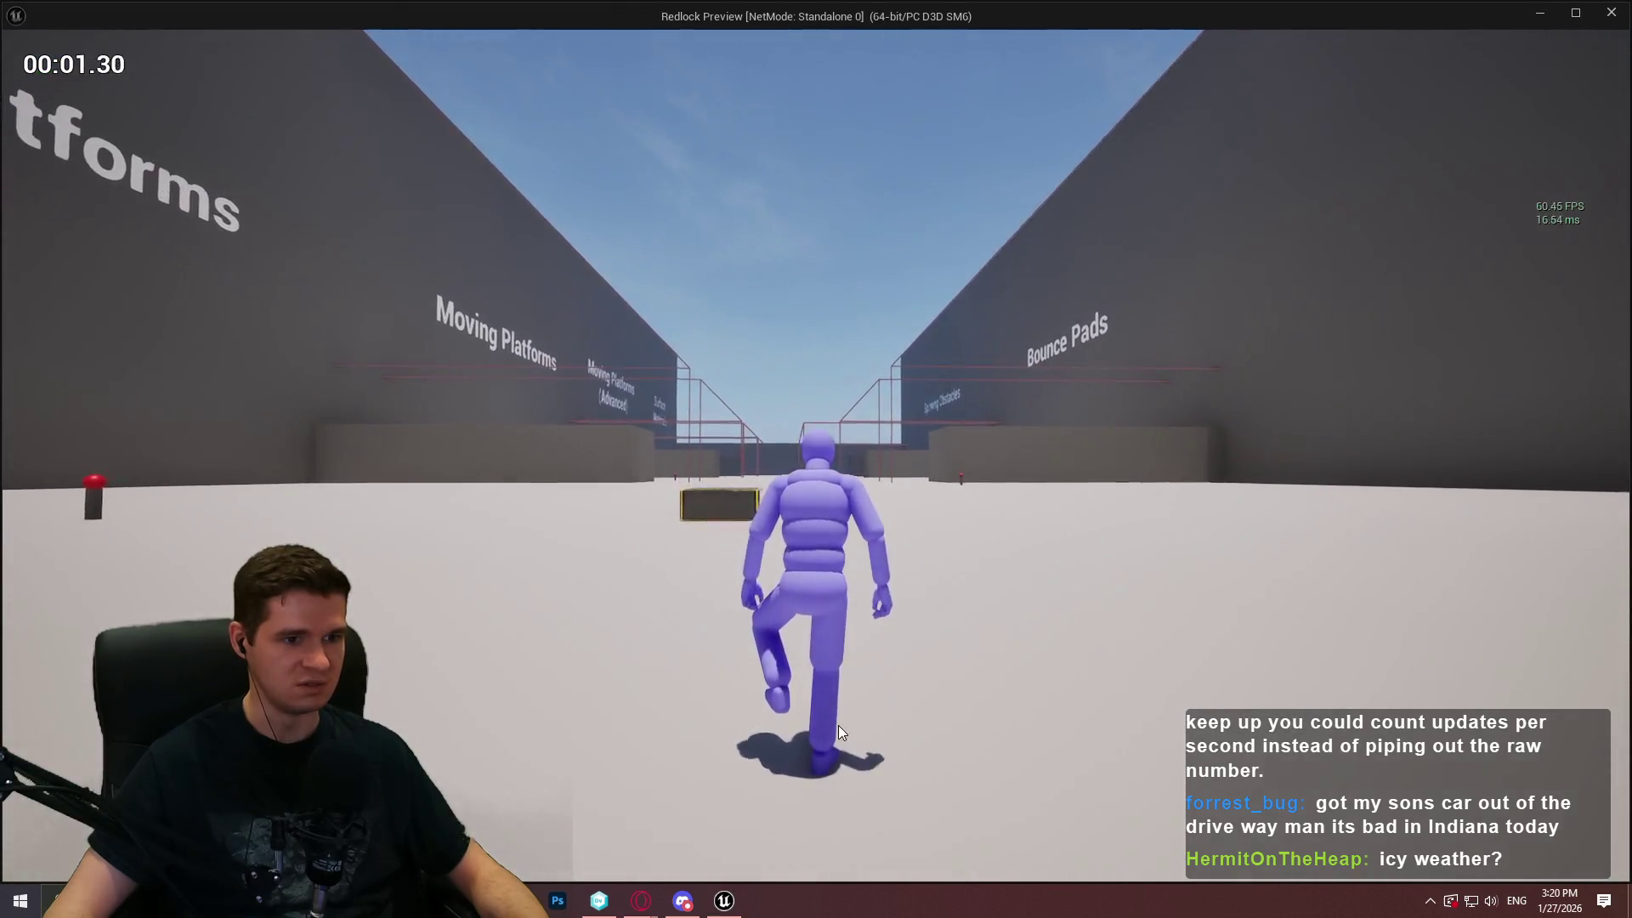
key("Escape")
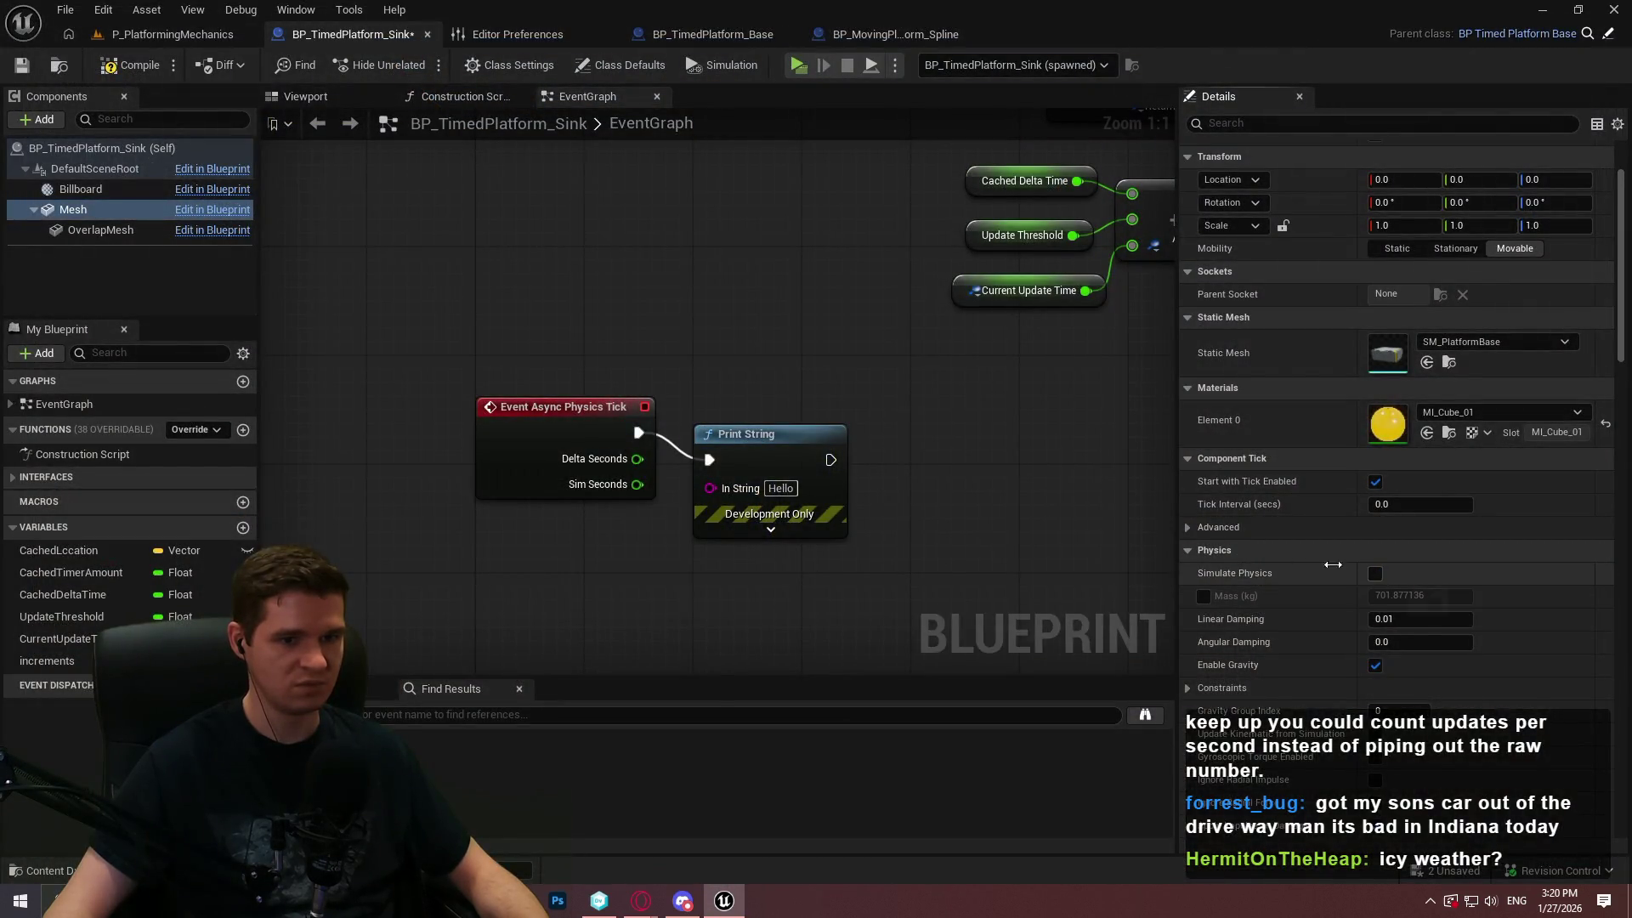
left_click(756, 528)
key("Delete")
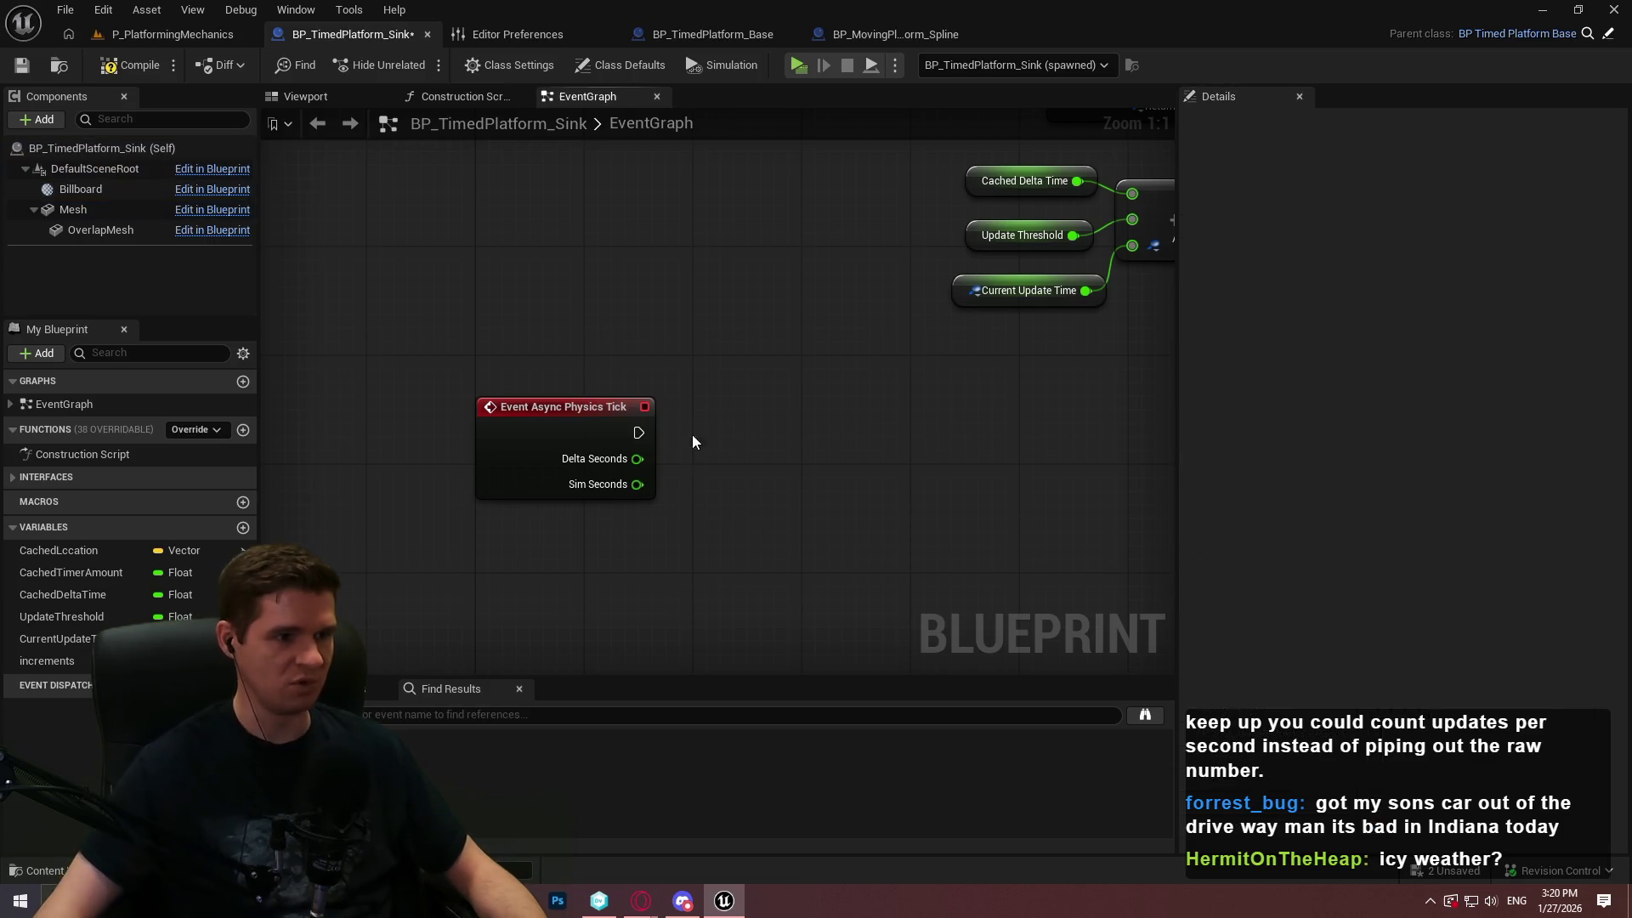
left_click(99, 11)
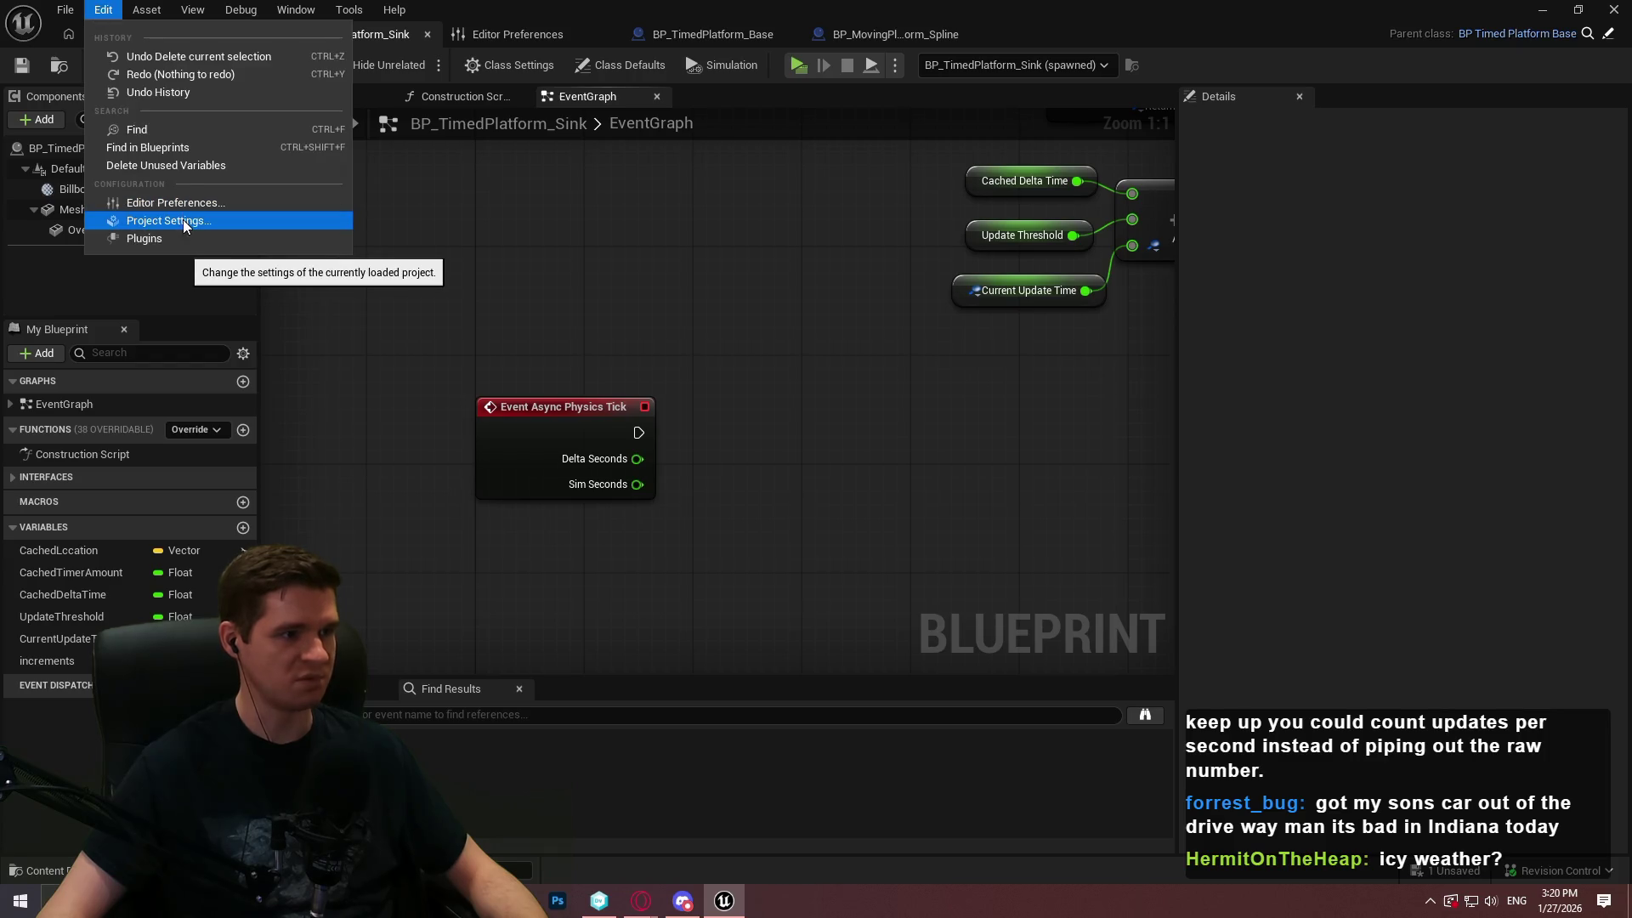
Enable Substepping and Substepping Async in the project's physics settings
left_click(167, 221)
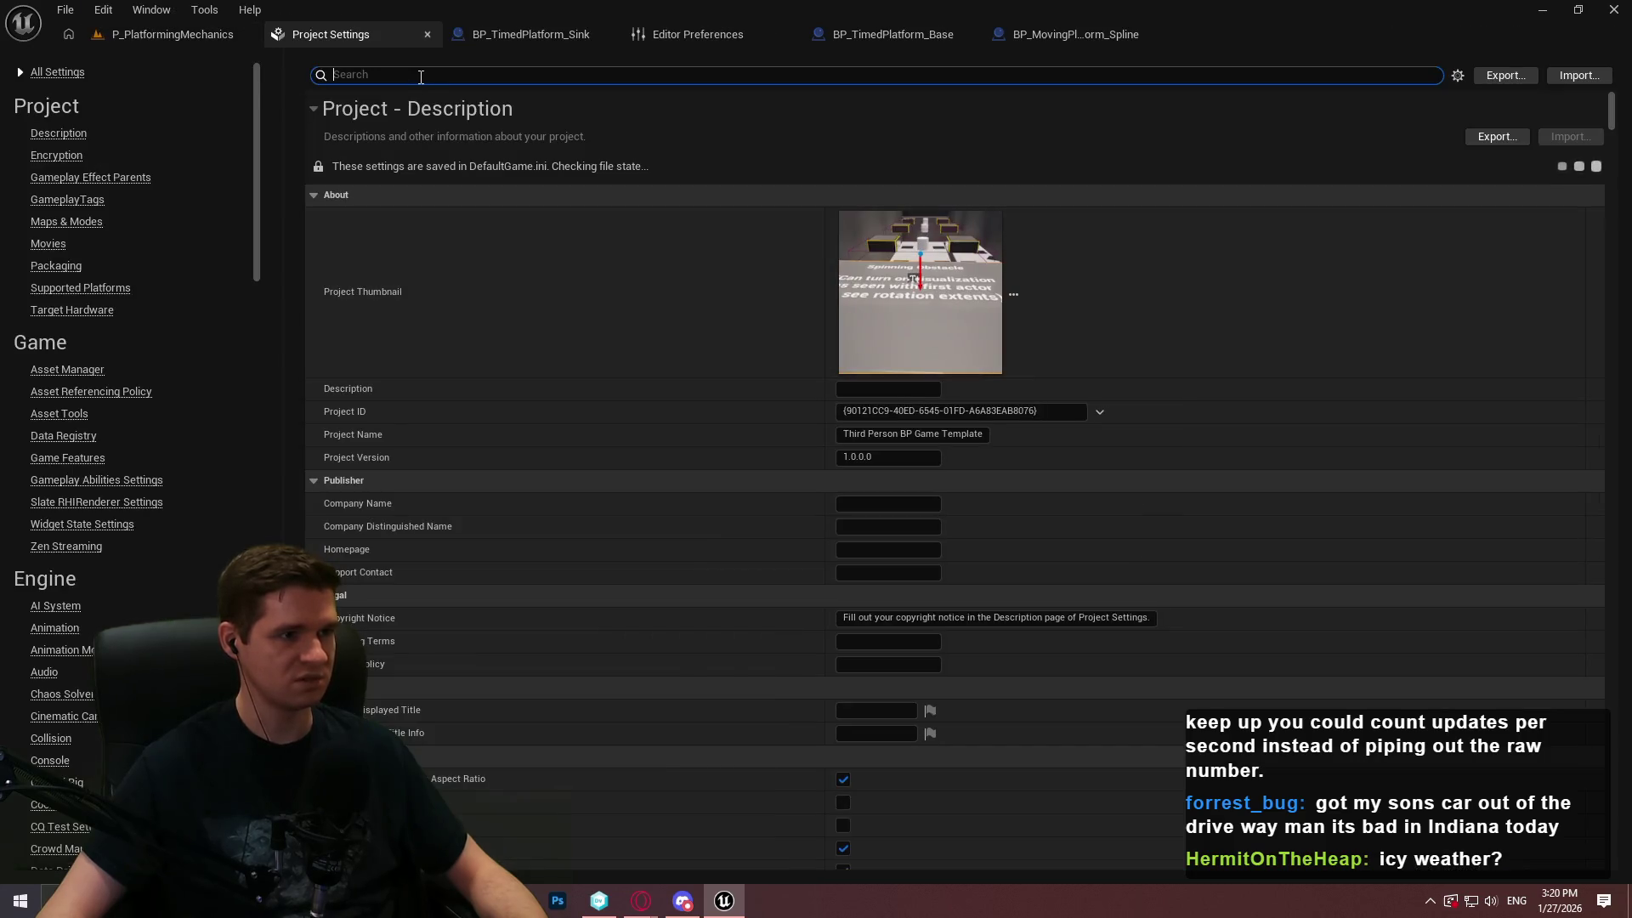
type("subste")
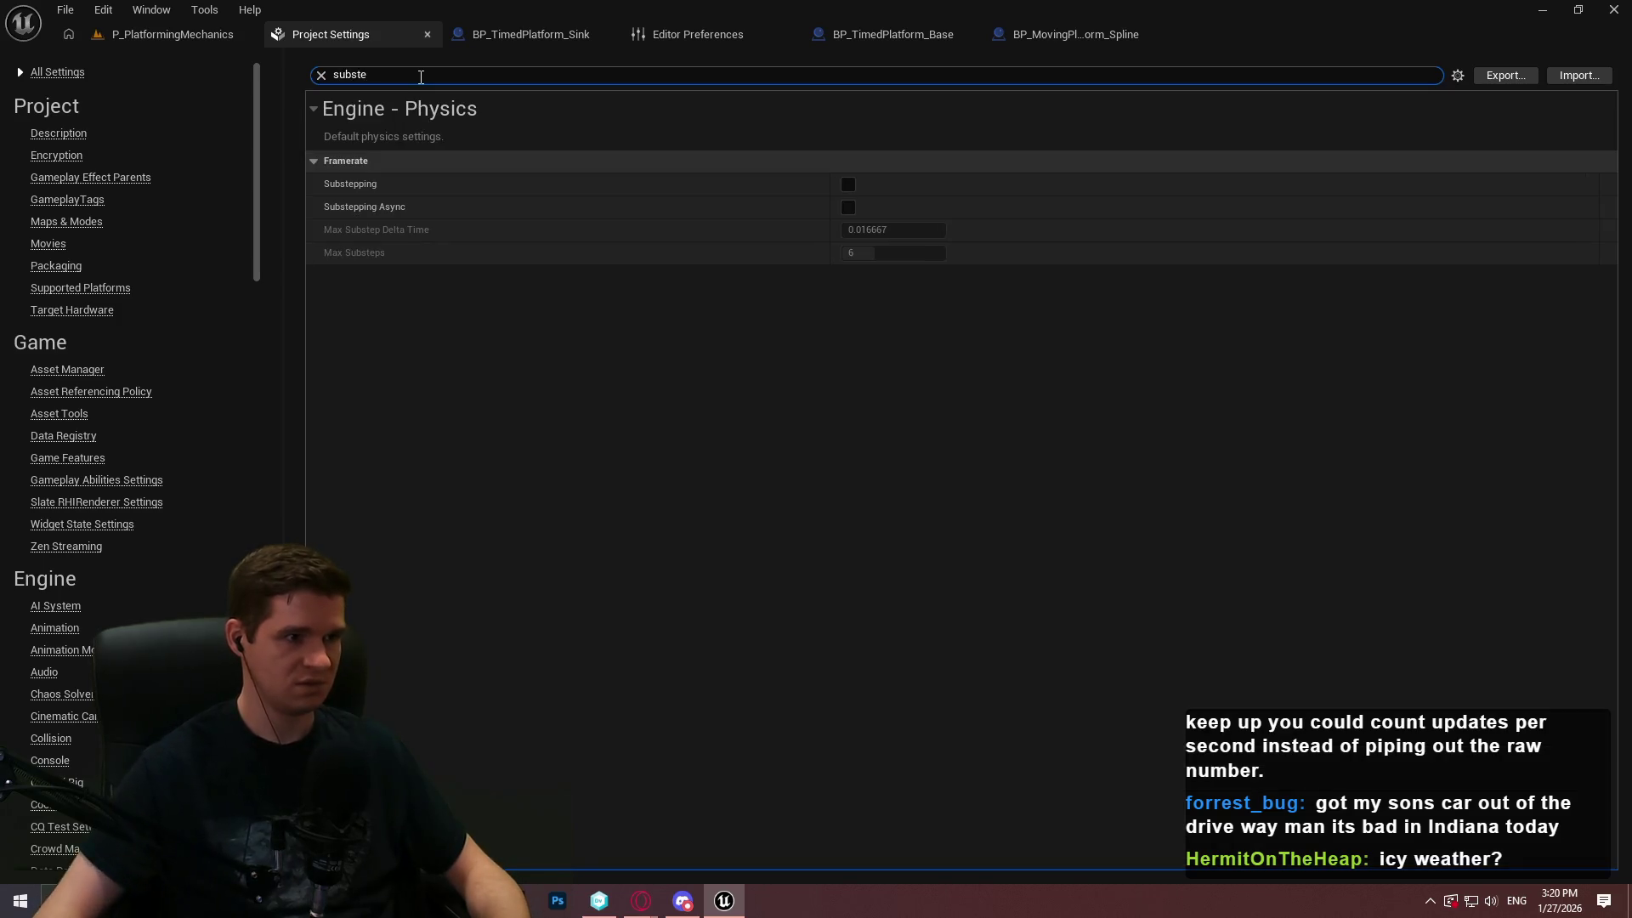
left_click(847, 183)
left_click(848, 208)
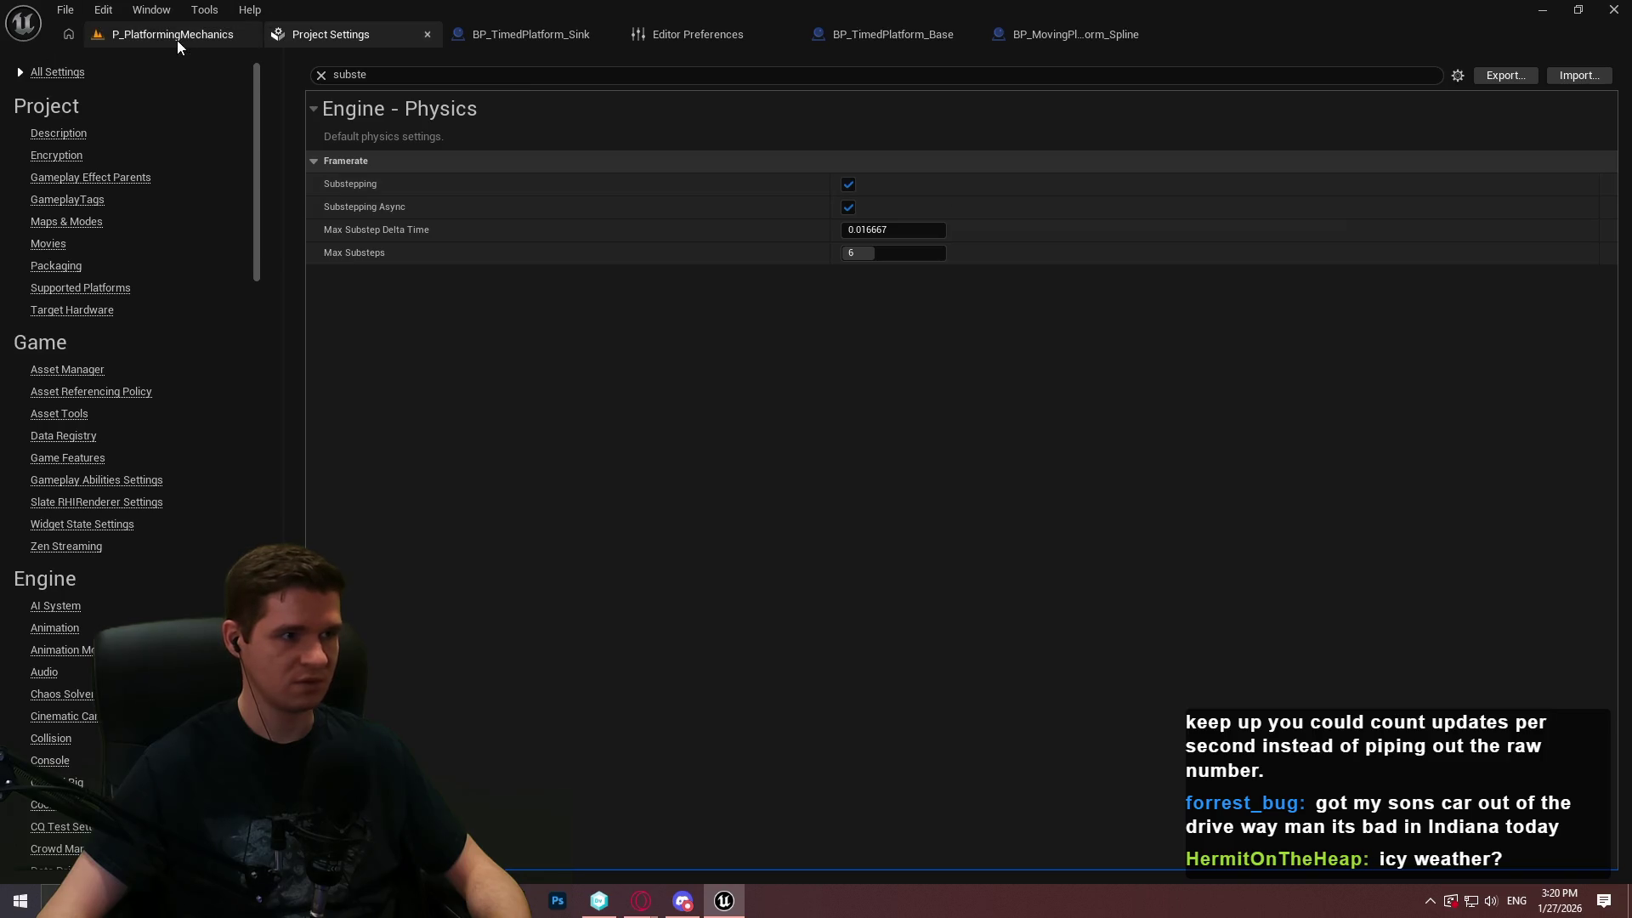
Run a brief play test of the level and exit back to the editor
left_click(177, 39)
left_click(427, 65)
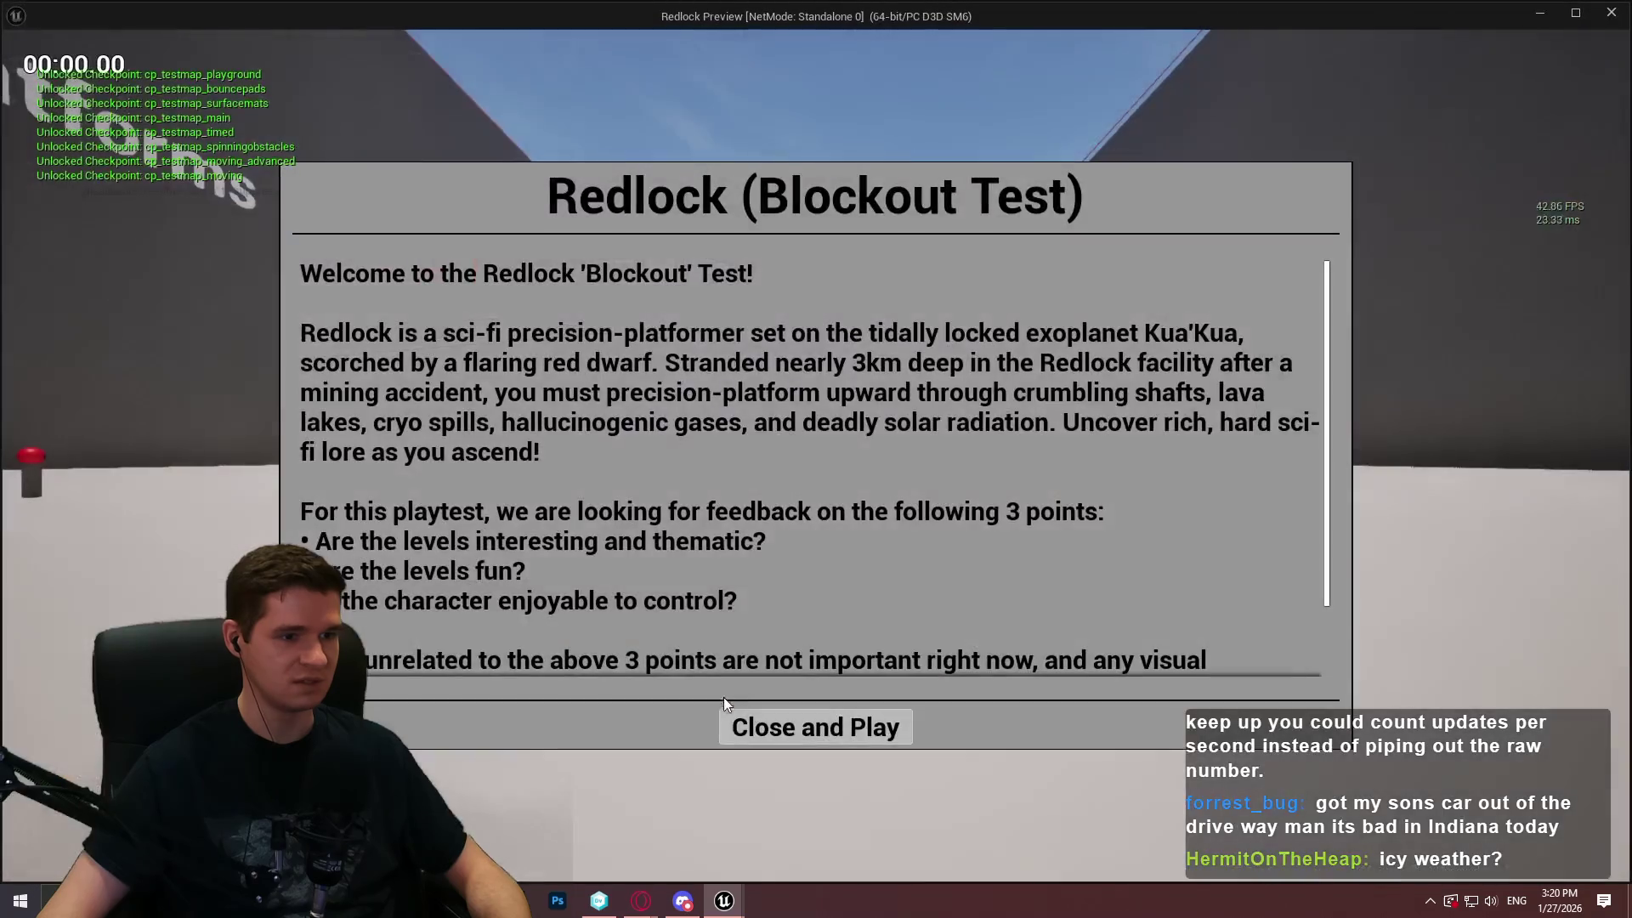
left_click(794, 724)
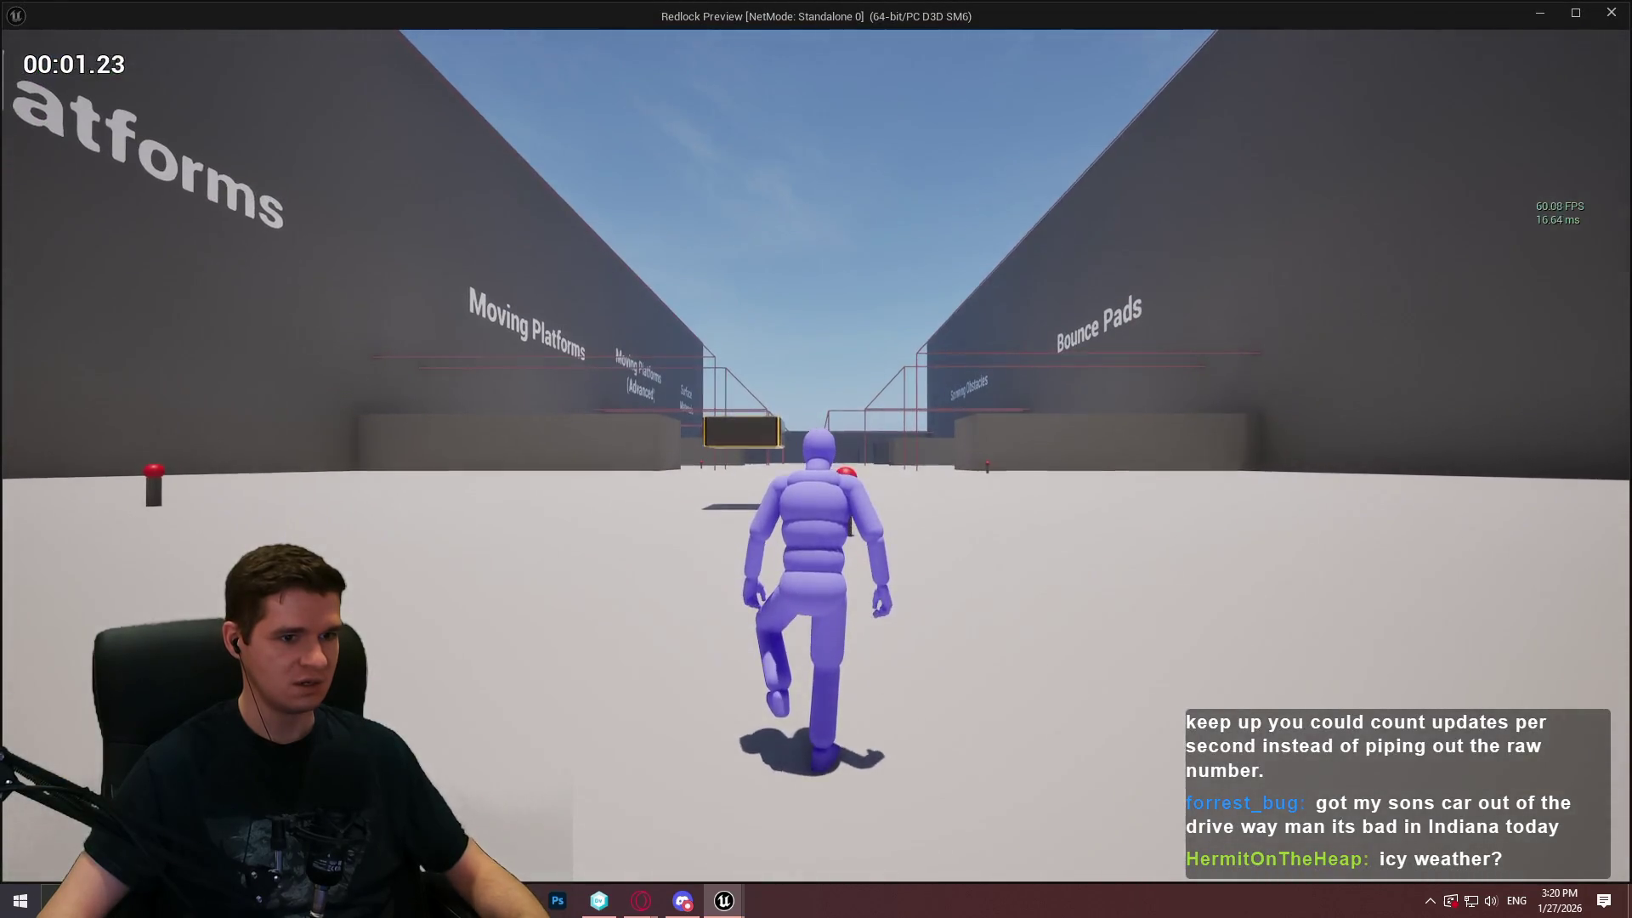
key("Escape")
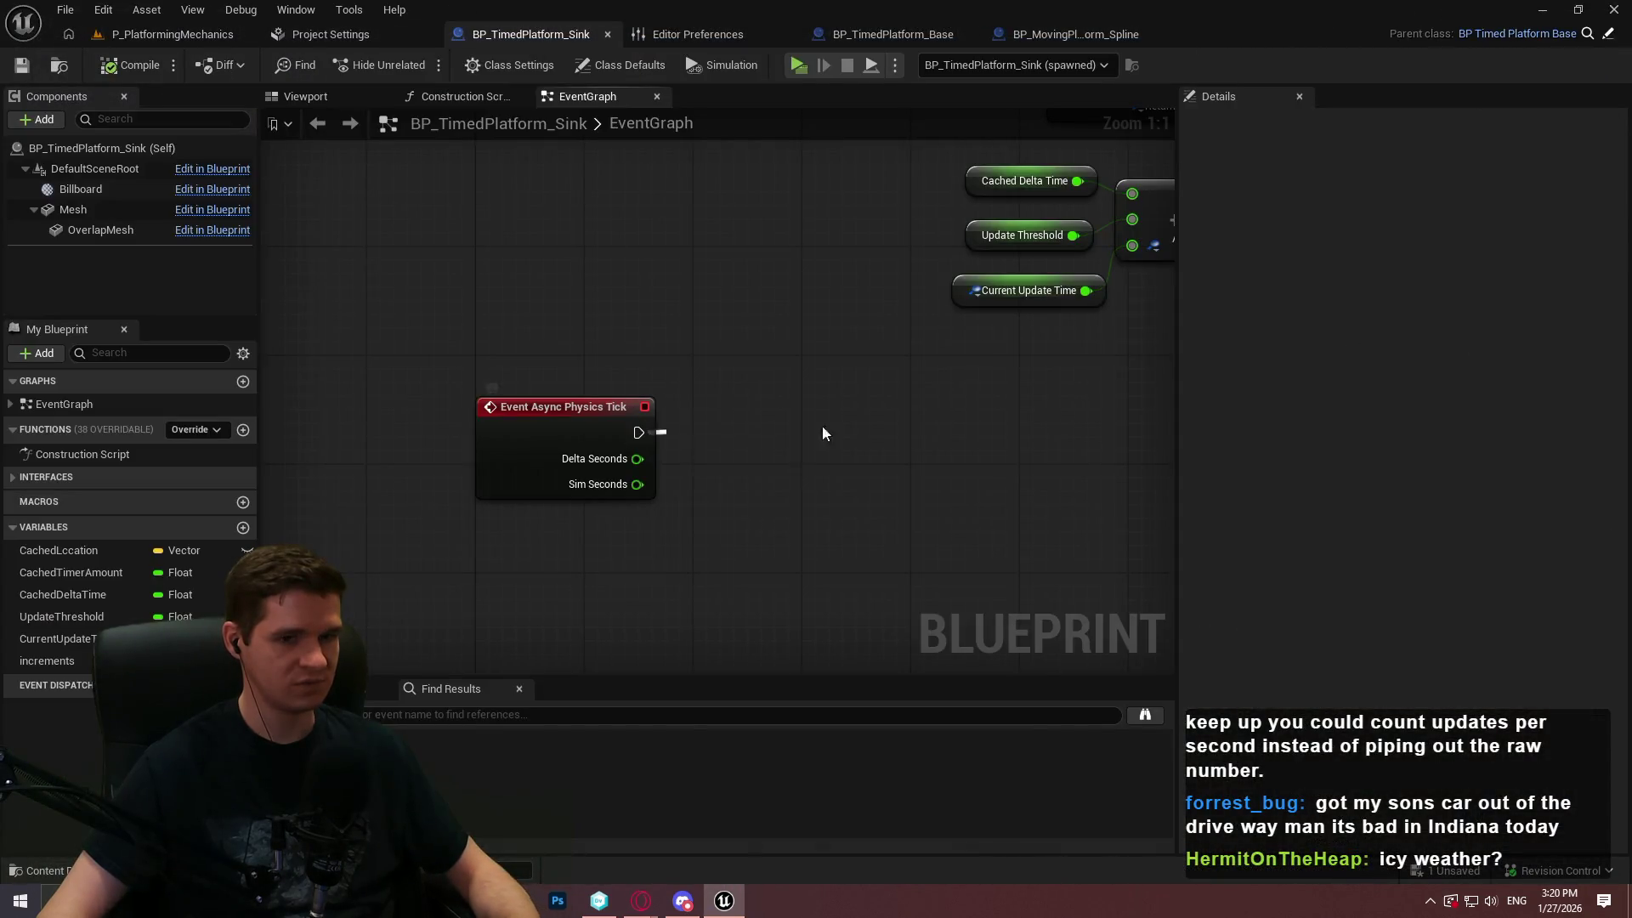
Attach a Print String node to Event Async Physics Tick's exec output and compile
left_click_drag(799, 438, 830, 420)
type("print")
key("Return")
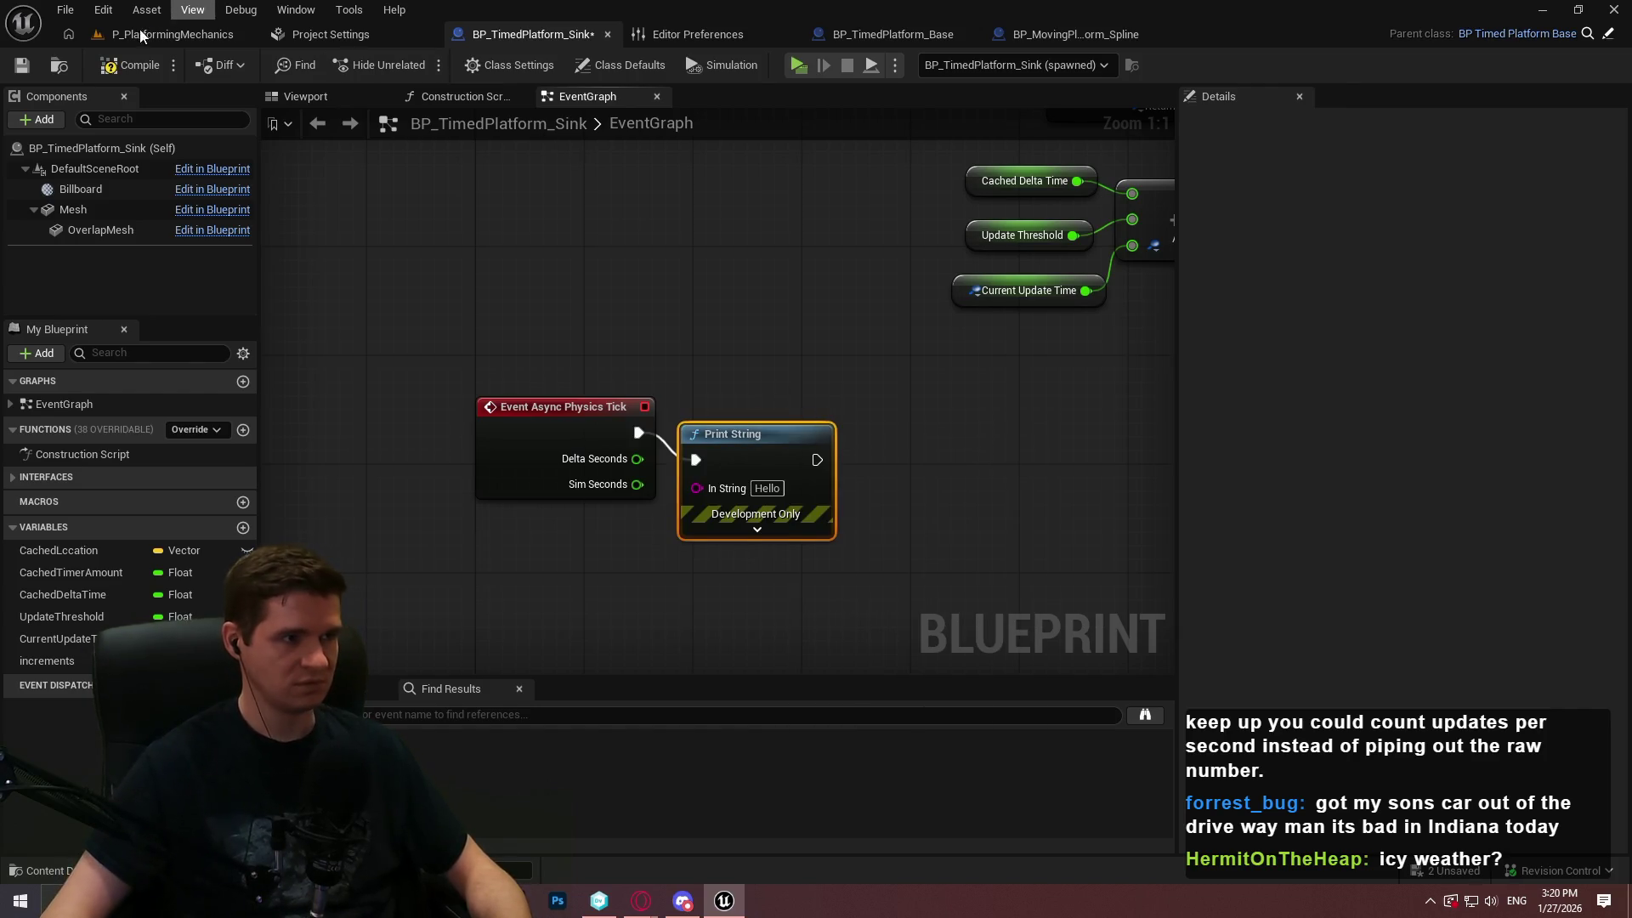
left_click(133, 68)
Play-test the level, running the character toward the Bounce Pads, then stop
left_click(801, 70)
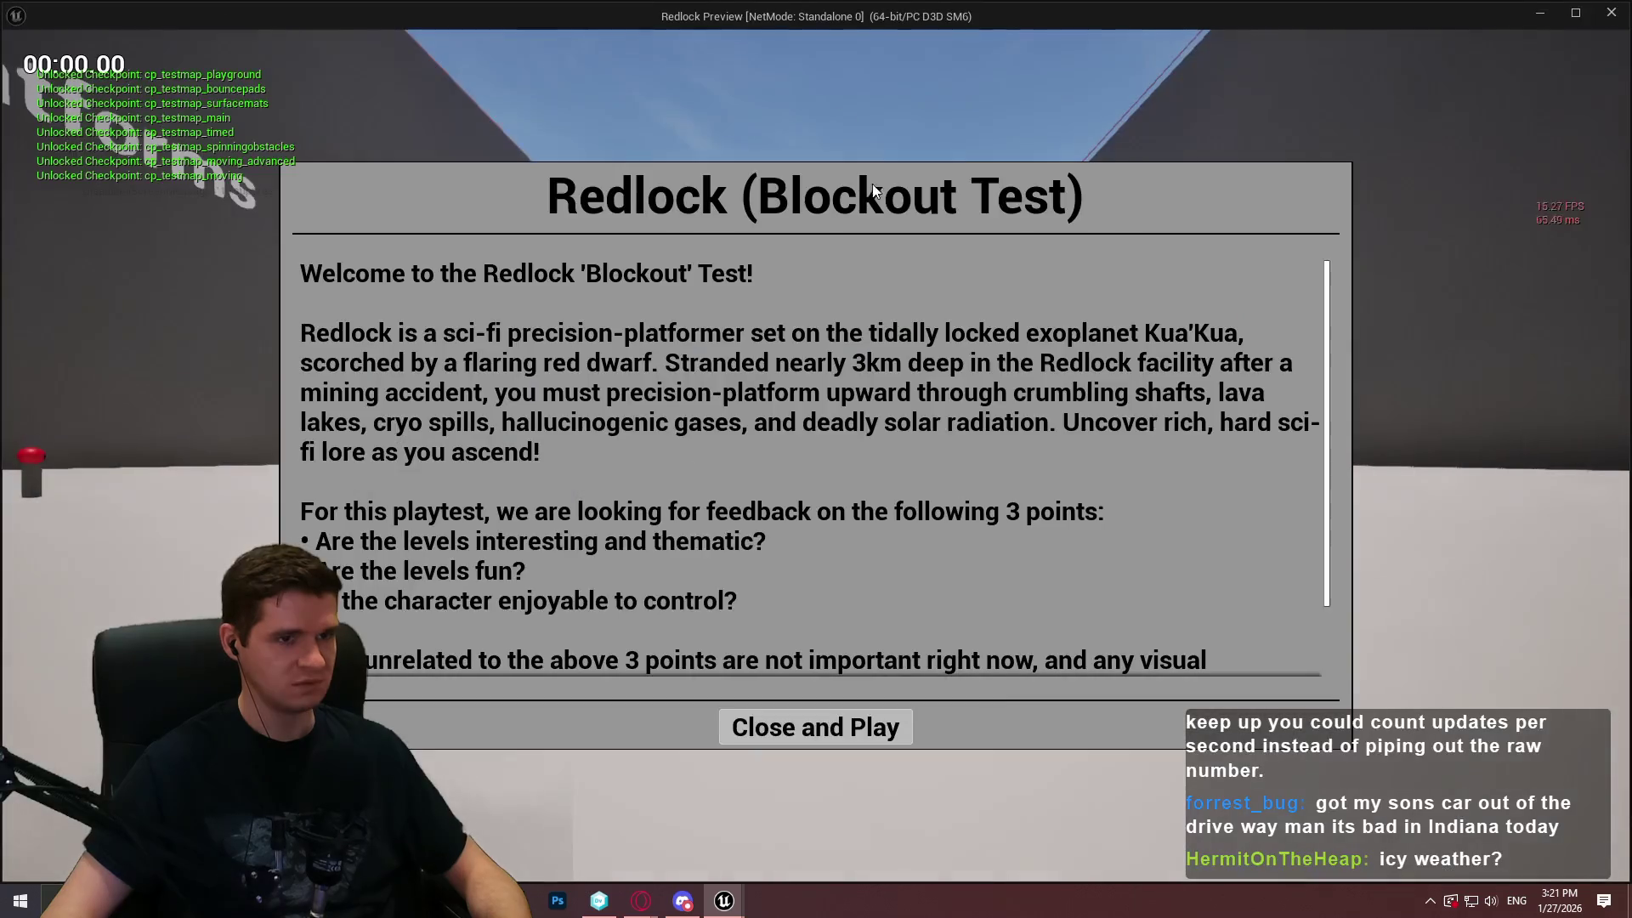
left_click(868, 729)
key("w")
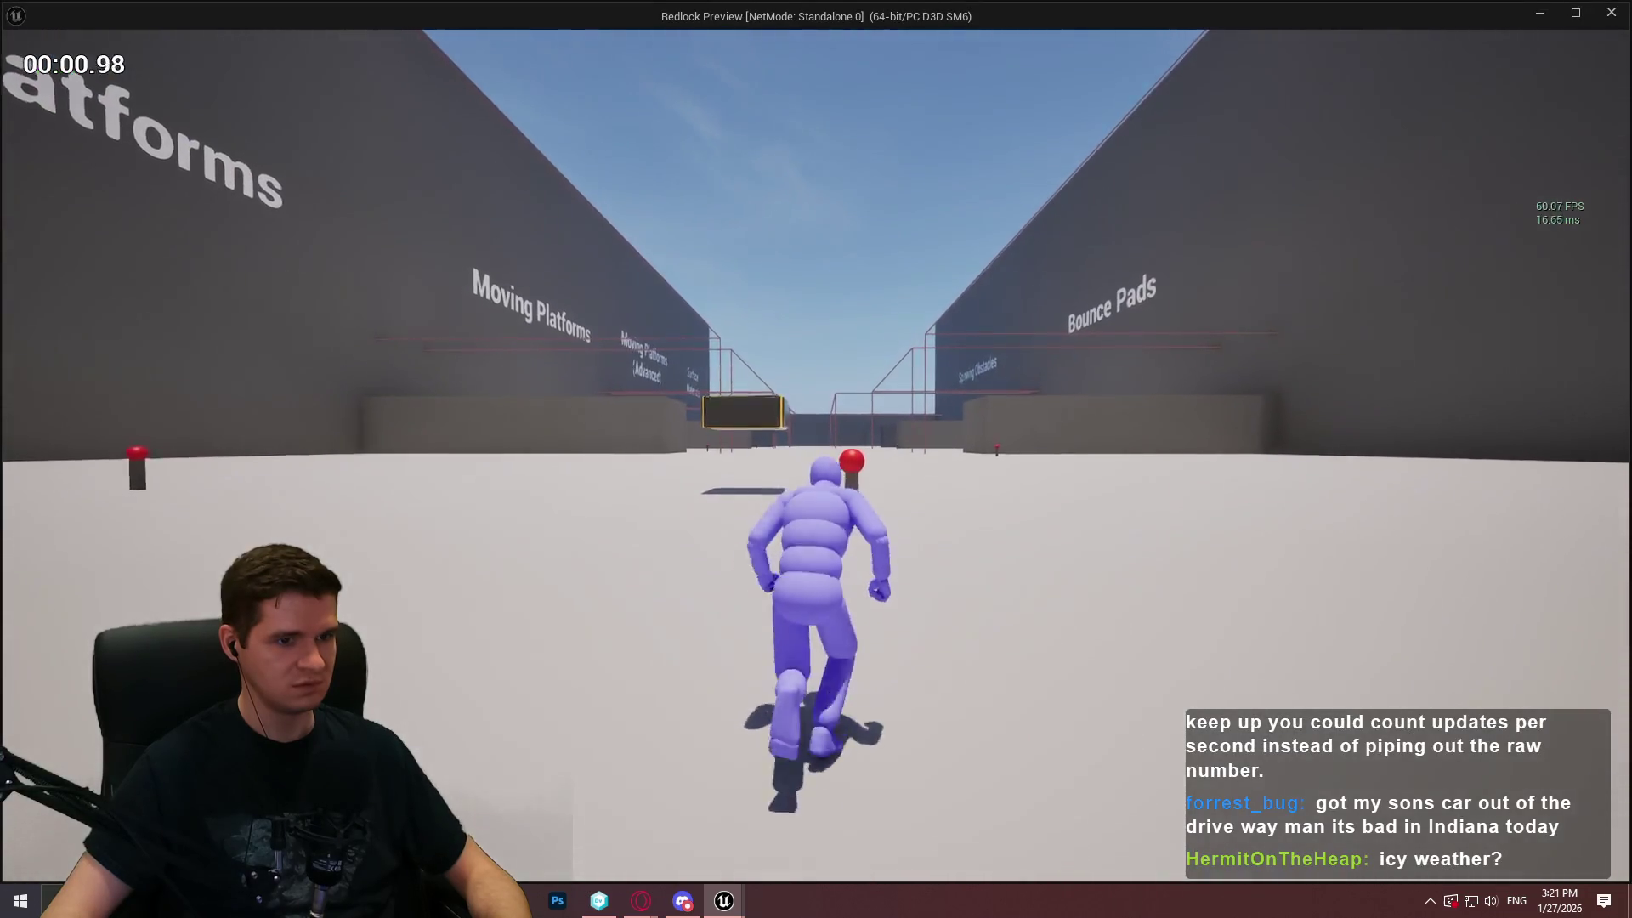
key("d")
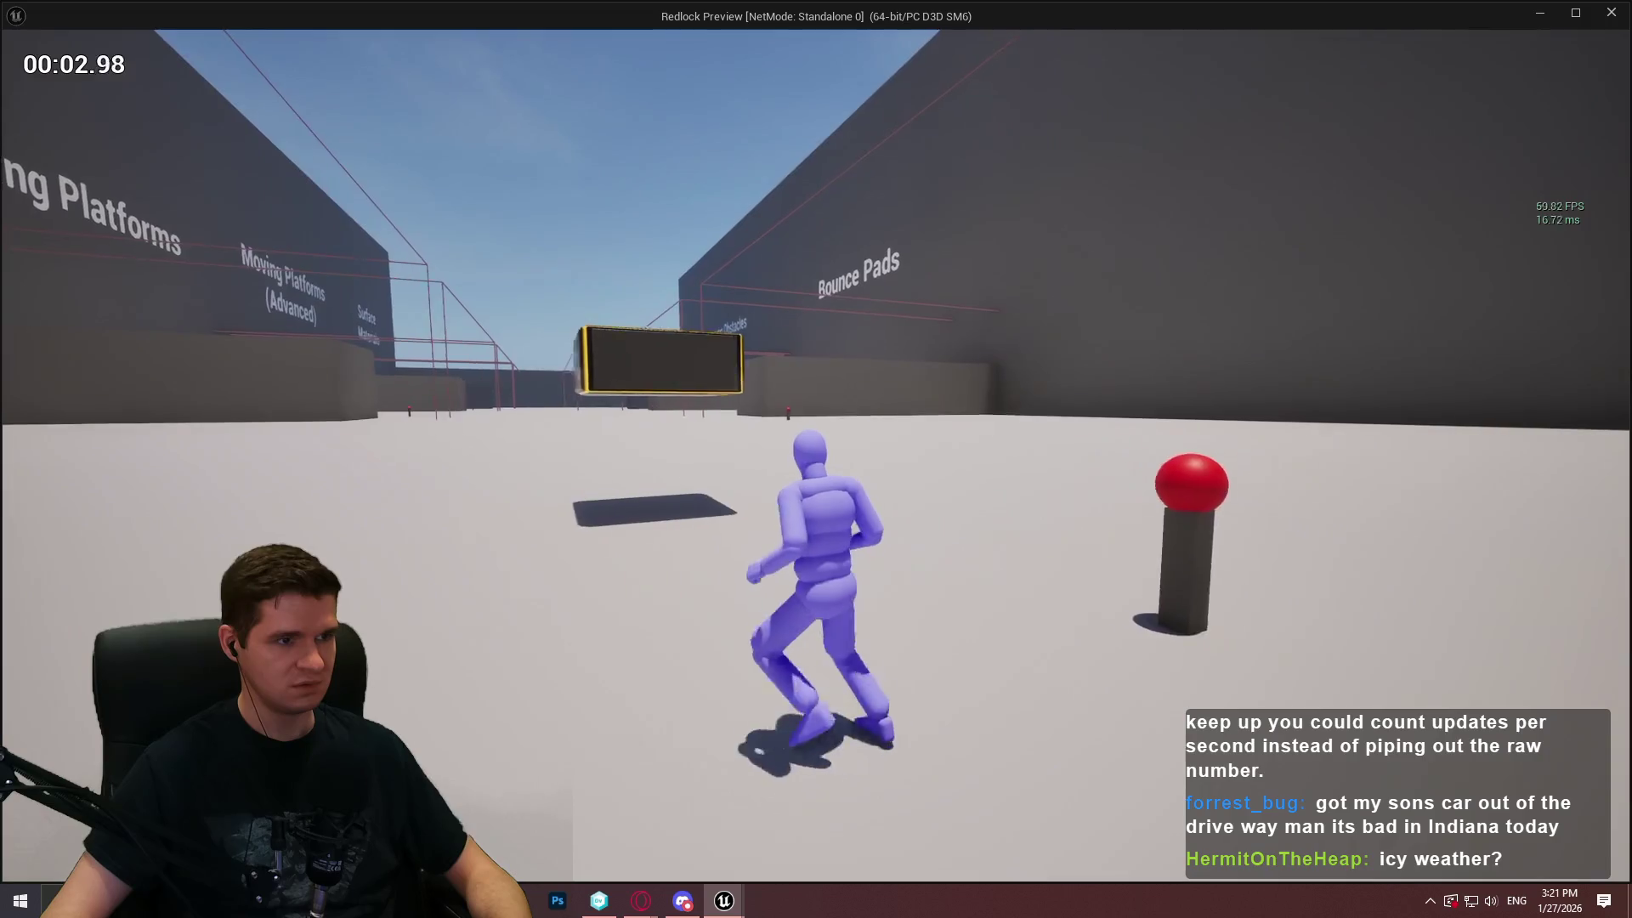
key("Escape")
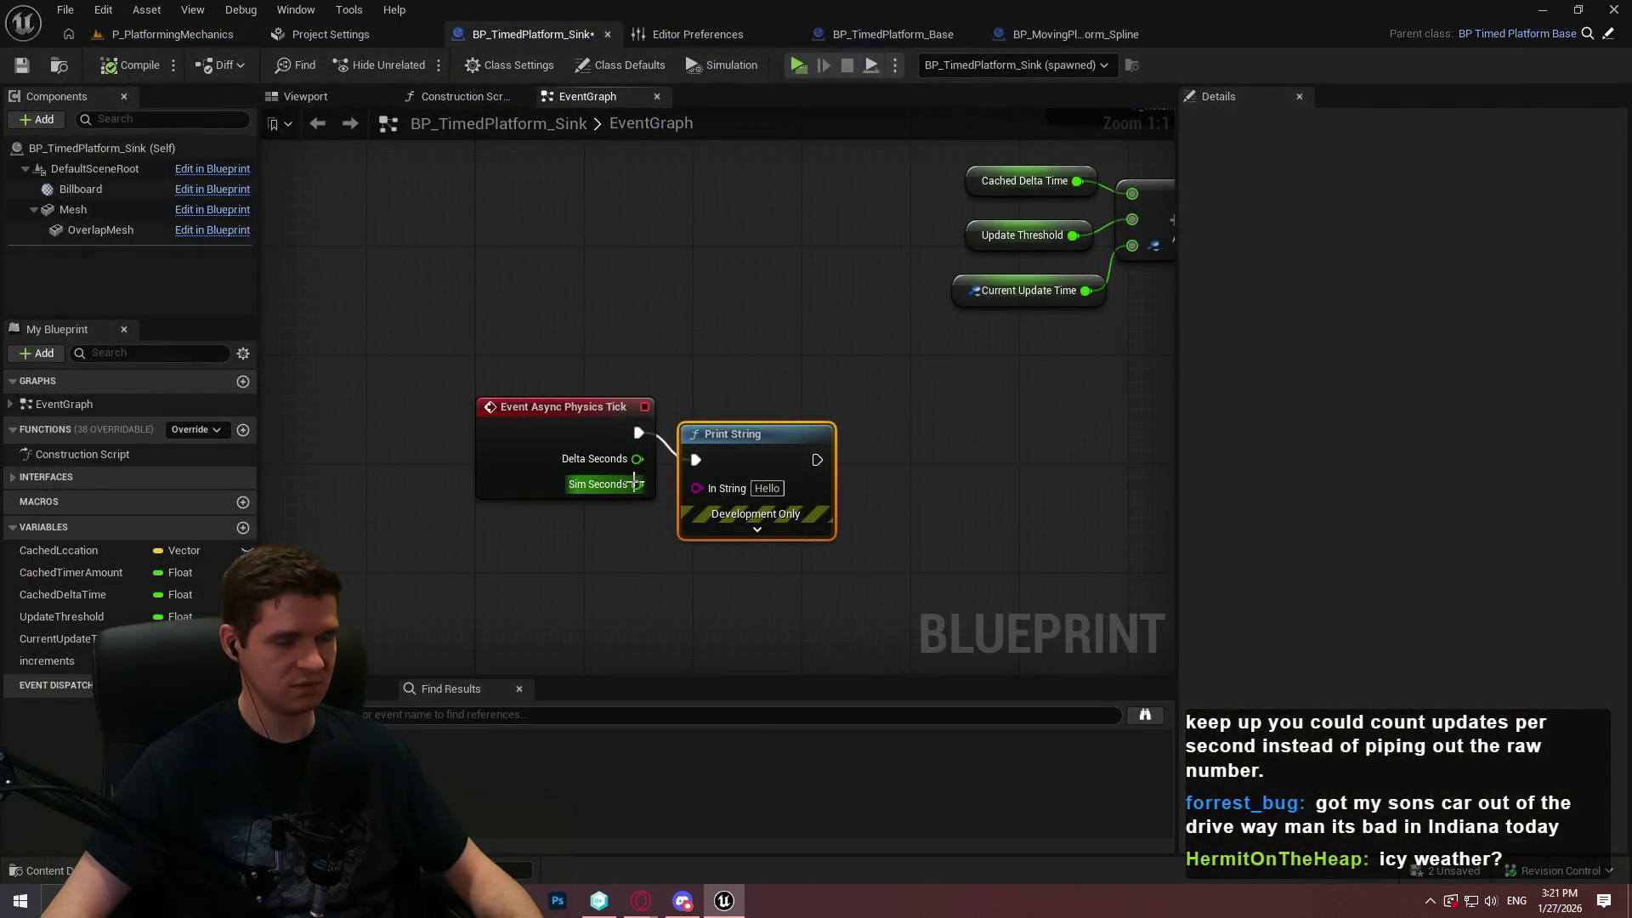
Enable Simulate Physics on the platform Mesh, save the Blueprint and play-test again
left_click_drag(672, 361, 733, 339)
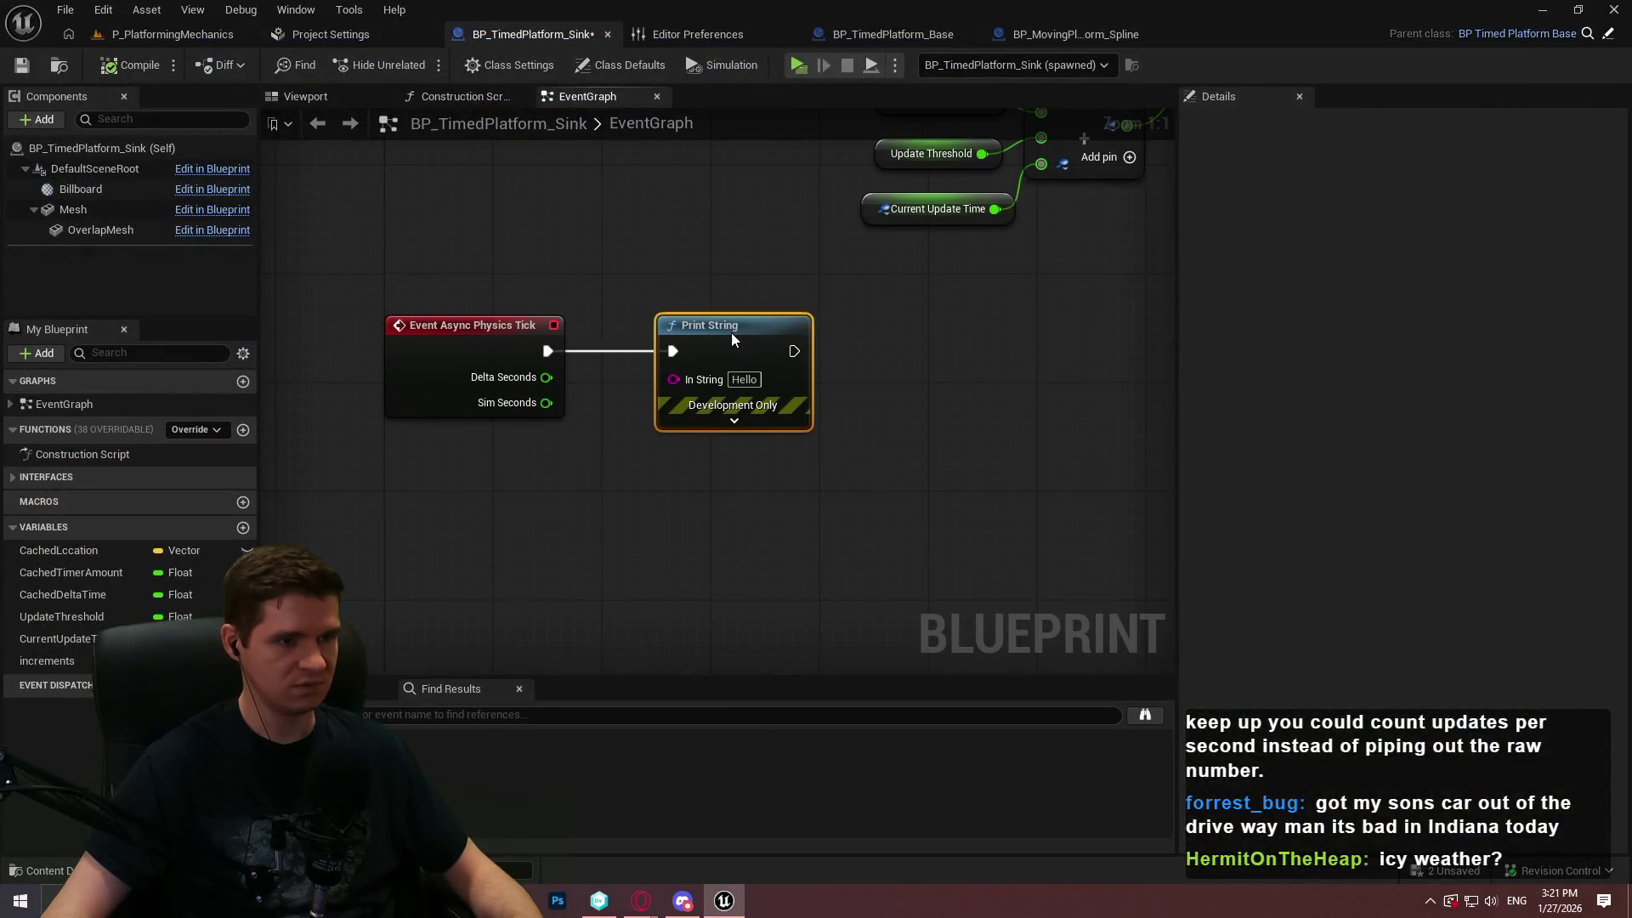
left_click(61, 210)
left_click(1376, 576)
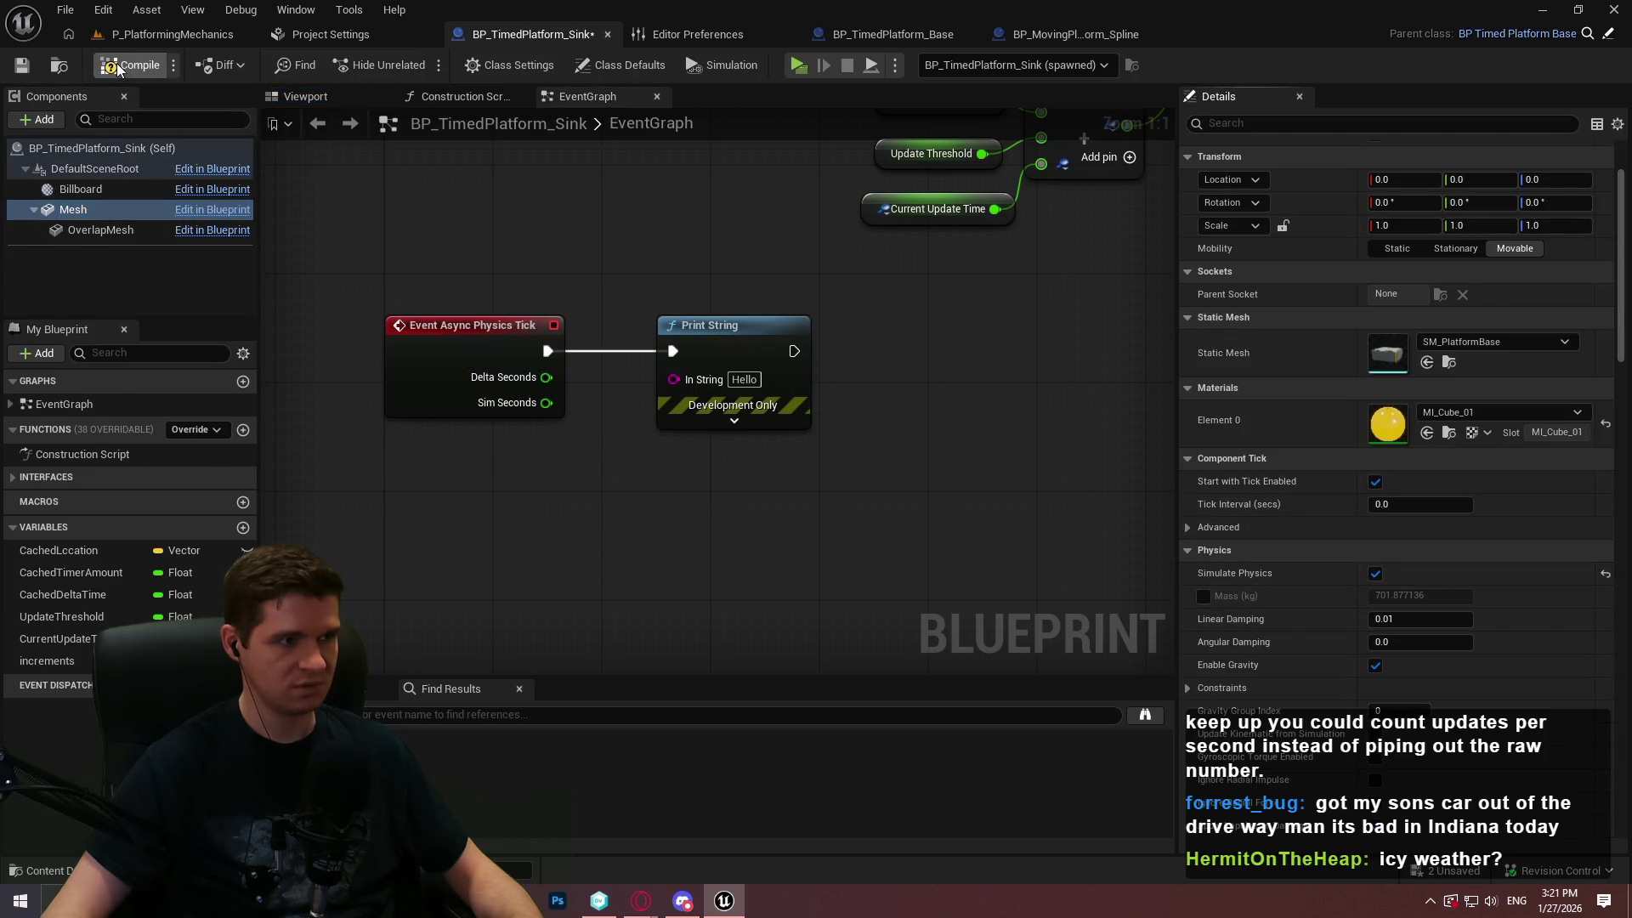
left_click(21, 65)
left_click(798, 65)
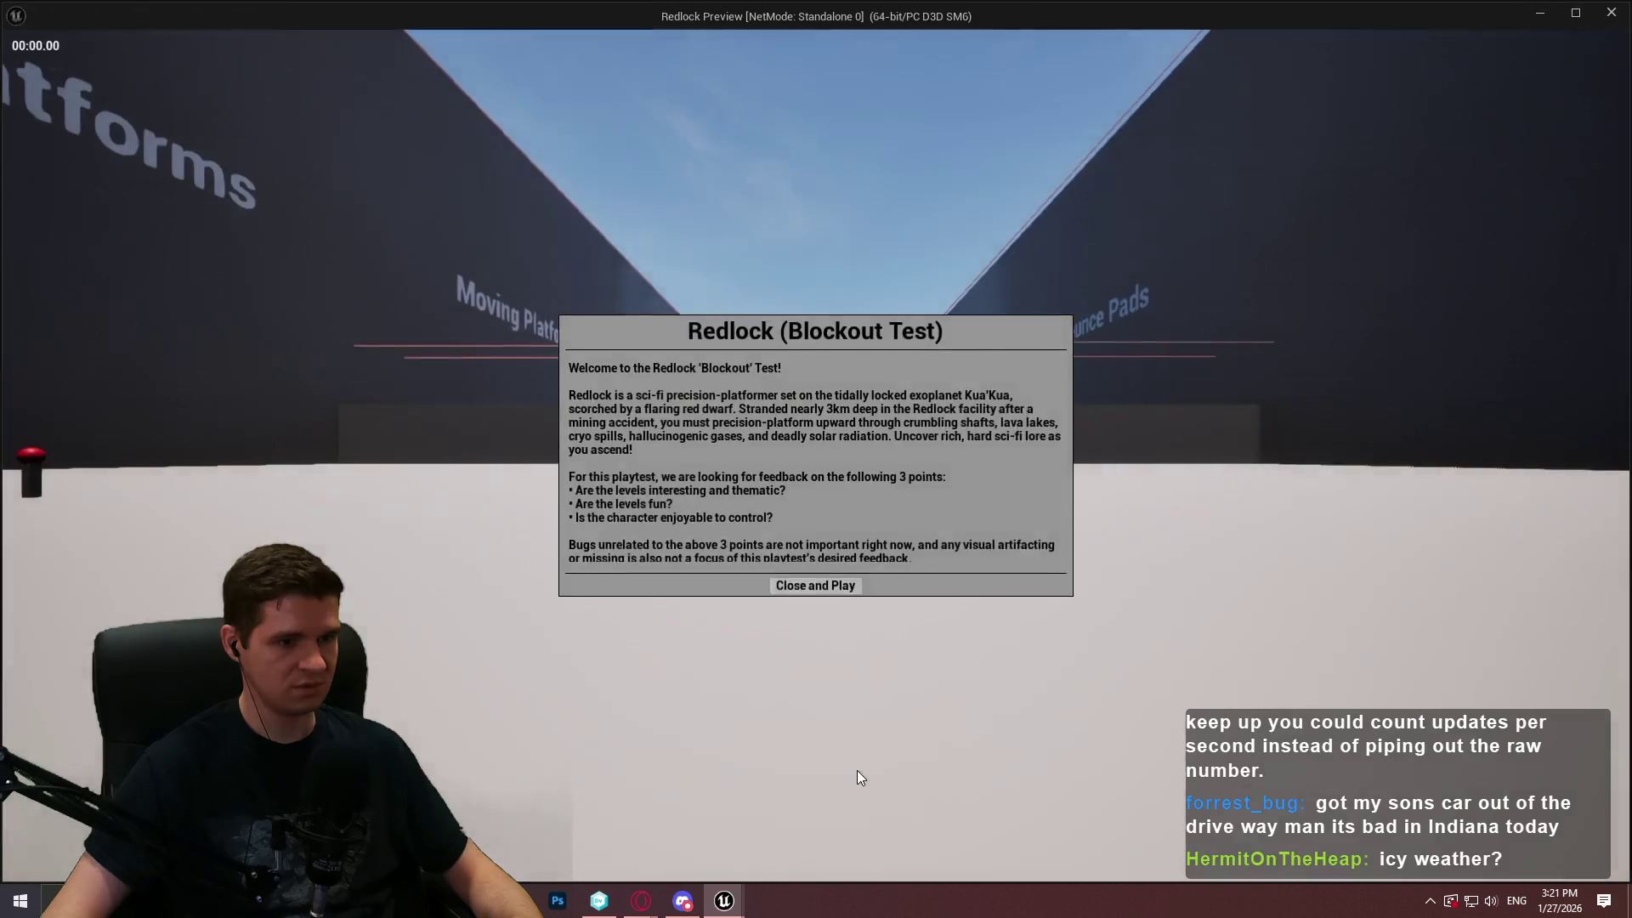
left_click(815, 727)
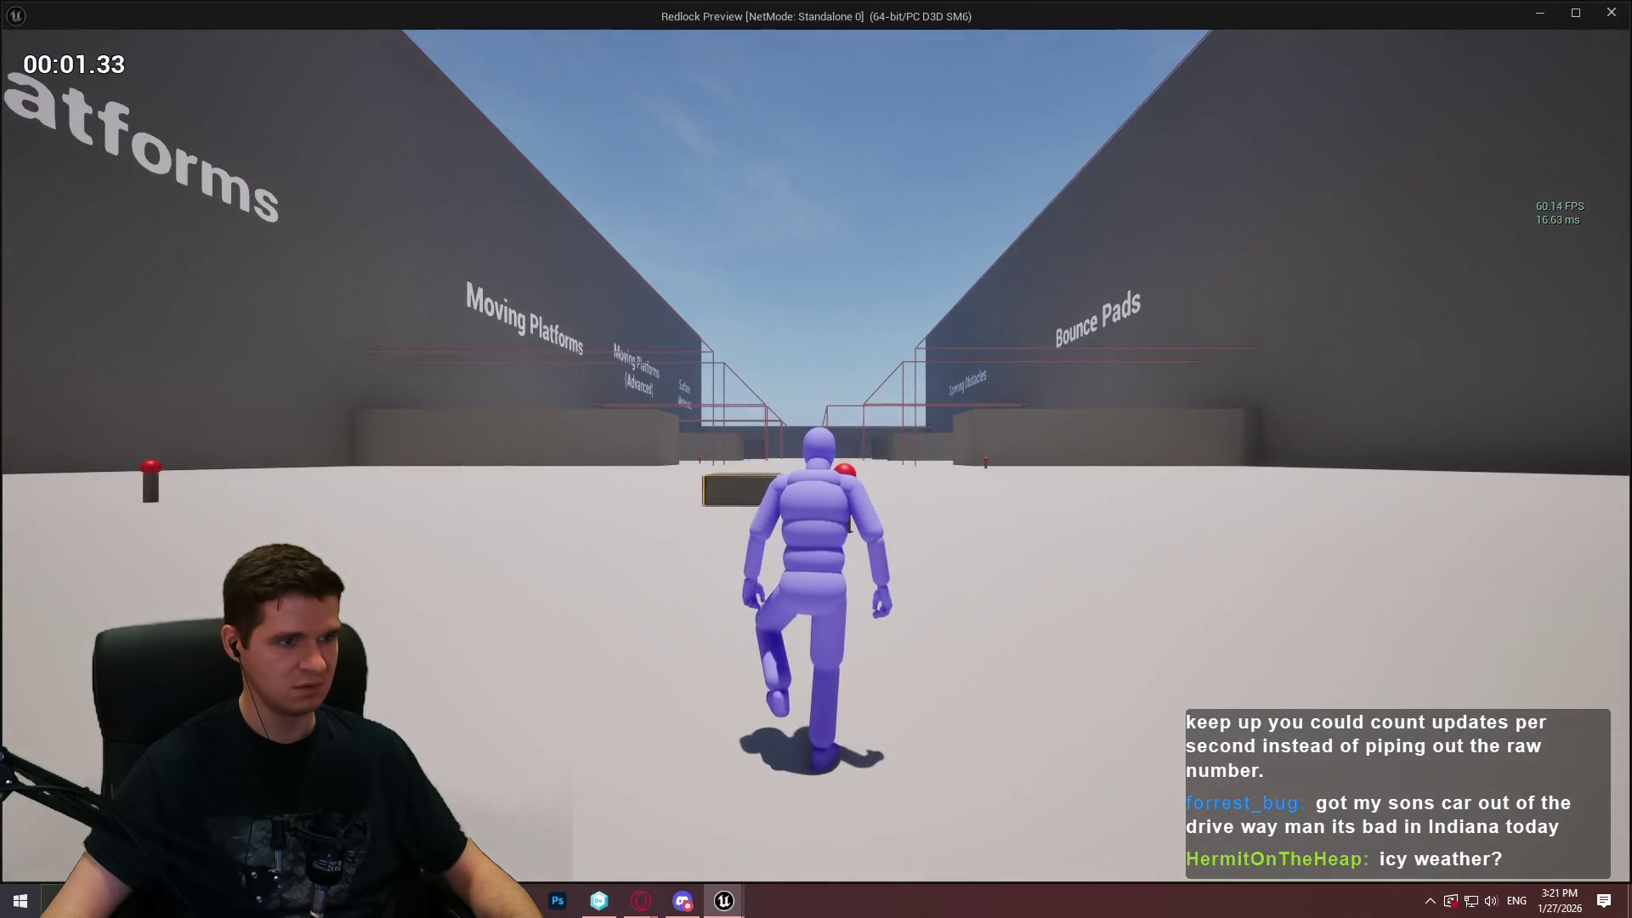
key("Escape")
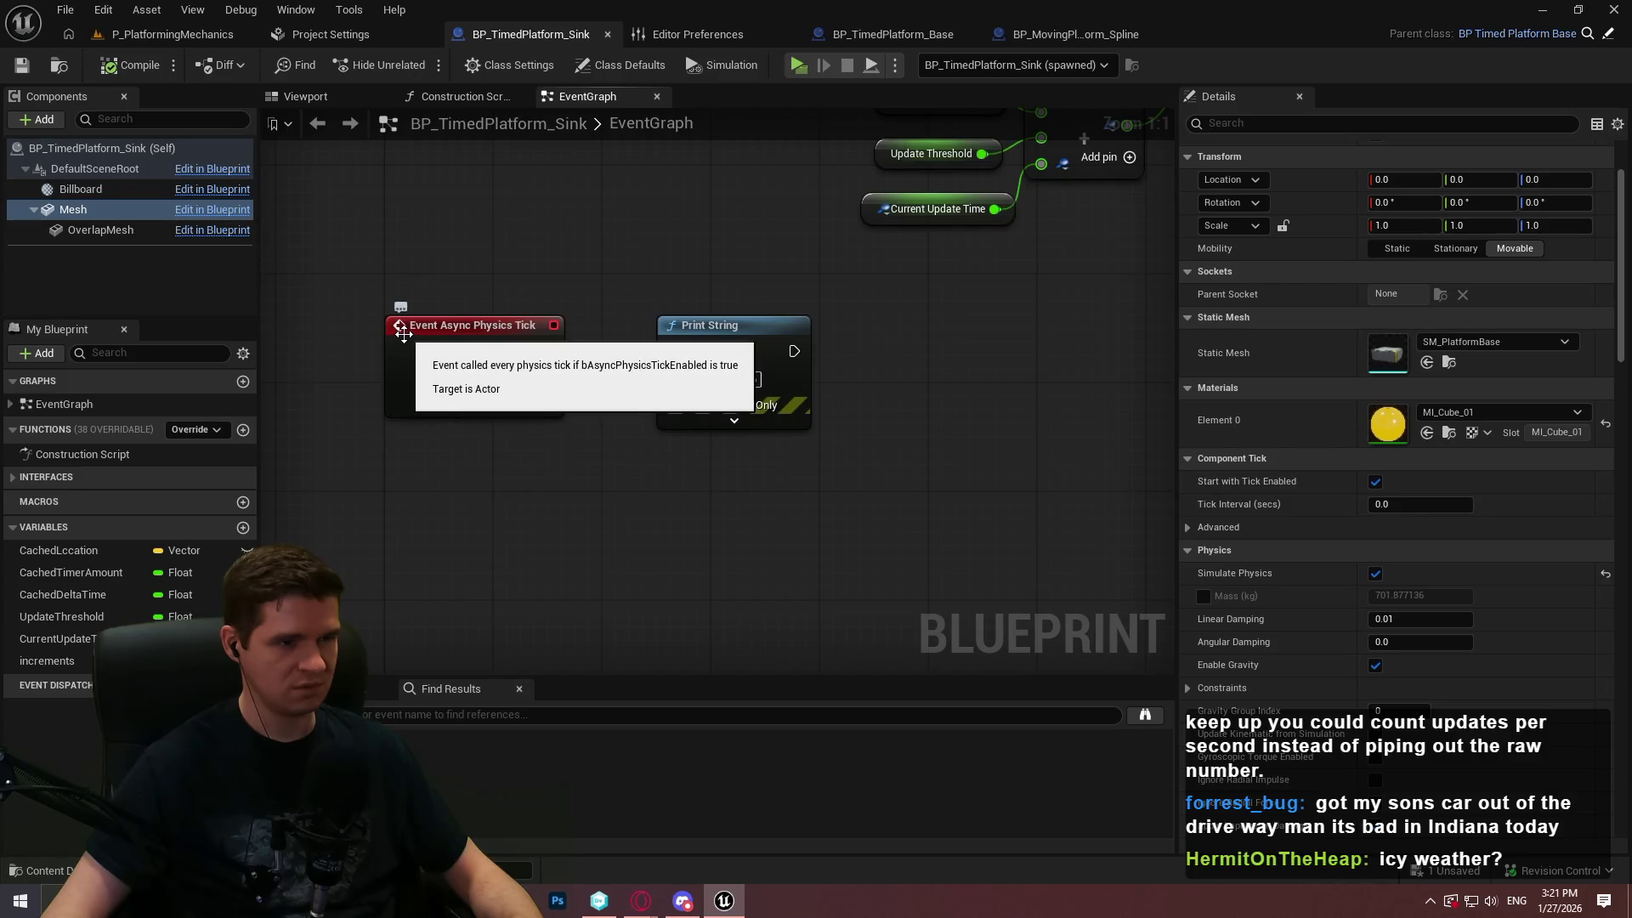
Turn off Override Solver Async Delta Time on the mesh using an 'asyn' property filter
left_click(1357, 124)
type("asyn")
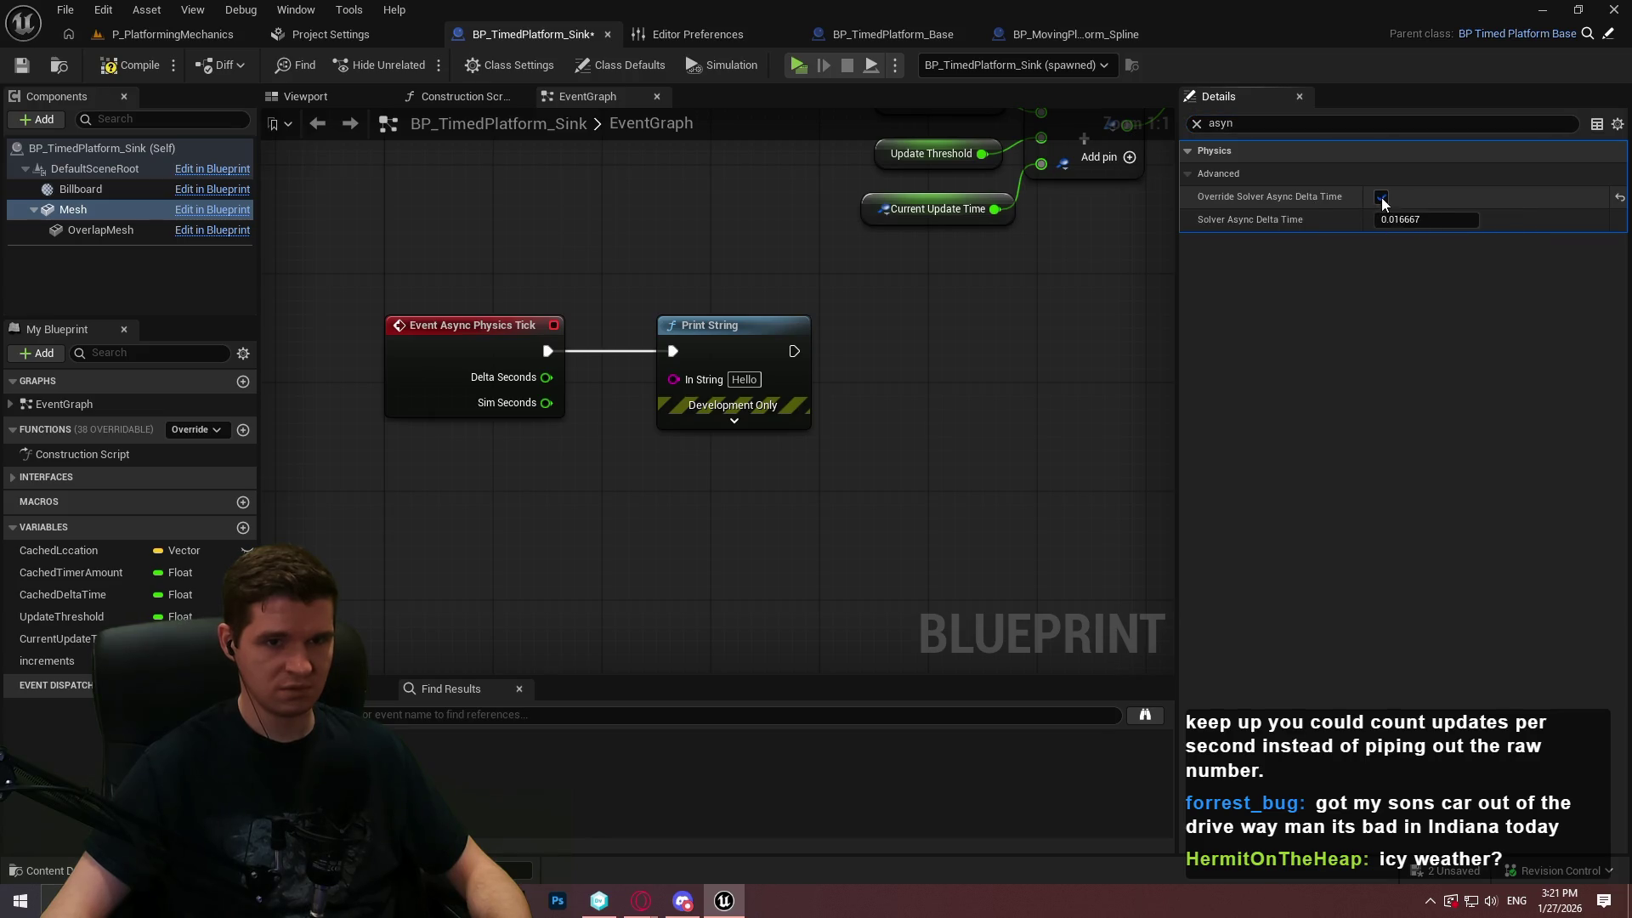
key("ctrl+z")
key("ctrl+a")
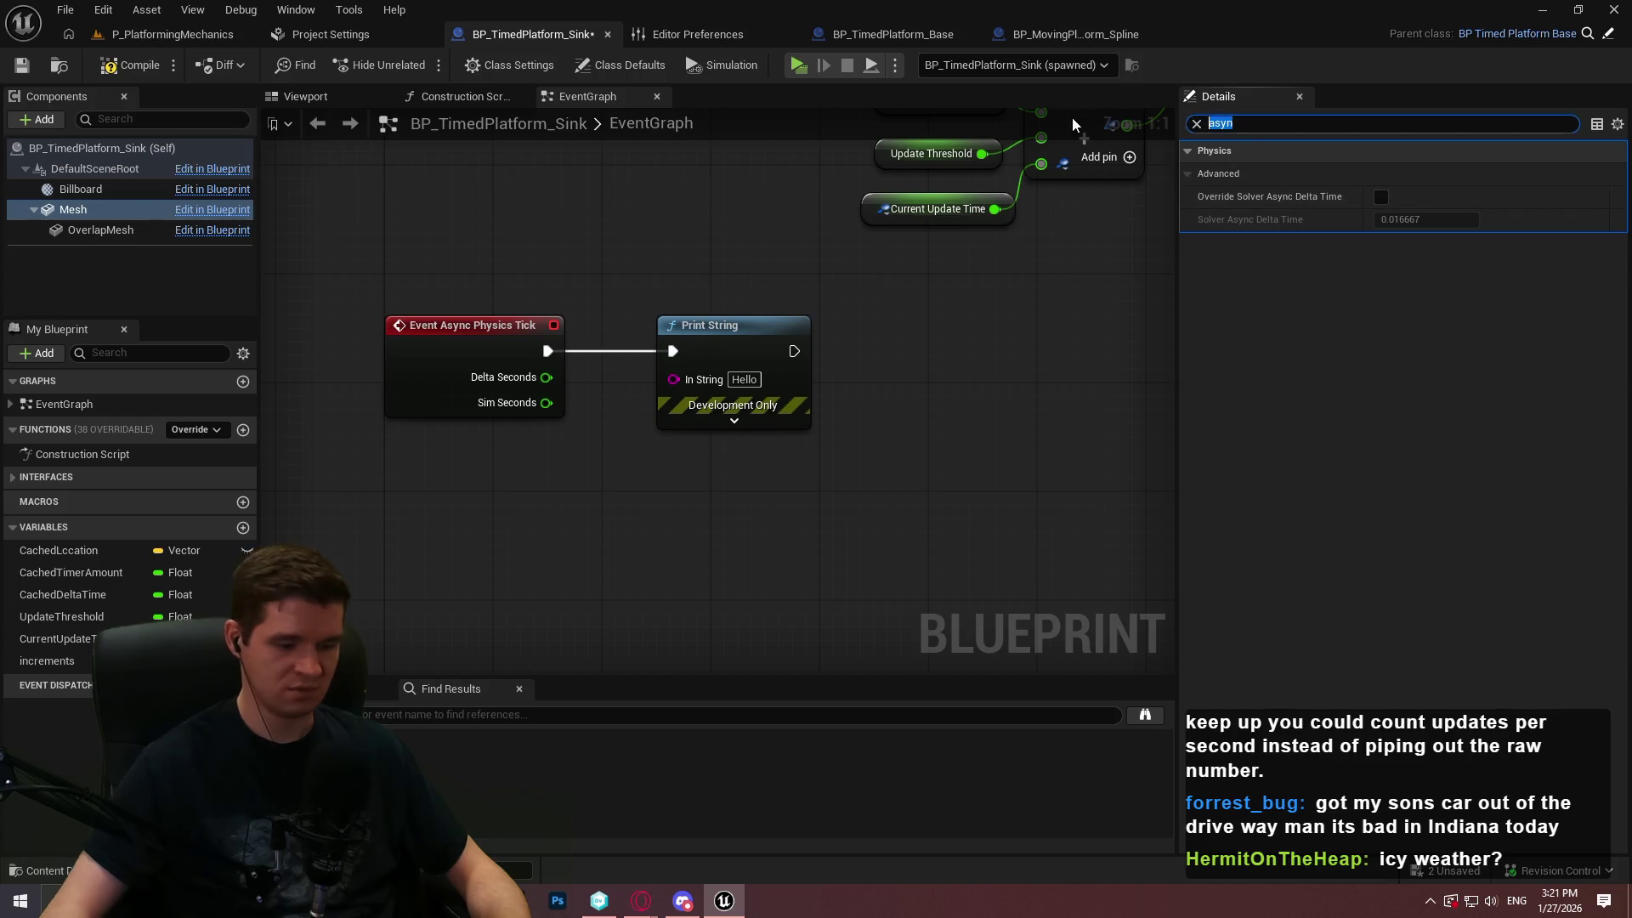
key("BackSpace")
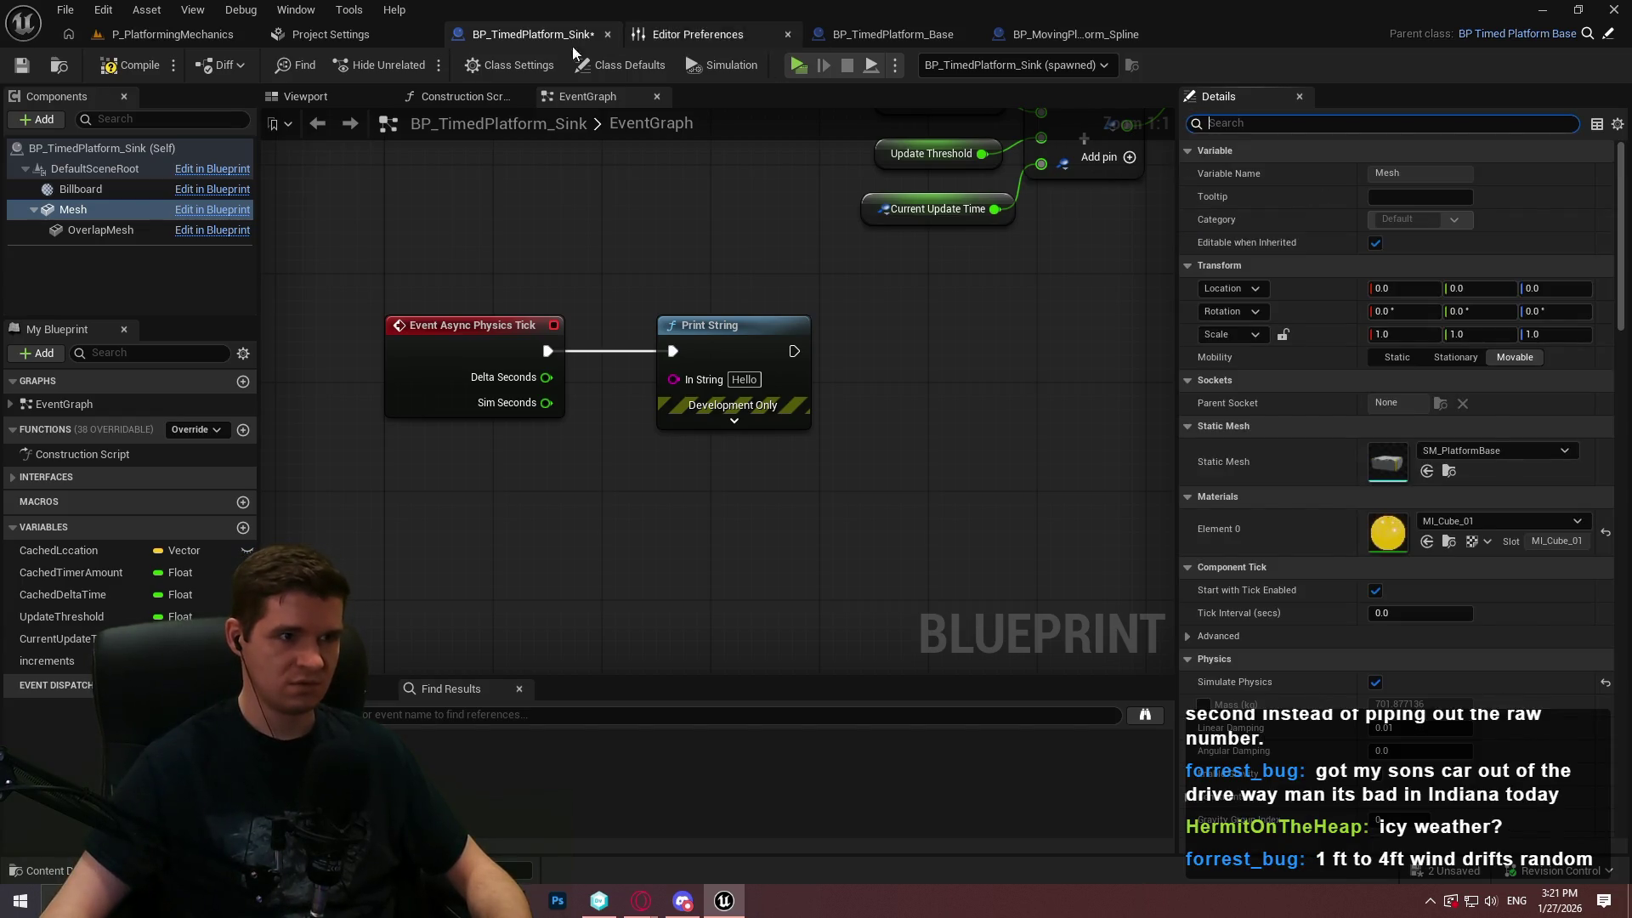
In Class Defaults, expand advanced Actor Tick and list the Tick Group options (currently Pre Physics)
left_click(509, 65)
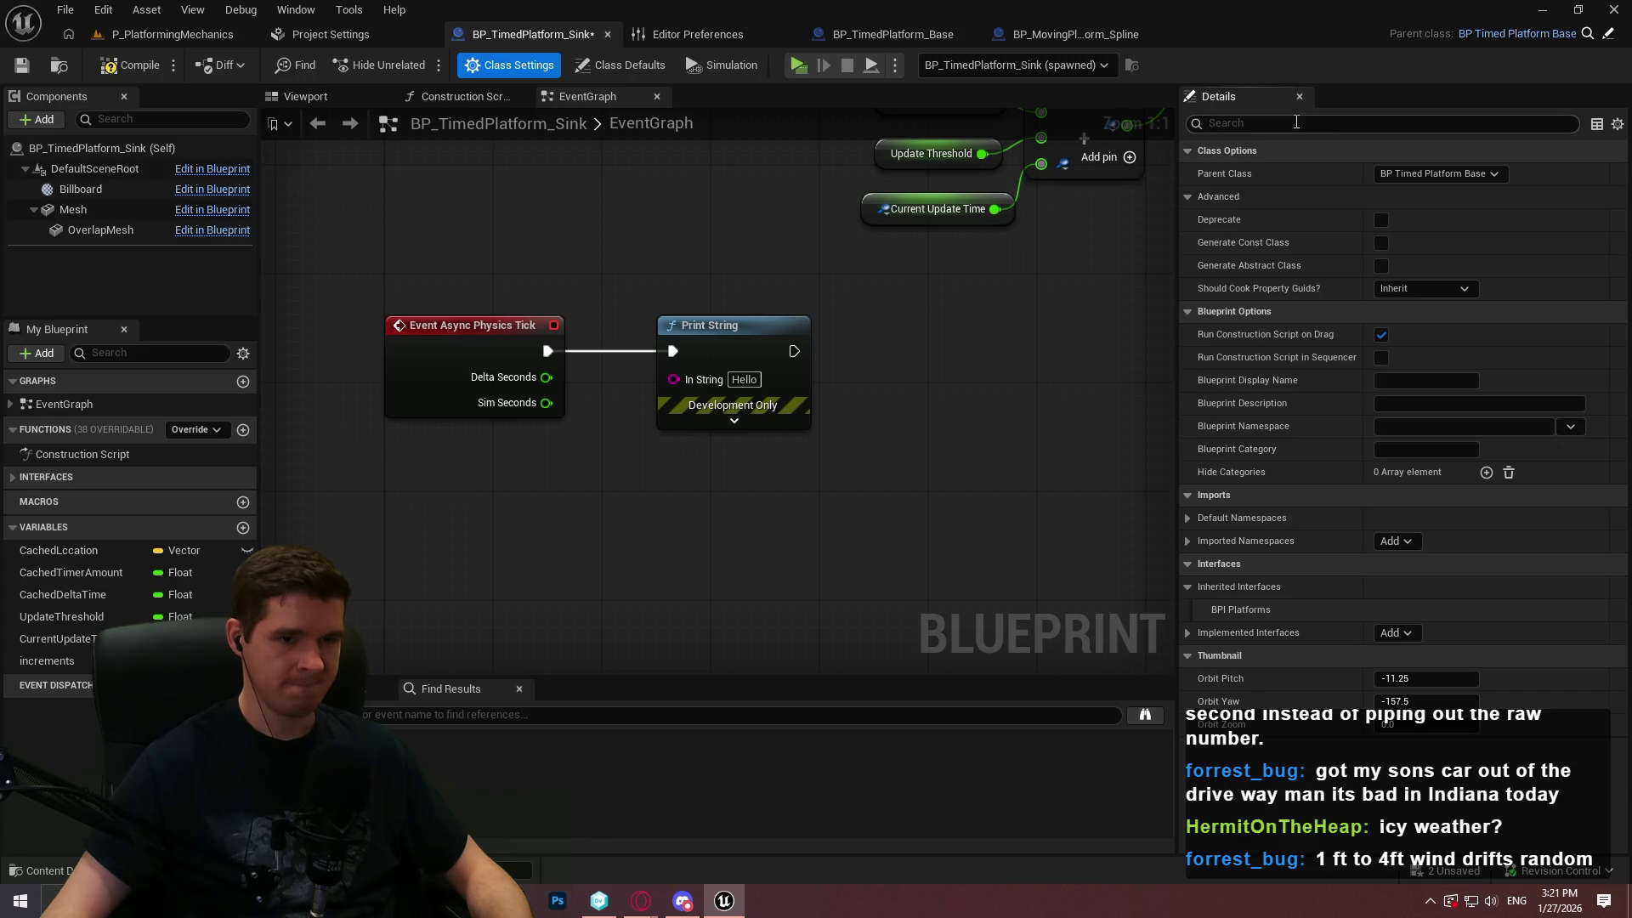
left_click(620, 65)
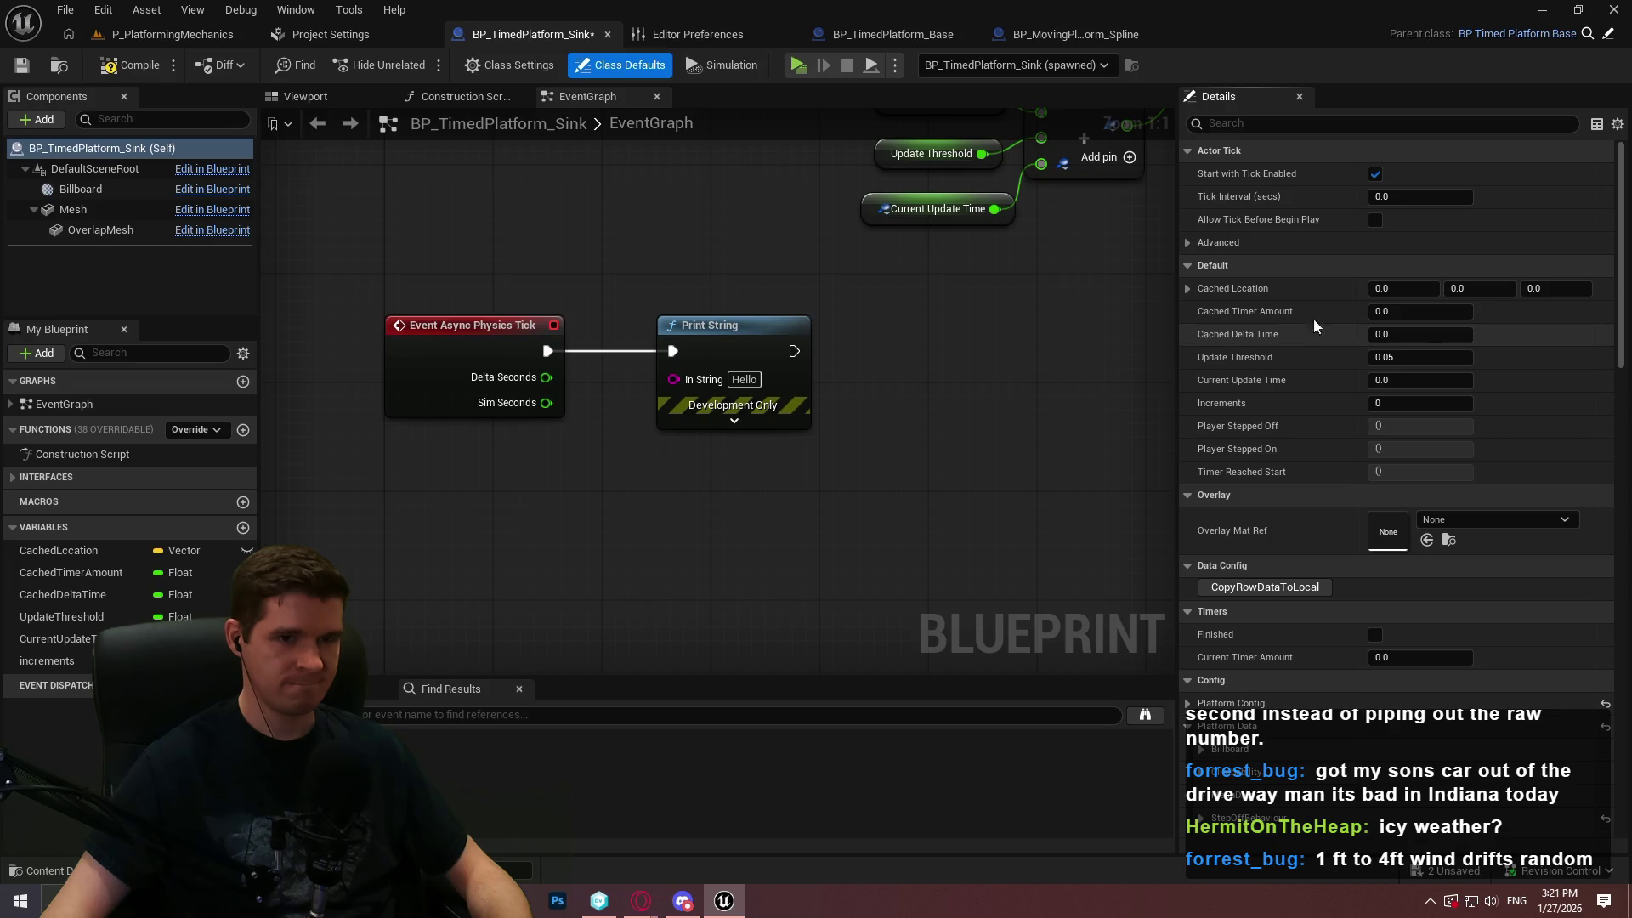
left_click(1186, 244)
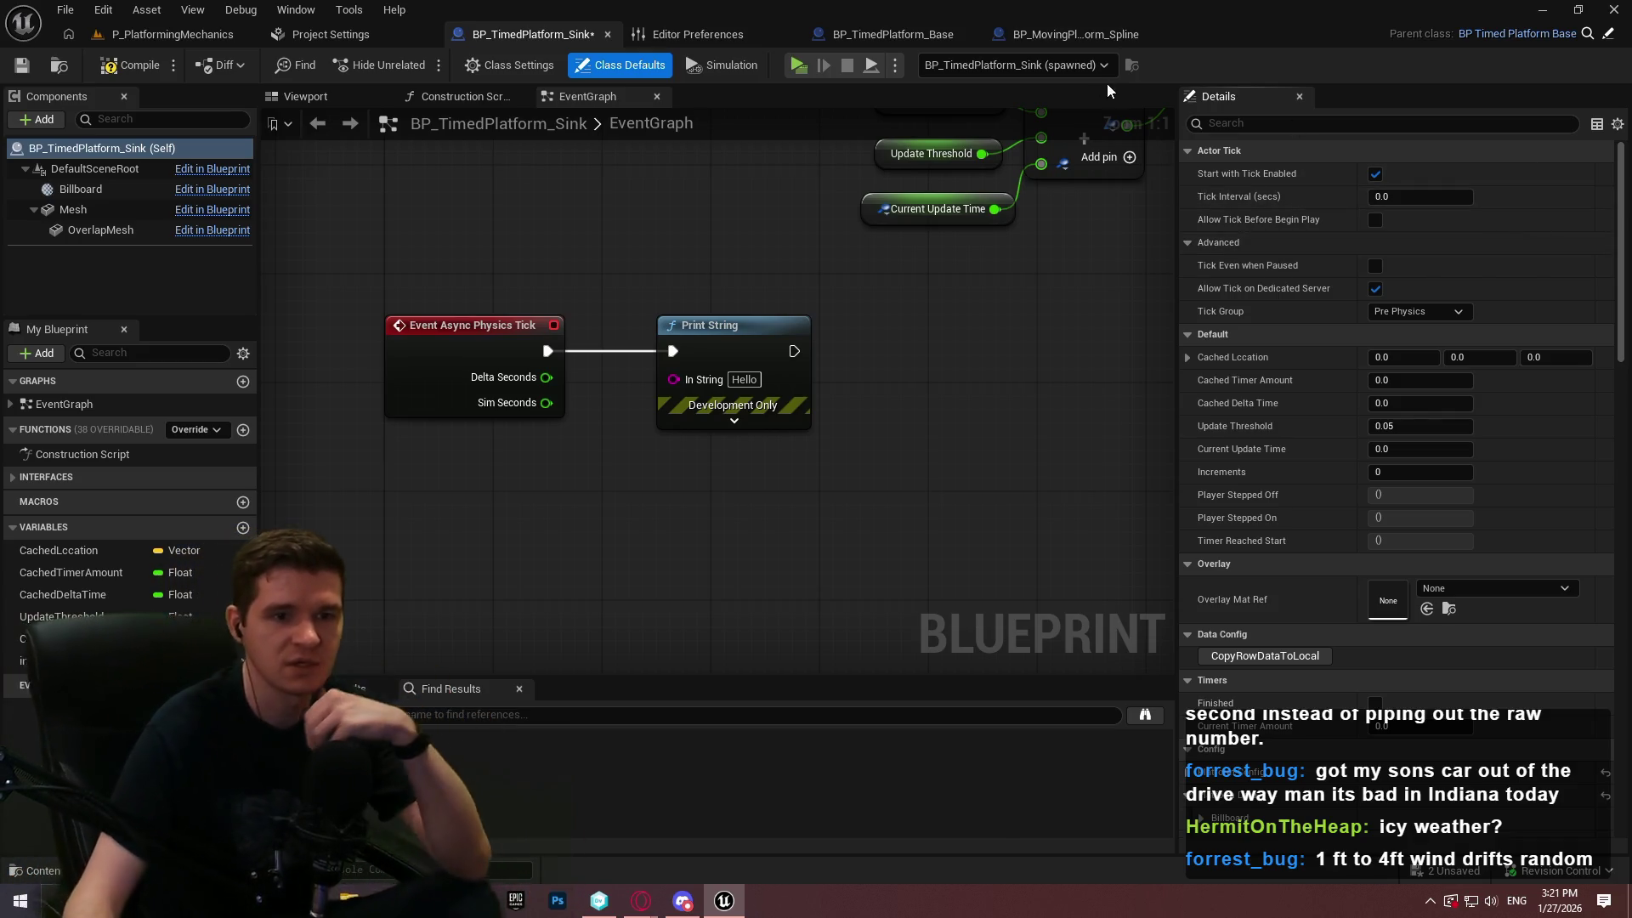
left_click(1430, 312)
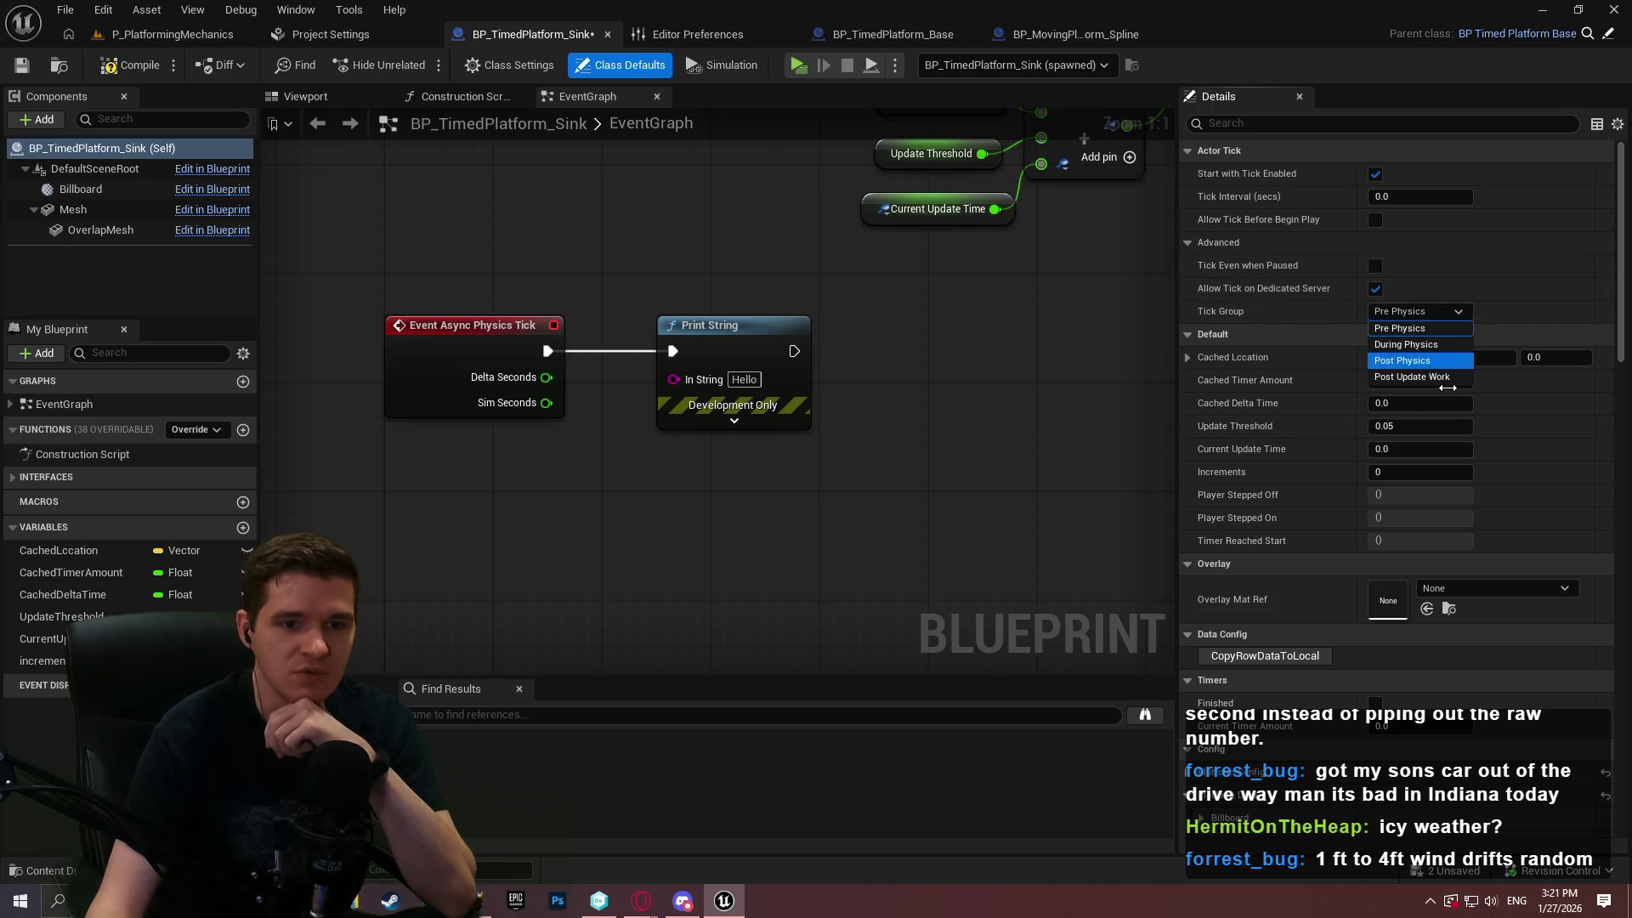
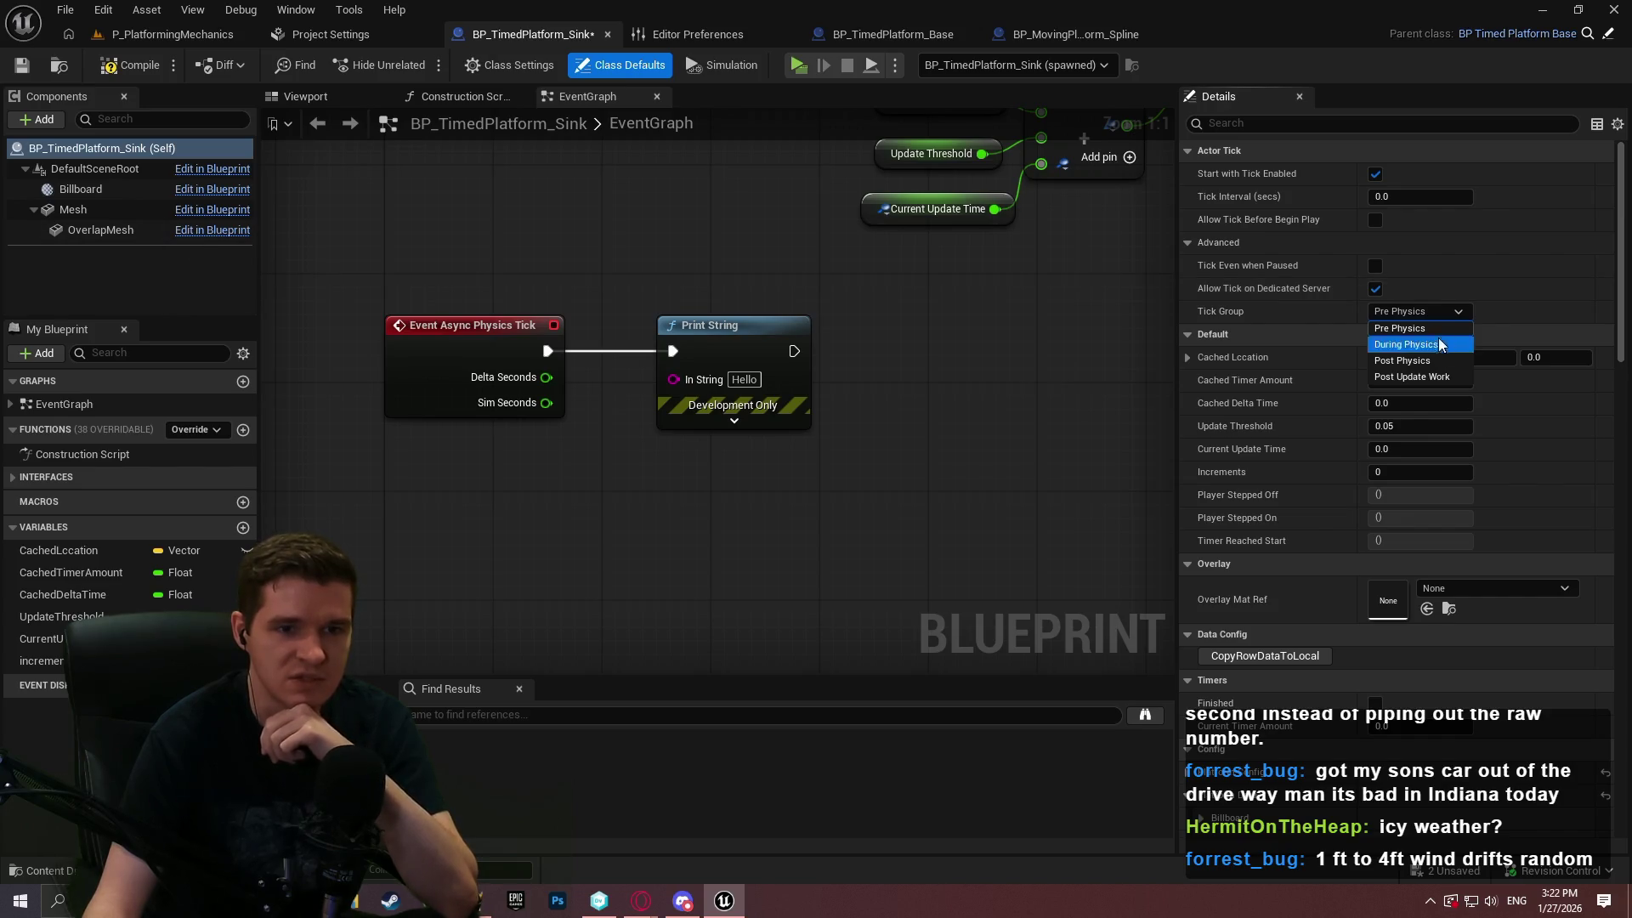
Keep Tick Group at Pre Physics and enable Async Physics Tick Enabled under Physics
left_click(1402, 302)
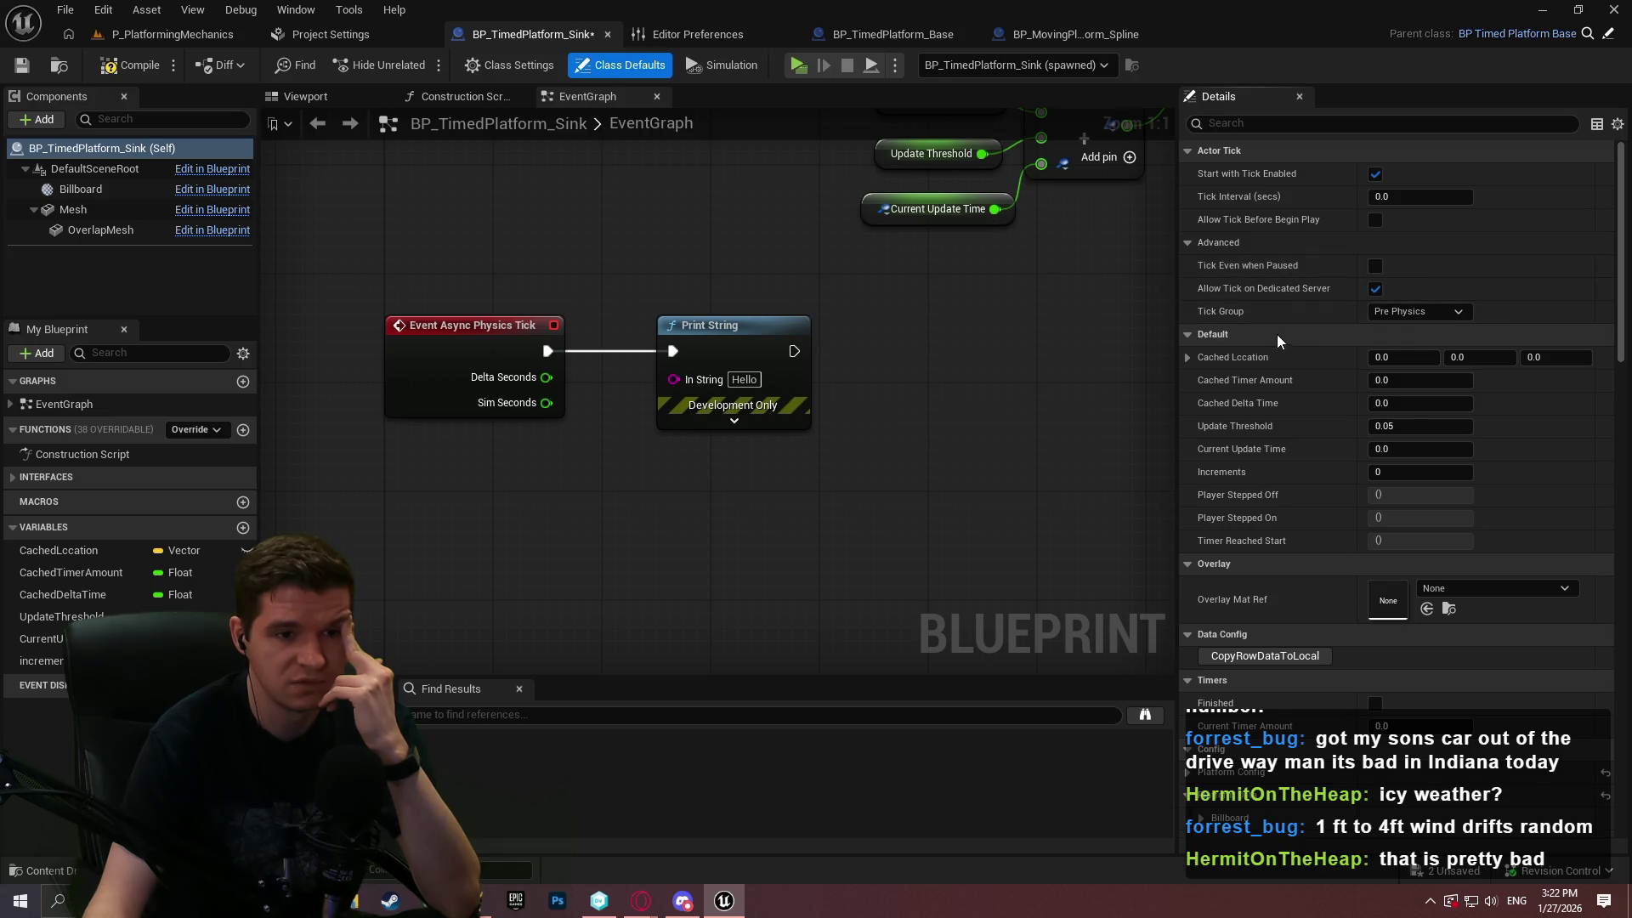
scroll(1319, 355, "down", 4)
scroll(1490, 416, "down", 1)
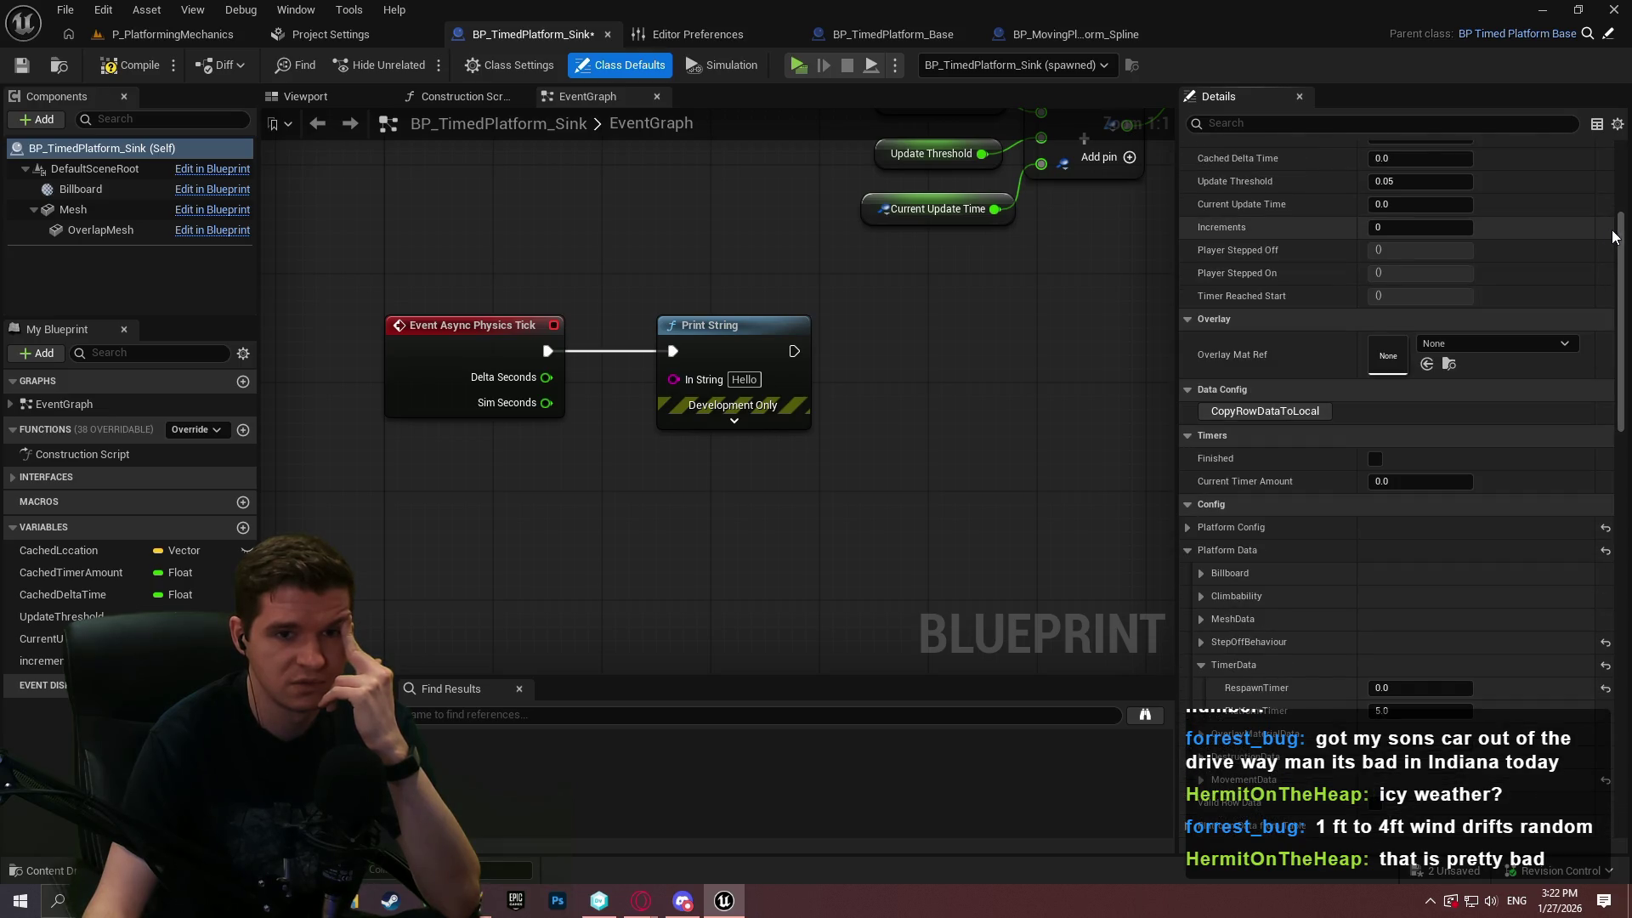
scroll(1621, 395, "down", 1)
scroll(1620, 396, "down", 15)
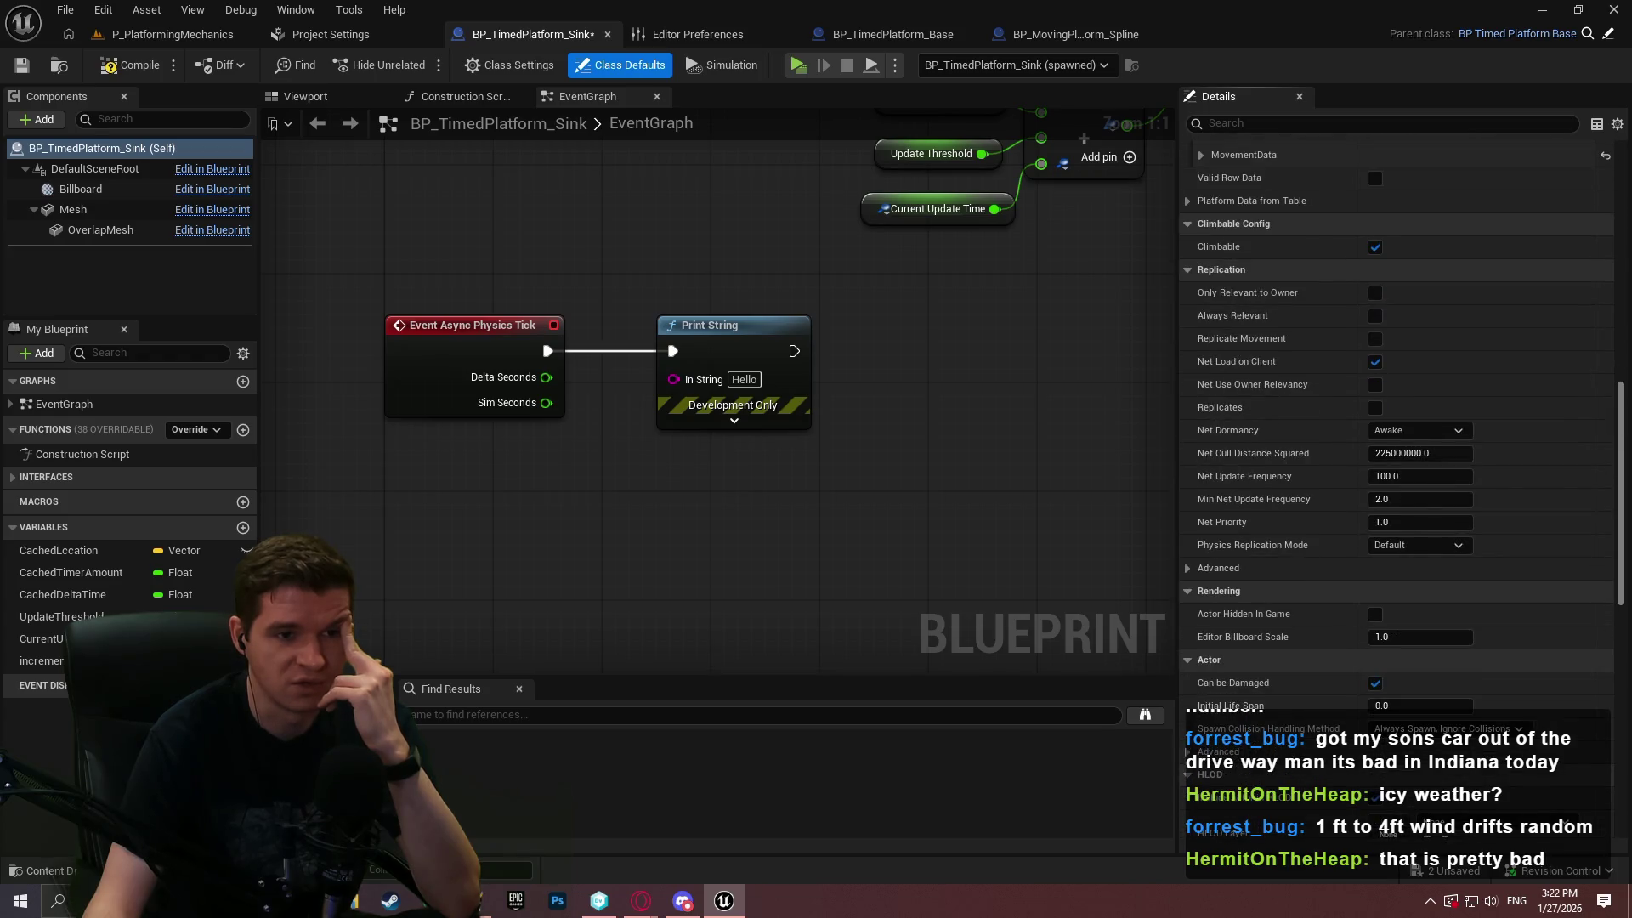
scroll(1403, 488, "down", 7)
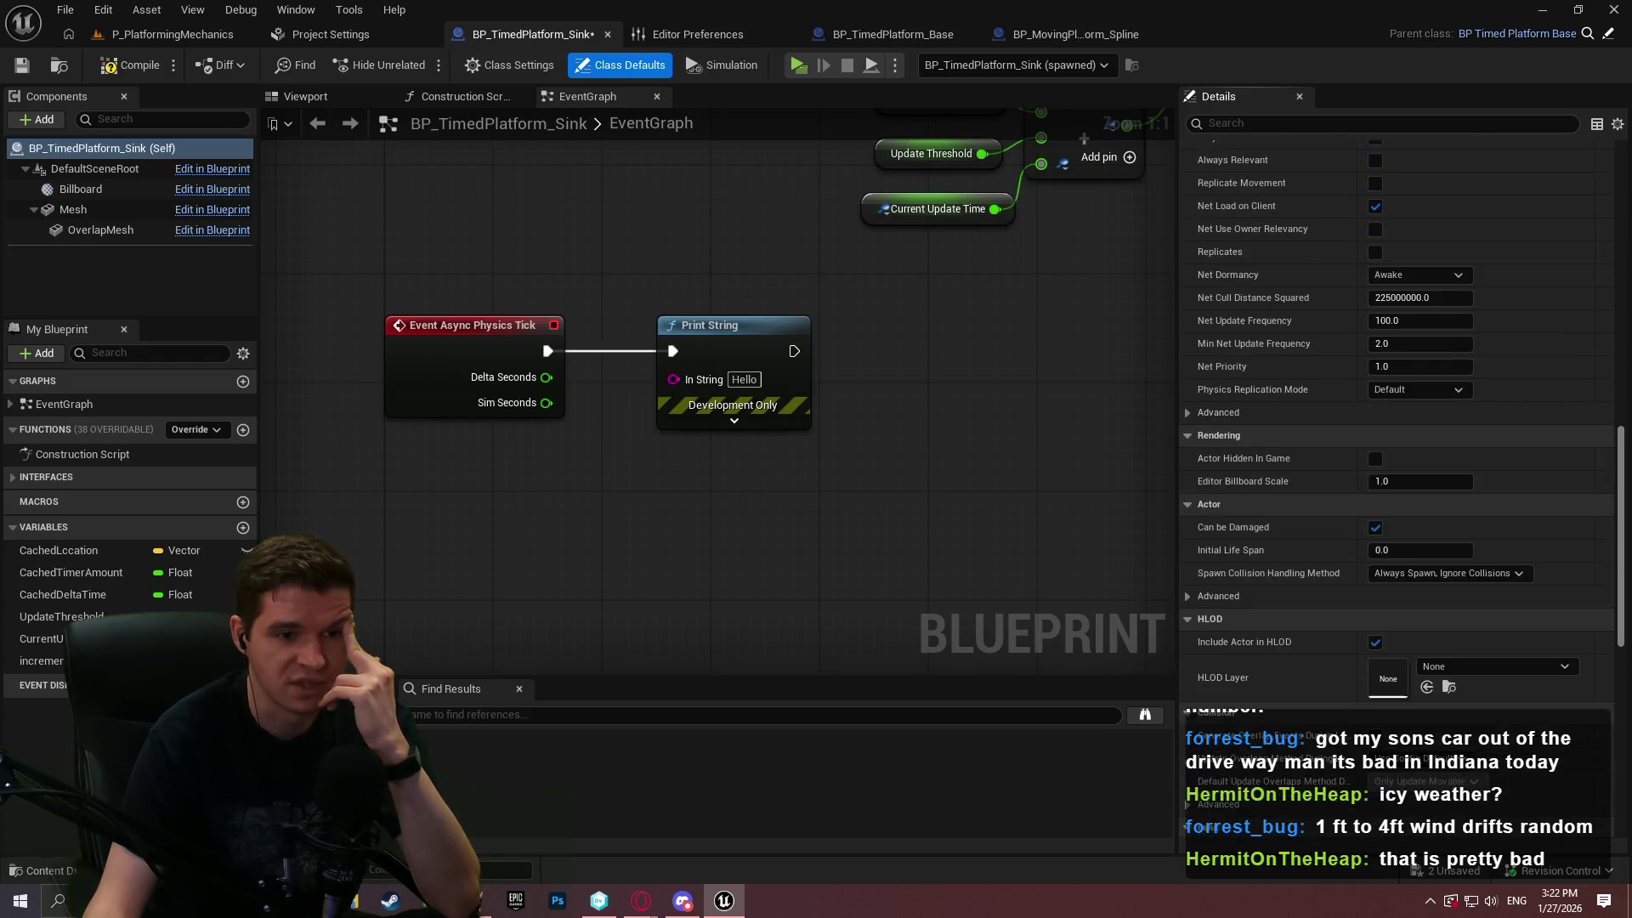
scroll(1402, 484, "down", 4)
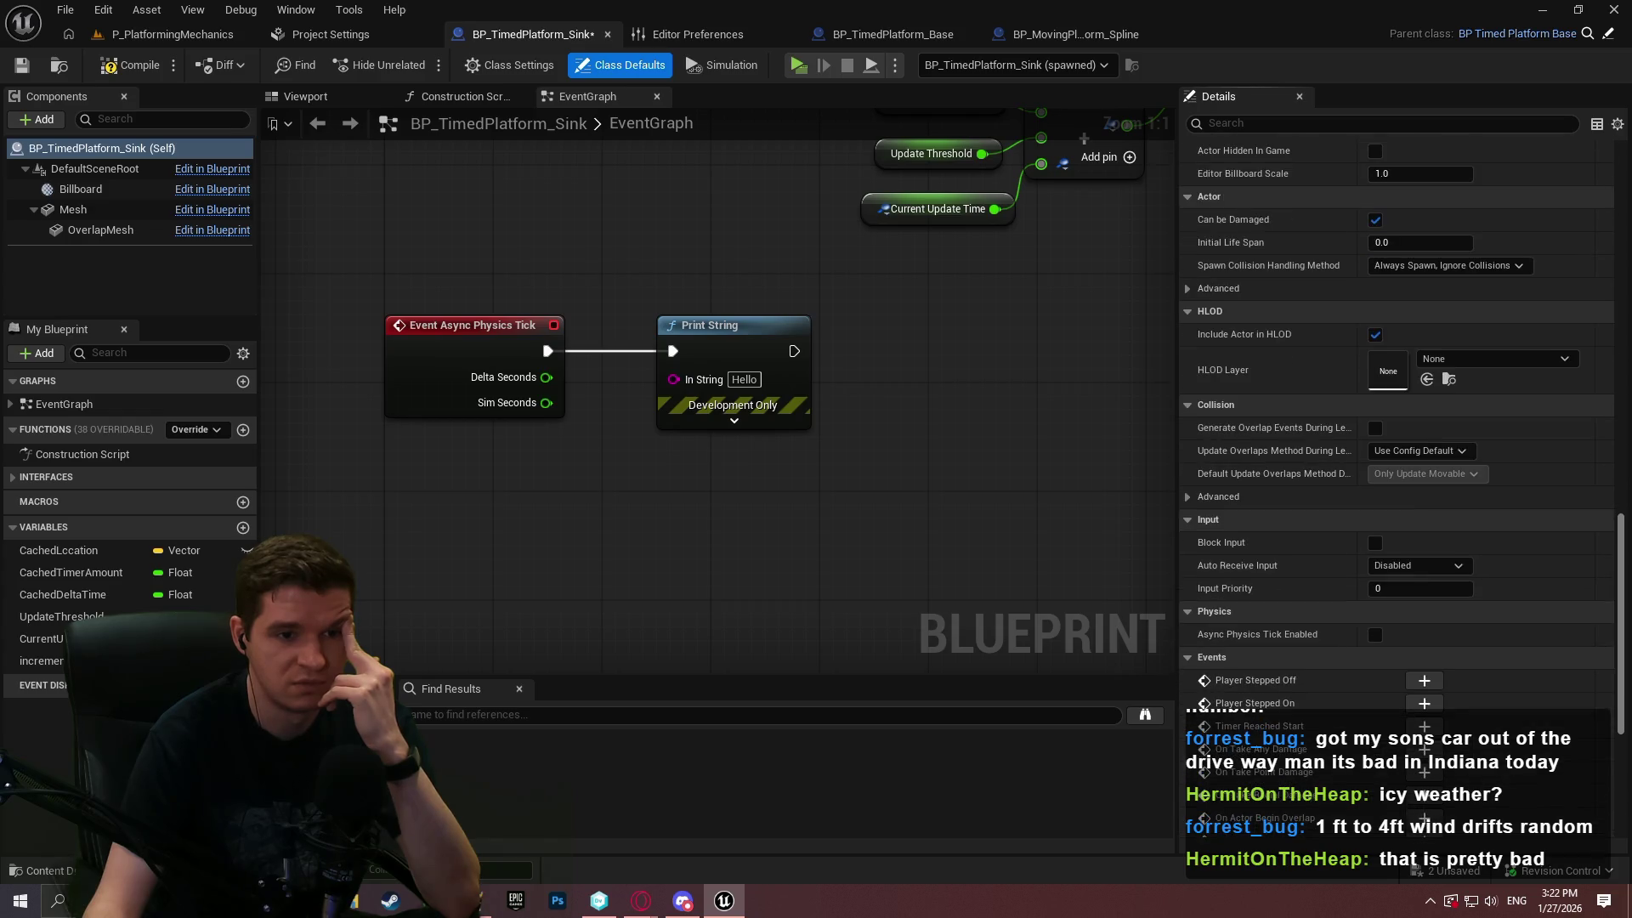
scroll(1346, 344, "down", 7)
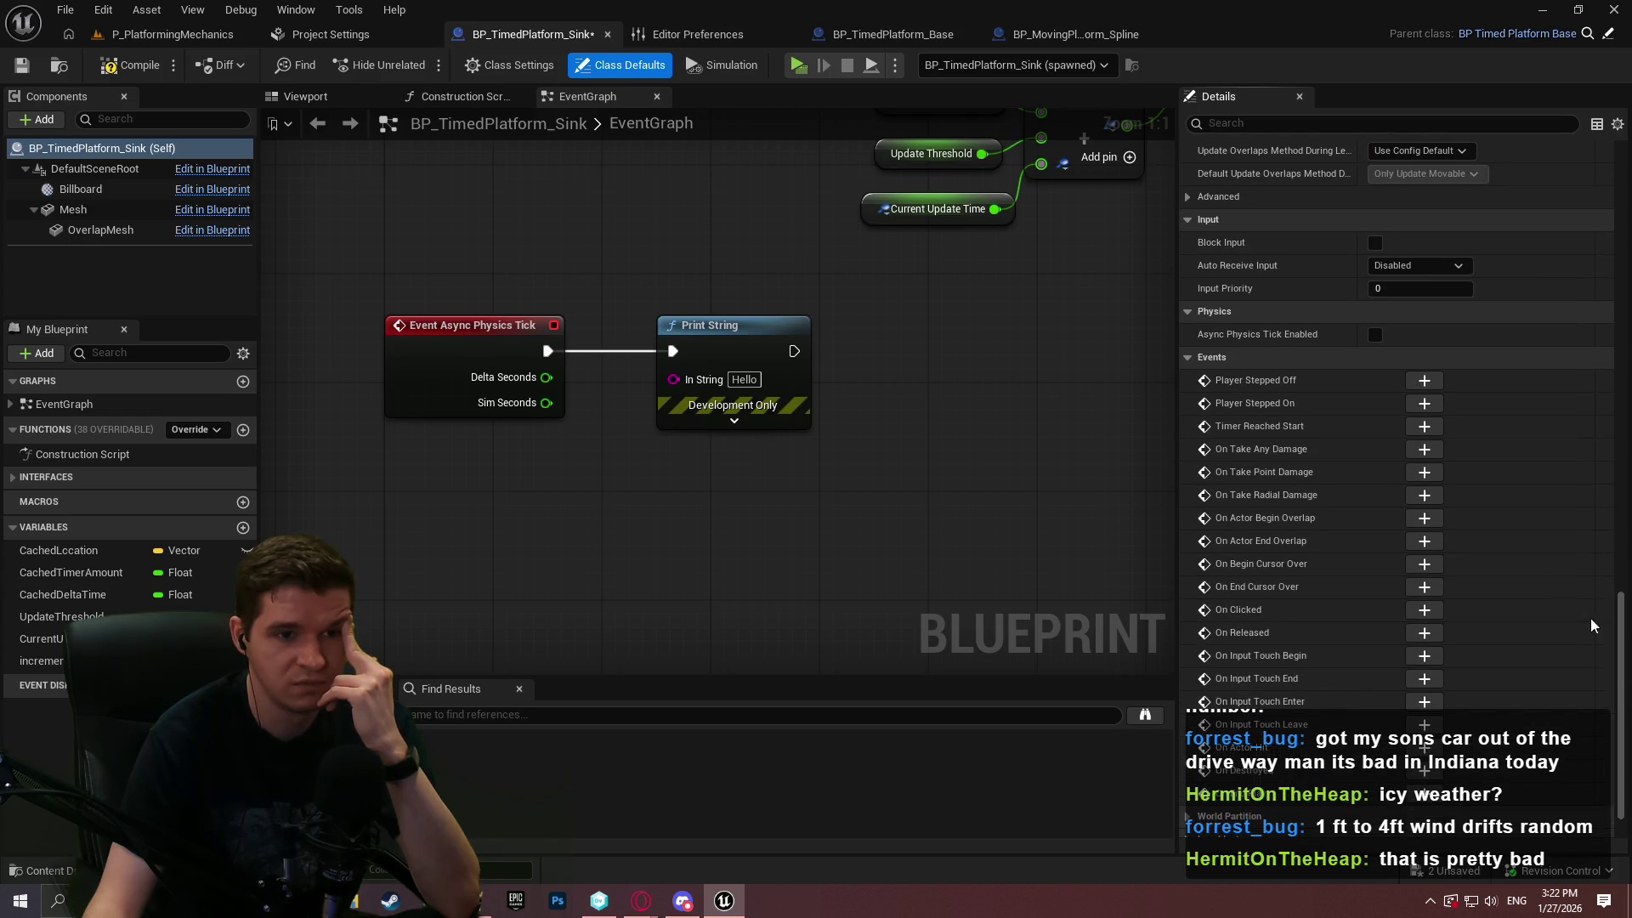
scroll(1348, 341, "down", 1)
left_click(1376, 307)
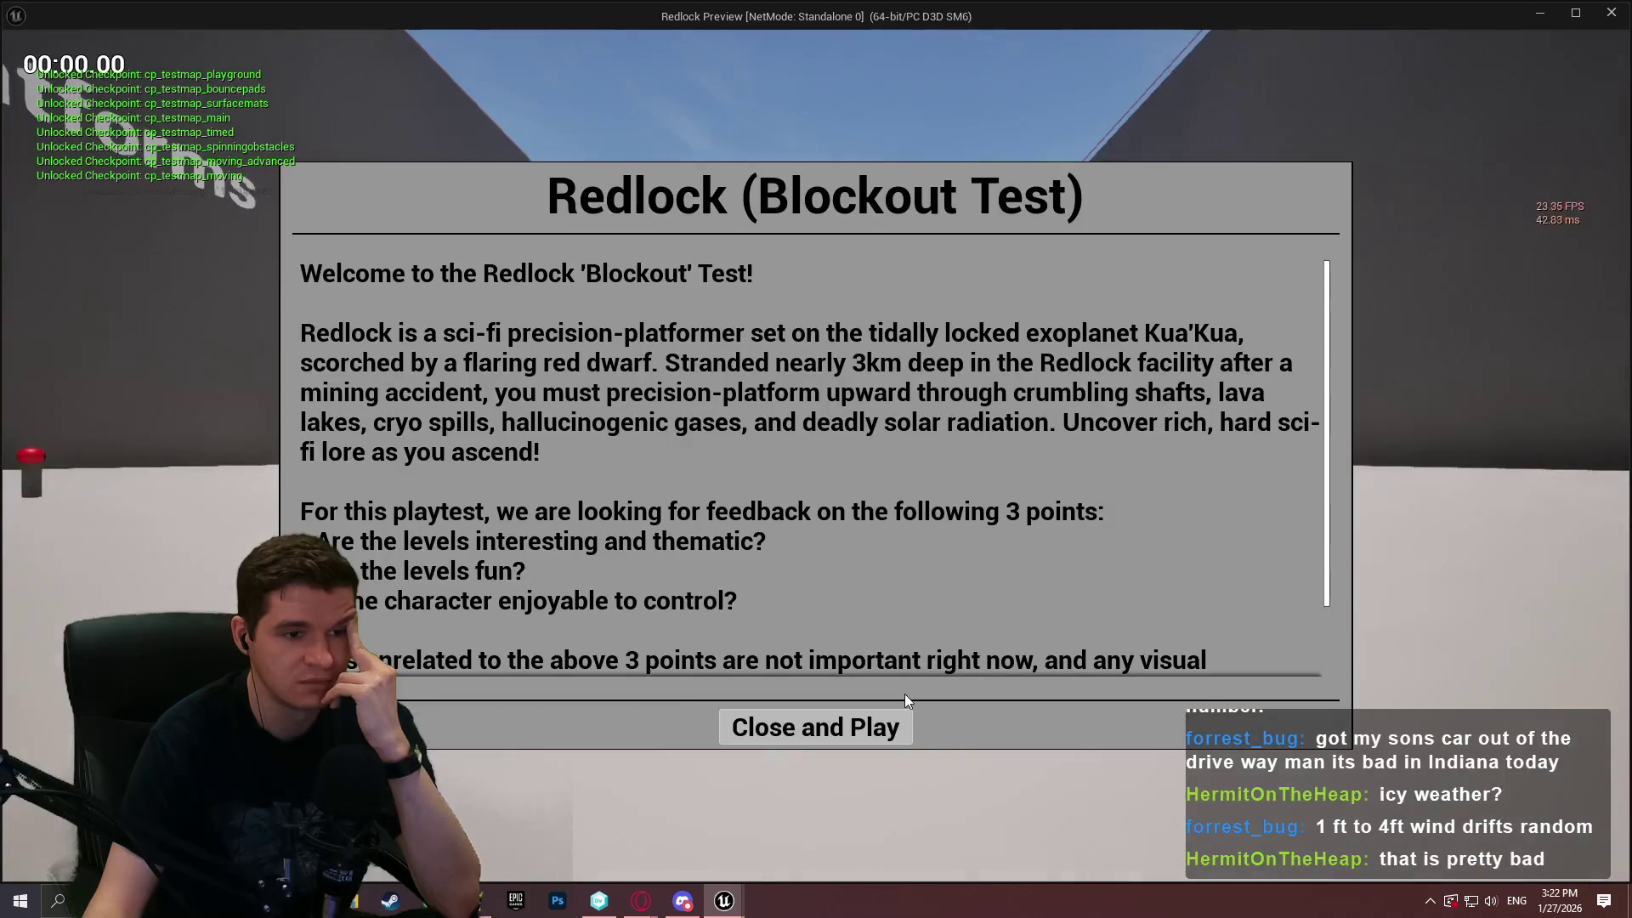
Play-test to see Hello printed each physics tick, then stop and select the Print String node
left_click(816, 727)
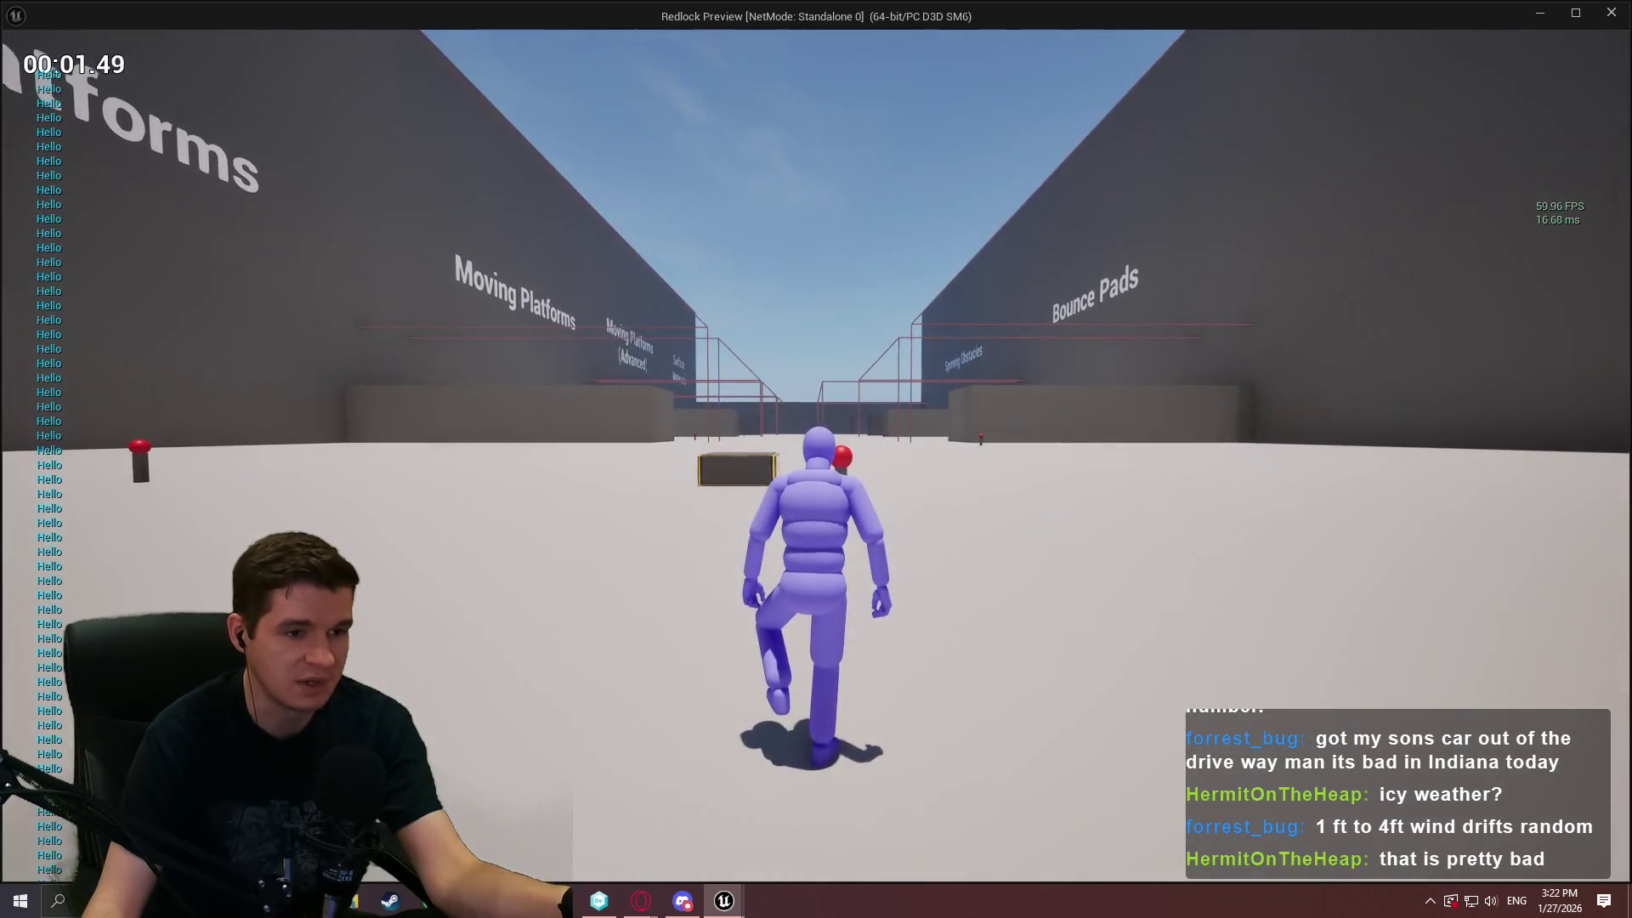
key("Escape")
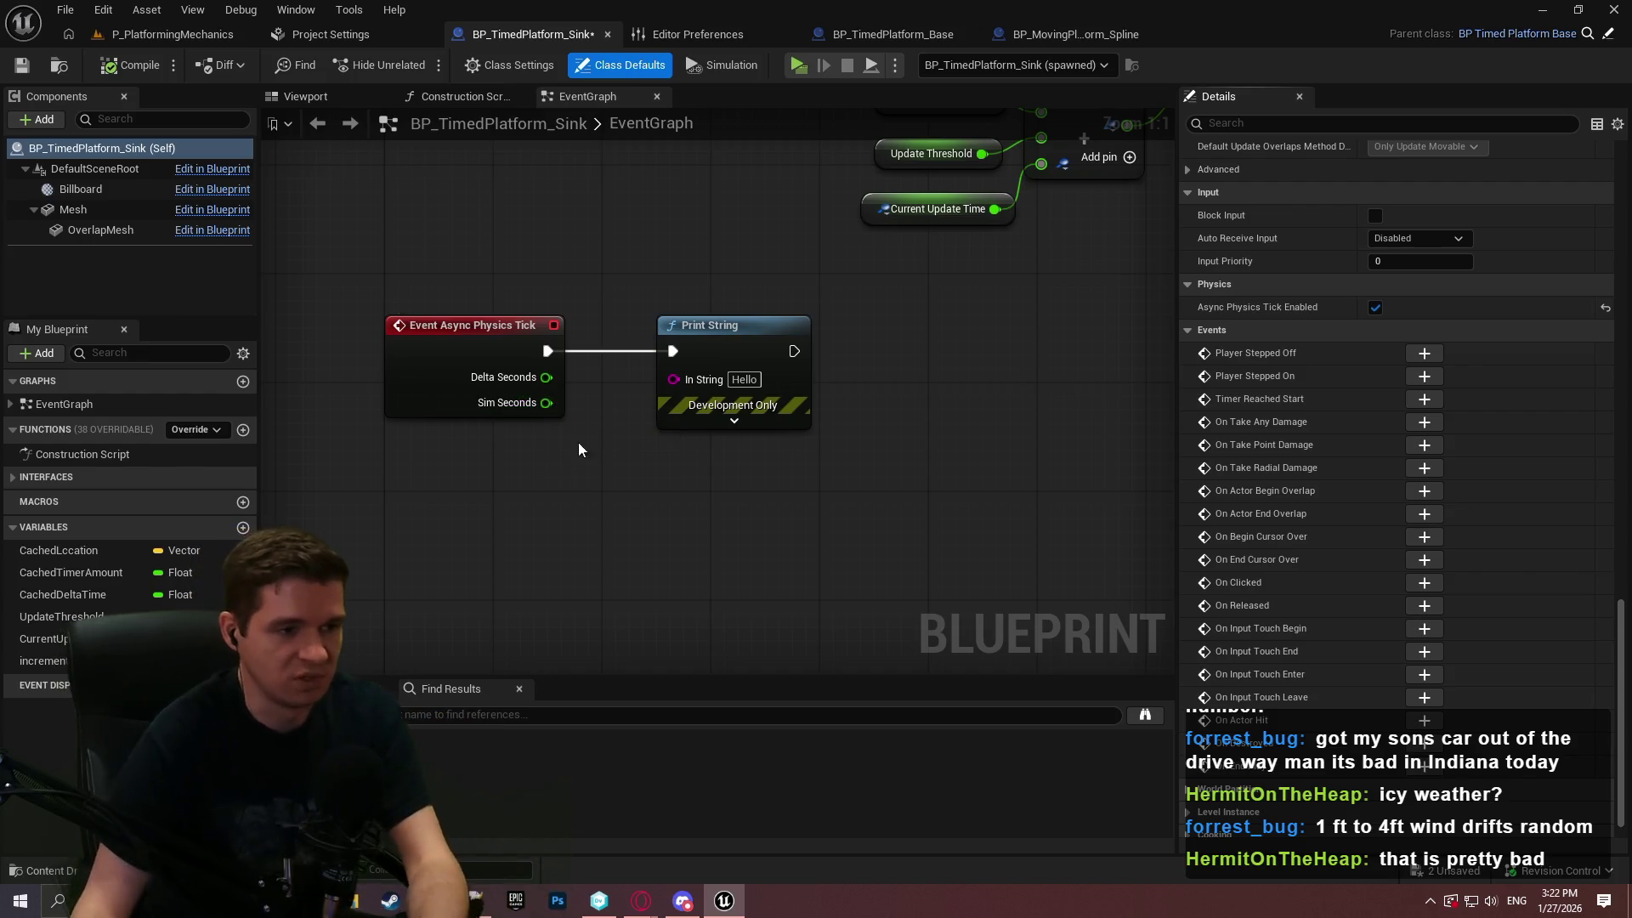
left_click(734, 420)
Delete the Print String node attached to Event Async Physics Tick
key("Delete")
key("ctrl+z")
left_click(614, 347)
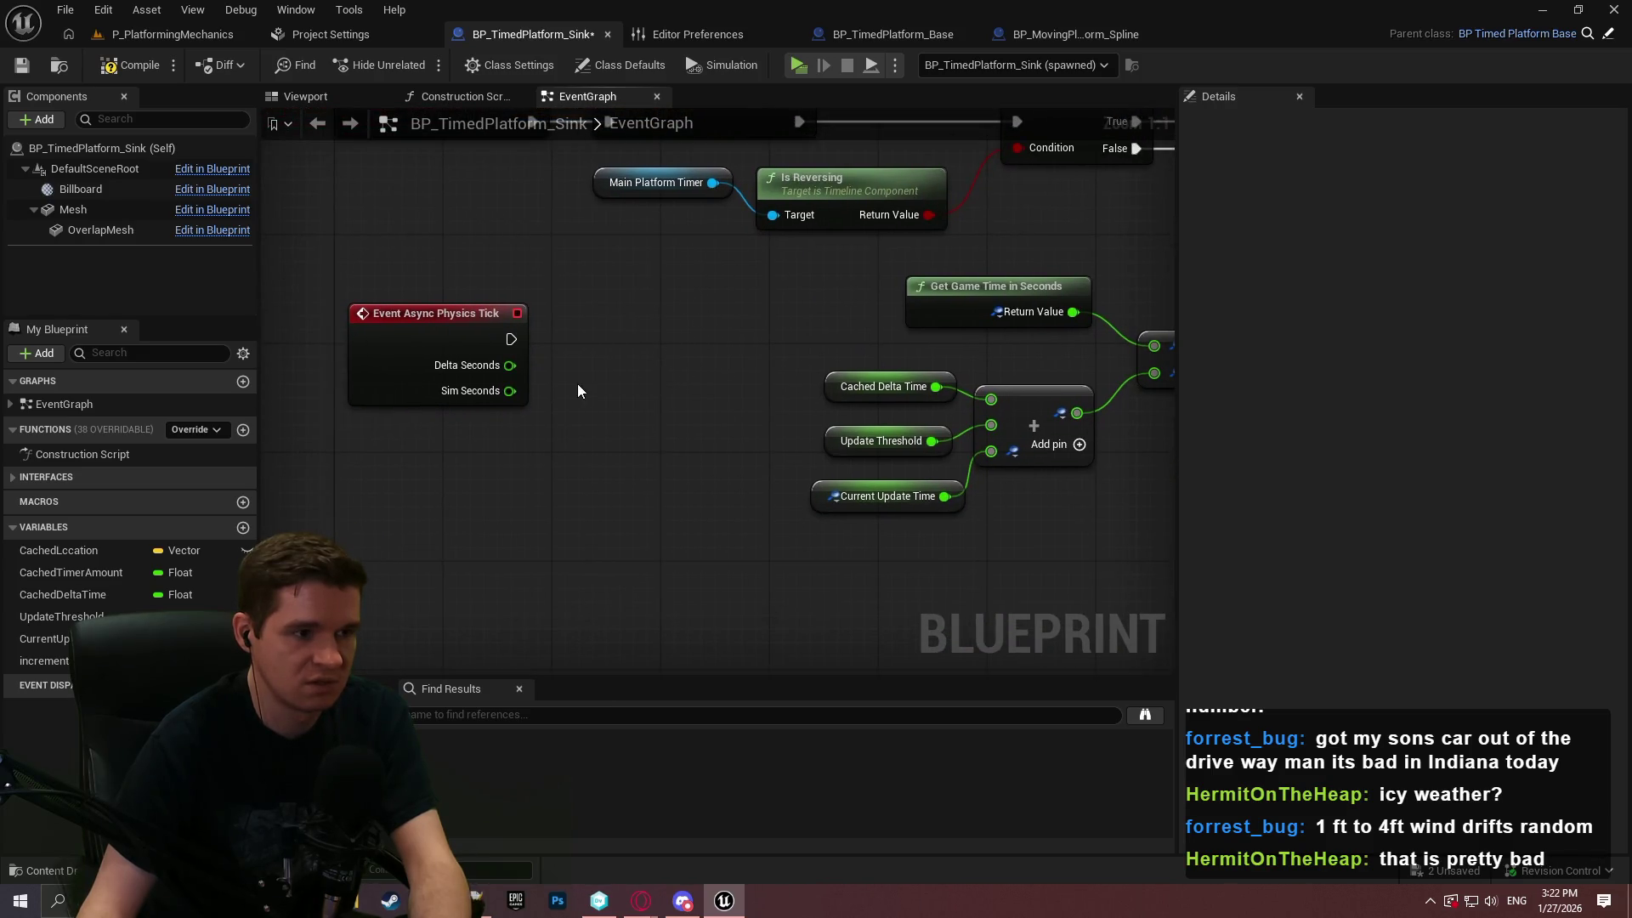
Move Event Async Physics Tick down into open space below the update-time nodes
mouse_move(516, 290)
left_mouse_down()
mouse_move(472, 355)
mouse_move(503, 359)
left_mouse_up()
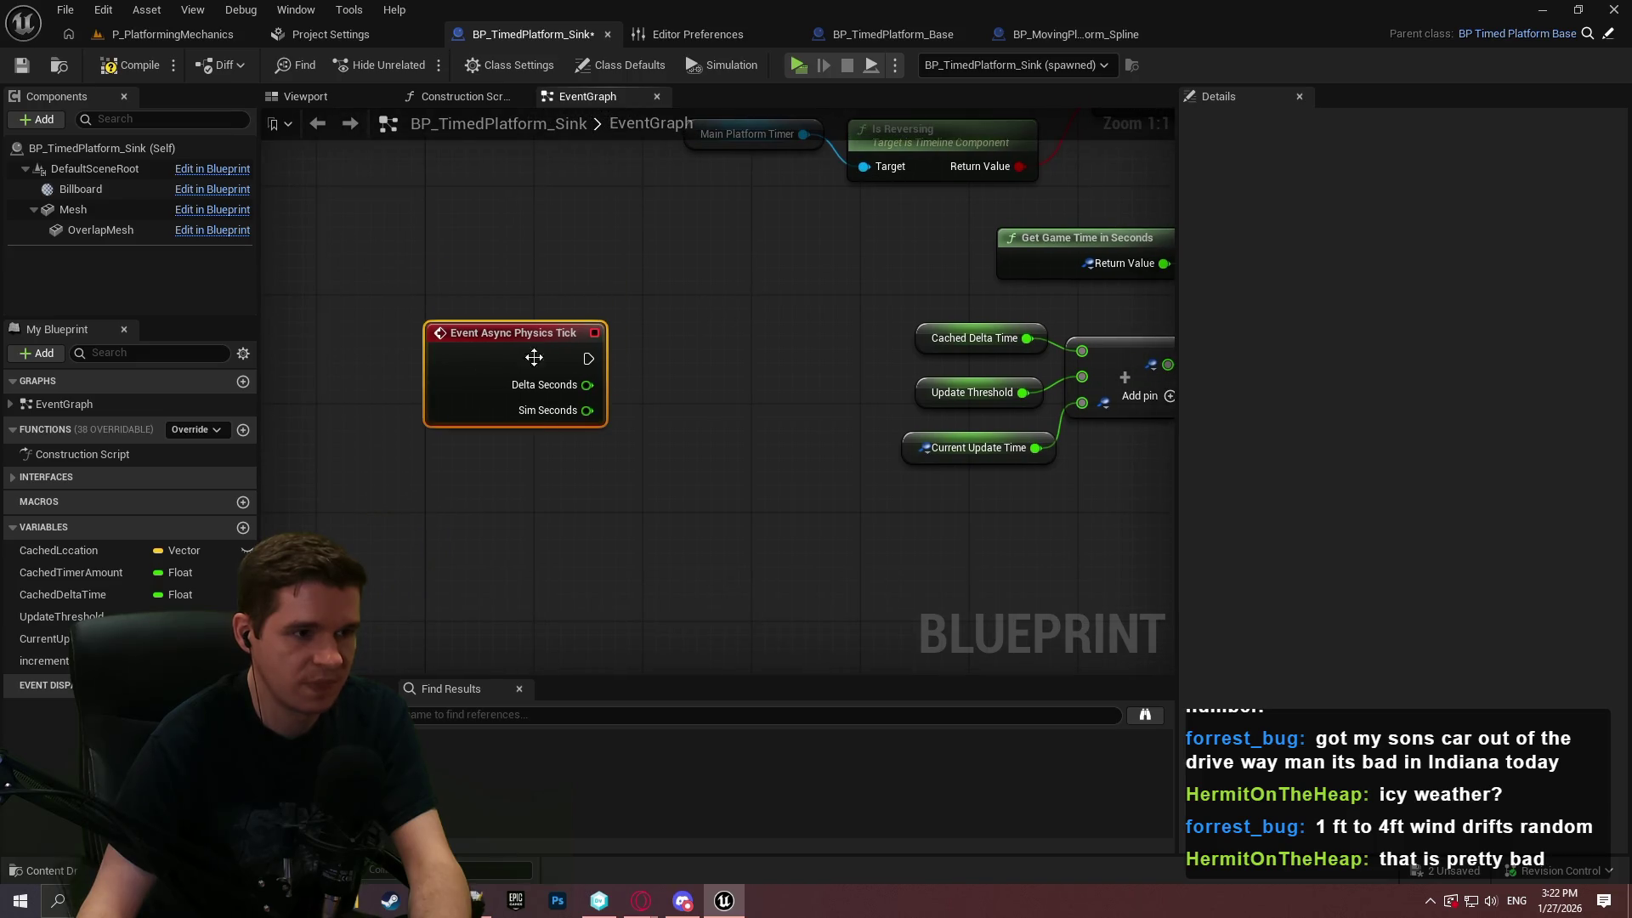
scroll(786, 429, "down", 2)
scroll(621, 269, "down", 2)
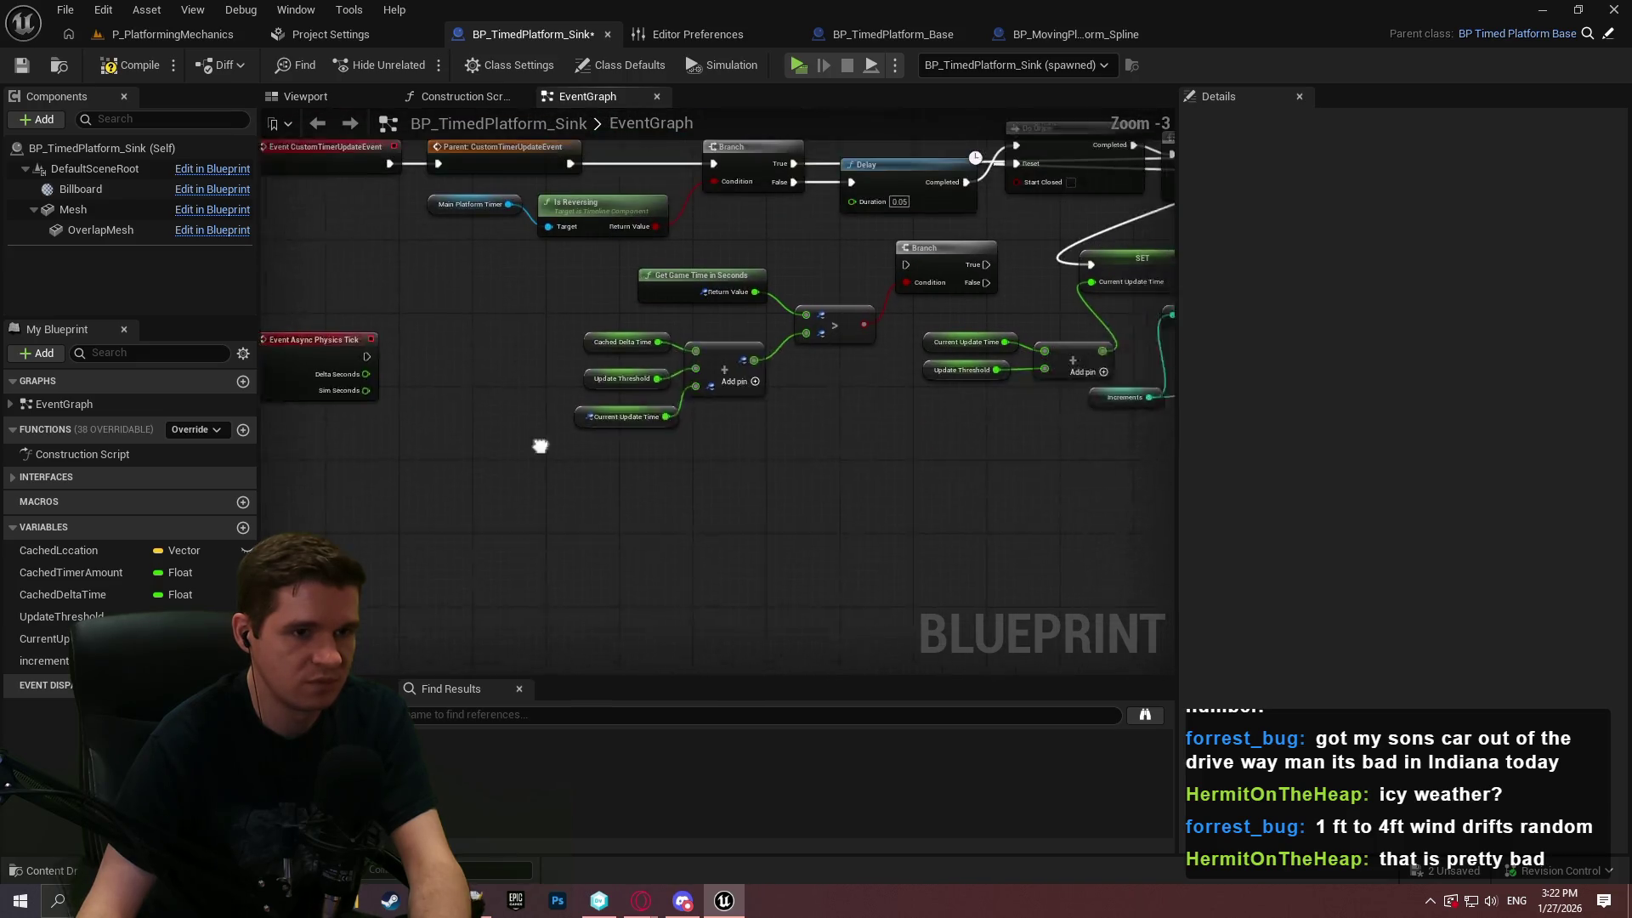
mouse_move(488, 318)
left_mouse_down()
mouse_move(508, 472)
mouse_move(489, 511)
left_mouse_up()
left_click(644, 451)
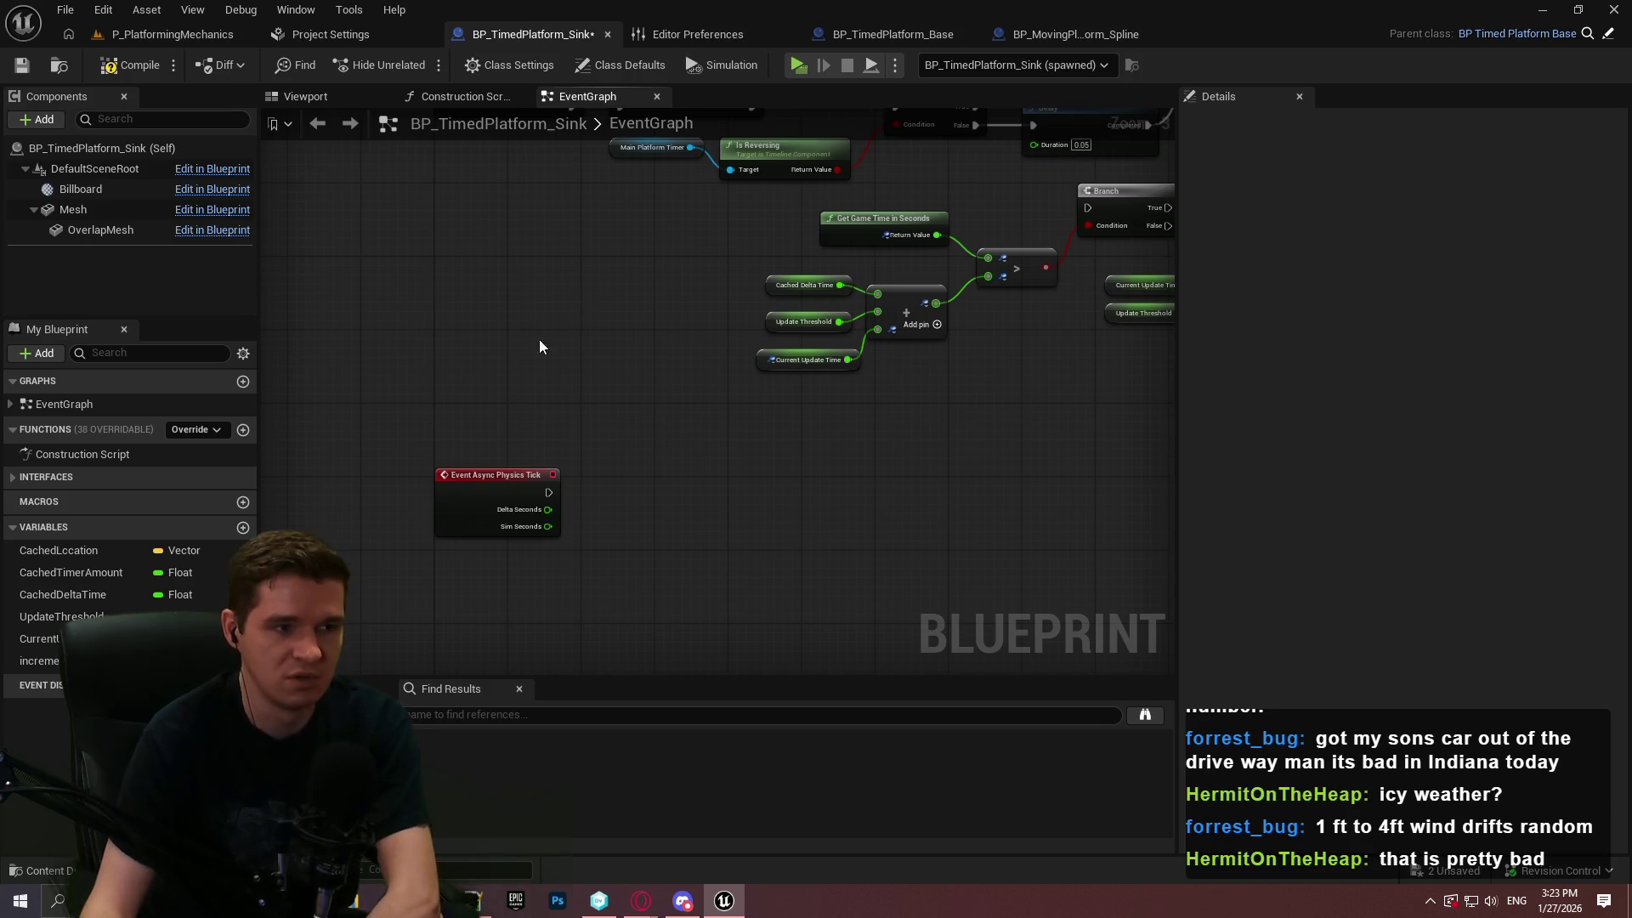
scroll(755, 380, "down", 3)
scroll(977, 357, "up", 3)
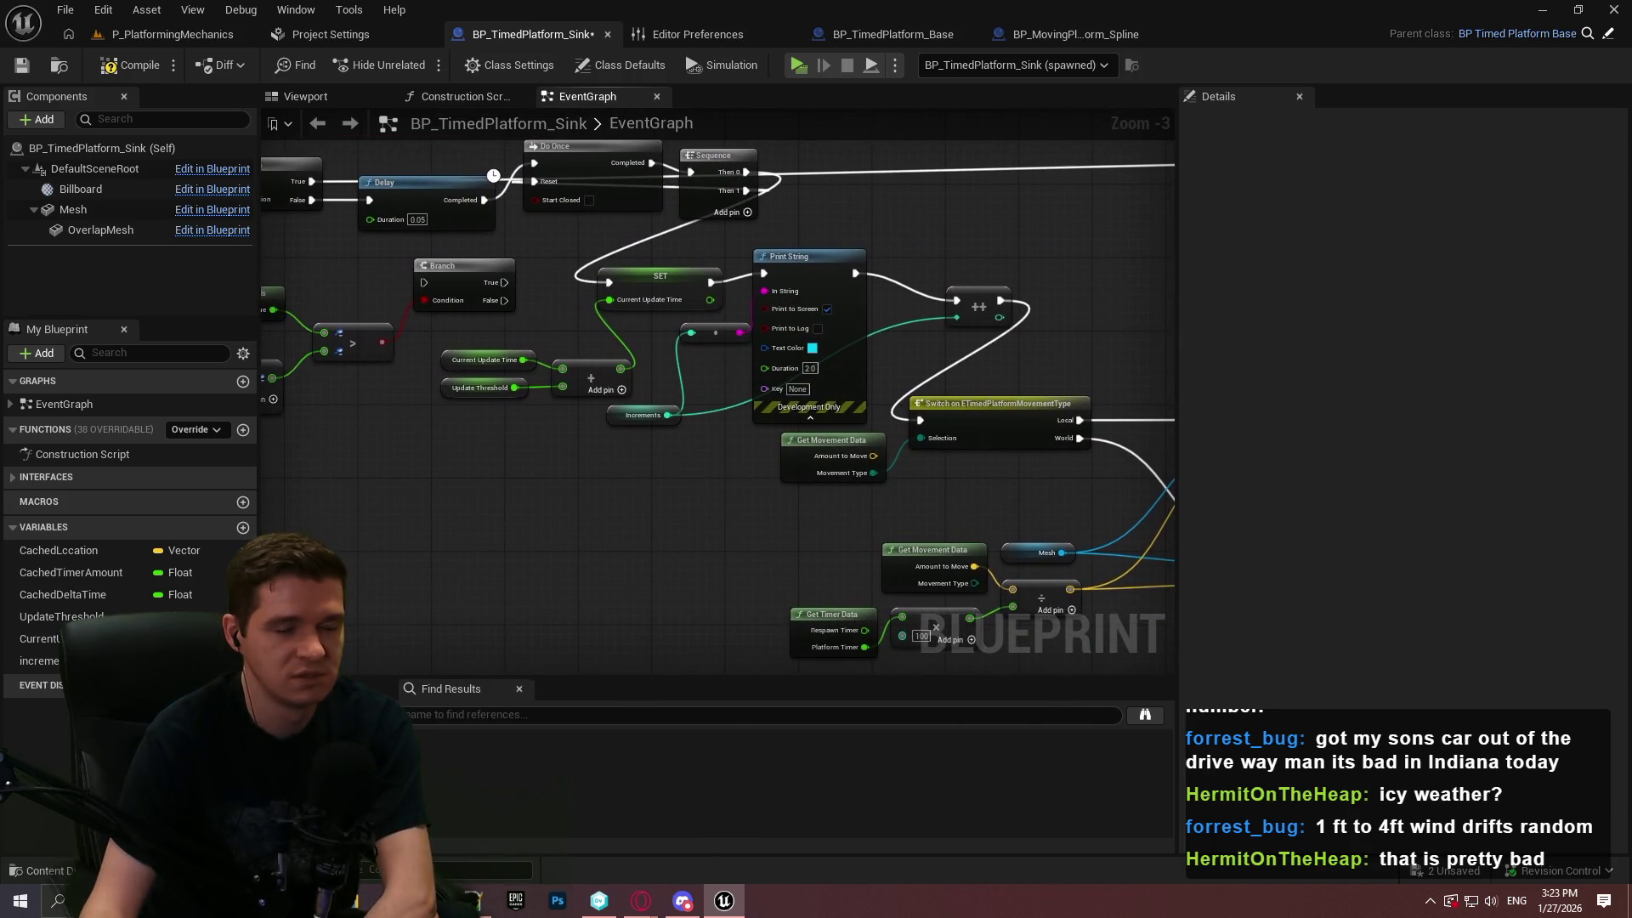
left_click_drag(272, 441, 799, 255)
scroll(643, 405, "up", 3)
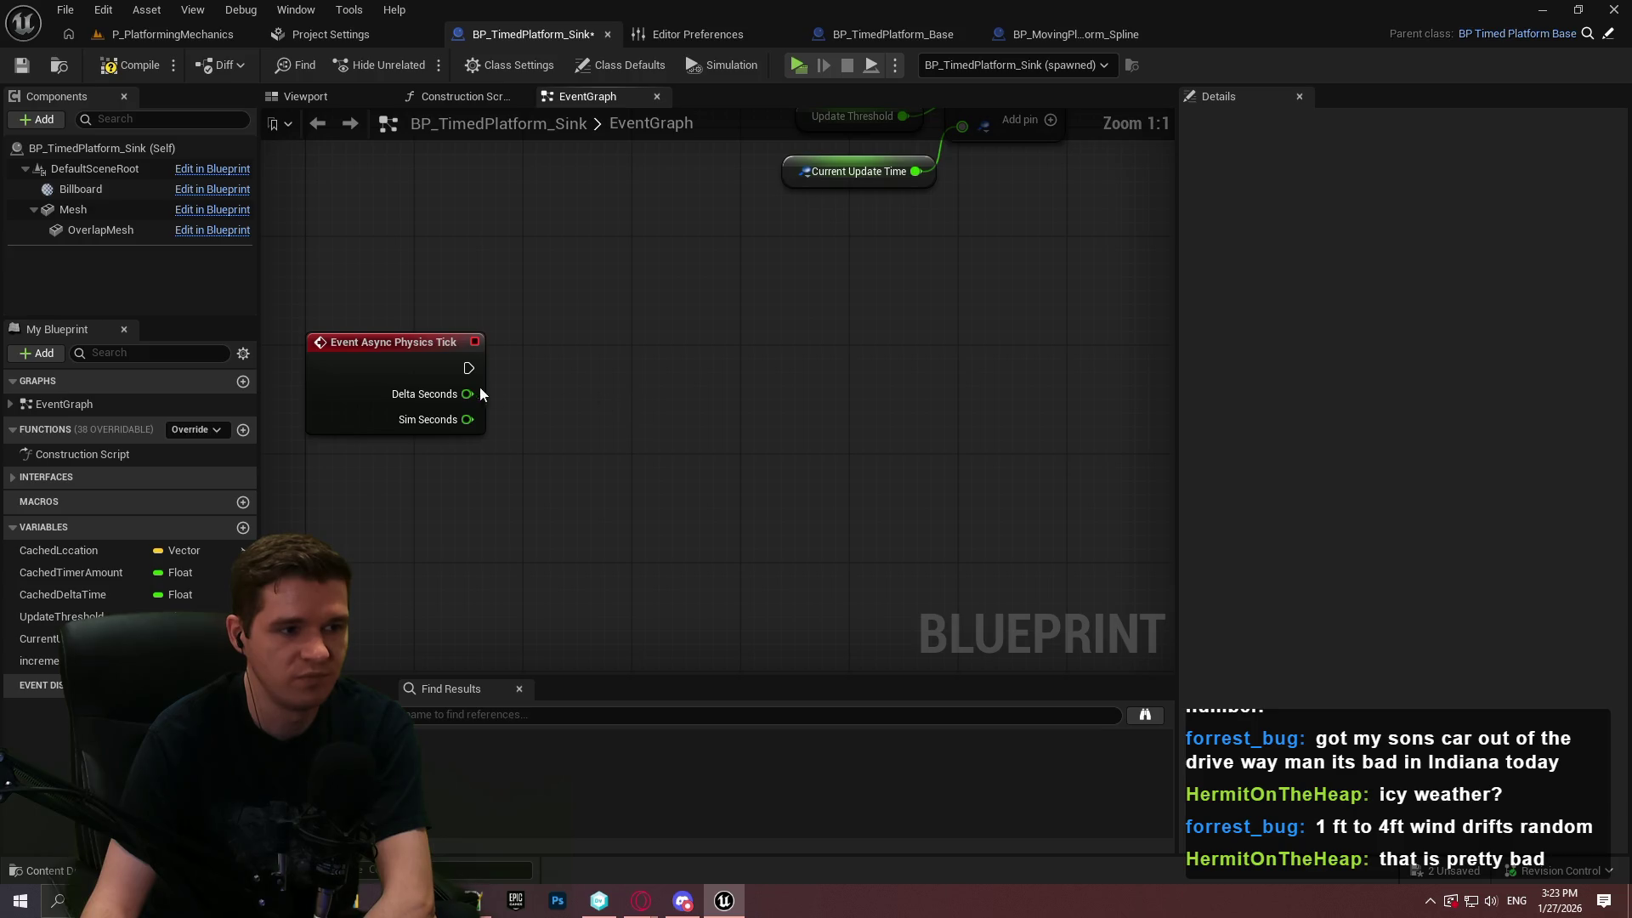
Set Watch This Value on the Delta Seconds and Sim Seconds pins
right_click(440, 403)
left_click(486, 494)
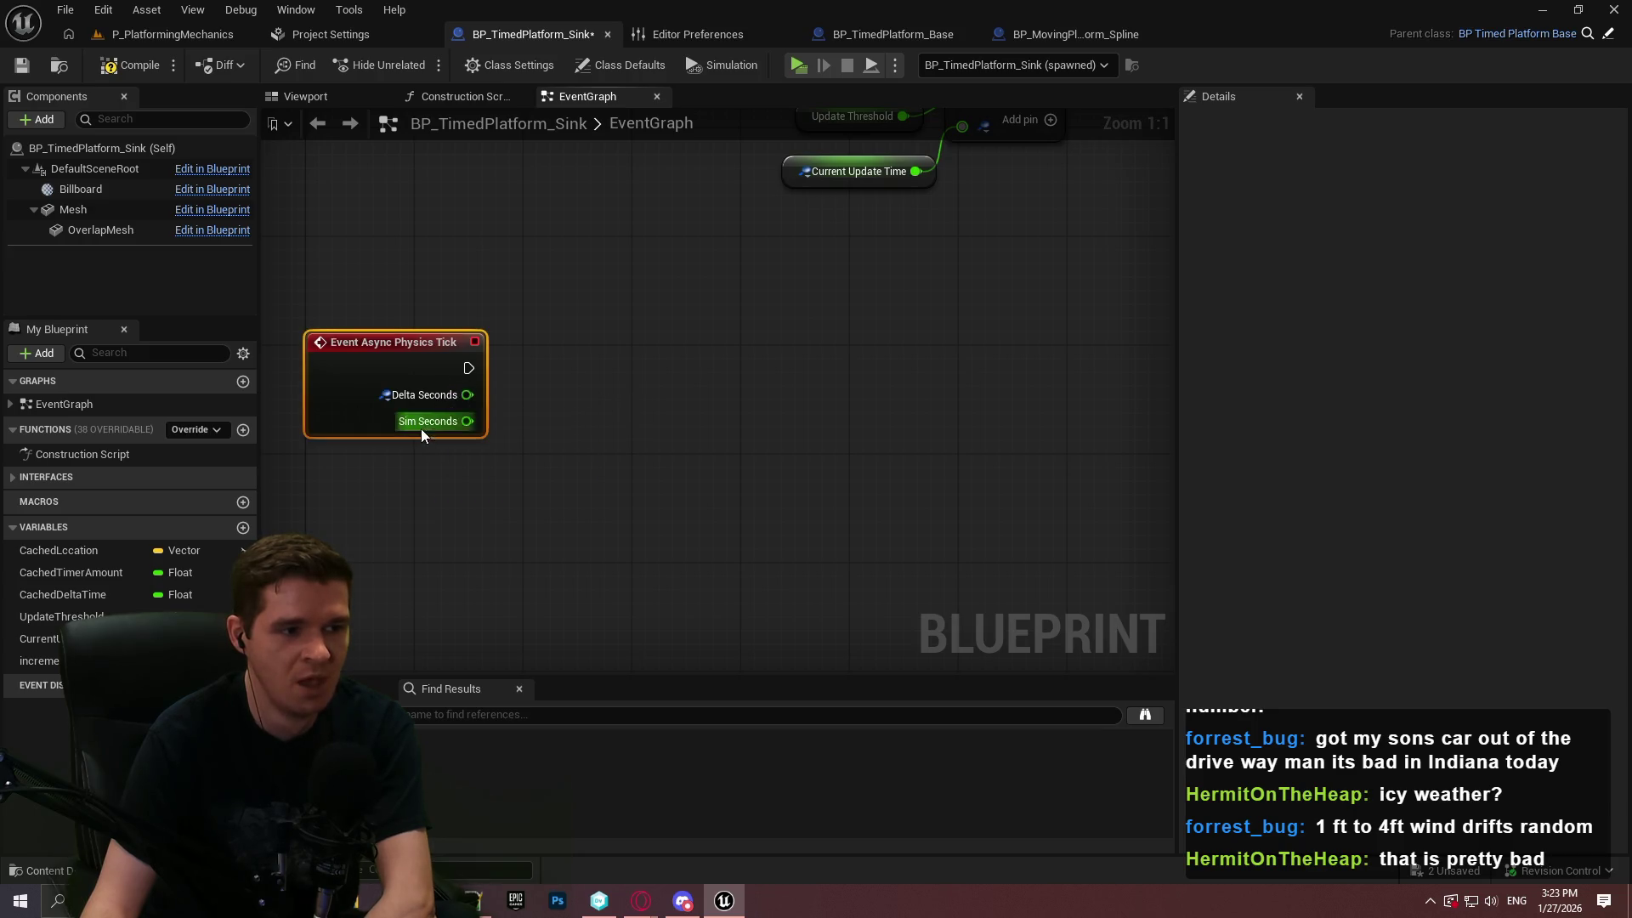
right_click(442, 421)
left_click(431, 430)
right_click(431, 430)
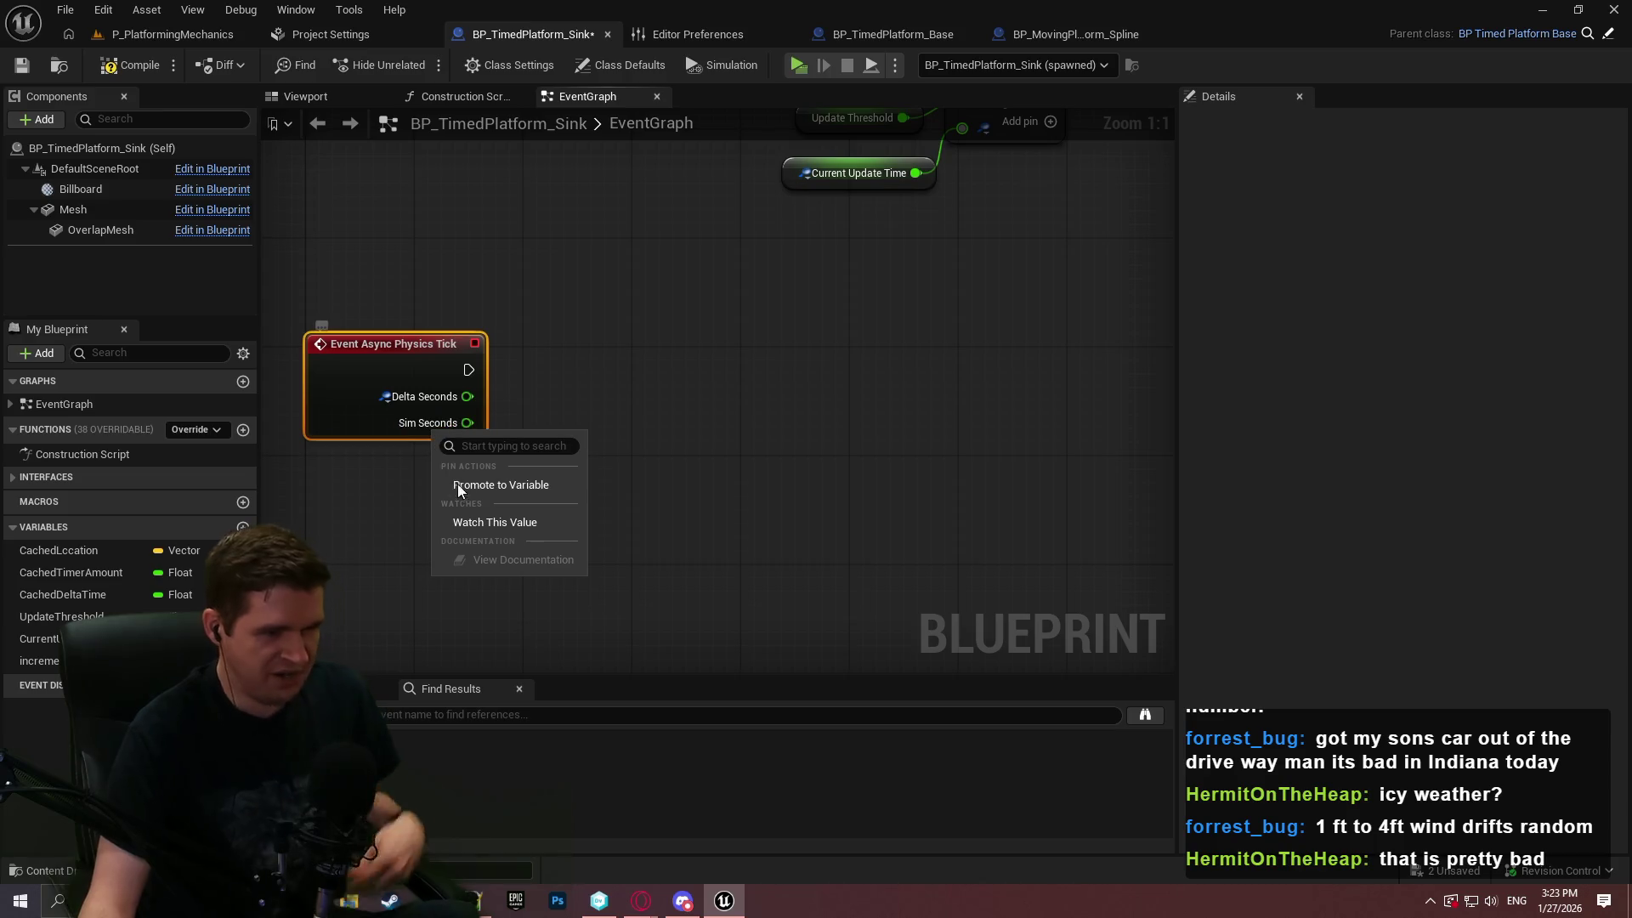
left_click(488, 526)
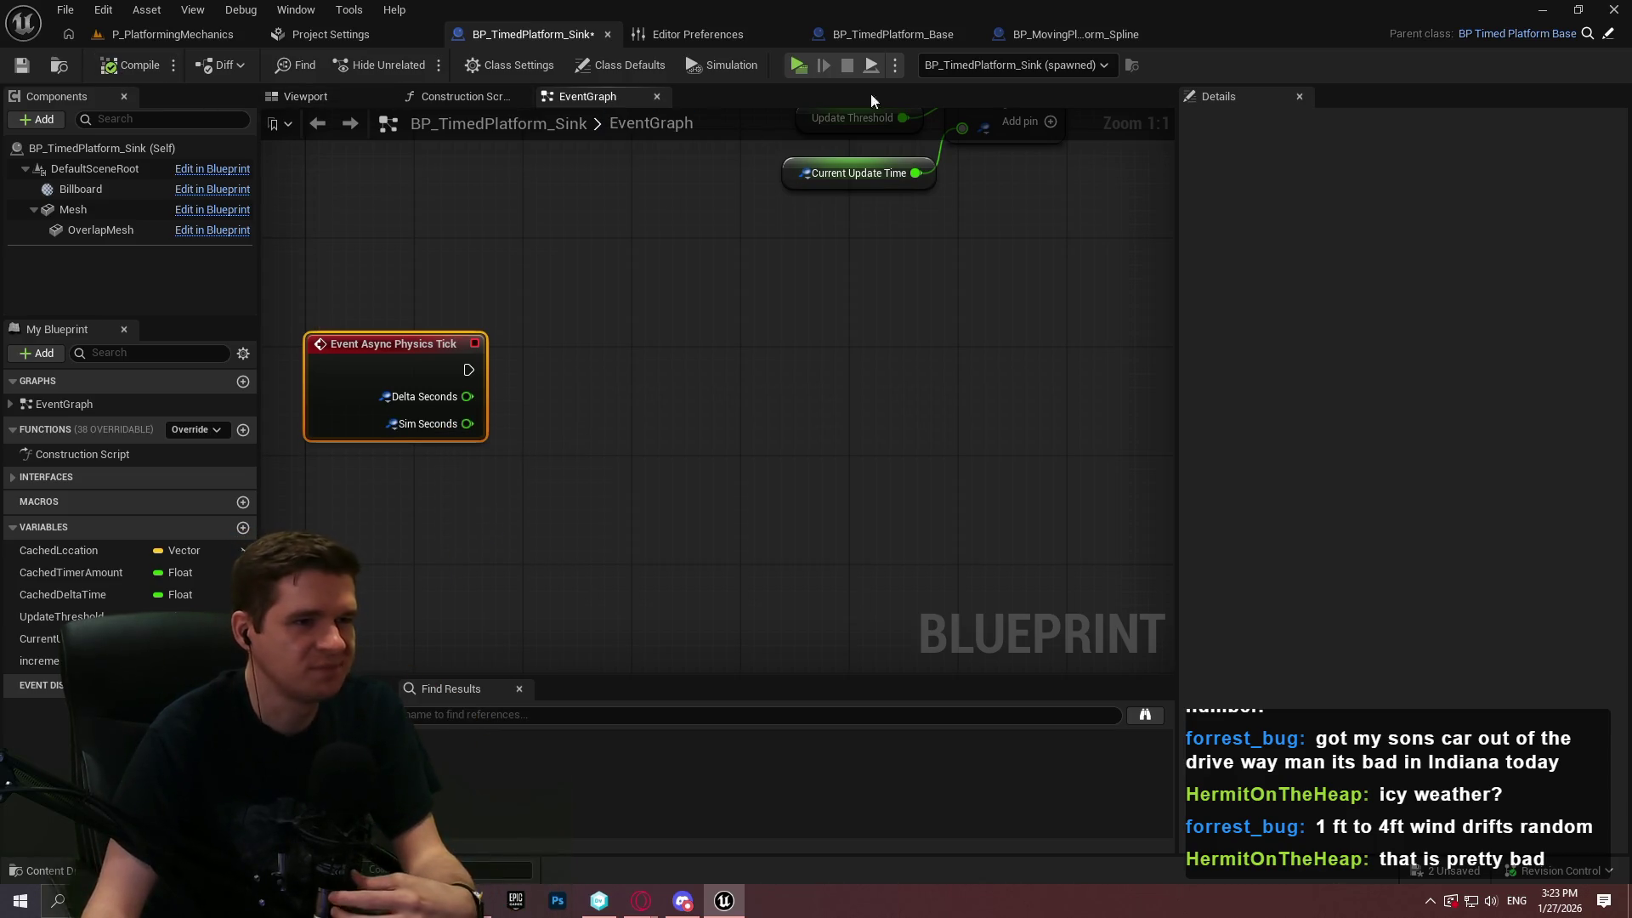
Play the level, read Delta Seconds at about 0.016666 in the watch bubbles, then stop
left_click(800, 64)
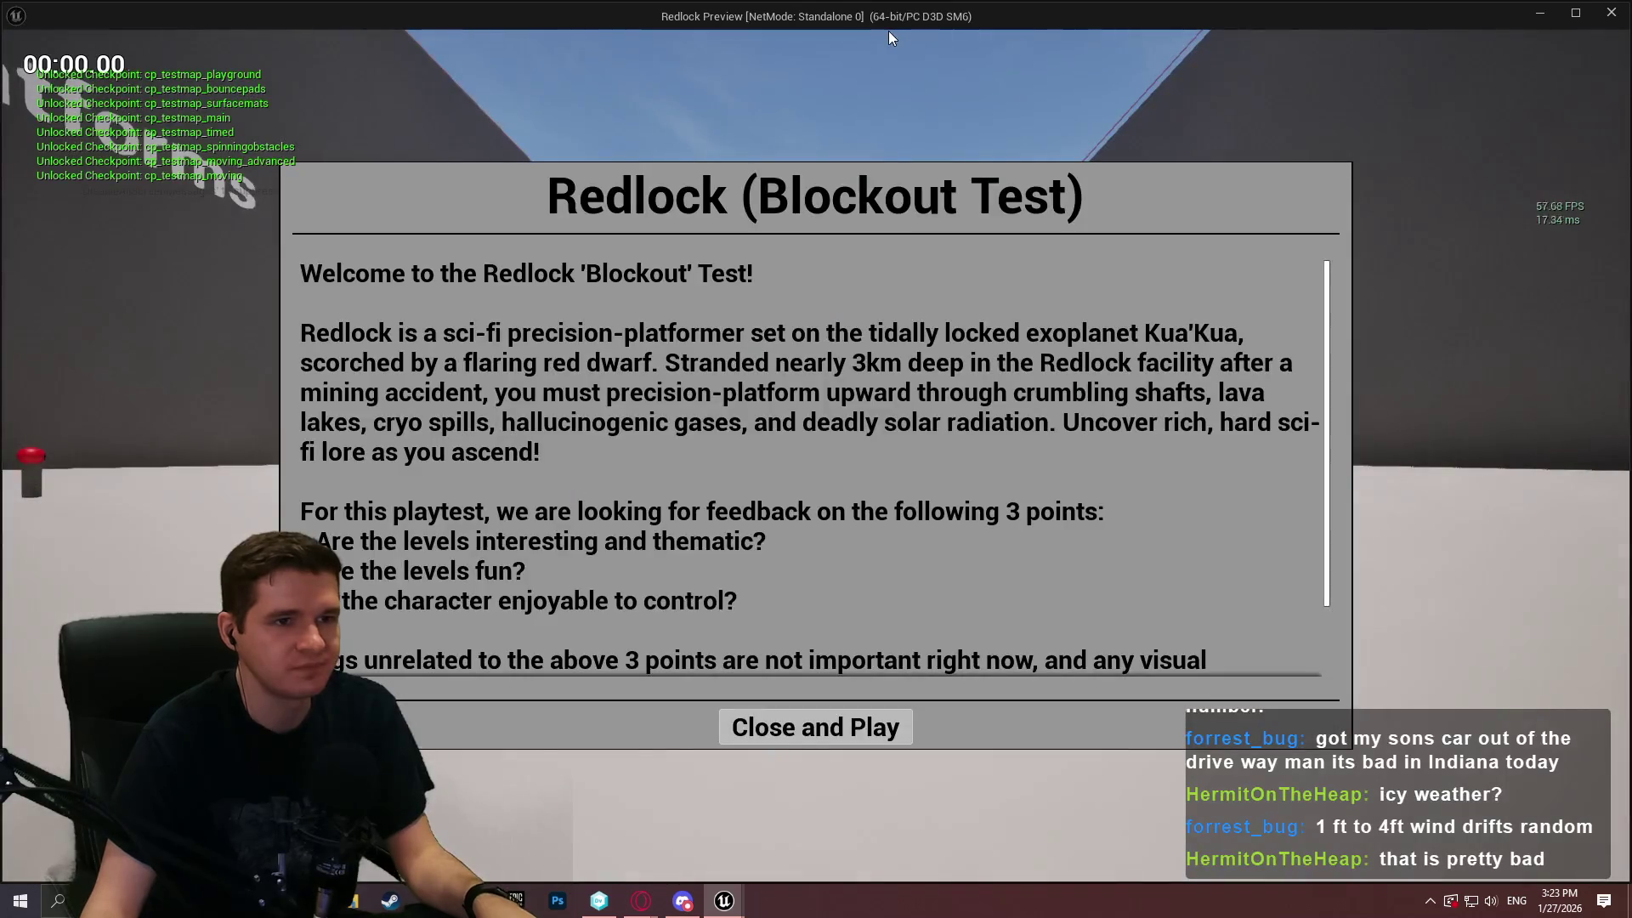
left_click_drag(900, 18, 1629, 80)
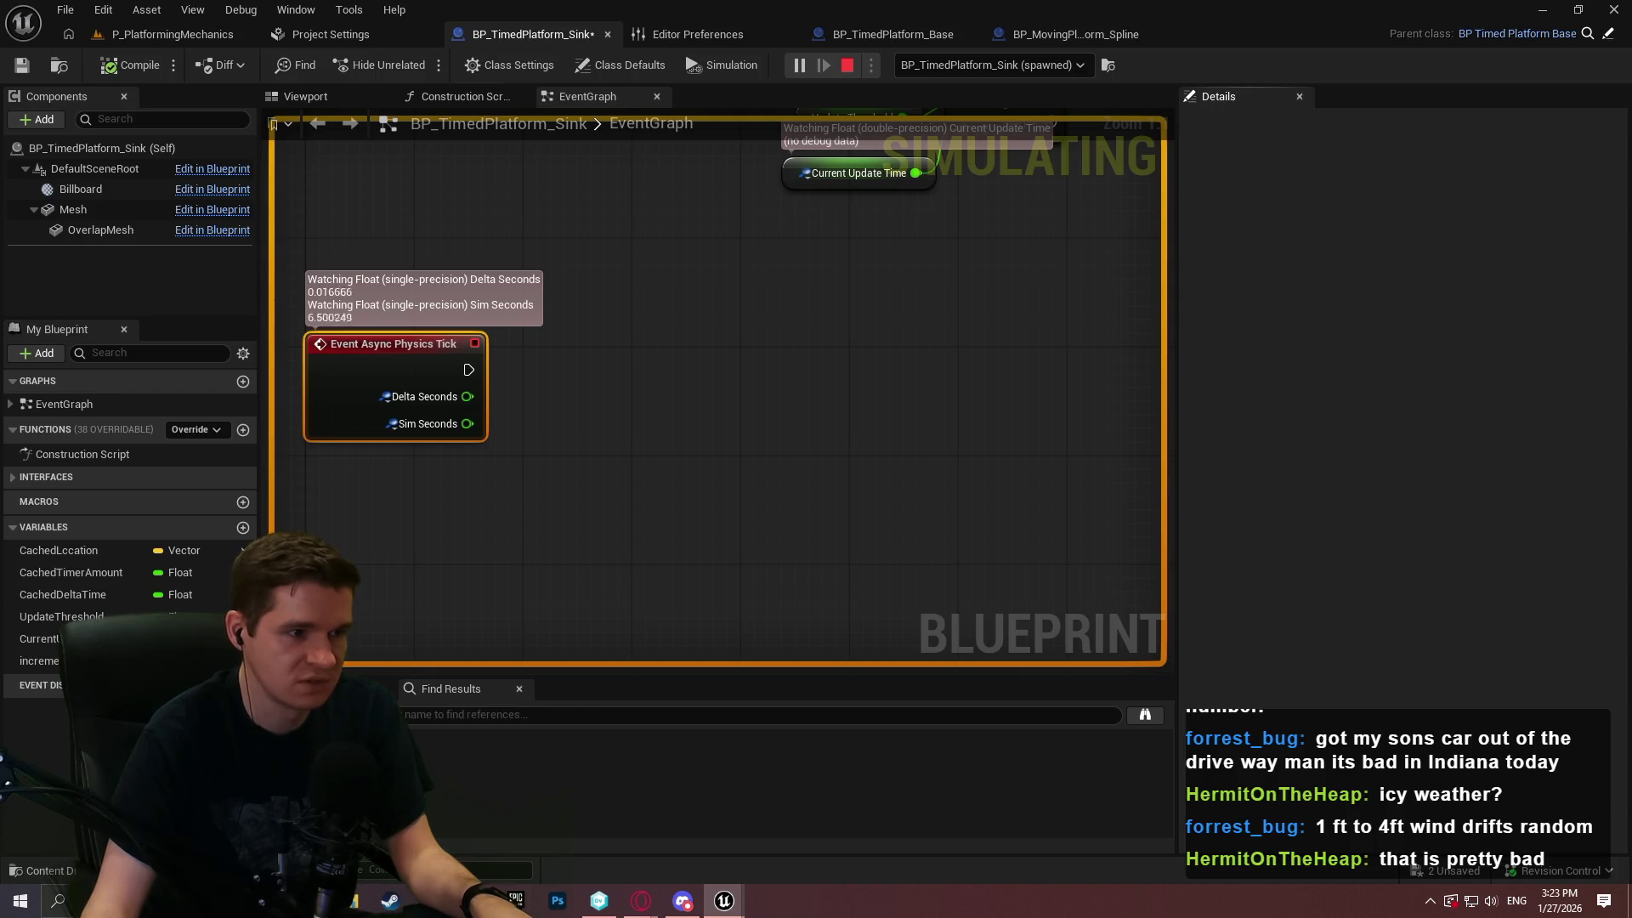
key("Escape")
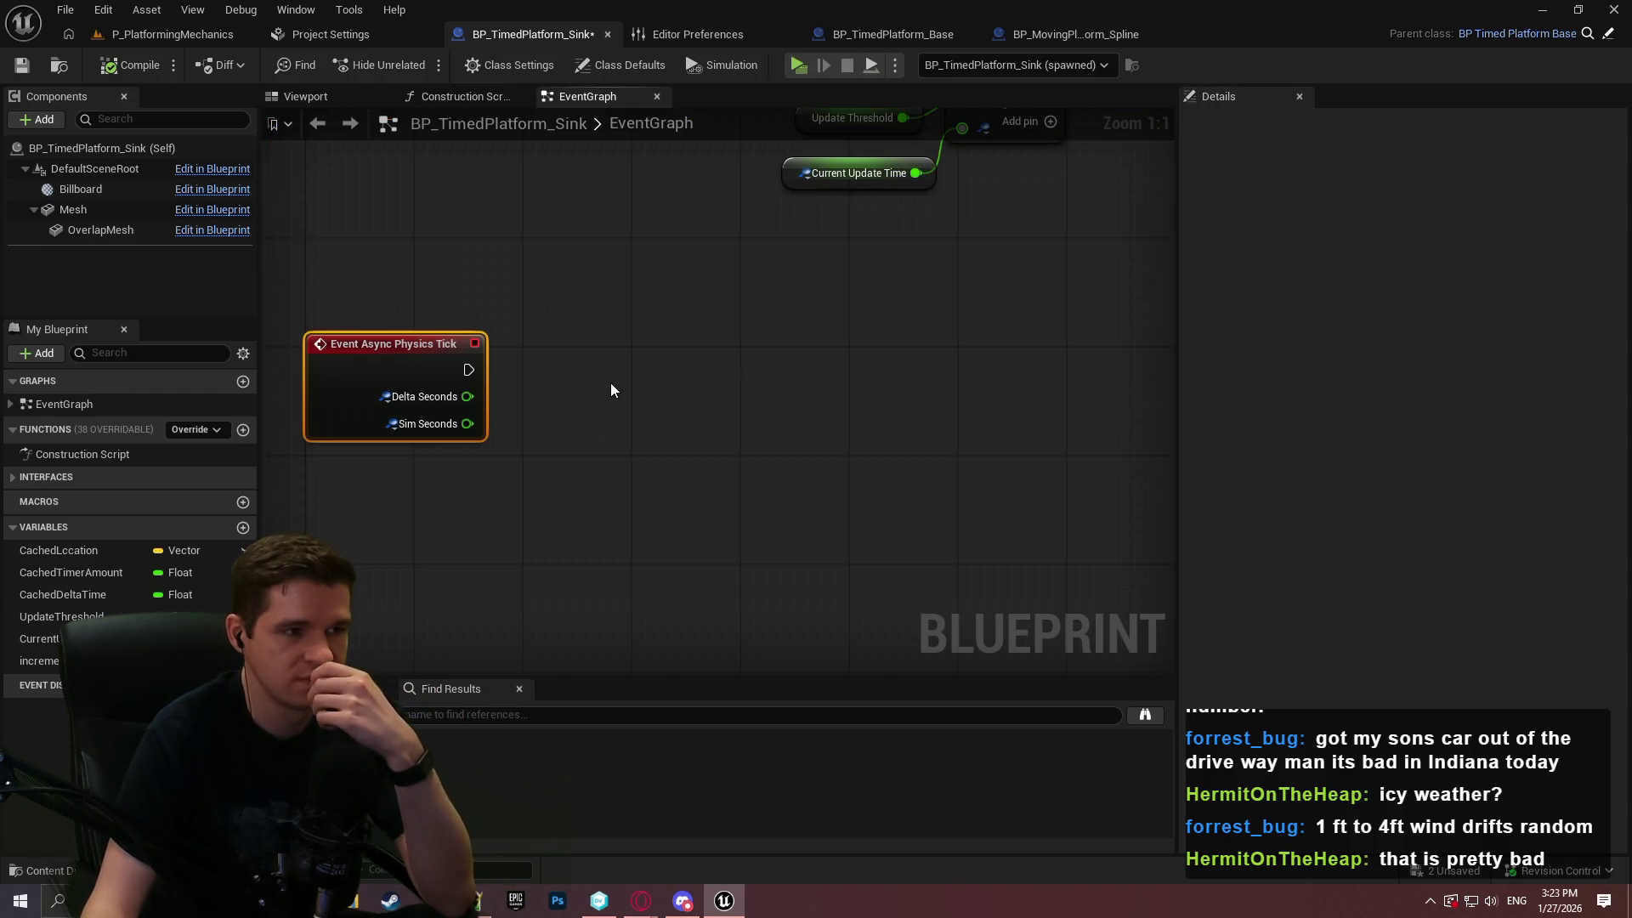
mouse_move(605, 374)
left_mouse_down()
mouse_move(686, 175)
mouse_move(673, 305)
left_mouse_up()
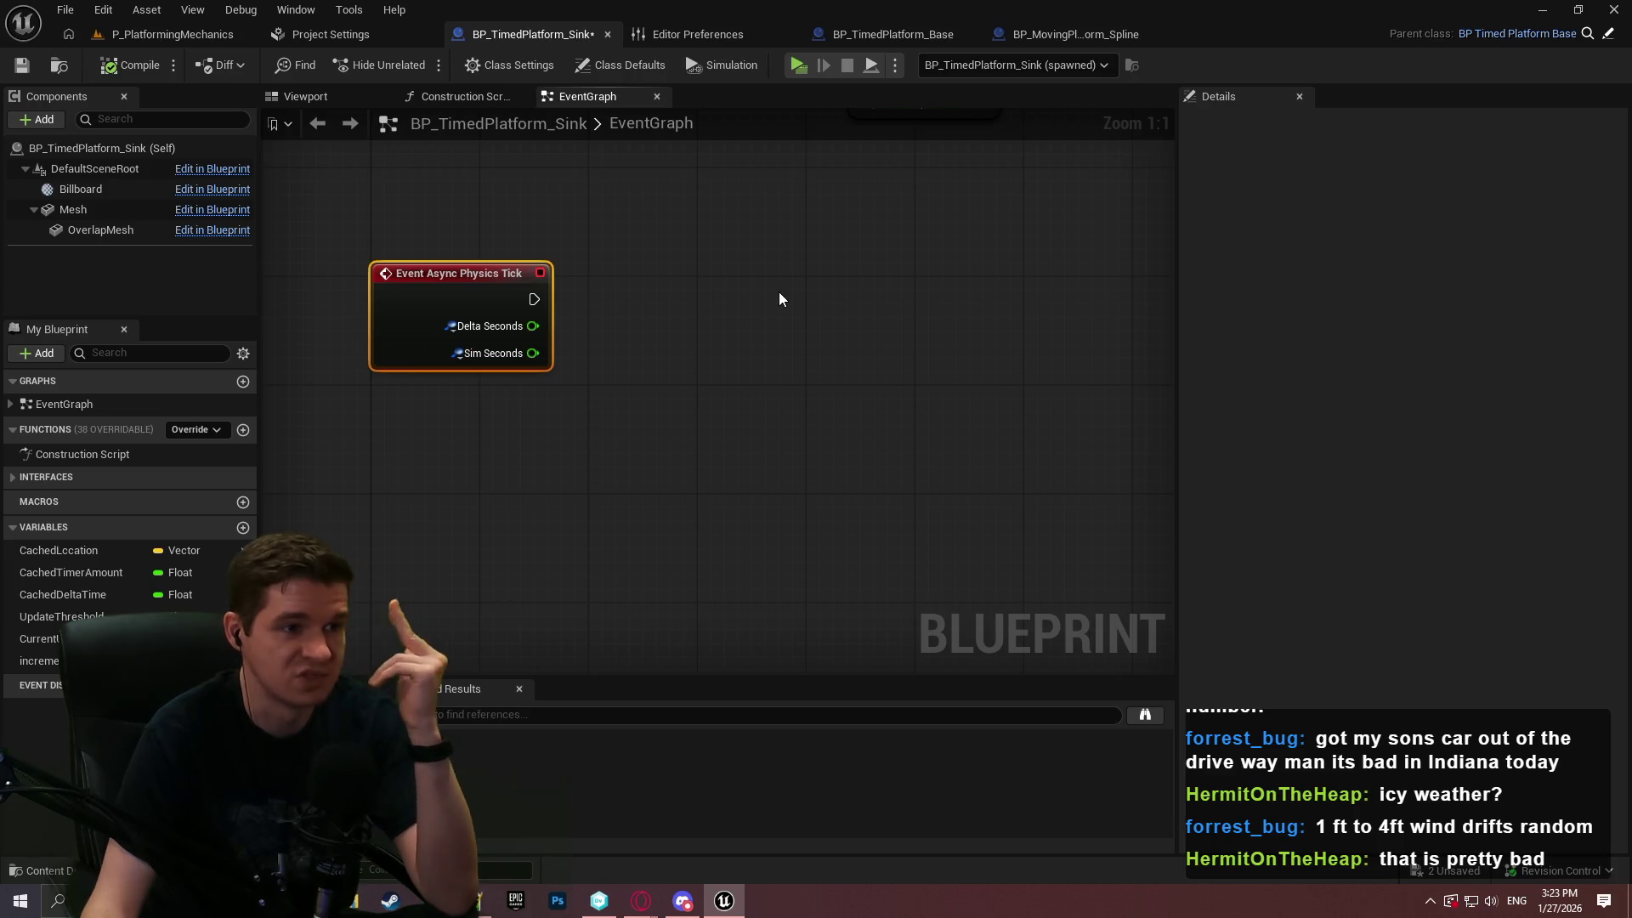
mouse_move(772, 303)
left_mouse_down()
mouse_move(604, 630)
mouse_move(349, 830)
mouse_move(334, 798)
mouse_move(0, 743)
mouse_move(217, 784)
mouse_move(1119, 394)
mouse_move(963, 388)
left_mouse_up()
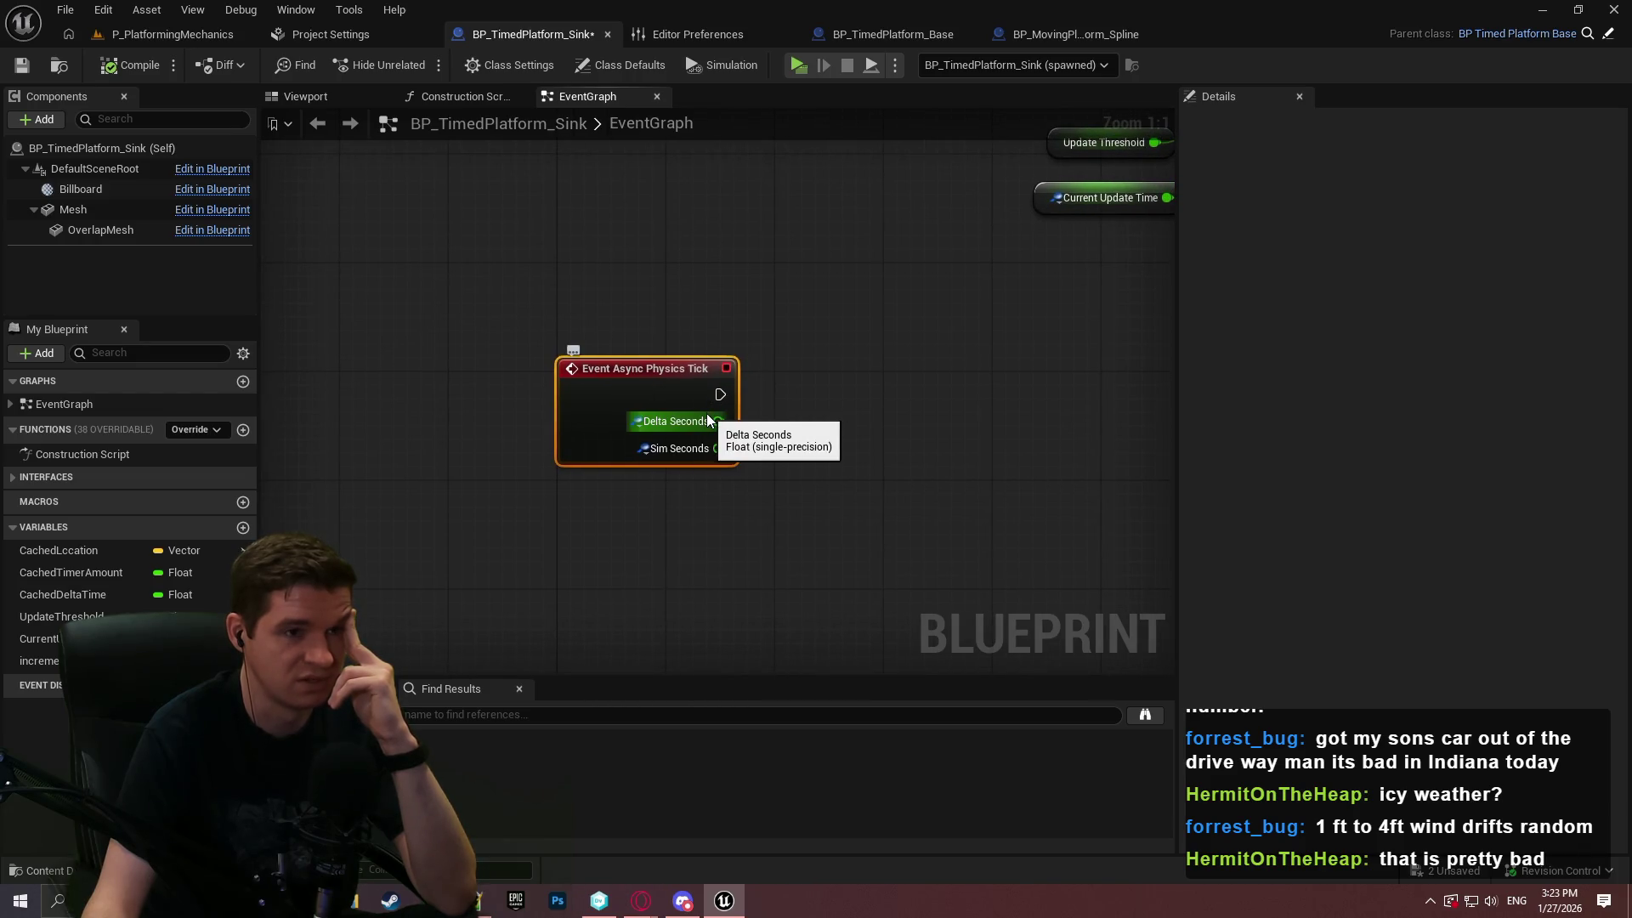
left_click_drag(754, 395, 575, 310)
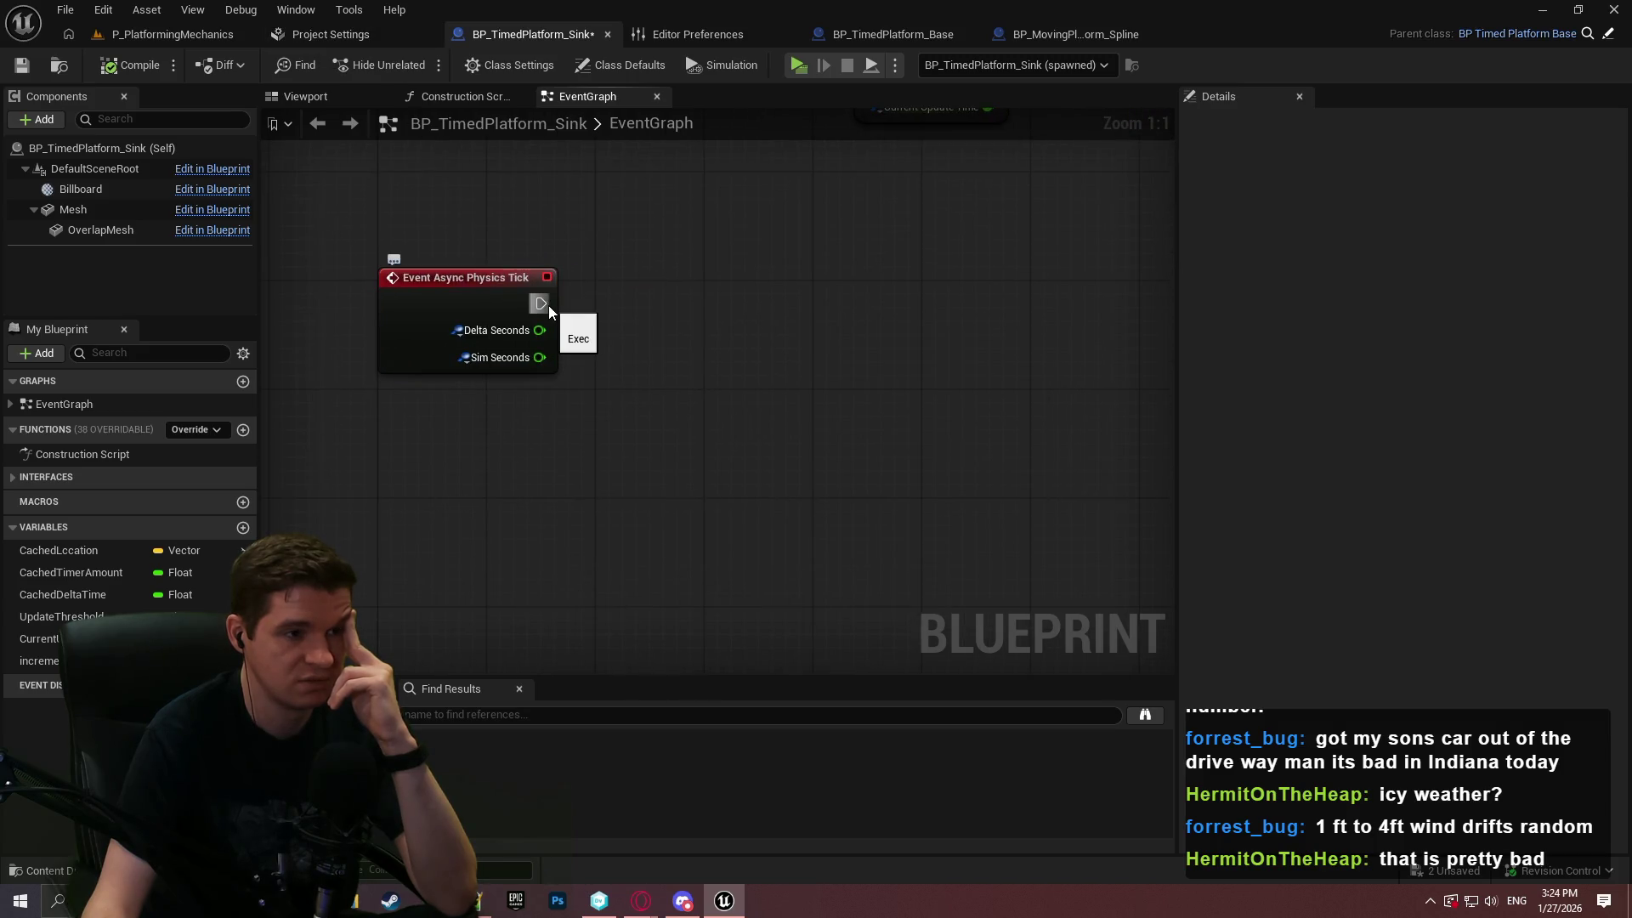
Search Editor Preferences for 'async'
left_click(705, 34)
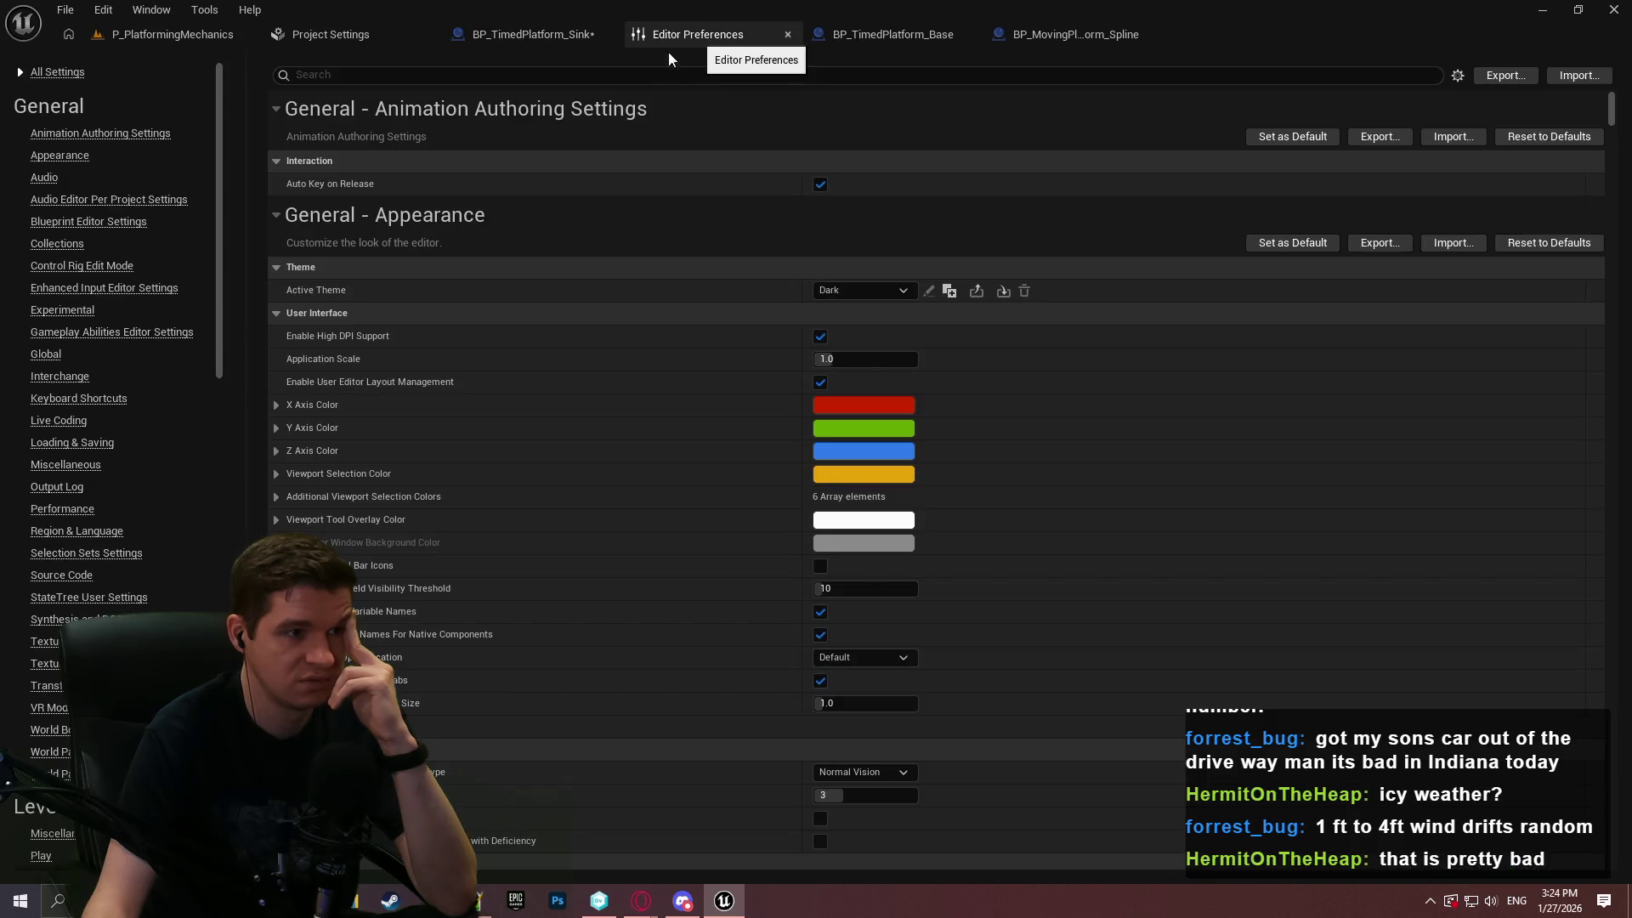
type("a")
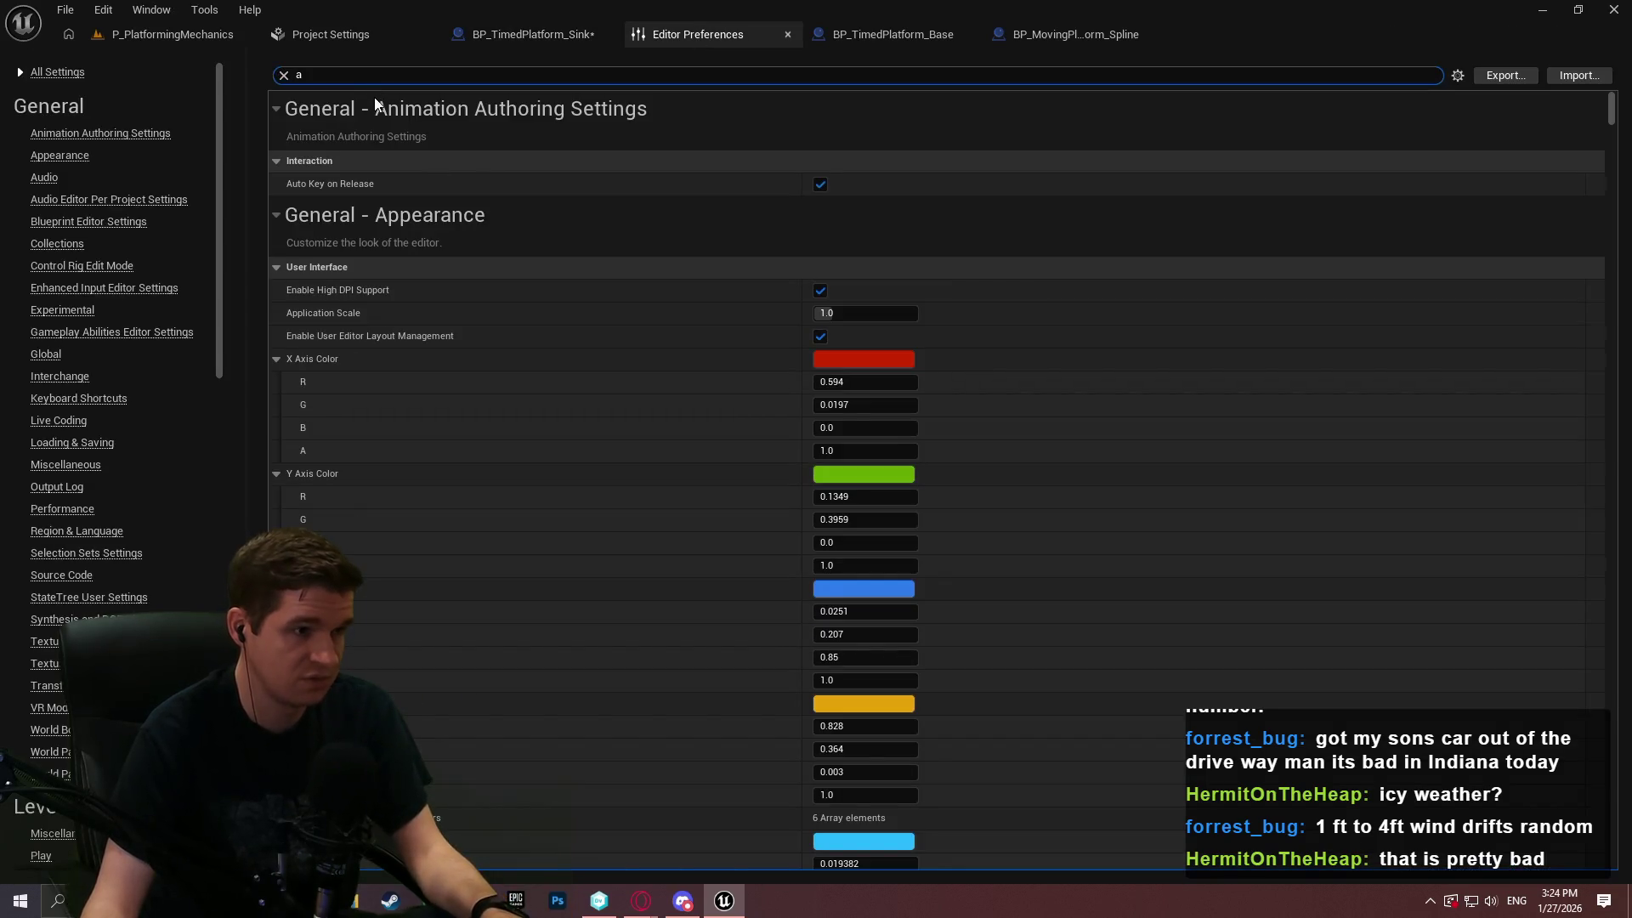
type("synv")
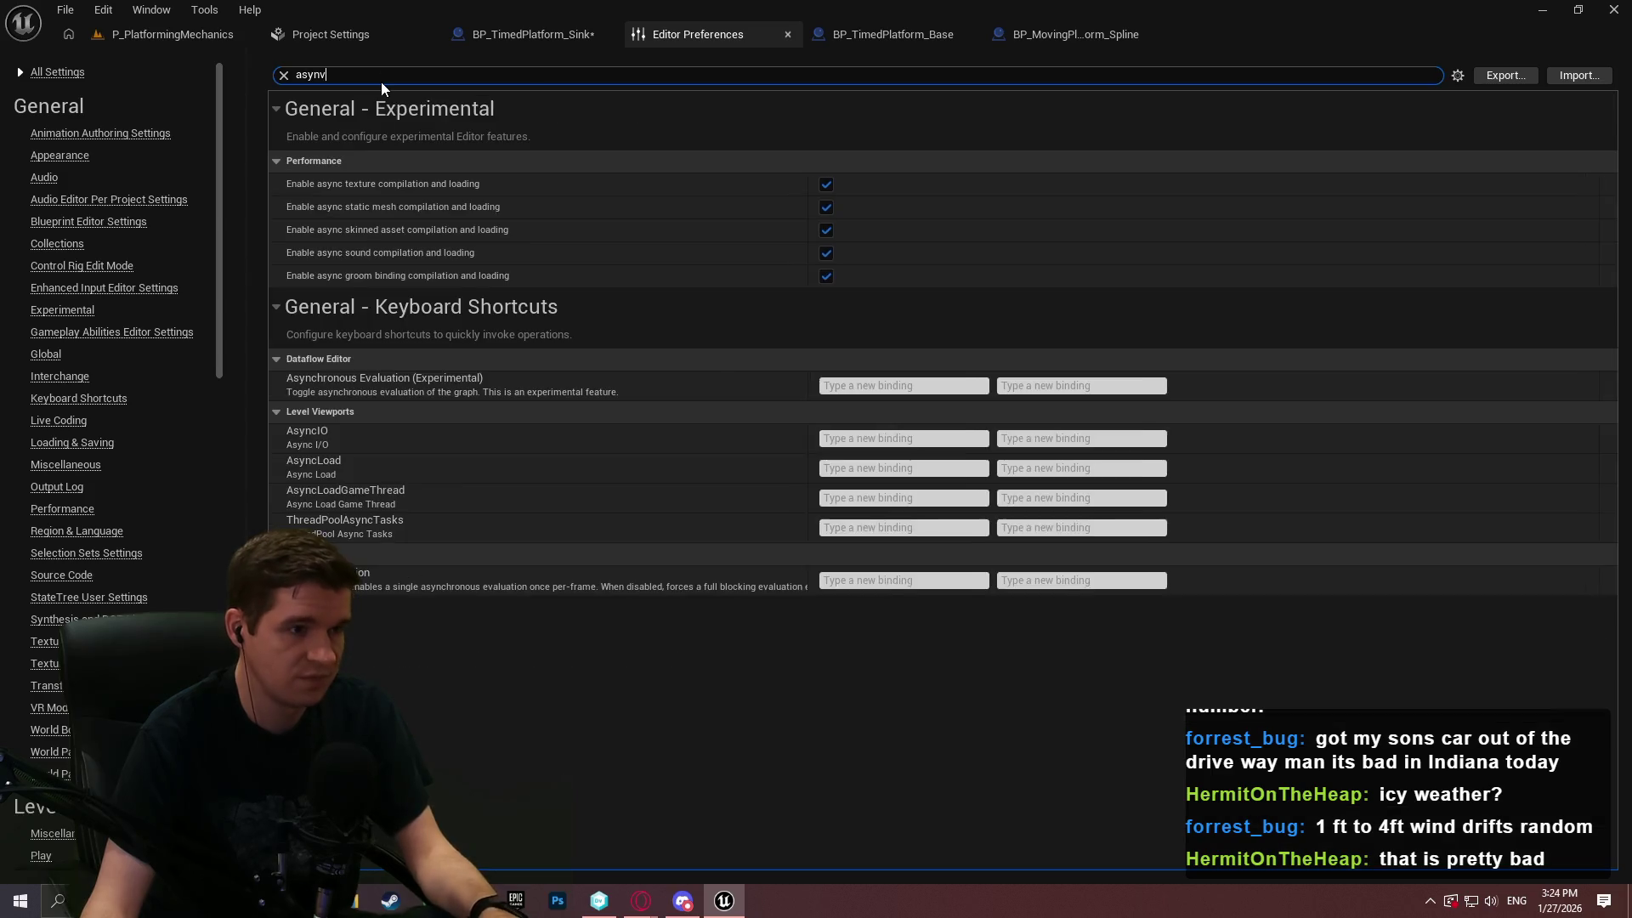
key("BackSpace")
type("c")
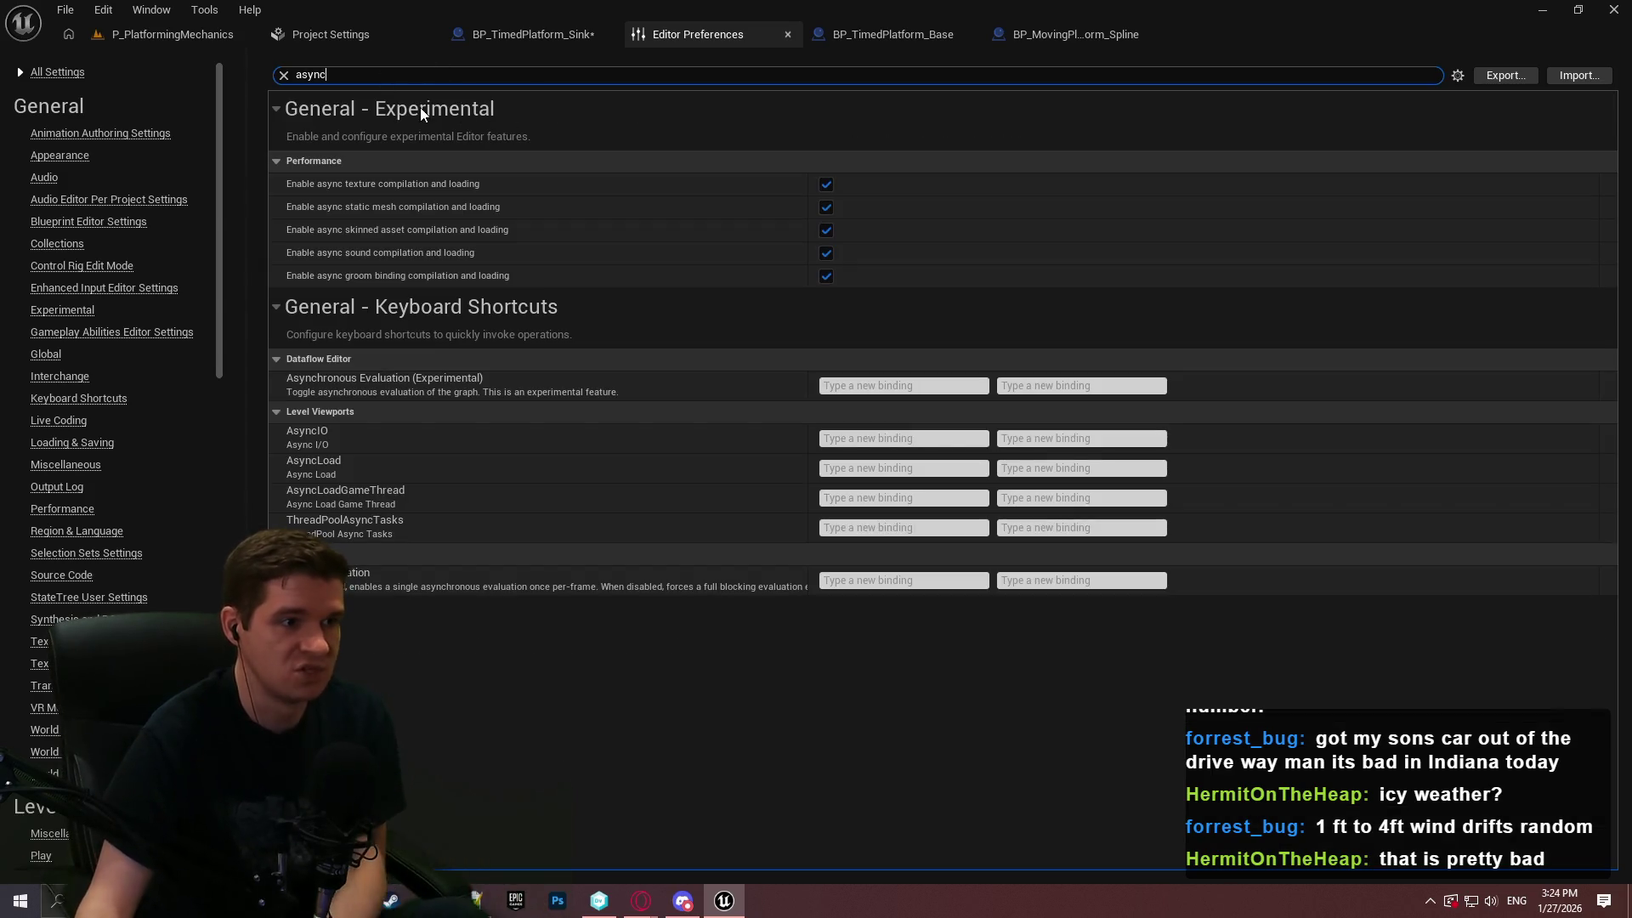
Search 'subste' and review Physics substepping, with max substep delta time 0.016667
key("ctrl+a")
type("subste")
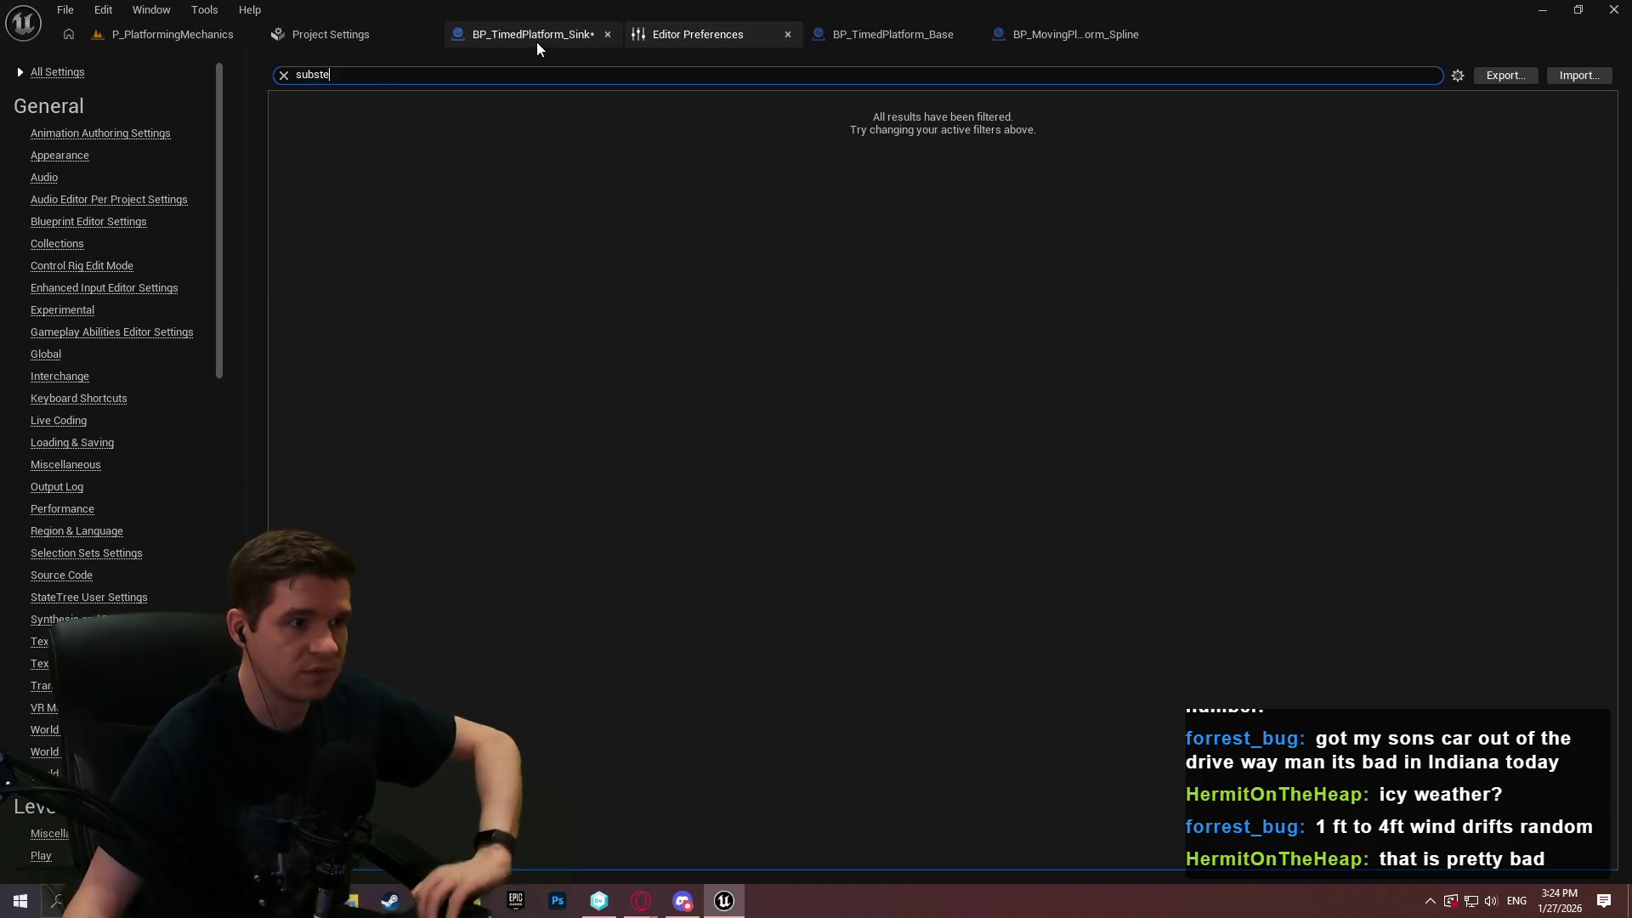
key("ctrl+a")
key("BackSpace")
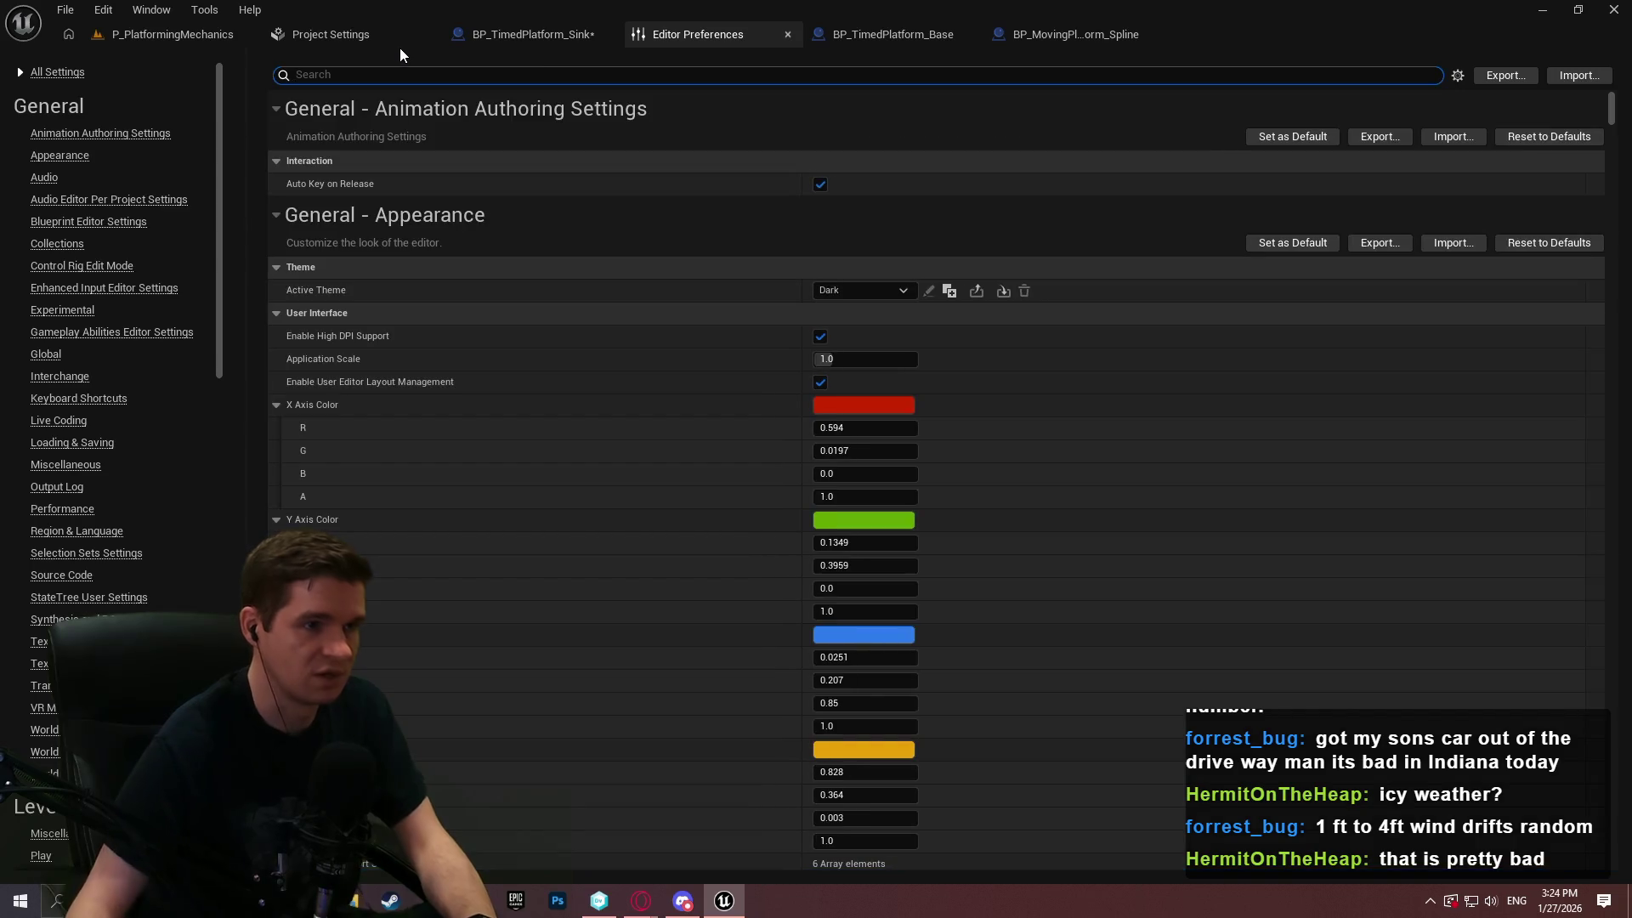
left_click(315, 34)
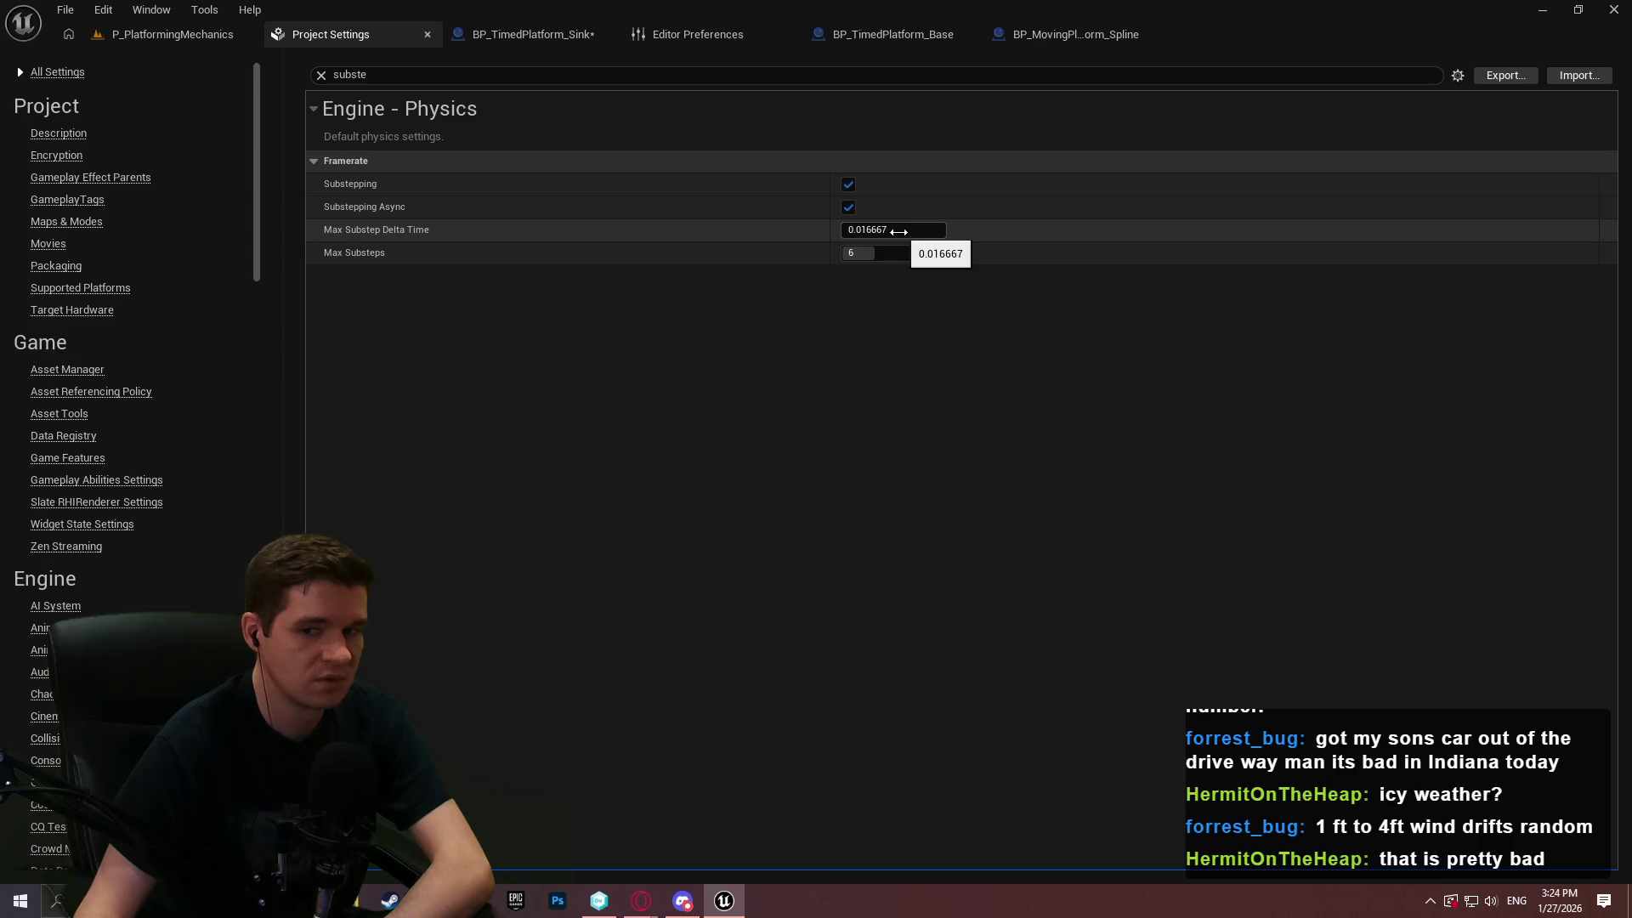
Return to the BP_TimedPlatform_Sink graph and drag a new wire off Event Async Physics Tick
left_click(162, 34)
left_click(527, 34)
left_click_drag(540, 304, 656, 290)
Add a Print String printing Delta Seconds after the tick, compile, and launch Standalone play
type("print")
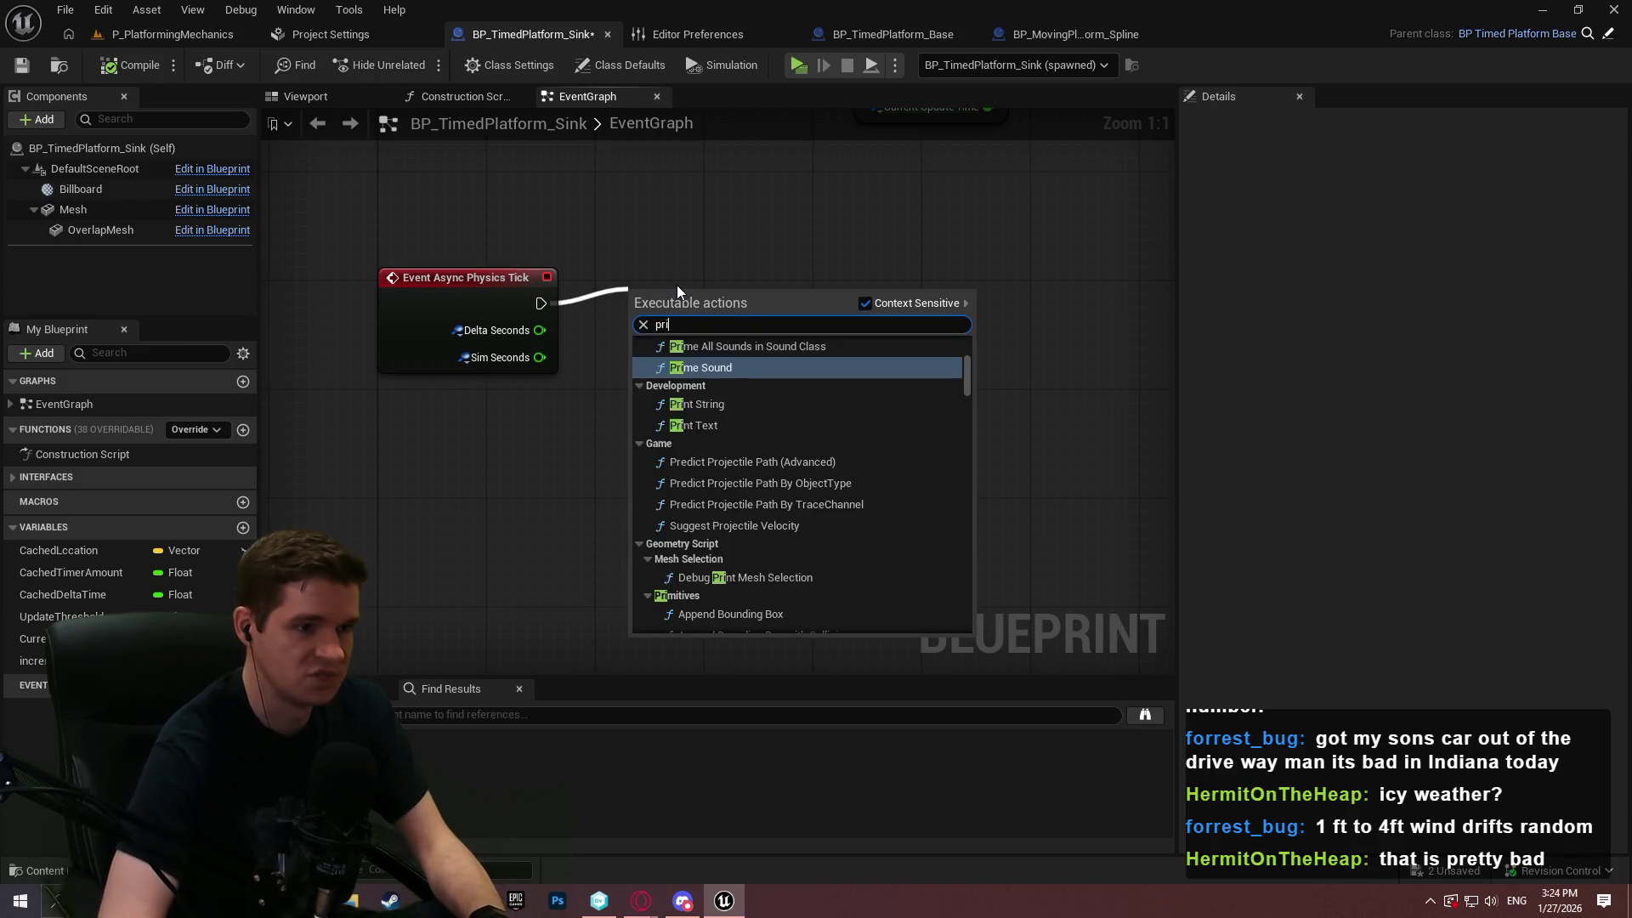
key("Return")
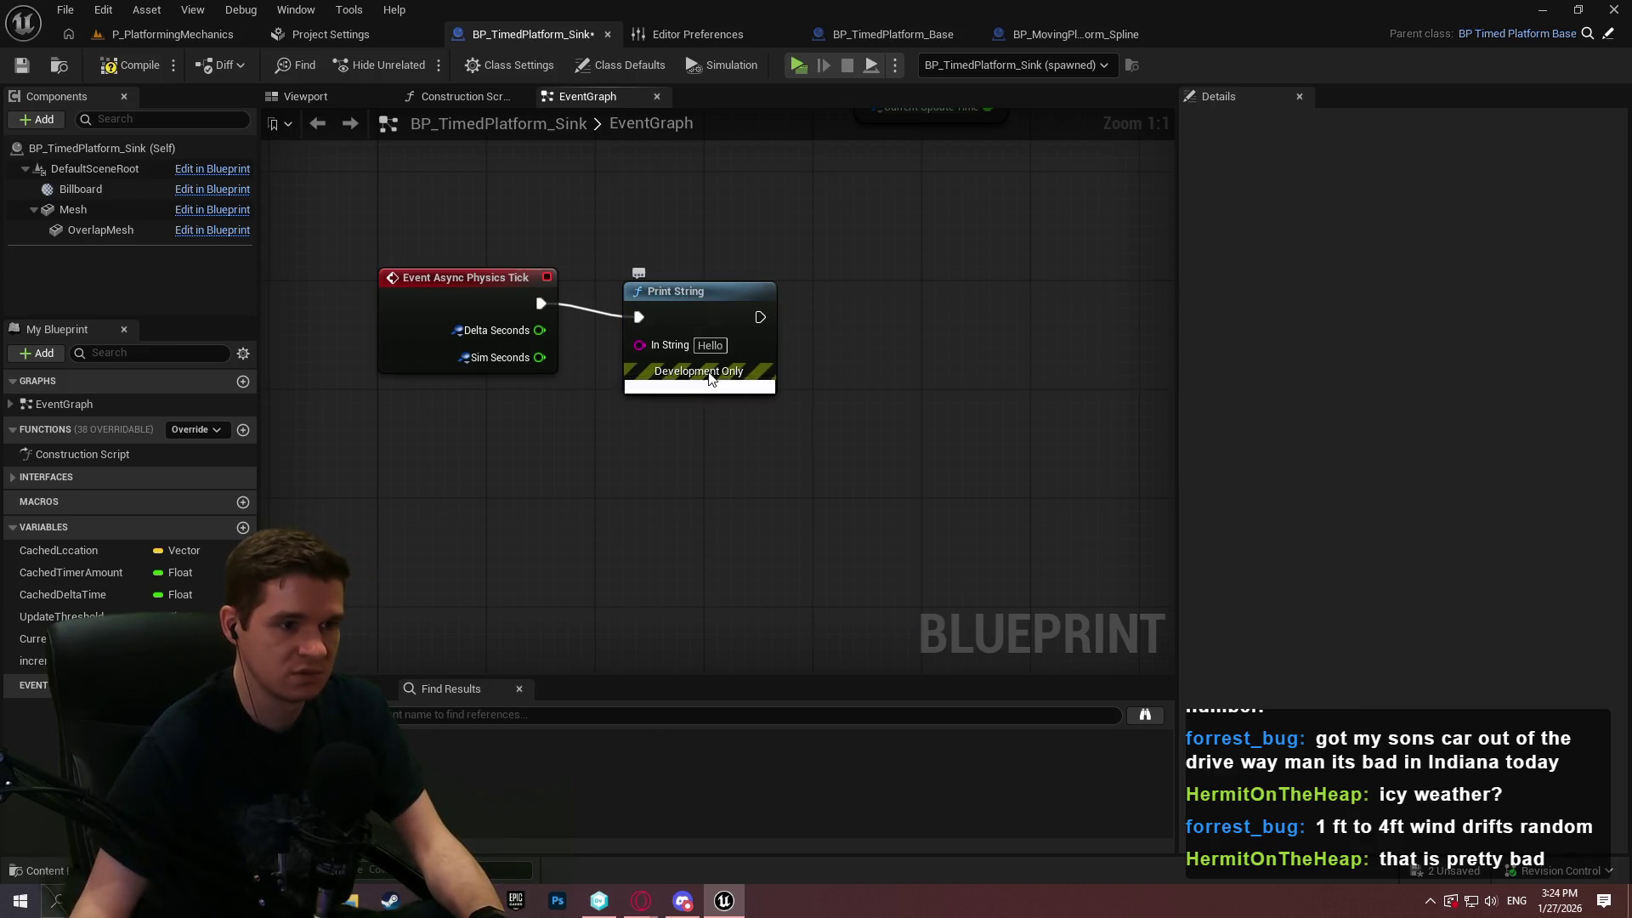
left_click(700, 387)
left_click_drag(723, 376, 847, 362)
left_click_drag(756, 331, 541, 335)
mouse_move(606, 284)
left_mouse_down()
mouse_move(653, 364)
mouse_move(631, 339)
left_mouse_up()
left_click(103, 63)
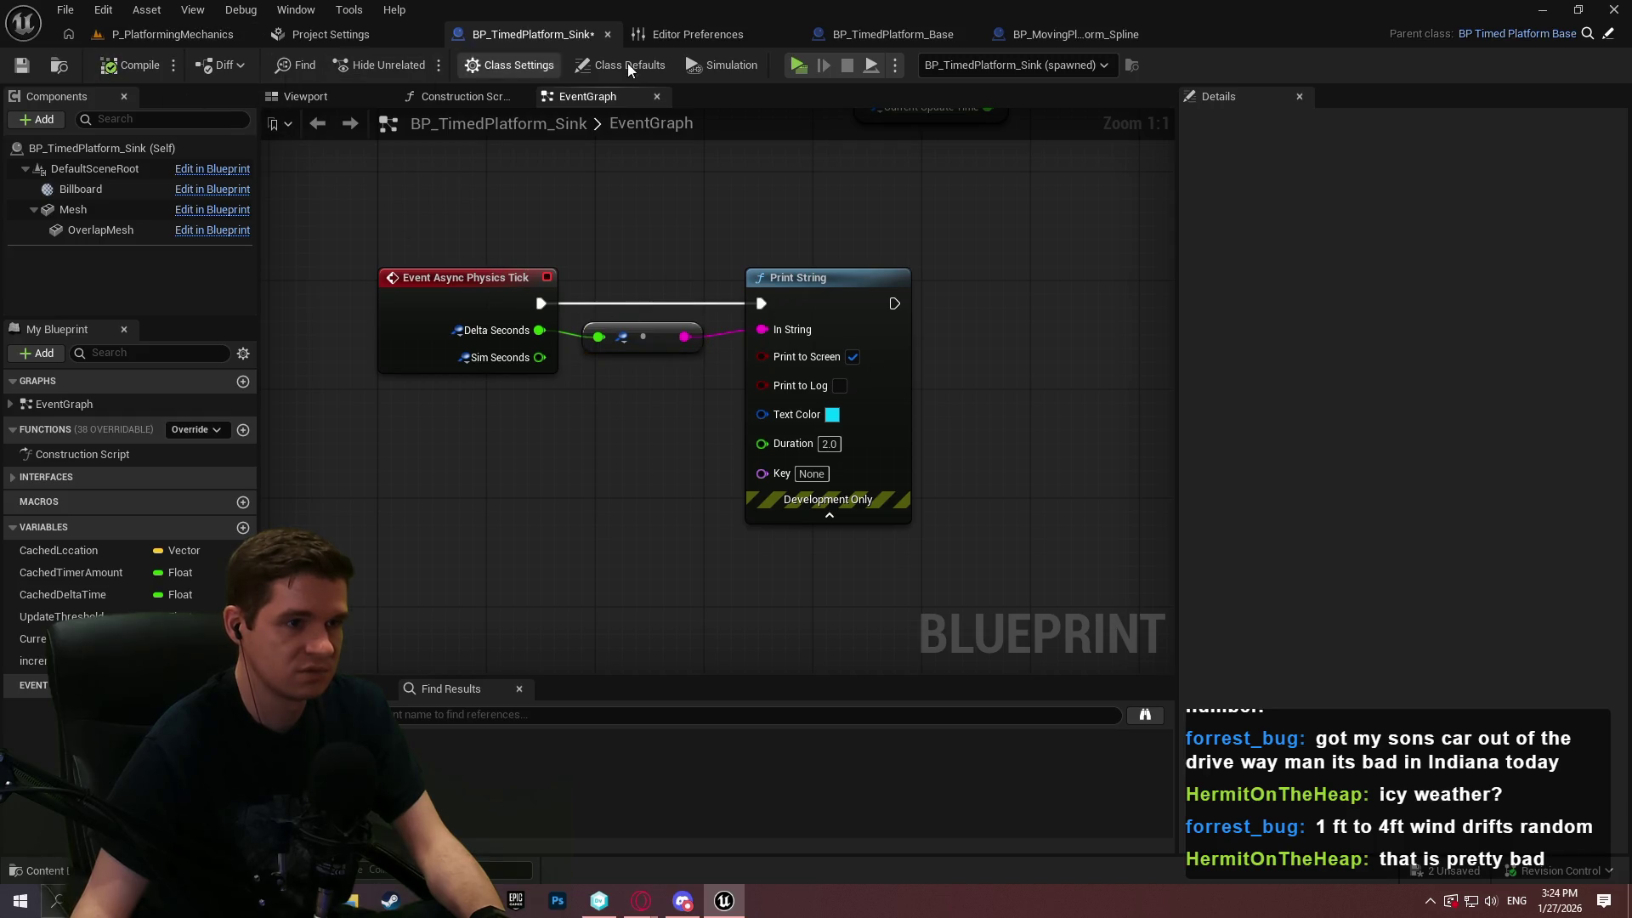
left_click(803, 65)
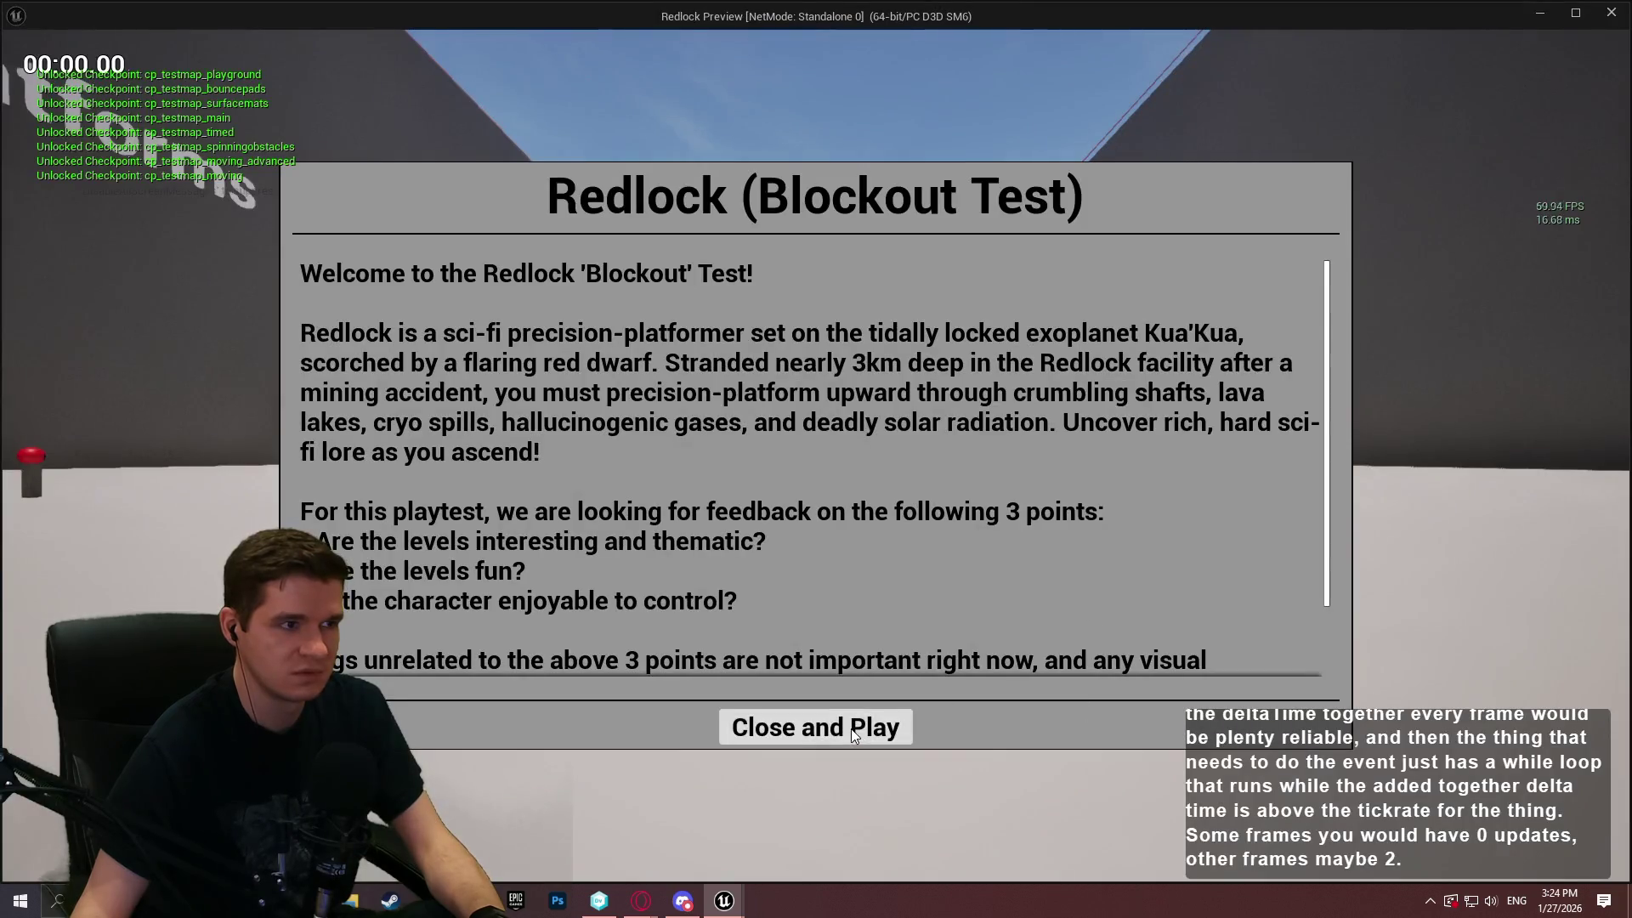
Start the preview, watch the printed delta values, then stop it
left_click(851, 728)
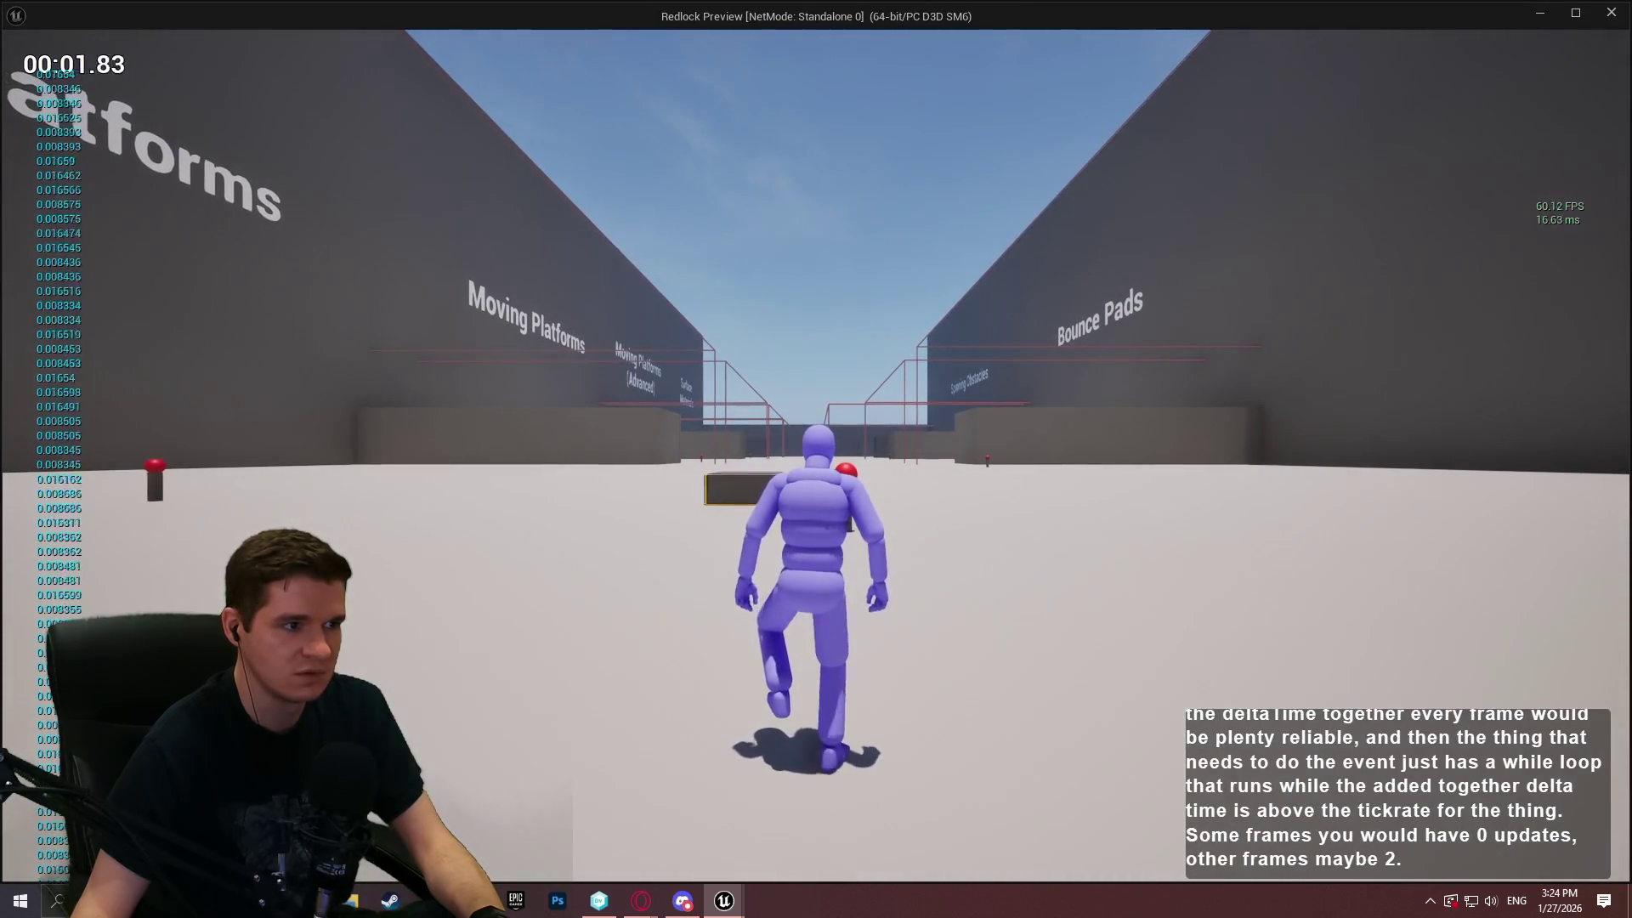
key("Escape")
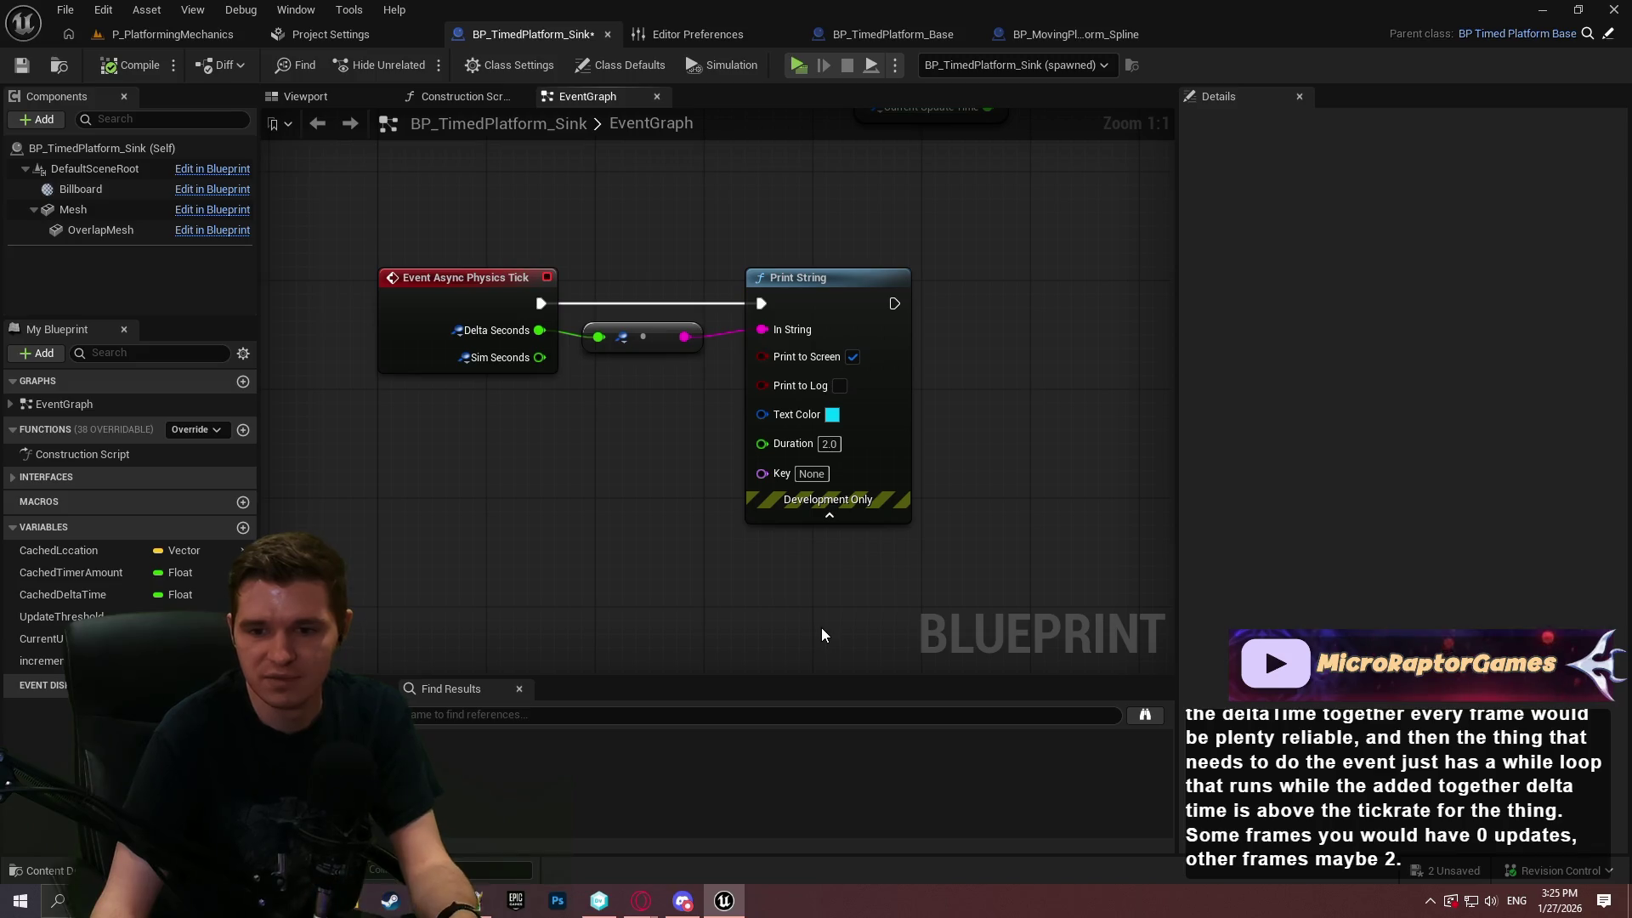
mouse_move(1029, 309)
left_mouse_down()
mouse_move(1003, 646)
mouse_move(787, 467)
mouse_move(794, 452)
mouse_move(1021, 400)
mouse_move(843, 764)
mouse_move(937, 497)
mouse_move(646, 782)
mouse_move(572, 810)
left_mouse_up()
mouse_move(715, 408)
left_mouse_down()
mouse_move(132, 542)
mouse_move(742, 338)
mouse_move(392, 443)
left_mouse_up()
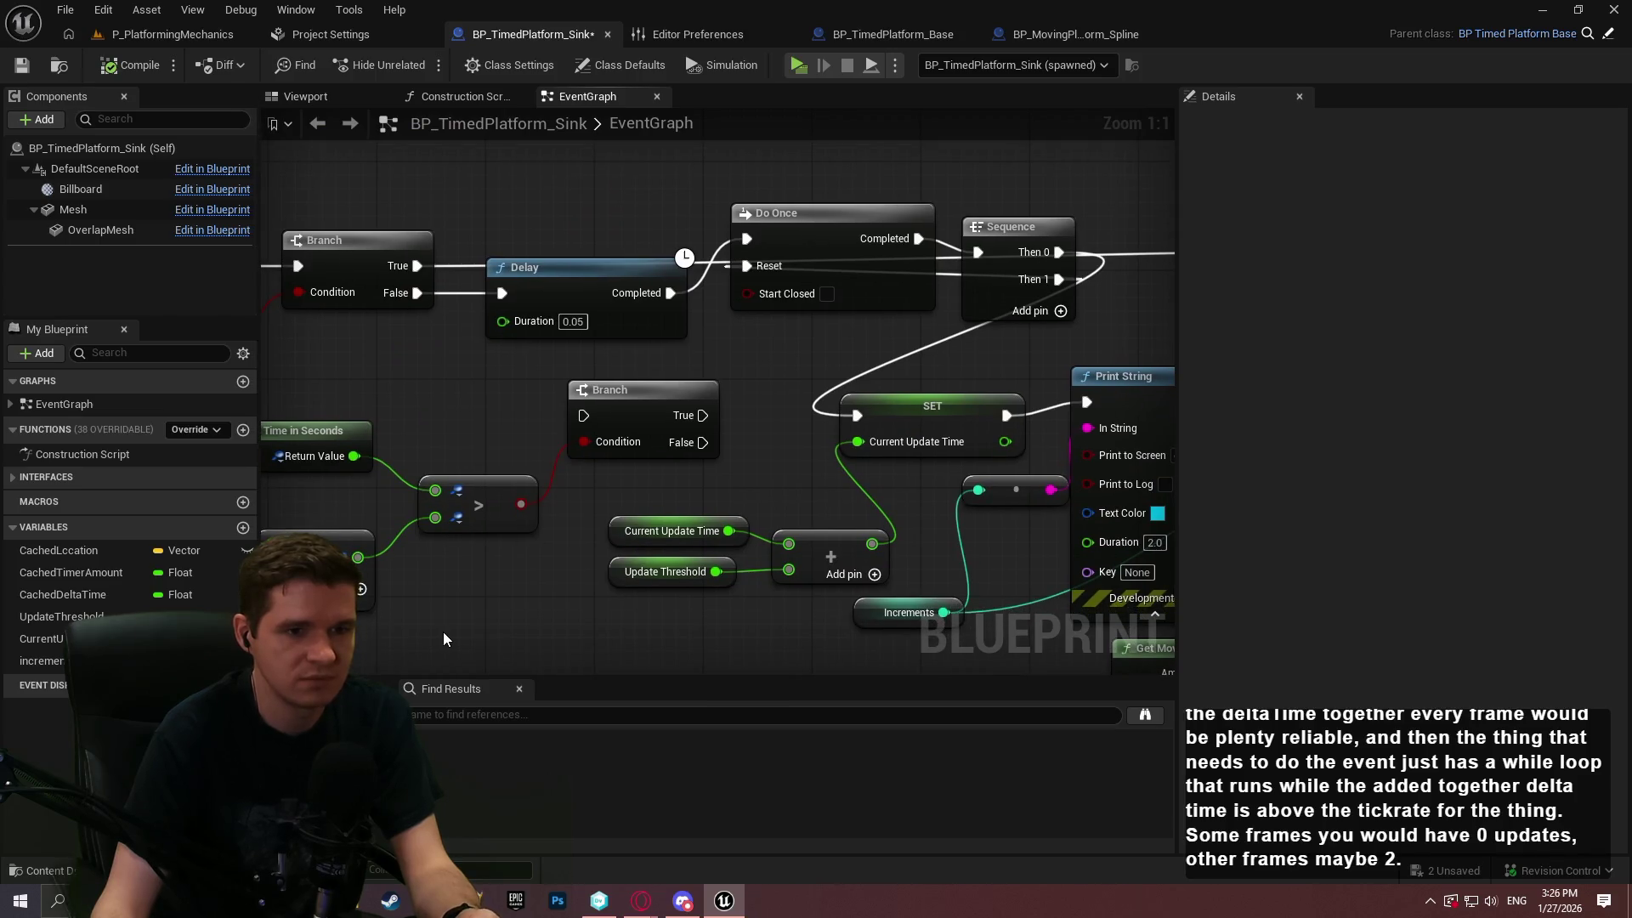
left_click_drag(442, 631, 769, 594)
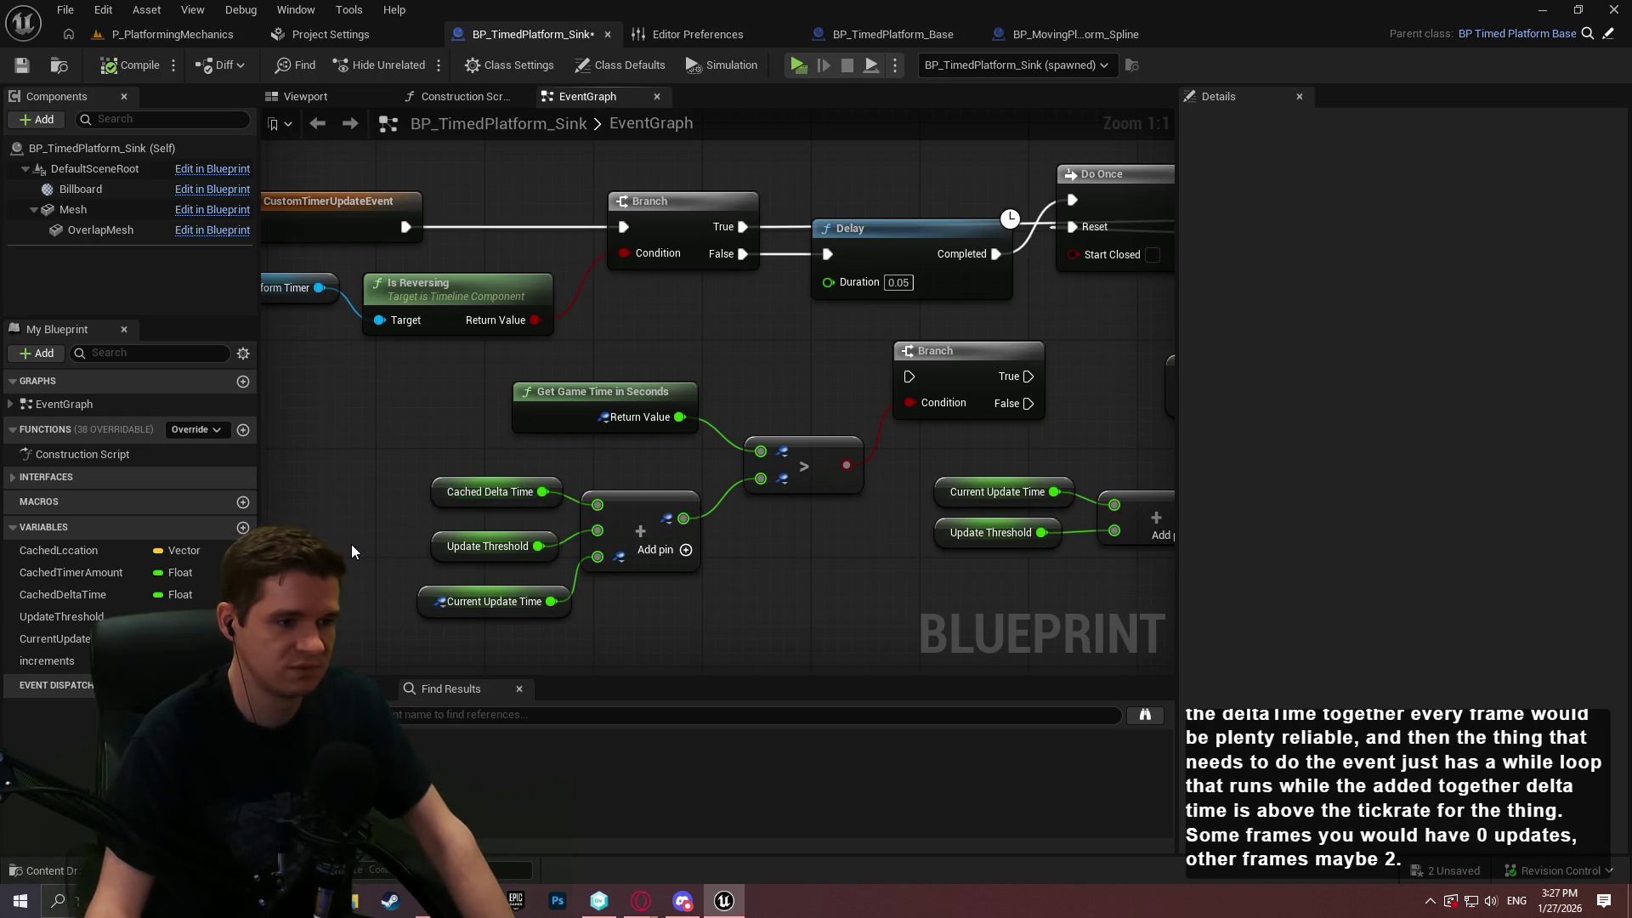
Add a Get World Delta Seconds node and wire it into the Add node
right_click(350, 544)
type("delta time")
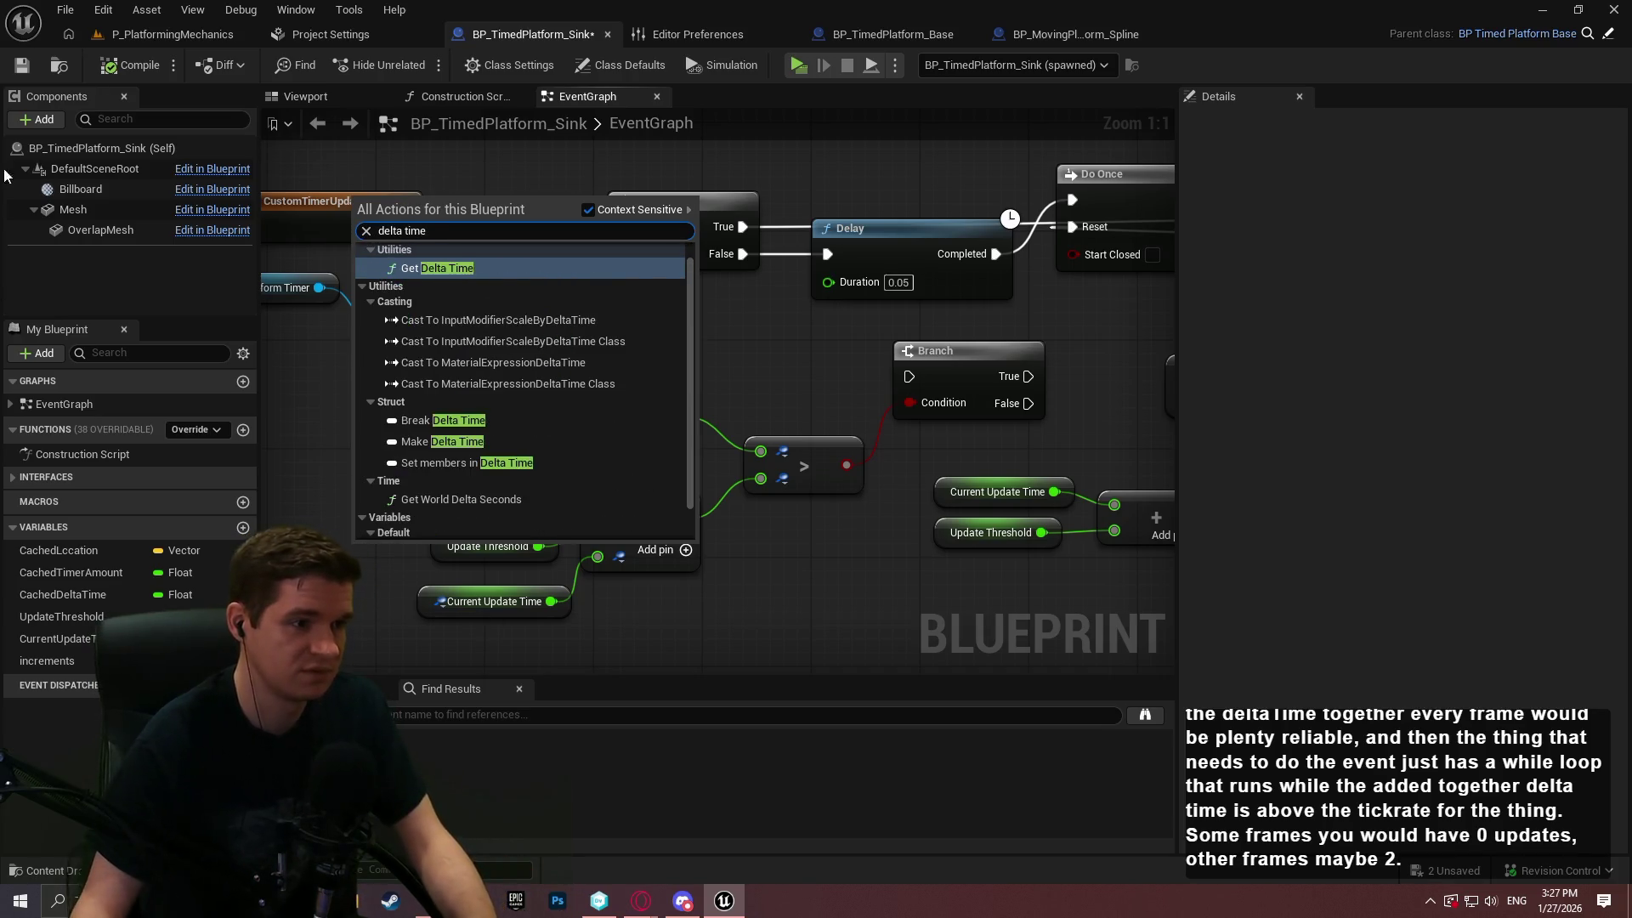
left_click(435, 269)
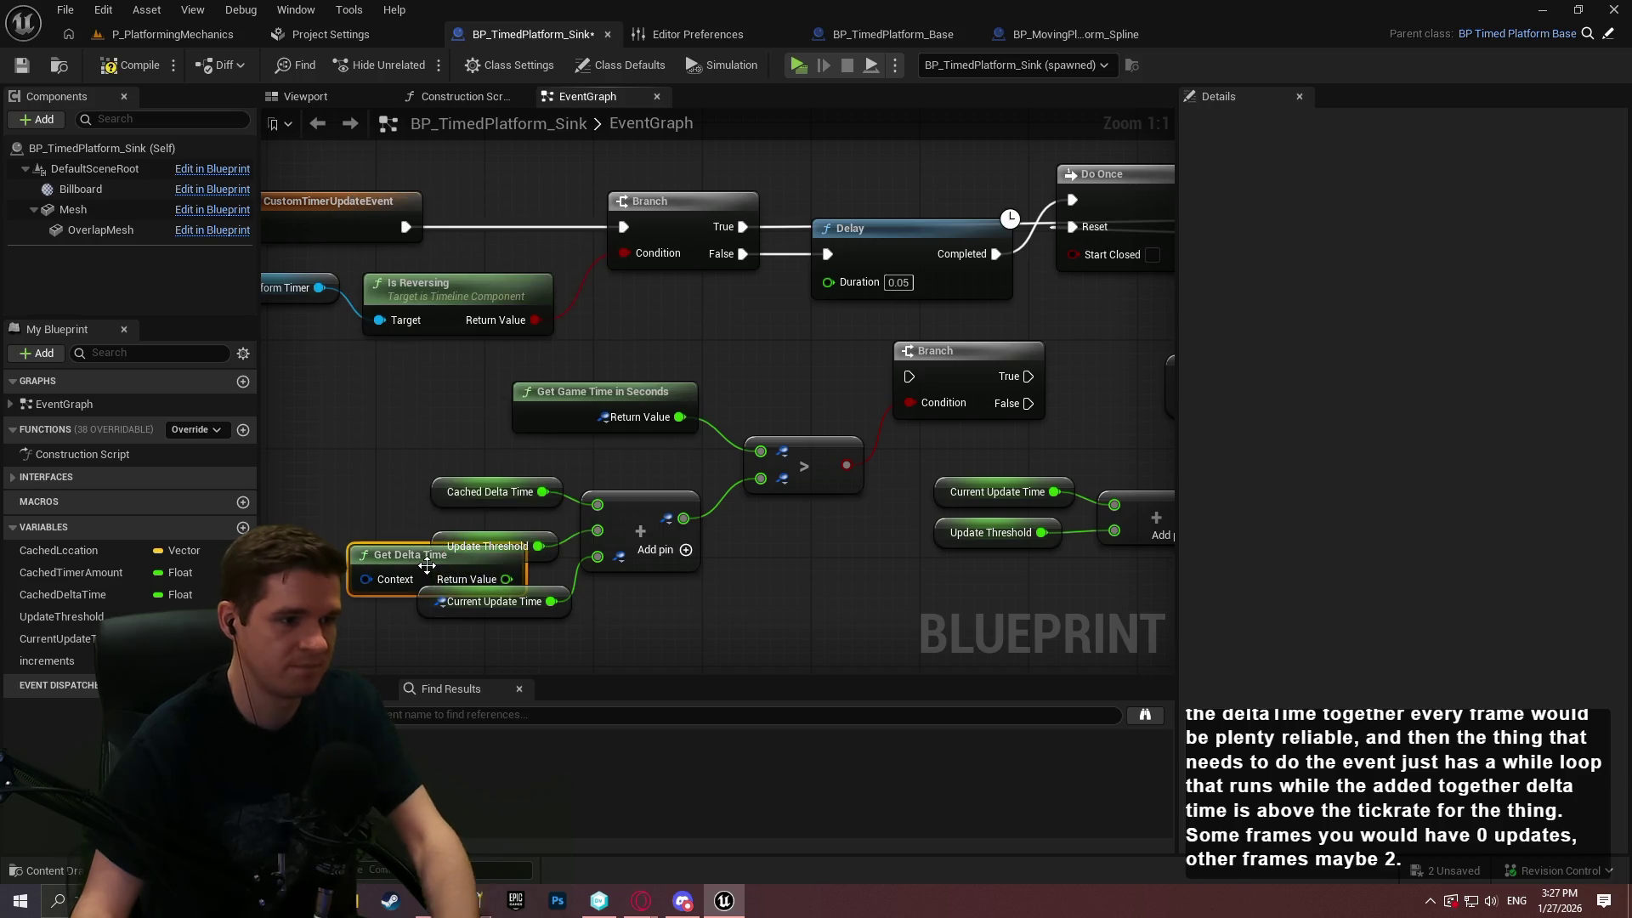
key("Delete")
right_click(307, 204)
type("get delta time")
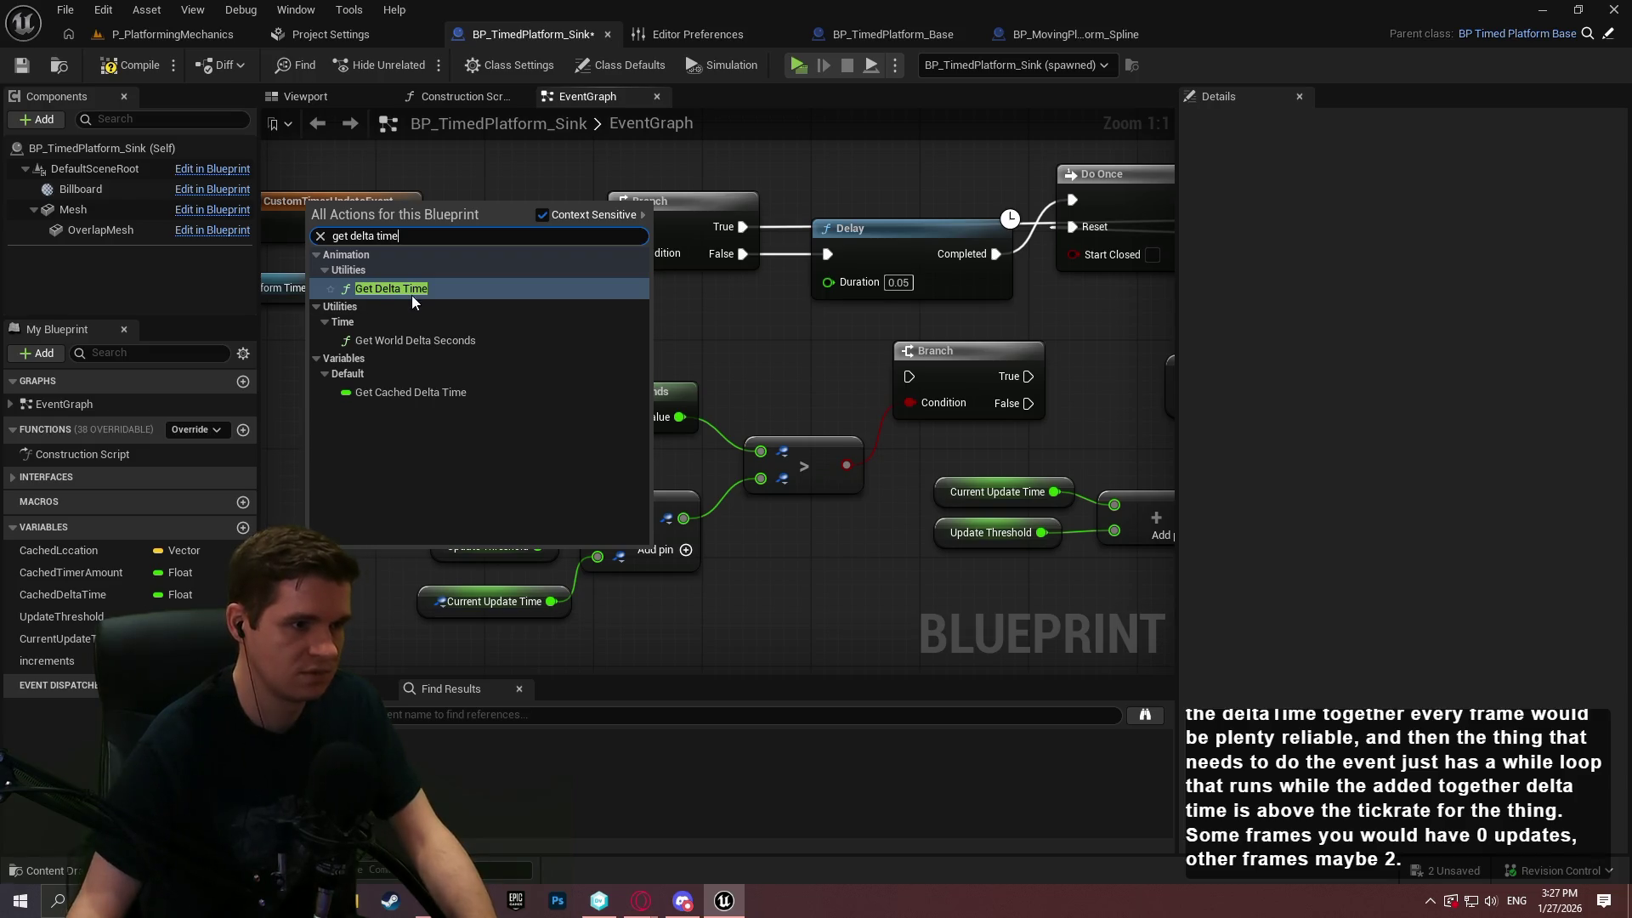
left_click(428, 341)
mouse_move(408, 551)
left_mouse_down()
mouse_move(329, 527)
mouse_move(598, 545)
mouse_move(598, 531)
left_mouse_up()
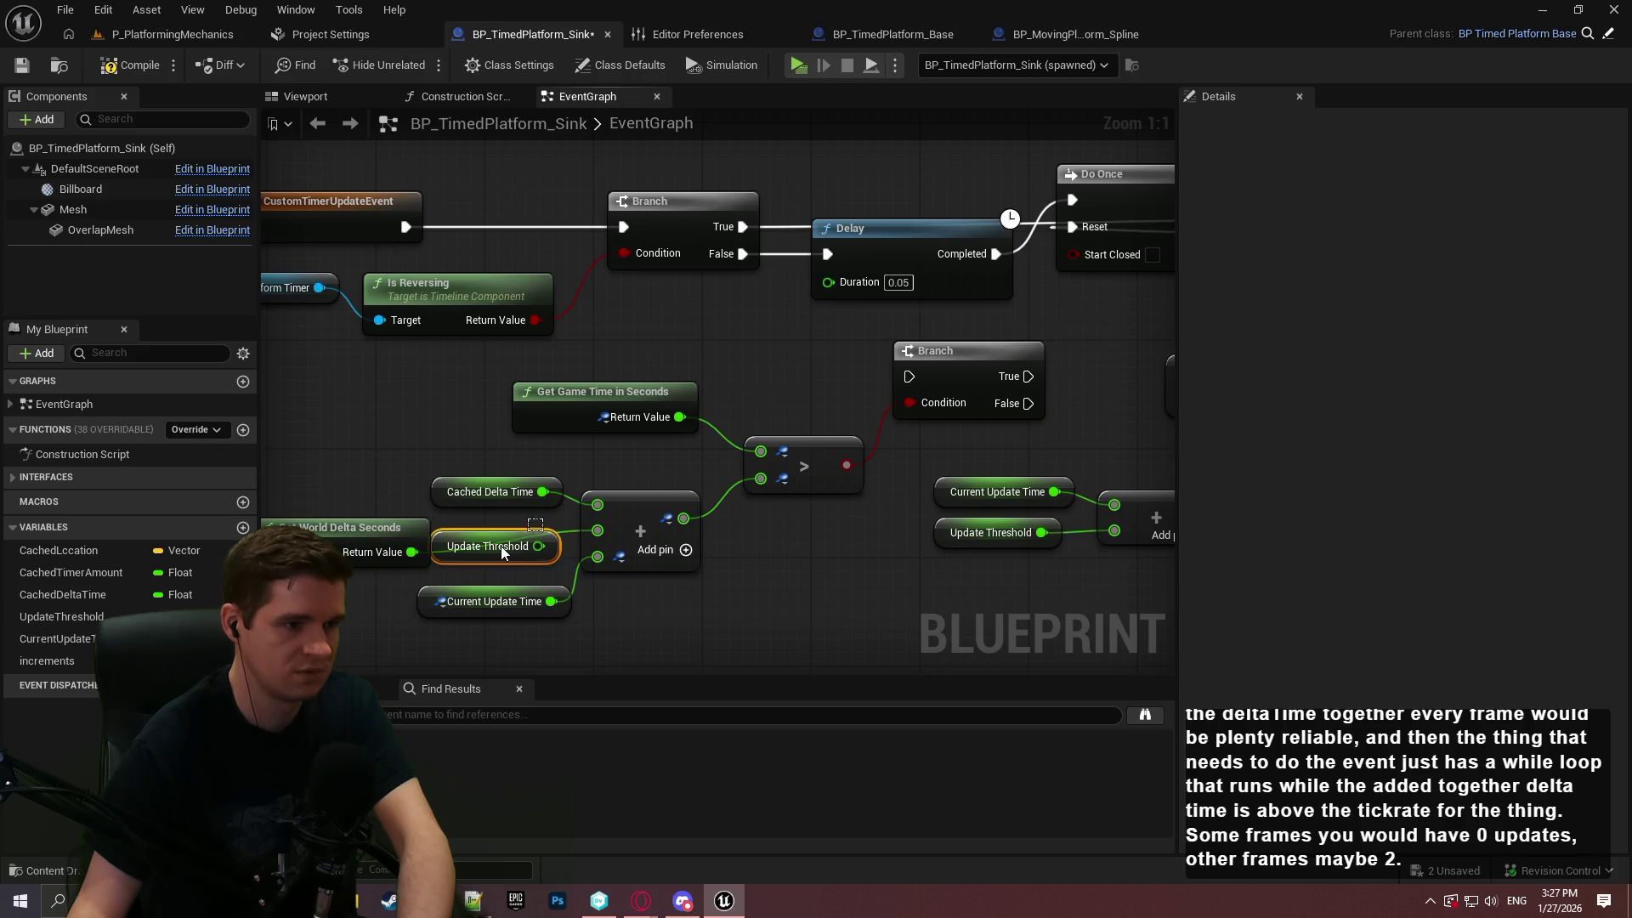
mouse_move(393, 527)
left_mouse_down()
mouse_move(1149, 561)
mouse_move(1110, 553)
left_mouse_up()
left_click_drag(1111, 553, 622, 546)
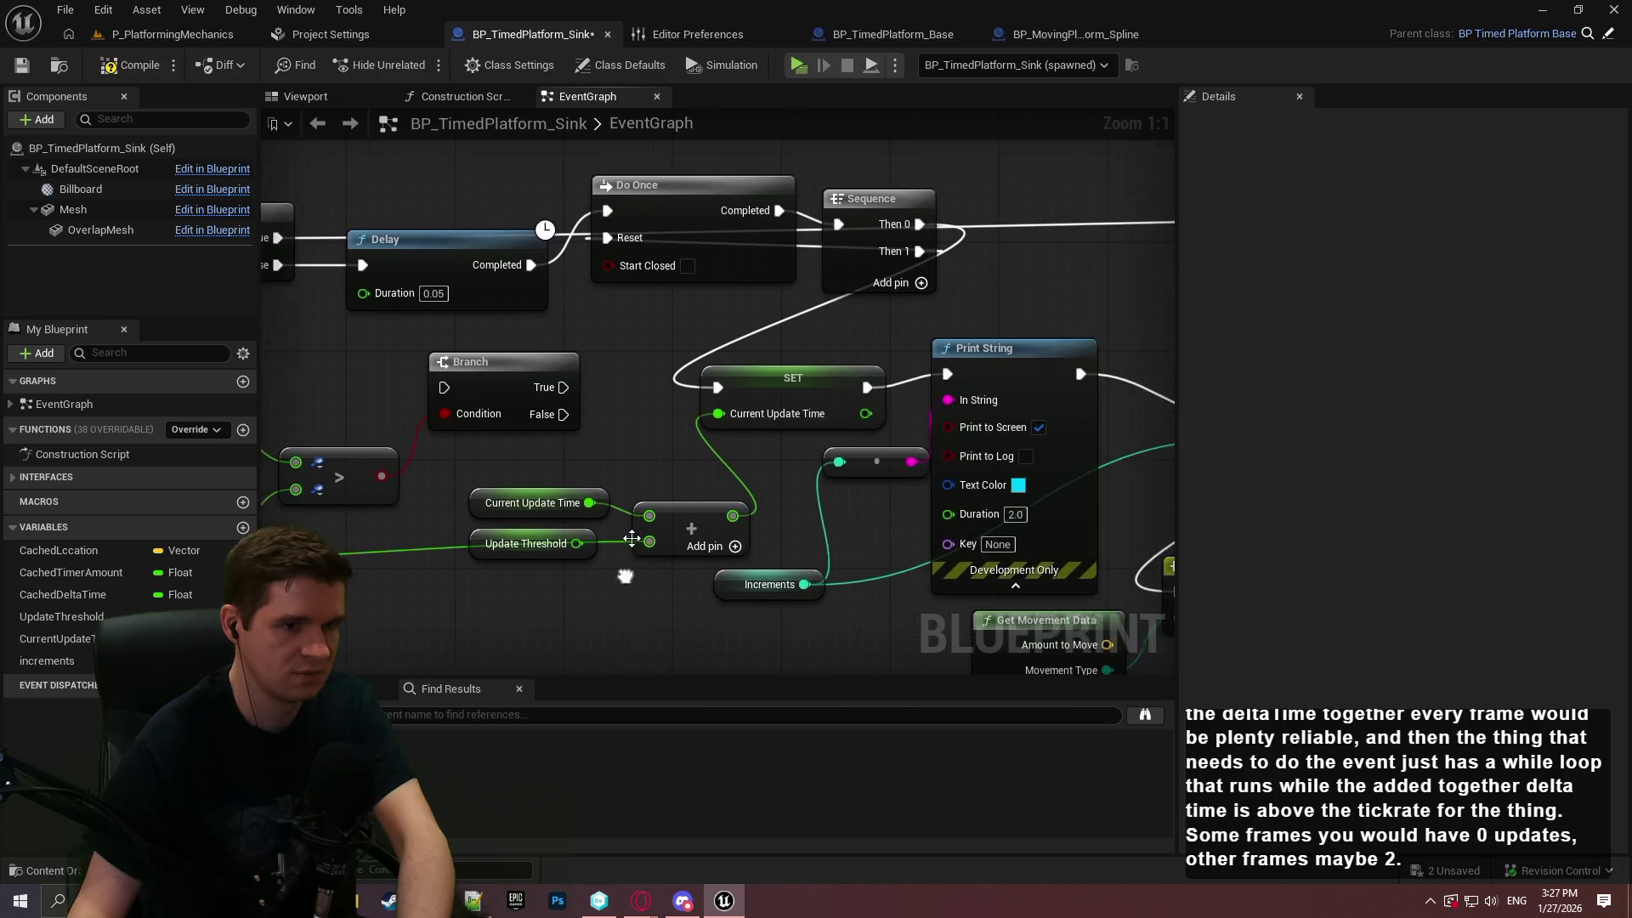
Delete the Delay node and wire Branch False directly to Do Once
mouse_move(422, 359)
left_mouse_down()
mouse_move(609, 412)
mouse_move(589, 427)
mouse_move(636, 456)
mouse_move(652, 434)
mouse_move(1102, 270)
left_mouse_up()
left_click_drag(603, 321, 595, 317)
left_click(563, 319)
key("Delete")
mouse_move(624, 255)
left_mouse_down()
mouse_move(704, 265)
mouse_move(431, 323)
left_mouse_up()
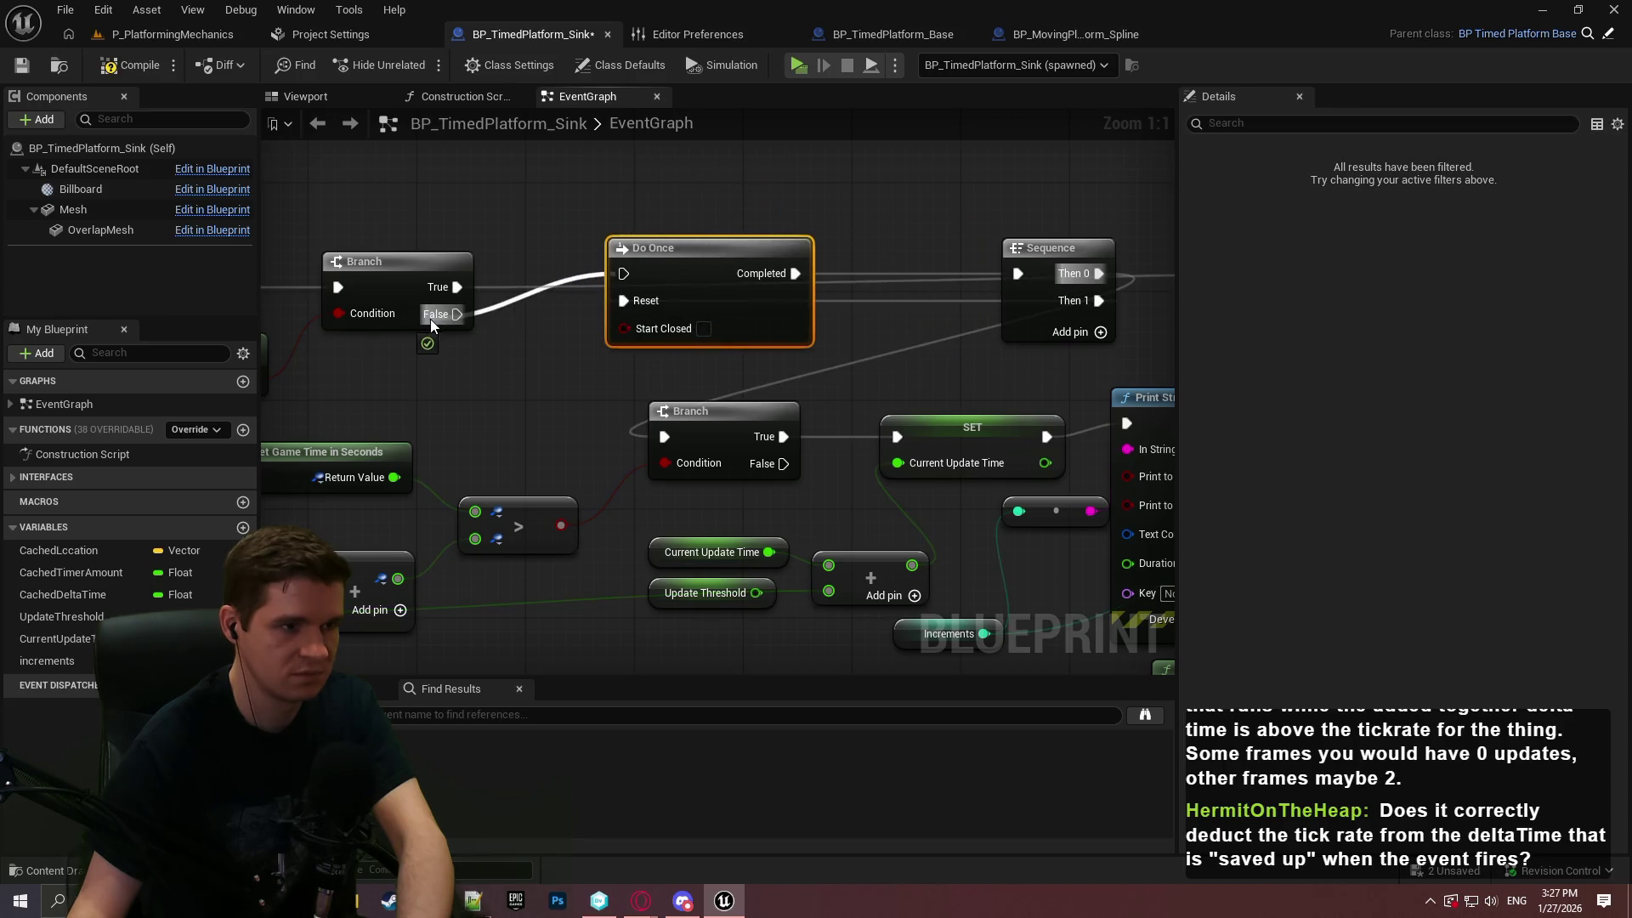
scroll(590, 392, "down", 3)
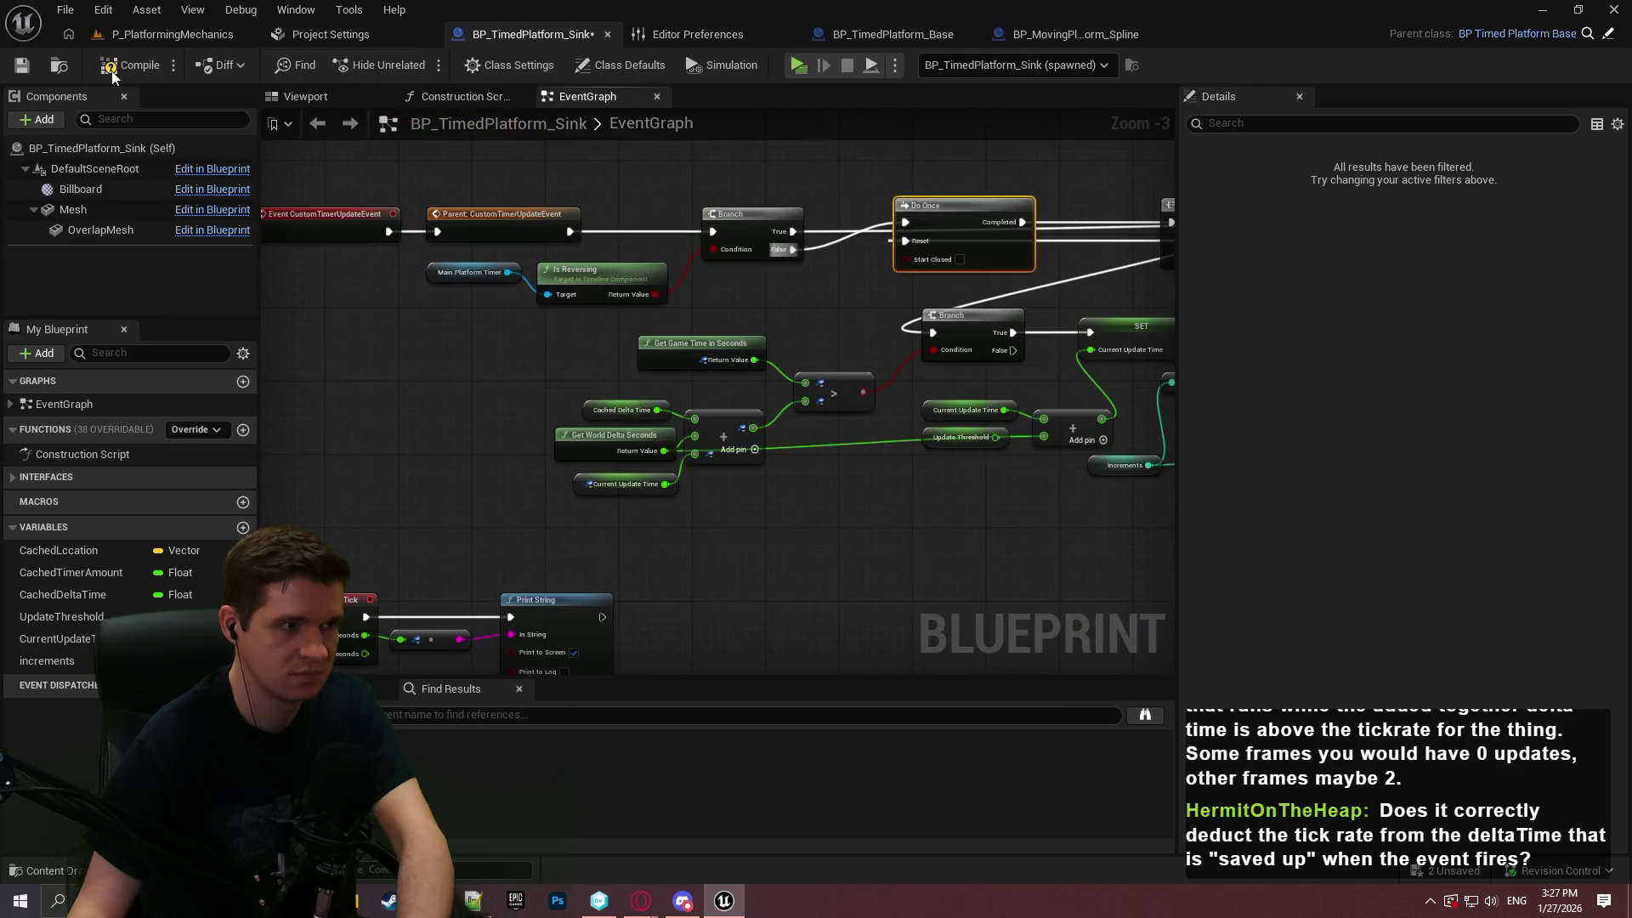
mouse_move(526, 498)
left_mouse_down()
mouse_move(736, 75)
mouse_move(611, 583)
mouse_move(652, 321)
mouse_move(630, 316)
left_mouse_up()
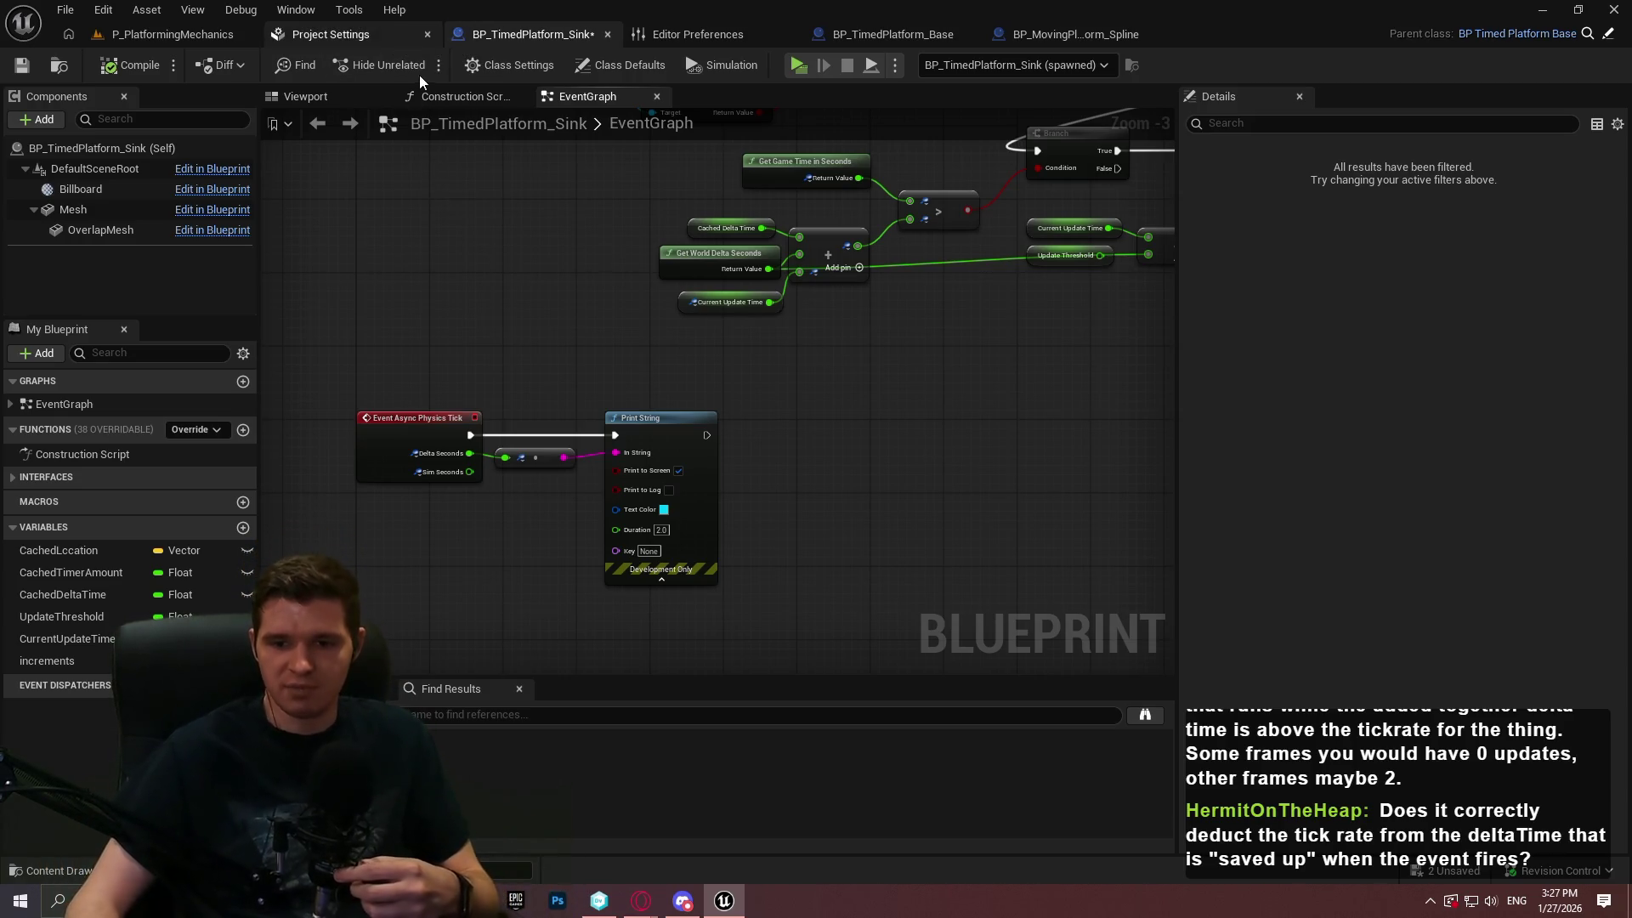
scroll(602, 381, "up", 2)
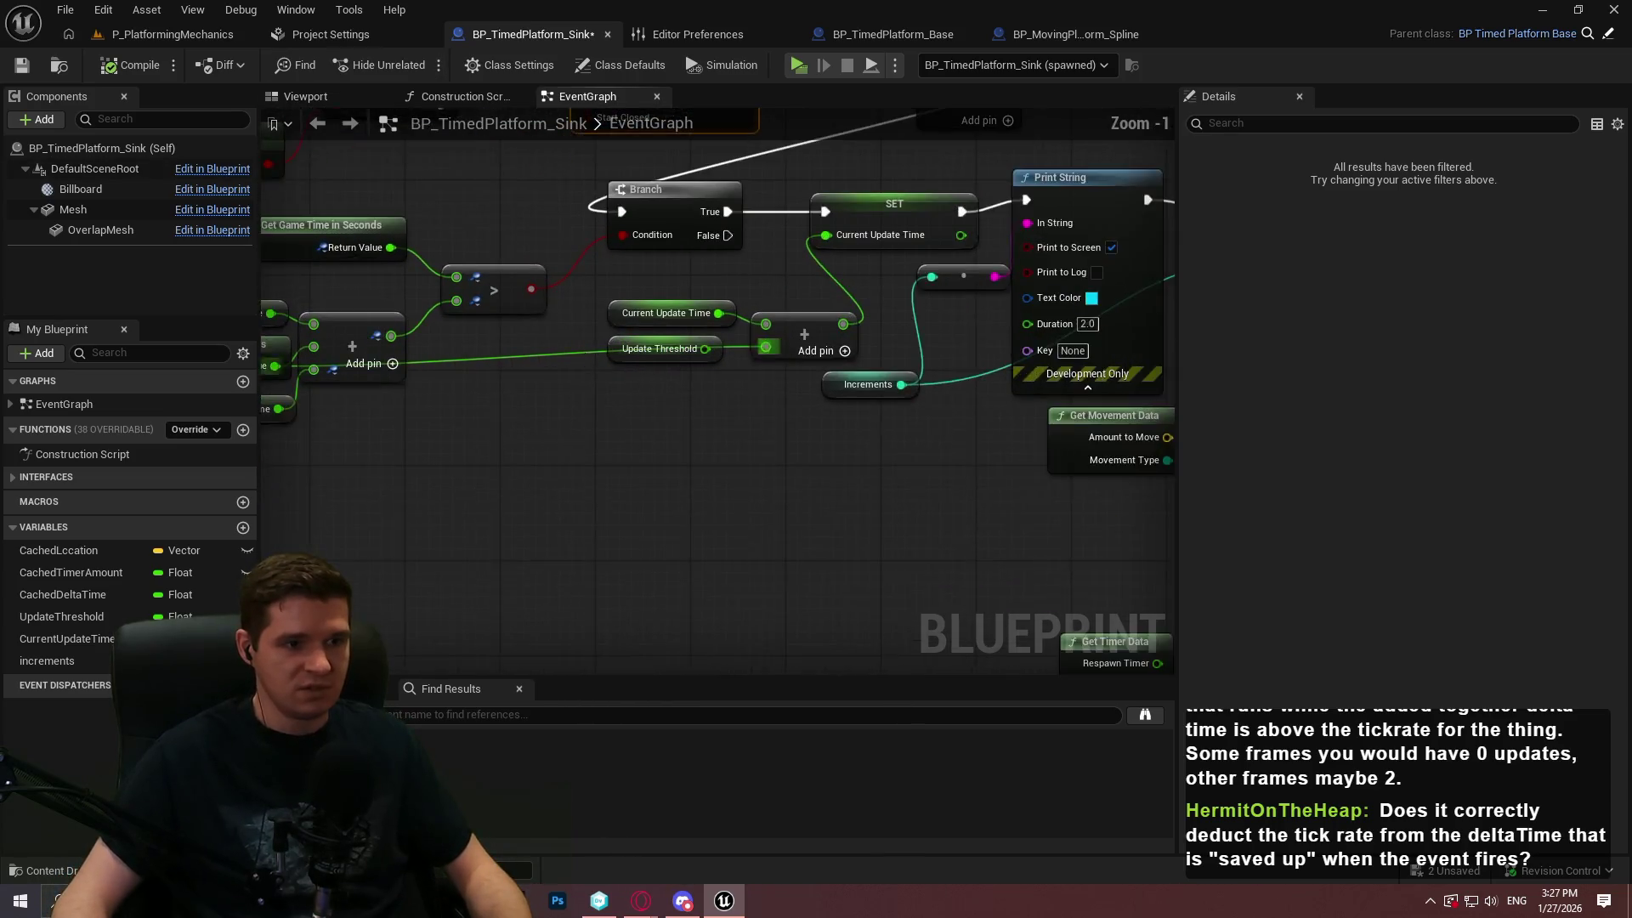
left_click_drag(582, 354, 752, 389)
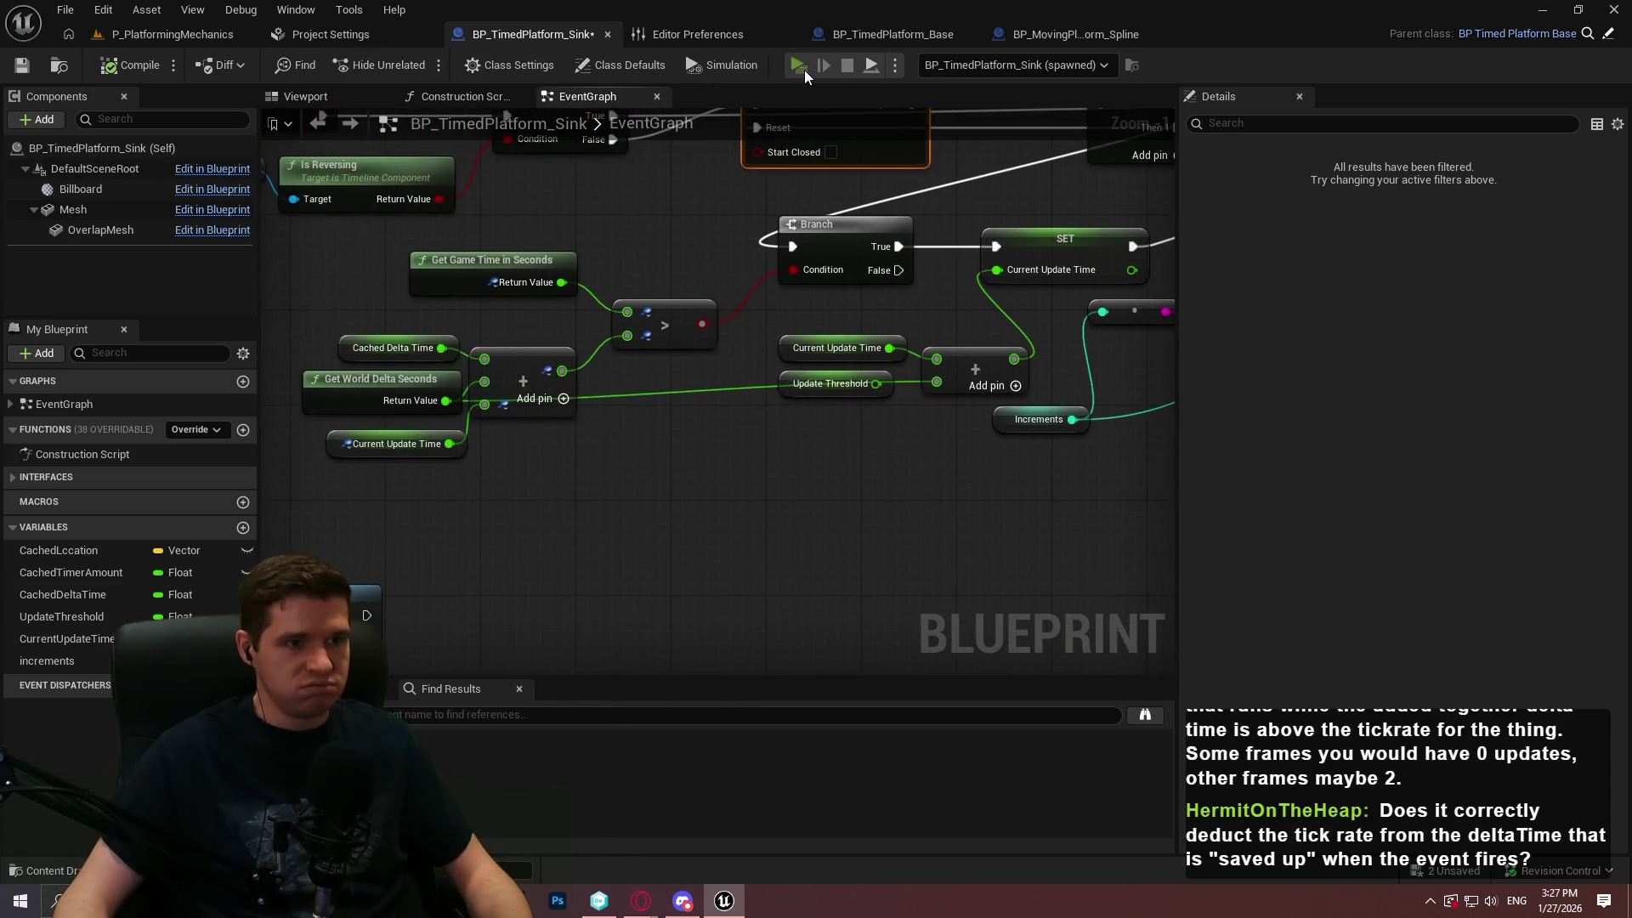
Play-test running to the outlined box, then delete the async physics tick debug nodes
left_click(804, 70)
left_click(864, 736)
key("w")
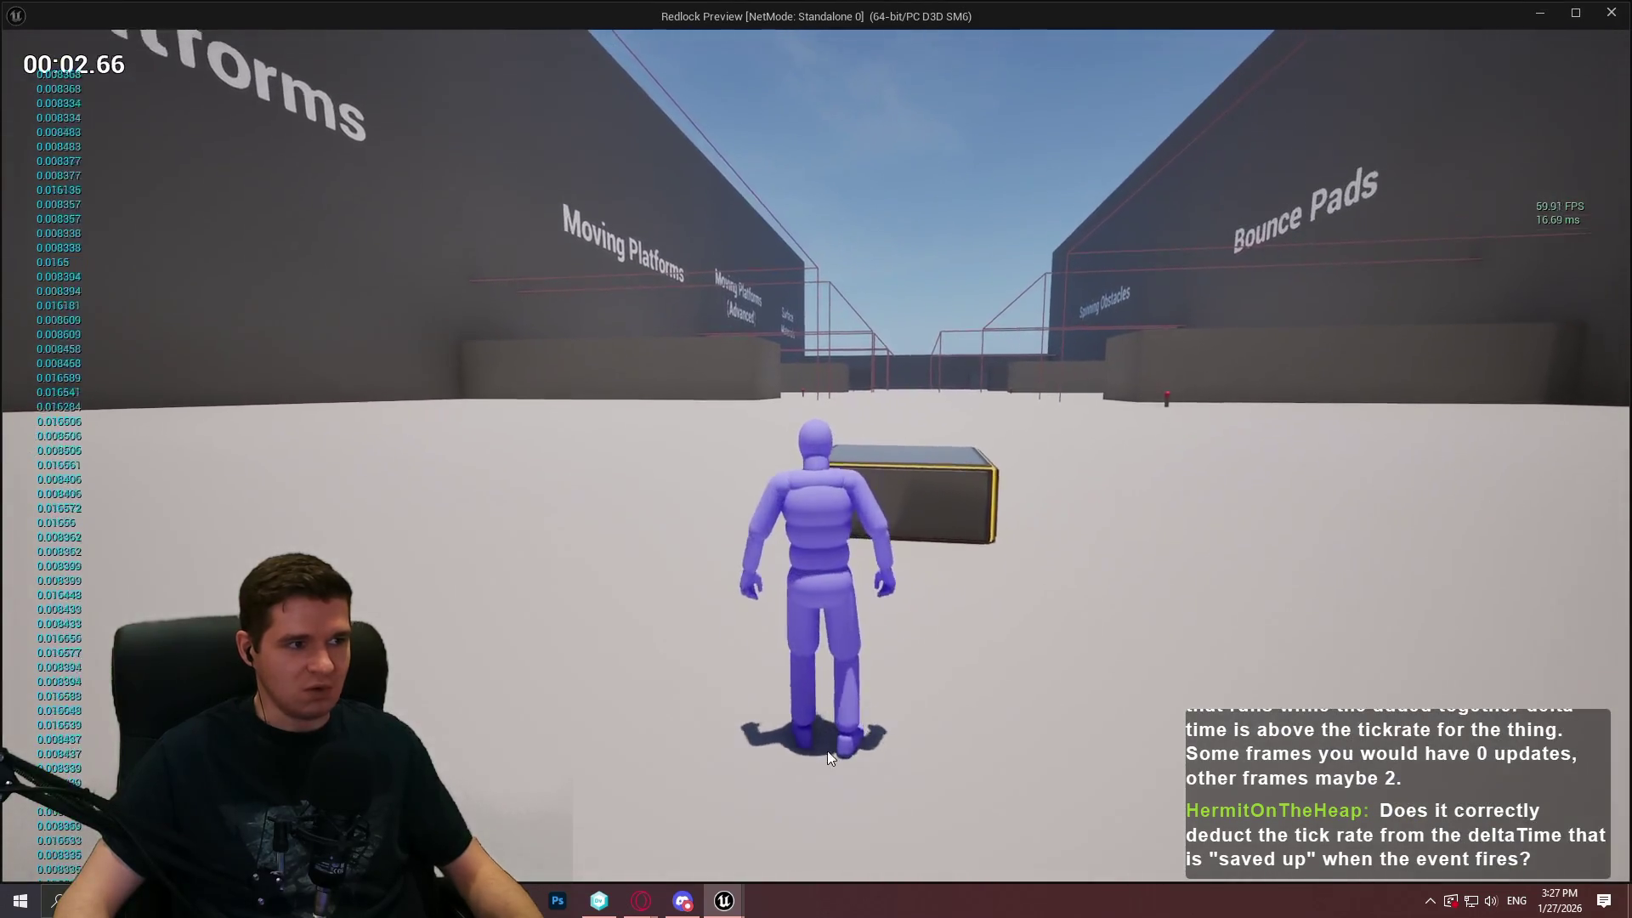
key("Escape")
left_click_drag(578, 359, 510, 362)
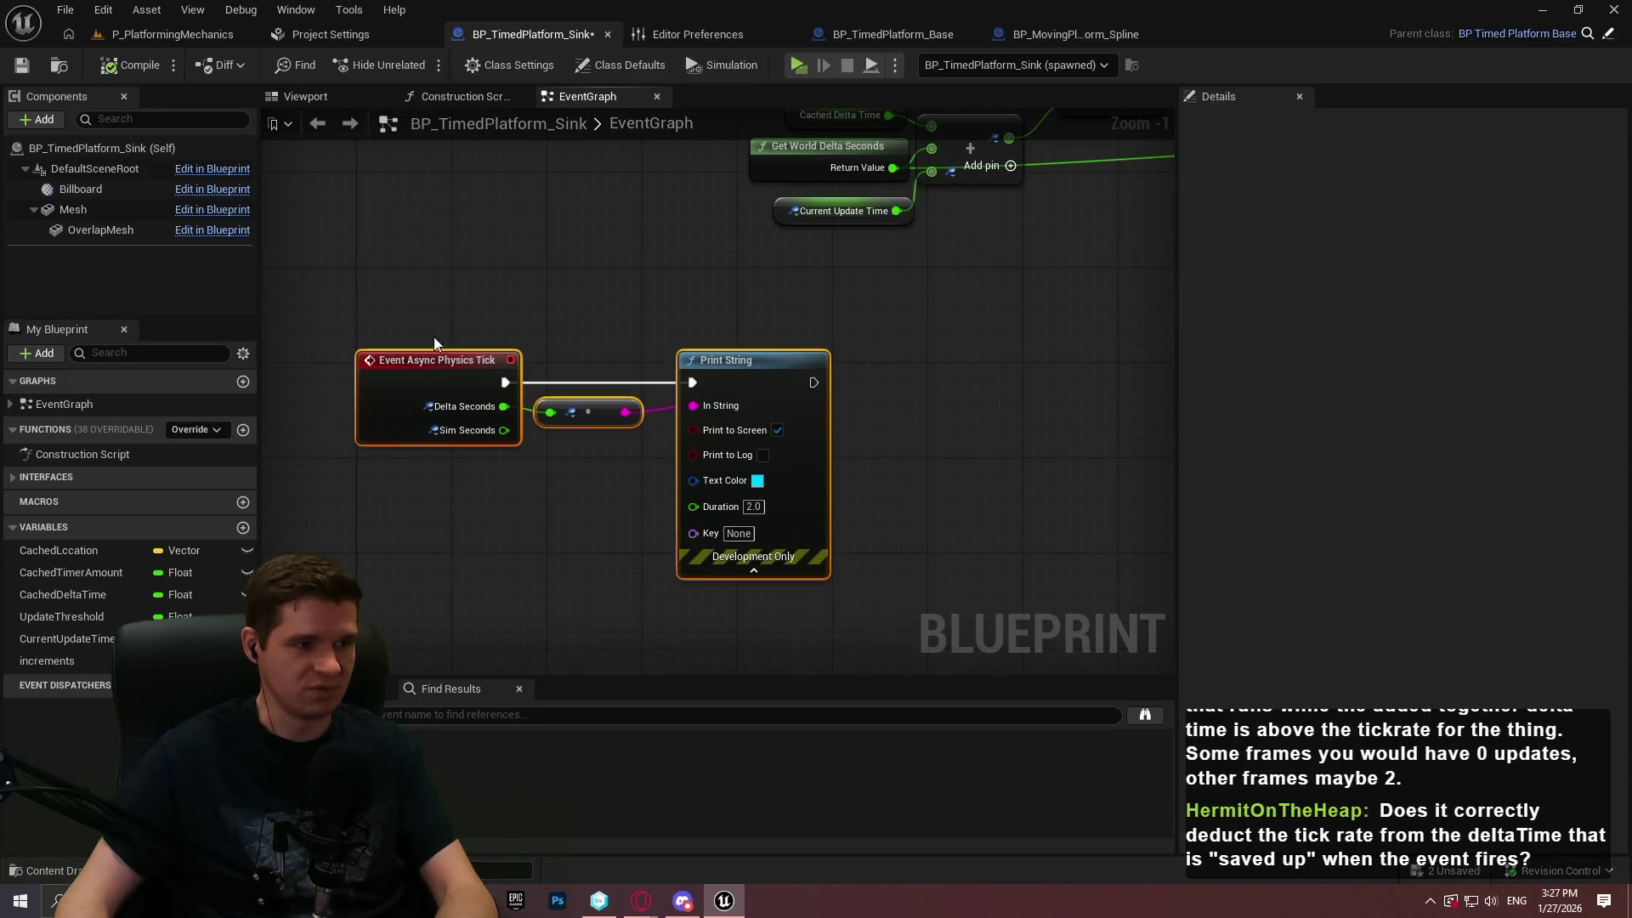
key("Delete")
Check Class Settings and Class Defaults filtered by 'sy', play-test again, and select Mesh
left_click(507, 61)
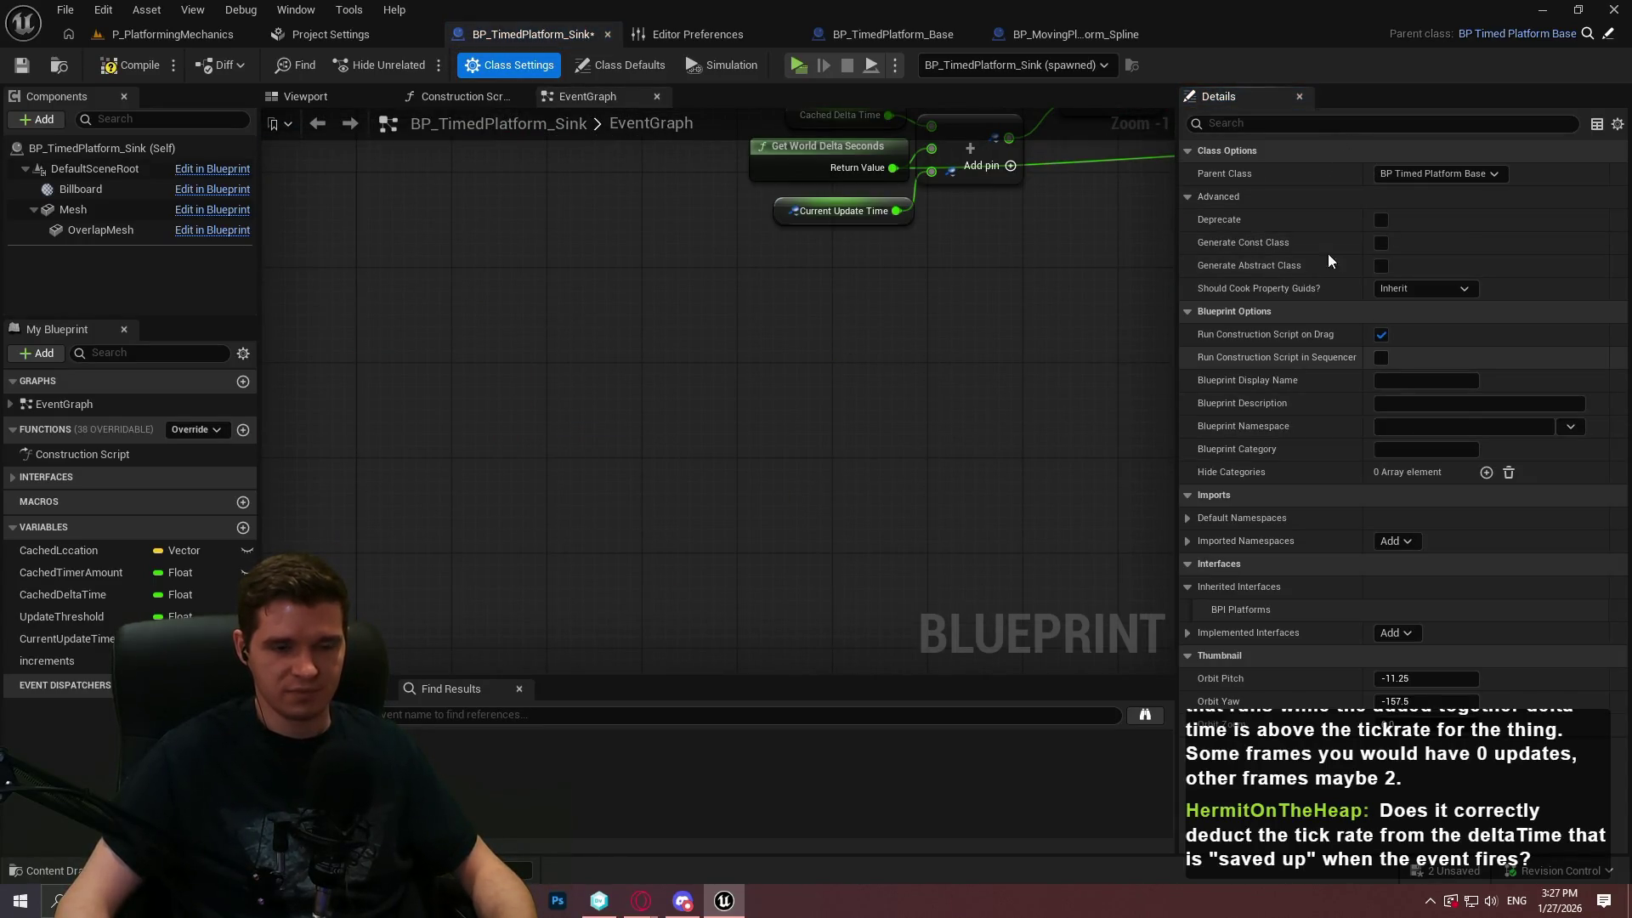
left_click(622, 67)
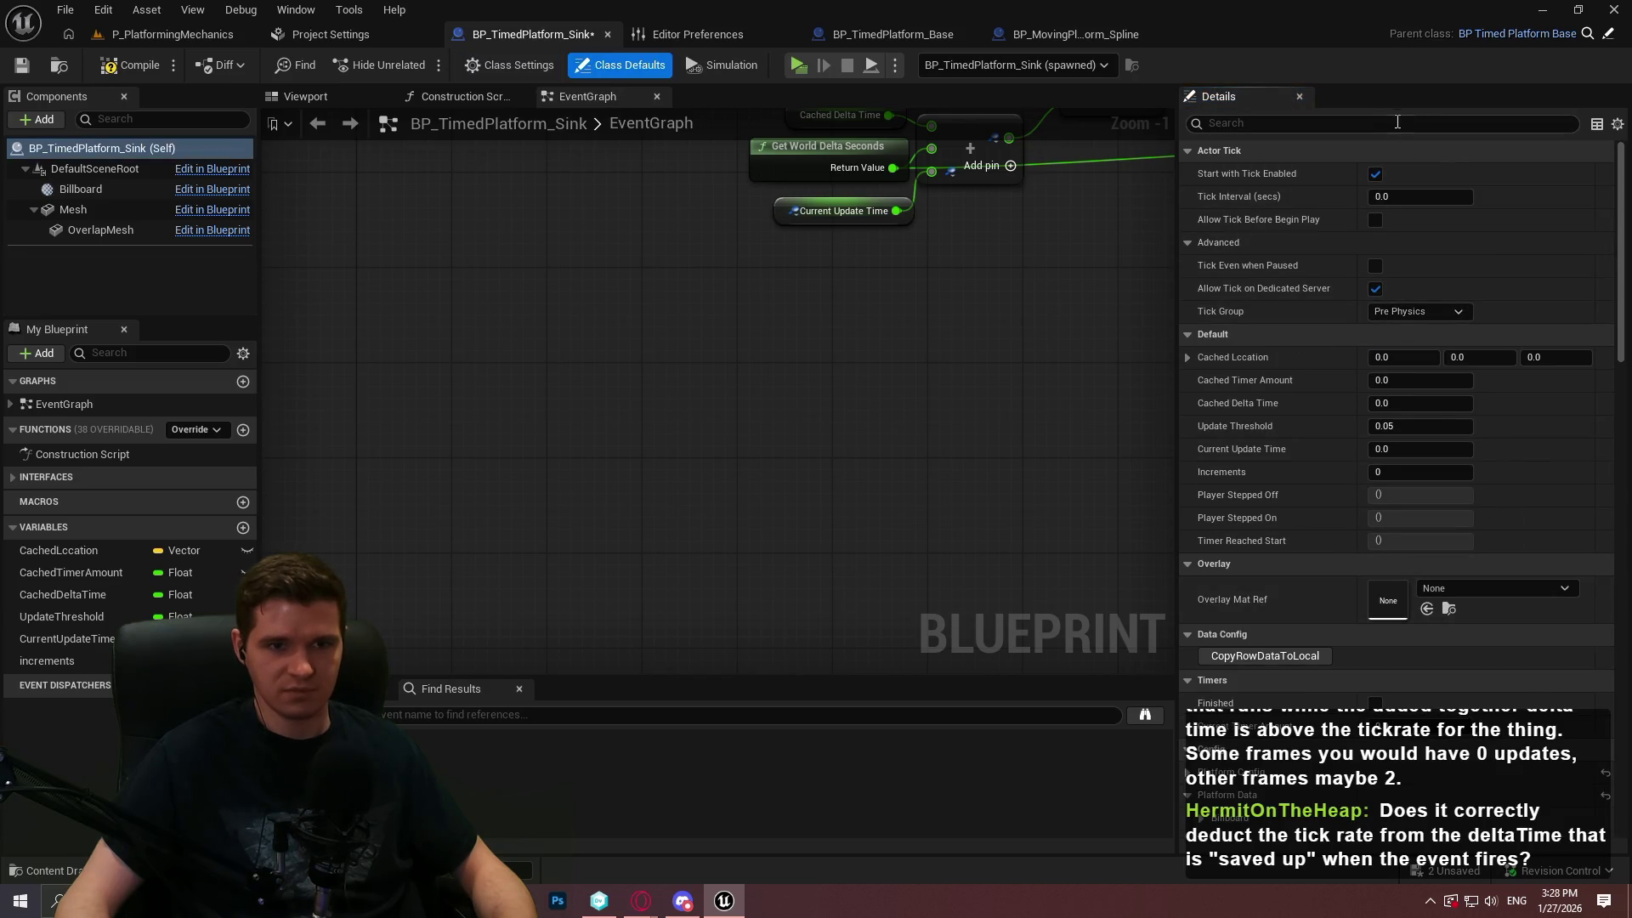
type("asy")
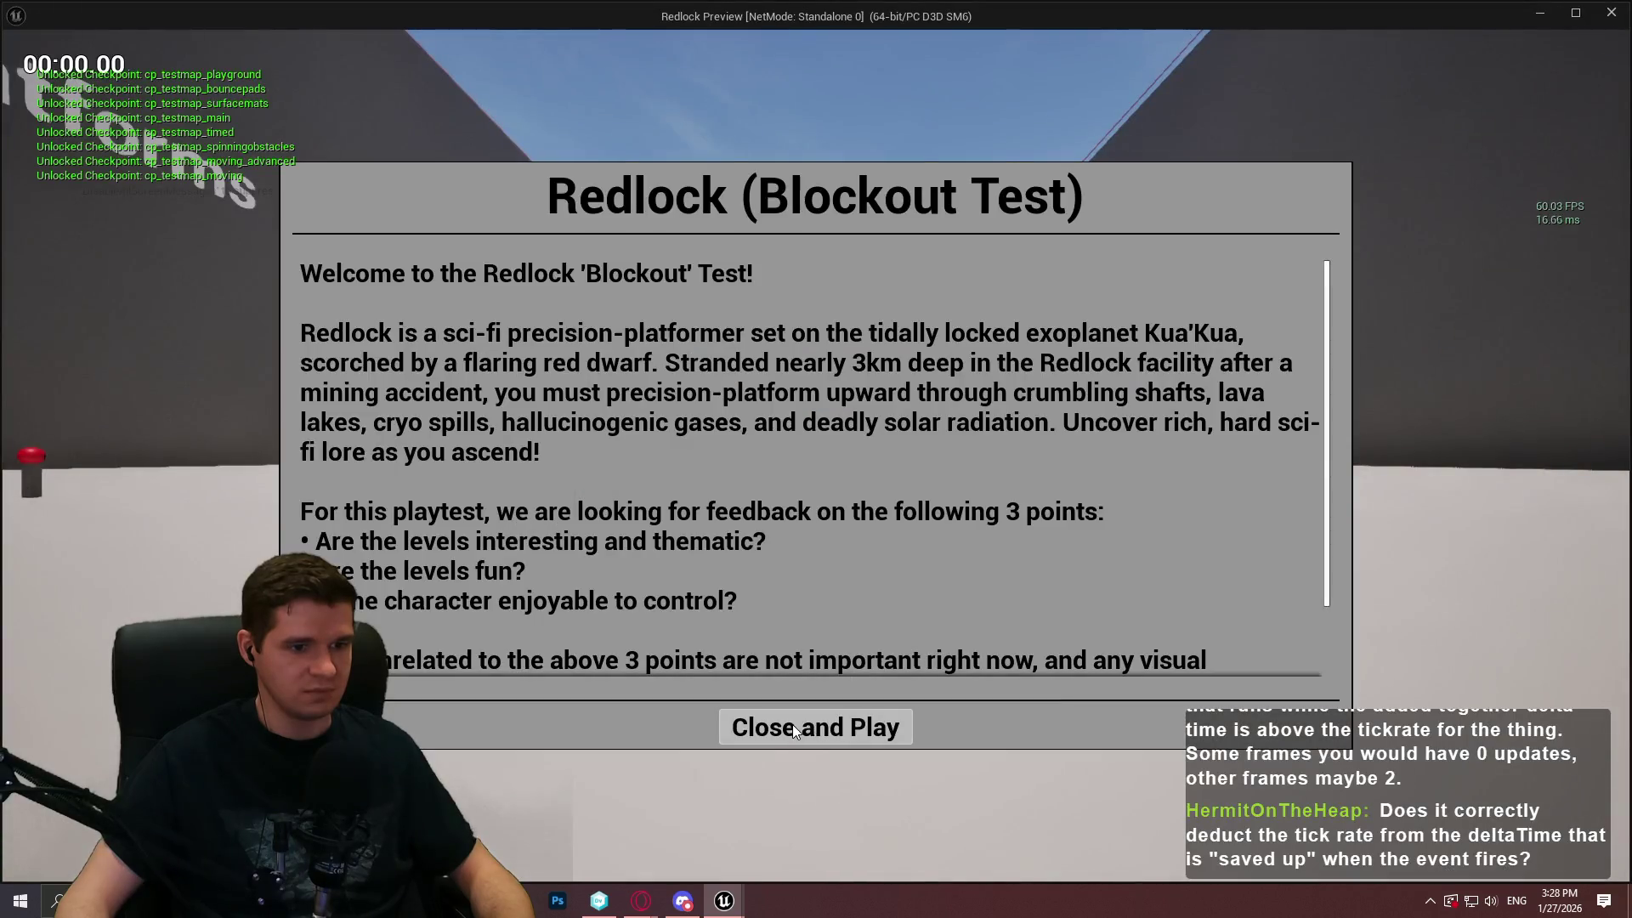
left_click(793, 731)
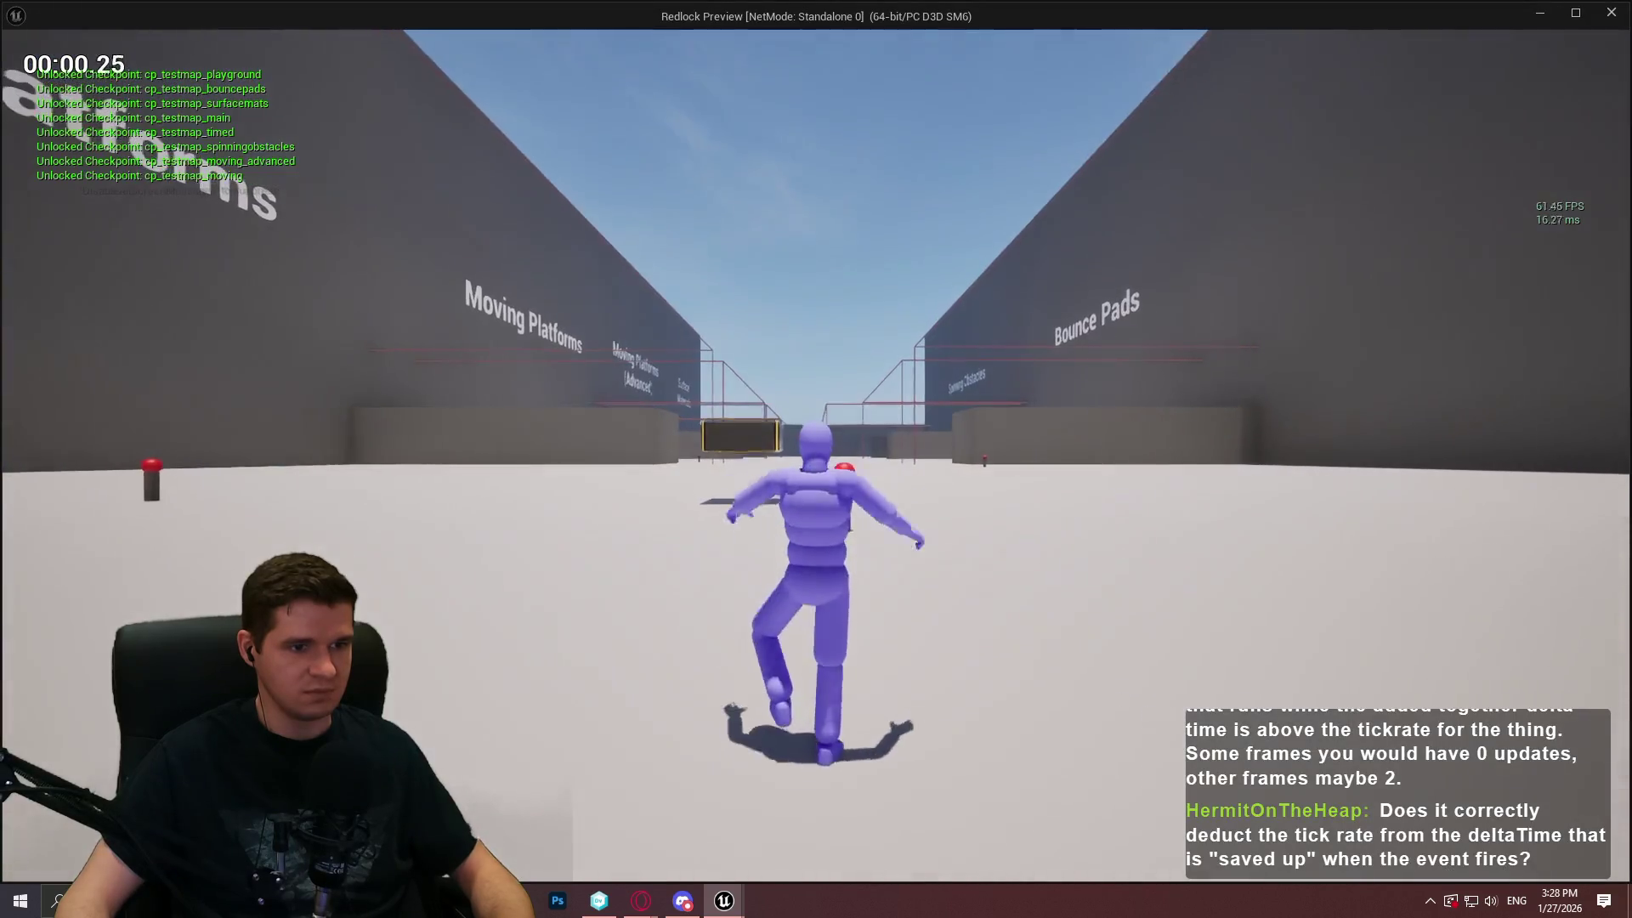
key("Escape")
left_click(68, 212)
Uncheck Simulate Physics on the Mesh component and start a play-test
left_click(1196, 123)
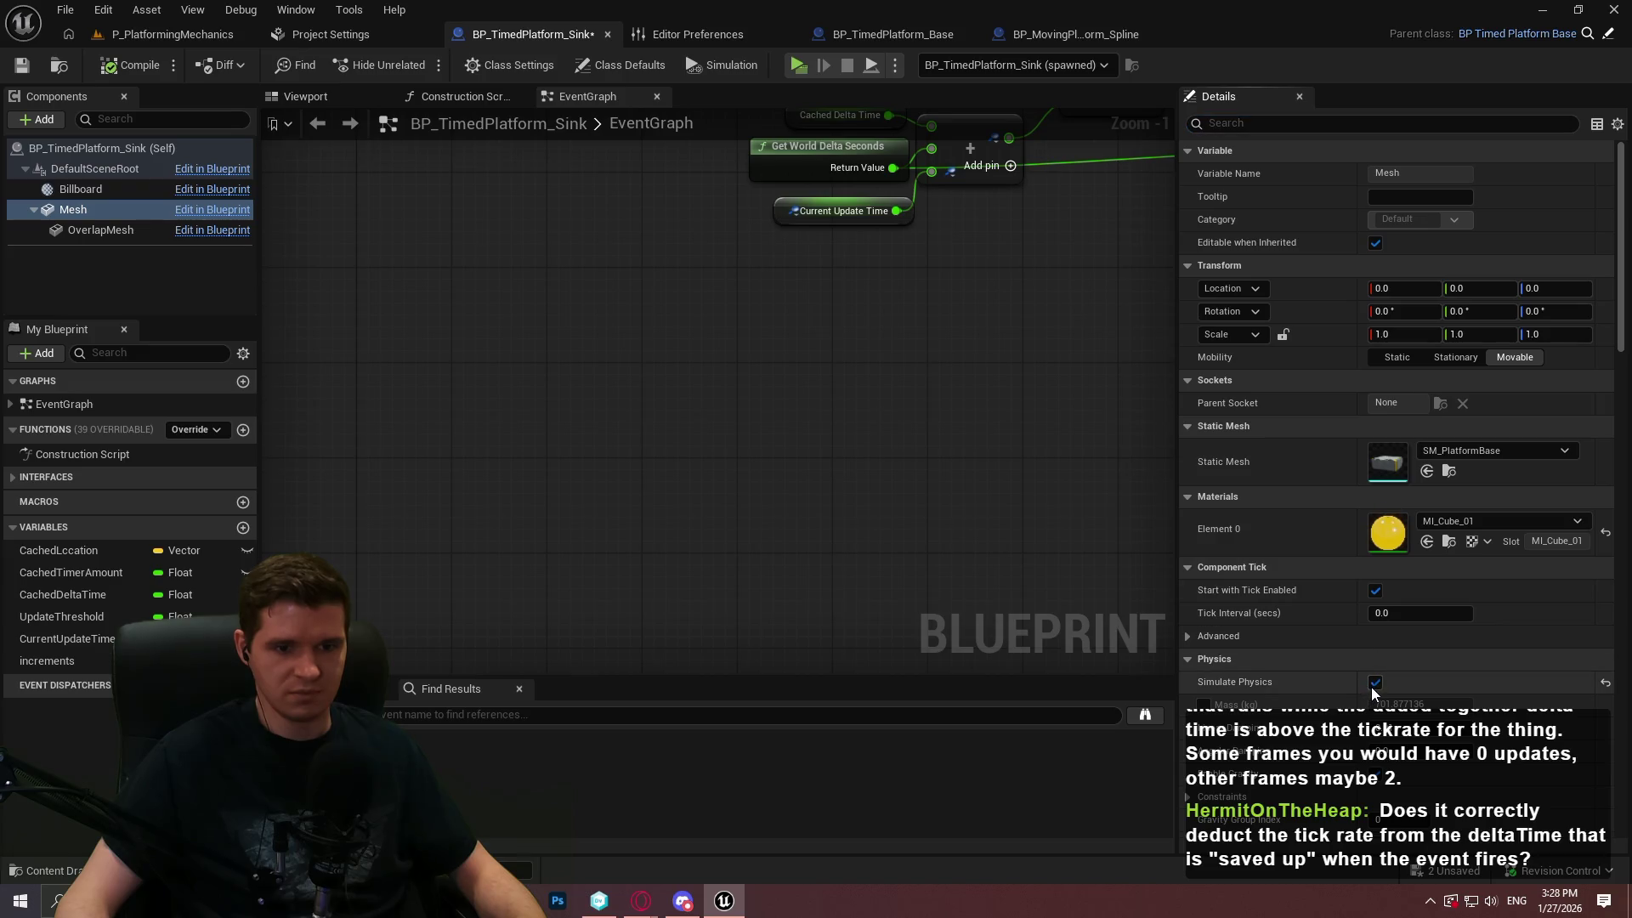
left_click(1374, 684)
left_click(800, 66)
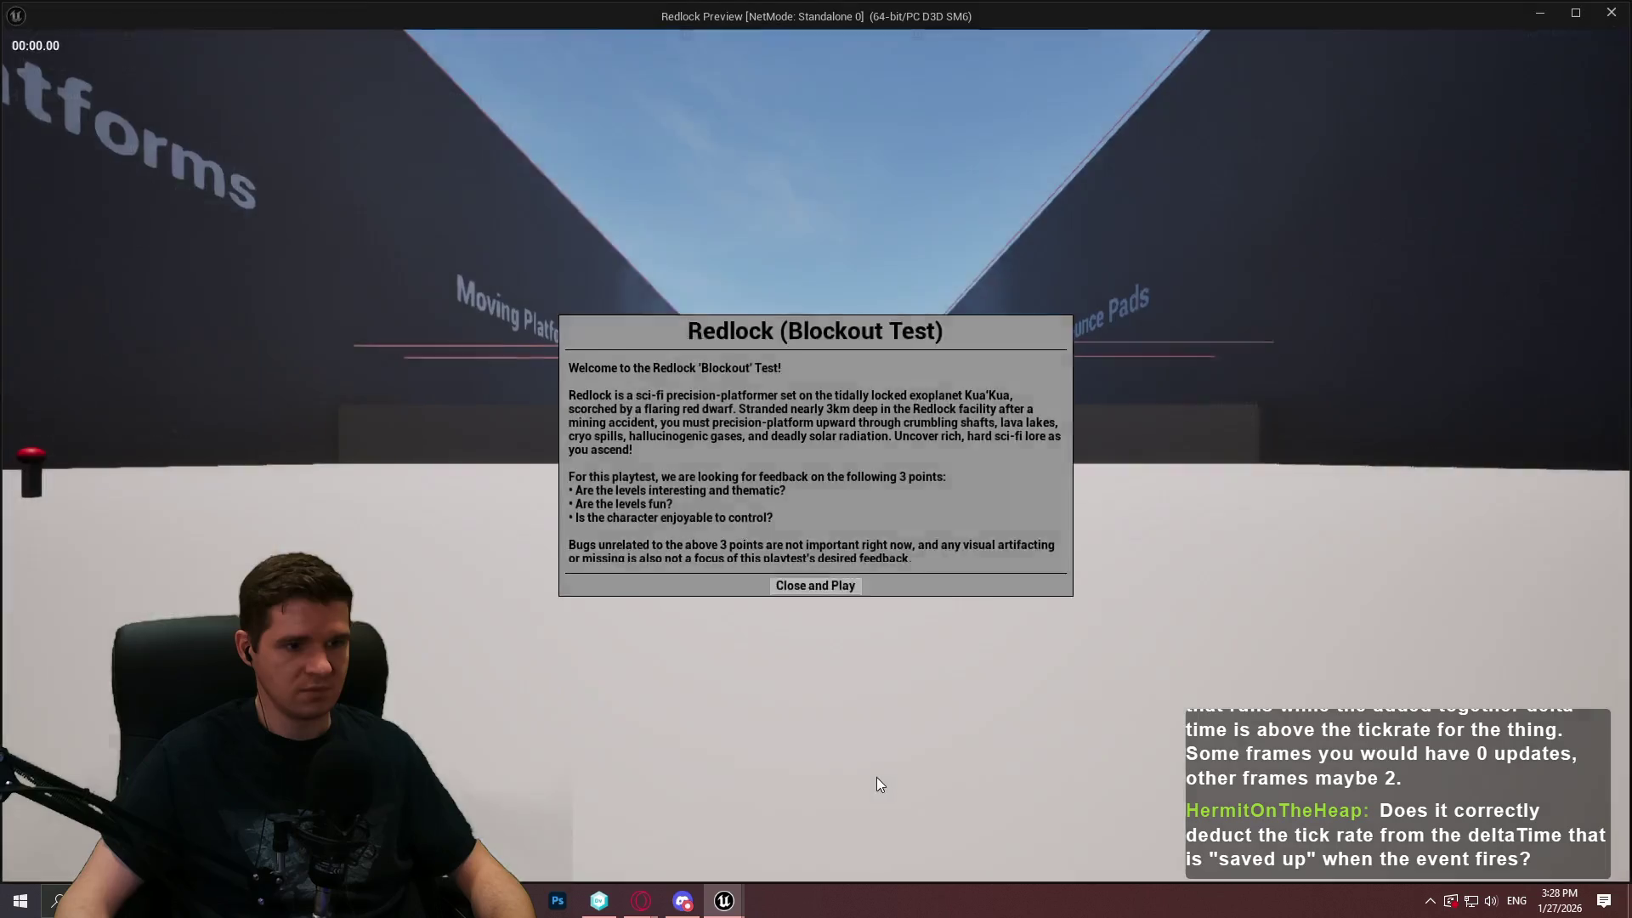
left_click(817, 727)
Run and jump onto the green-topped platform and walk across it to trigger it
key("w")
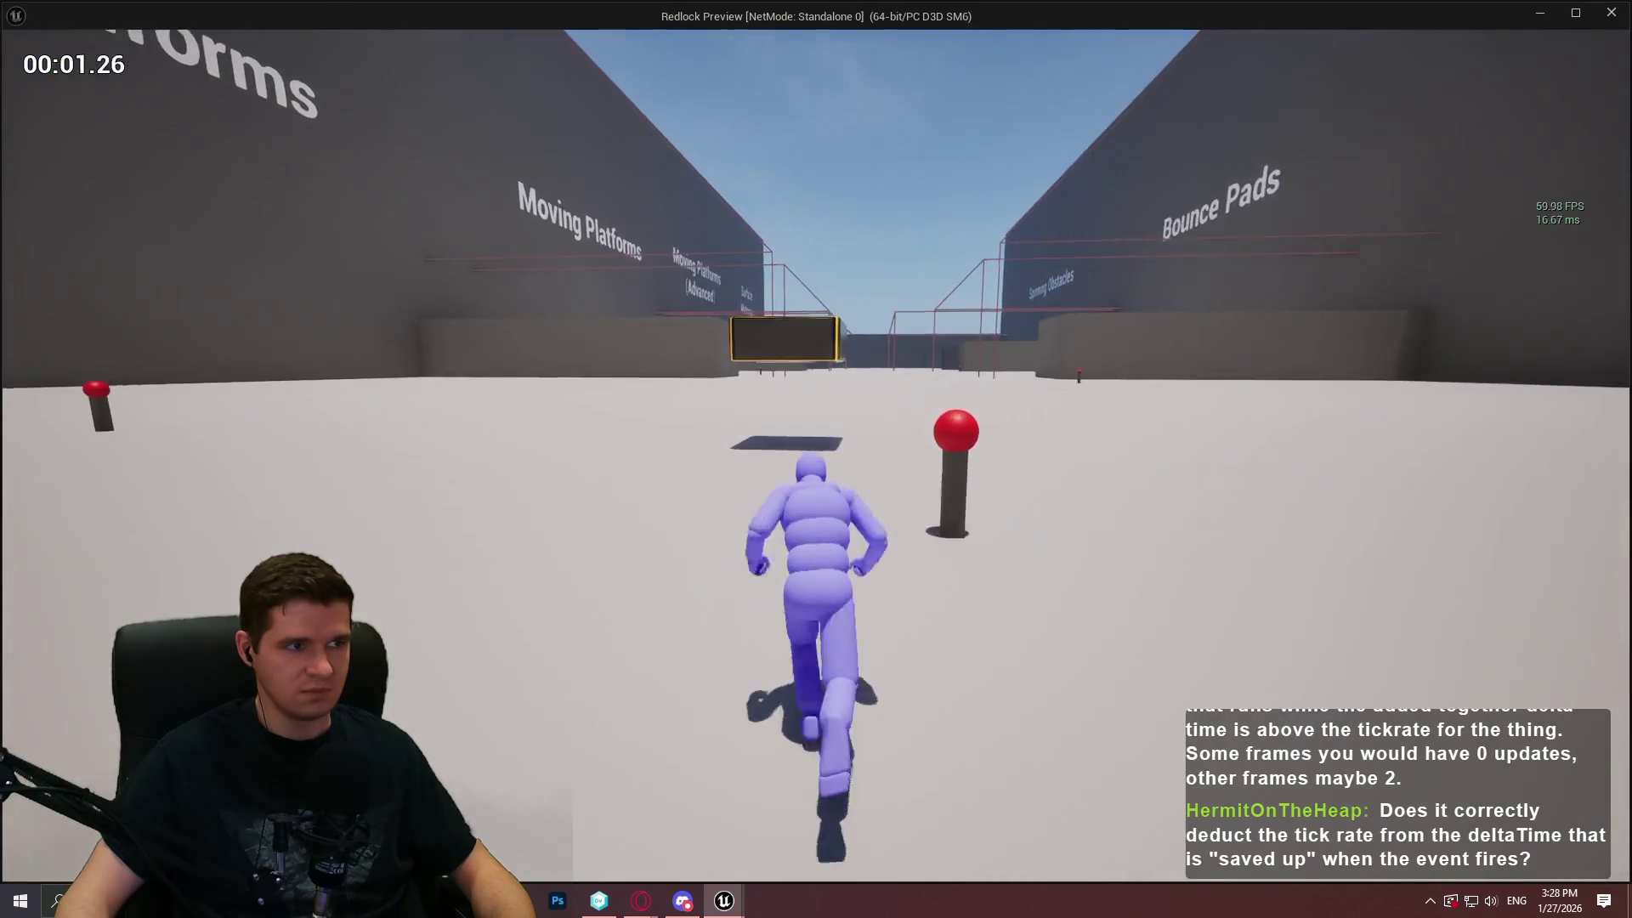
key("space")
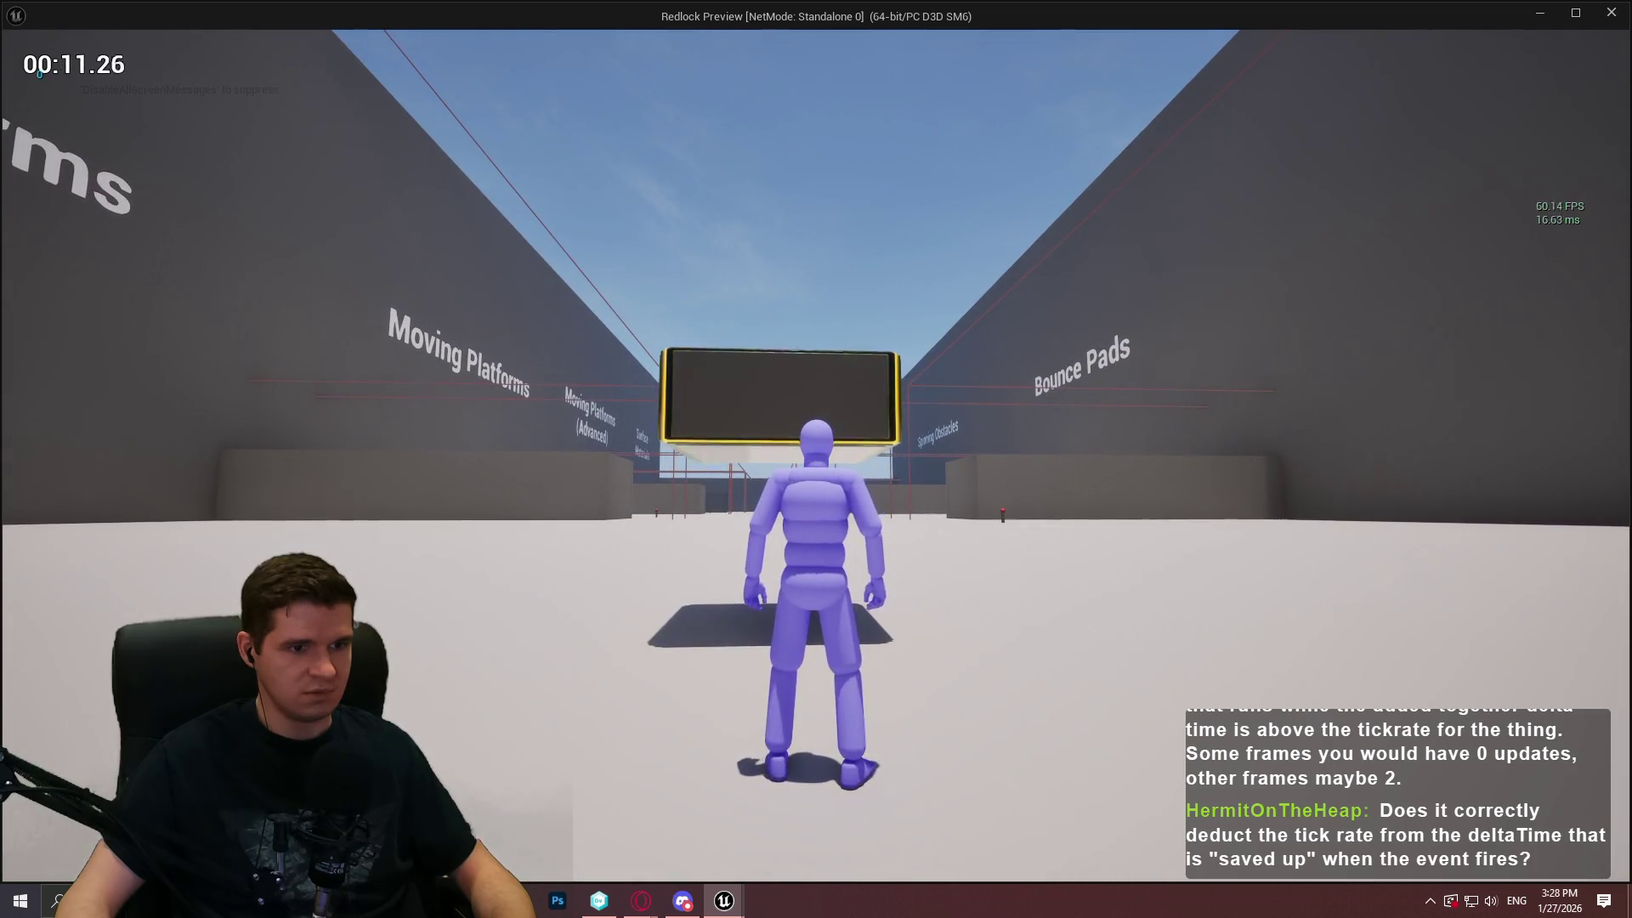
key("w")
key("space")
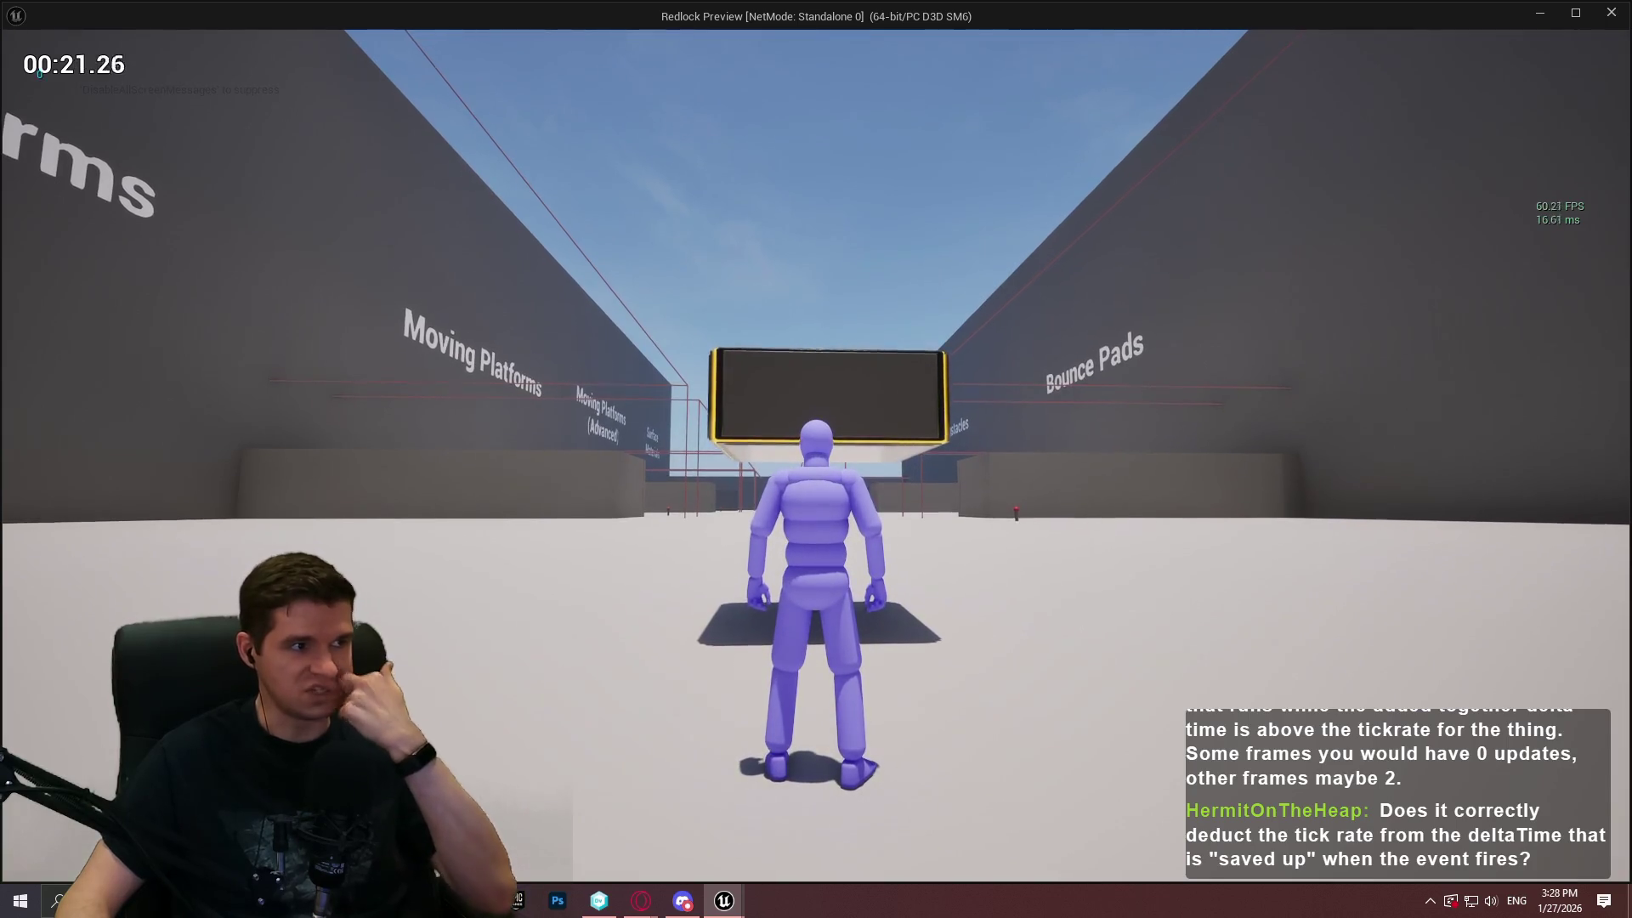
key("s")
key("space")
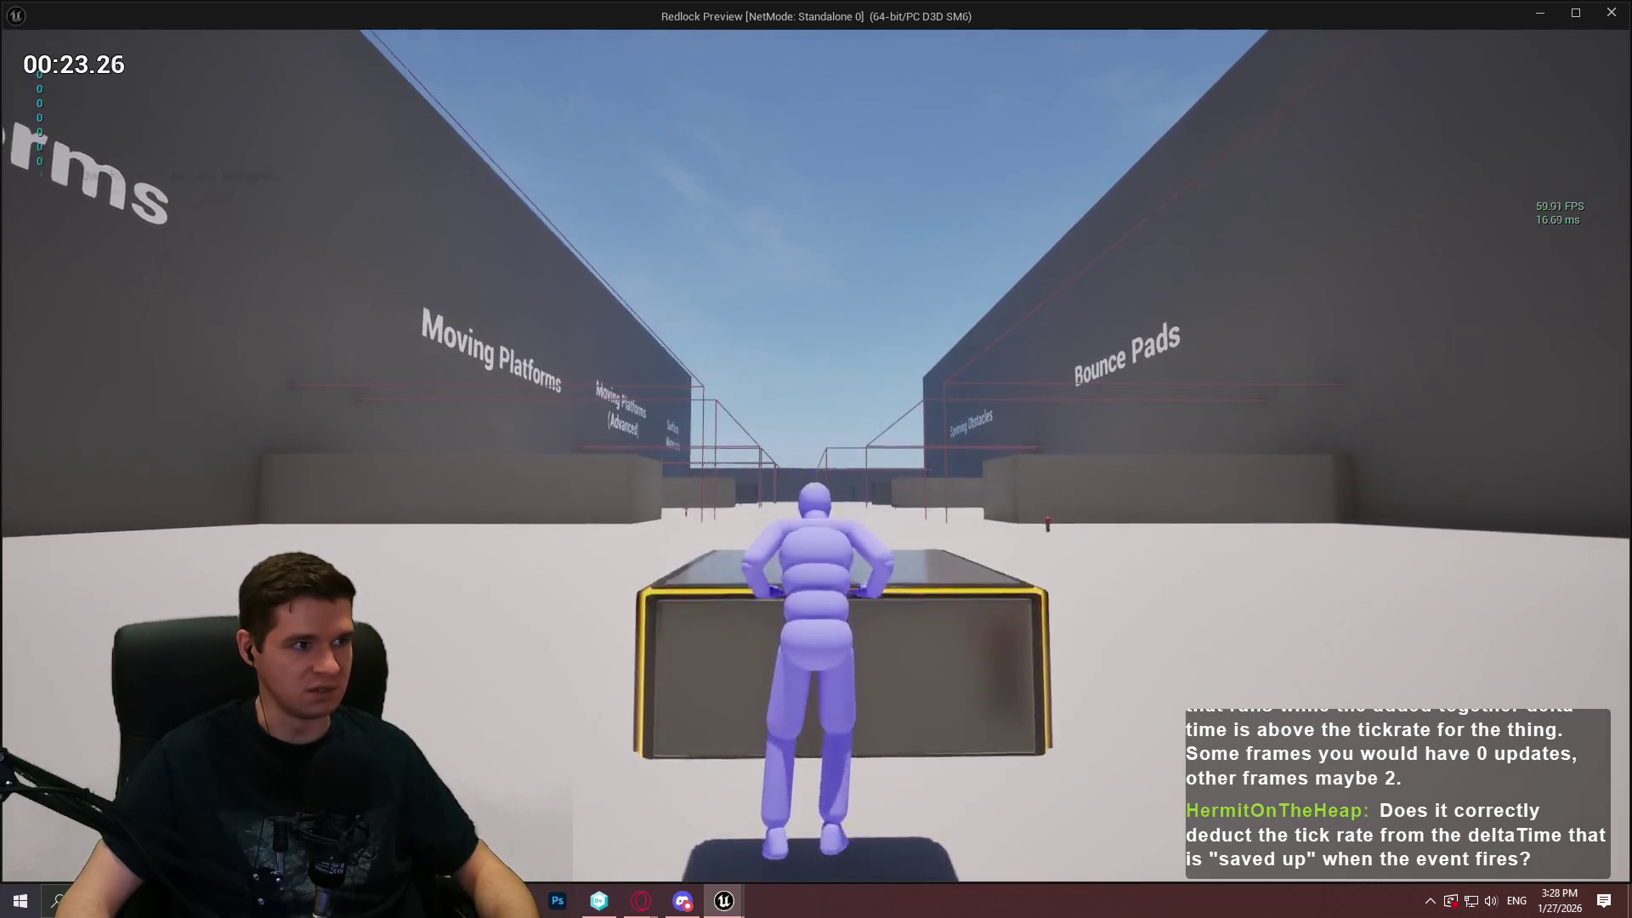
key("w")
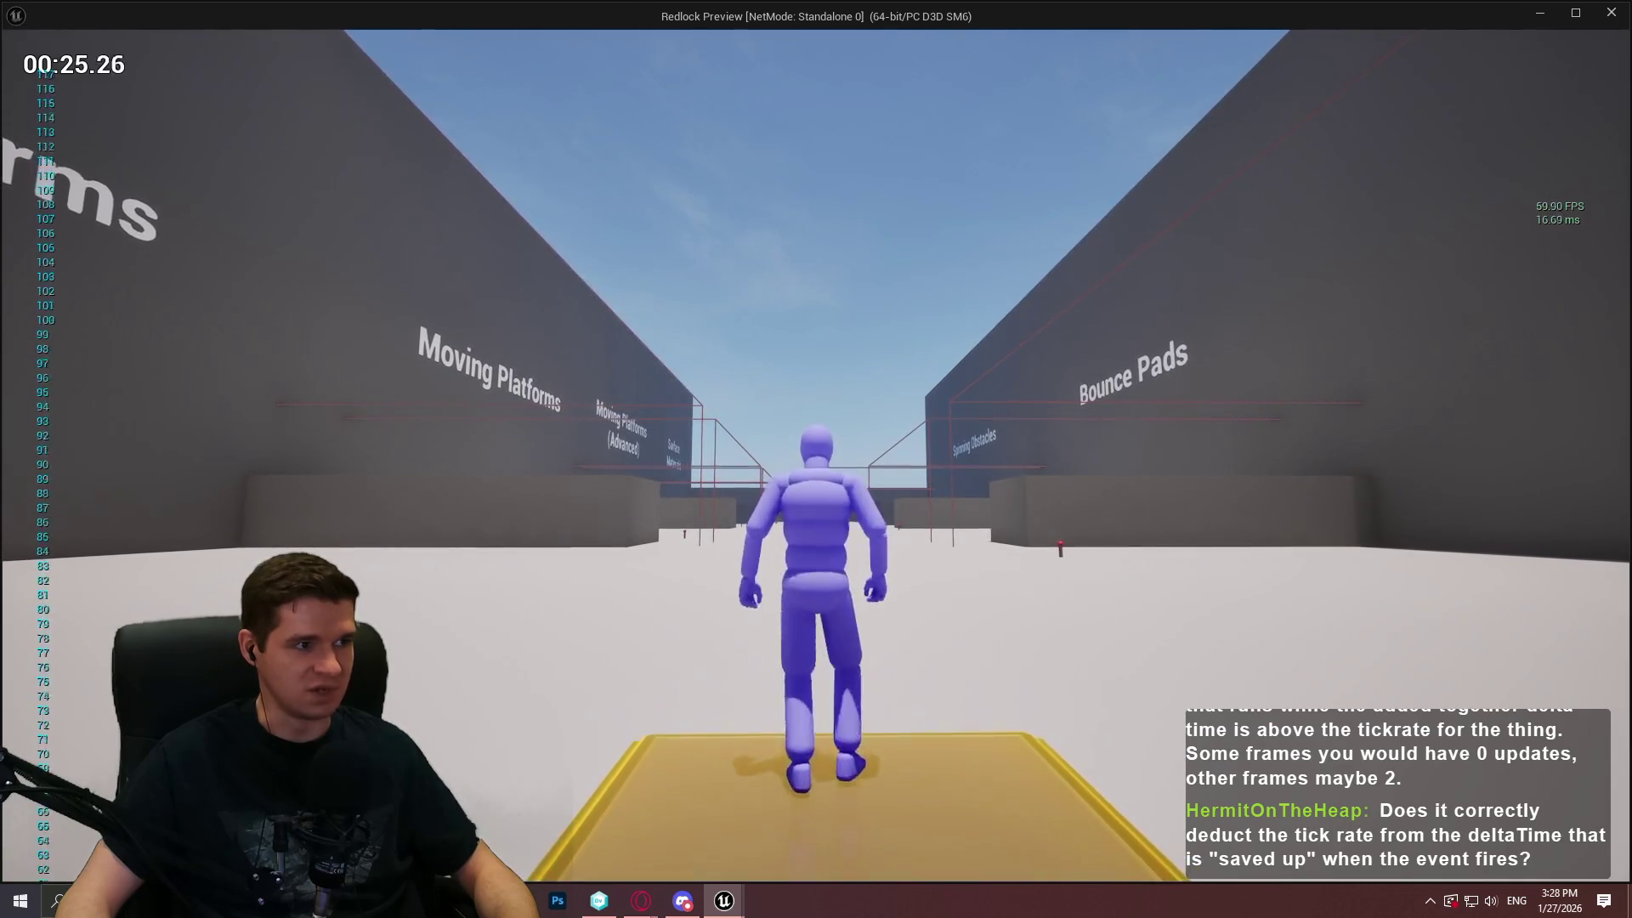
Jump off and back onto the platform, watching it turn orange then red underfoot
key("s")
key("space")
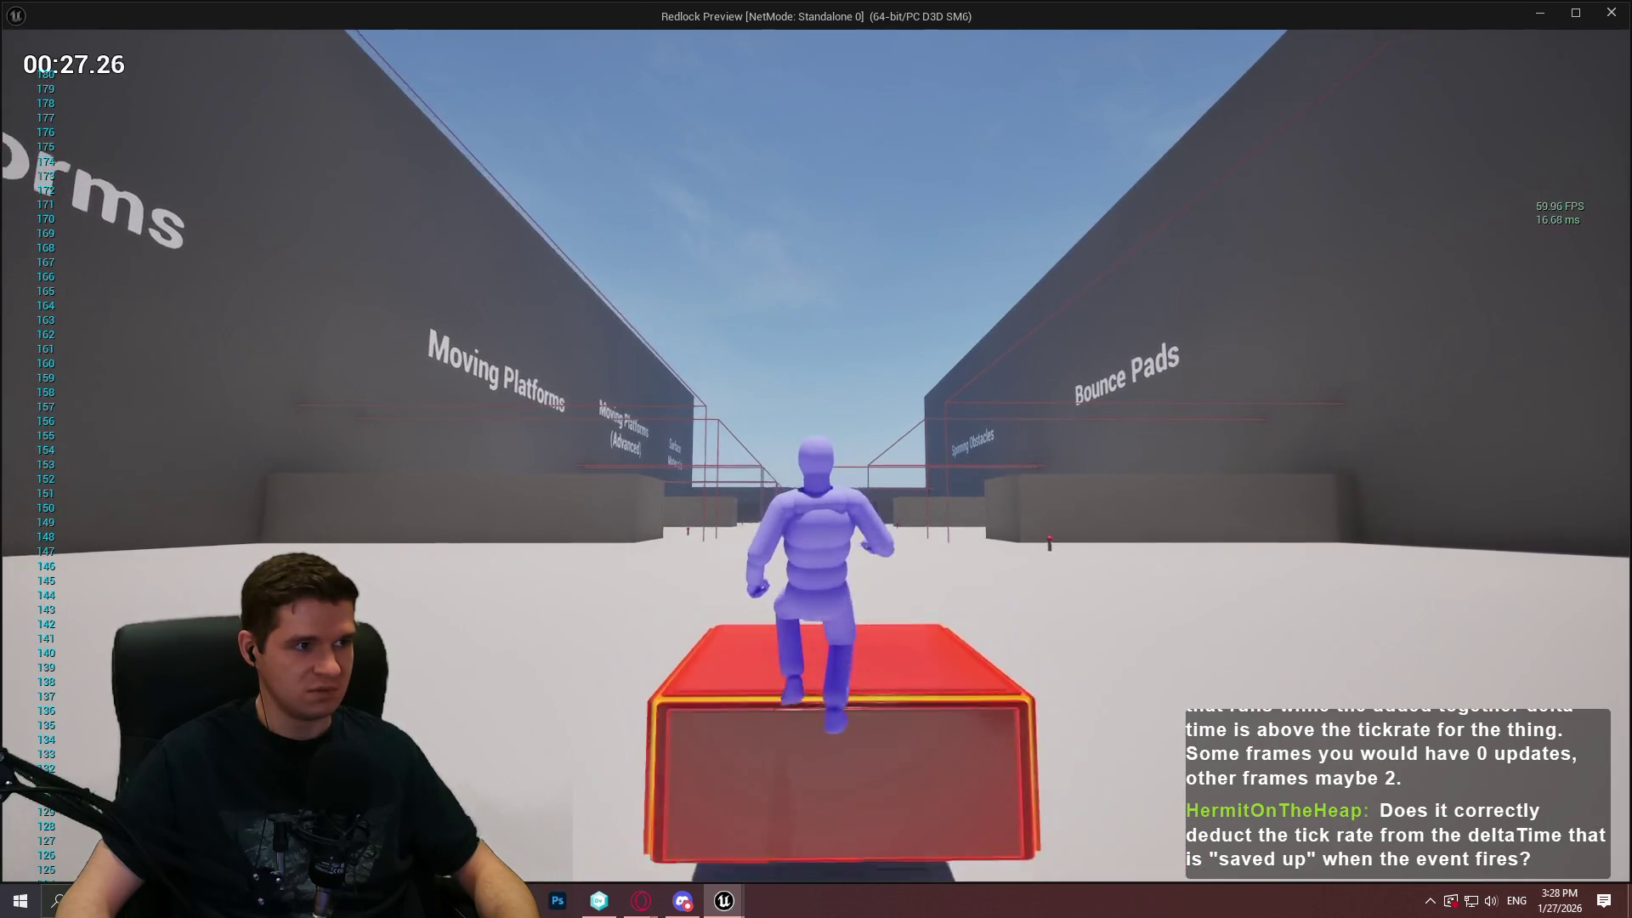
key("w")
key("space")
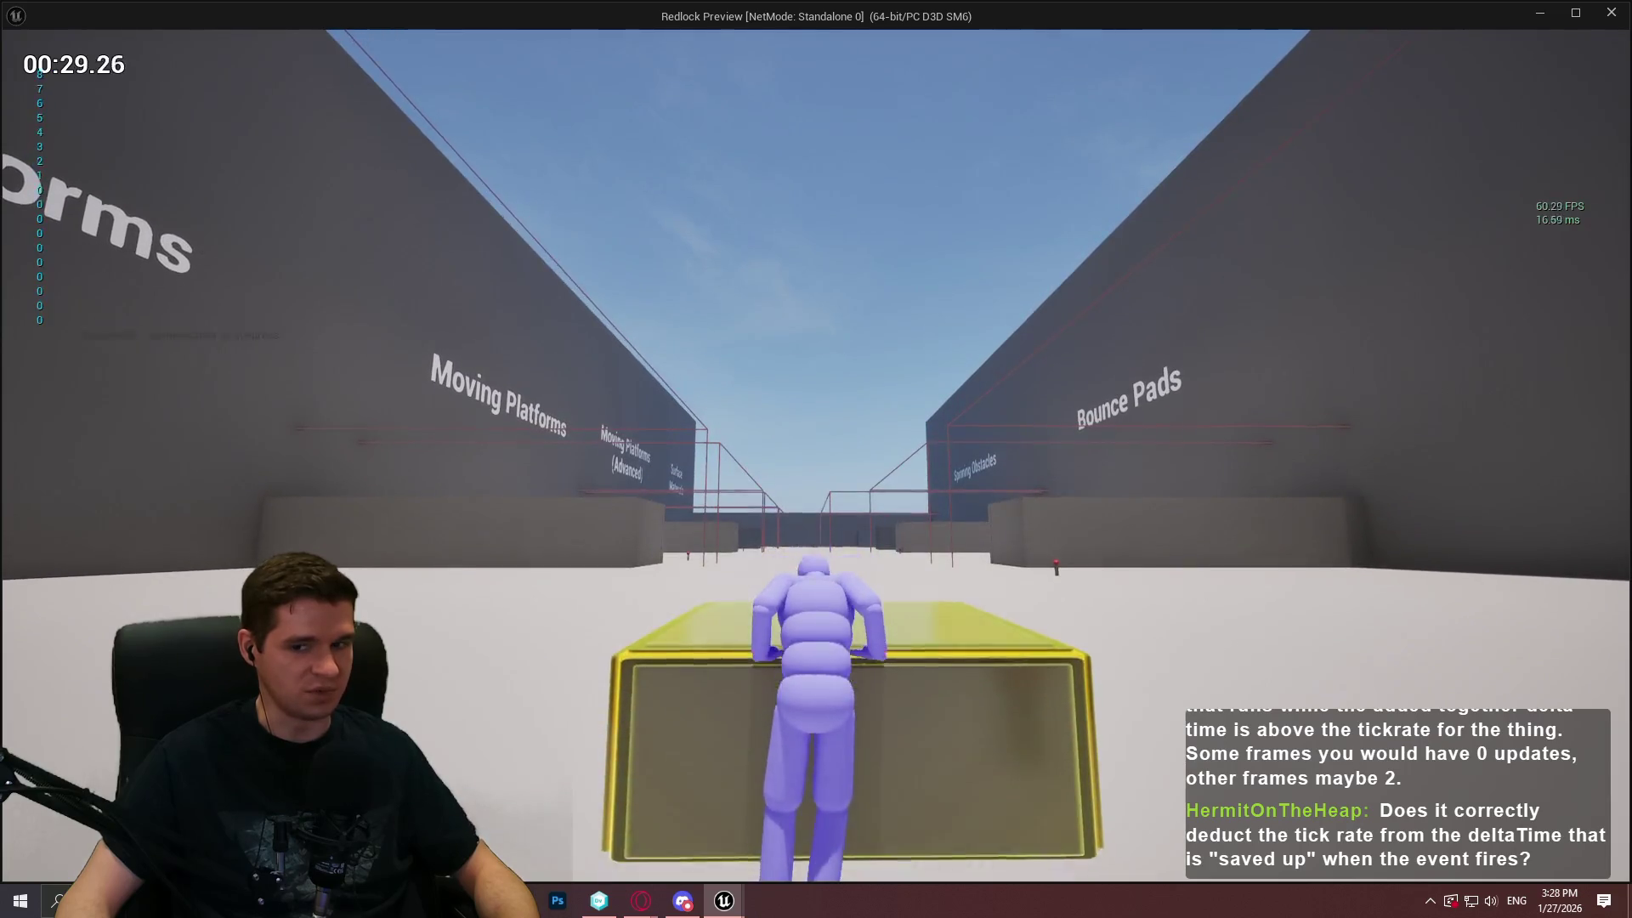
key("s")
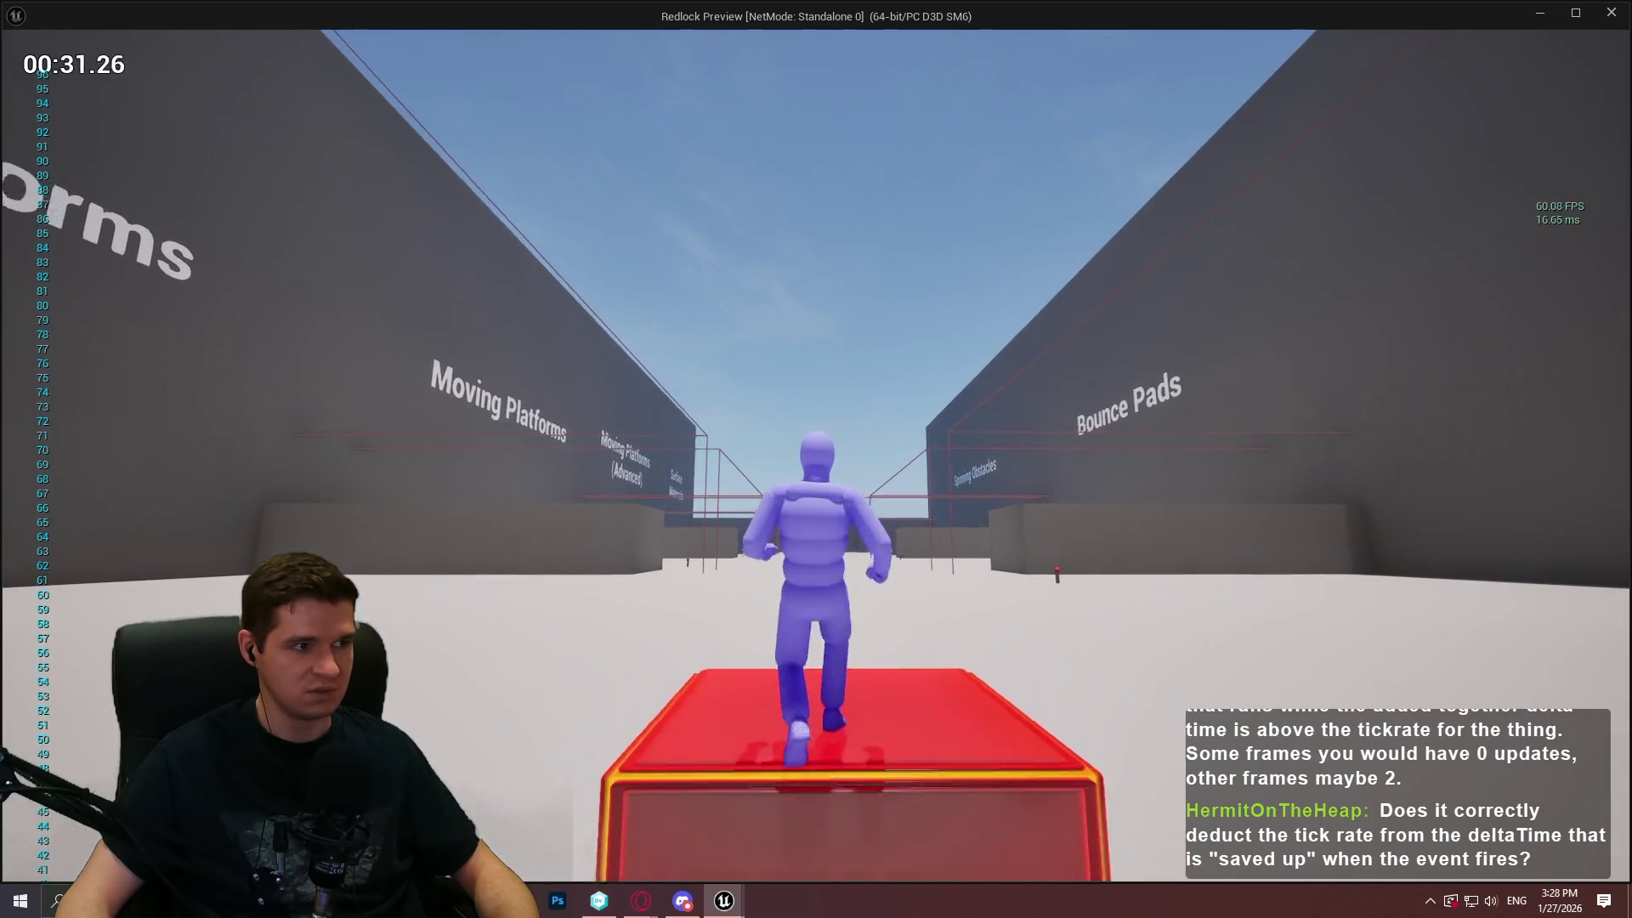
key("space")
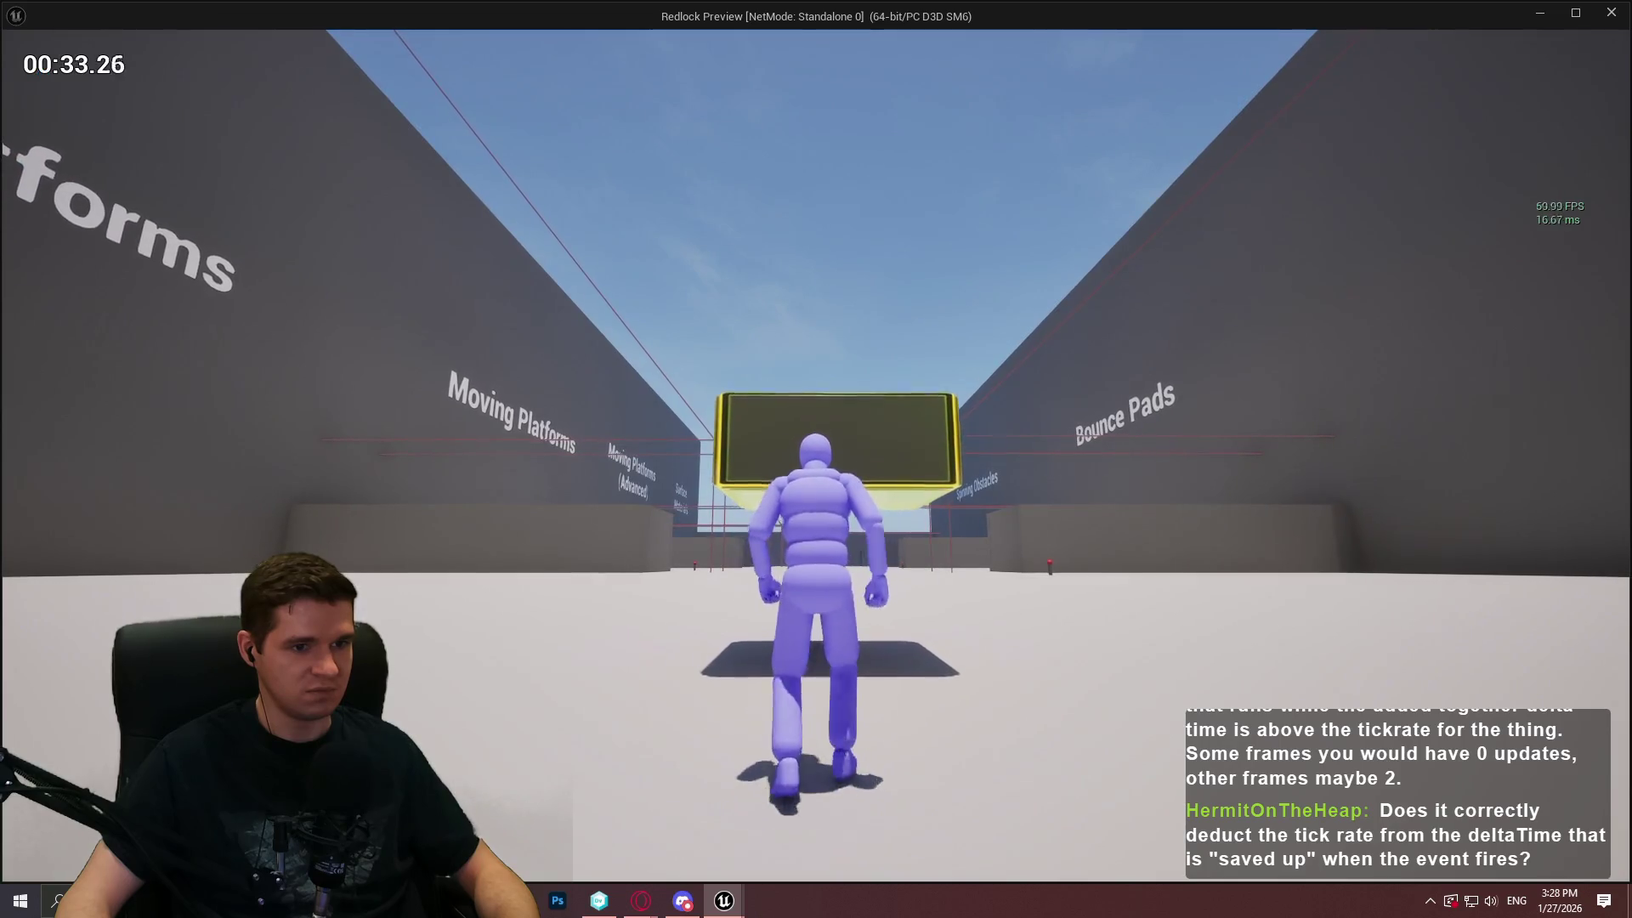
key("w")
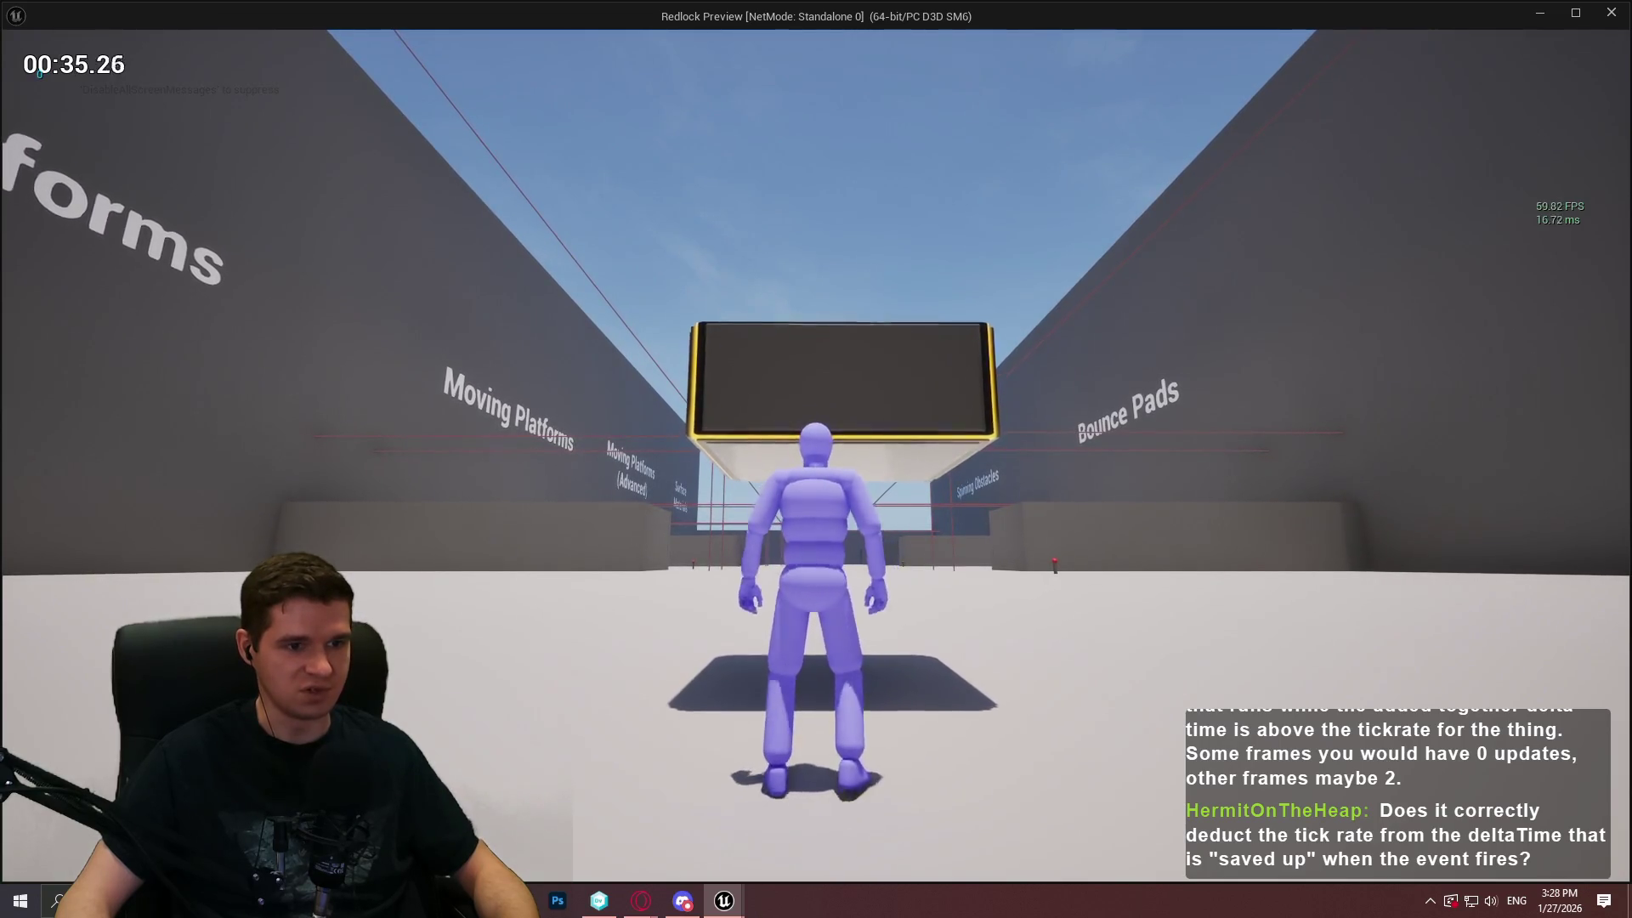
key("s")
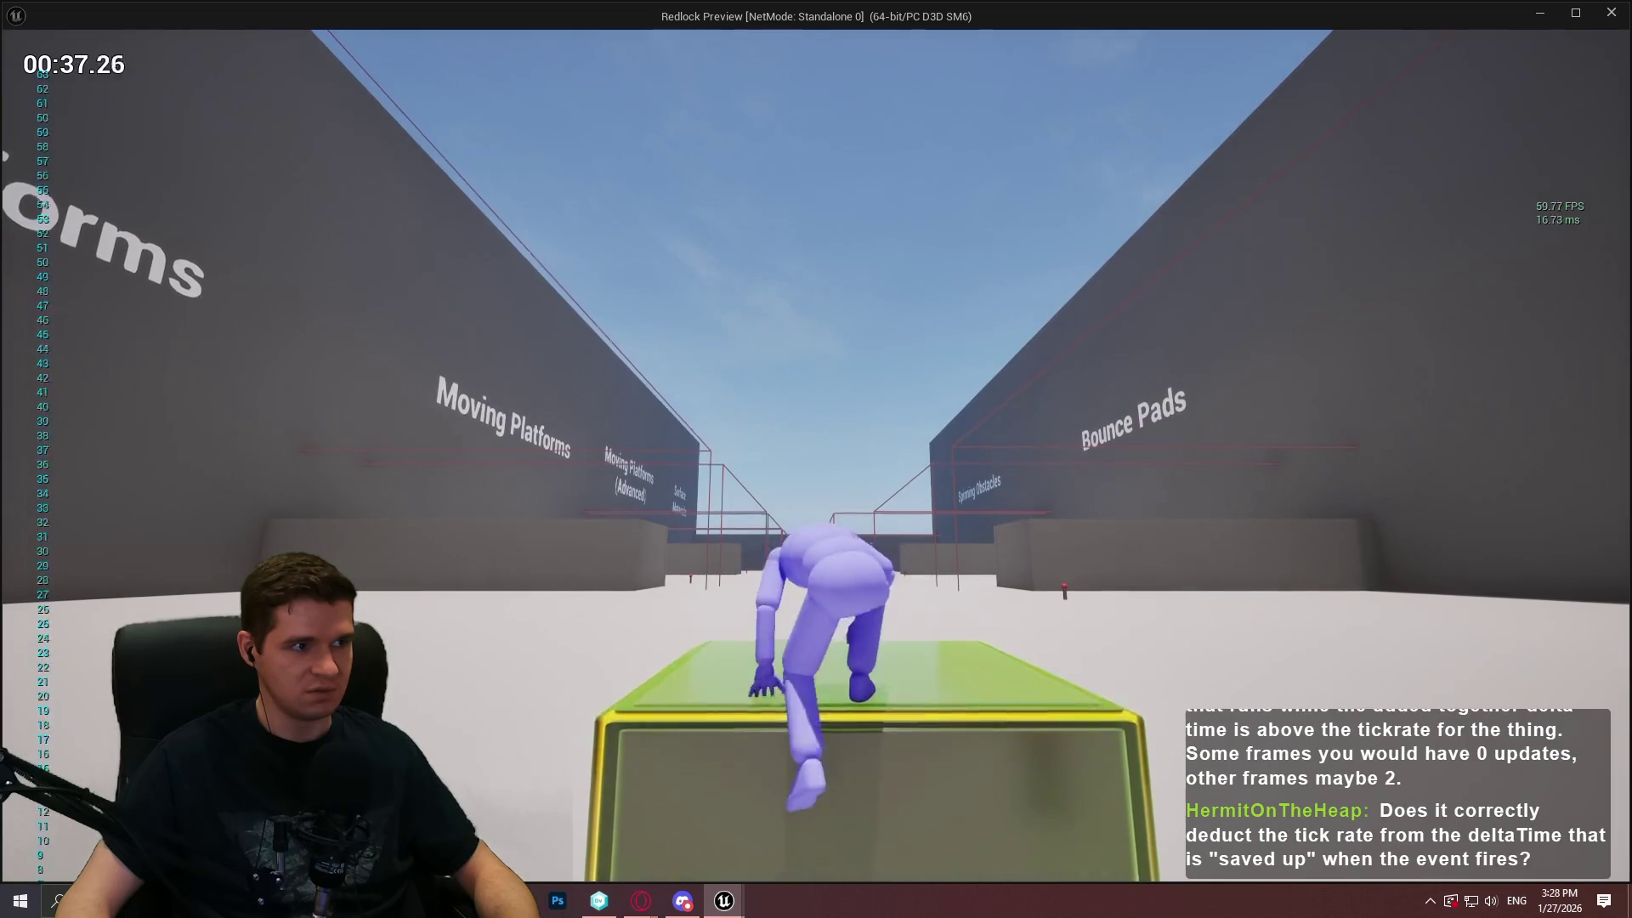
key("w")
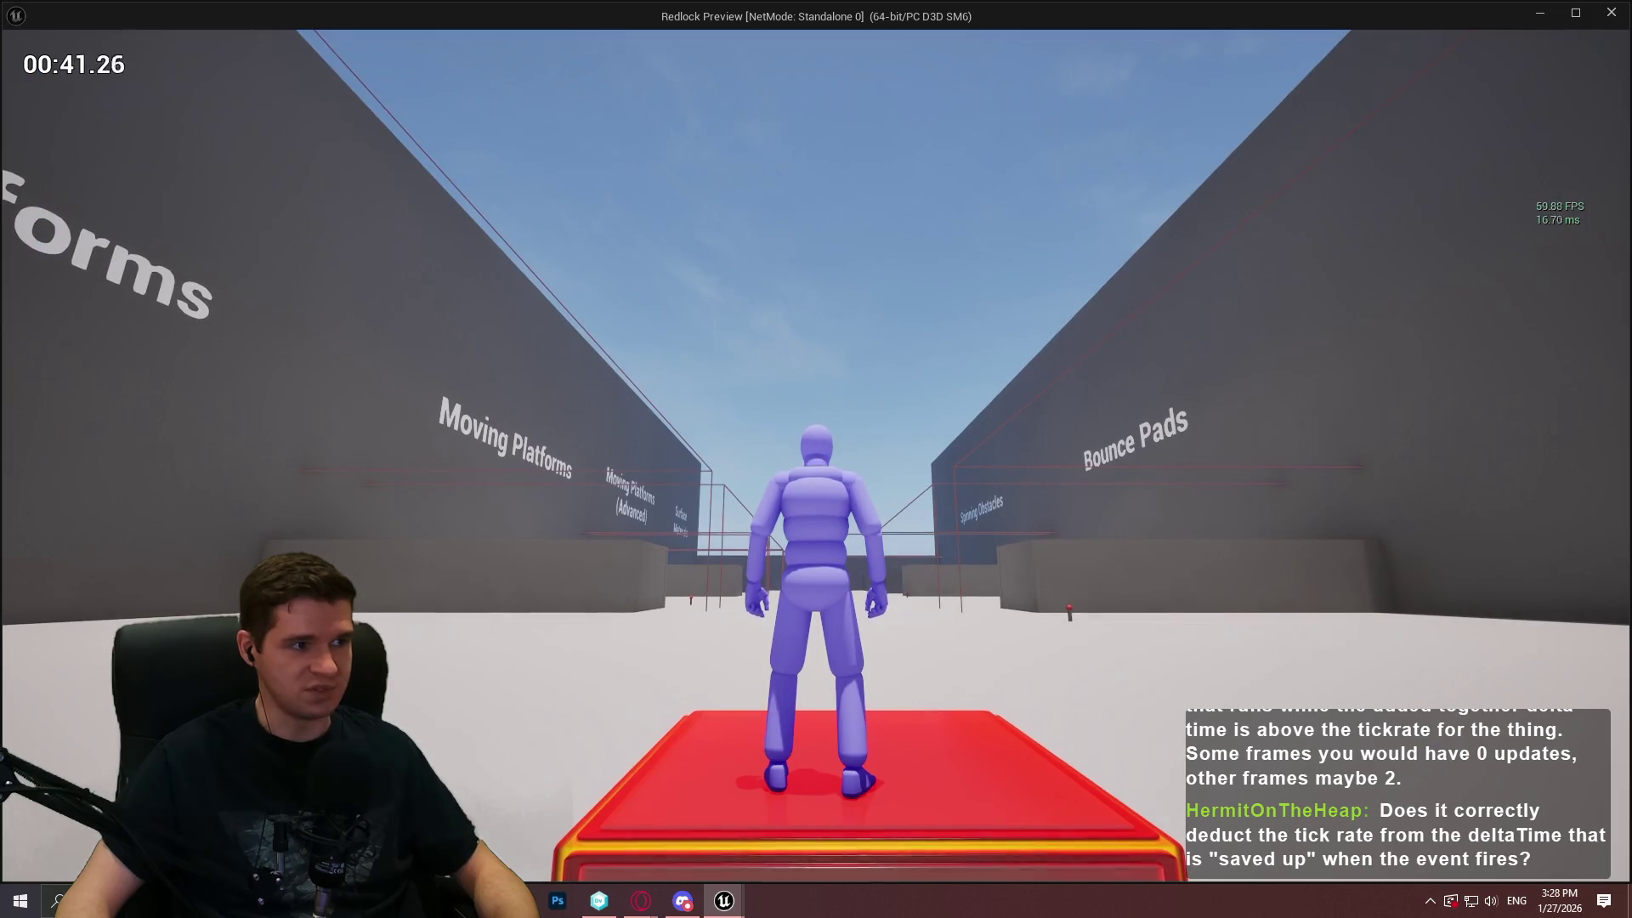
Climb onto the returning platform, then exit to the EventGraph near Get Game Time in Seconds
key("w")
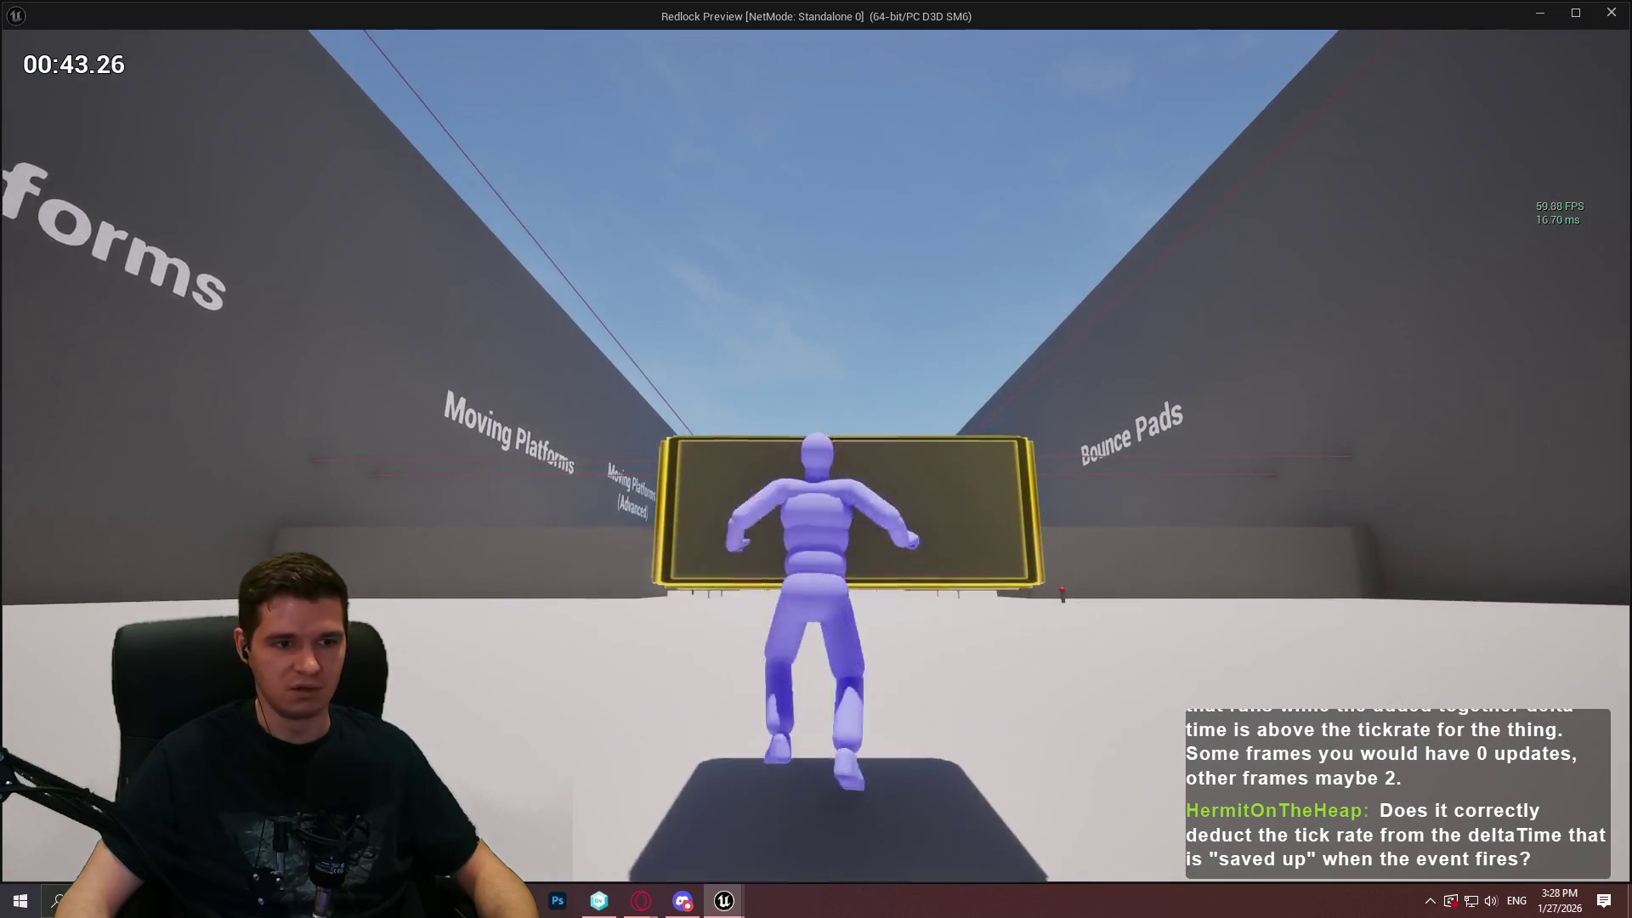
key("space")
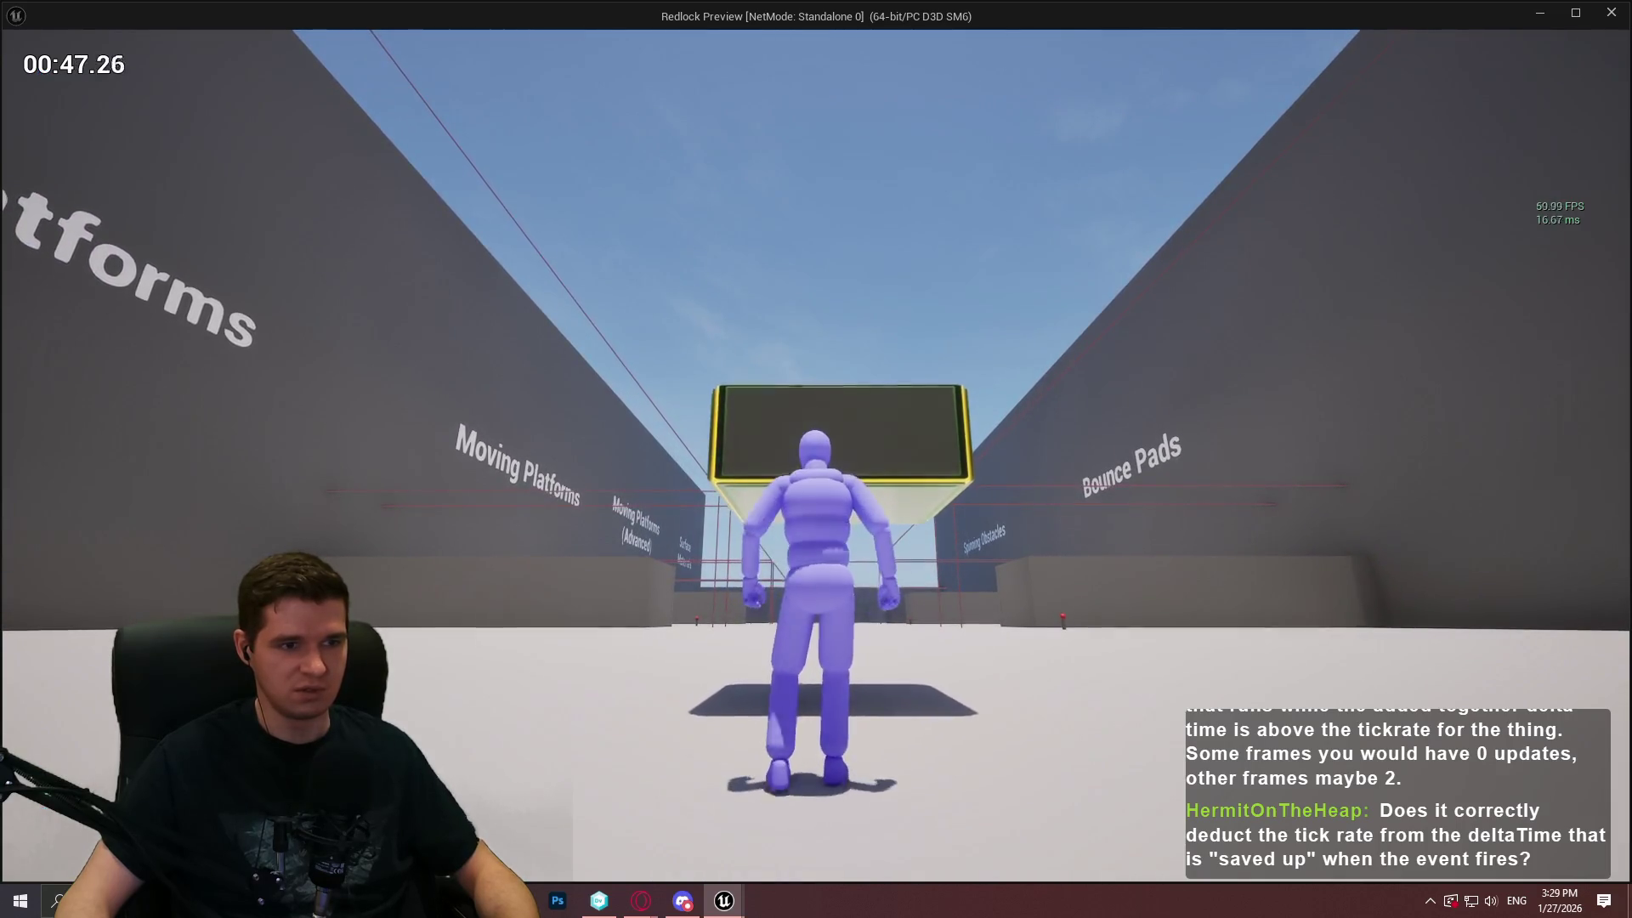
key("space")
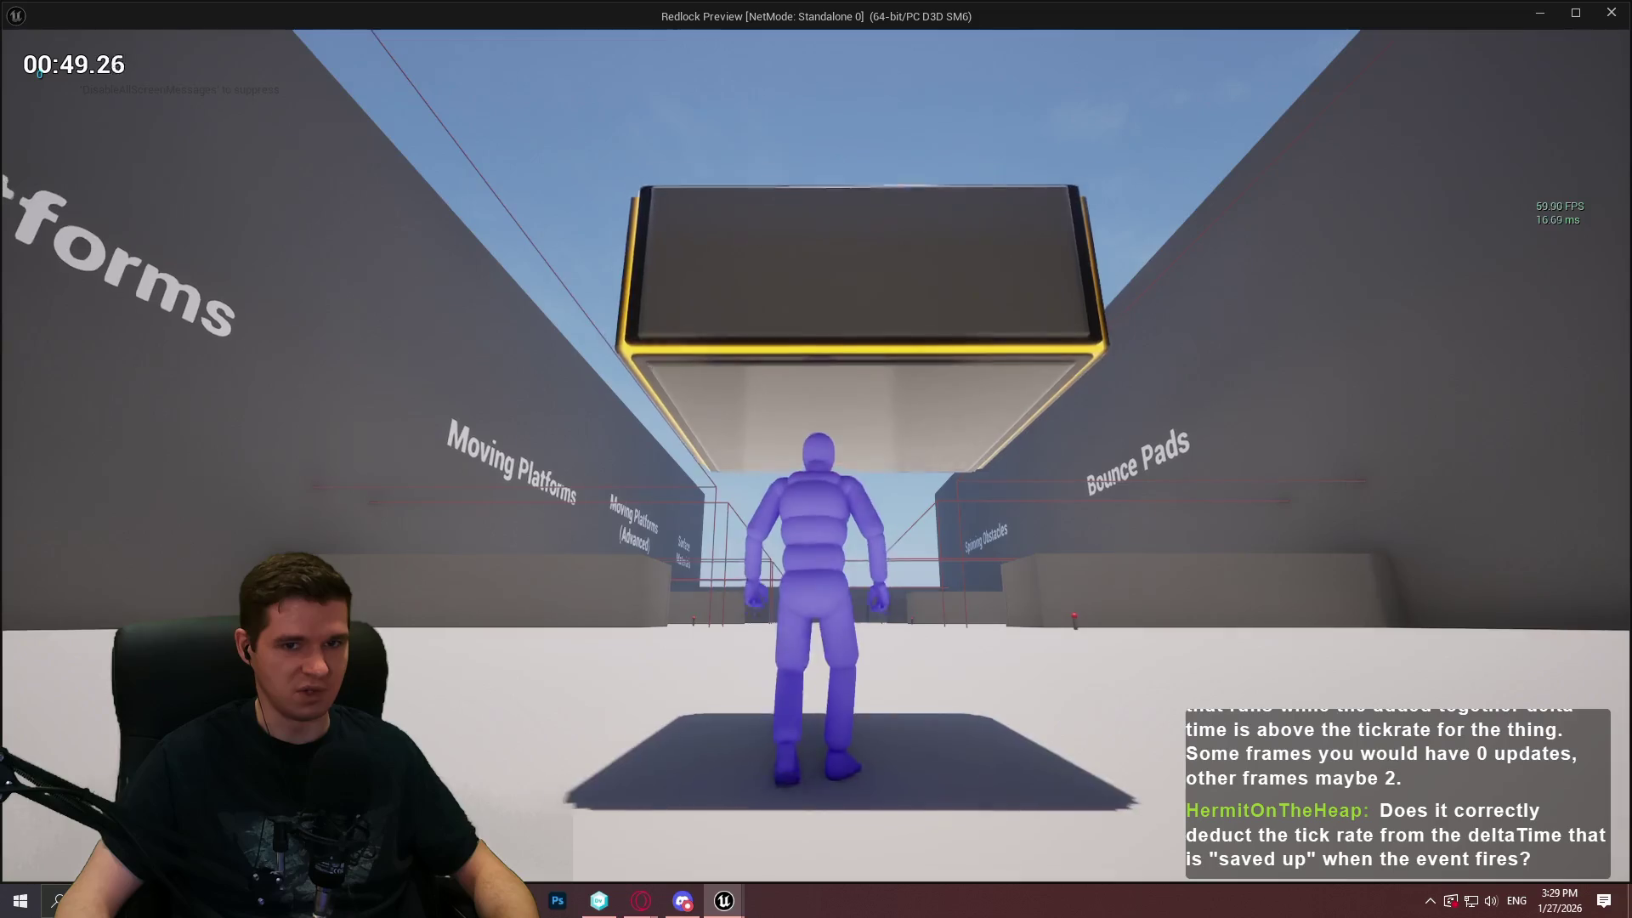
key("space")
key("w")
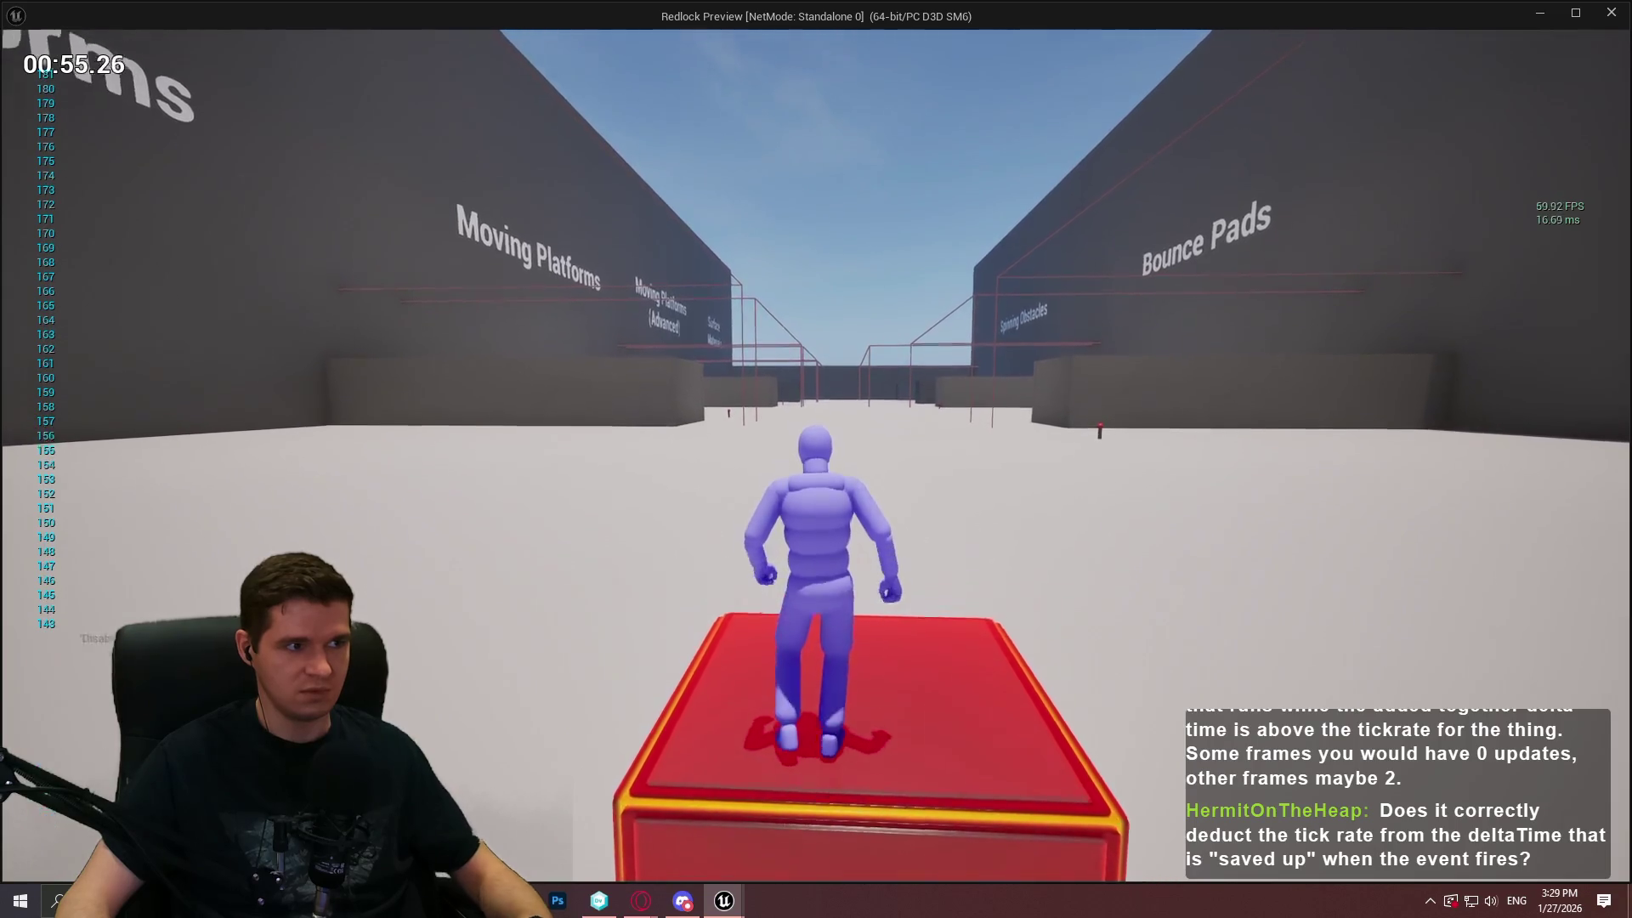
key("Escape")
left_click_drag(749, 305, 775, 475)
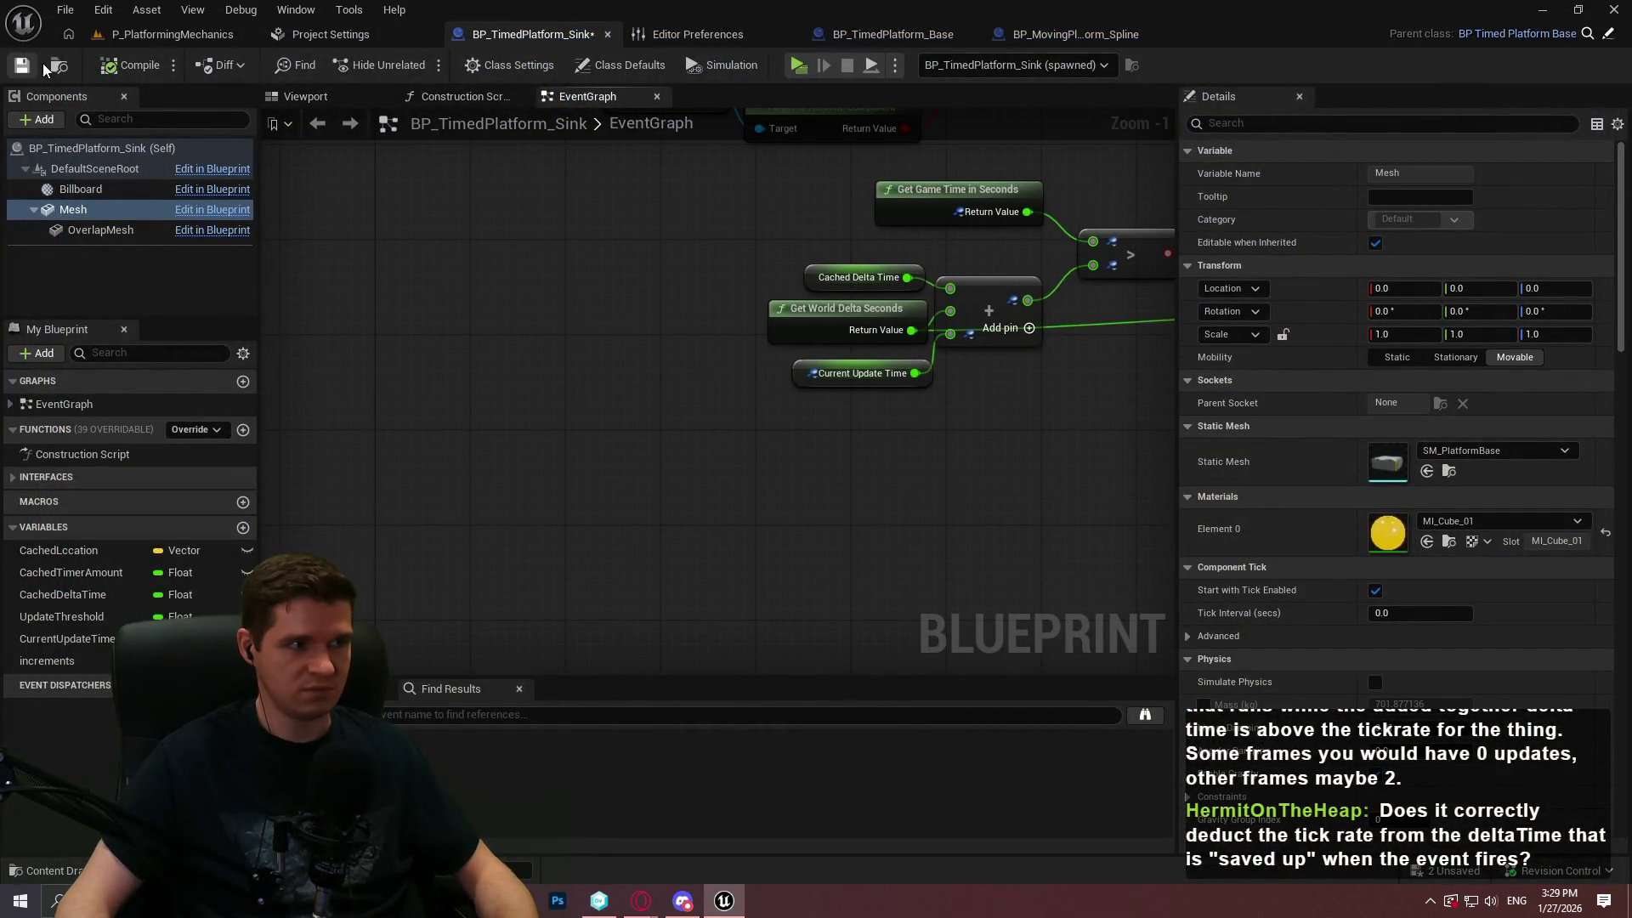
Delete the UpdateThreshold node and its variable, then save the Blueprint
mouse_move(776, 328)
left_mouse_down()
mouse_move(933, 467)
mouse_move(698, 498)
left_mouse_up()
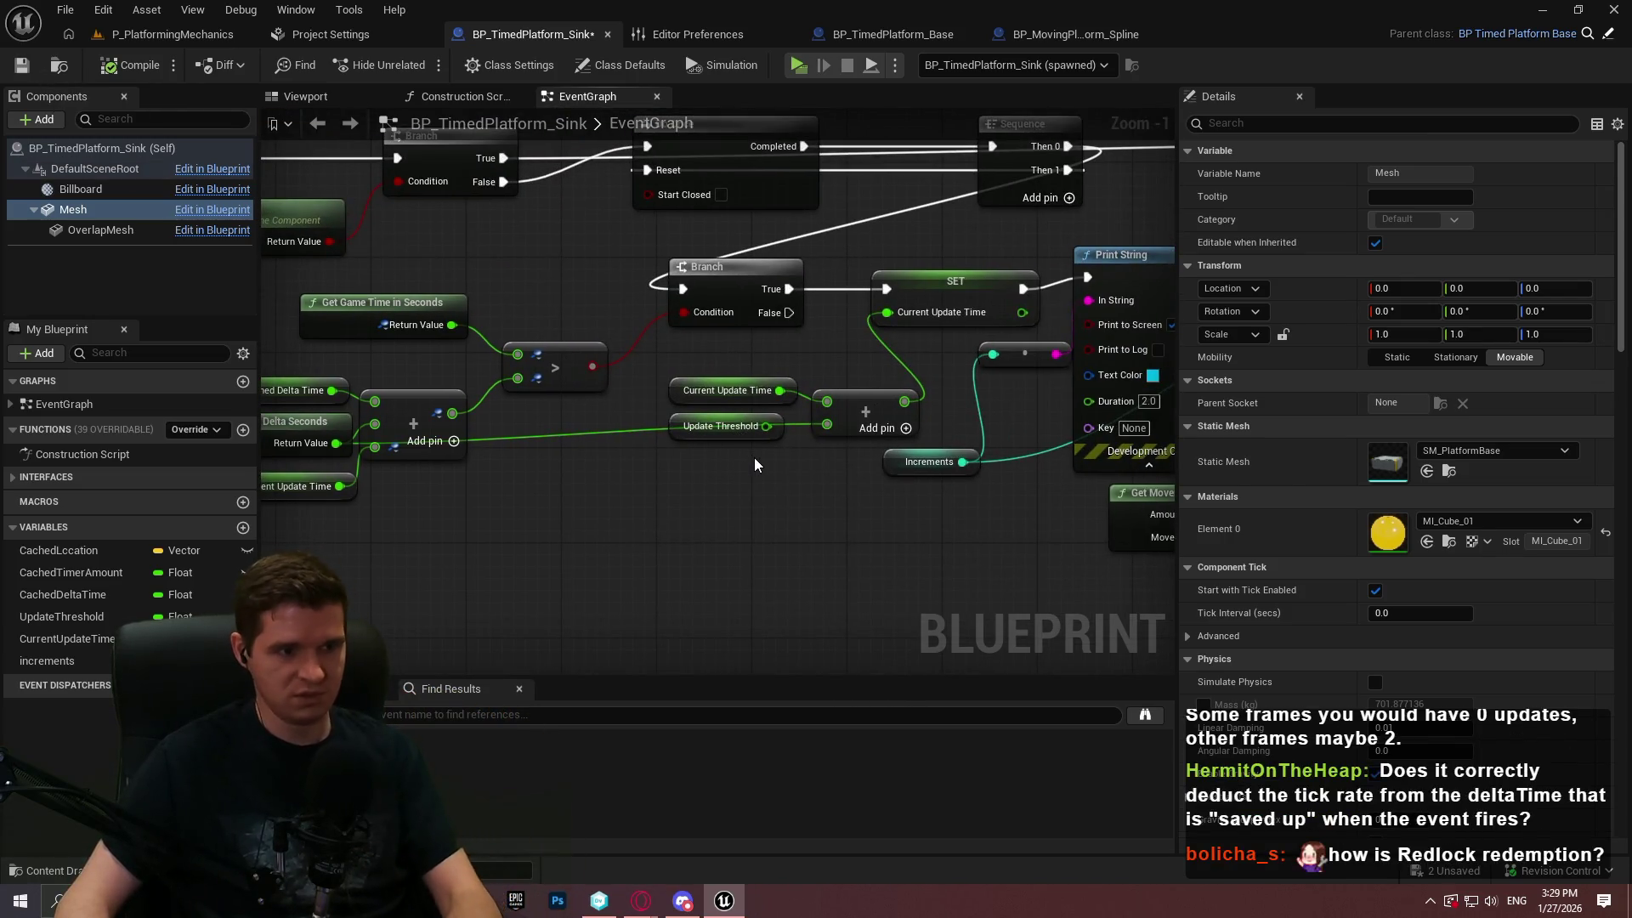
key("Delete")
left_click(78, 617)
key("Delete")
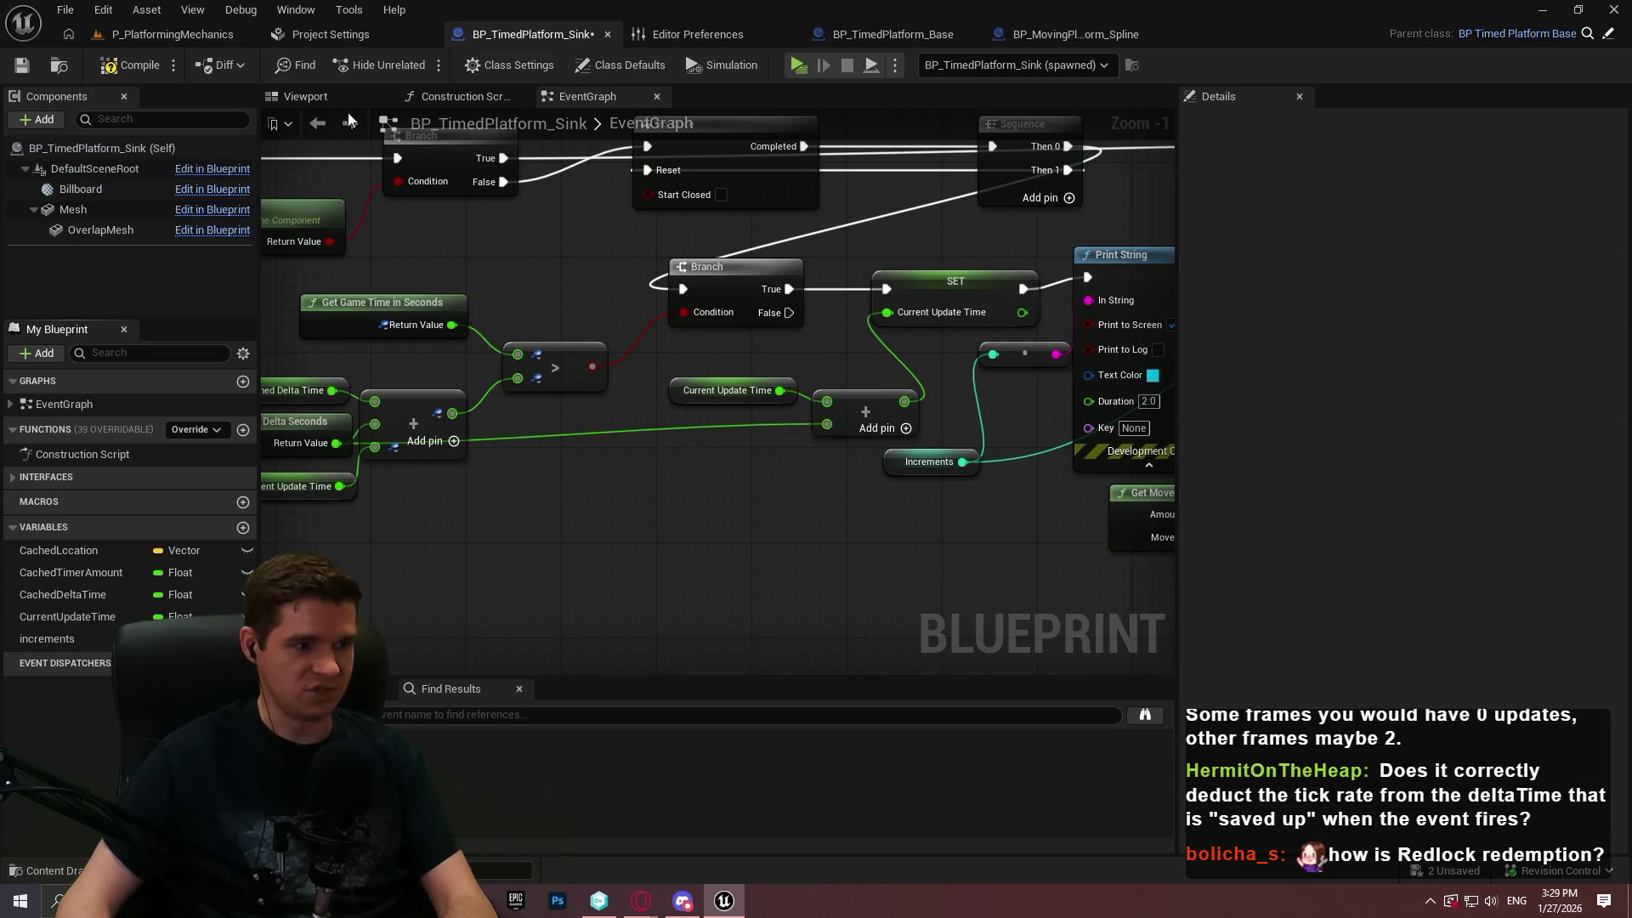
left_click(21, 68)
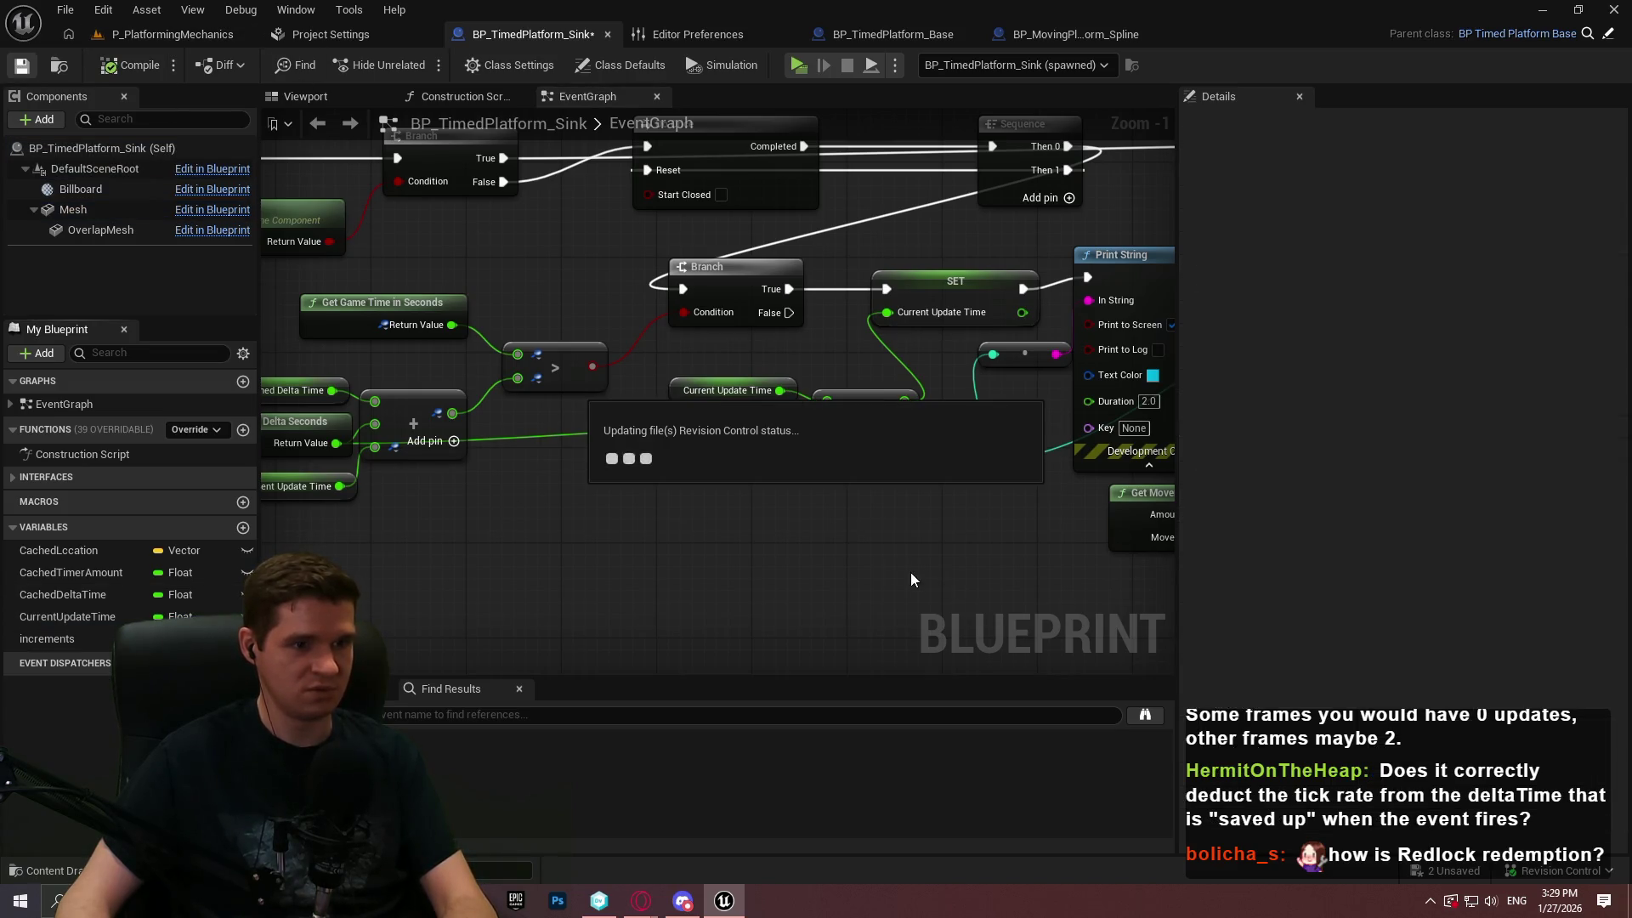
Duplicate Get World Delta Seconds and wire the copy into the Current Update Time Add node
scroll(829, 564, "down", 2)
scroll(633, 486, "up", 4)
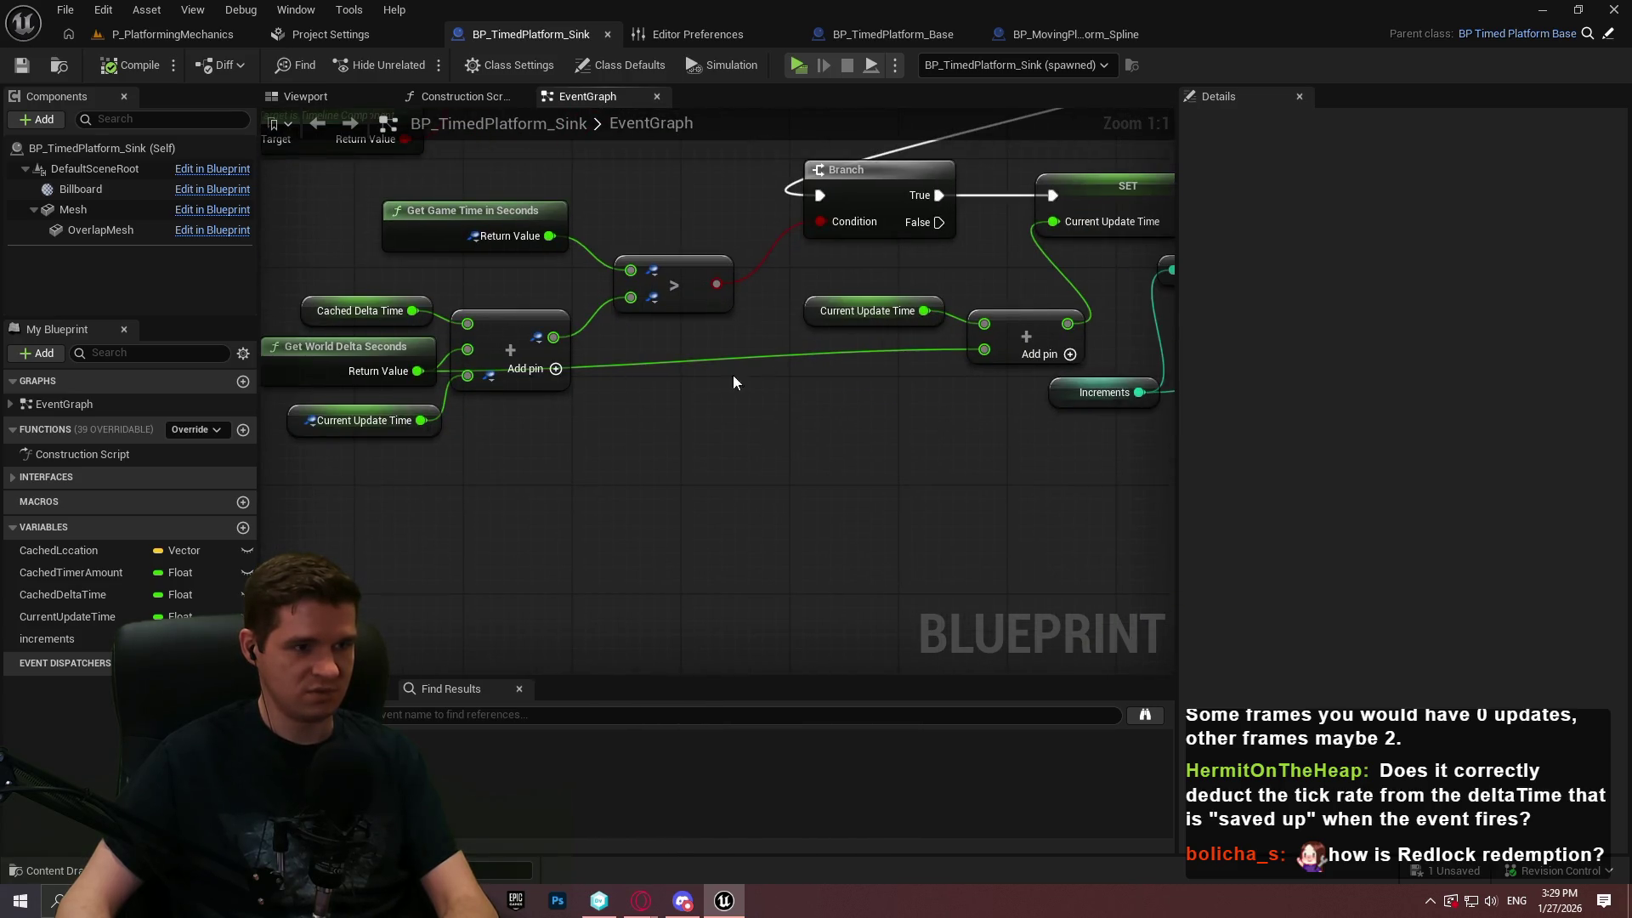
left_click_drag(749, 371, 799, 451)
mouse_move(587, 469)
left_mouse_down()
mouse_move(521, 466)
mouse_move(688, 461)
left_mouse_up()
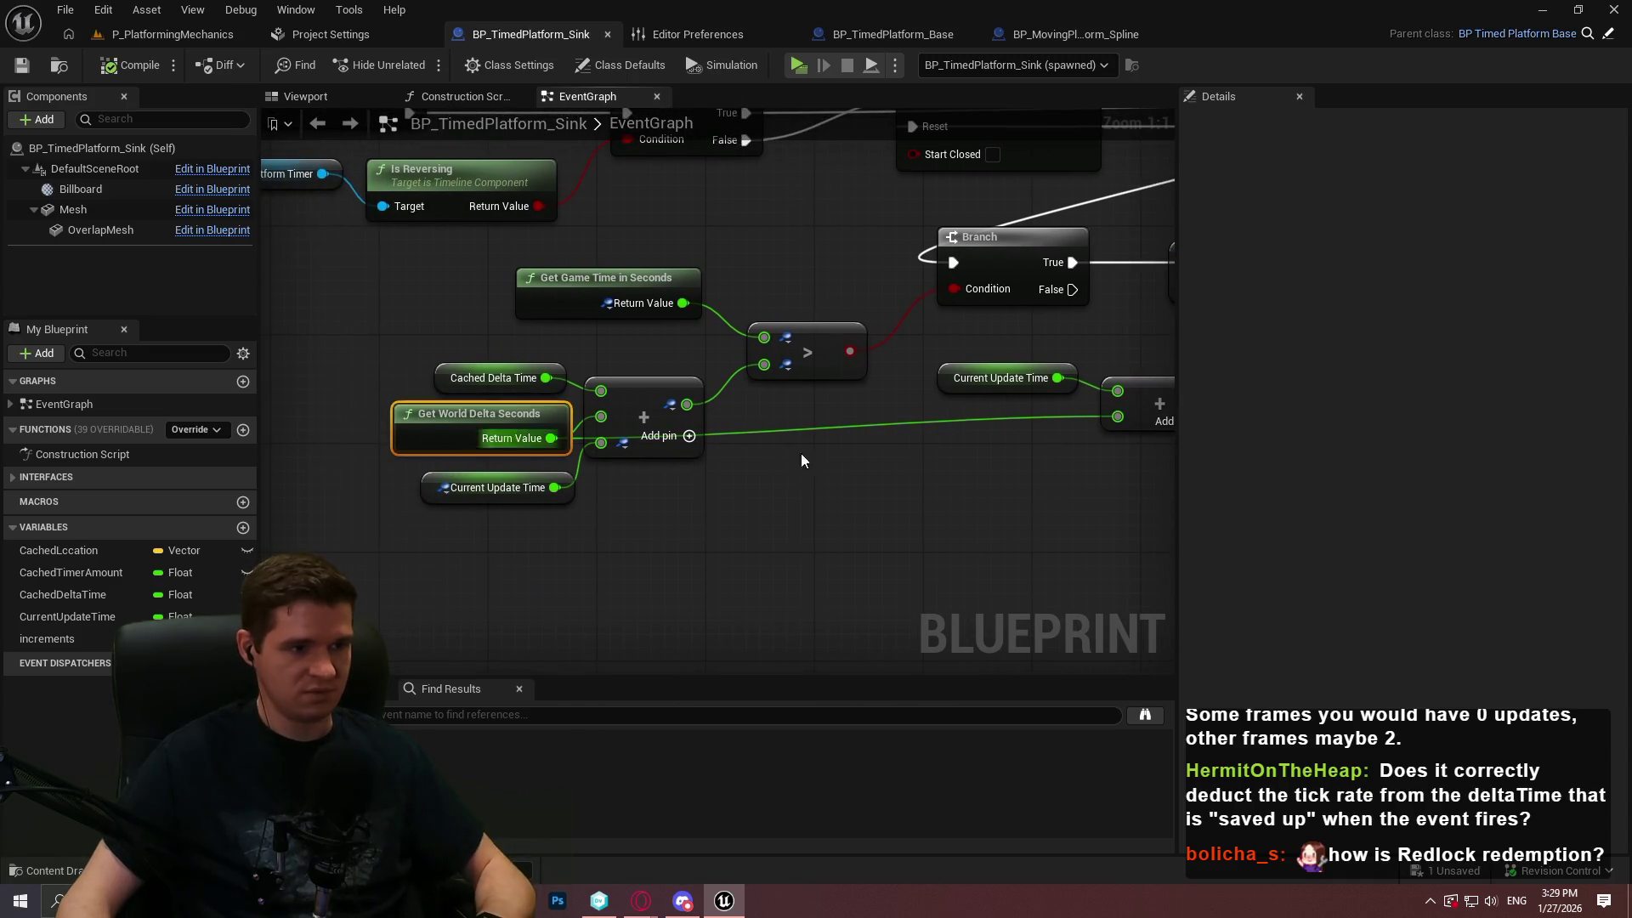
key("ctrl+w")
mouse_move(1027, 452)
left_mouse_down()
mouse_move(1048, 406)
mouse_move(959, 416)
left_mouse_up()
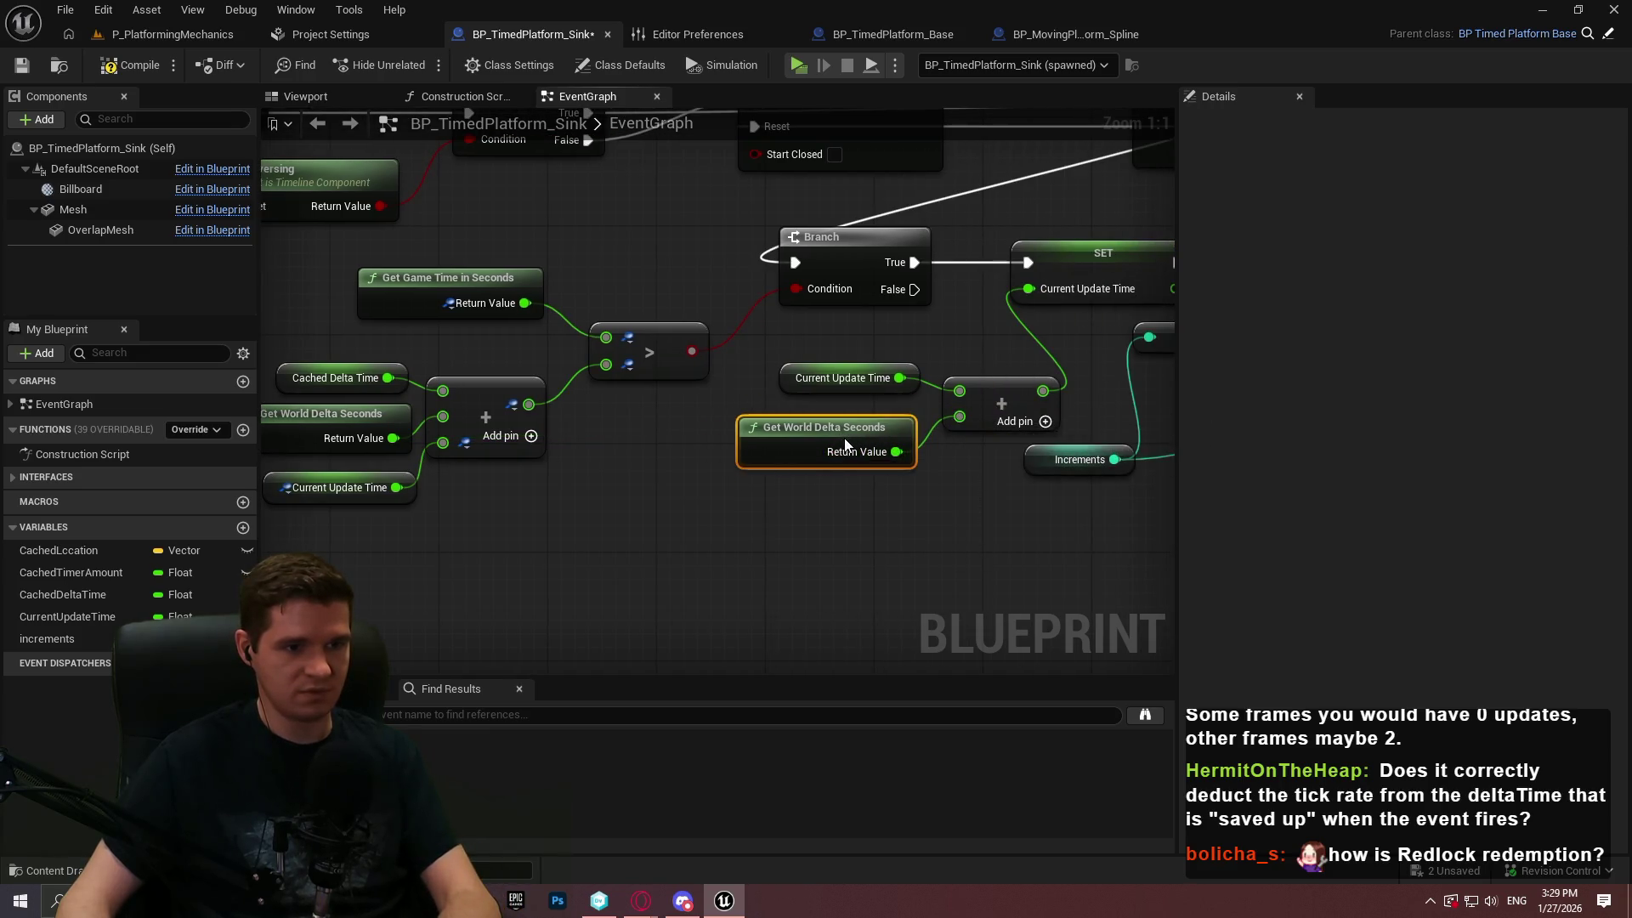
Stop watching the comparison input, the Add node's output and the Add node's bottom input
right_click(608, 338)
mouse_move(681, 437)
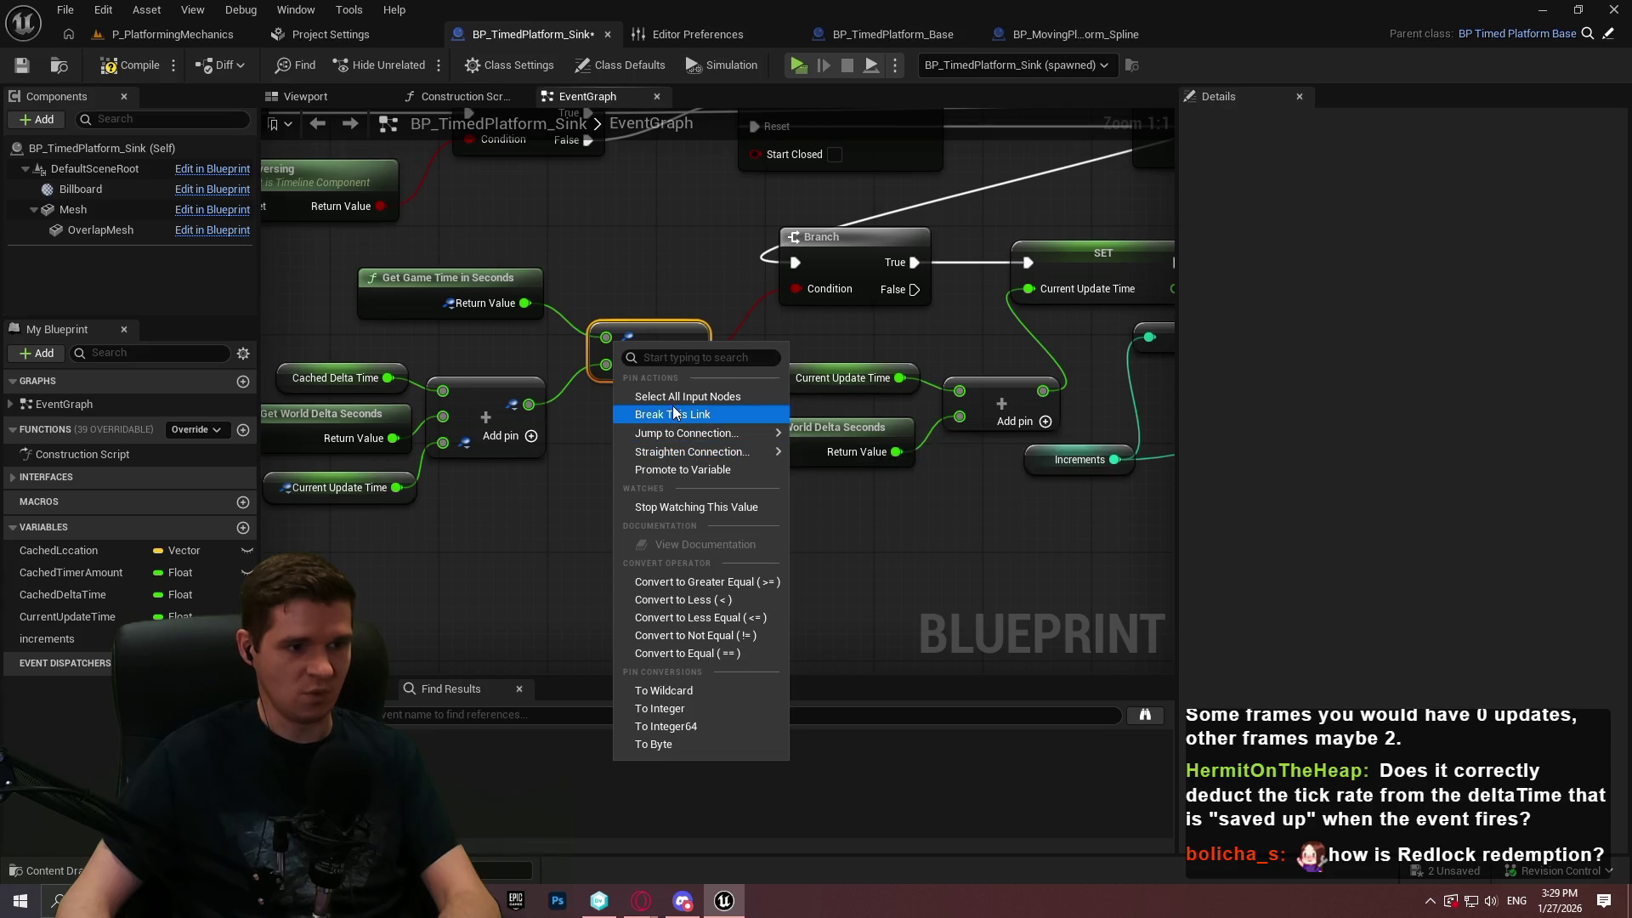
left_click(690, 509)
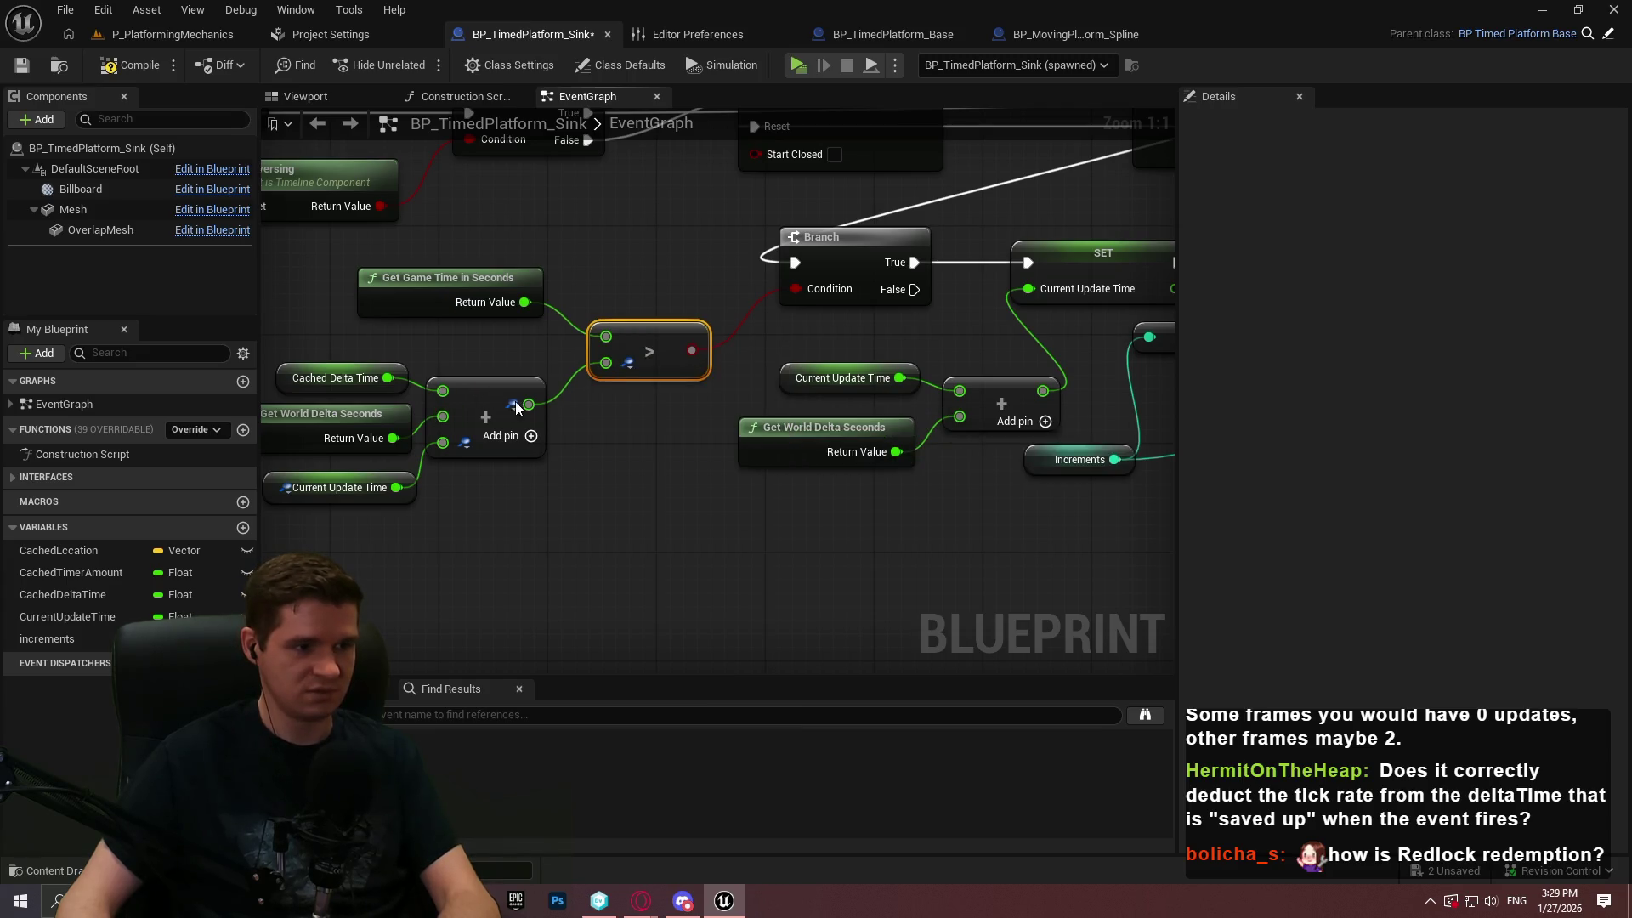
right_click(515, 402)
mouse_move(586, 494)
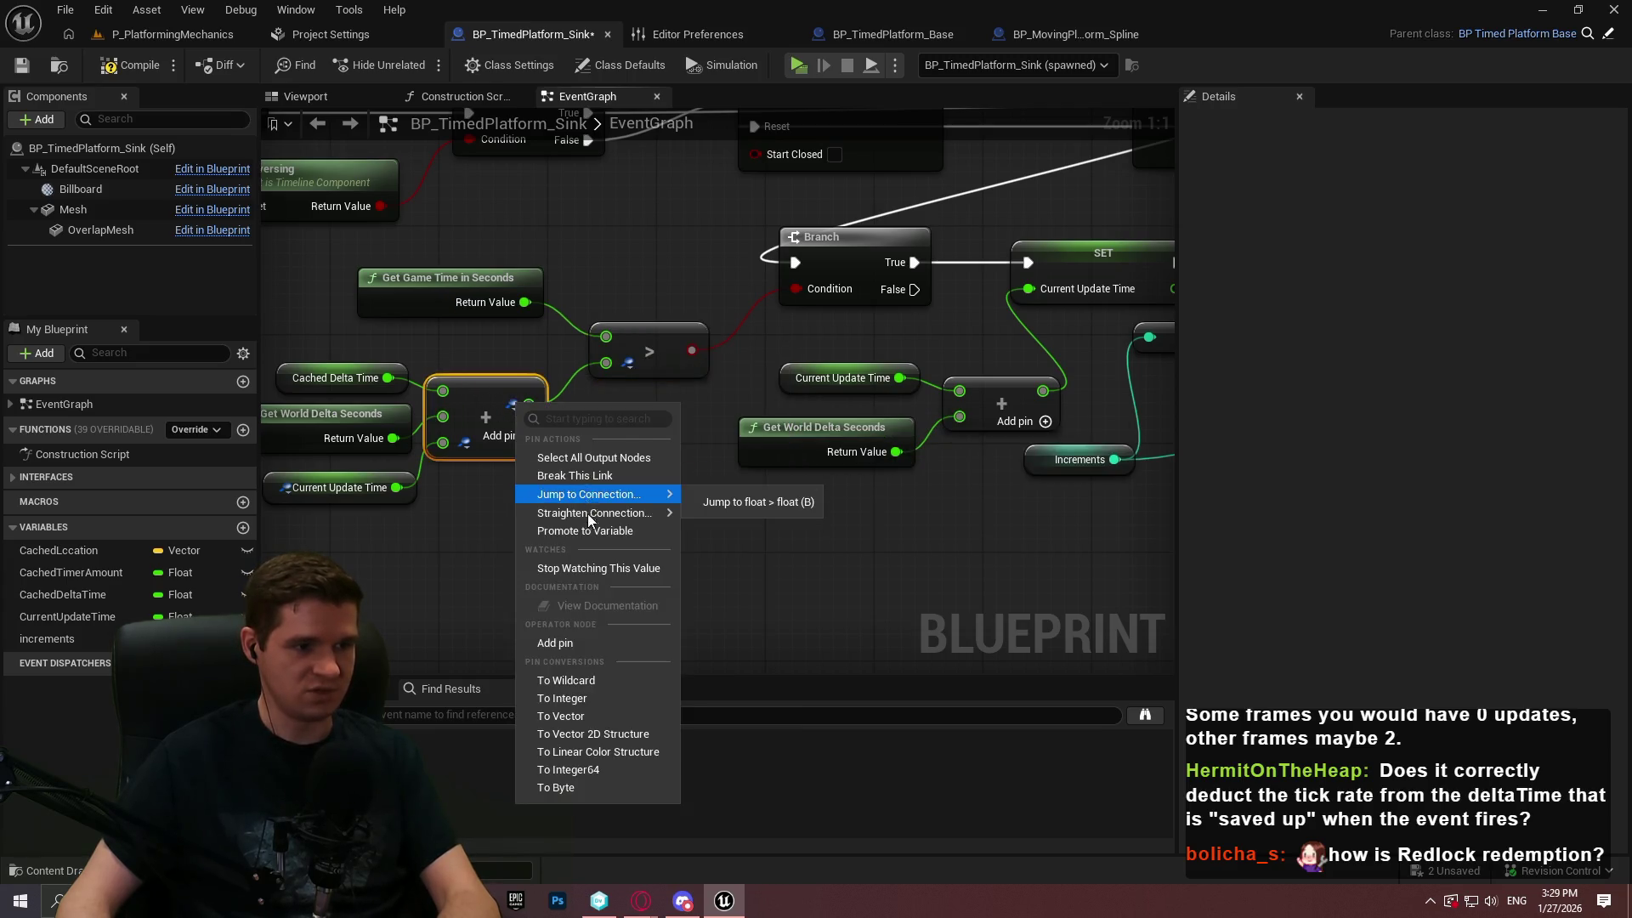
left_click(600, 568)
right_click(452, 446)
mouse_move(507, 543)
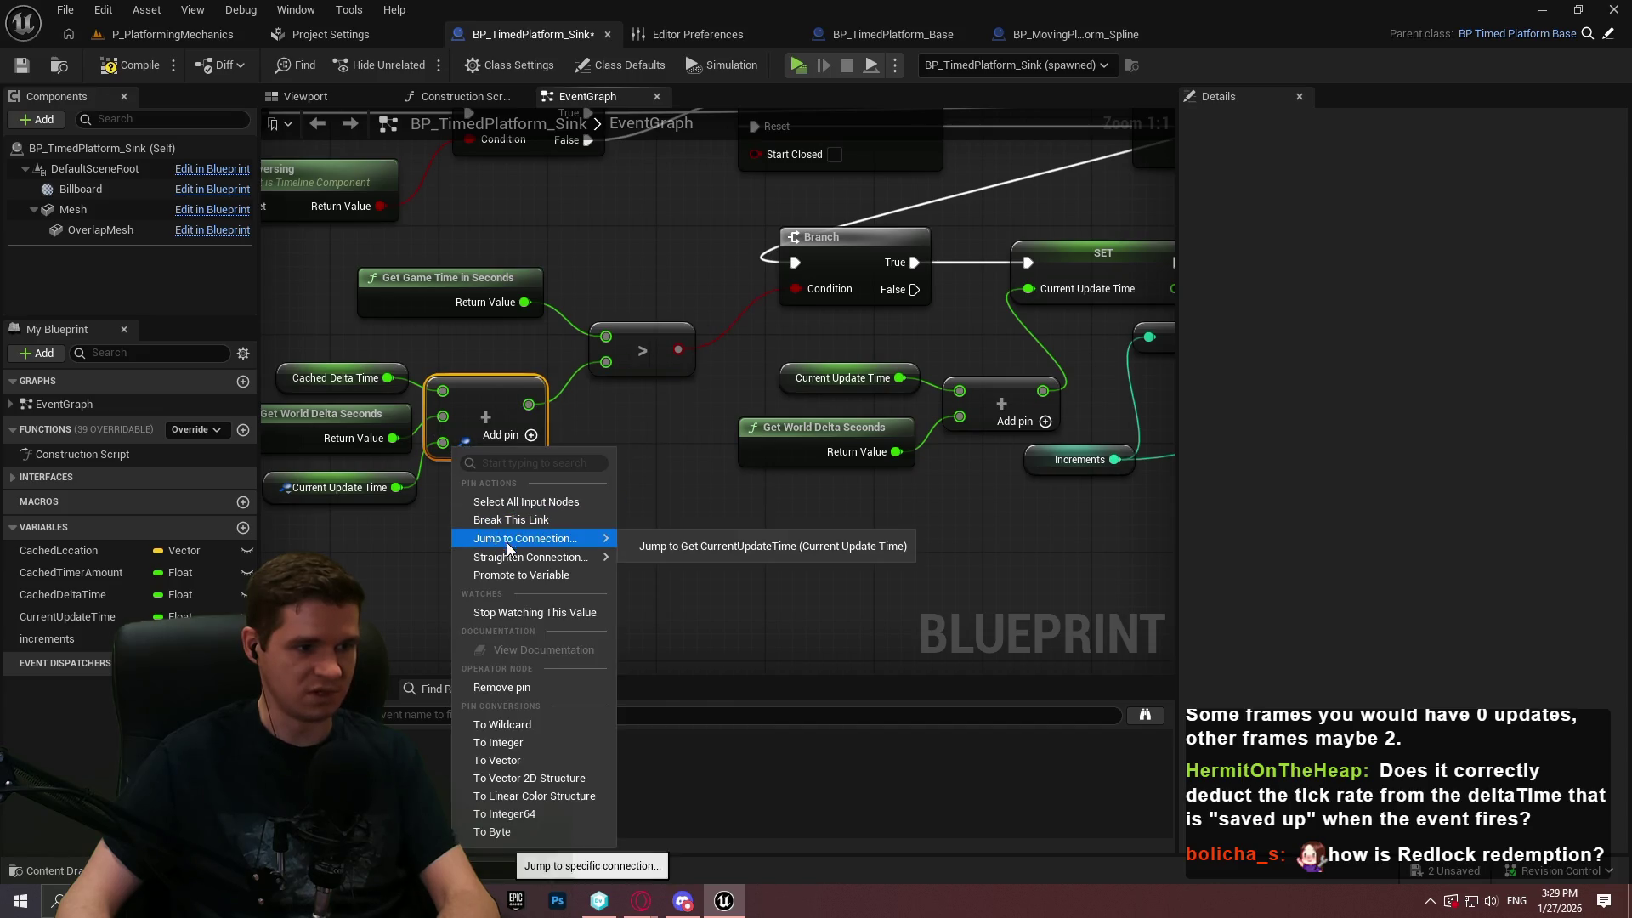
left_click(557, 613)
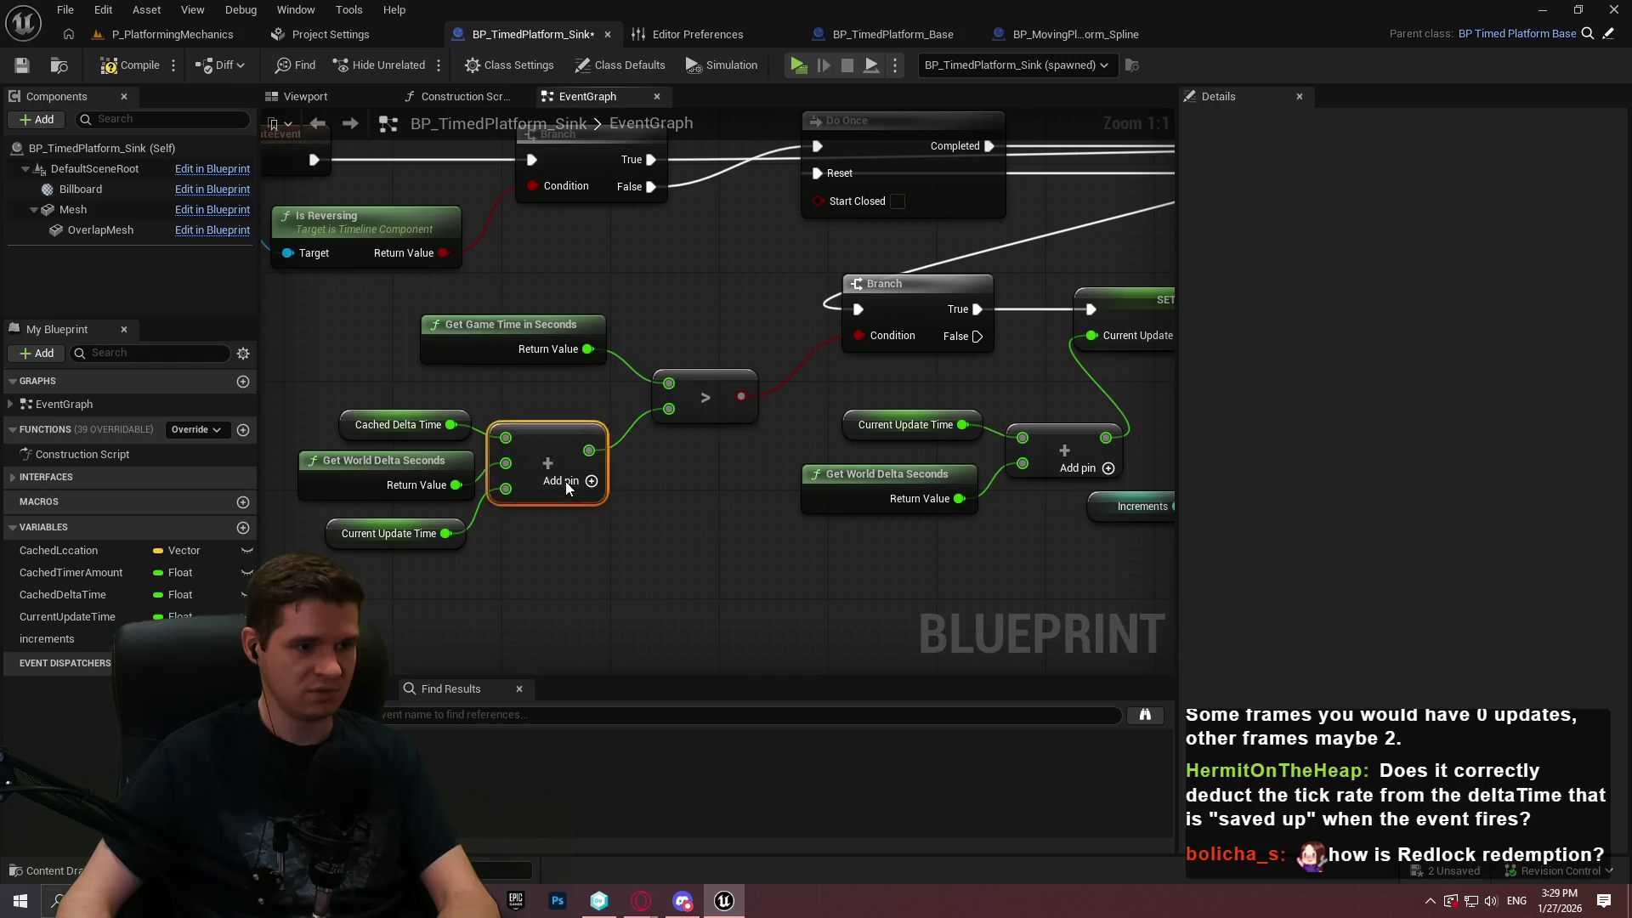
scroll(656, 543, "down", 5)
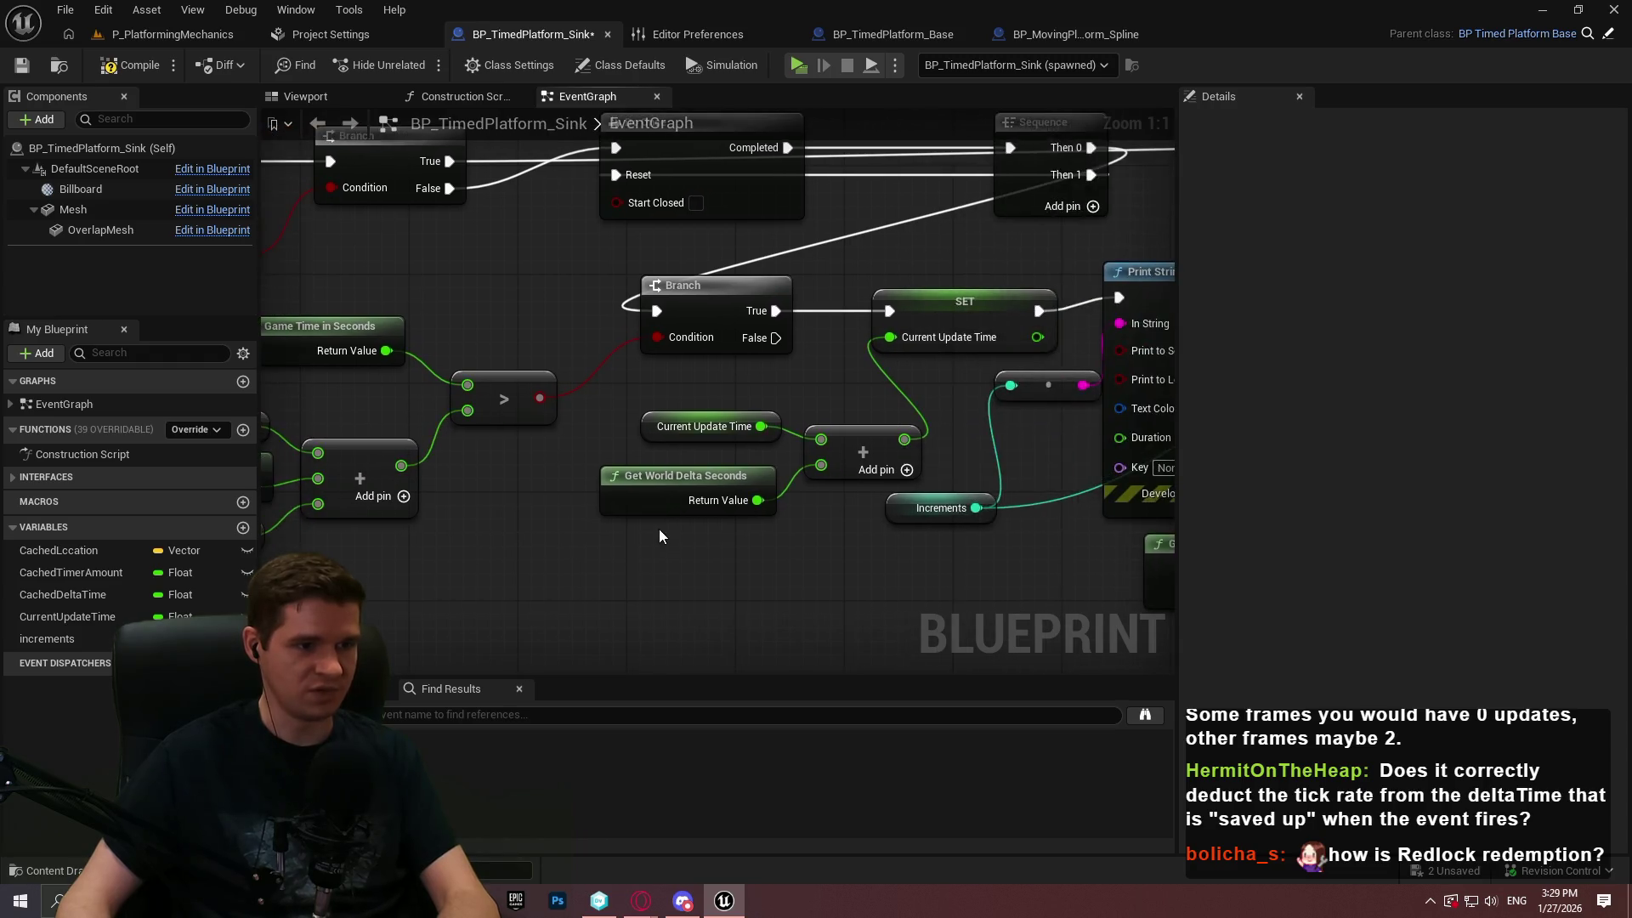
Save the Blueprint, enable VSync in Editor Preferences, and start a standalone play of P_PlatformingMechanics
left_click(22, 65)
left_click(705, 34)
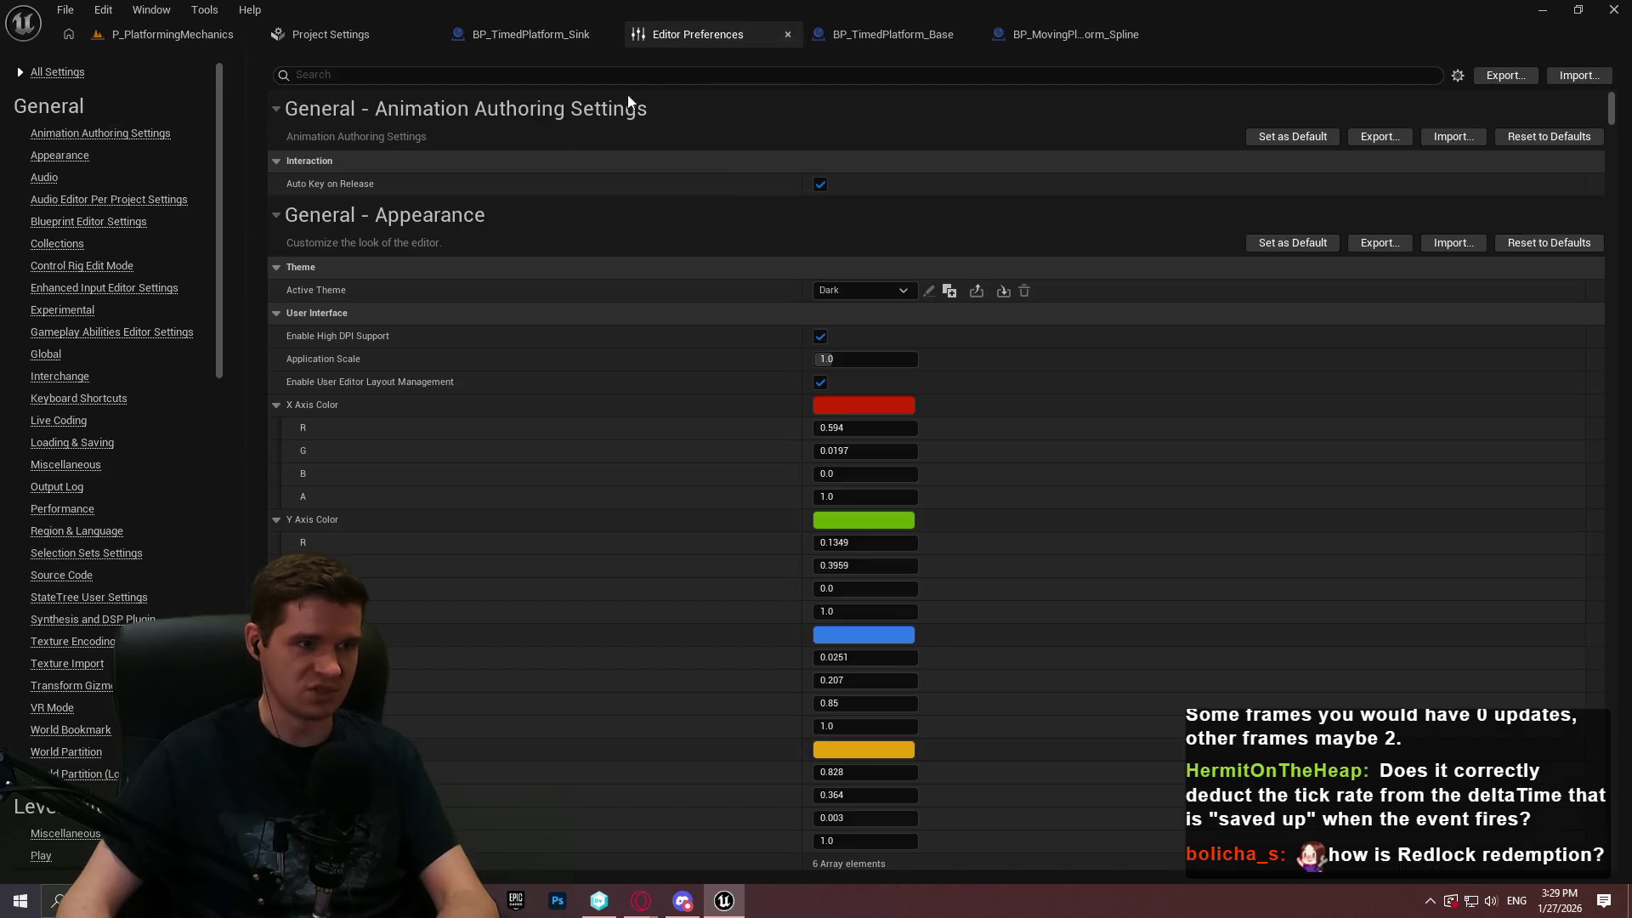
left_click(414, 73)
type("vsy")
left_click(826, 184)
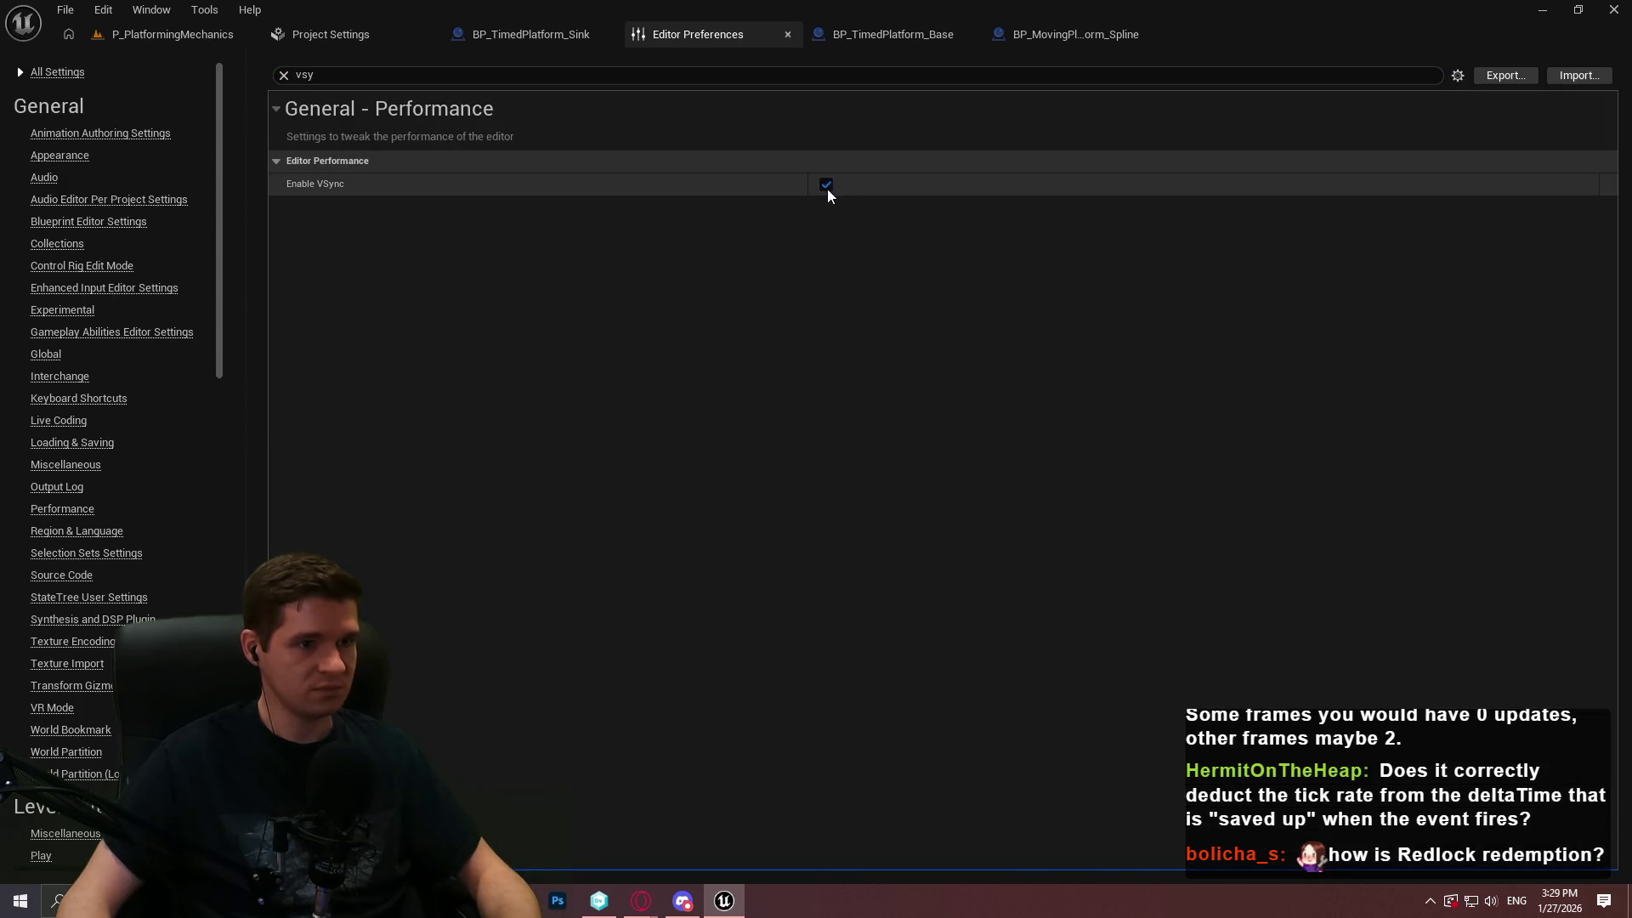
left_click(158, 36)
left_click(421, 66)
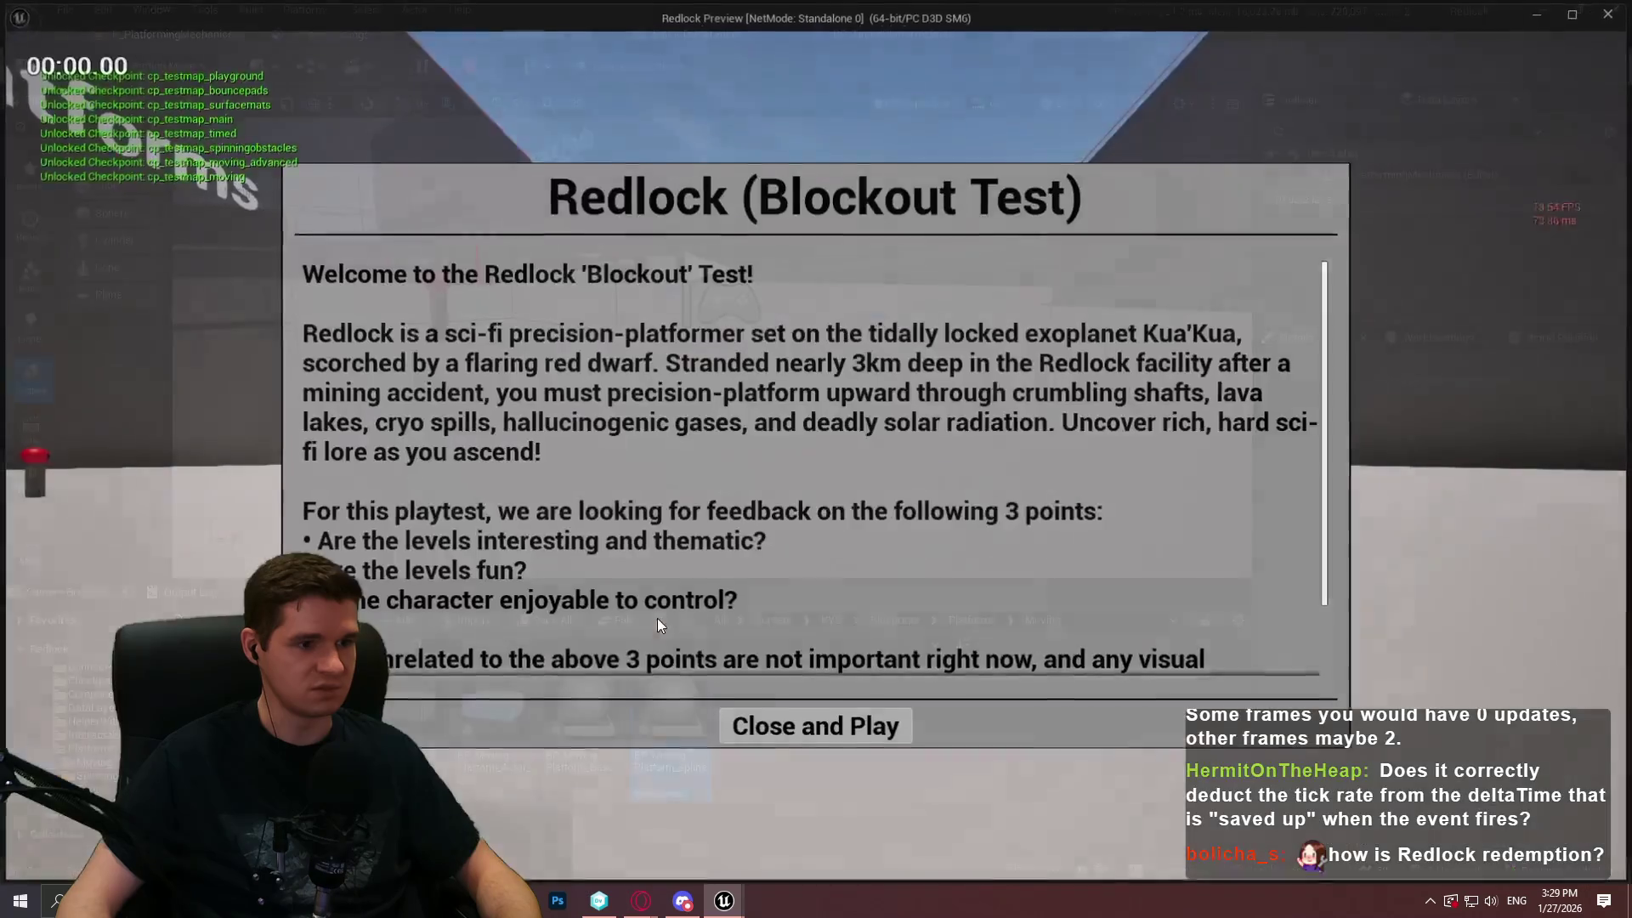
Run and jump the character onto the sinking platform in the Redlock preview, then exit with Esc
left_click(816, 727)
key("w")
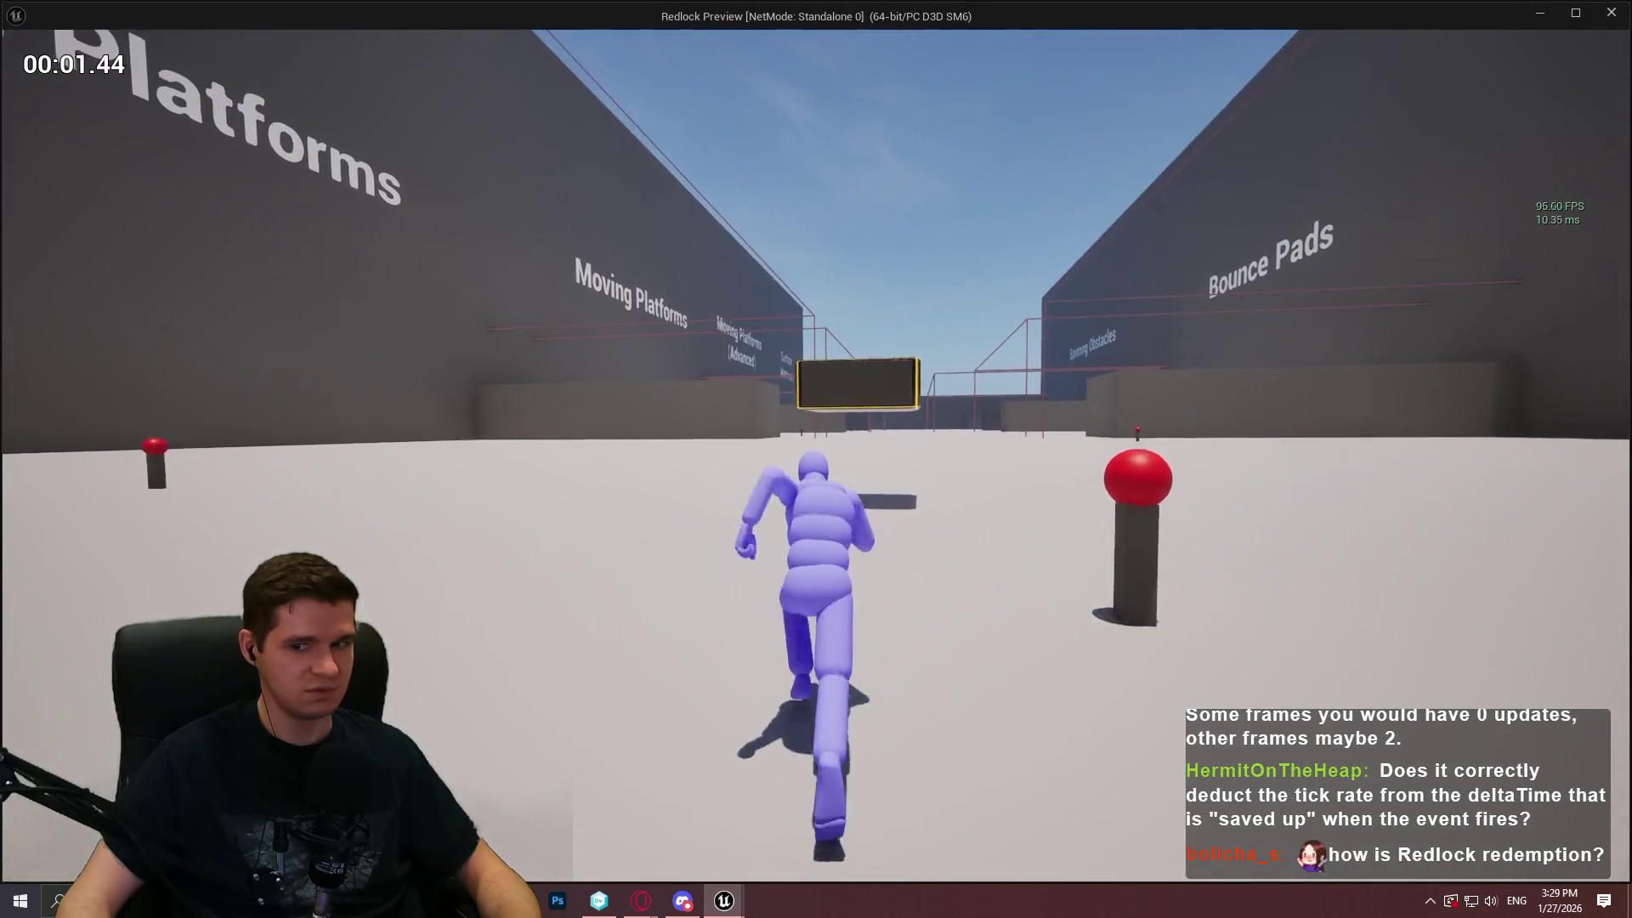
key("space")
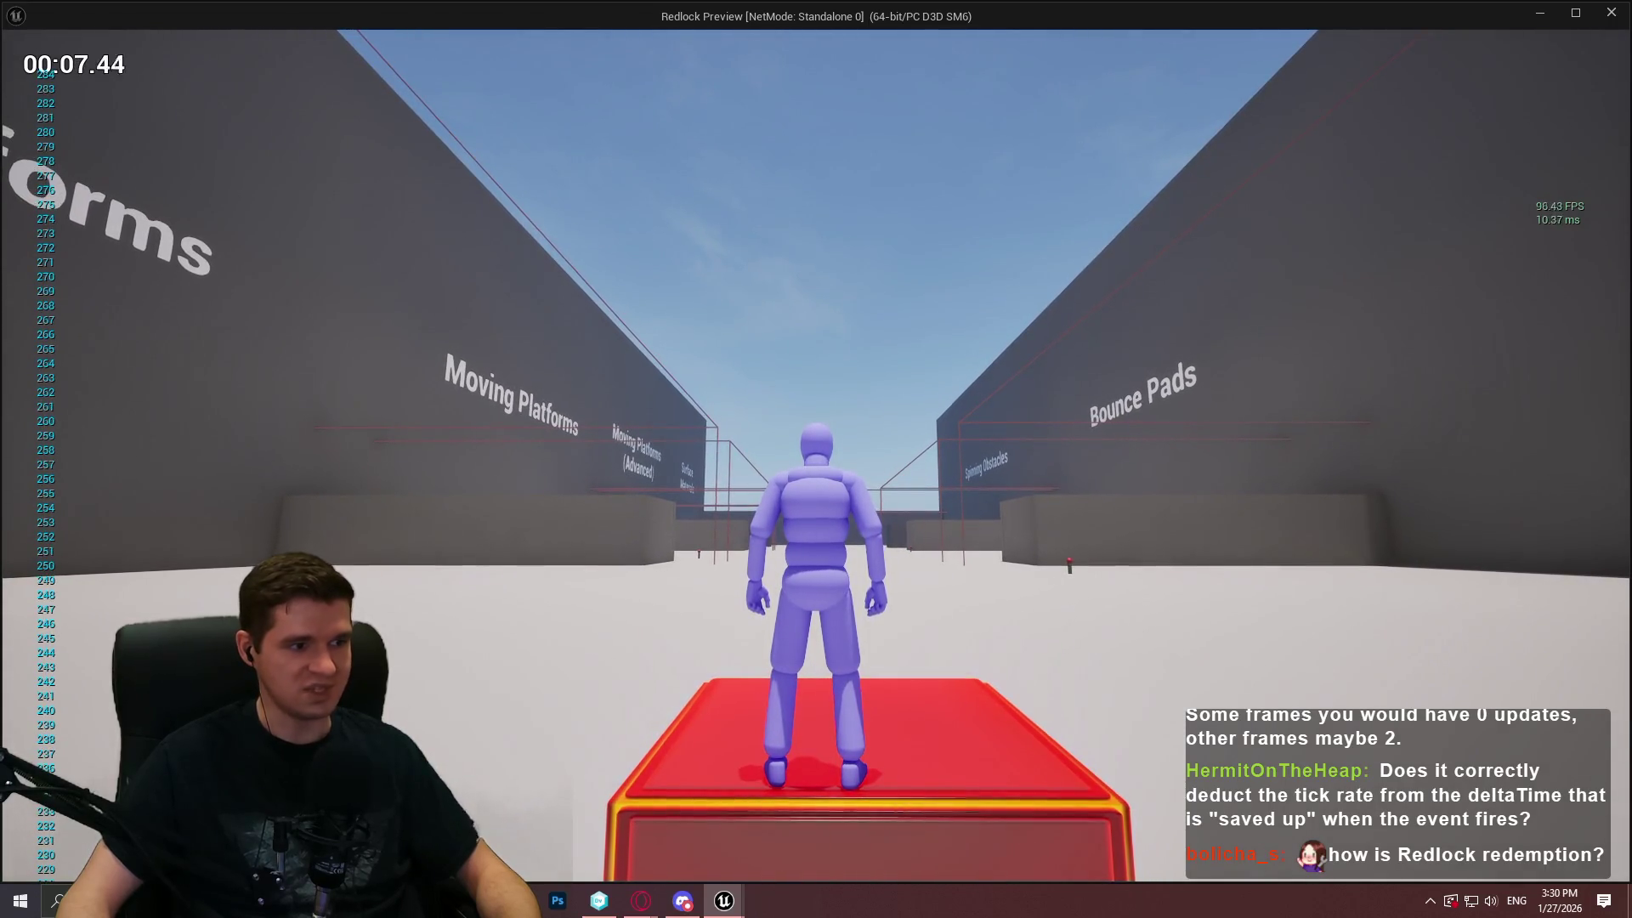
key("Escape")
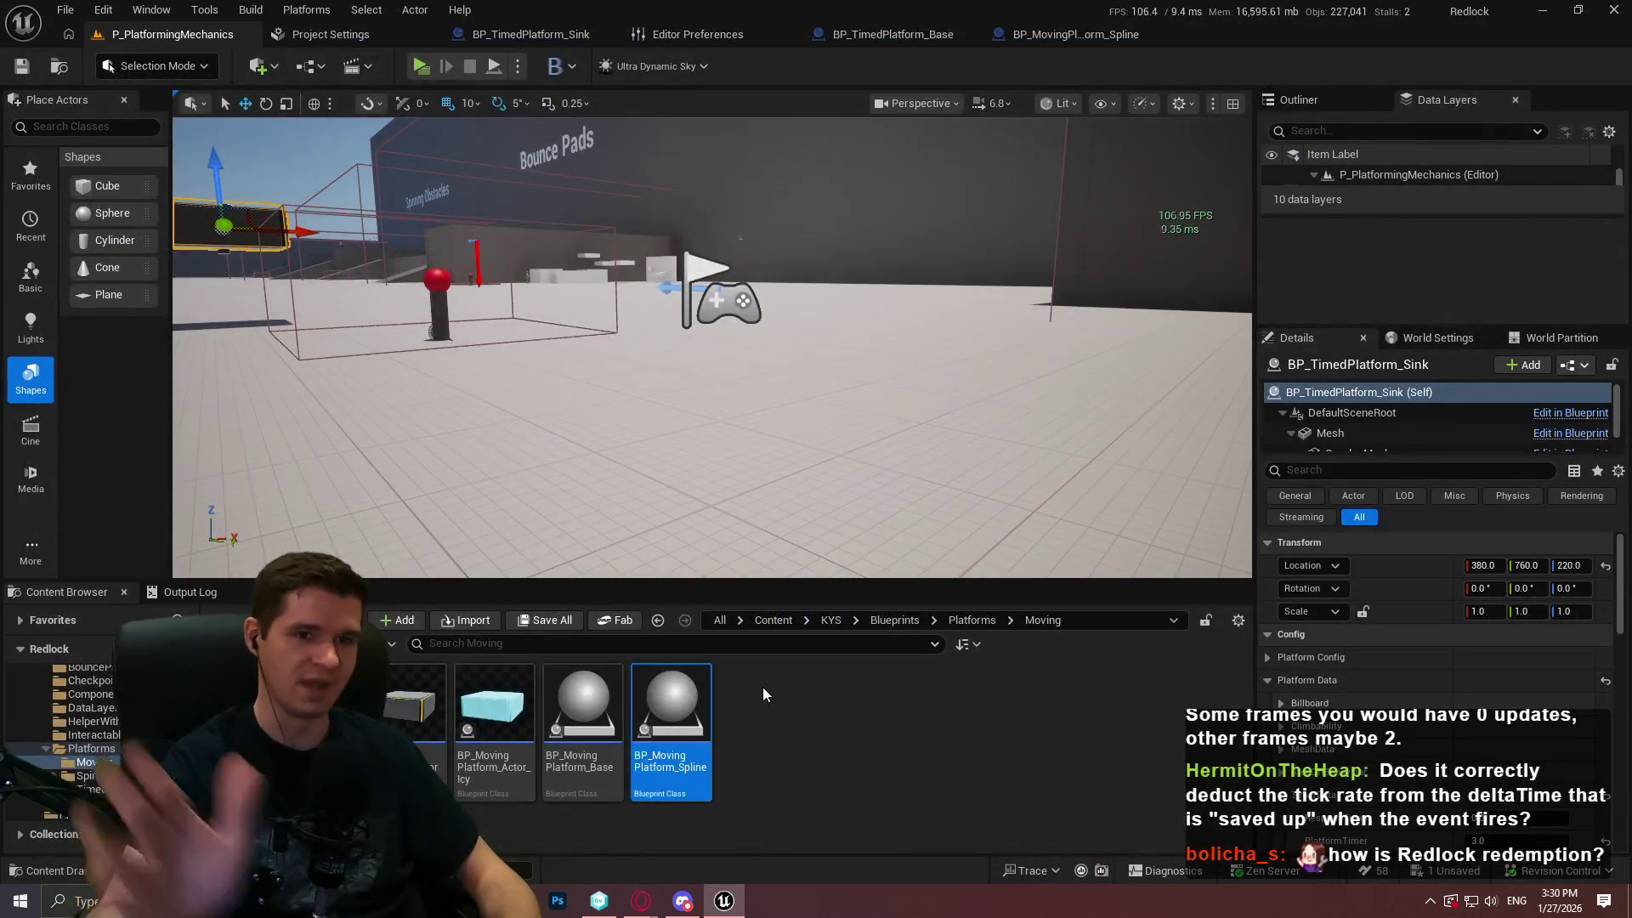
Return to the BP_TimedPlatform_Sink EventGraph and pan across the Branch, Do Once and timing nodes
left_click(568, 32)
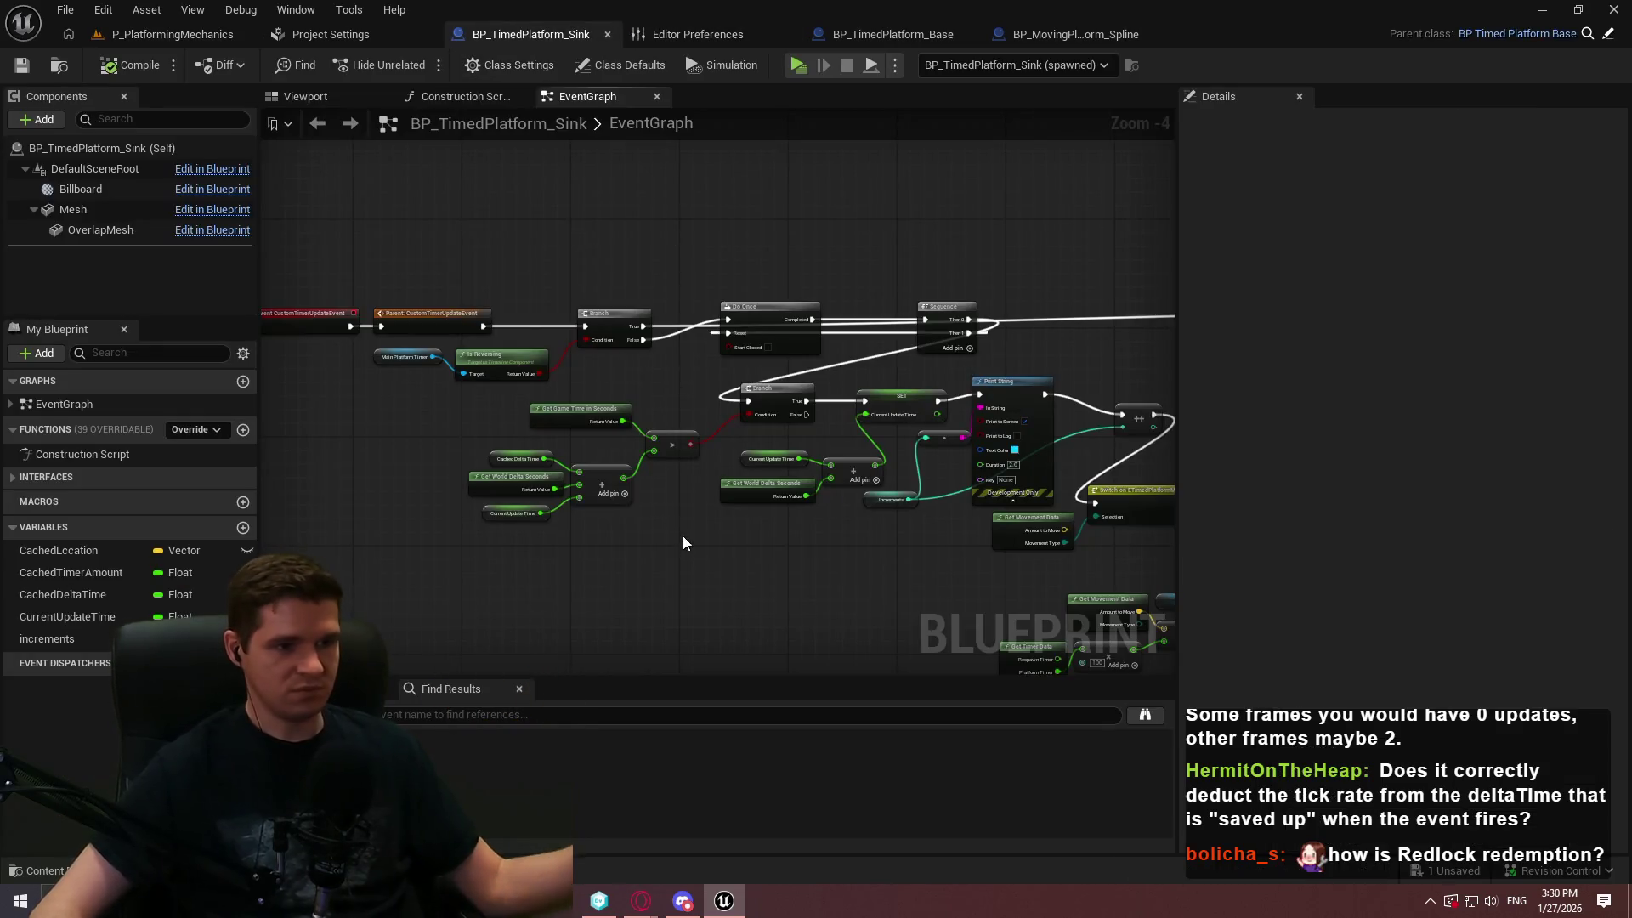
scroll(685, 540, "up", 4)
right_click(767, 538)
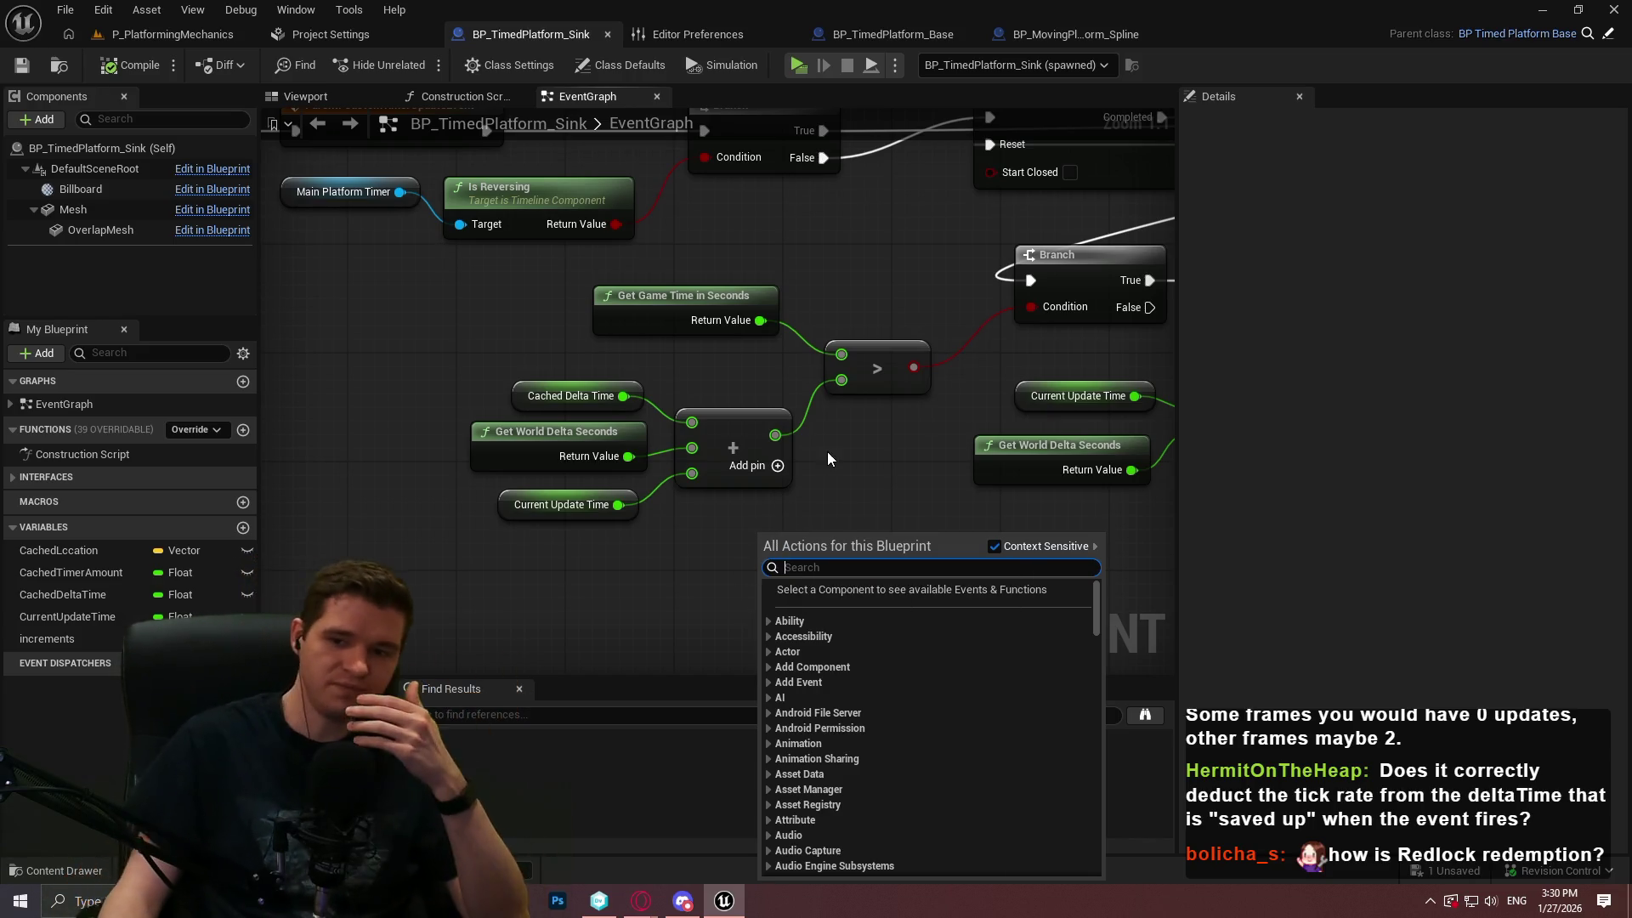
left_click_drag(884, 532, 1005, 385)
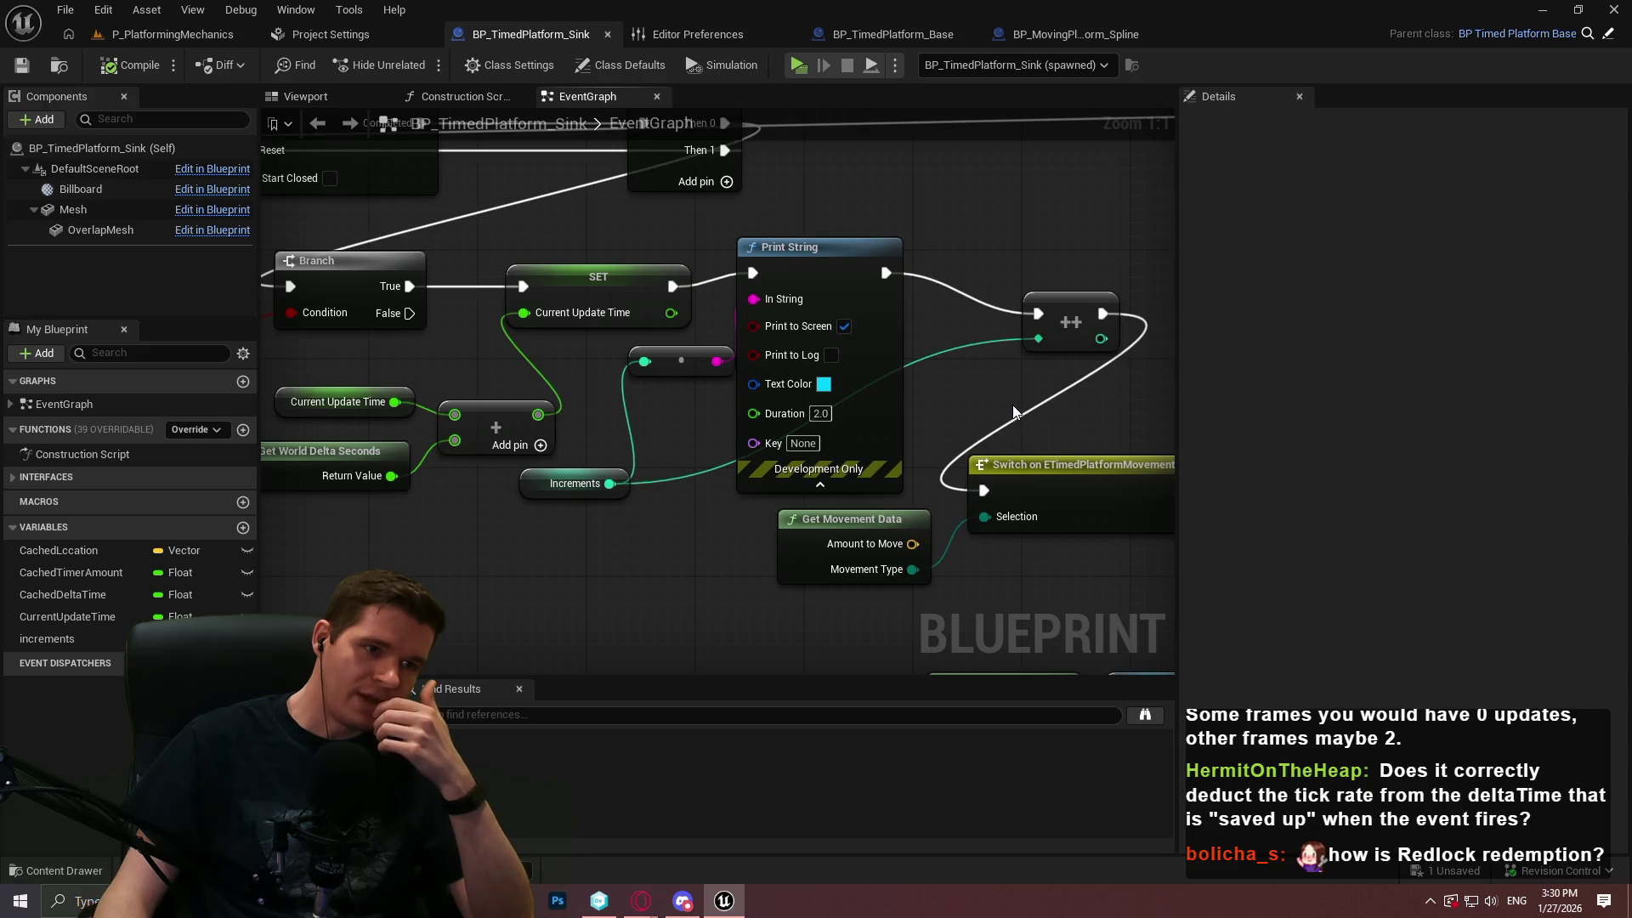
mouse_move(997, 399)
left_mouse_down()
mouse_move(1381, 482)
mouse_move(1516, 484)
left_mouse_up()
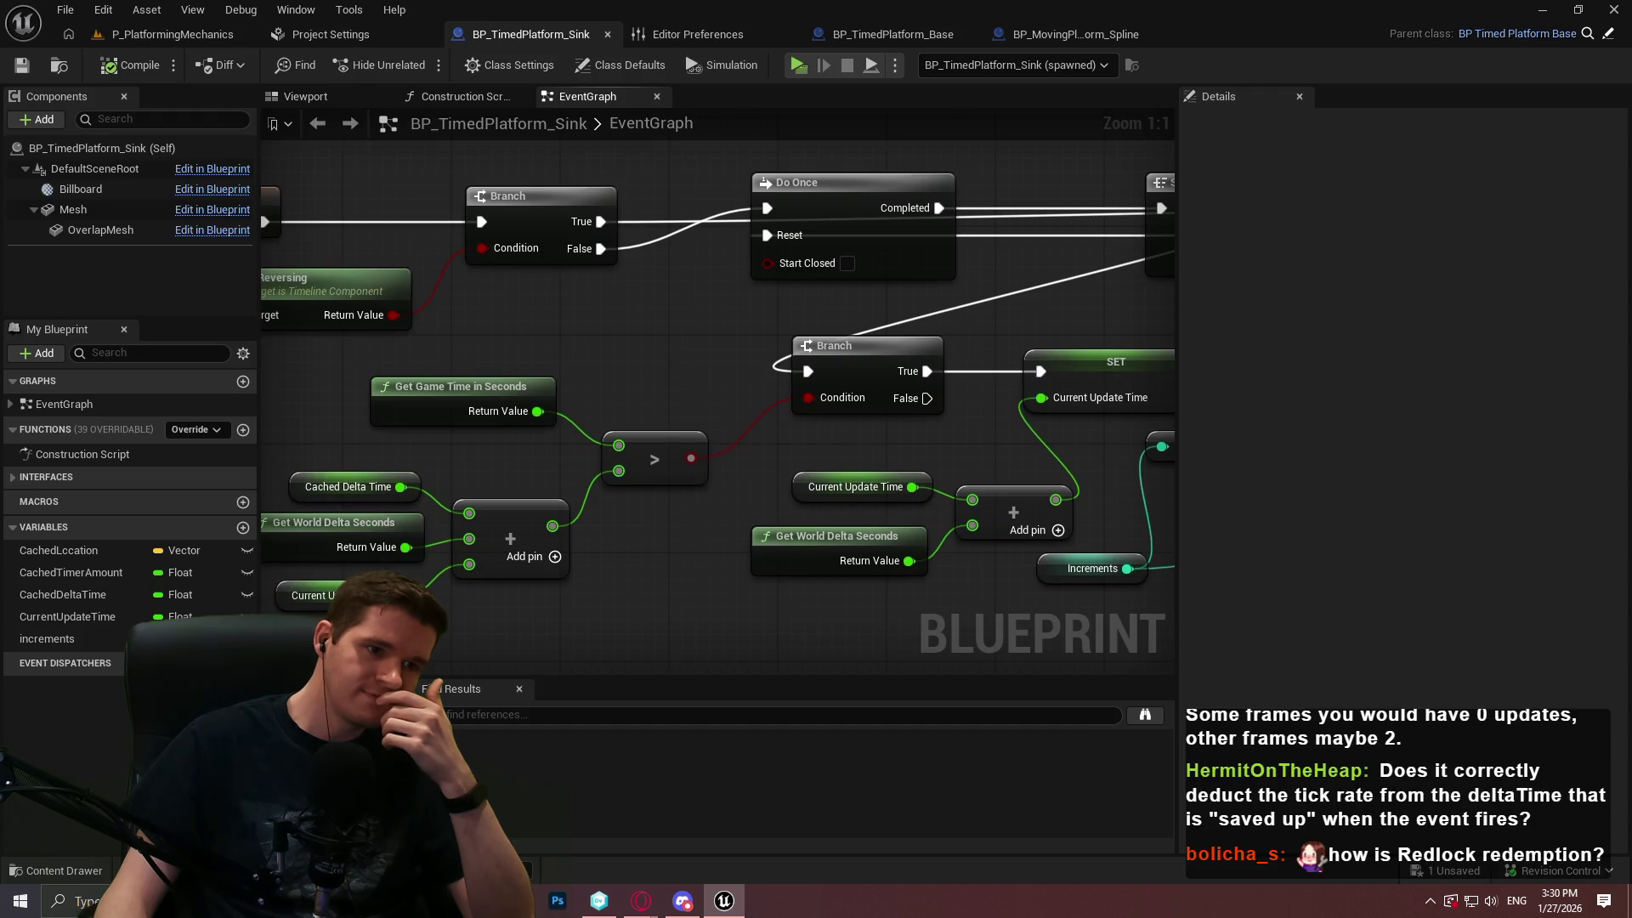